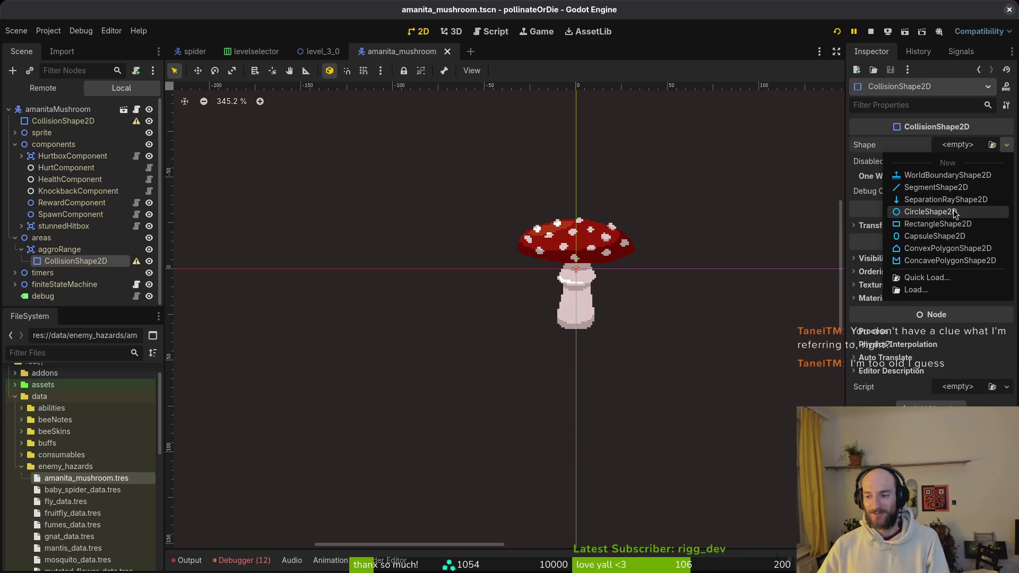
Give aggroRange a new CircleShape2D, setting its radius to 64 and then 128.
{"action": "left_click", "coordinate": [930, 212]}
{"action": "scroll", "coordinate": [544, 316], "scroll_direction": "down", "scroll_amount": 3}
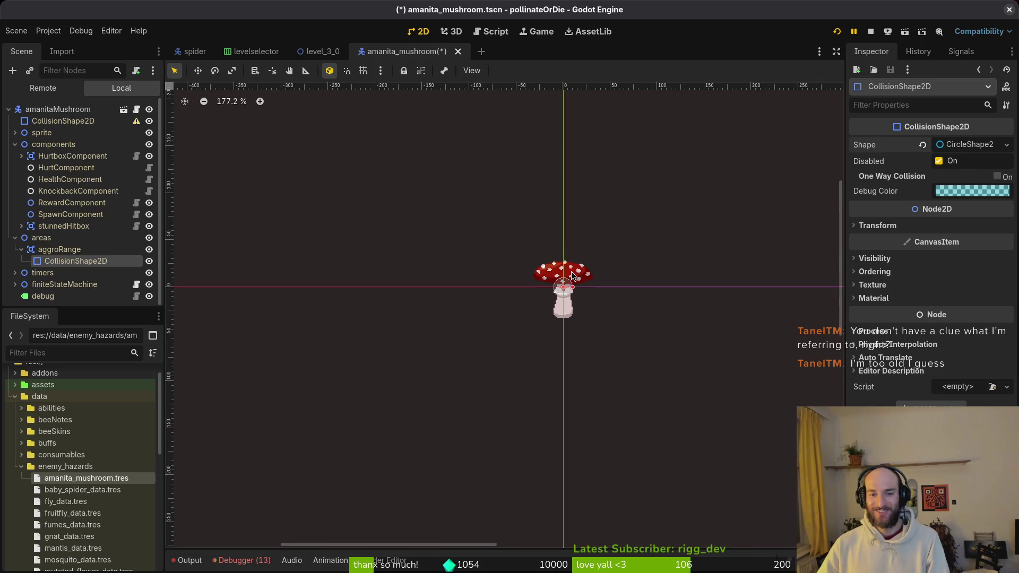
{"action": "left_click", "coordinate": [962, 164]}
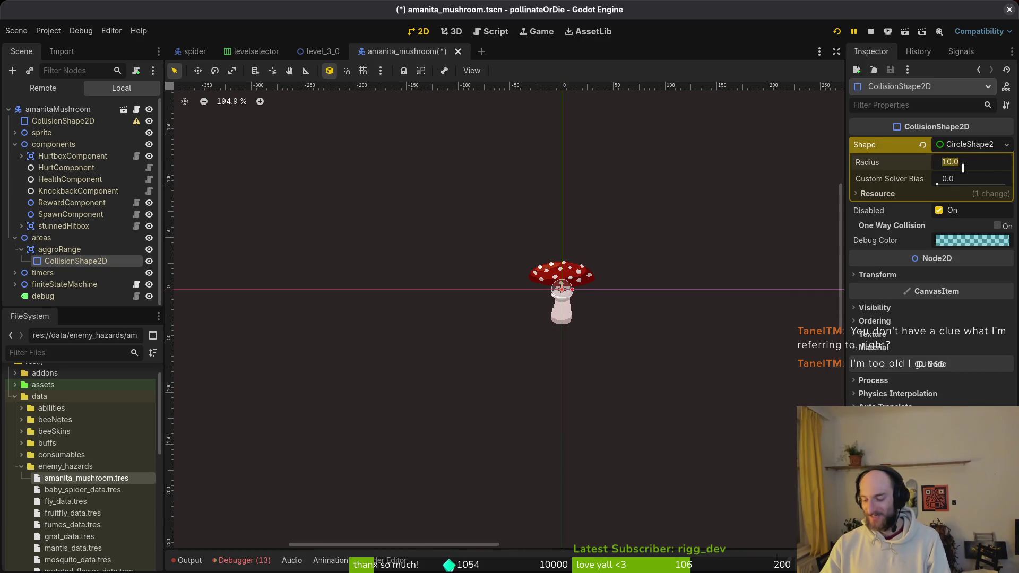
{"action": "type", "text": "64"}
{"action": "key", "text": "Return"}
{"action": "left_click", "coordinate": [971, 163]}
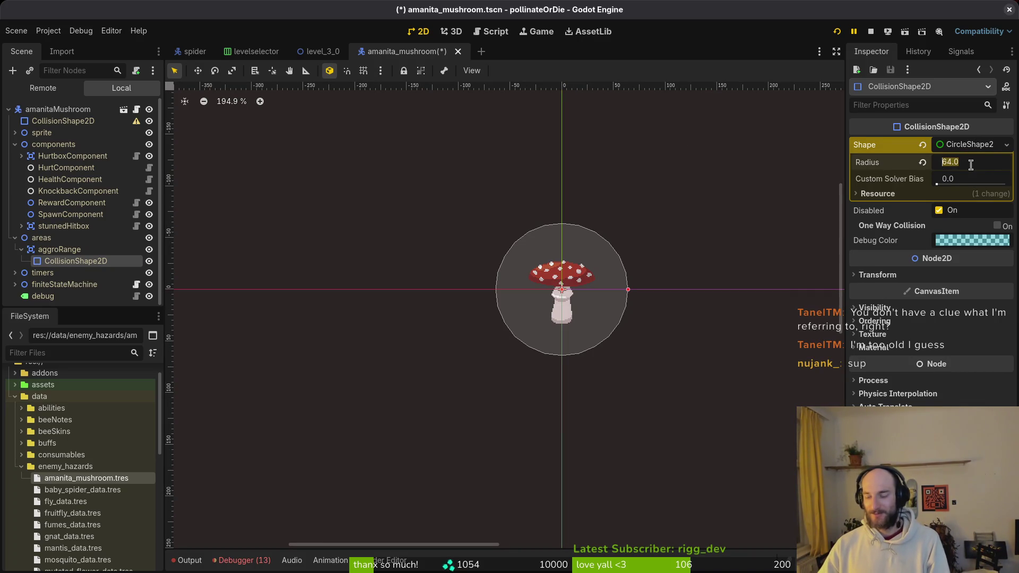
{"action": "type", "text": "128"}
{"action": "key", "text": "Return"}
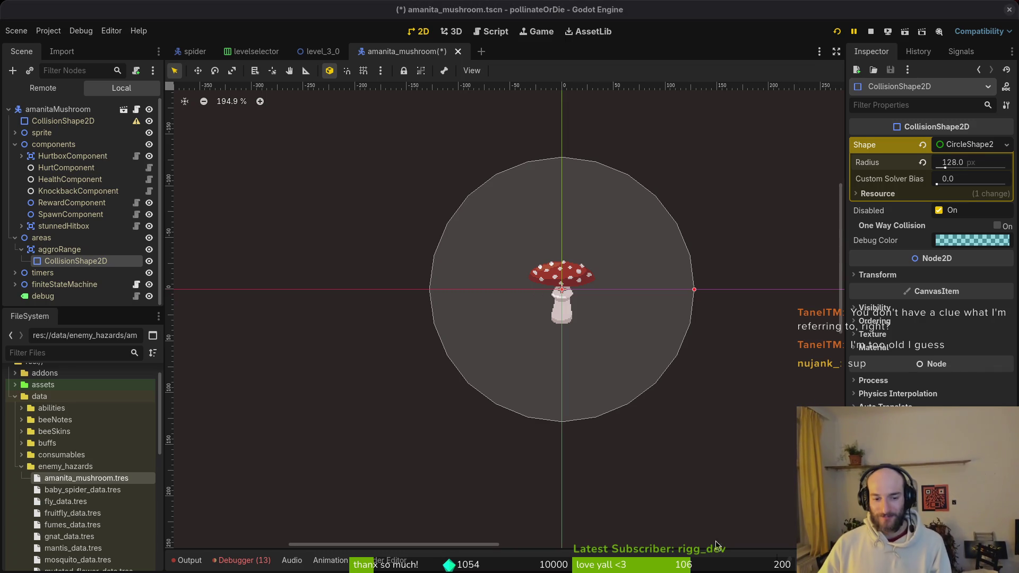
Review the Debugger errors and output log, then save amanita_mushroom.tscn.
{"action": "scroll", "coordinate": [483, 330], "scroll_direction": "down", "scroll_amount": 2}
{"action": "left_click", "coordinate": [241, 561]}
{"action": "left_click", "coordinate": [254, 428]}
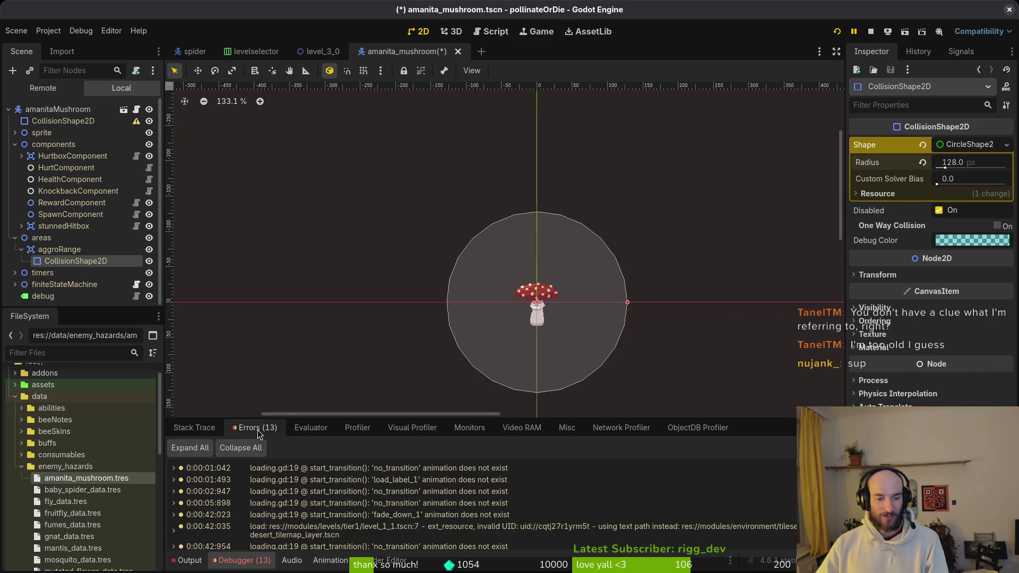
{"action": "scroll", "coordinate": [371, 509], "scroll_direction": "down", "scroll_amount": 5}
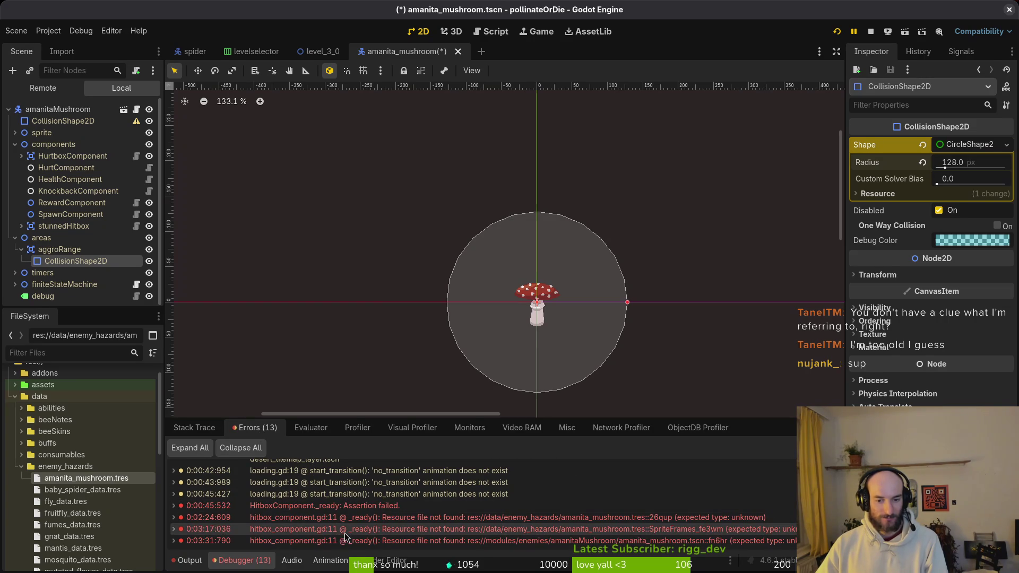
{"action": "left_click", "coordinate": [190, 560]}
{"action": "key", "text": "ctrl+s"}
Launch the project and start level 3-1 from level select.
{"action": "left_click", "coordinate": [837, 31]}
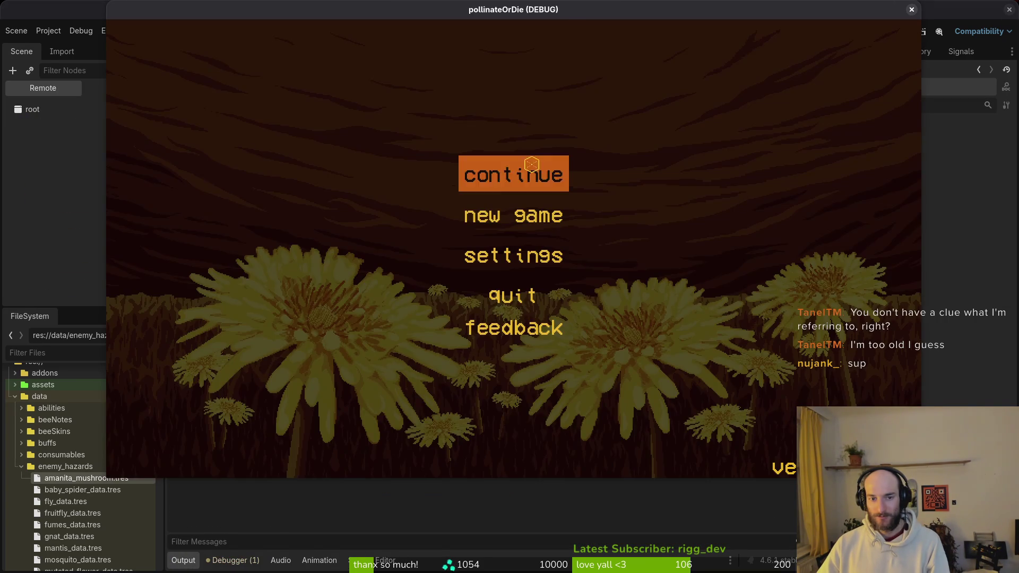
{"action": "left_click", "coordinate": [532, 165]}
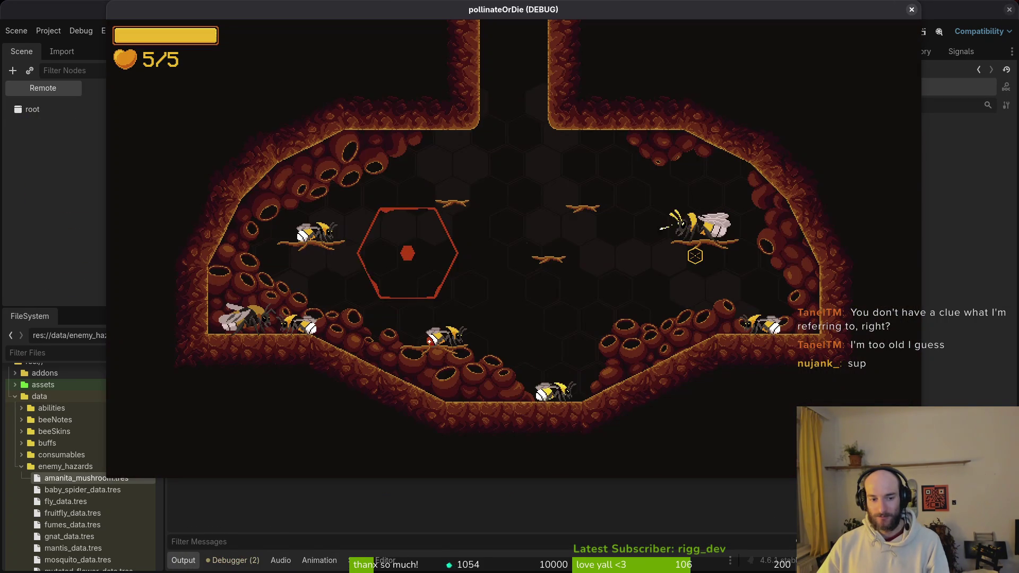
{"action": "key", "text": "Left"}
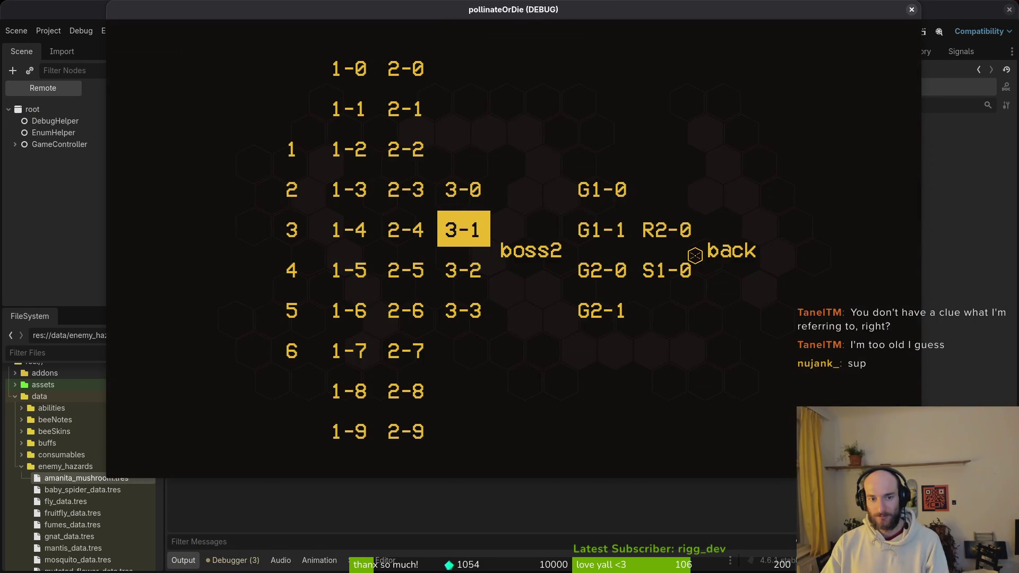
{"action": "key", "text": "Return"}
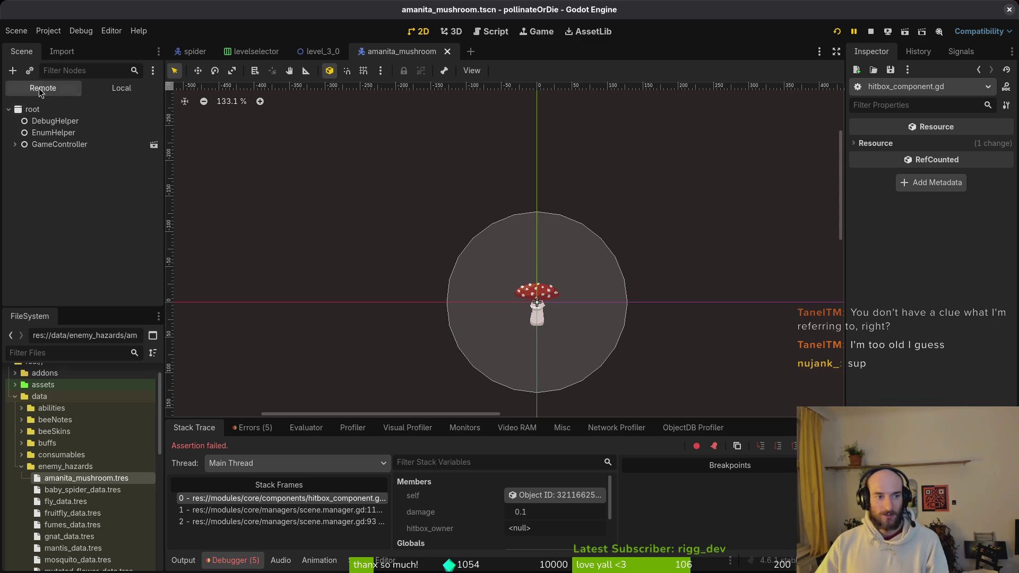
Set stunnedHitbox's Hitbox Owner to amanita_mushroom.tres via Quick Load.
{"action": "left_click", "coordinate": [96, 88]}
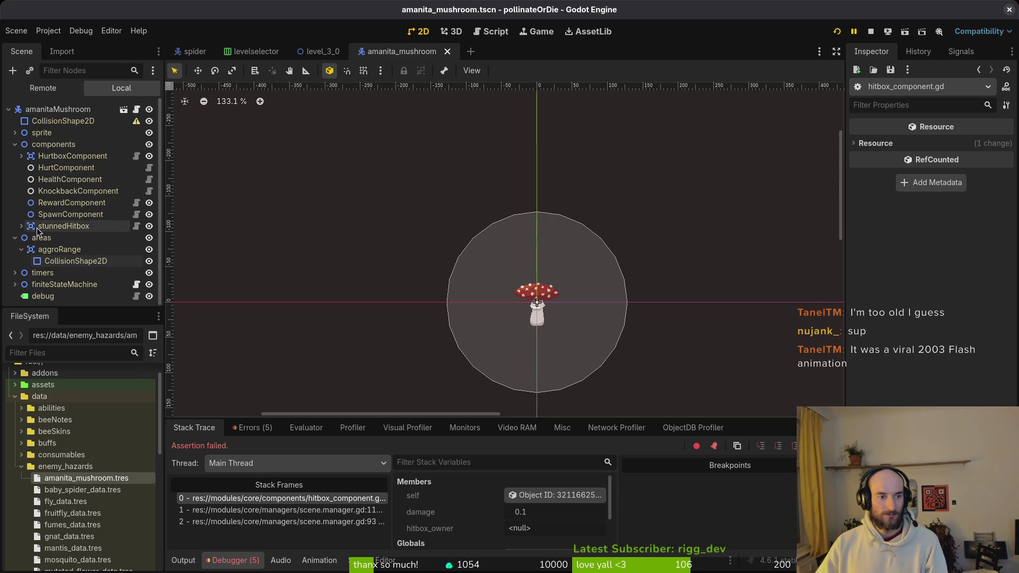
{"action": "left_click", "coordinate": [60, 226]}
{"action": "left_click", "coordinate": [998, 161]}
{"action": "left_click", "coordinate": [967, 225]}
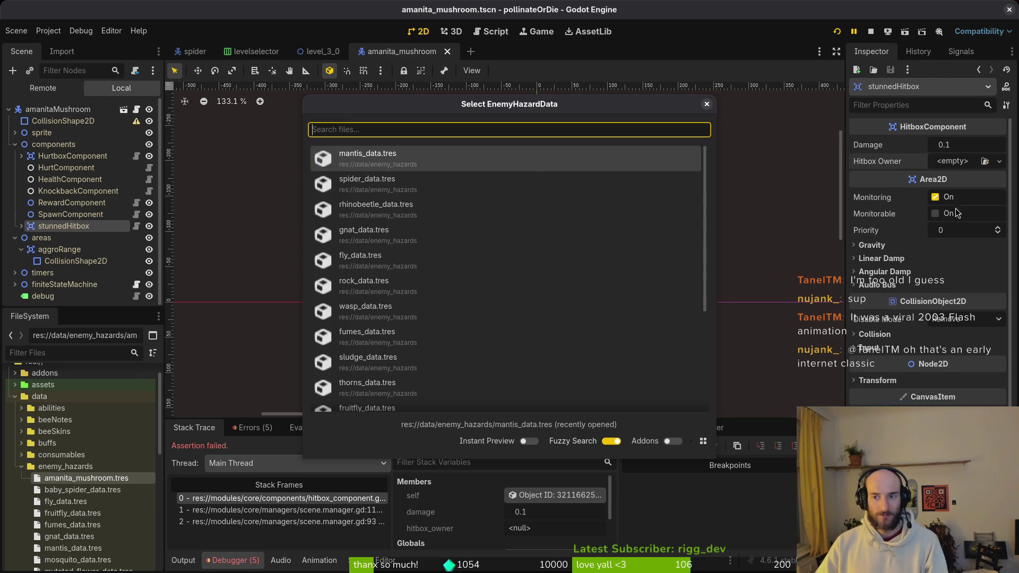
{"action": "type", "text": "ama"}
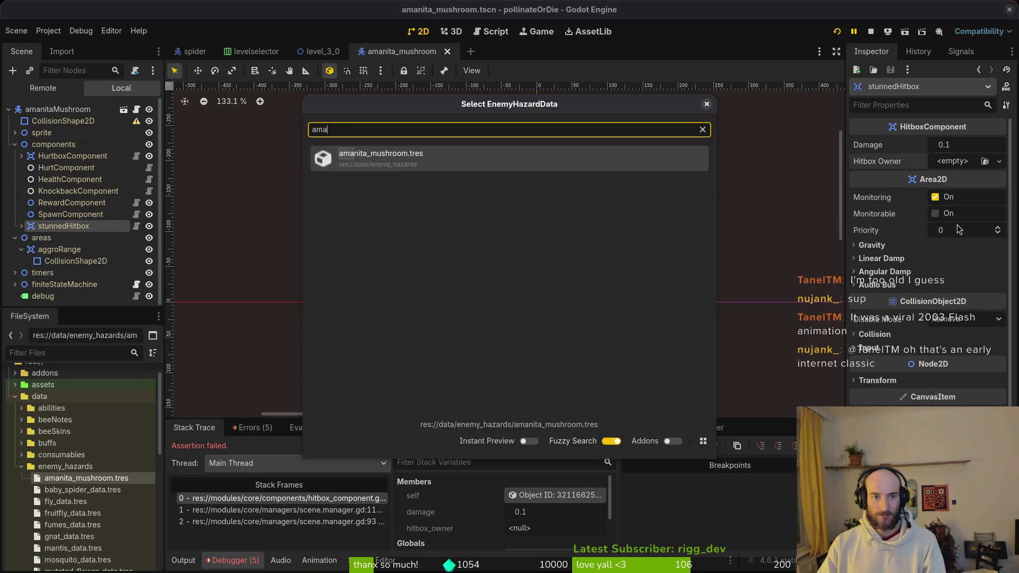
{"action": "key", "text": "Return"}
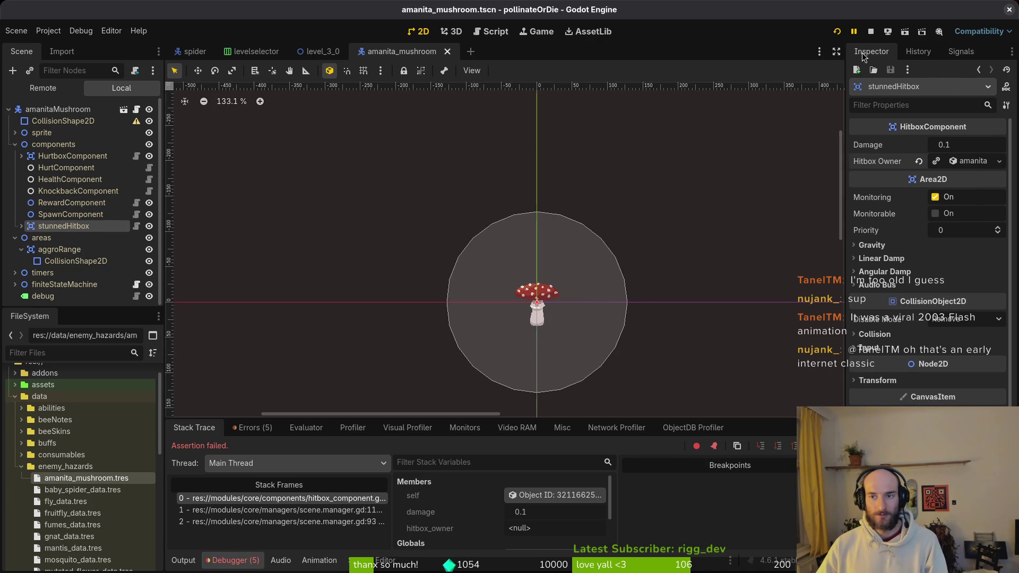
Stop the game, rerun it and start level 3-1 again.
{"action": "left_click", "coordinate": [871, 32]}
{"action": "left_click", "coordinate": [837, 31]}
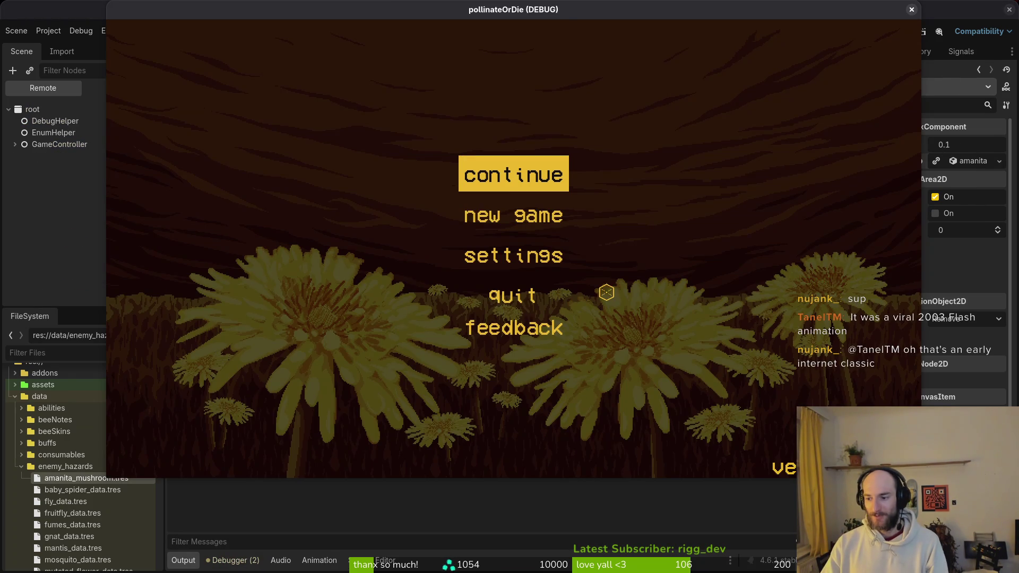
{"action": "key", "text": "Return"}
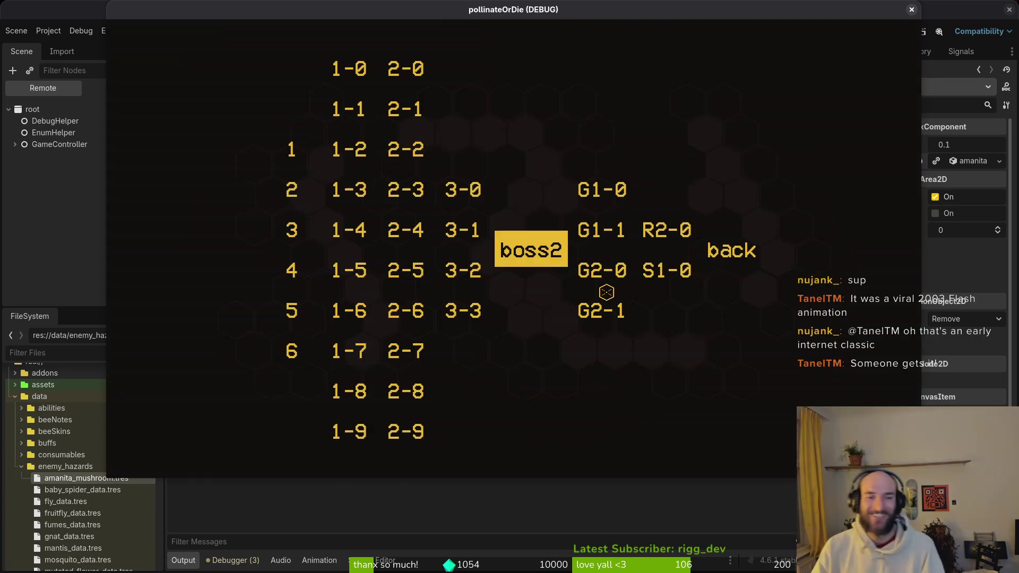
{"action": "key", "text": "Left"}
{"action": "key", "text": "Return"}
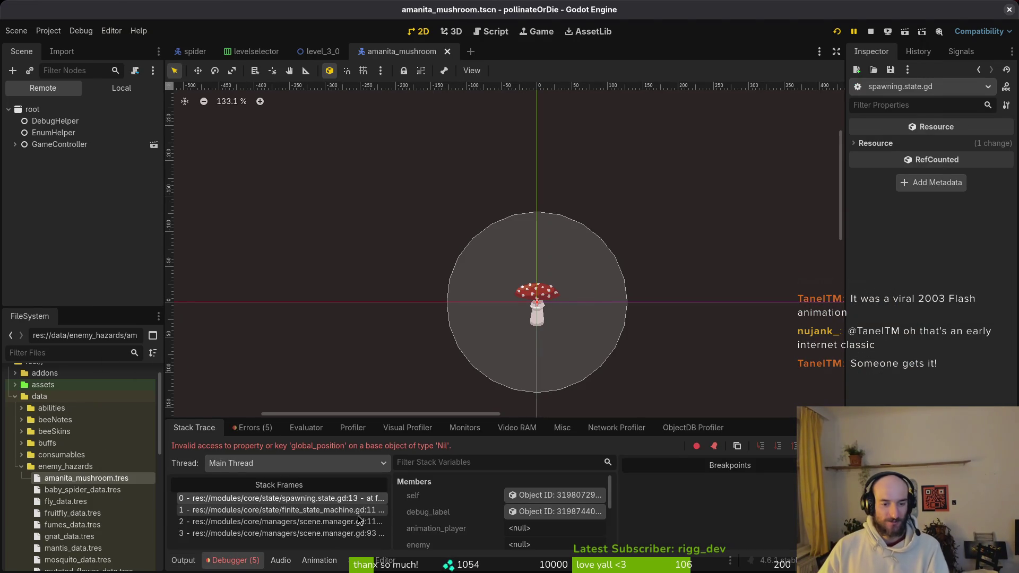
Link the spawning state's Animation Player to AnimationPlayer and its Enemy to amanitaMushroom.
{"action": "left_click", "coordinate": [128, 89]}
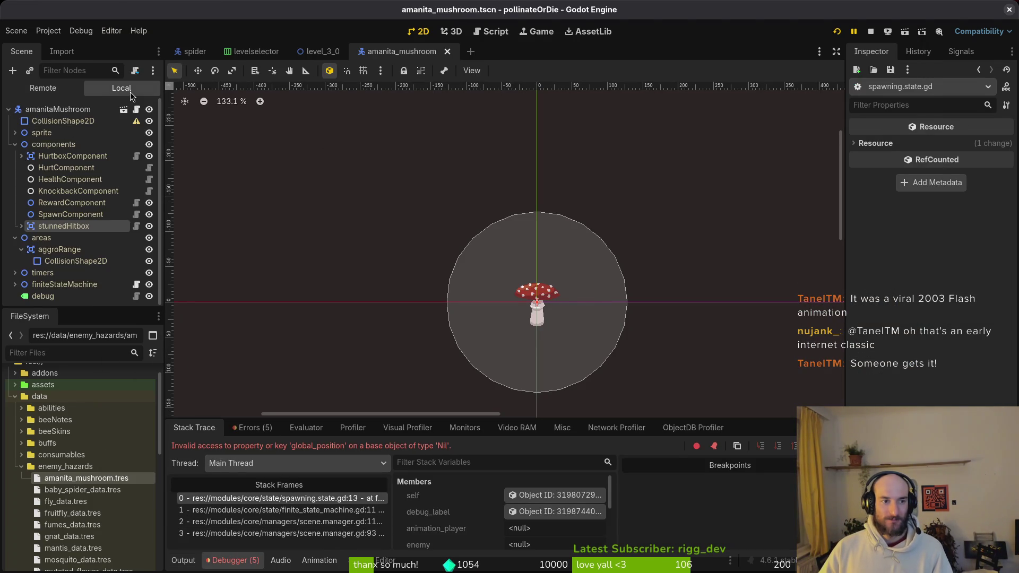
{"action": "left_click", "coordinate": [15, 285]}
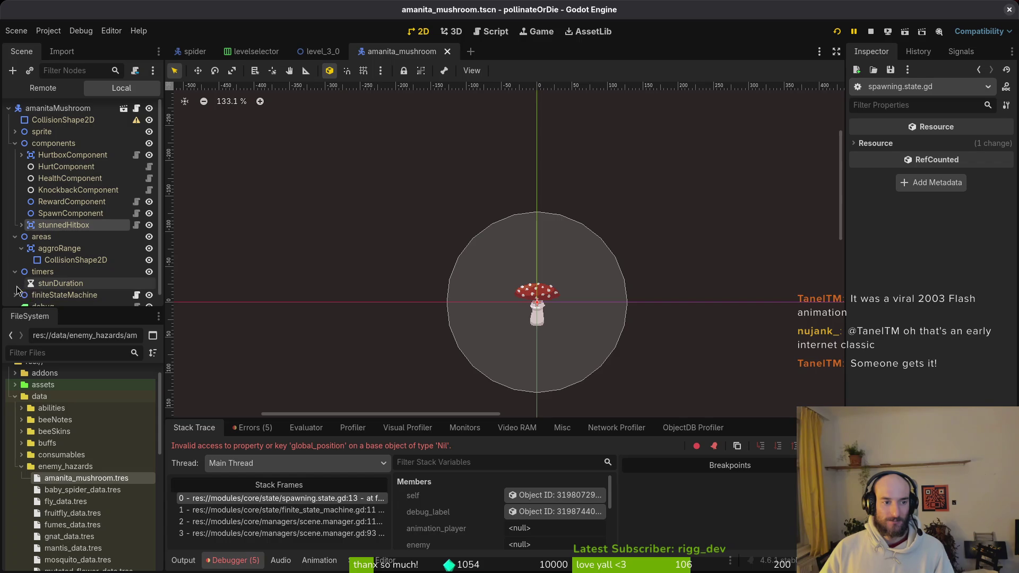
{"action": "left_click", "coordinate": [15, 284]}
{"action": "left_click", "coordinate": [15, 285]}
{"action": "left_click", "coordinate": [53, 248]}
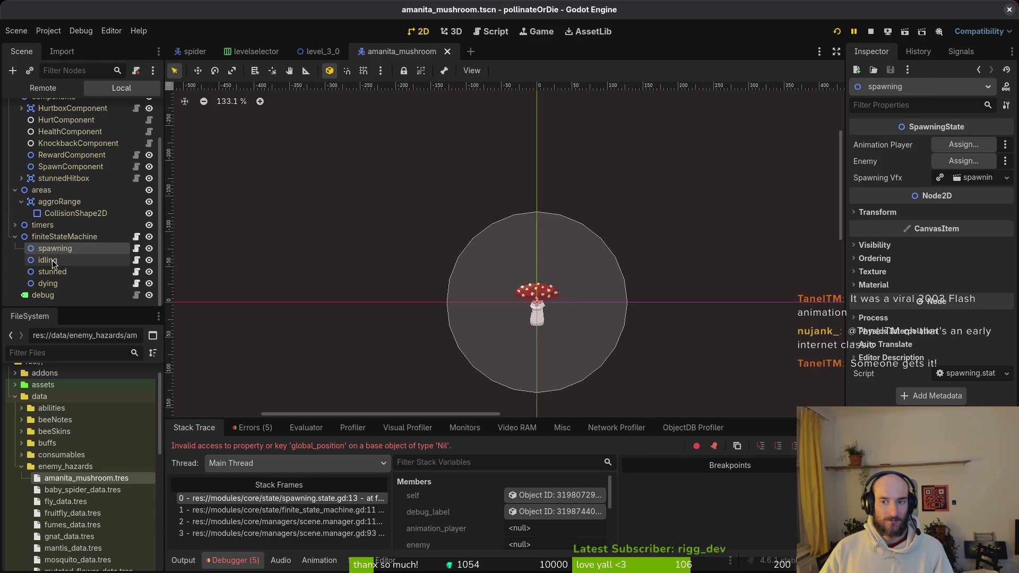
{"action": "left_click", "coordinate": [953, 144]}
{"action": "left_click", "coordinate": [477, 202]}
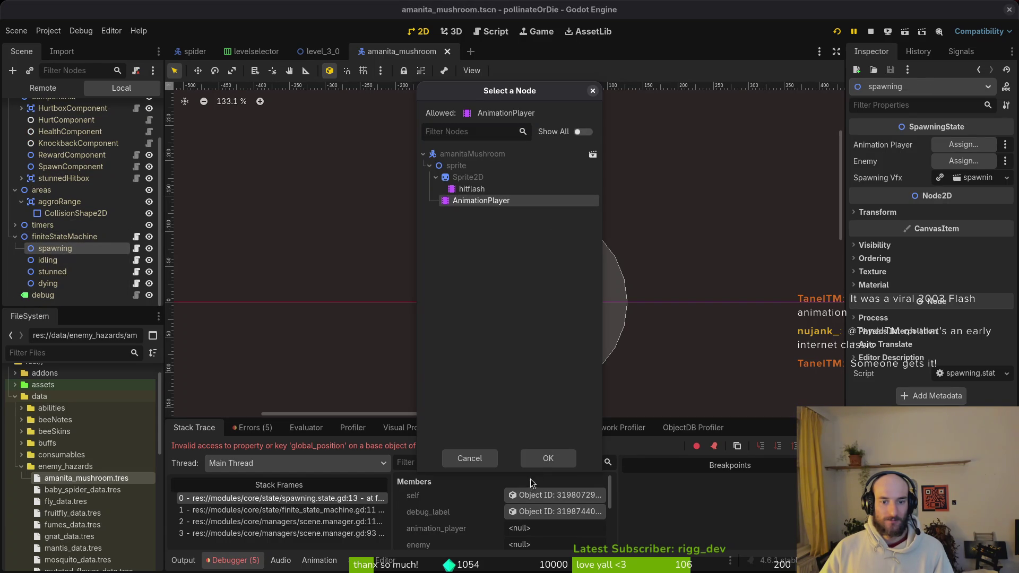
{"action": "left_click", "coordinate": [546, 459]}
{"action": "left_click", "coordinate": [961, 162]}
{"action": "left_click", "coordinate": [478, 153]}
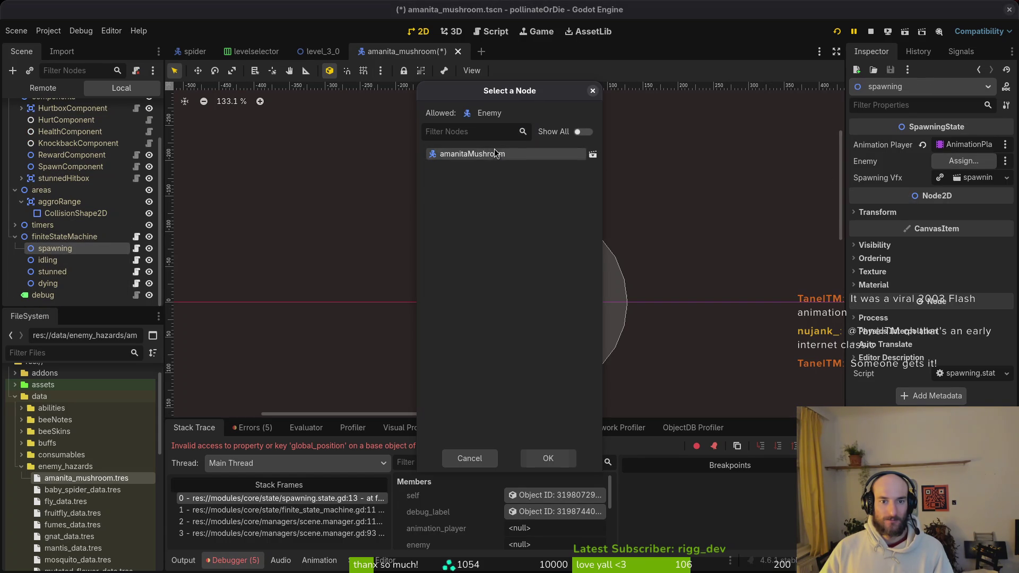
{"action": "left_click", "coordinate": [544, 456]}
Set the idling state's Animation Player to AnimationPlayer.
{"action": "left_click", "coordinate": [47, 259]}
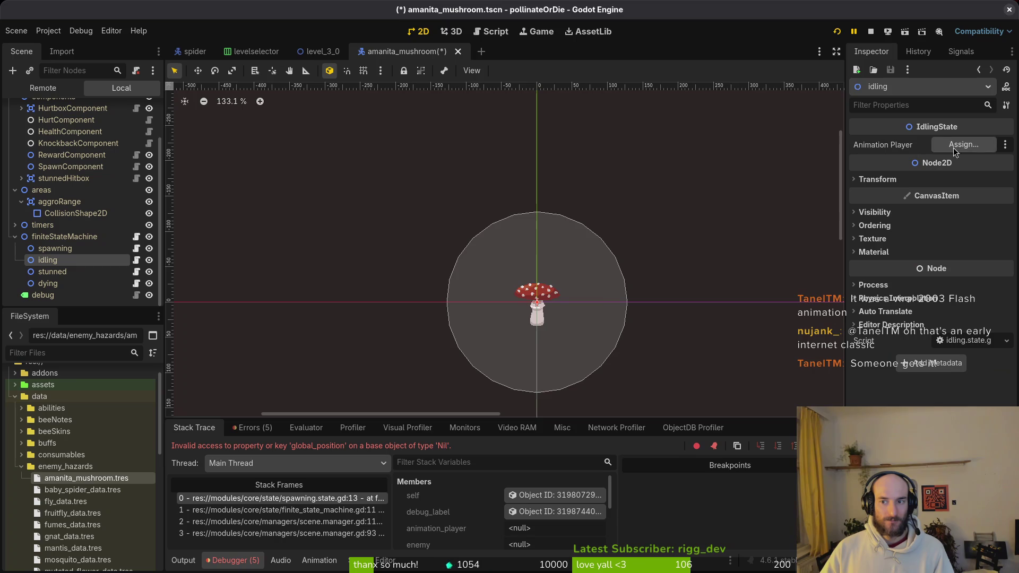
{"action": "left_click", "coordinate": [963, 144]}
{"action": "left_click", "coordinate": [478, 201]}
{"action": "left_click", "coordinate": [547, 459]}
Point the stunned state's Enemy to amanitaMushroom and Animation Player to AnimationPlayer.
{"action": "left_click", "coordinate": [52, 271]}
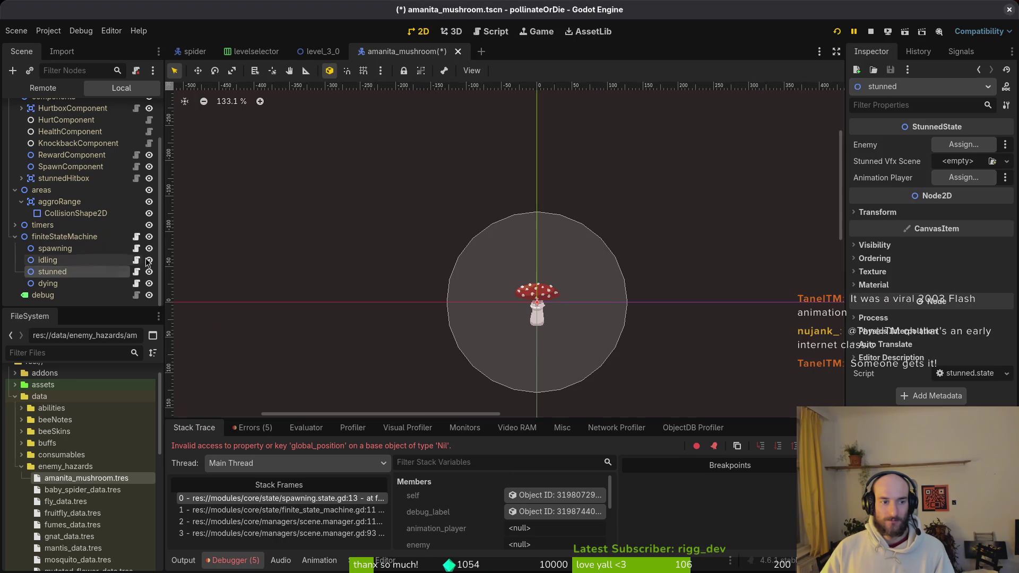
{"action": "left_click", "coordinate": [942, 151]}
{"action": "left_click", "coordinate": [481, 154]}
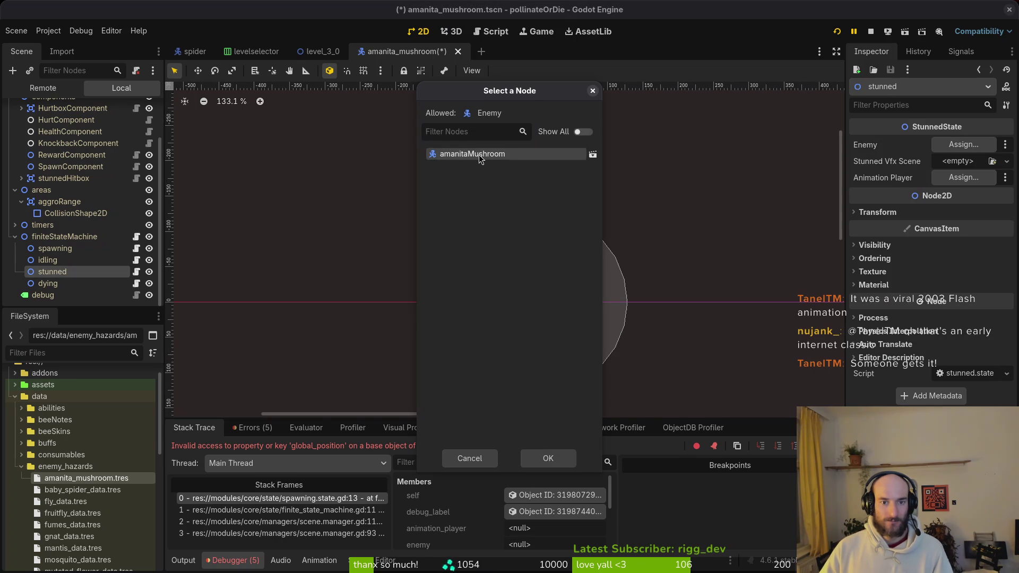
{"action": "left_click", "coordinate": [541, 457]}
{"action": "left_click", "coordinate": [964, 177]}
{"action": "left_click", "coordinate": [467, 201]}
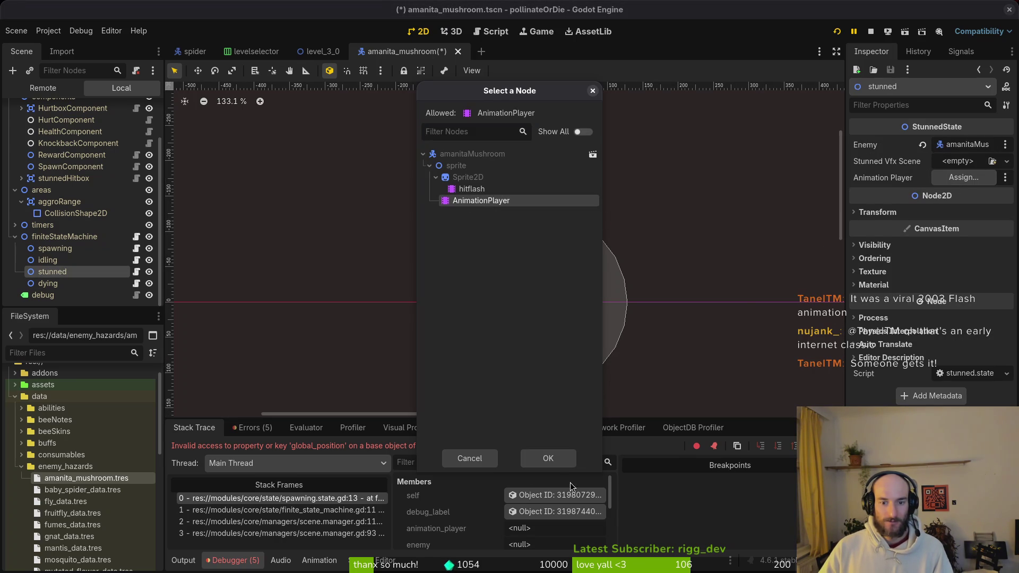
{"action": "left_click", "coordinate": [536, 457]}
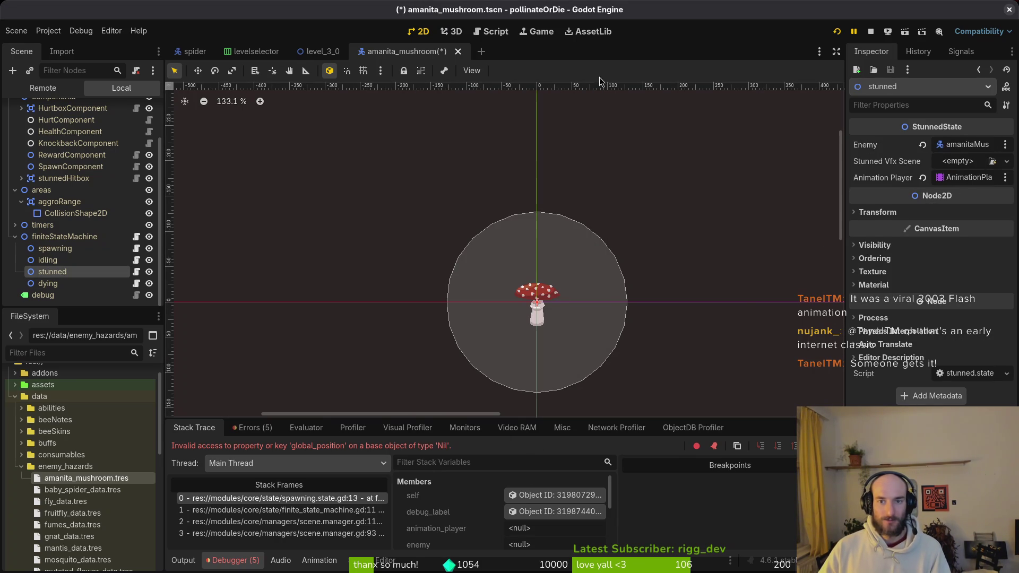
Save the mushroom scene and switch to the spider scene.
{"action": "left_click", "coordinate": [958, 161]}
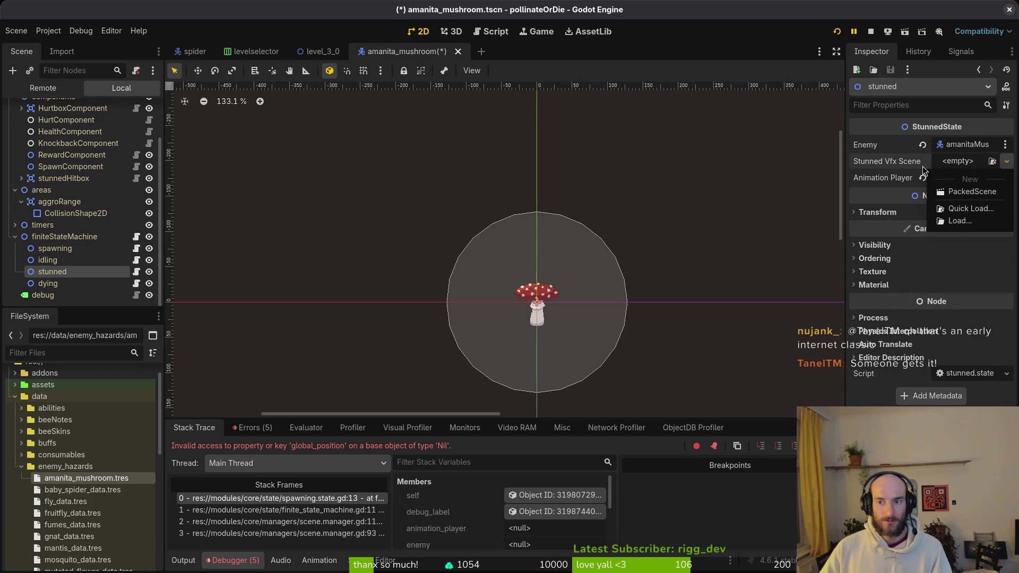
{"action": "key", "text": "Escape"}
{"action": "key", "text": "ctrl+s"}
{"action": "left_click", "coordinate": [192, 52]}
Quick-open enemy.tscn with Ctrl+Shift+O.
{"action": "key", "text": "ctrl+shift+o"}
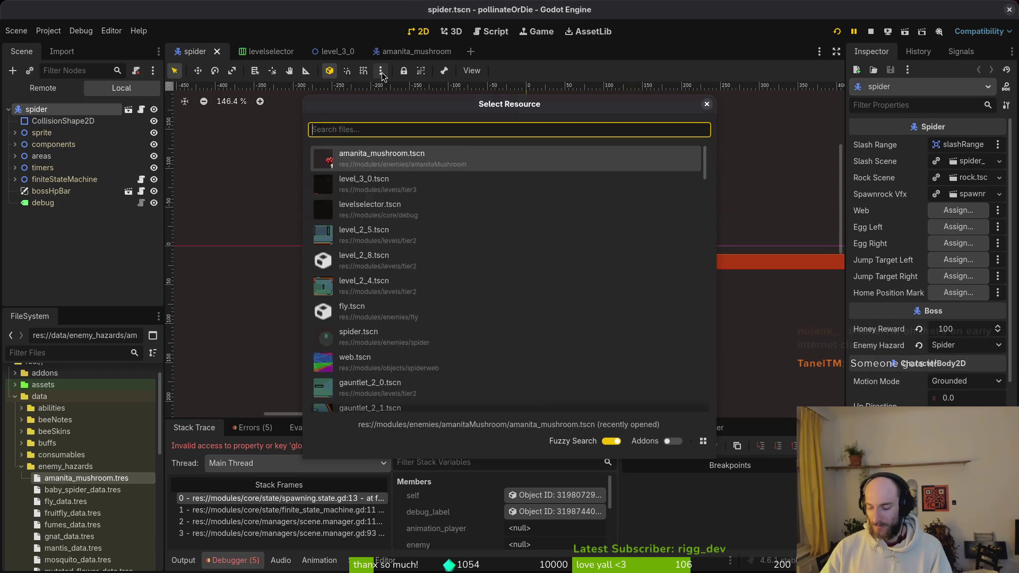
{"action": "type", "text": "enemy"}
{"action": "key", "text": "Return"}
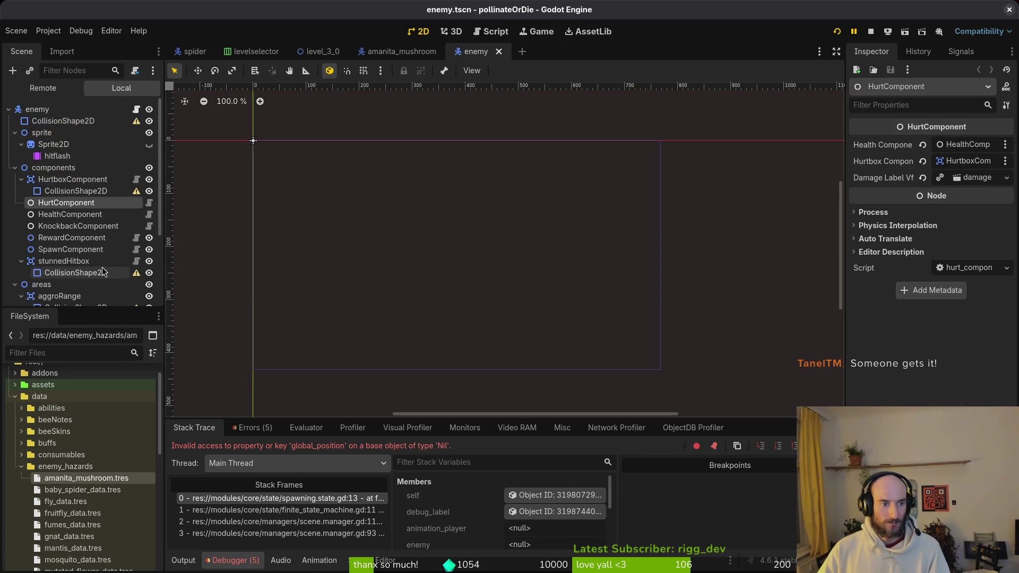
Assign the enemy_stun scene as the stunned state's Stunned Vfx Scene.
{"action": "scroll", "coordinate": [101, 267], "scroll_direction": "down", "scroll_amount": 5}
{"action": "left_click", "coordinate": [121, 271]}
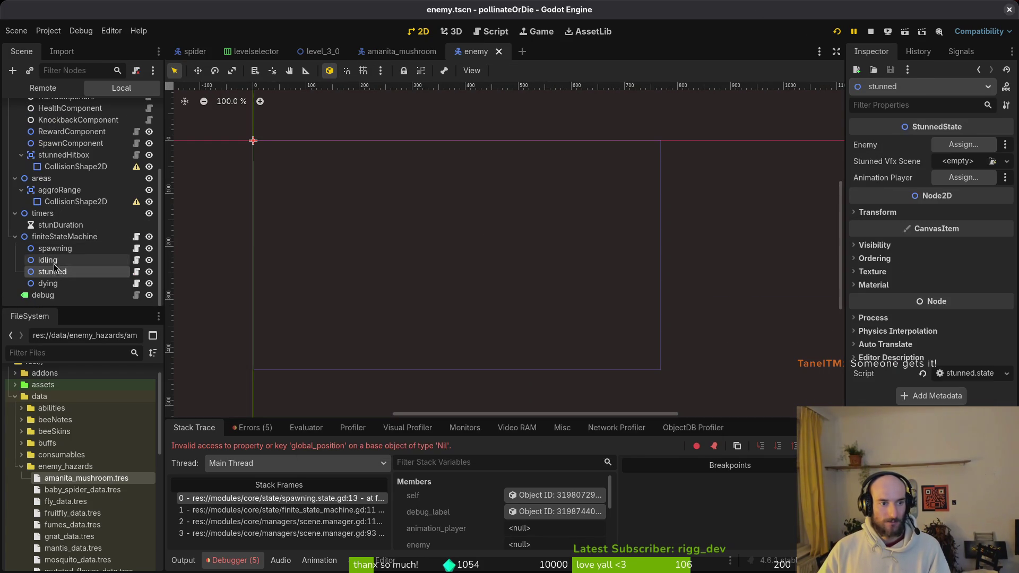
{"action": "left_click", "coordinate": [964, 162]}
{"action": "left_click", "coordinate": [952, 209]}
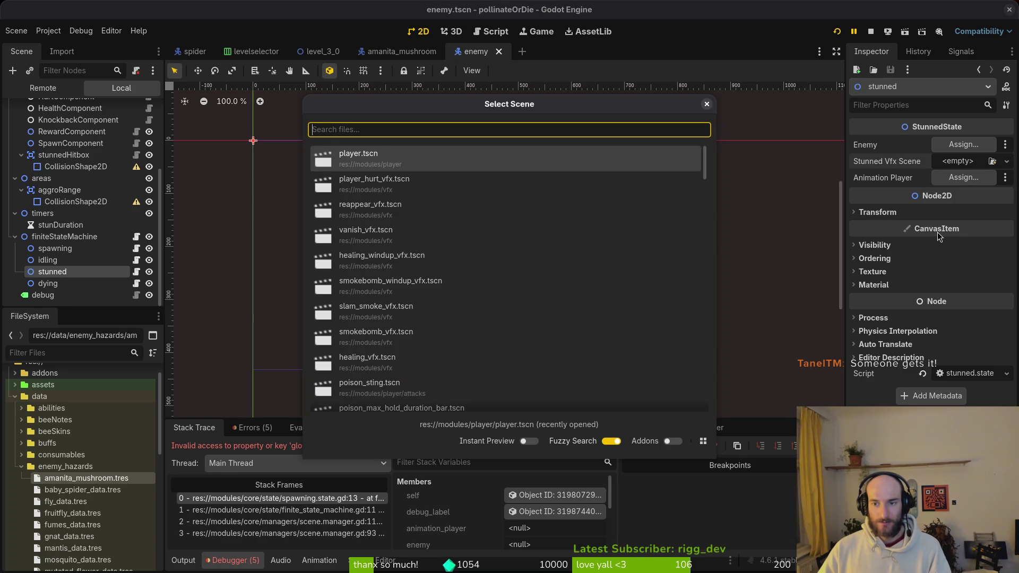
{"action": "type", "text": "enemy_stun"}
{"action": "key", "text": "Return"}
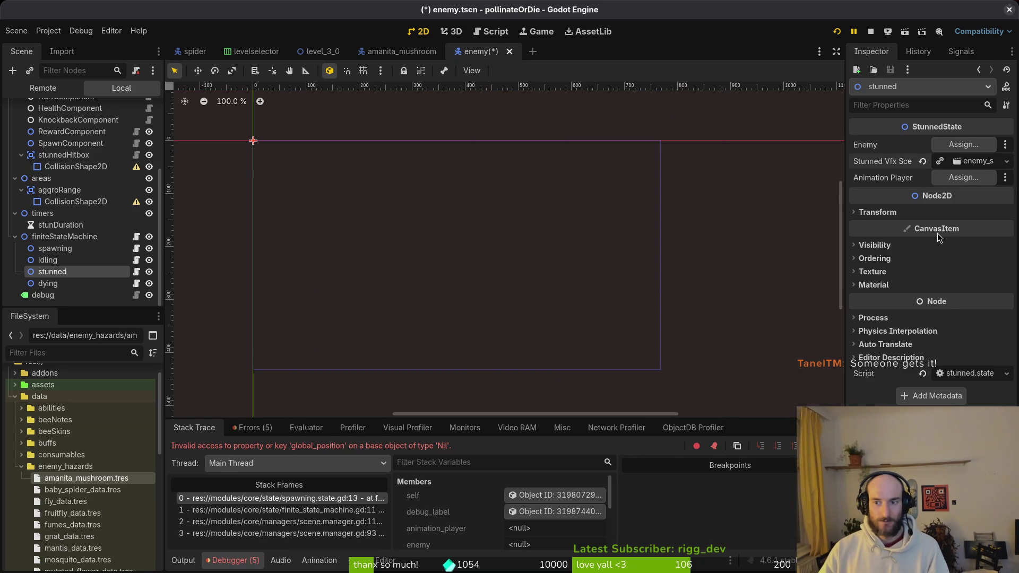
In amanita_mushroom, set the dying state's Enemy to amanitaMushroom.
{"action": "left_click", "coordinate": [402, 51]}
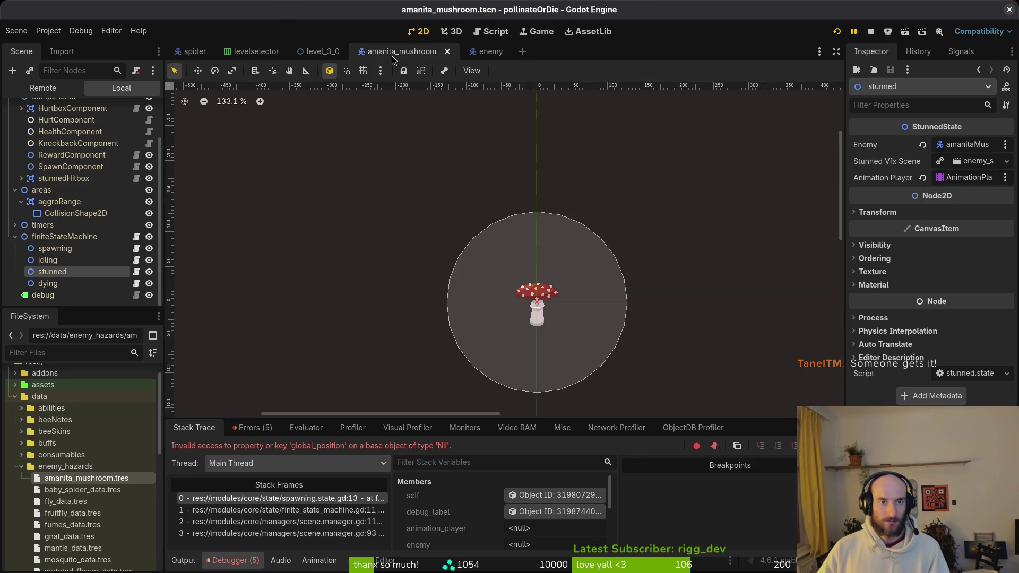
{"action": "left_click", "coordinate": [48, 283]}
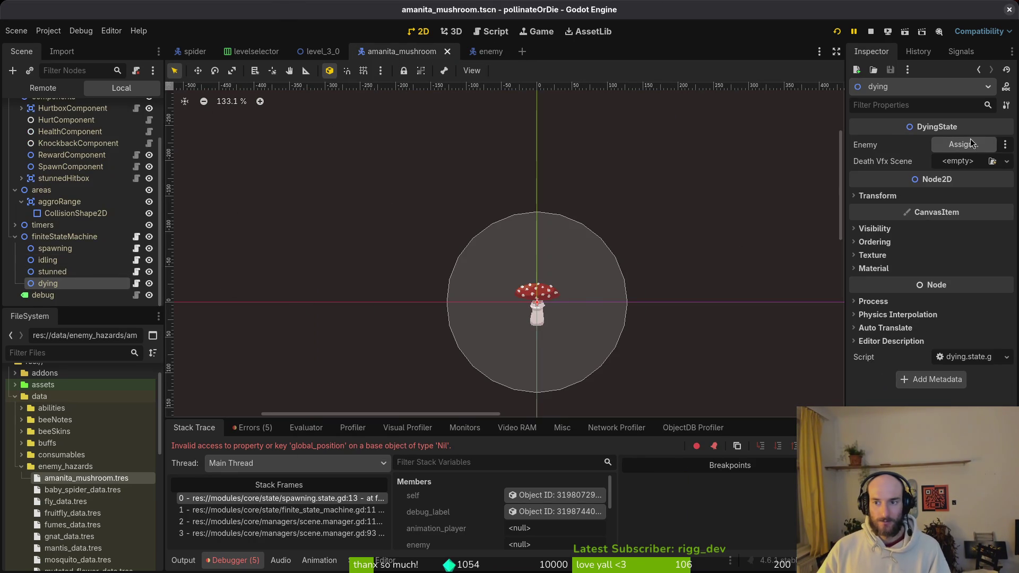
{"action": "left_click", "coordinate": [965, 148]}
{"action": "left_click", "coordinate": [462, 154]}
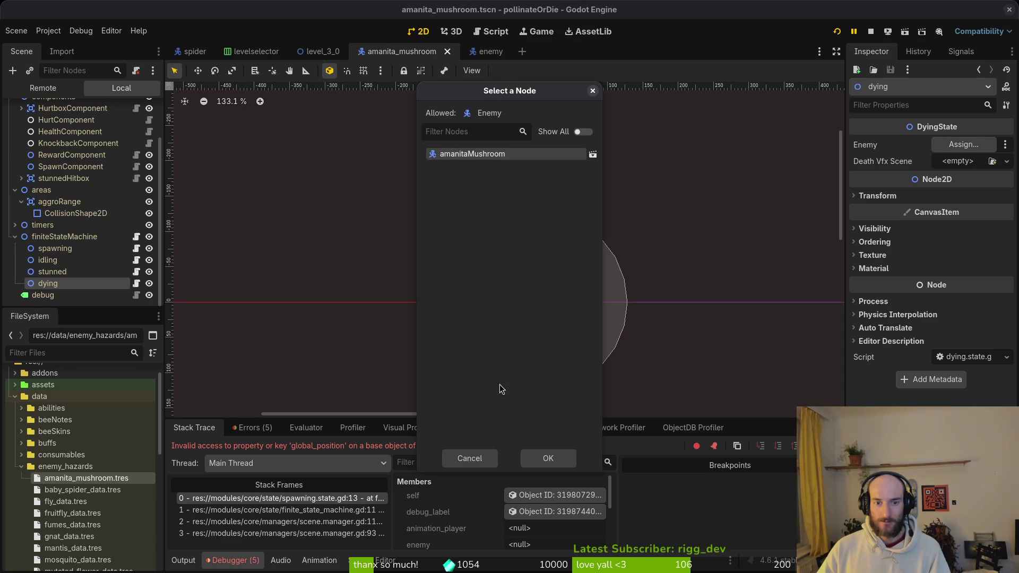
{"action": "left_click", "coordinate": [540, 458]}
Quick-load death_vfx as the Death Vfx Scene, save, and stop the running game.
{"action": "left_click", "coordinate": [1006, 162]}
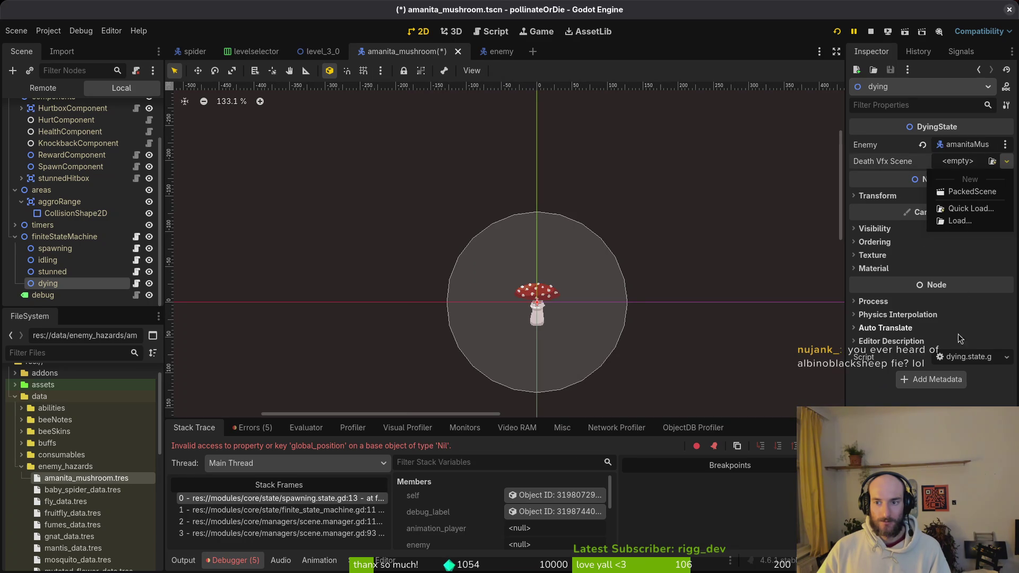
{"action": "left_click", "coordinate": [971, 209]}
{"action": "type", "text": "dea"}
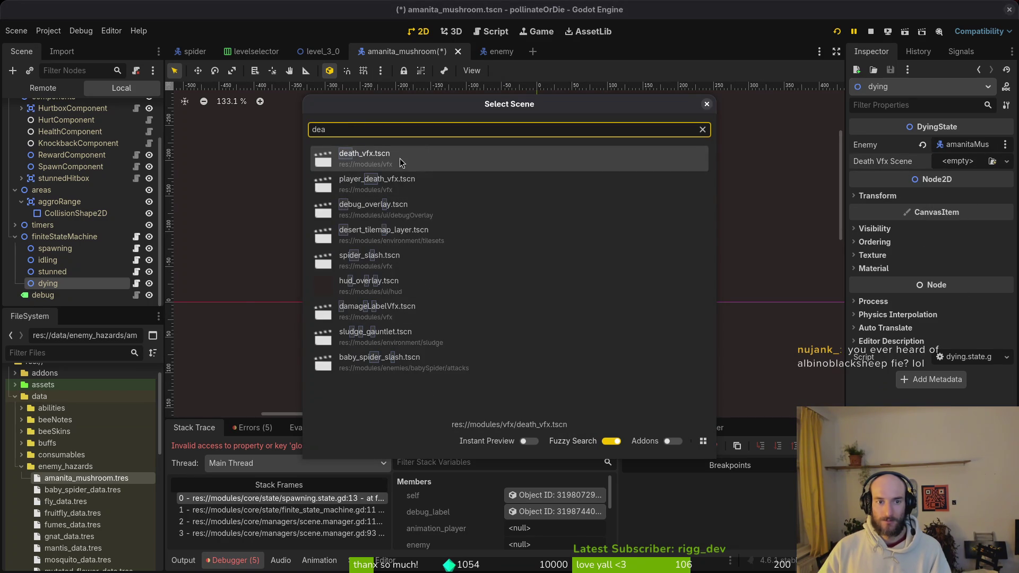
{"action": "left_click", "coordinate": [402, 162]}
{"action": "key", "text": "ctrl+s"}
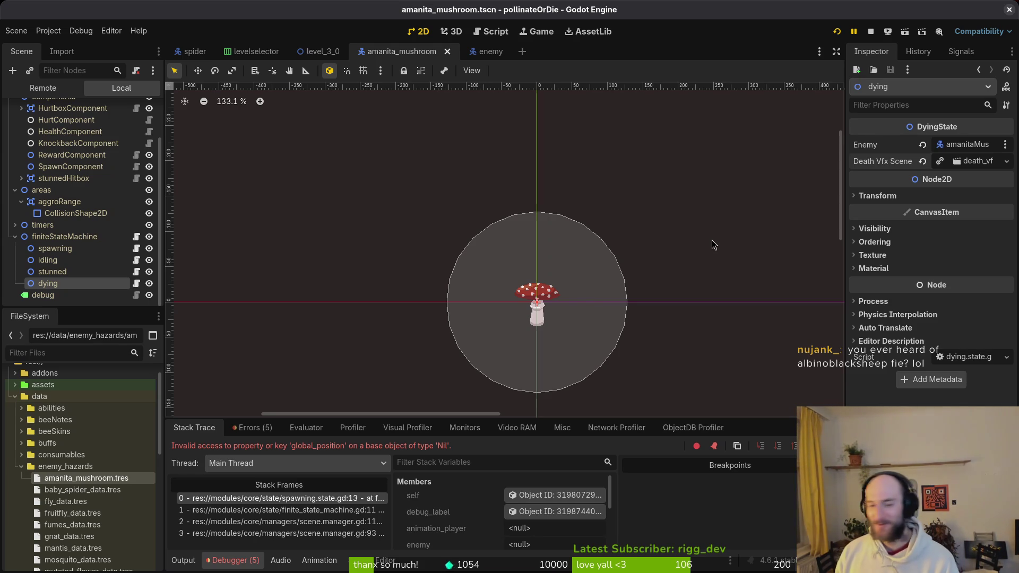
{"action": "left_click", "coordinate": [871, 31]}
Rerun the project with F5, continue the saved game and load level 3-1 from debug level select.
{"action": "key", "text": "F5"}
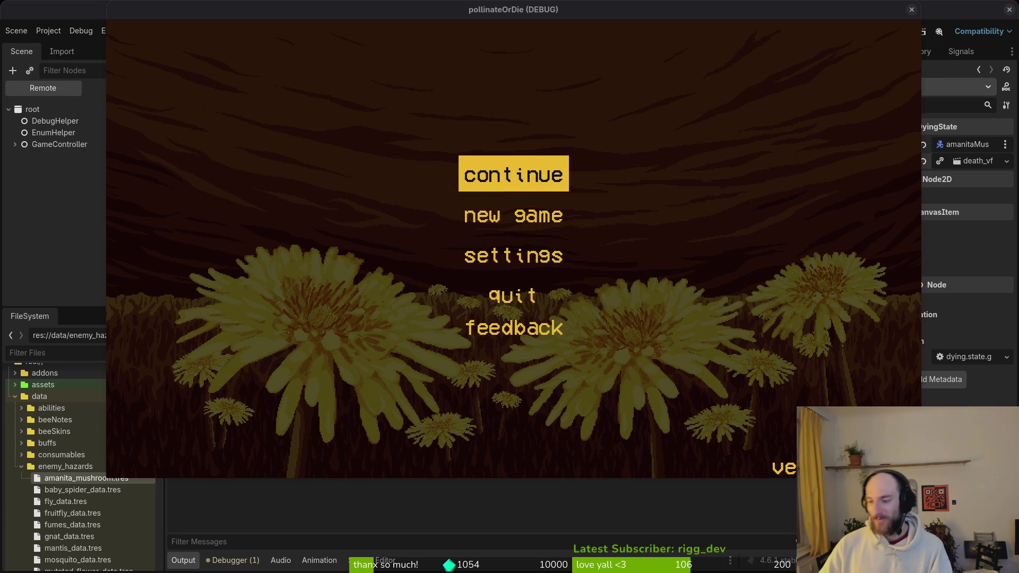
{"action": "left_click", "coordinate": [560, 130]}
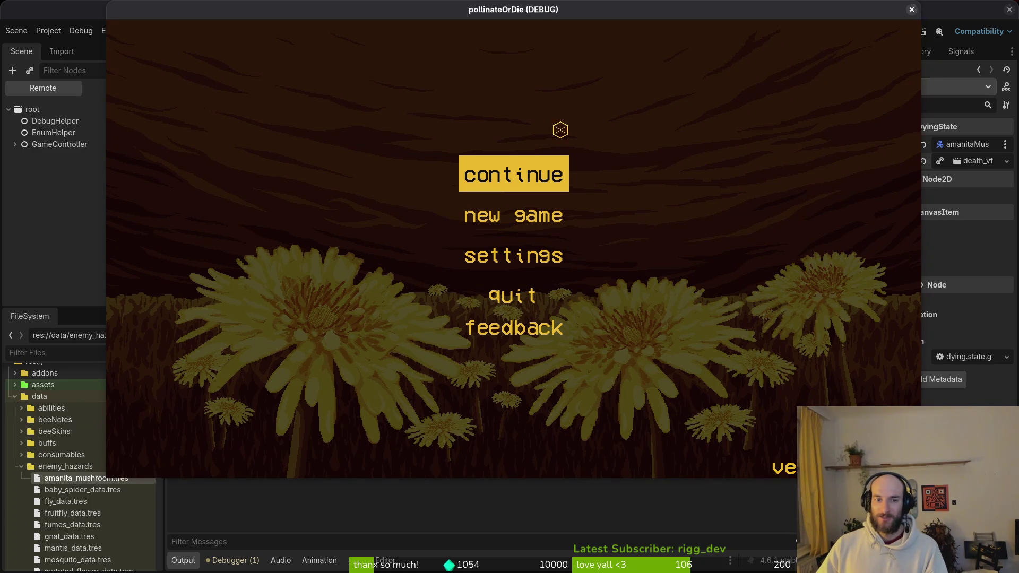
{"action": "left_click", "coordinate": [514, 175]}
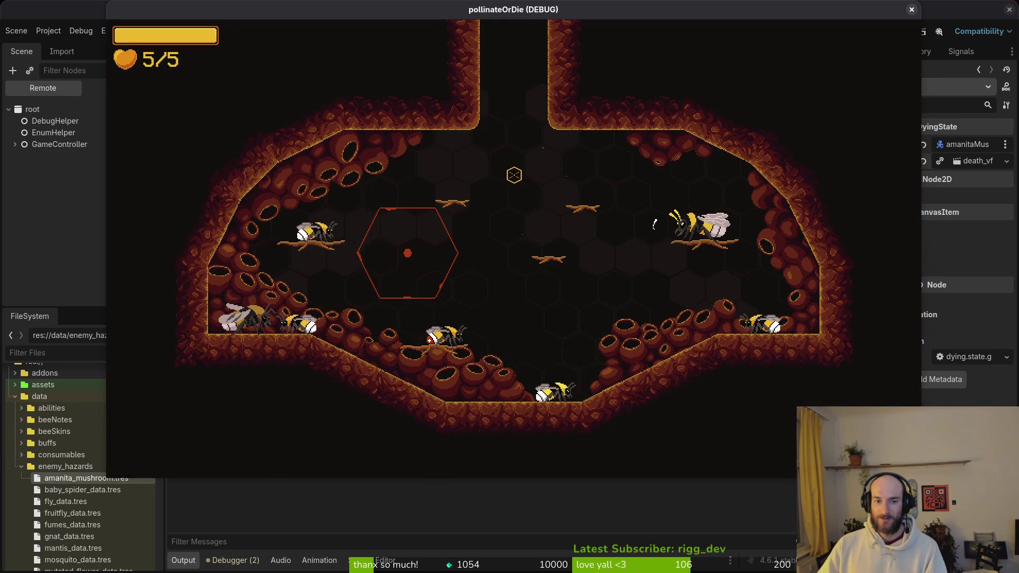
{"action": "key", "text": "Escape"}
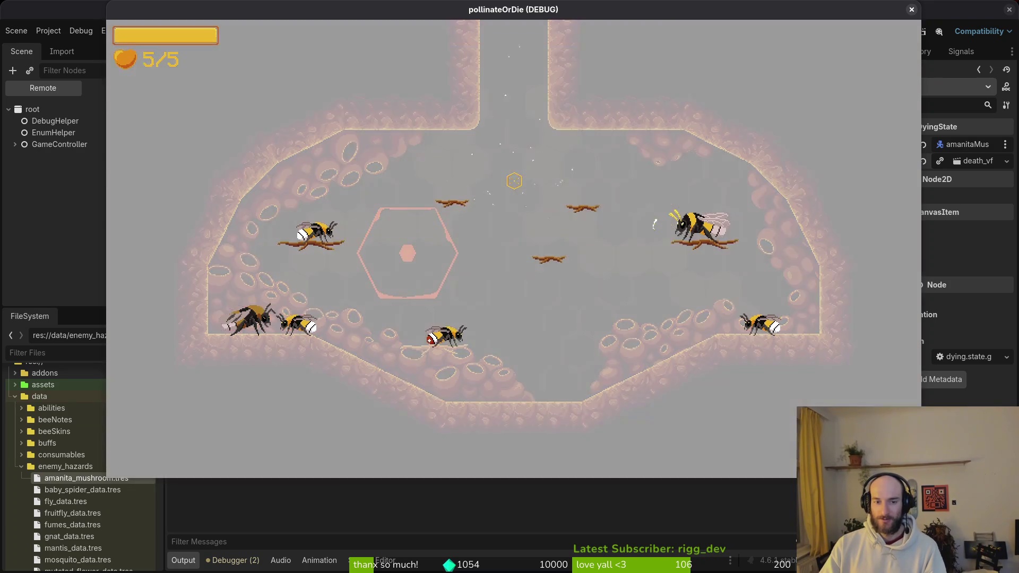
{"action": "key", "text": "Return"}
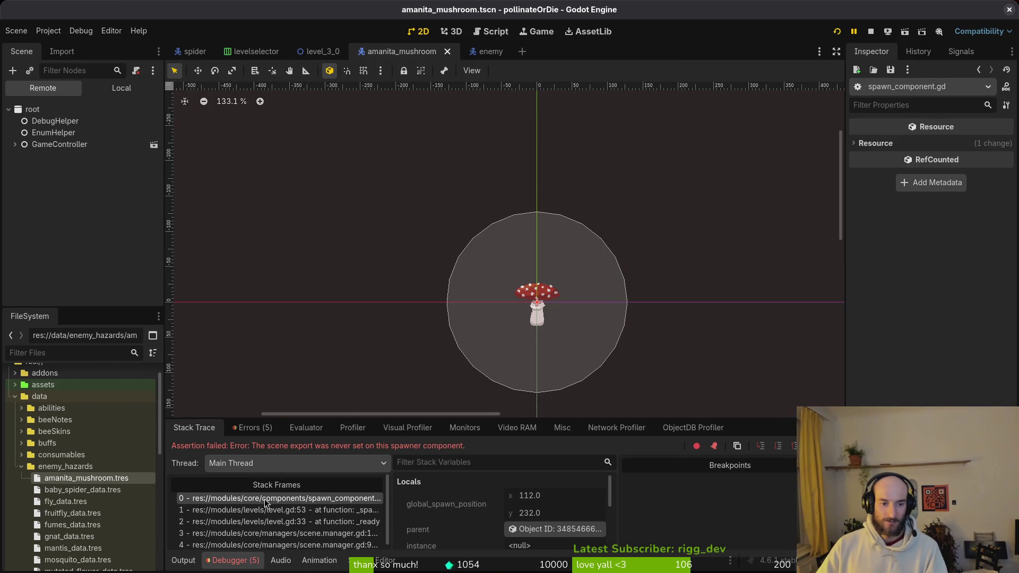
Inspect the mushroom's SpawnComponent in the Local tree, finding a honey scene set, then view level_3_0.
{"action": "left_click", "coordinate": [96, 88]}
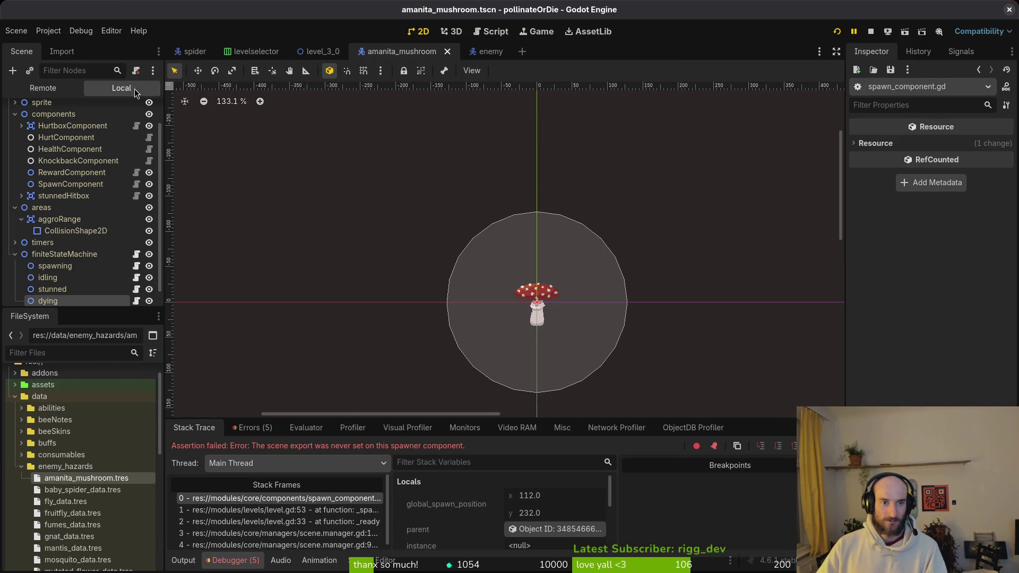
{"action": "left_click", "coordinate": [67, 186]}
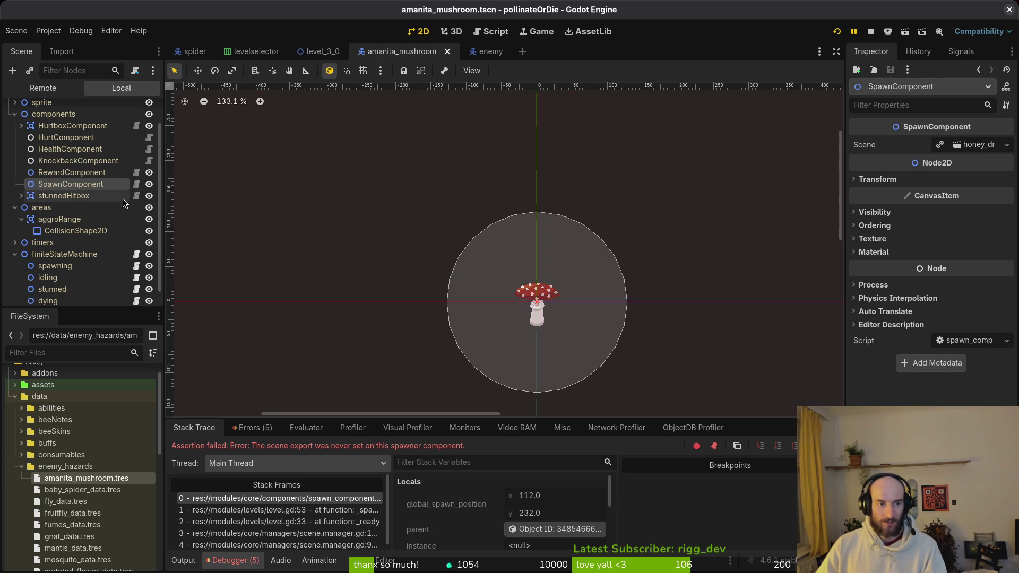
{"action": "left_click", "coordinate": [319, 55]}
Quick-open level_3_1.tscn by searching 'level31'.
{"action": "left_click", "coordinate": [402, 52]}
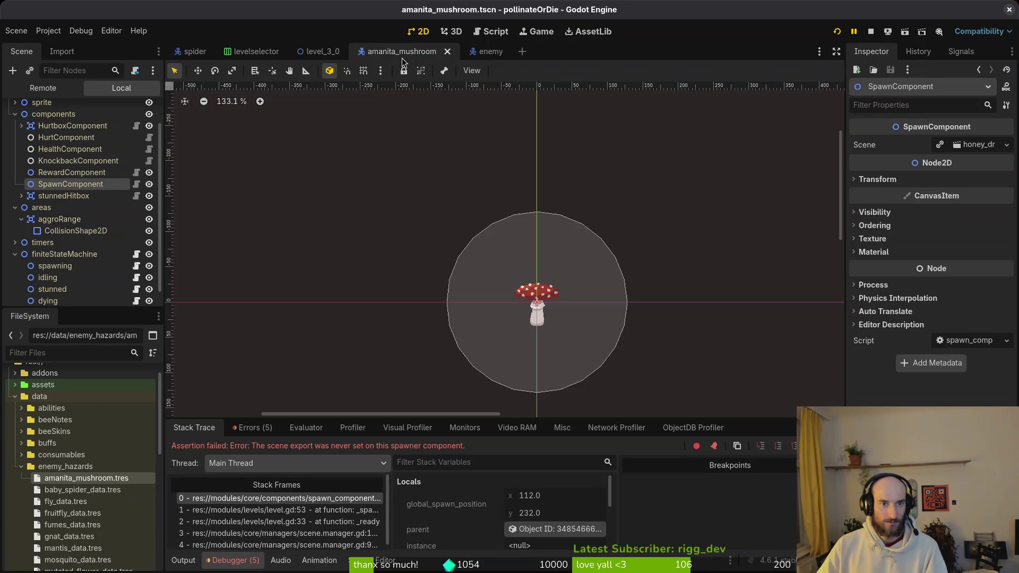
{"action": "key", "text": "ctrl+shift+o"}
{"action": "type", "text": "level31ts"}
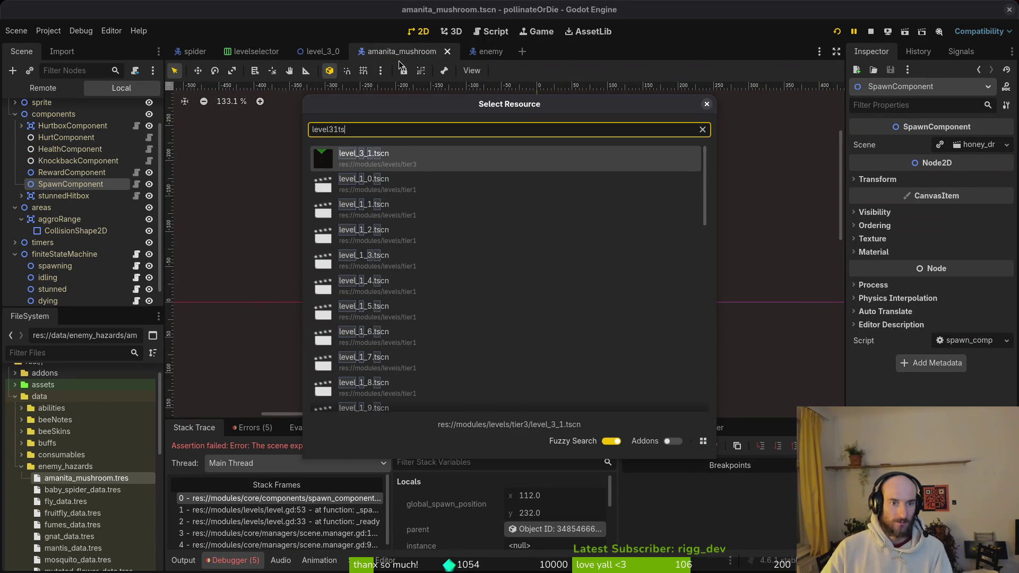
{"action": "key", "text": "Return"}
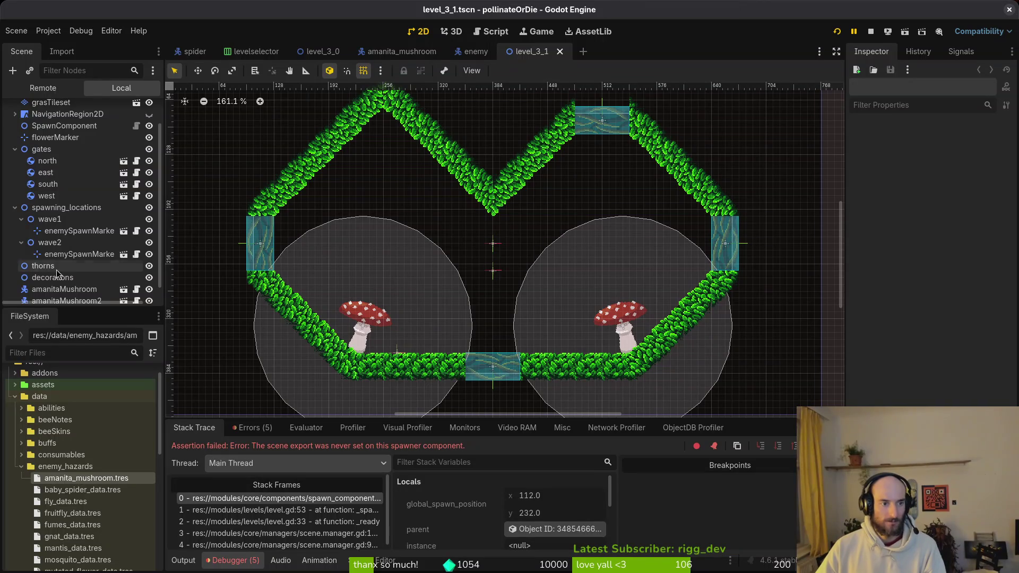
Delete both placed amanitaMushroom nodes from level_3_1.
{"action": "scroll", "coordinate": [85, 263], "scroll_direction": "down", "scroll_amount": 1}
{"action": "left_click", "coordinate": [75, 275]}
{"action": "left_click", "coordinate": [128, 290], "text": "shift"}
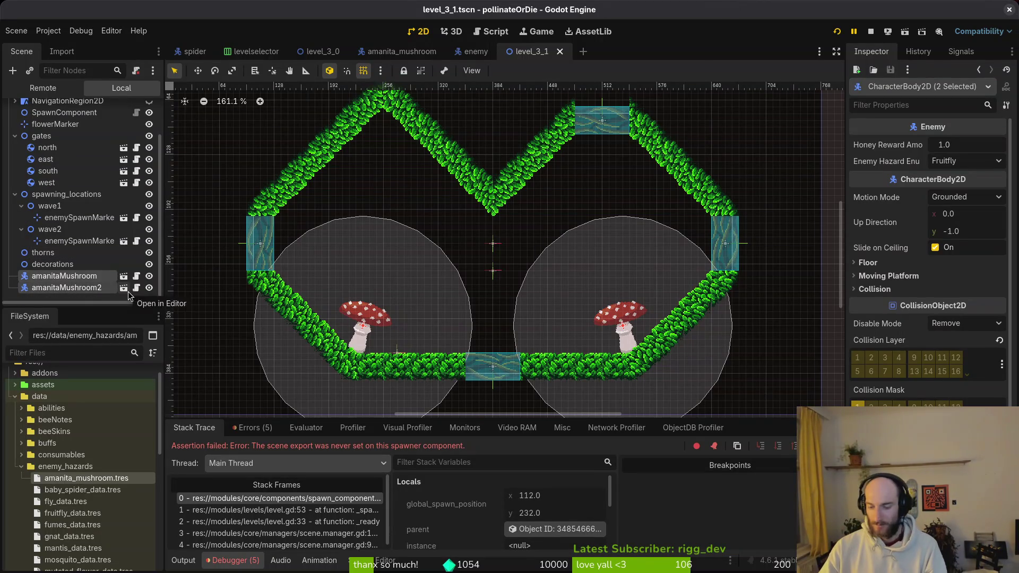
{"action": "key", "text": "Delete"}
{"action": "key", "text": "Return"}
Make the wave1 spawn marker spawn Amanitashroom and move it to the lower-left hedge.
{"action": "left_click", "coordinate": [79, 241]}
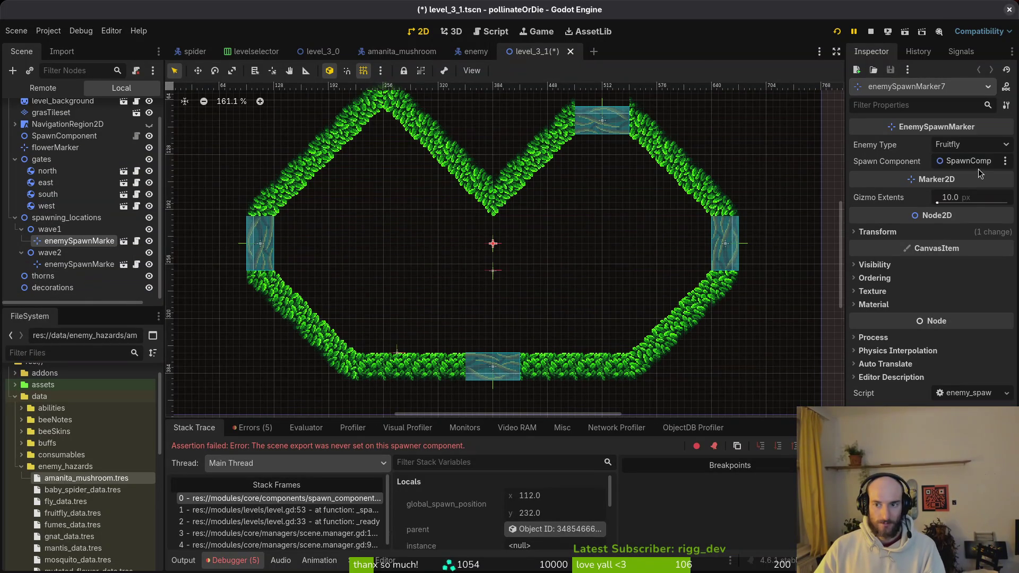
{"action": "left_click", "coordinate": [971, 145]}
{"action": "left_click", "coordinate": [966, 356]}
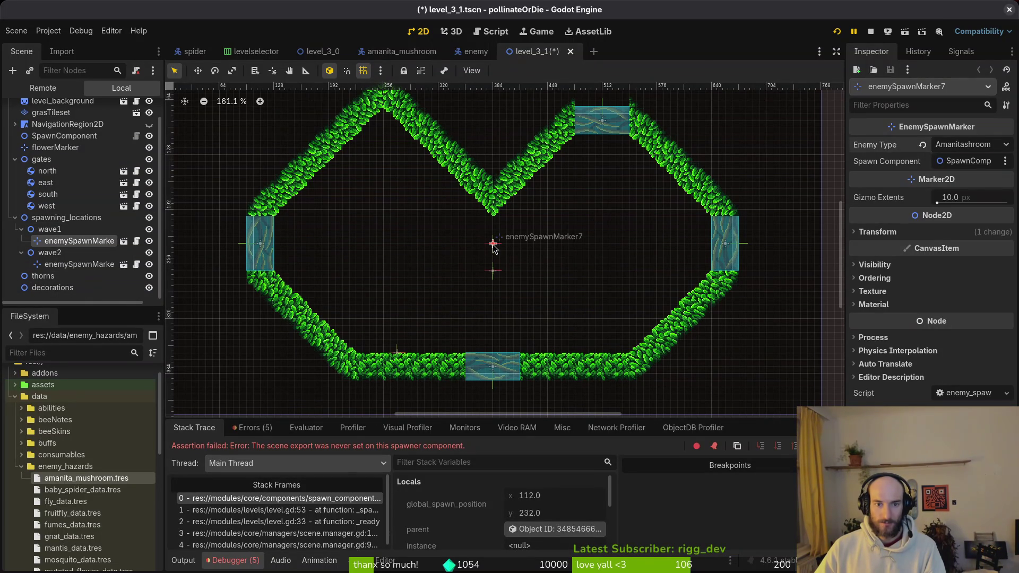
{"action": "mouse_move", "coordinate": [493, 244]}
{"action": "left_mouse_down"}
{"action": "mouse_move", "coordinate": [406, 344]}
{"action": "mouse_move", "coordinate": [369, 356]}
{"action": "left_mouse_up"}
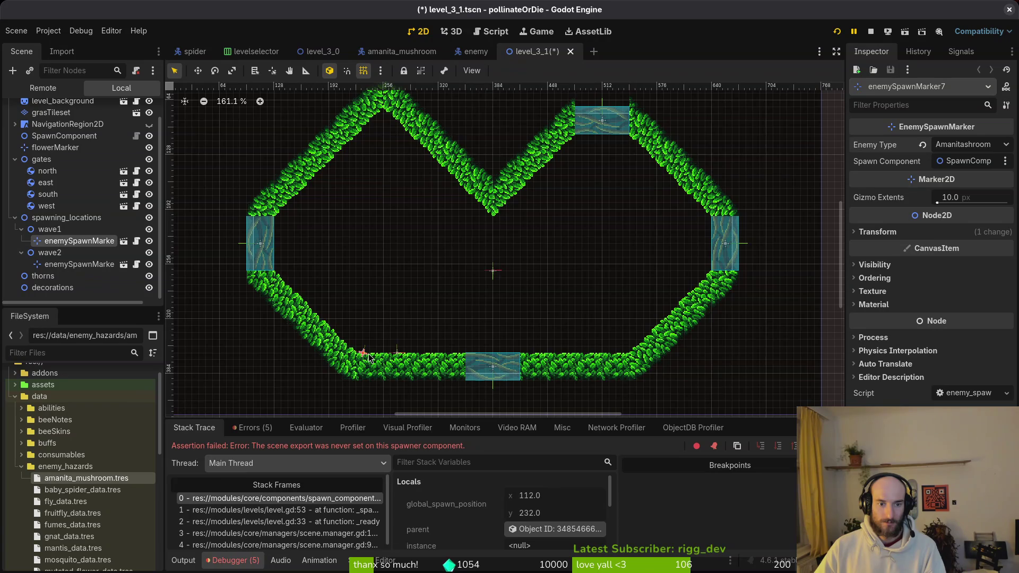
{"action": "scroll", "coordinate": [489, 234], "scroll_direction": "up", "scroll_amount": 4}
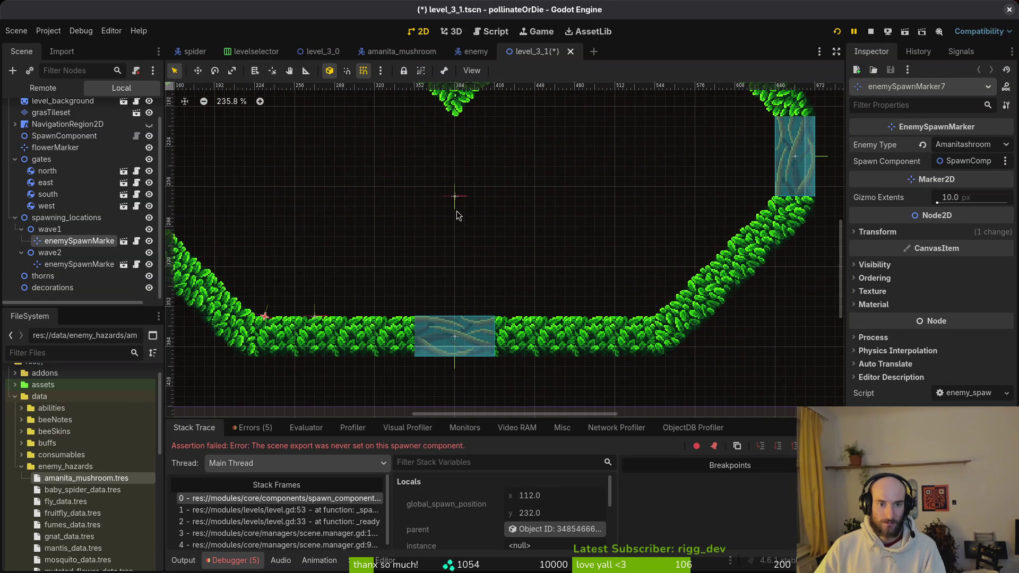
{"action": "left_click", "coordinate": [460, 204]}
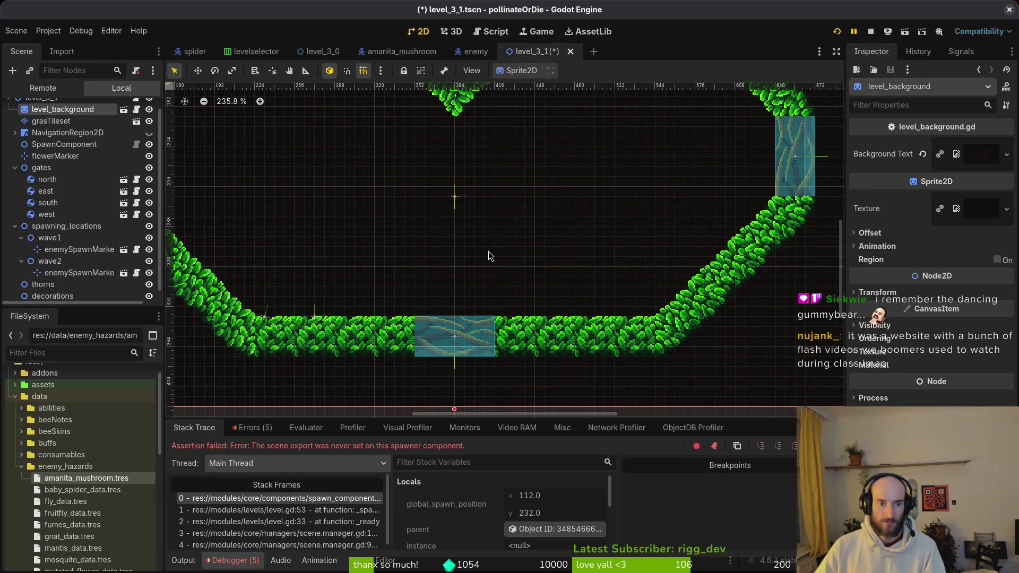
Move the wave2 spawn marker onto the lower-right hedge and save level_3_1.
{"action": "scroll", "coordinate": [552, 289], "scroll_direction": "down", "scroll_amount": 5}
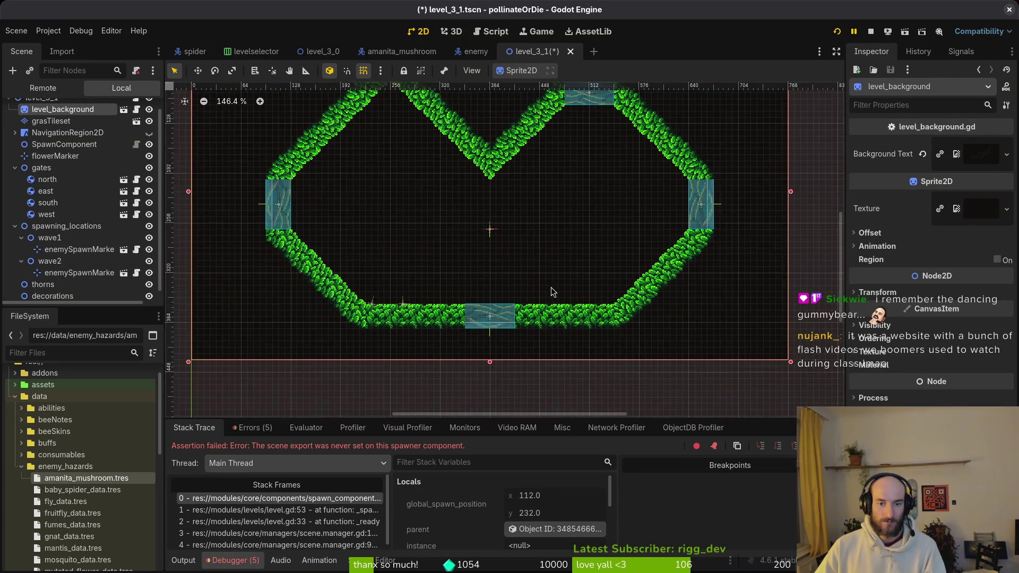
{"action": "scroll", "coordinate": [492, 234], "scroll_direction": "up", "scroll_amount": 4}
{"action": "left_click_drag", "start_coordinate": [491, 228], "coordinate": [681, 344]}
{"action": "scroll", "coordinate": [627, 313], "scroll_direction": "up", "scroll_amount": 3}
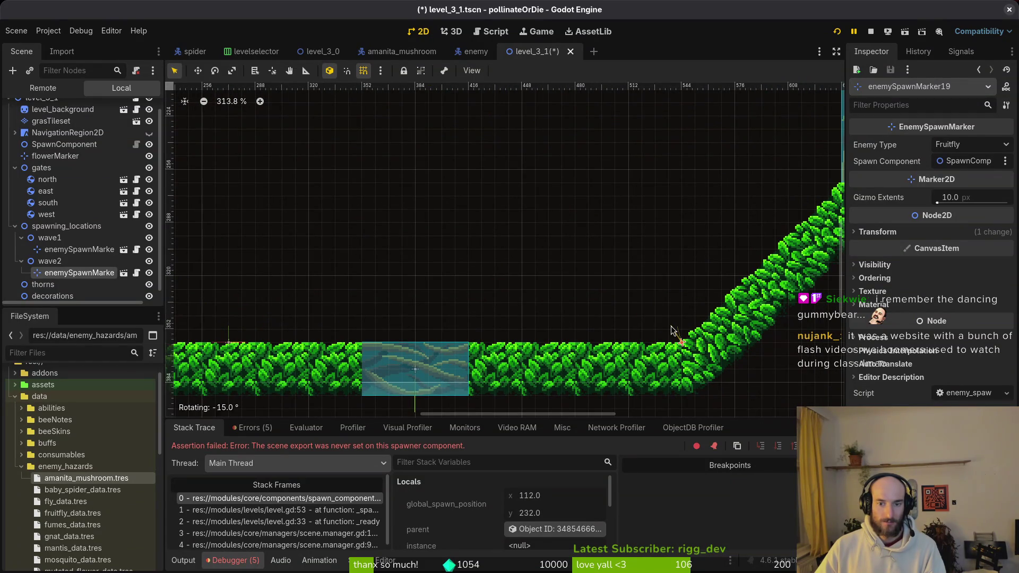
{"action": "scroll", "coordinate": [627, 287], "scroll_direction": "down", "scroll_amount": 5}
{"action": "left_click", "coordinate": [626, 286]}
{"action": "key", "text": "ctrl+s"}
Set the wave2 marker's Enemy Type to Amanitashroom and save again.
{"action": "left_click", "coordinate": [71, 273]}
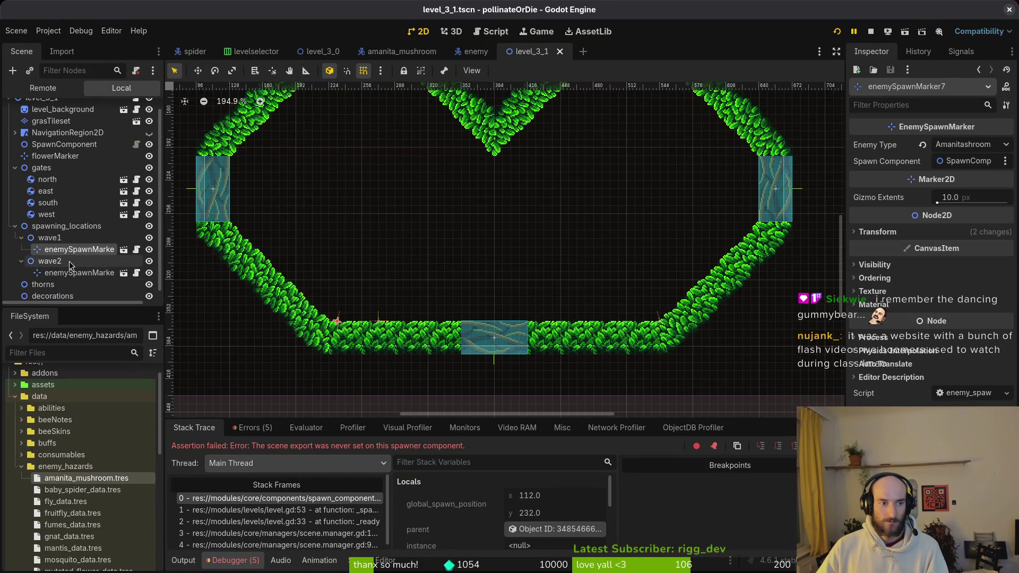
{"action": "left_click", "coordinate": [974, 145]}
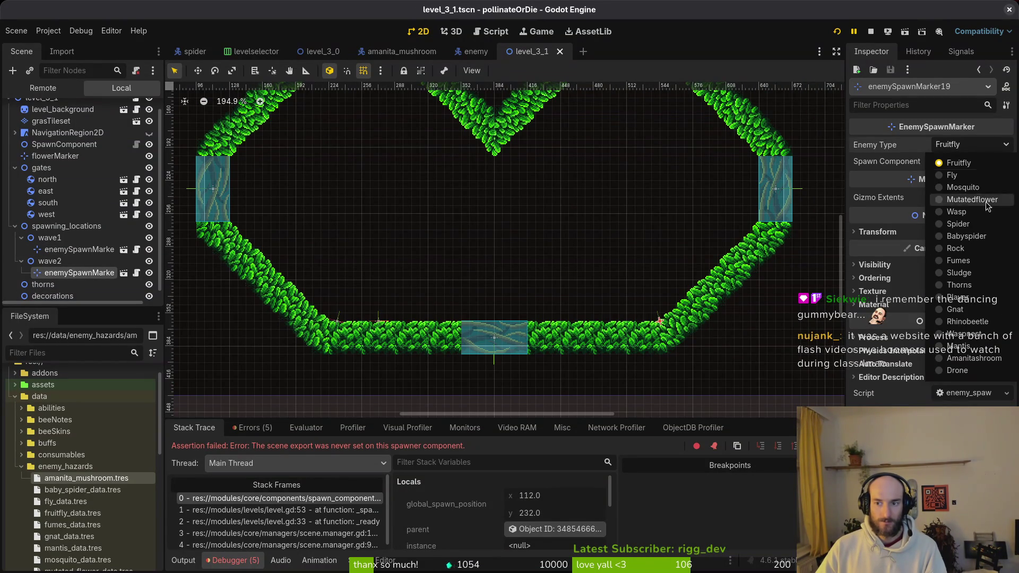
{"action": "left_click", "coordinate": [975, 358]}
{"action": "key", "text": "ctrl+s"}
Stop the running game and review the debugger errors and output log.
{"action": "left_click", "coordinate": [870, 32]}
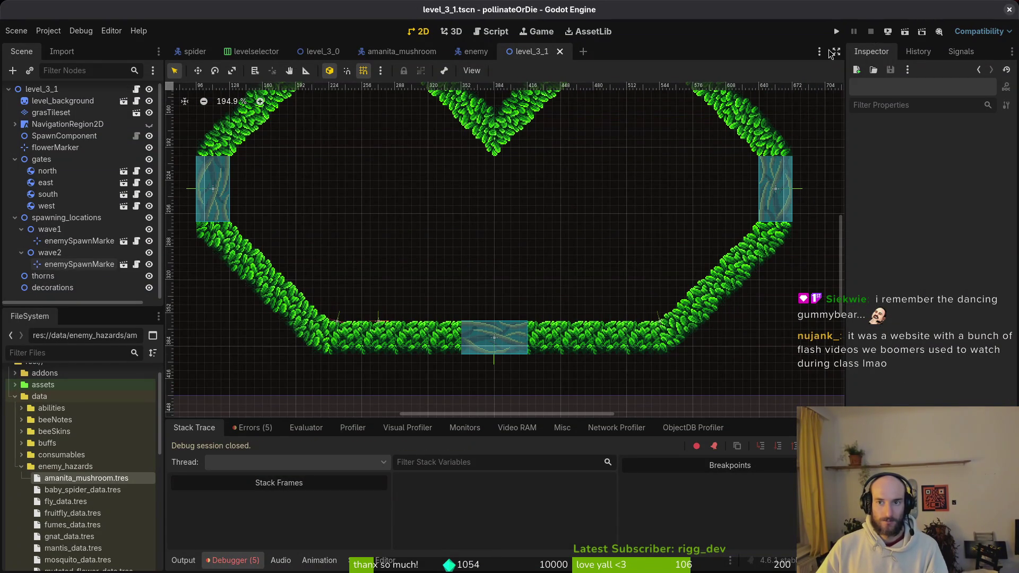
{"action": "left_click", "coordinate": [253, 428]}
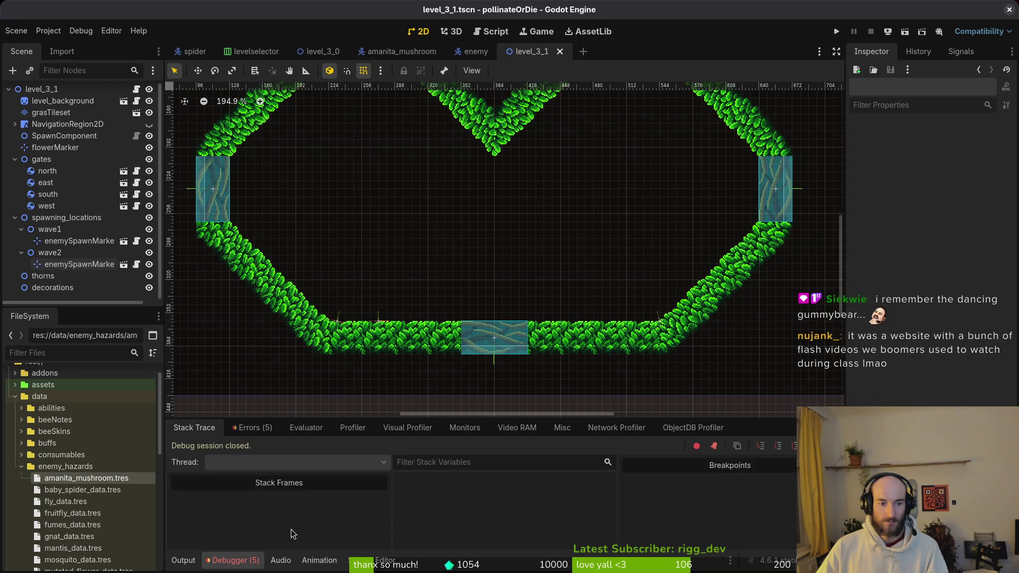
{"action": "left_click", "coordinate": [183, 560]}
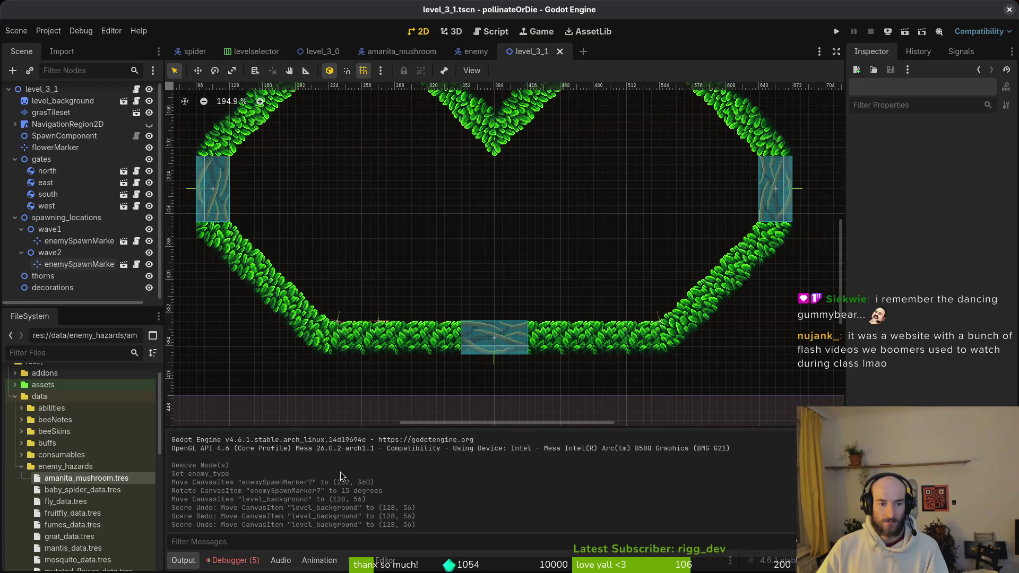
Rerun the game, continue the save and start level 3-1 from debug level select.
{"action": "left_click", "coordinate": [836, 32]}
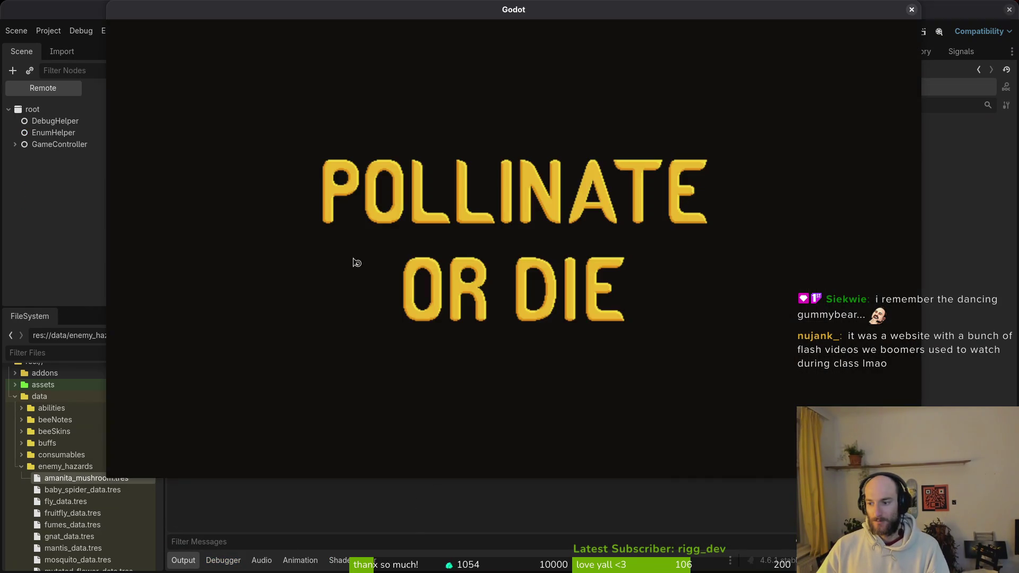
{"action": "key", "text": "Return"}
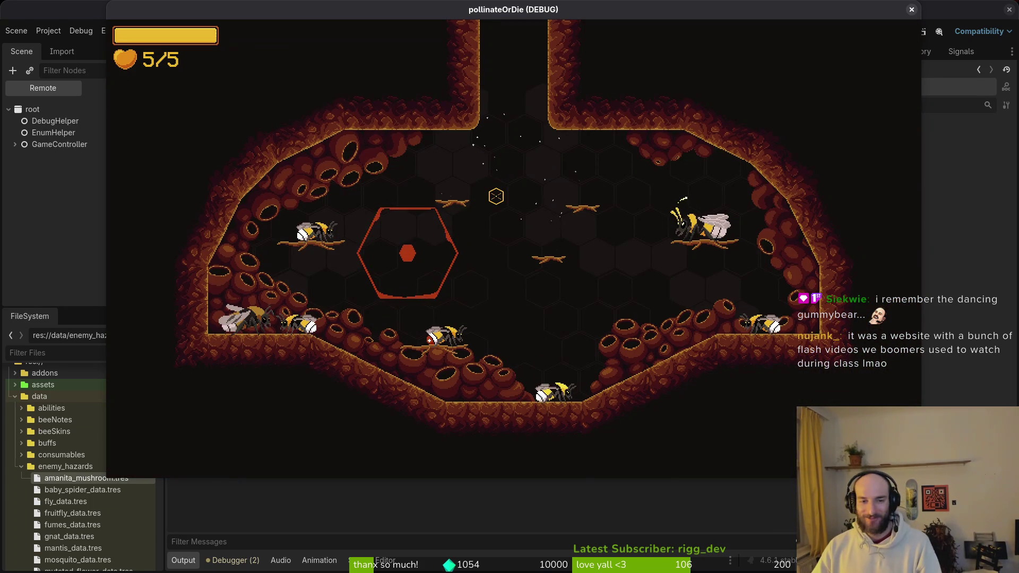
{"action": "key", "text": "Escape"}
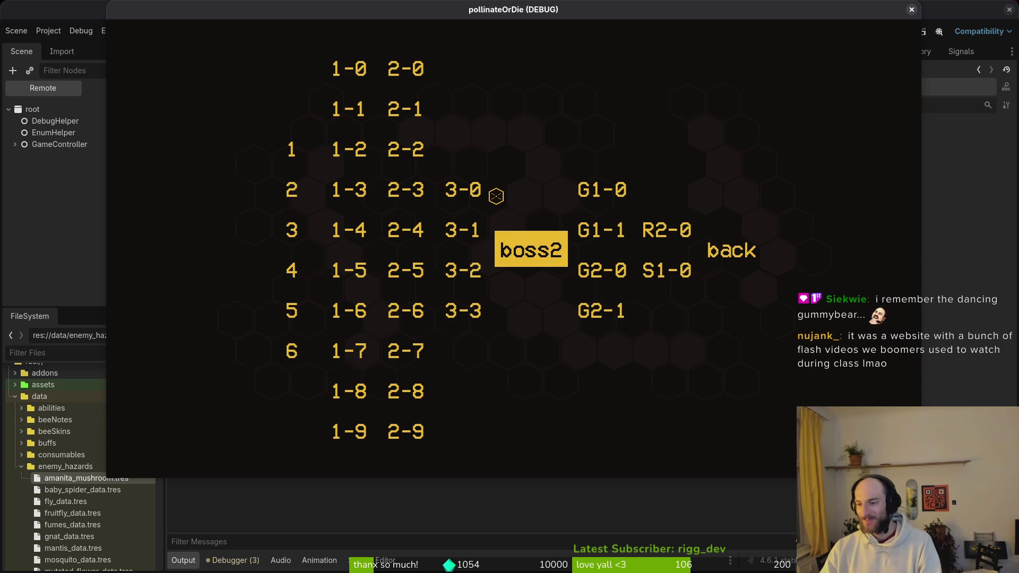
{"action": "key", "text": "Left"}
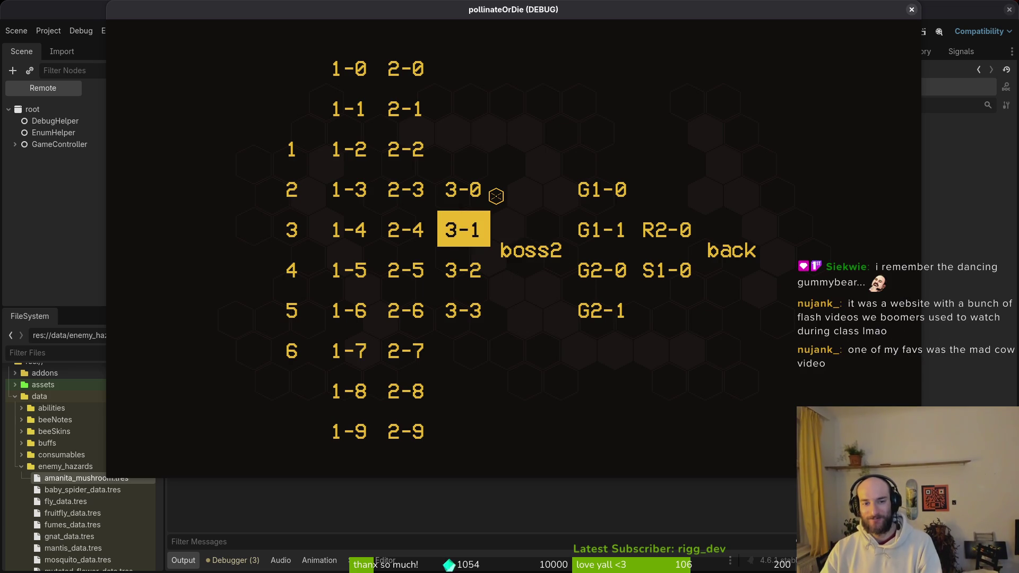
{"action": "key", "text": "Left"}
{"action": "key", "text": "Right"}
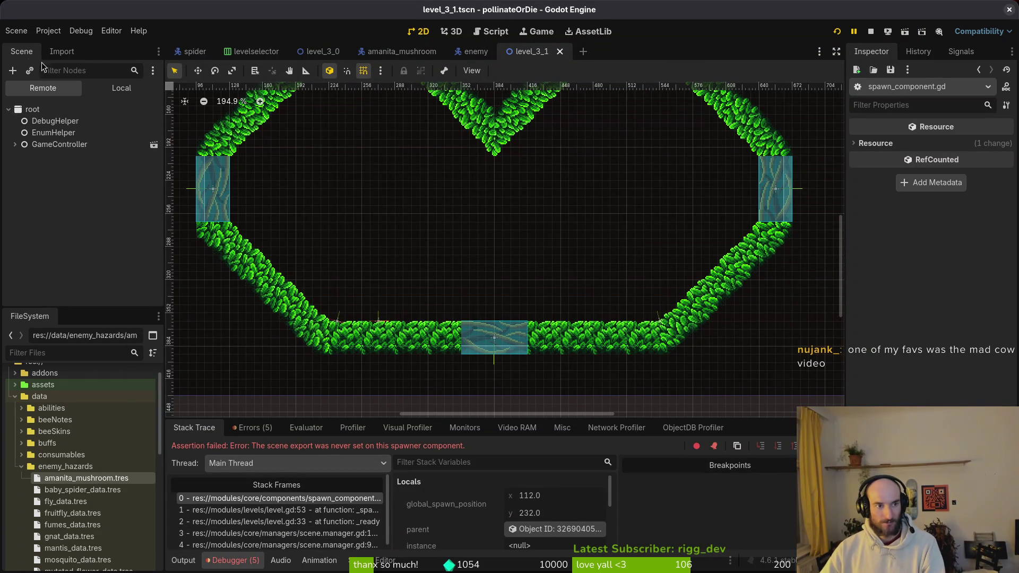
{"action": "left_click", "coordinate": [312, 49]}
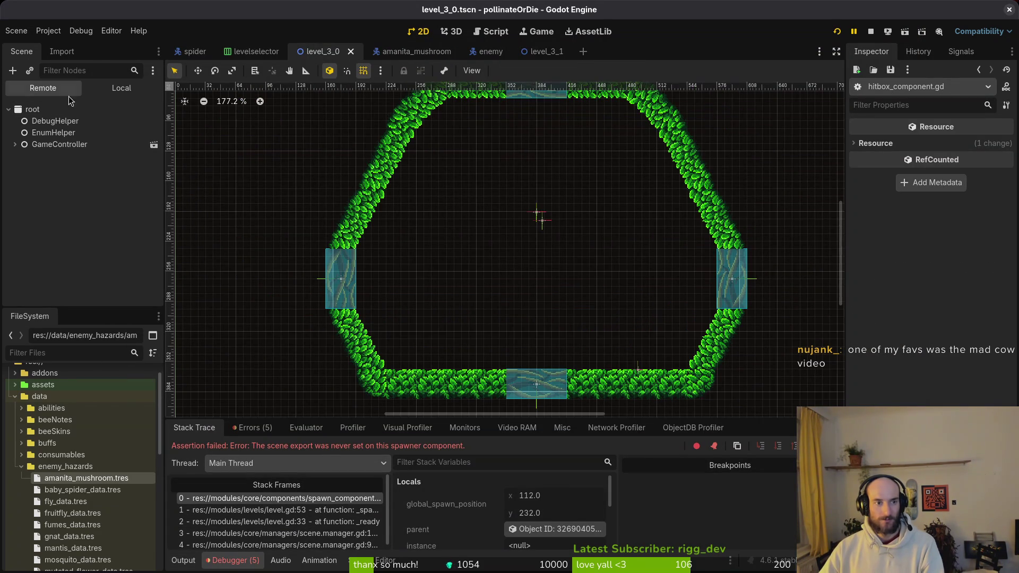
{"action": "left_click", "coordinate": [75, 109]}
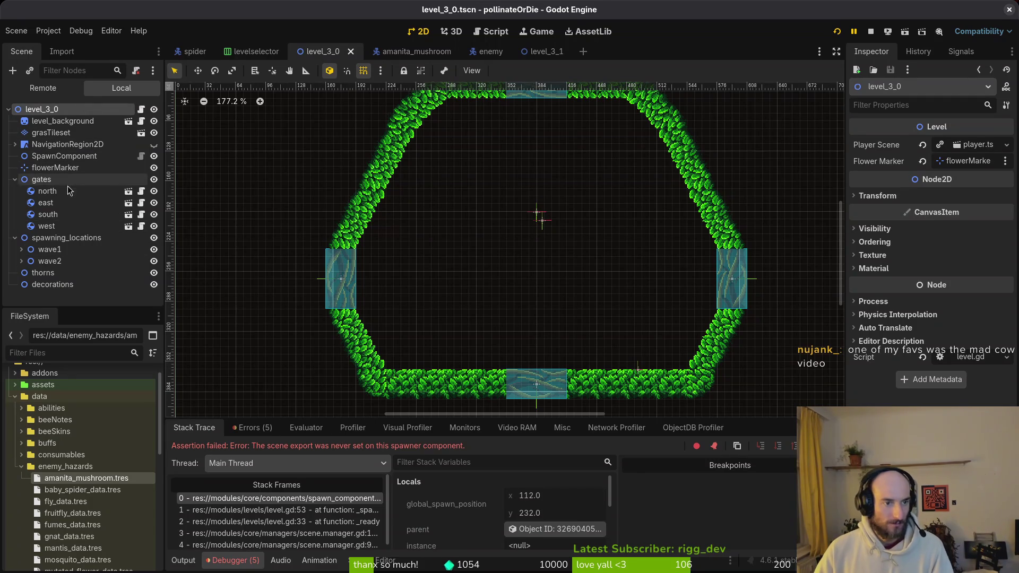
{"action": "left_click", "coordinate": [65, 238]}
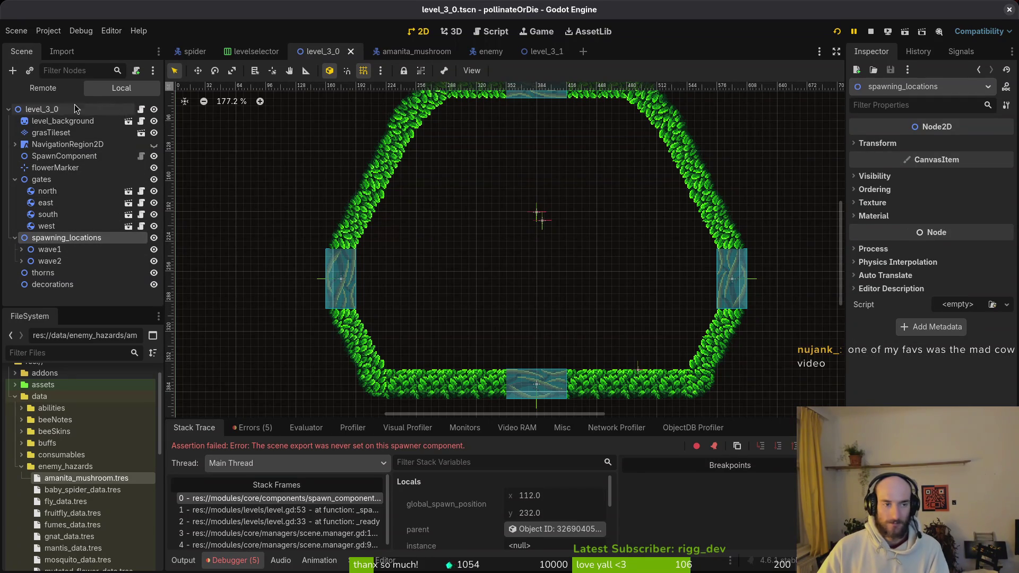
{"action": "left_click", "coordinate": [63, 156]}
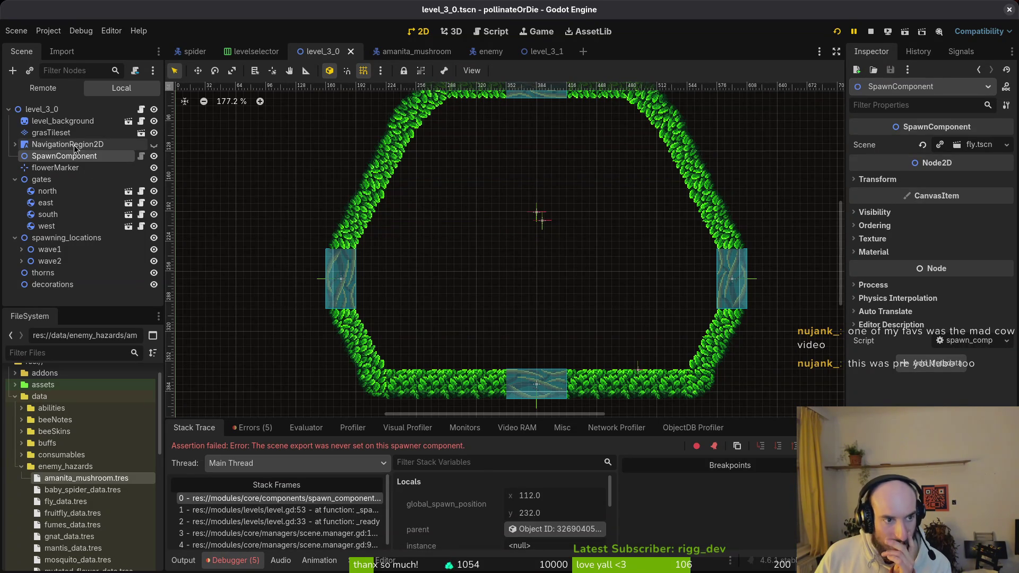
{"action": "left_click", "coordinate": [64, 112]}
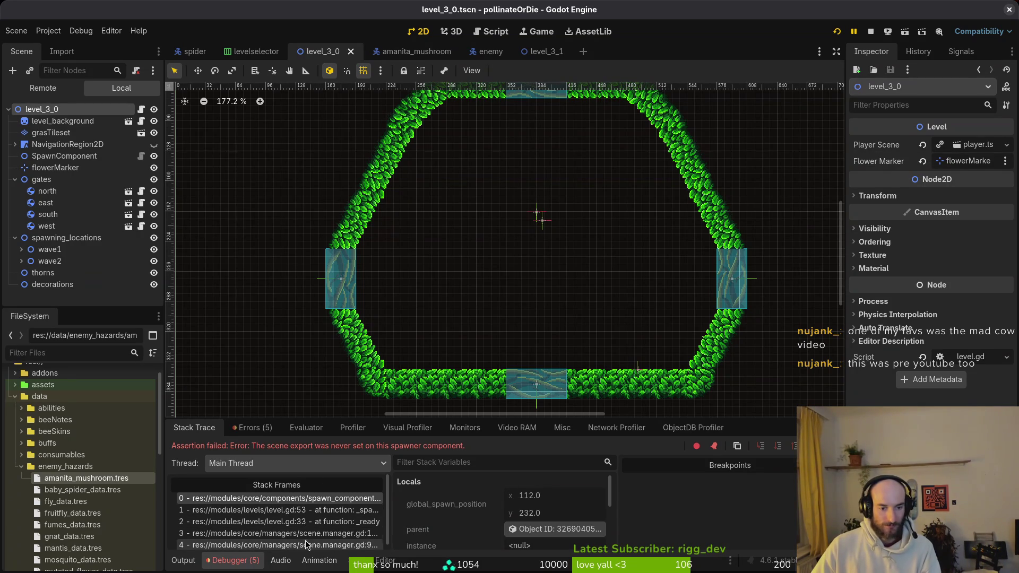
{"action": "left_click", "coordinate": [255, 427]}
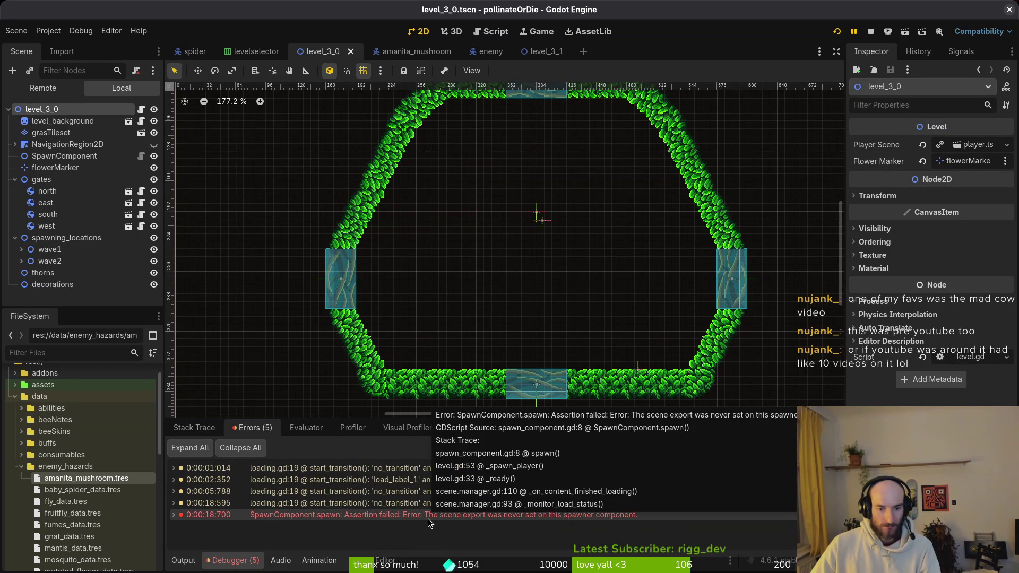
{"action": "left_click", "coordinate": [196, 427]}
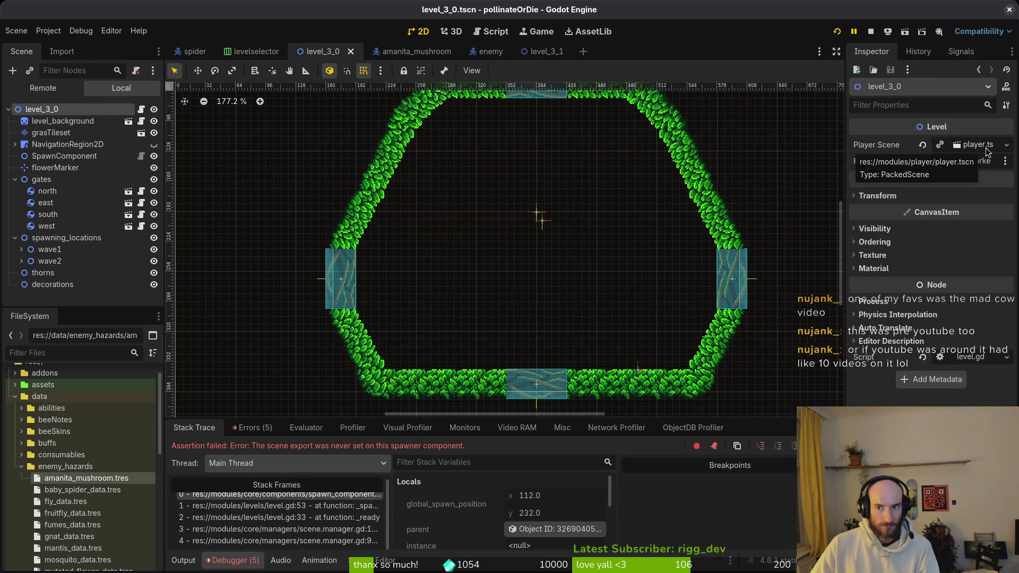
{"action": "left_click", "coordinate": [64, 155]}
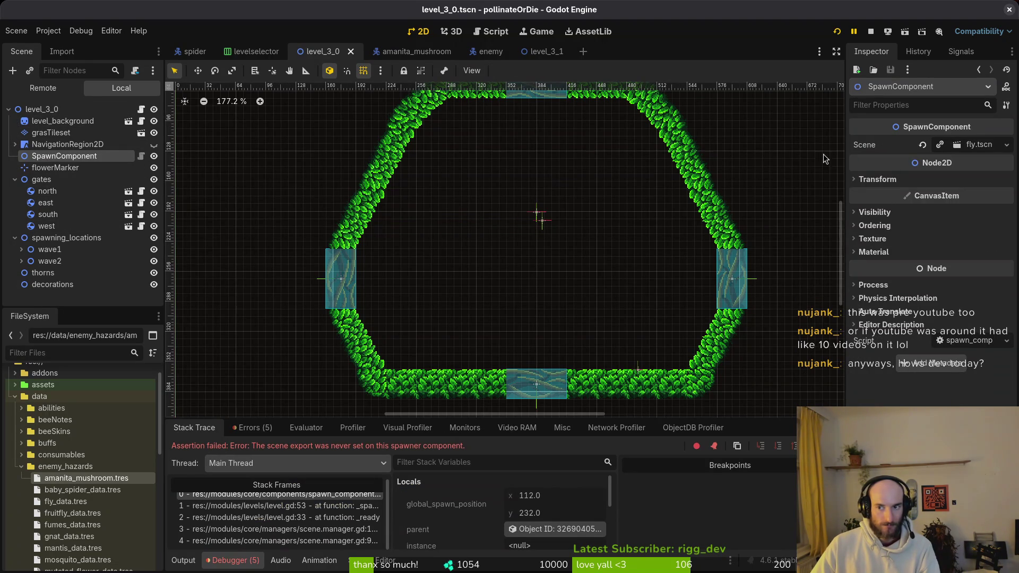
{"action": "left_click", "coordinate": [49, 250]}
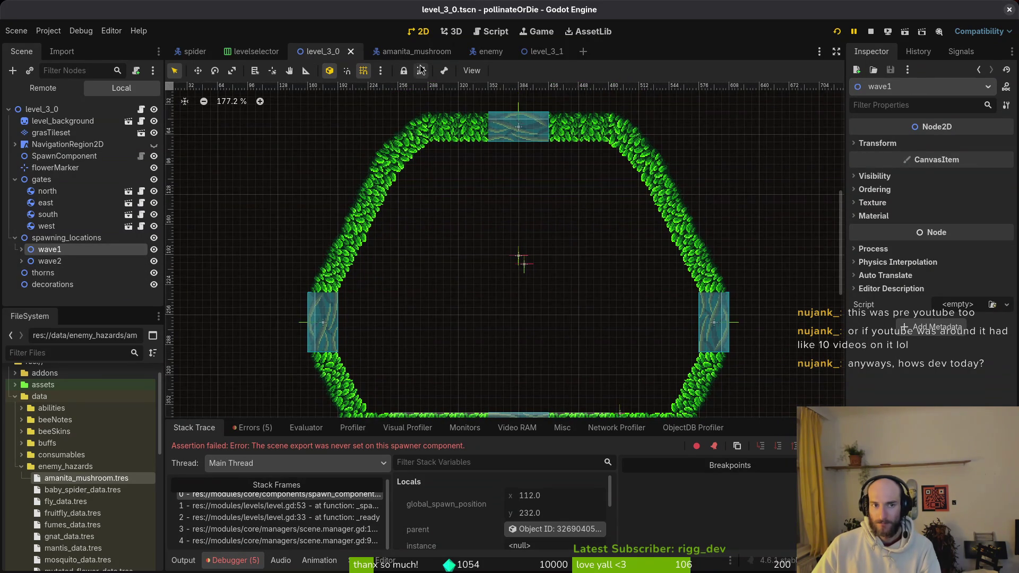
{"action": "left_click", "coordinate": [546, 51]}
Select level_3_1's Level root and quick-load player.tscn as its Player Scene.
{"action": "left_click", "coordinate": [15, 235]}
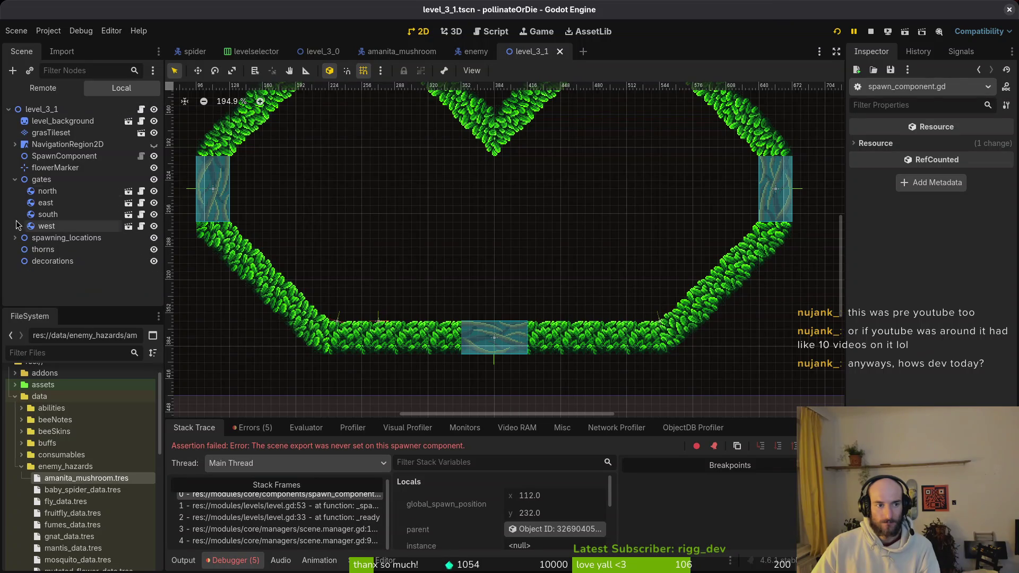
{"action": "left_click", "coordinate": [55, 157]}
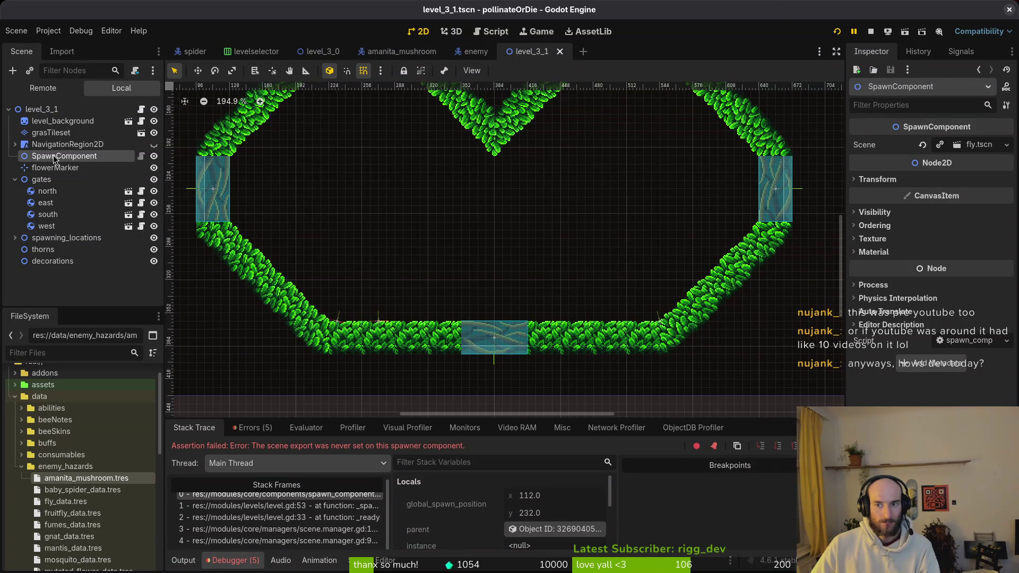
{"action": "left_click", "coordinate": [15, 238]}
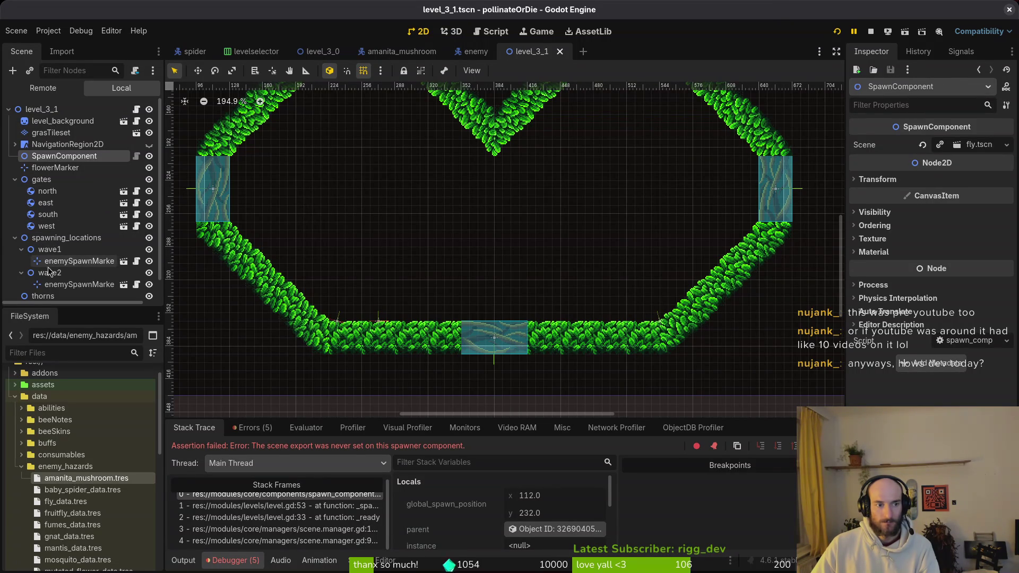
{"action": "left_click", "coordinate": [15, 238]}
{"action": "left_click", "coordinate": [52, 110]}
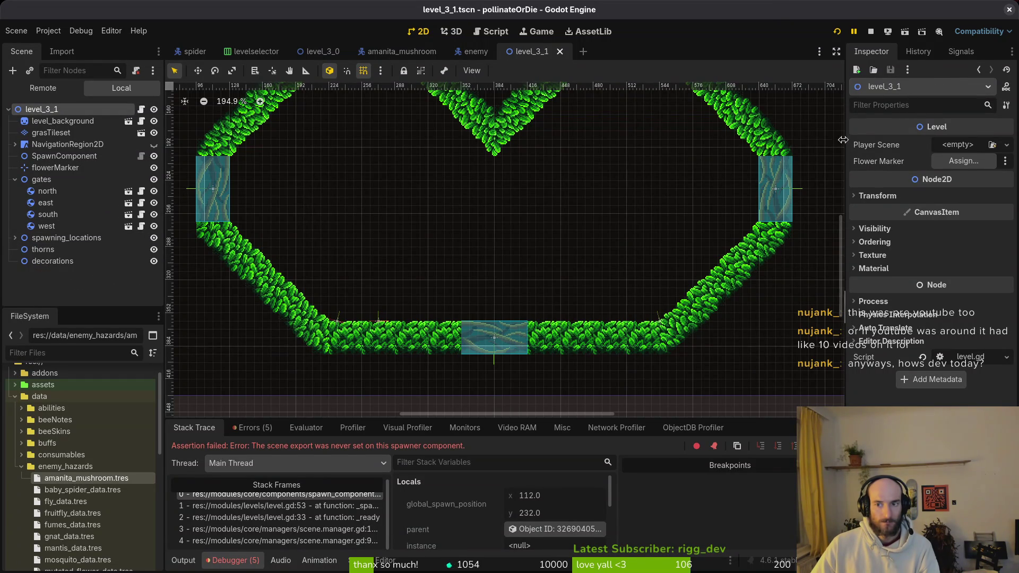
{"action": "left_click", "coordinate": [938, 143]}
{"action": "left_click", "coordinate": [950, 199]}
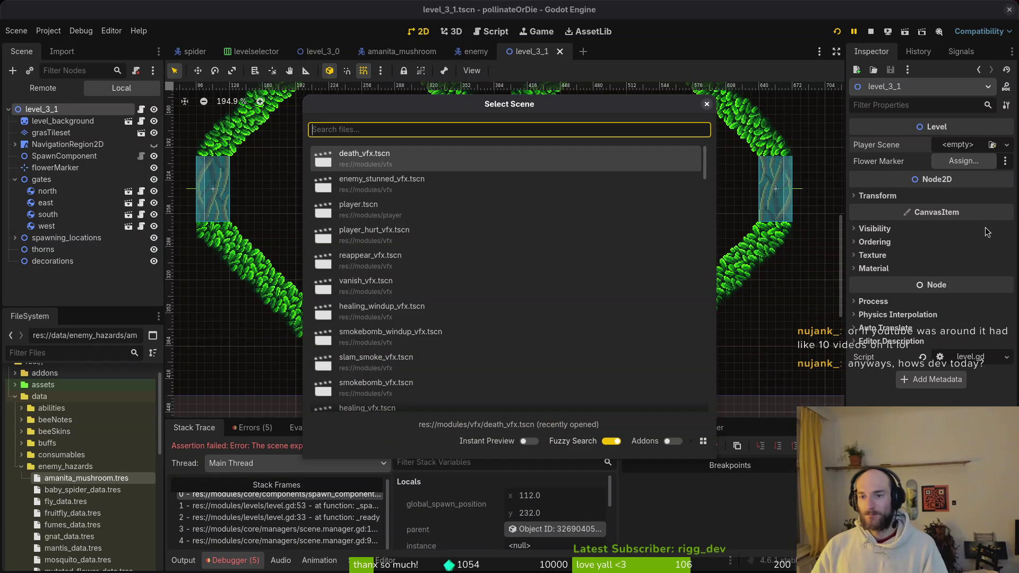
{"action": "type", "text": "player"}
{"action": "key", "text": "Return"}
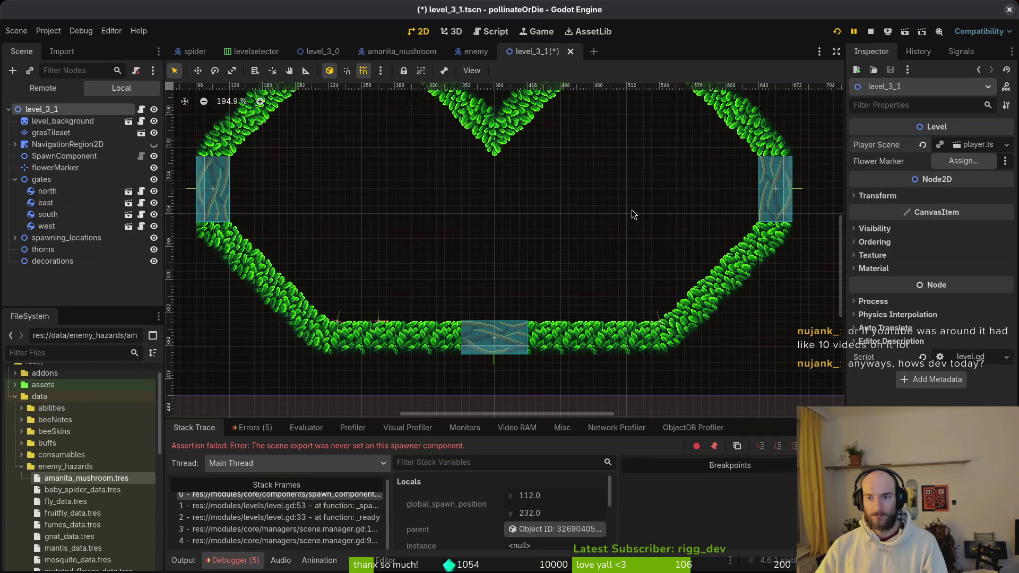
Assign flowerMarker as the Flower Marker and save level_3_1.
{"action": "left_click", "coordinate": [955, 164]}
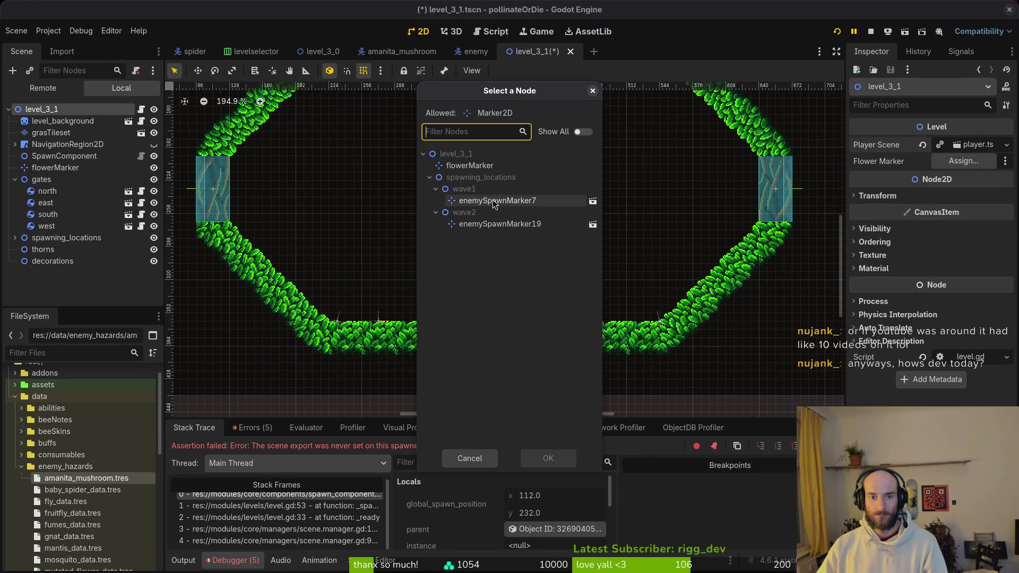
{"action": "left_click", "coordinate": [470, 165]}
{"action": "left_click", "coordinate": [550, 459]}
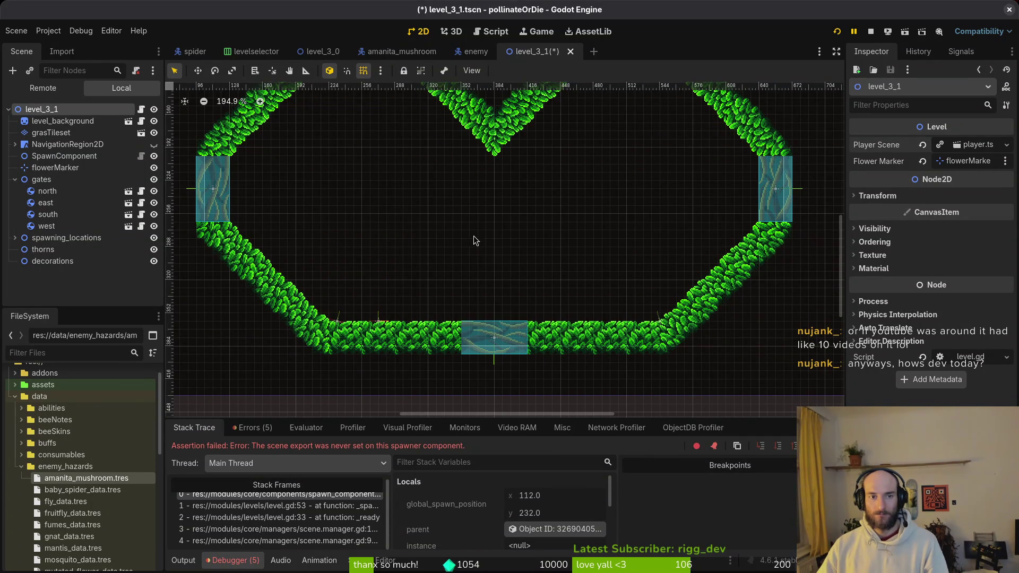
{"action": "key", "text": "ctrl+s"}
{"action": "key", "text": "shift+alt+o"}
Open level_3_2 and set its Level Player Scene to player.tscn.
{"action": "type", "text": "32ts"}
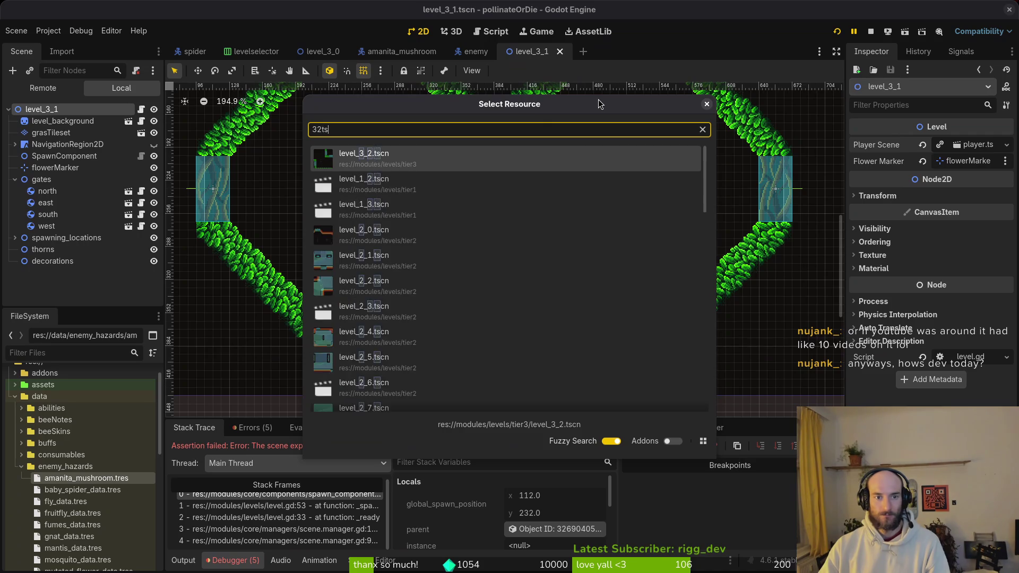
{"action": "key", "text": "Return"}
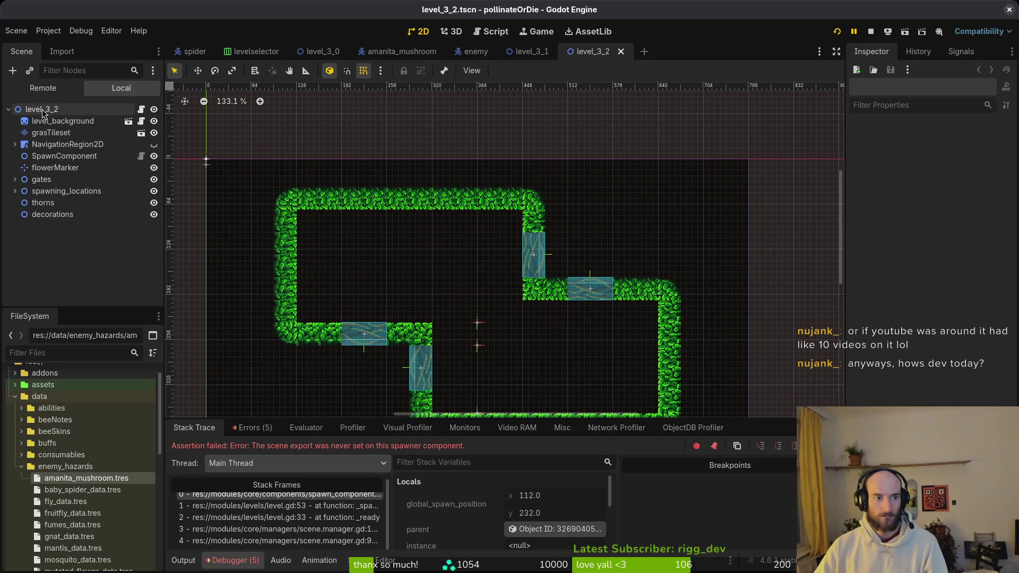
{"action": "left_click", "coordinate": [43, 110]}
{"action": "left_click", "coordinate": [1006, 145]}
{"action": "left_click", "coordinate": [972, 196]}
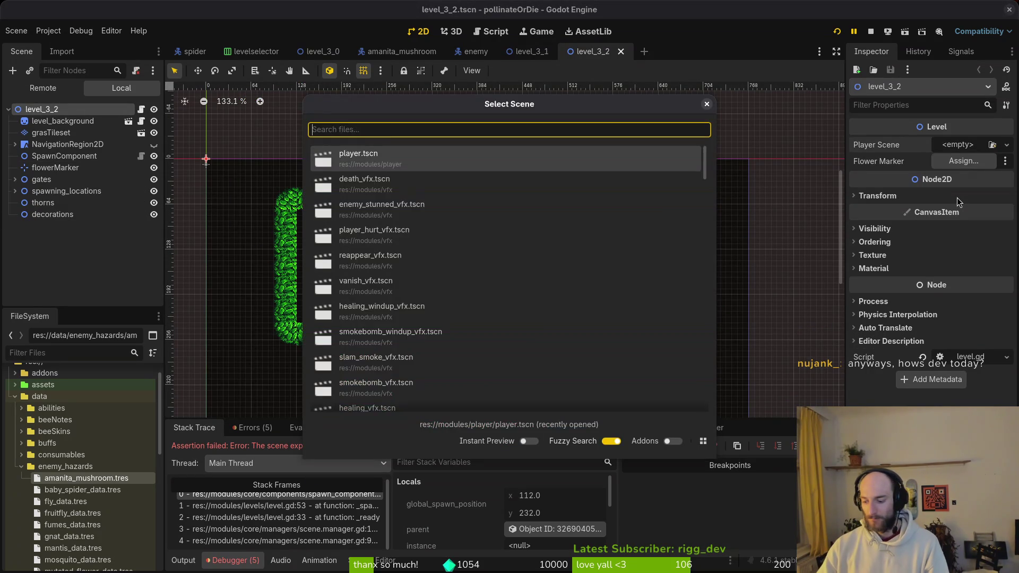
{"action": "type", "text": "floating"}
{"action": "key", "text": "Return"}
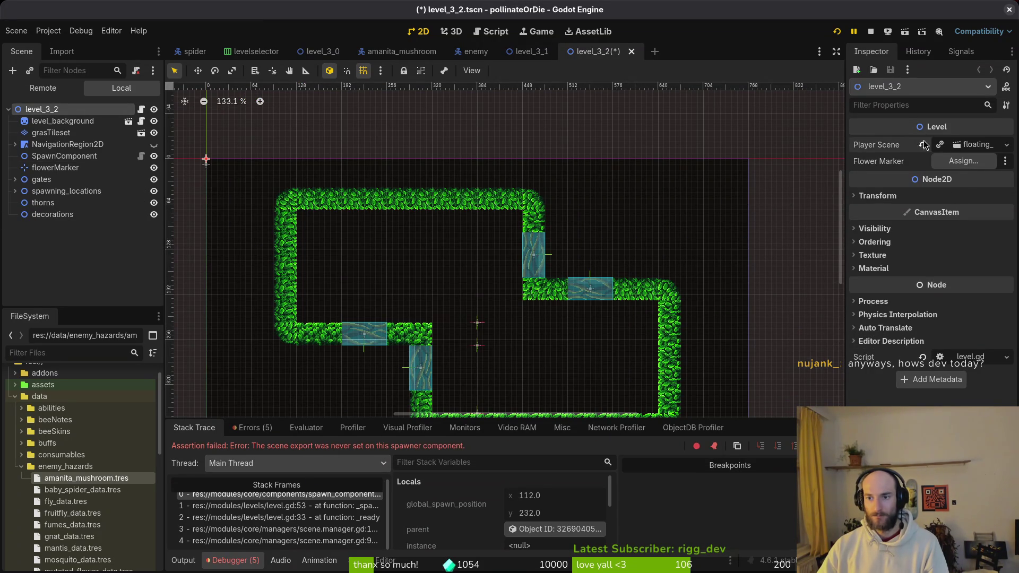
{"action": "left_click", "coordinate": [924, 145]}
{"action": "left_click", "coordinate": [952, 149]}
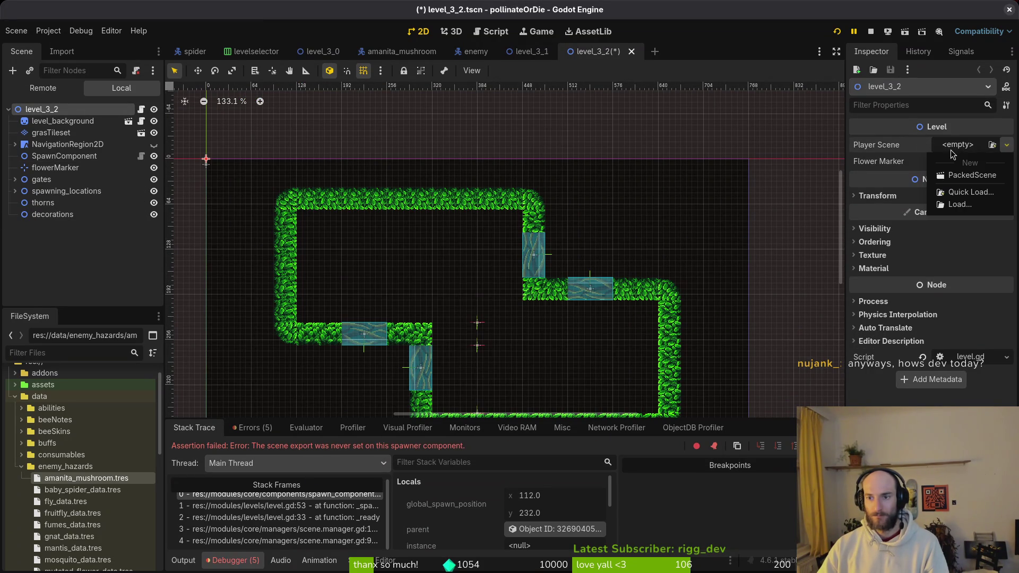
{"action": "left_click", "coordinate": [965, 194]}
{"action": "type", "text": "play"}
{"action": "key", "text": "Return"}
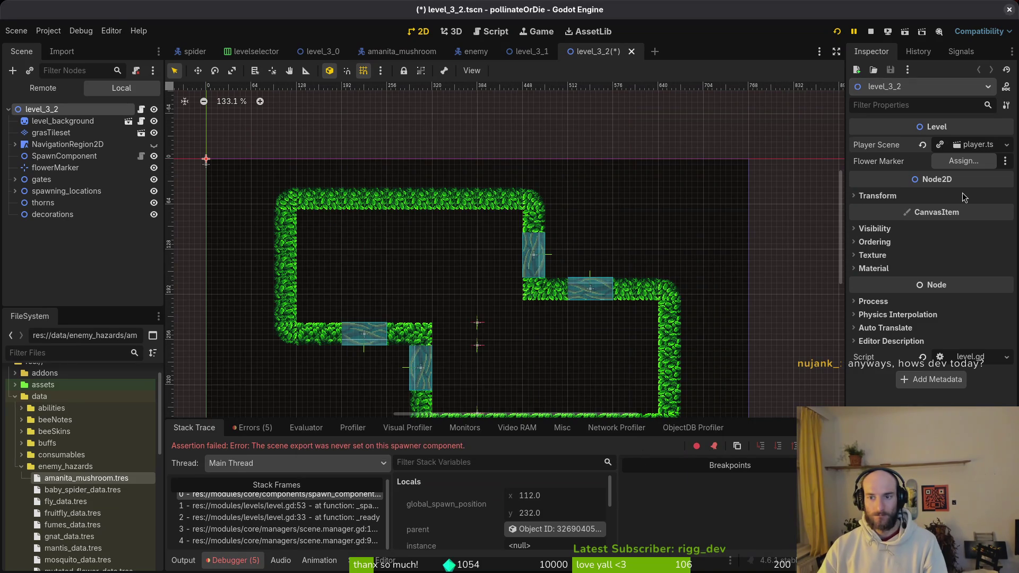
Assign flowerMarker as level_3_2's Flower Marker.
{"action": "left_click", "coordinate": [961, 161]}
{"action": "left_click", "coordinate": [499, 165]}
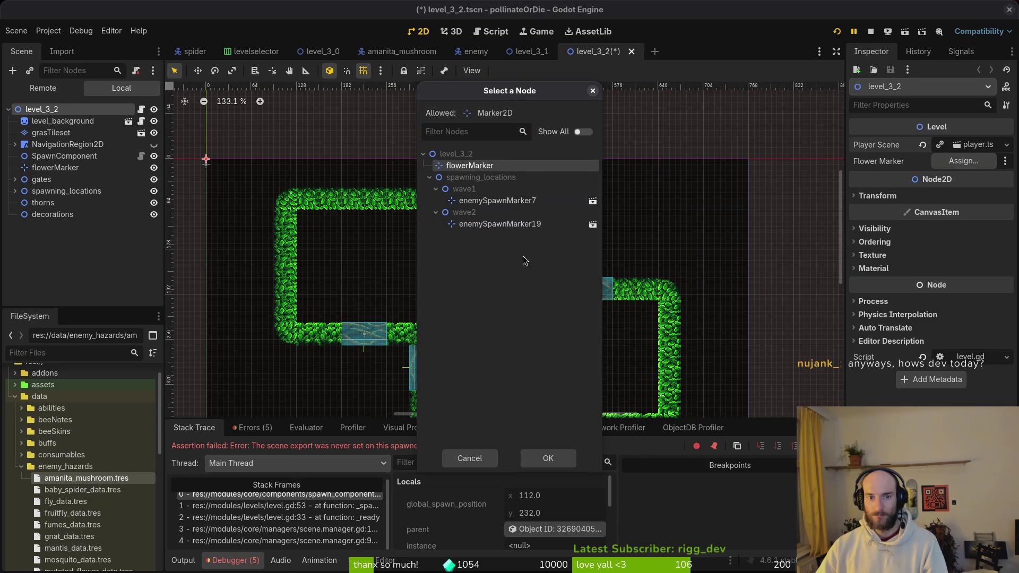
{"action": "left_click", "coordinate": [549, 452]}
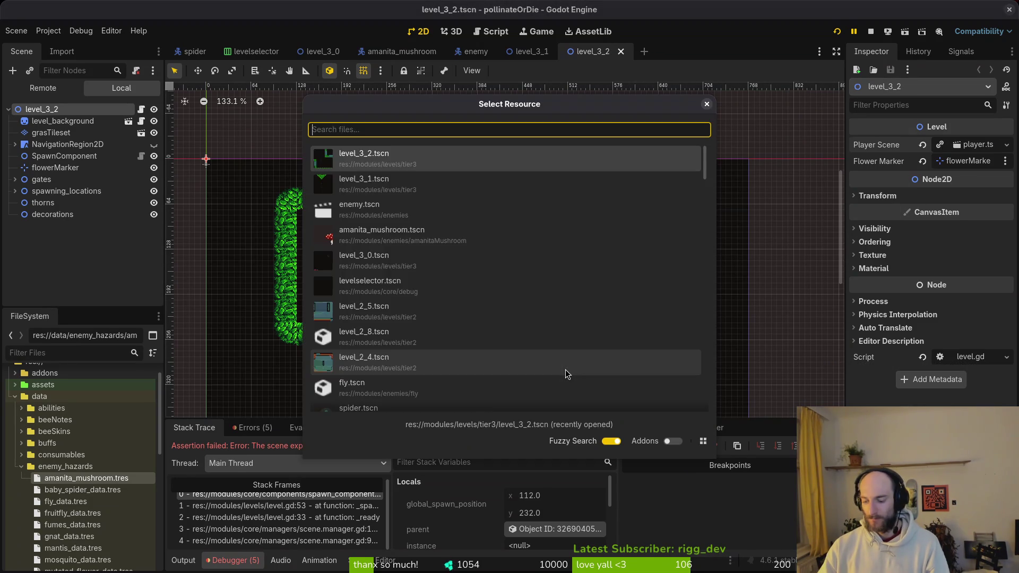
Open level_3_3, paste in the nine nodes copied from level_3_2, and save.
{"action": "key", "text": "alt+shift+o"}
{"action": "type", "text": "33ts"}
{"action": "key", "text": "Return"}
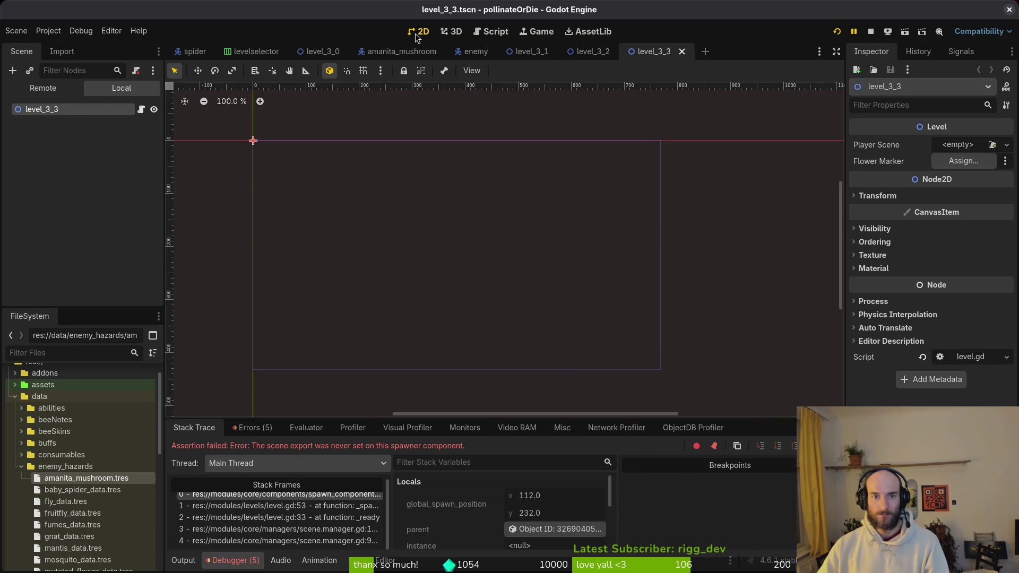
{"action": "left_click", "coordinate": [593, 51]}
{"action": "left_click", "coordinate": [62, 121]}
{"action": "left_click", "coordinate": [53, 214], "text": "shift"}
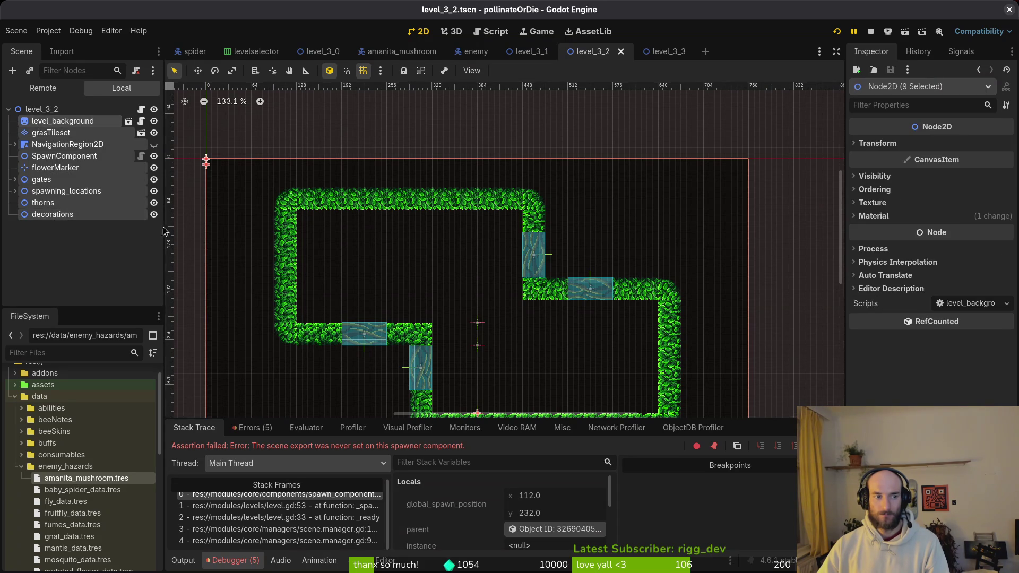
{"action": "key", "text": "ctrl+c"}
{"action": "key", "text": "ctrl+Tab"}
{"action": "key", "text": "ctrl+v"}
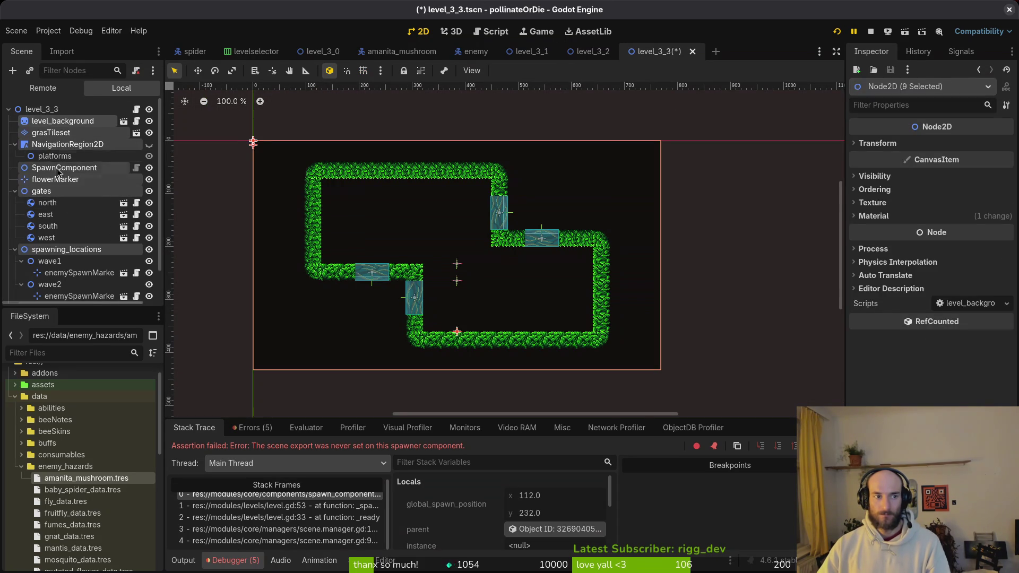
{"action": "left_click", "coordinate": [55, 181]}
{"action": "key", "text": "ctrl+s"}
Set level_3_3's Flower Marker to flowerMarker and Player Scene to player.tscn, then save.
{"action": "left_click", "coordinate": [42, 109]}
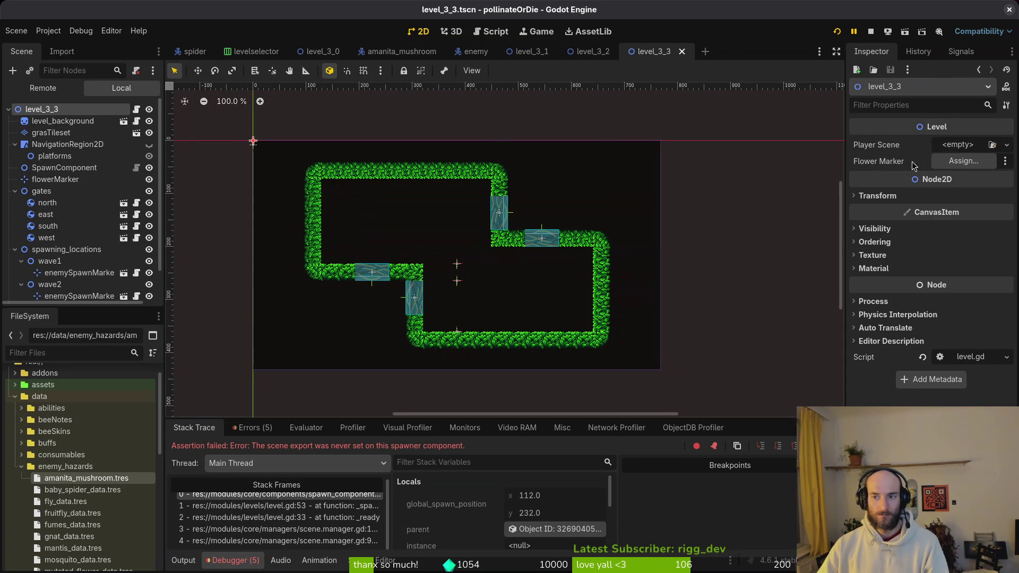
{"action": "left_click", "coordinate": [955, 160]}
{"action": "left_click", "coordinate": [462, 165]}
{"action": "left_click", "coordinate": [538, 456]}
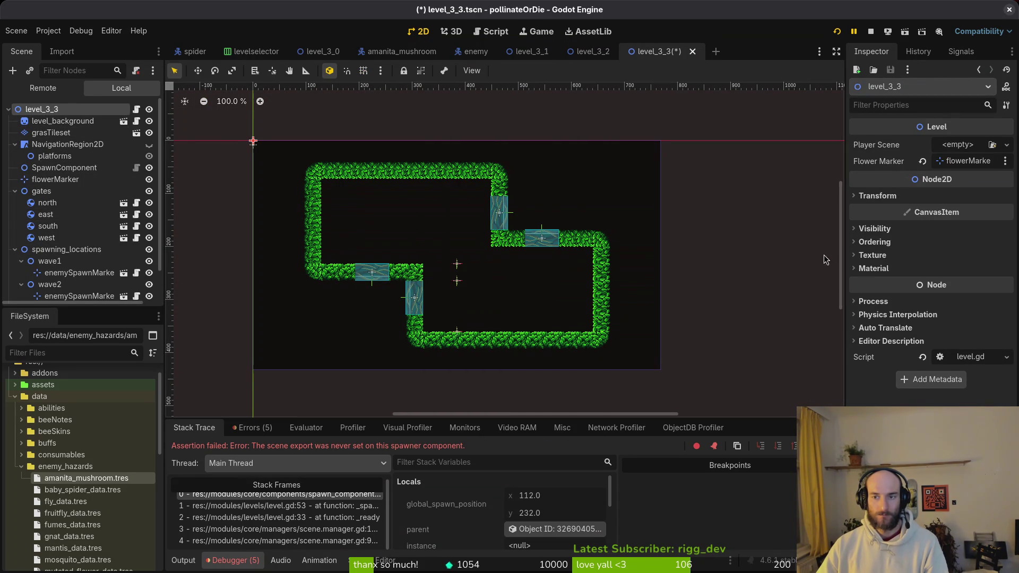
{"action": "left_click", "coordinate": [958, 145]}
{"action": "left_click", "coordinate": [976, 193]}
{"action": "type", "text": "p"}
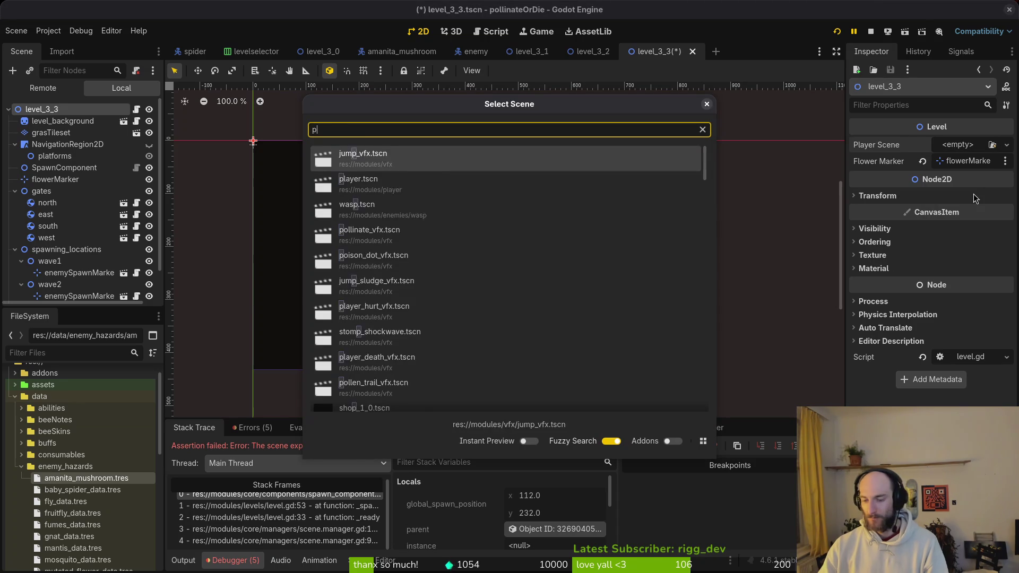
{"action": "type", "text": "la"}
{"action": "key", "text": "Return"}
{"action": "key", "text": "ctrl+s"}
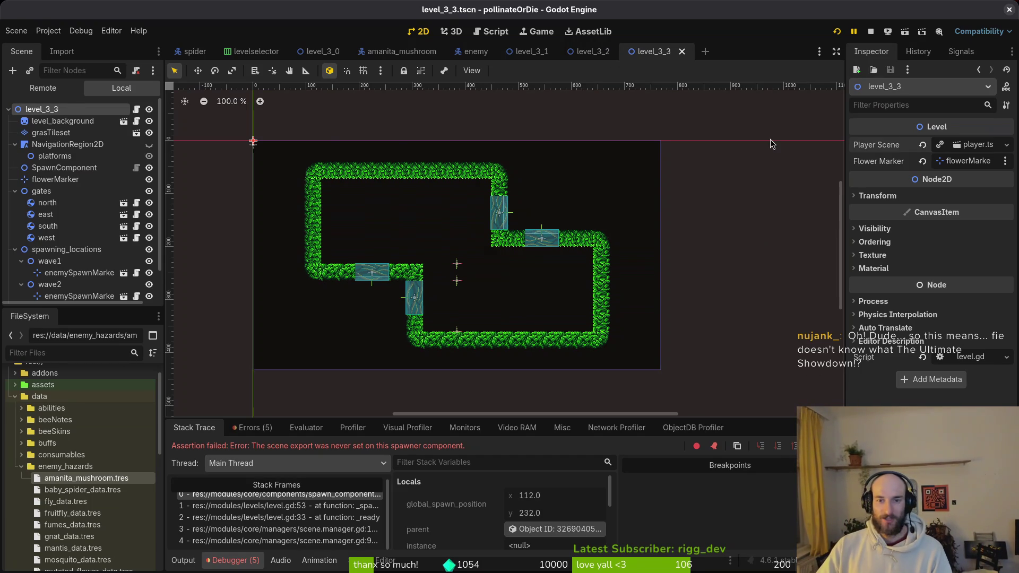
Close the level_3_3, level_3_2, level_3_1, enemy, amanita_mushroom, level_3_0 and levelselector tabs.
{"action": "left_click", "coordinate": [682, 51]}
{"action": "left_click", "coordinate": [621, 52]}
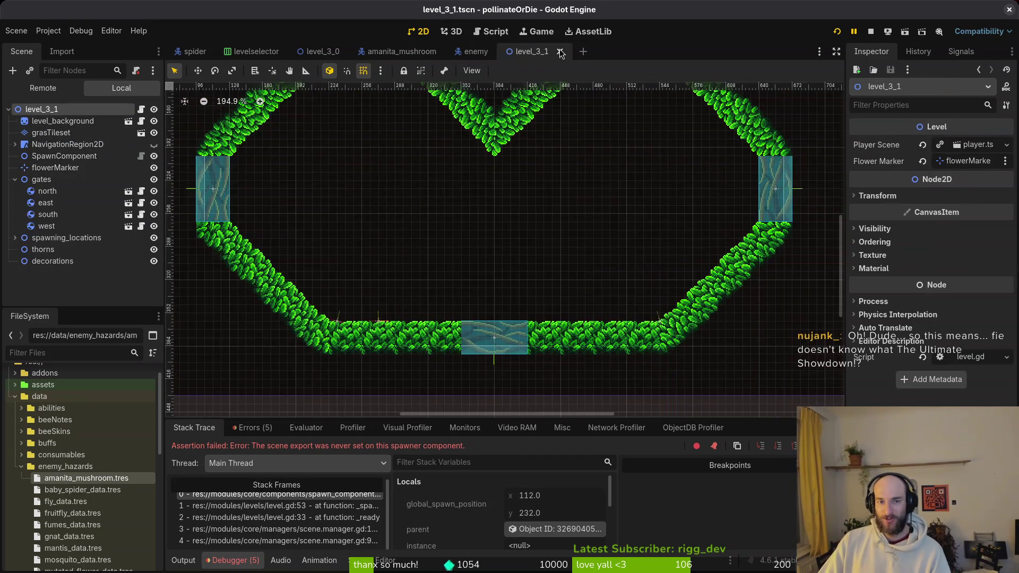
{"action": "left_click", "coordinate": [560, 51]}
{"action": "left_click", "coordinate": [499, 52]}
{"action": "left_click", "coordinate": [448, 52]}
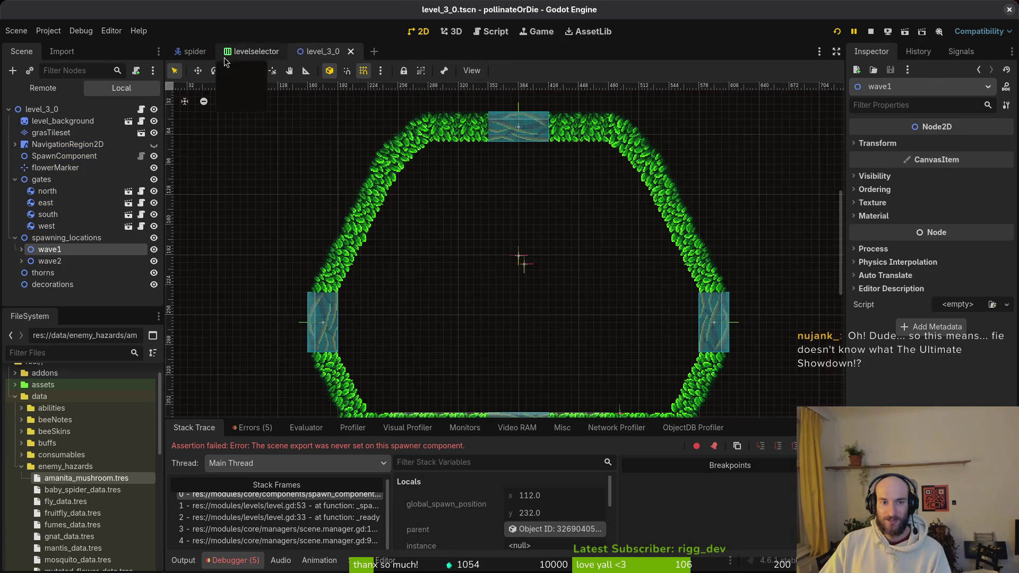
{"action": "left_click", "coordinate": [350, 51]}
{"action": "left_click", "coordinate": [285, 52]}
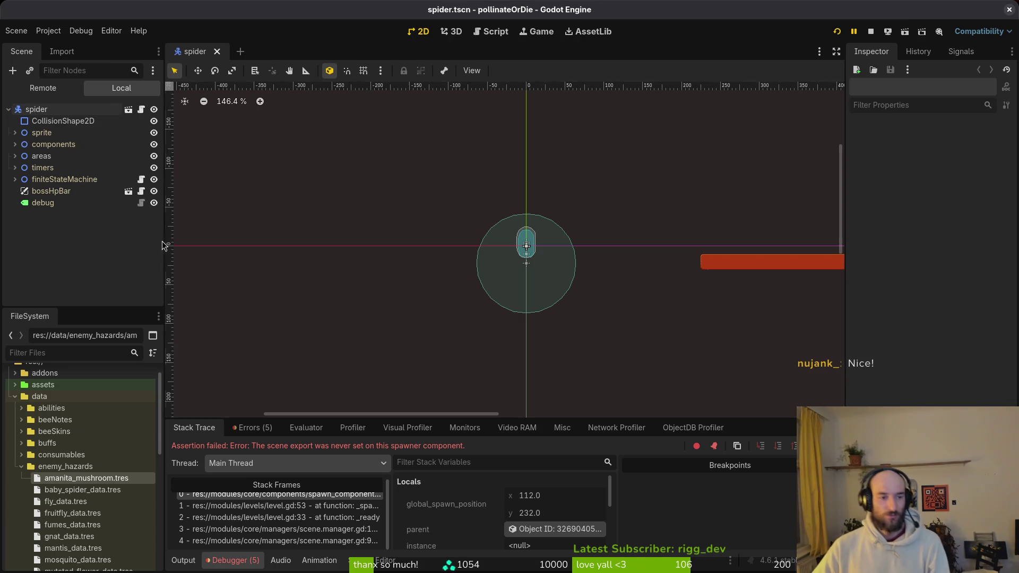
Restart the game, enter level 3-1 via debug select, and switch the Scene dock to Local.
{"action": "left_click", "coordinate": [140, 259]}
{"action": "left_click", "coordinate": [871, 31]}
{"action": "left_click", "coordinate": [841, 32]}
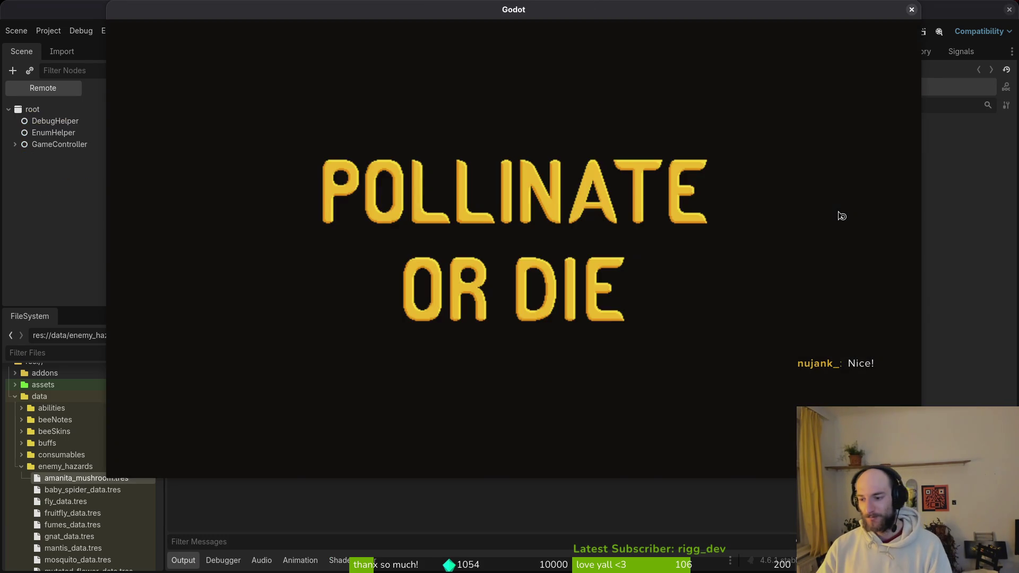
{"action": "key", "text": "Return"}
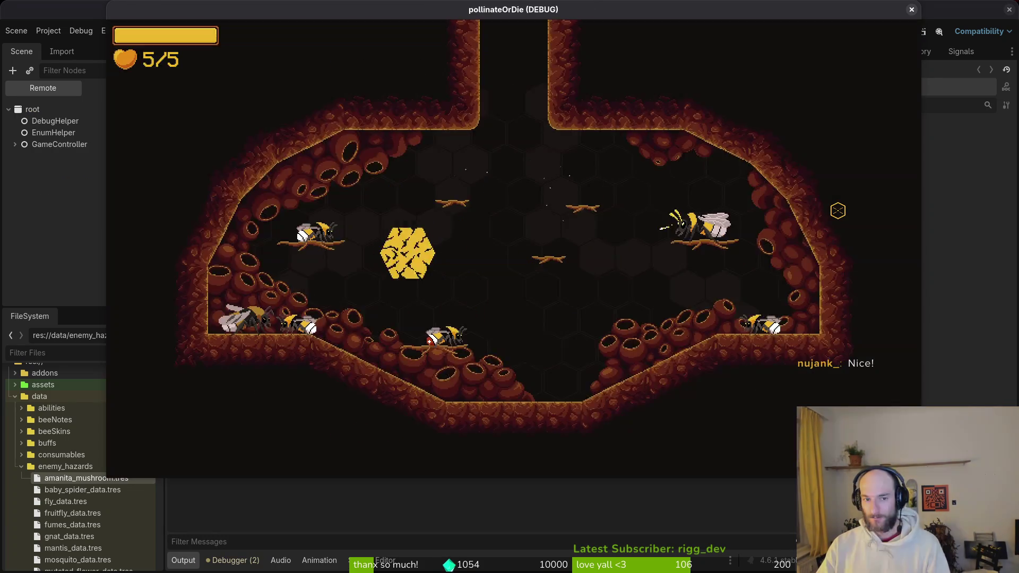
{"action": "key", "text": "Escape"}
{"action": "key", "text": "Return"}
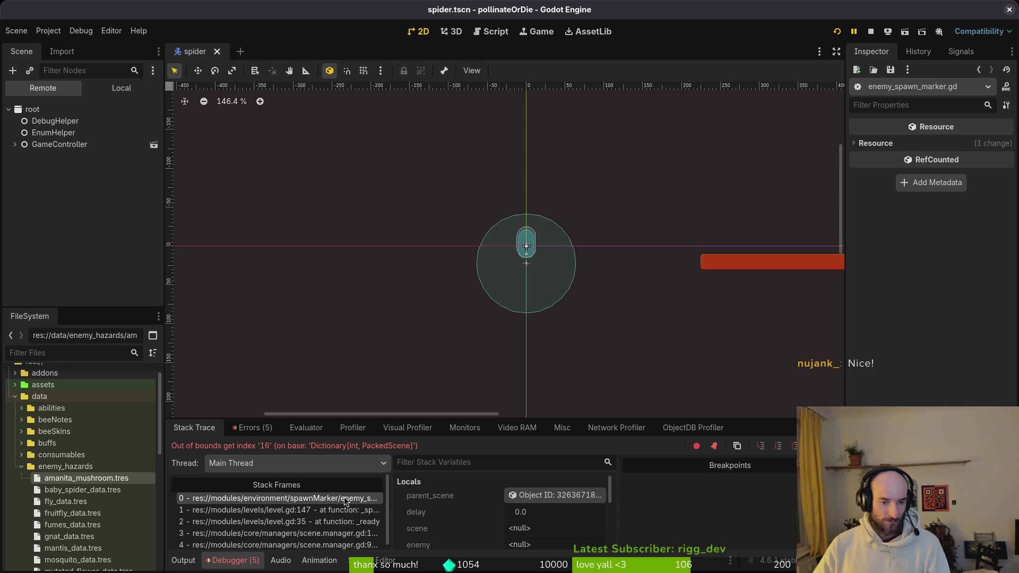
{"action": "left_click", "coordinate": [108, 90]}
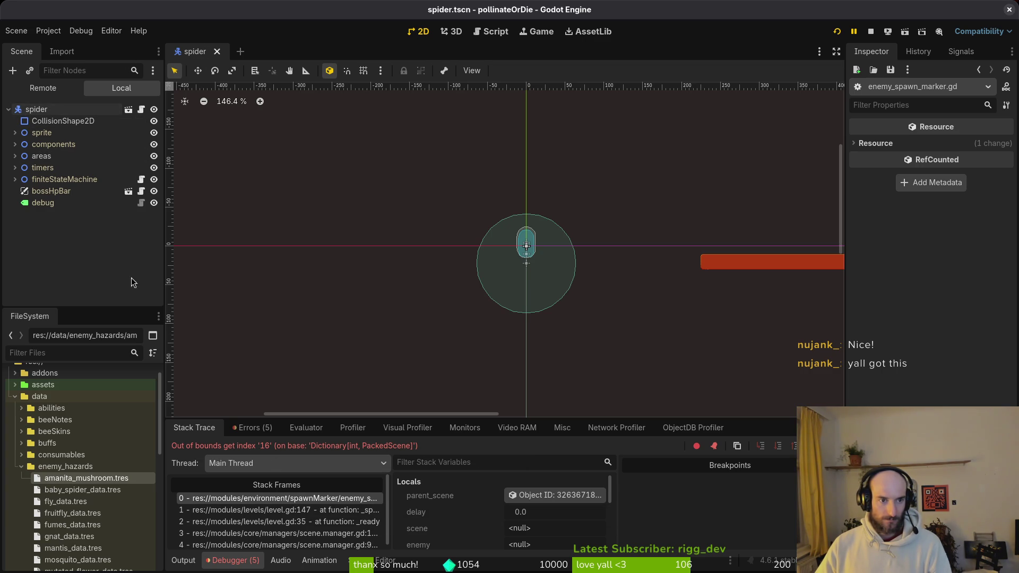
Confirm amanita_mushroom's enemy hazard type is still Amanitashroom.
{"action": "left_click", "coordinate": [83, 481]}
{"action": "key", "text": "ctrl+s"}
{"action": "left_click", "coordinate": [976, 180]}
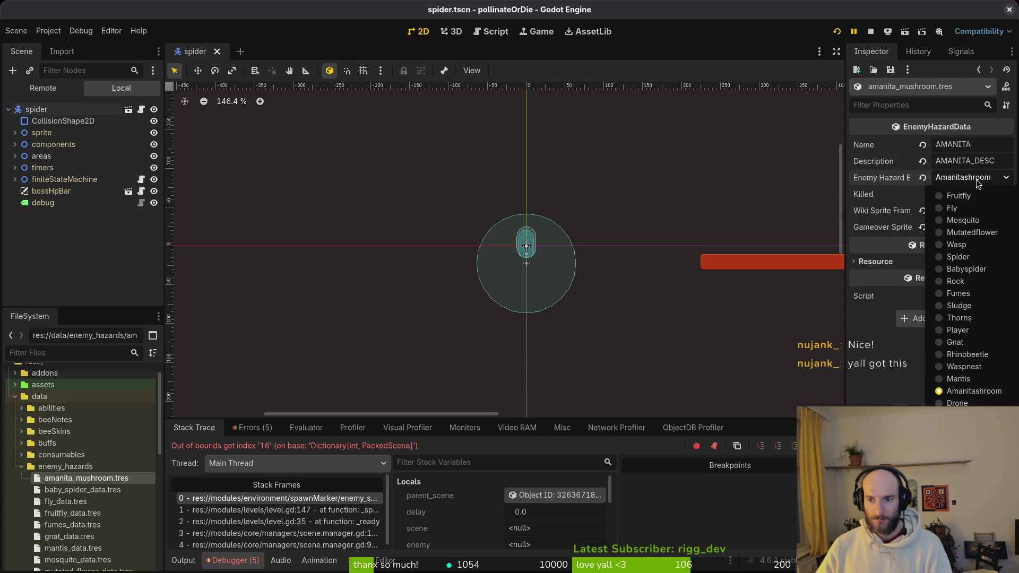
{"action": "left_click", "coordinate": [976, 179]}
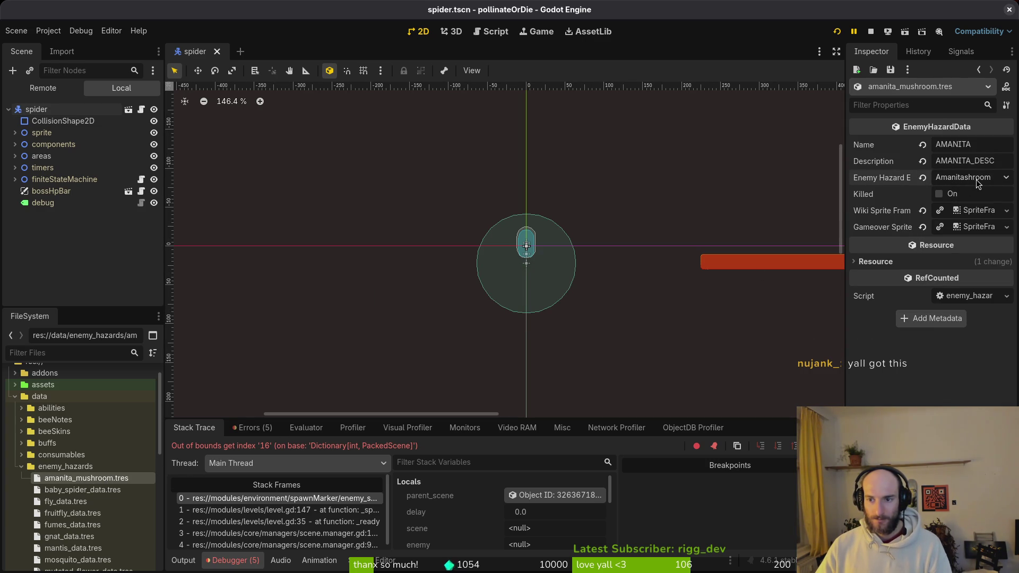
Open the project's user data folder and delete all its contents.
{"action": "left_click", "coordinate": [41, 31]}
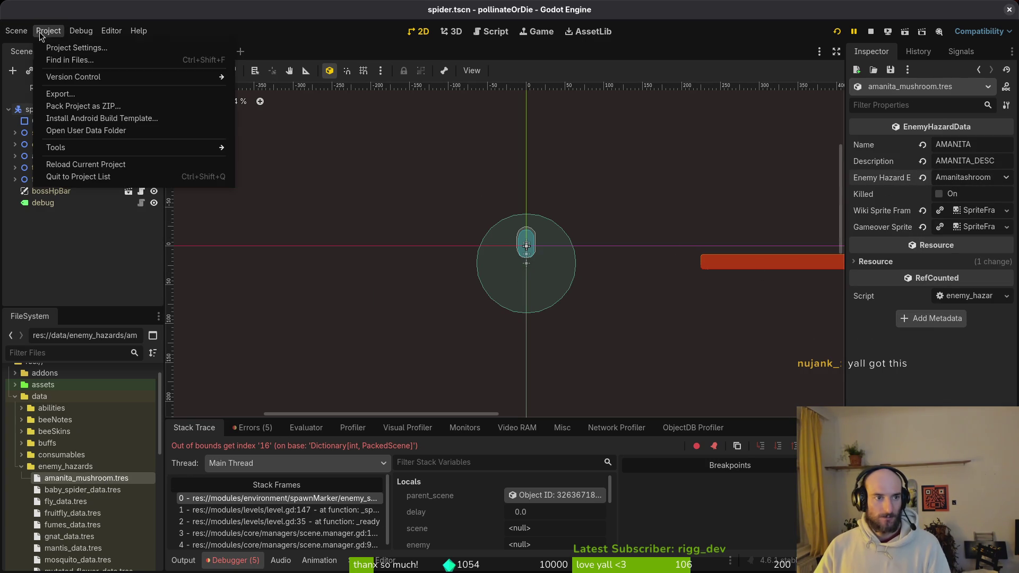
{"action": "left_click", "coordinate": [97, 130]}
{"action": "key", "text": "ctrl+a"}
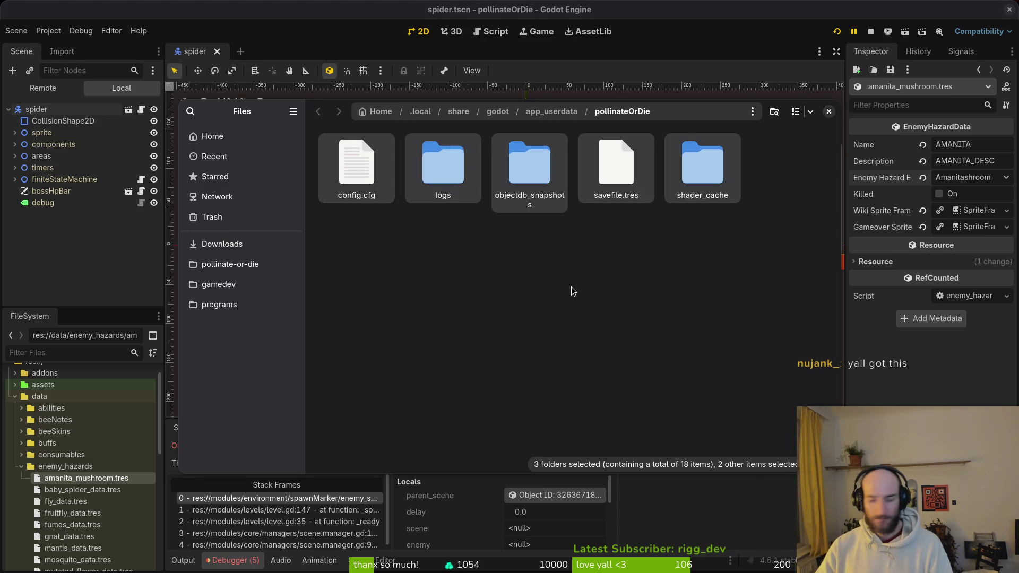
{"action": "key", "text": "Delete"}
Relaunch the game, start a new game and enter level 3-1 to reproduce the error.
{"action": "left_click", "coordinate": [829, 112]}
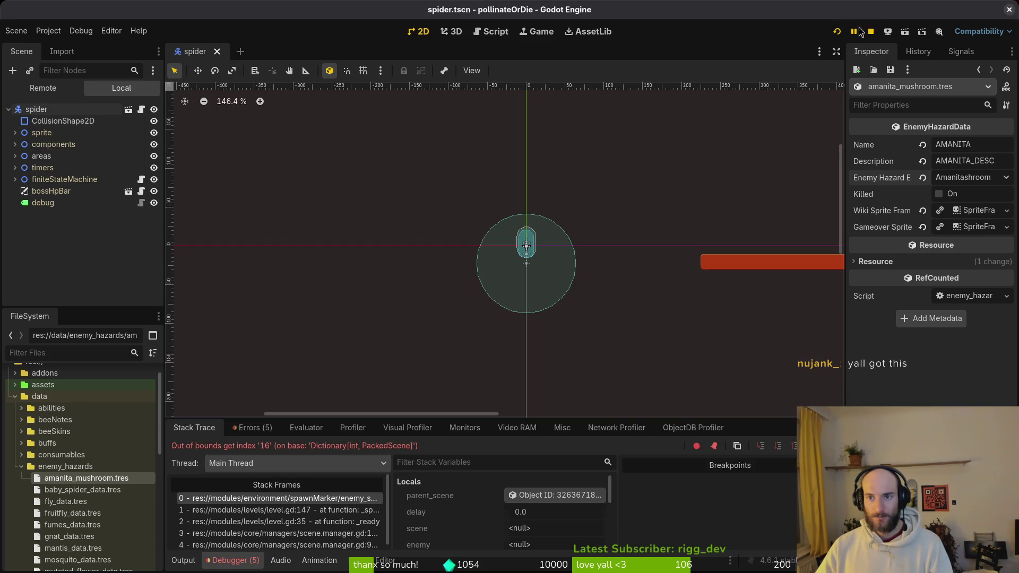
{"action": "key", "text": "F5"}
{"action": "key", "text": "Return"}
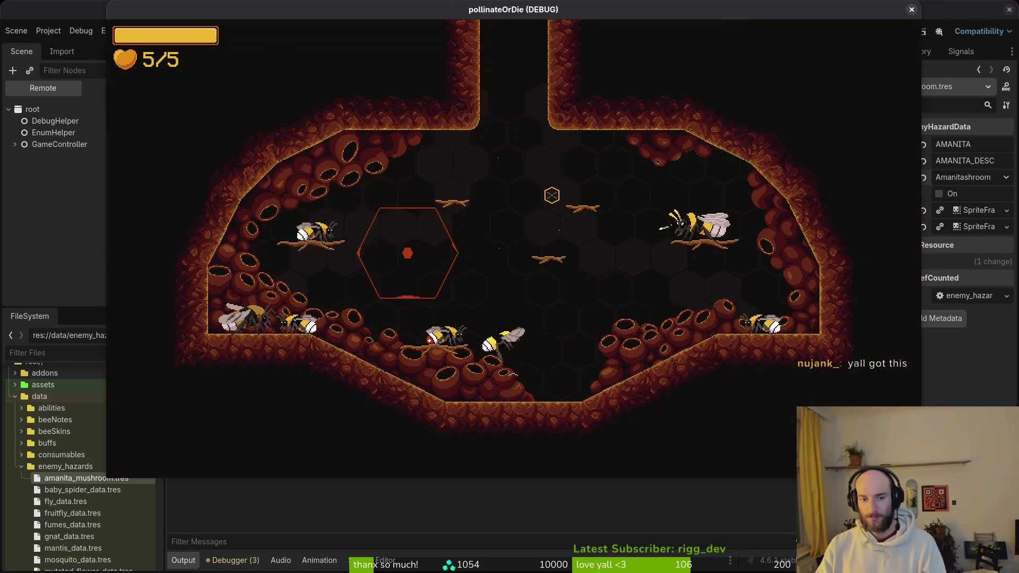
{"action": "key", "text": "Escape"}
{"action": "key", "text": "Return"}
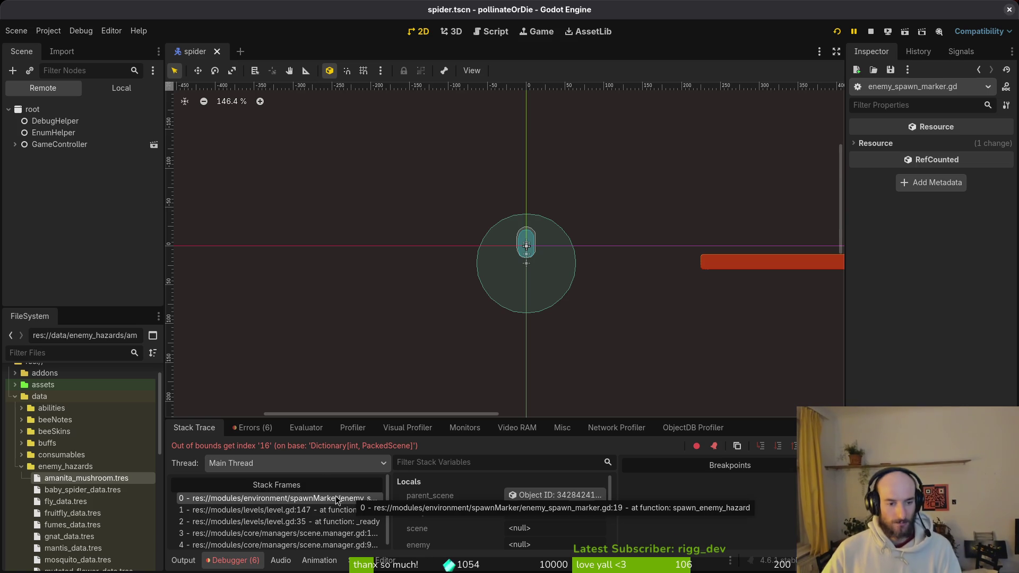
Review the debugger's error list, then return to the stack trace and Local scene tree.
{"action": "left_click", "coordinate": [259, 428]}
{"action": "left_click", "coordinate": [177, 429]}
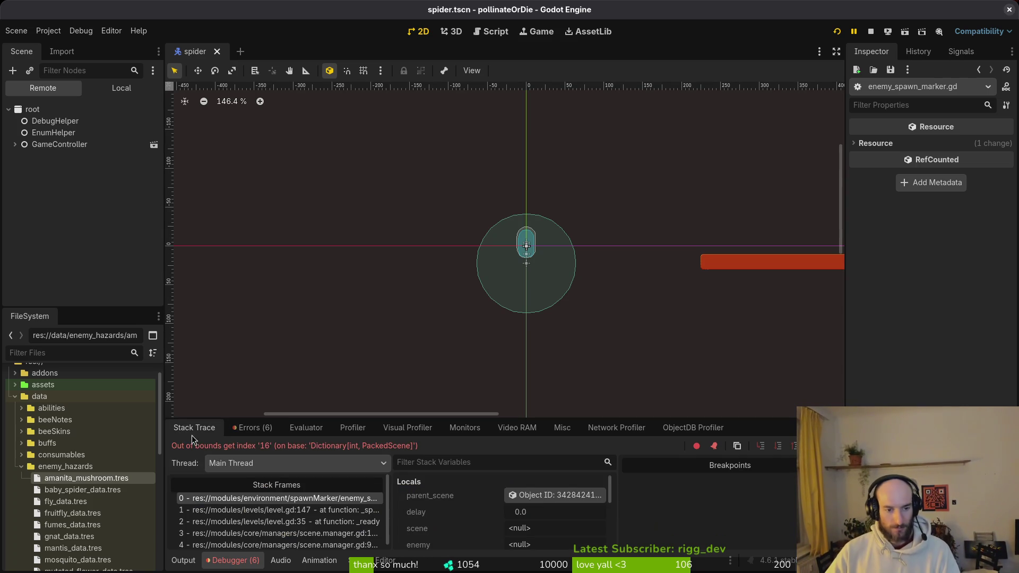
{"action": "left_click", "coordinate": [123, 94]}
Open level_3_1 and verify the first wave spawn marker's Enemy Type is Amanitashroom.
{"action": "key", "text": "ctrl+shift+o"}
{"action": "type", "text": "3_1"}
{"action": "key", "text": "Return"}
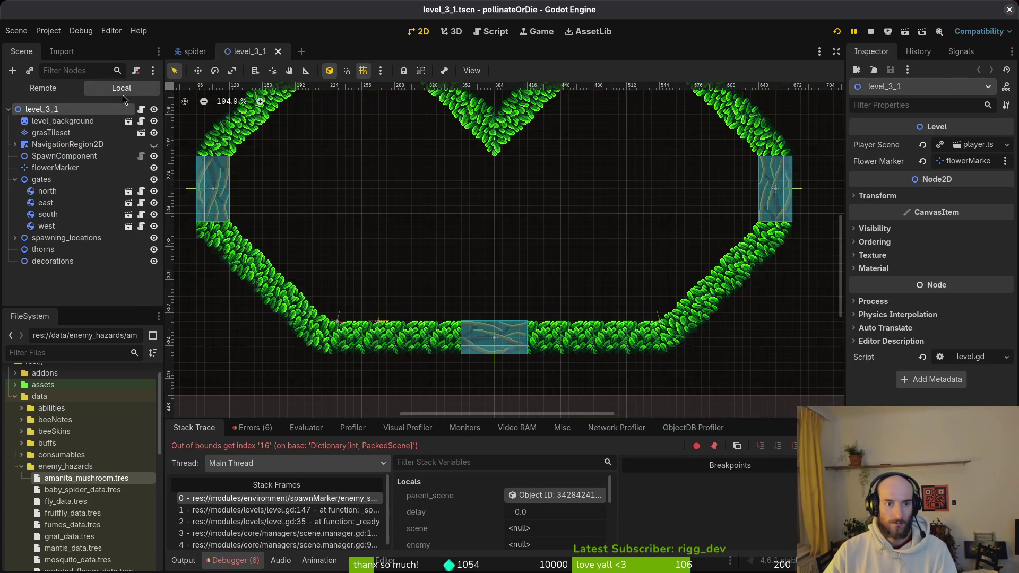
{"action": "left_click", "coordinate": [66, 240]}
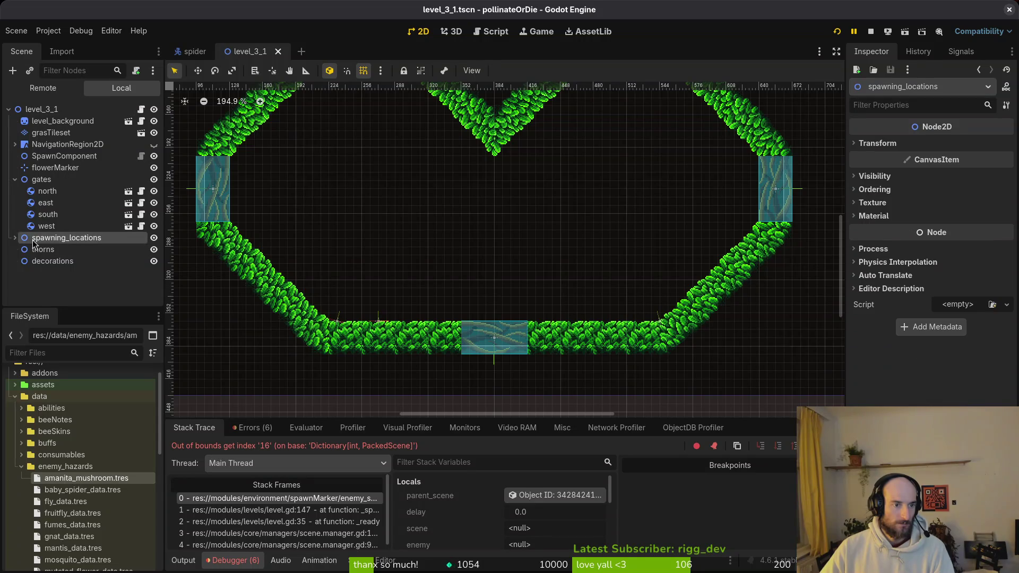
{"action": "left_click", "coordinate": [15, 238]}
{"action": "left_click", "coordinate": [69, 261]}
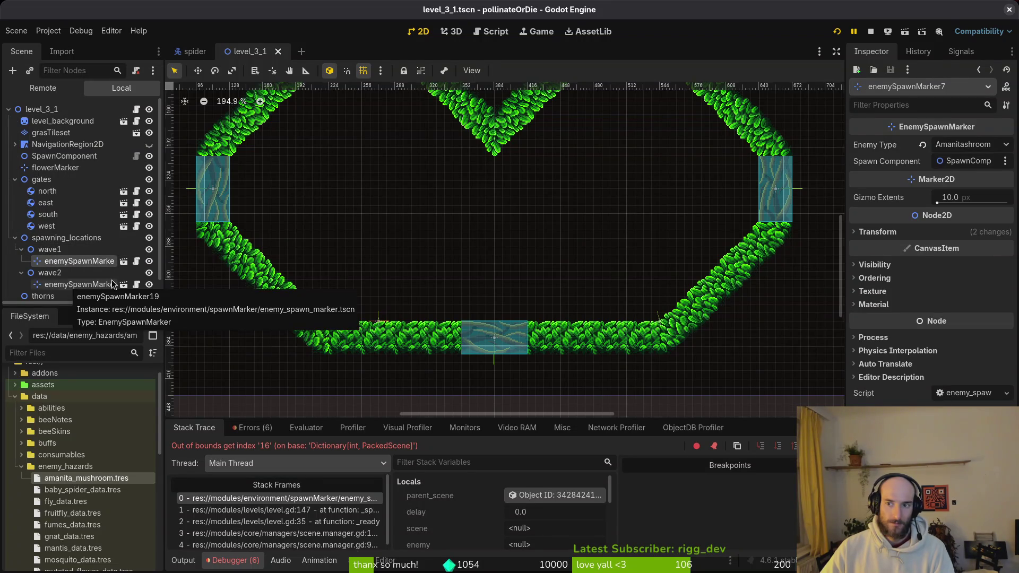
{"action": "left_click", "coordinate": [958, 145]}
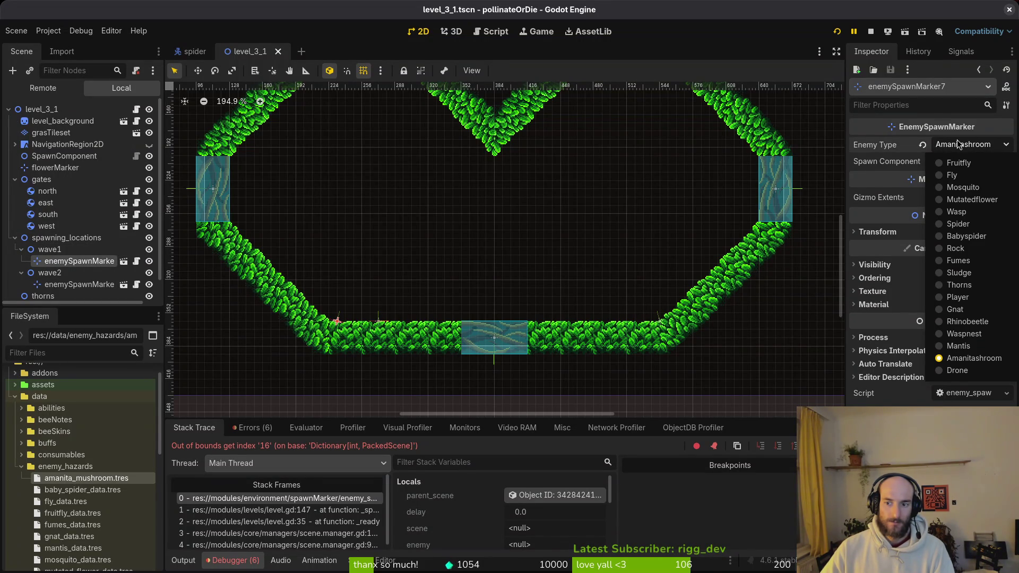
{"action": "left_click", "coordinate": [958, 145]}
Open game.controller.tscn and select the GameController node.
{"action": "key", "text": "ctrl+shift+o"}
{"action": "type", "text": "gamecontroller"}
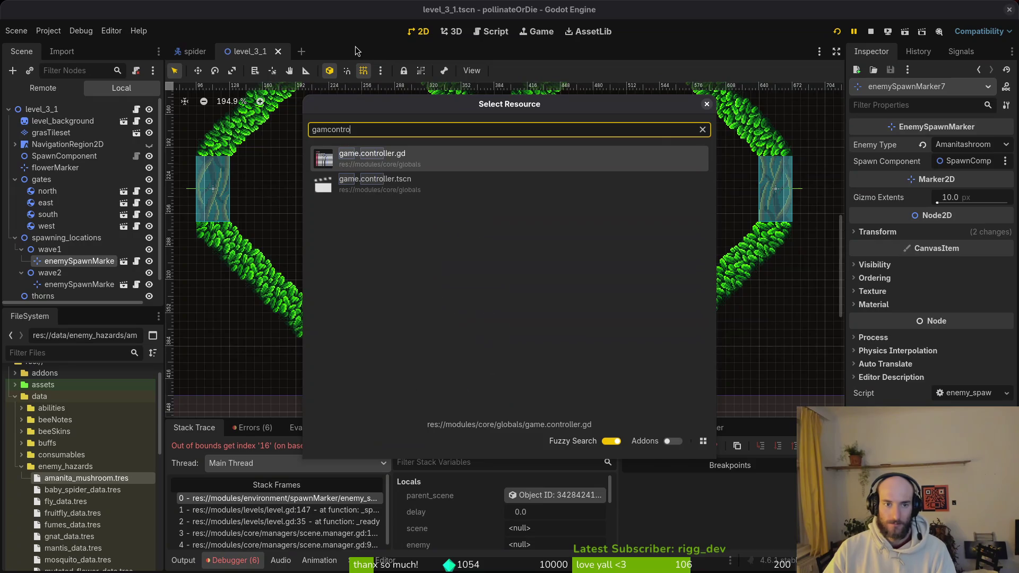
{"action": "key", "text": "Return"}
{"action": "left_click", "coordinate": [40, 109]}
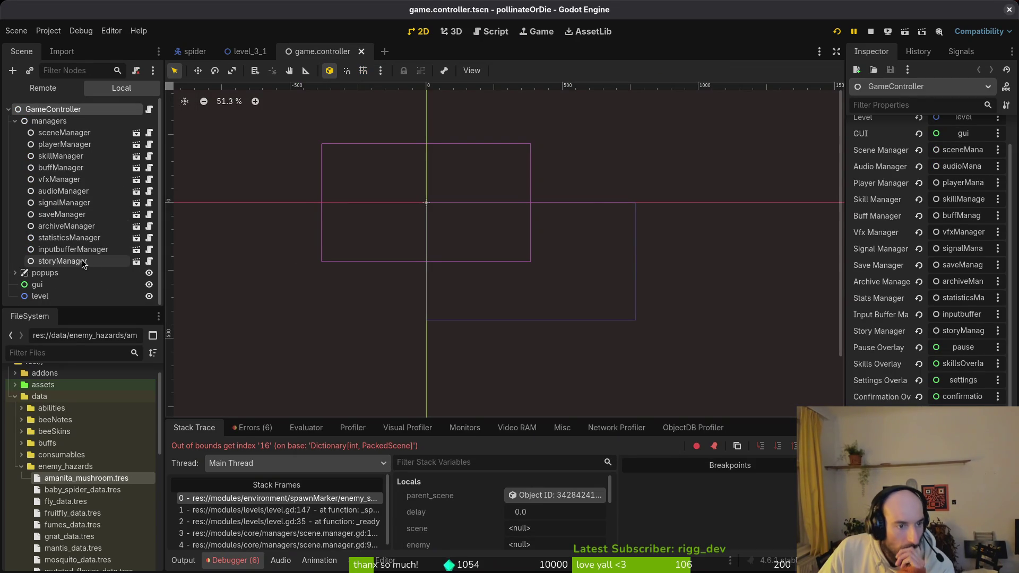
Browse the GameController's manager nodes, from storyManager through statisticsManager.
{"action": "left_click", "coordinate": [61, 263]}
{"action": "left_click", "coordinate": [75, 134]}
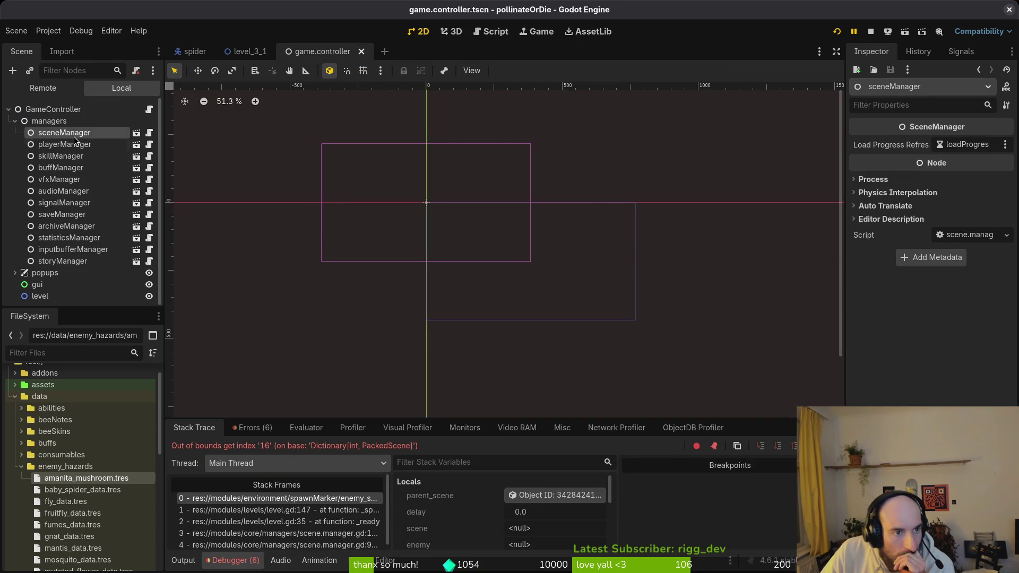
{"action": "left_click", "coordinate": [76, 149]}
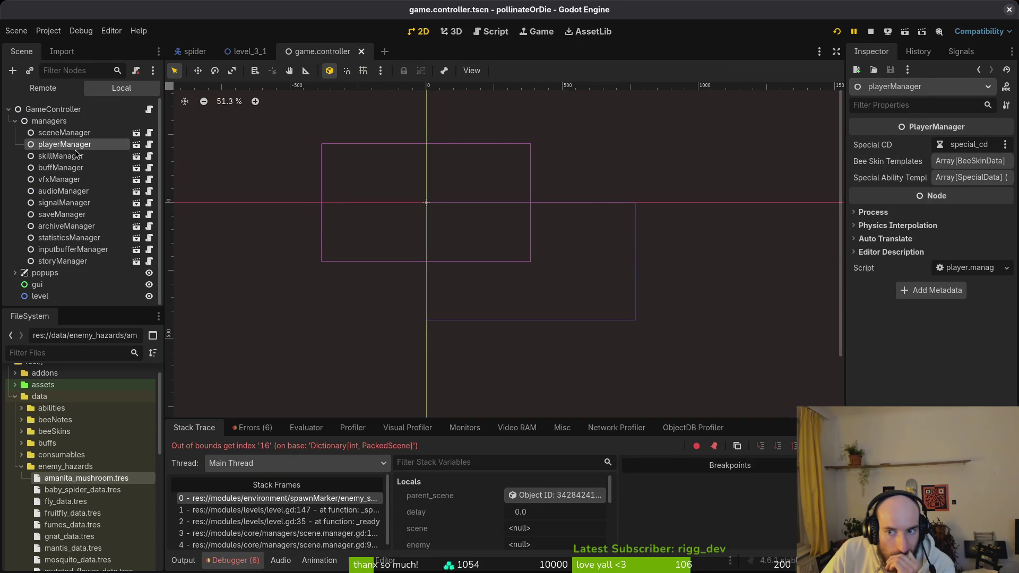
{"action": "left_click", "coordinate": [74, 156]}
{"action": "left_click", "coordinate": [59, 169]}
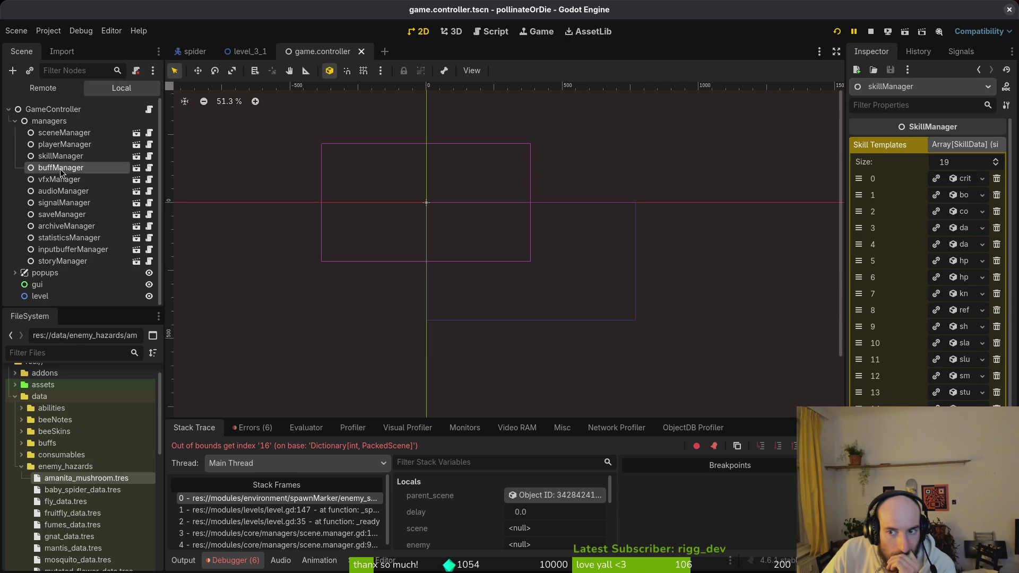
{"action": "left_click", "coordinate": [61, 181]}
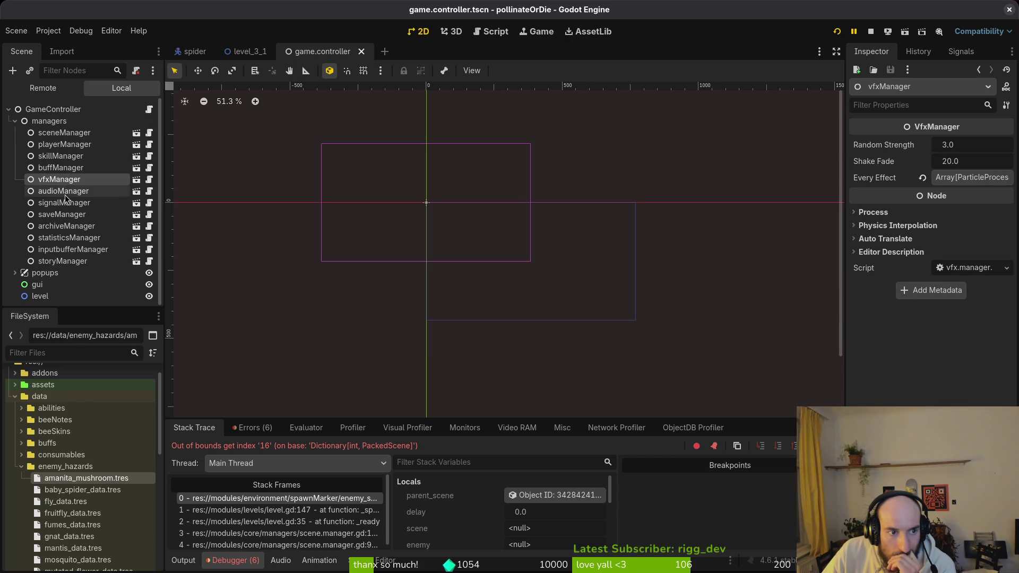
{"action": "left_click", "coordinate": [66, 204]}
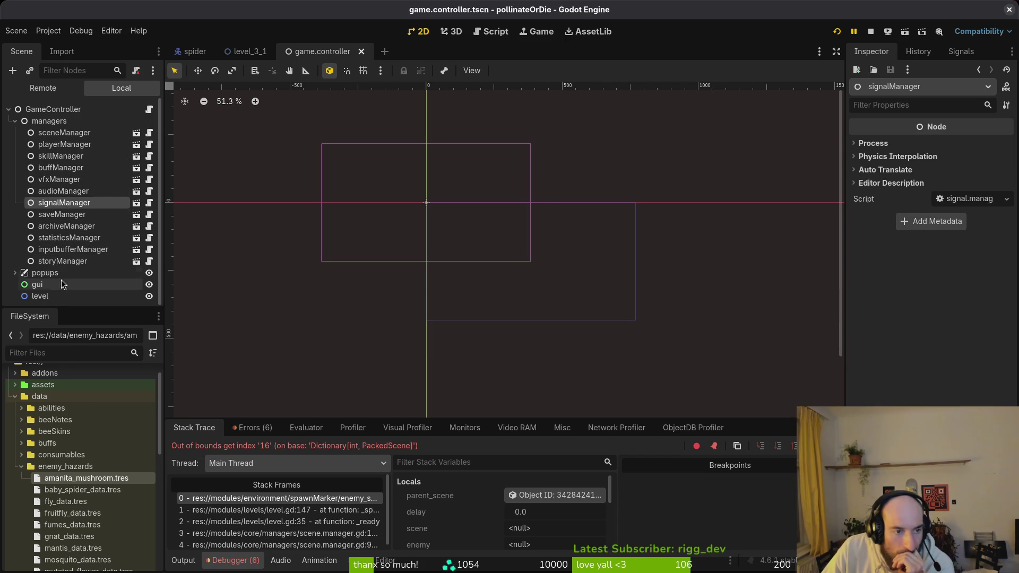
{"action": "left_click", "coordinate": [62, 261]}
{"action": "left_click", "coordinate": [66, 247]}
{"action": "left_click", "coordinate": [67, 239]}
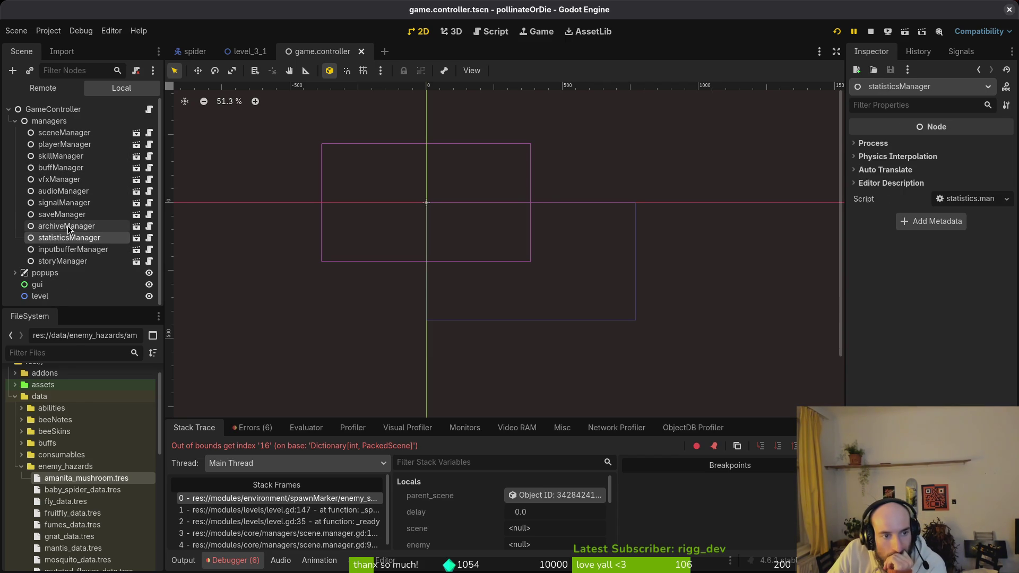
Select archiveManager and expand its 9-entry Enemy Hazard Templates array.
{"action": "left_click", "coordinate": [67, 227]}
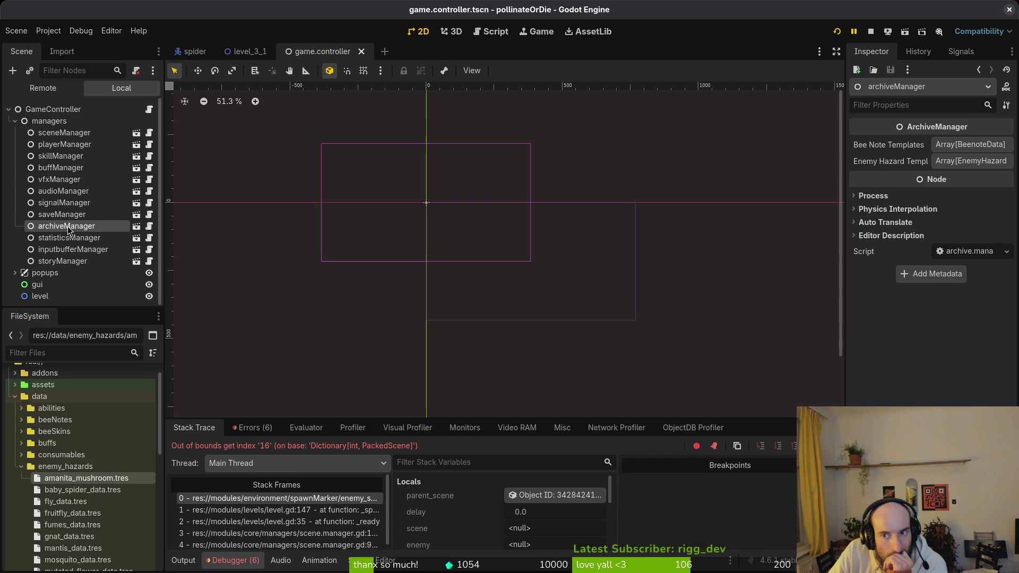
{"action": "left_click", "coordinate": [972, 158]}
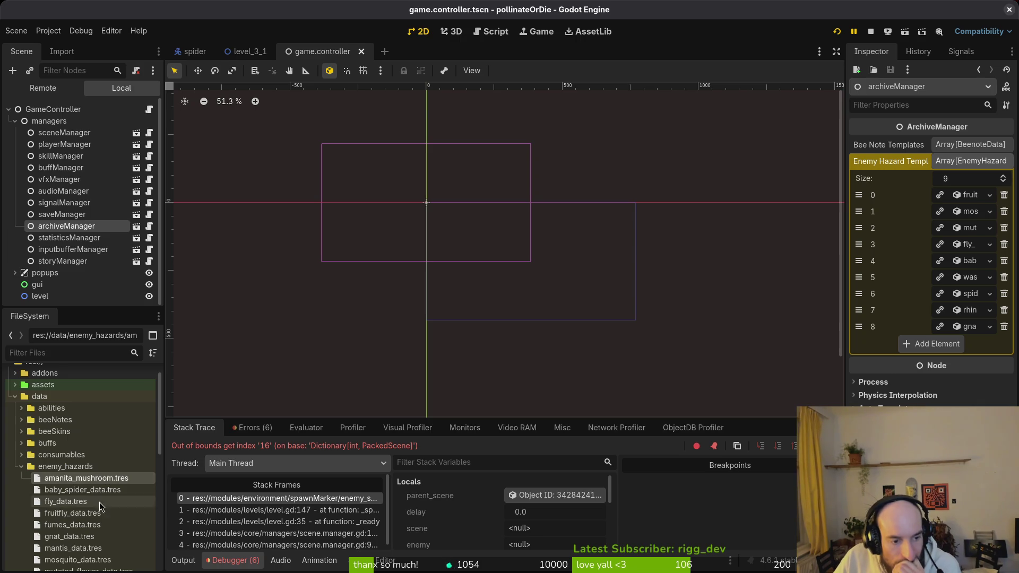
{"action": "scroll", "coordinate": [112, 508], "scroll_direction": "down", "scroll_amount": 3}
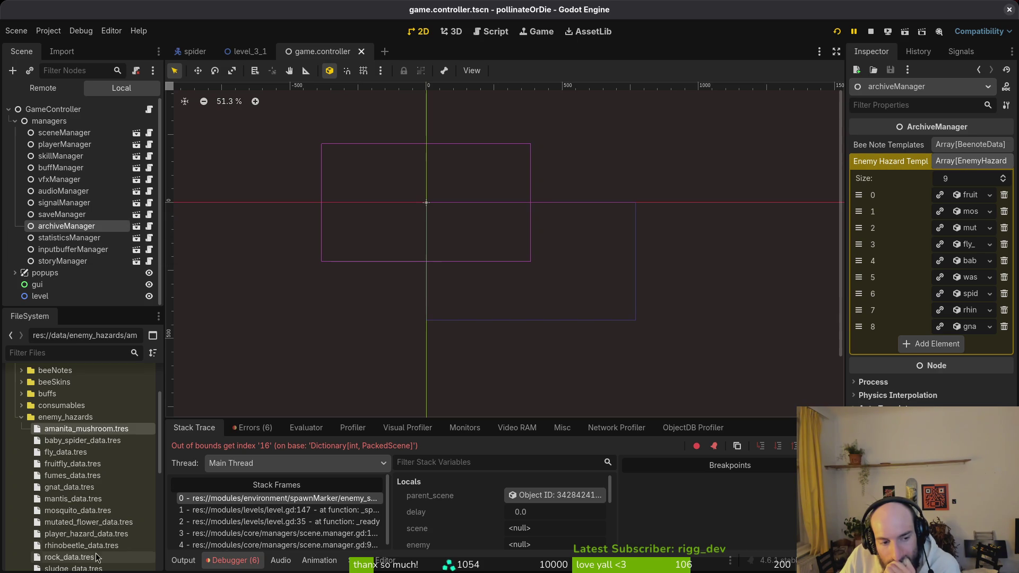
Compare amanita_mushroom.tres with fly_data, sludge_data and mosquito_data in enemy_hazards.
{"action": "left_click", "coordinate": [63, 431]}
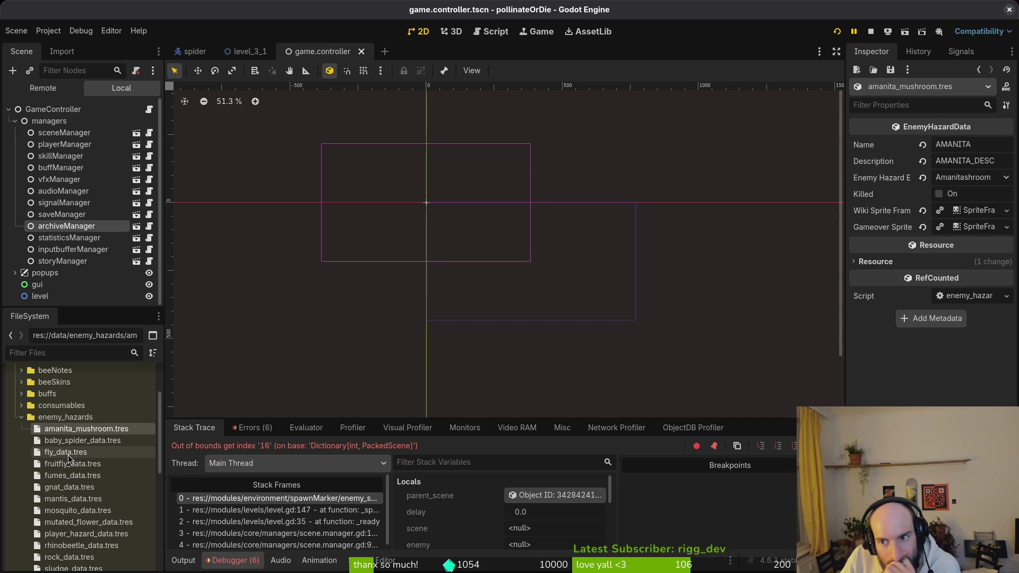
{"action": "left_click", "coordinate": [68, 452]}
{"action": "left_click", "coordinate": [85, 430]}
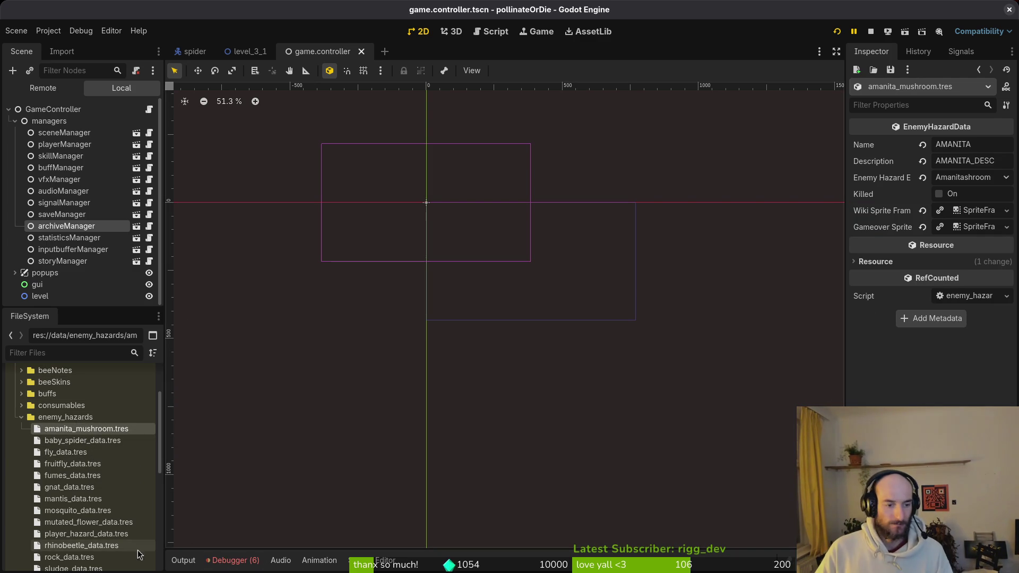
{"action": "scroll", "coordinate": [90, 467], "scroll_direction": "down", "scroll_amount": 3}
{"action": "left_click", "coordinate": [74, 518]}
{"action": "scroll", "coordinate": [74, 458], "scroll_direction": "up", "scroll_amount": 2}
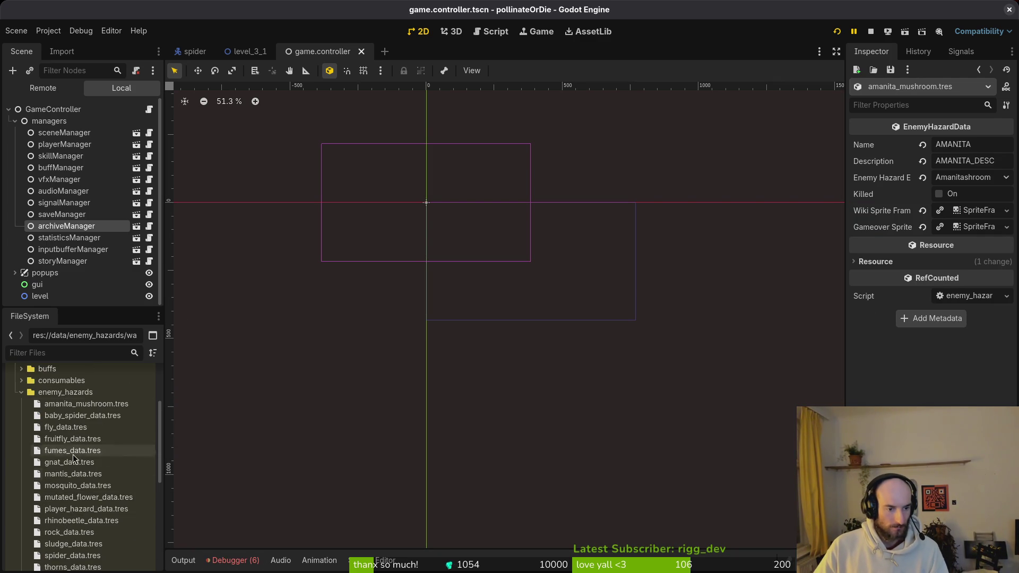
{"action": "scroll", "coordinate": [72, 428], "scroll_direction": "down", "scroll_amount": 3}
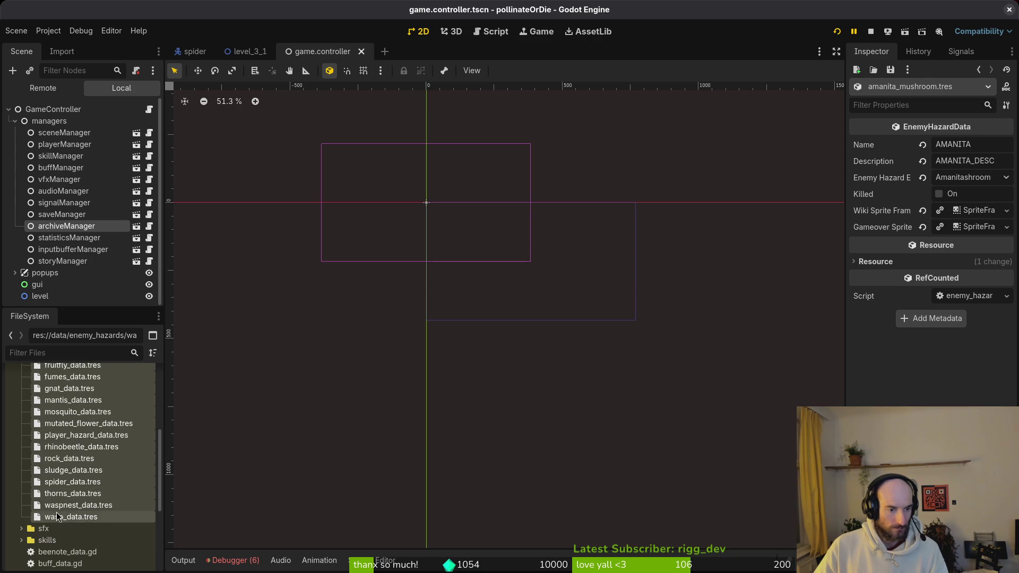
{"action": "left_click", "coordinate": [60, 473]}
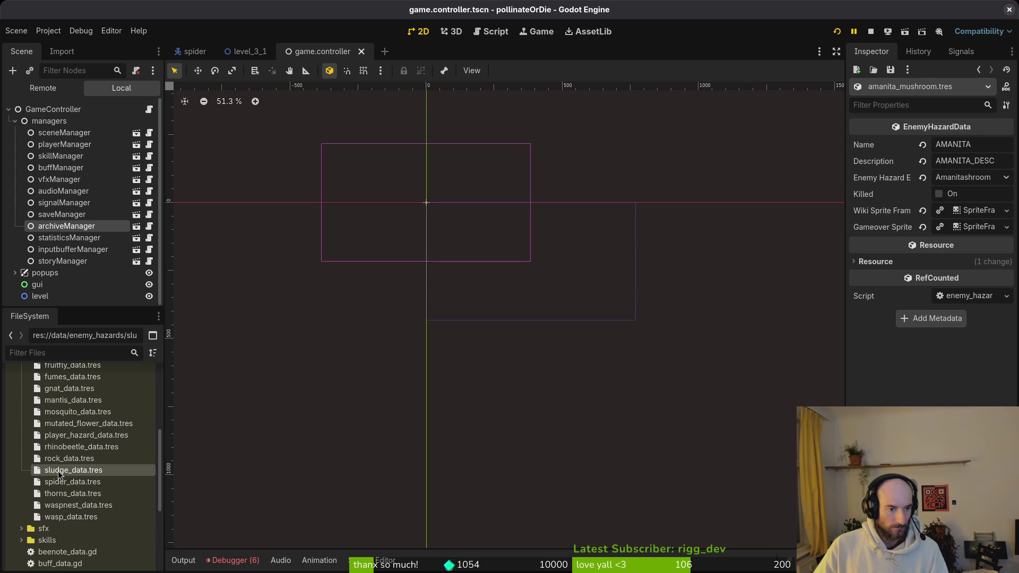
{"action": "left_click", "coordinate": [68, 413]}
{"action": "scroll", "coordinate": [74, 418], "scroll_direction": "up", "scroll_amount": 3}
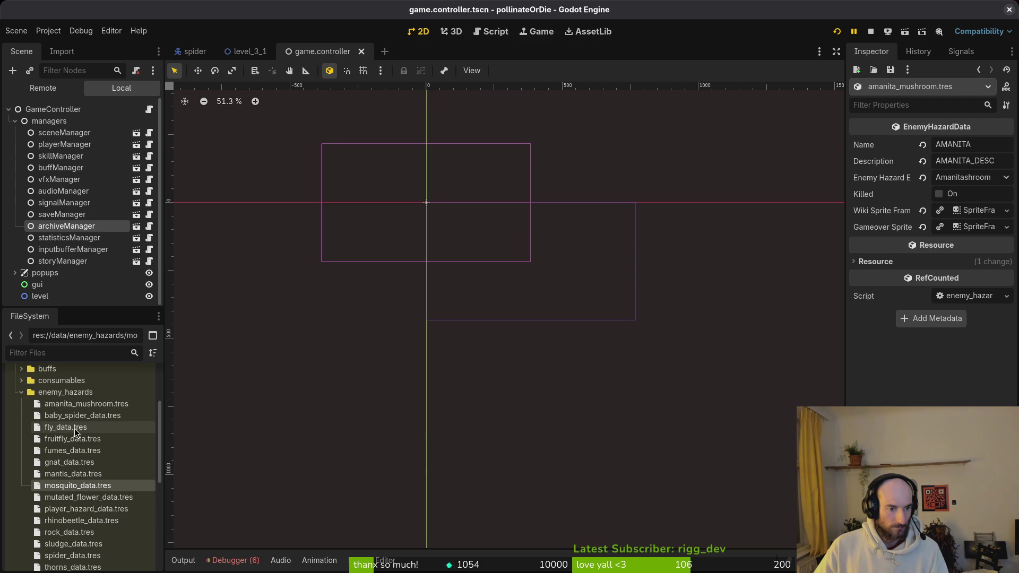
{"action": "left_click", "coordinate": [75, 428]}
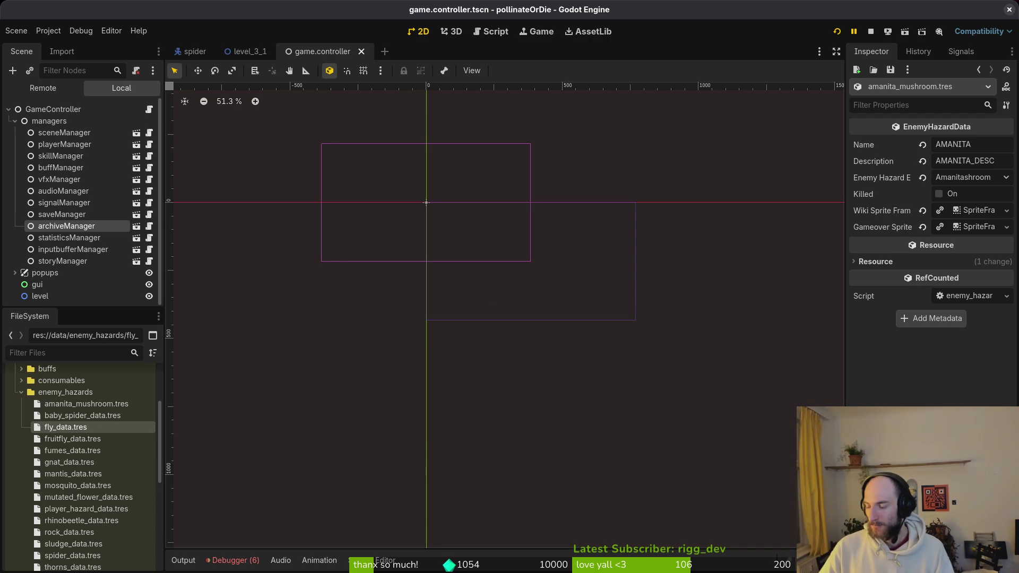
Grep the project for enemy_hazard_enum with Telescope and open the enemy_spawn_marker.gd match.
{"action": "key", "text": "alt+Tab"}
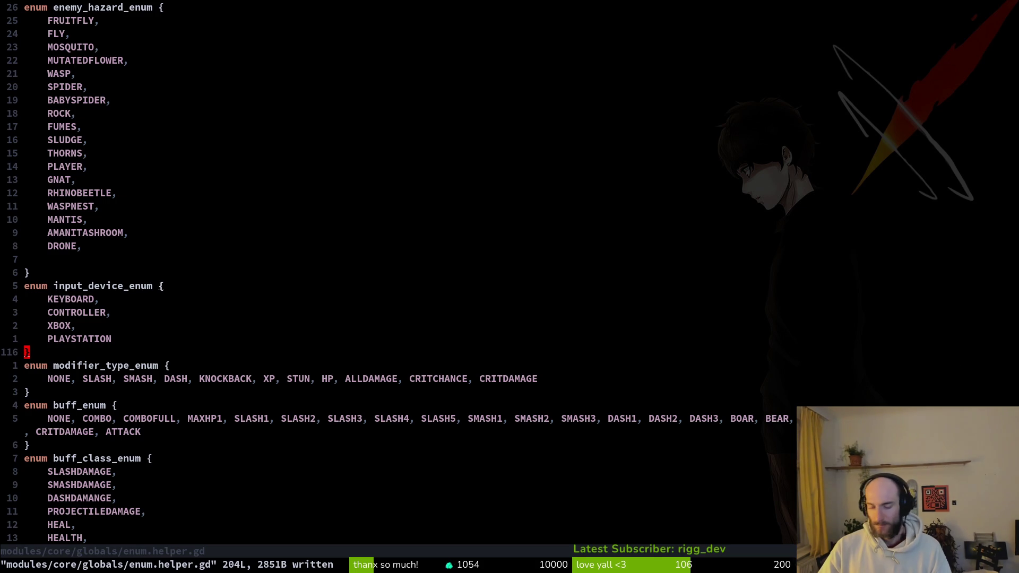
{"action": "key", "text": "k"}
{"action": "key", "text": "k"}
{"action": "key", "text": "k"}
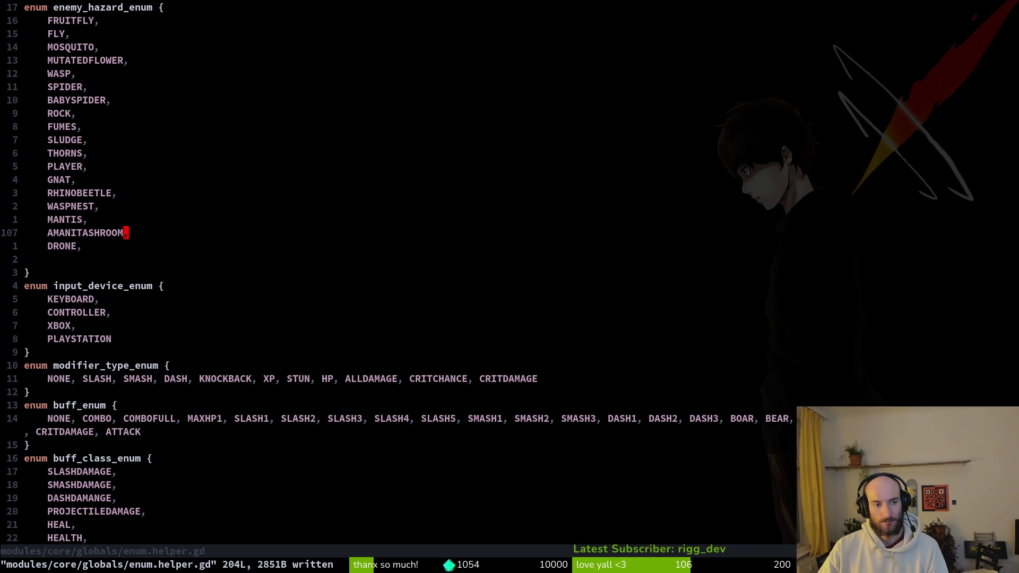
{"action": "key", "text": "k"}
{"action": "key", "text": "k"}
{"action": "key", "text": "k"}
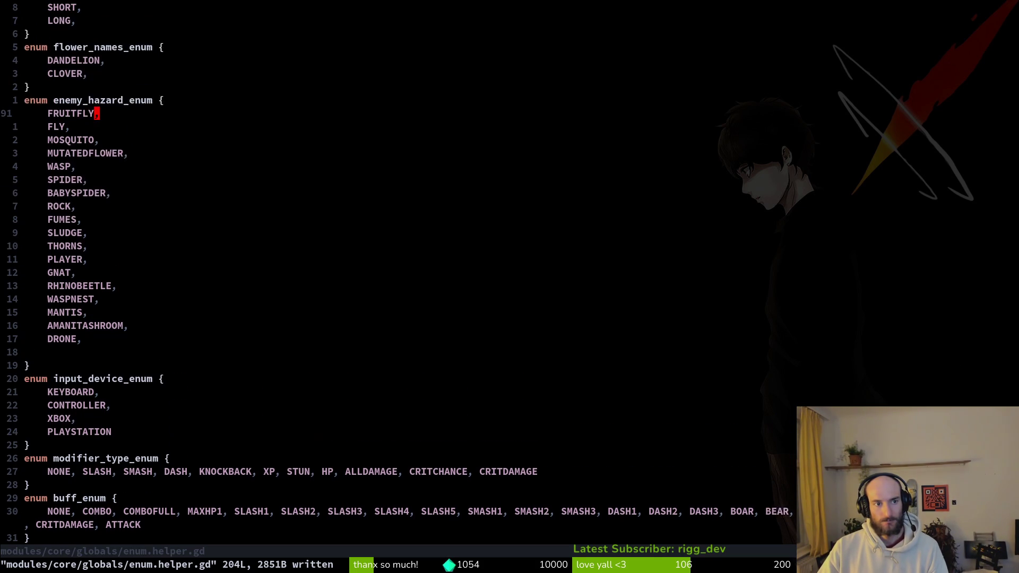
{"action": "key", "text": "b"}
{"action": "key", "text": "space"}
{"action": "key", "text": "f"}
{"action": "key", "text": "w"}
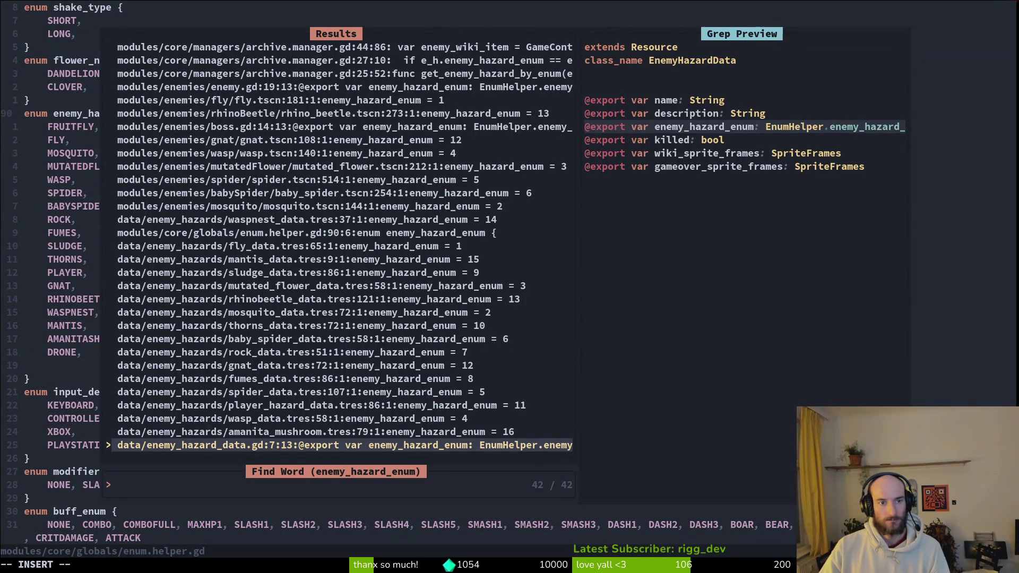
{"action": "key", "text": "ctrl+p"}
{"action": "key", "text": "ctrl+p"}
{"action": "key", "text": "ctrl+p"}
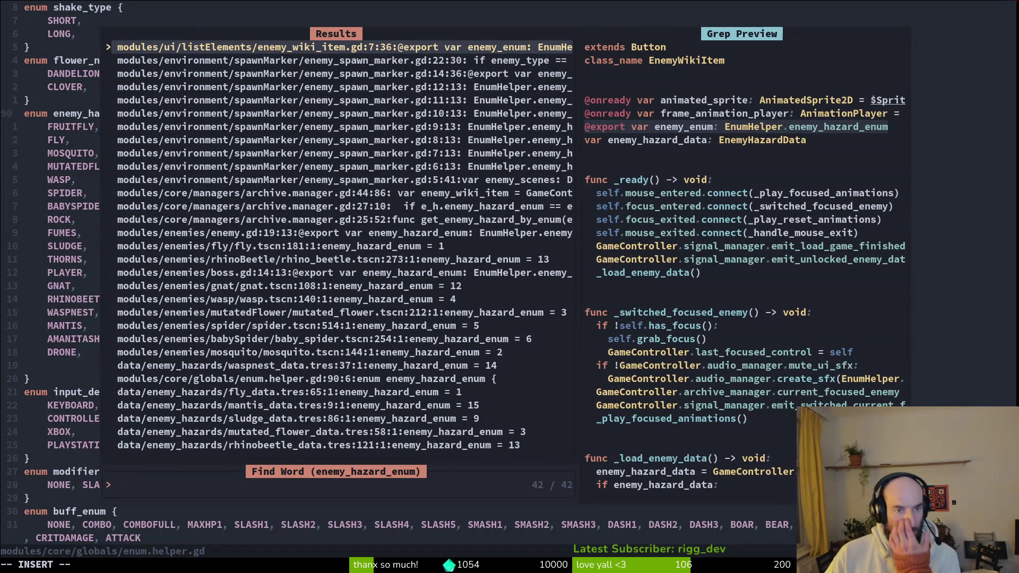
{"action": "key", "text": "ctrl+n"}
{"action": "key", "text": "ctrl+n"}
{"action": "key", "text": "ctrl+n"}
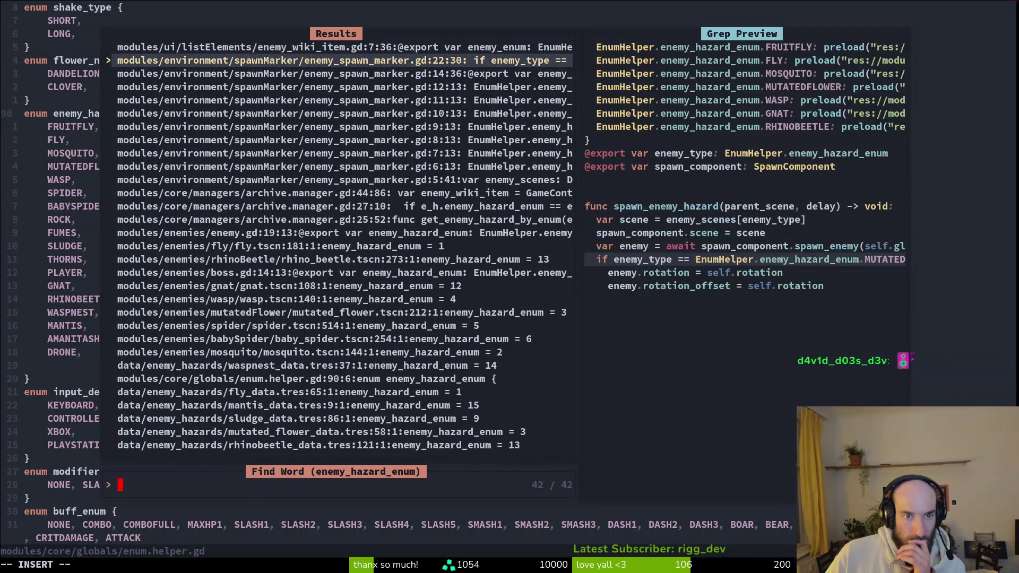
{"action": "key", "text": "Return"}
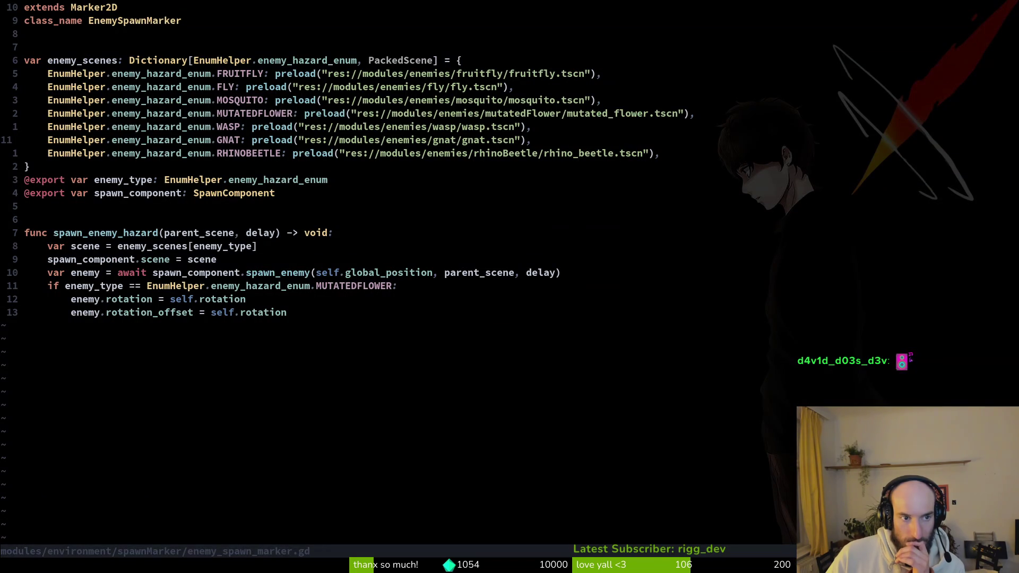
Duplicate the RHINOBEETLE entry, rename its key to AMANITASHROOM, and save.
{"action": "key", "text": "j"}
{"action": "key", "text": "shift+v"}
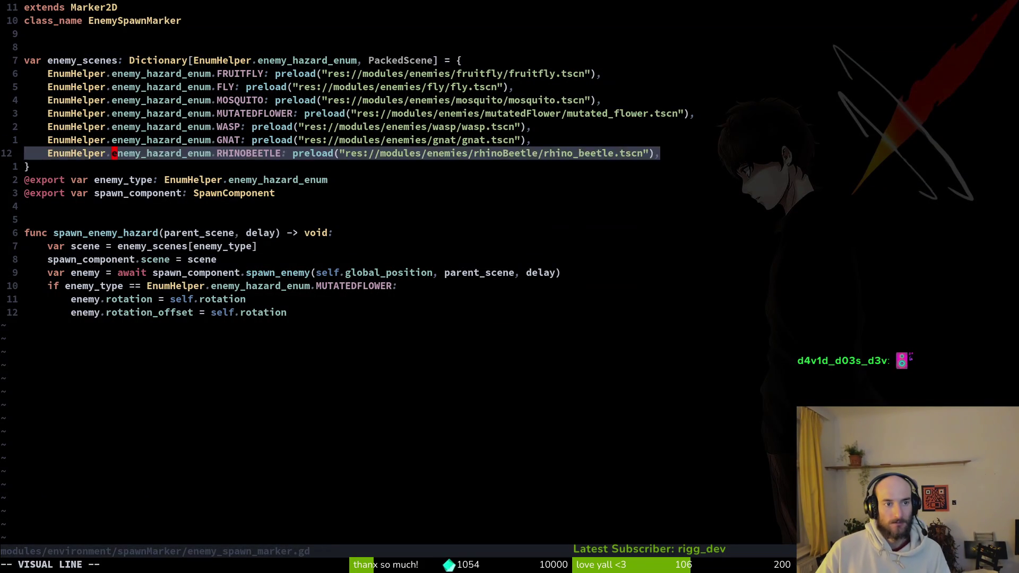
{"action": "key", "text": "y"}
{"action": "key", "text": "p"}
{"action": "type", "text": "cw"}
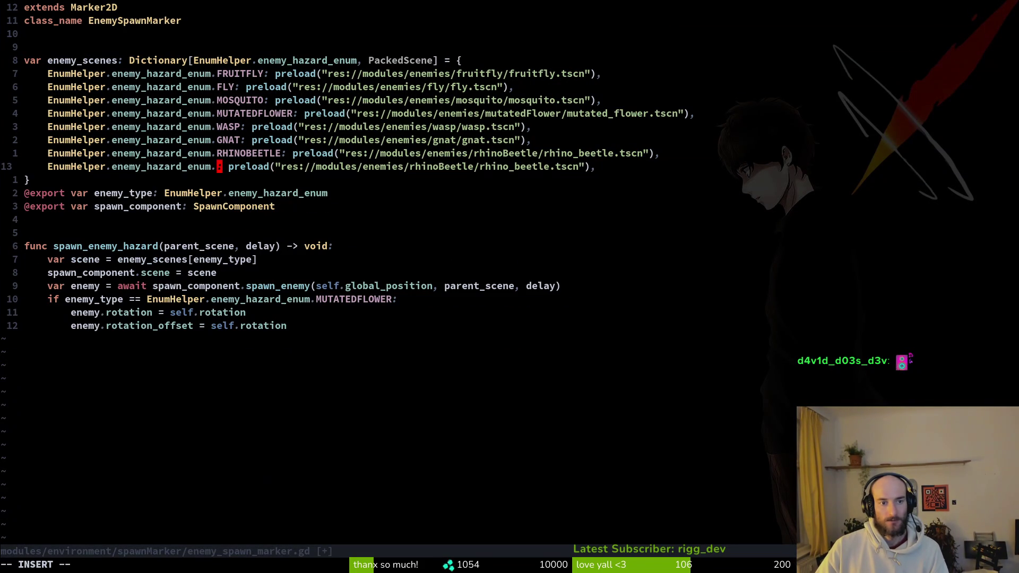
{"action": "type", "text": "AM"}
{"action": "key", "text": "ctrl+y"}
{"action": "key", "text": "Escape"}
{"action": "type", "text": ":w"}
{"action": "key", "text": "Return"}
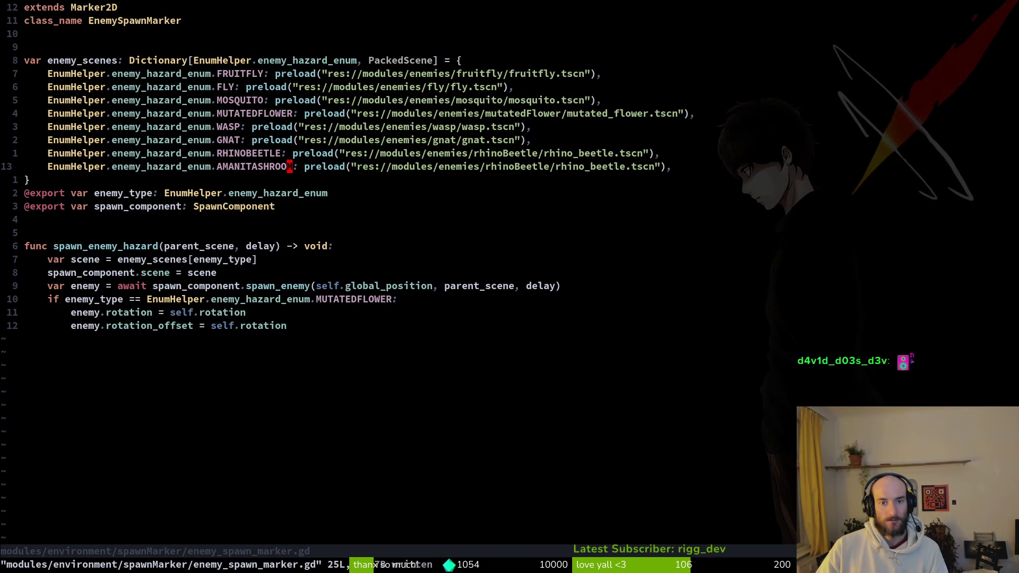
Point the AMANITASHROOM preload to amanitaMushroom/amanita_mushroom.tscn, remove leftover rhino_beetle text, and save.
{"action": "type", "text": "ct/"}
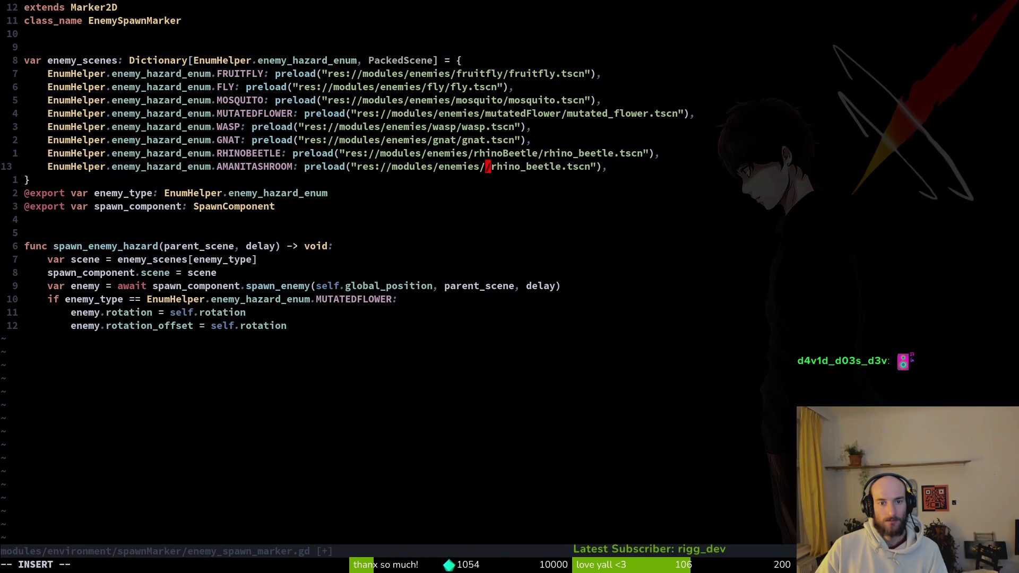
{"action": "type", "text": "ama"}
{"action": "key", "text": "ctrl+y"}
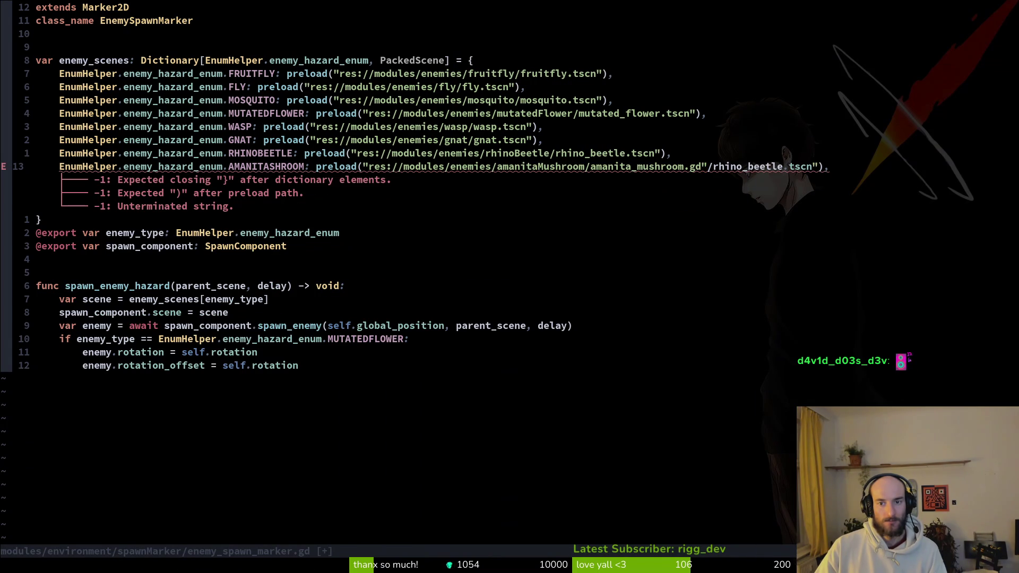
{"action": "key", "text": "BackSpace"}
{"action": "key", "text": "BackSpace"}
{"action": "type", "text": "tscn"}
{"action": "key", "text": "Escape"}
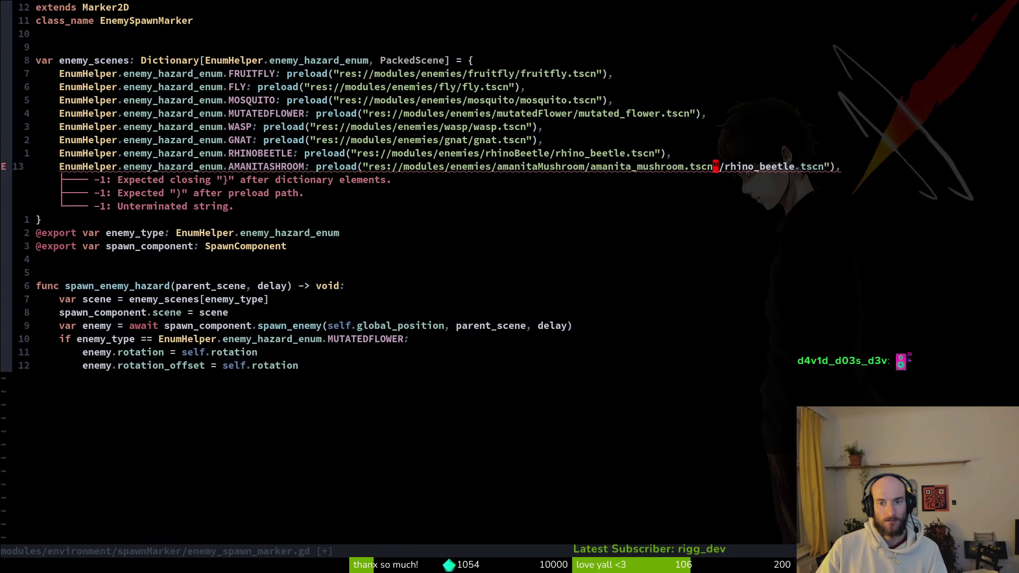
{"action": "key", "text": "v"}
{"action": "key", "text": "$"}
{"action": "key", "text": "h"}
{"action": "key", "text": "h"}
{"action": "key", "text": "h"}
{"action": "type", "text": "d:w"}
{"action": "key", "text": "Return"}
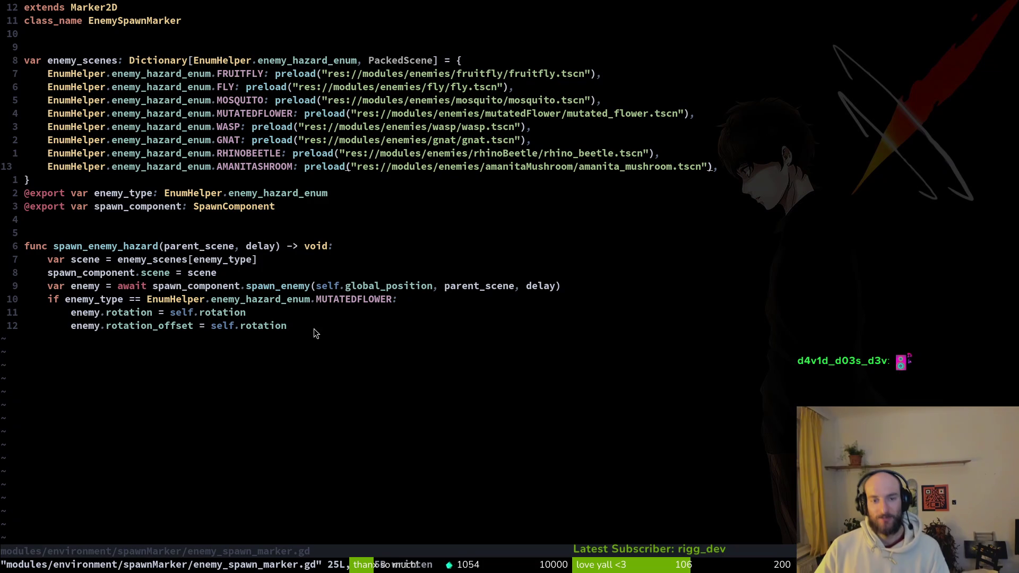
Save and close enemy_spawn_marker.gd, returning to Godot.
{"action": "left_click", "coordinate": [493, 167]}
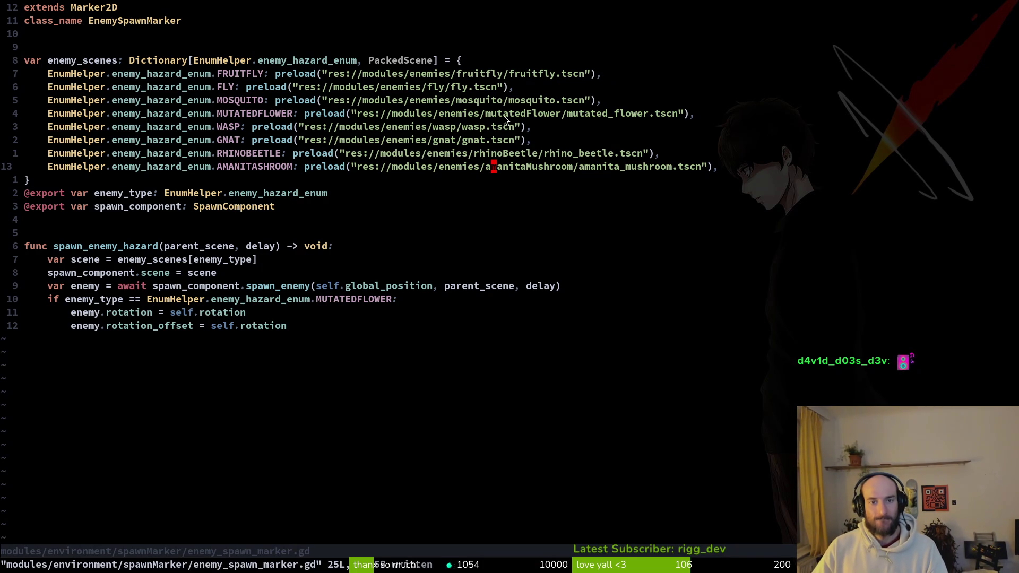
{"action": "left_click", "coordinate": [261, 216]}
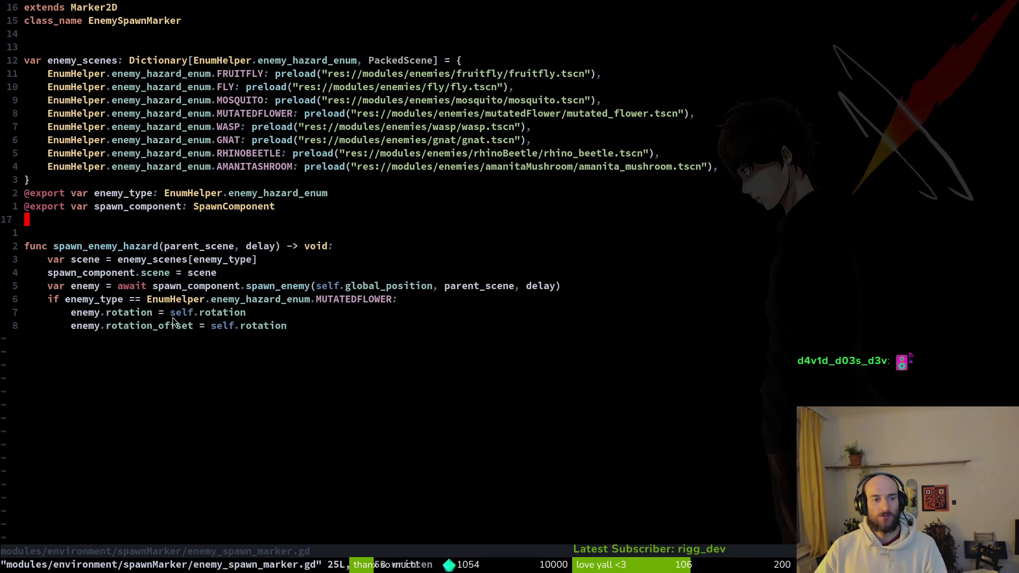
{"action": "type", "text": ":wq"}
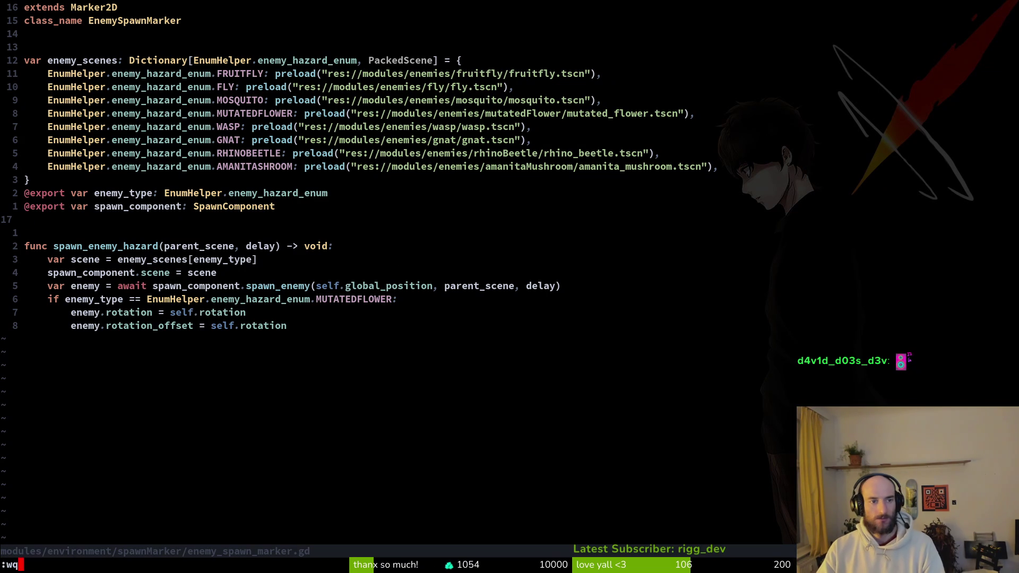
{"action": "key", "text": "Return"}
{"action": "key", "text": "alt+Tab"}
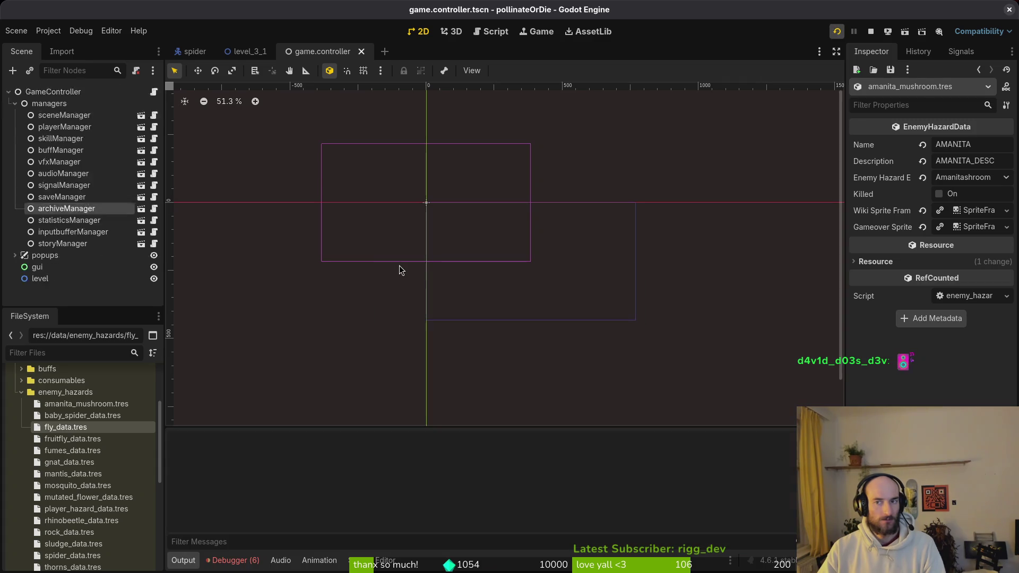
Run the game and load forest level 3-1 from the debug level select.
{"action": "key", "text": "F5"}
{"action": "key", "text": "Return"}
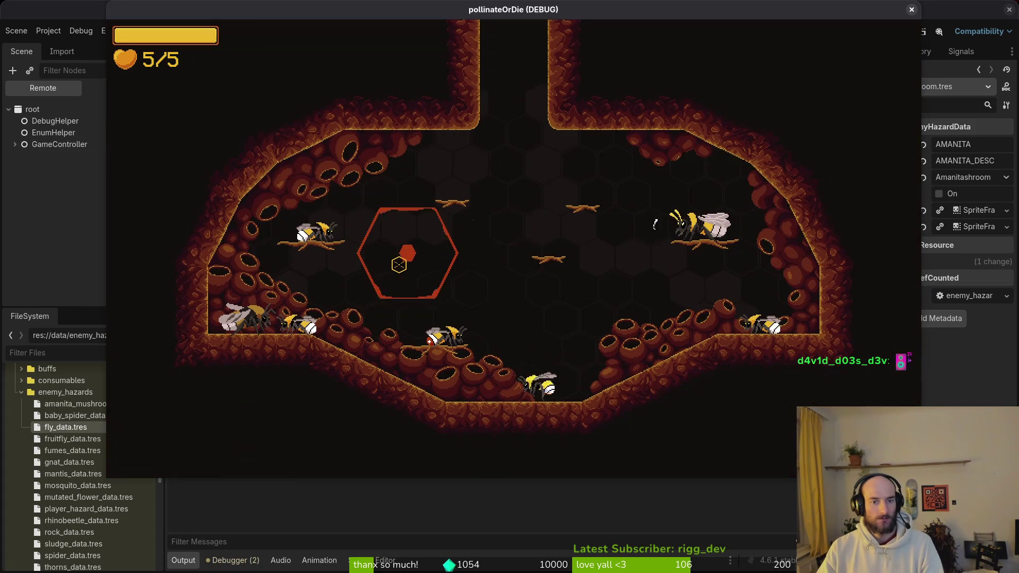
{"action": "key", "text": "F1"}
{"action": "key", "text": "Left"}
{"action": "key", "text": "Return"}
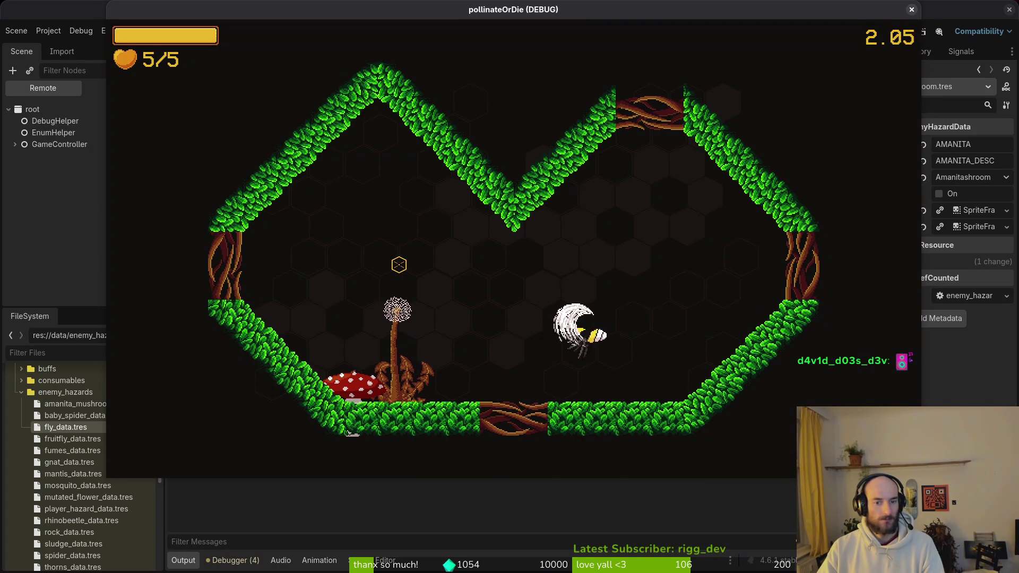
Fly the bee around toward the dandelion and perform a slash attack.
{"action": "key", "text": "Right"}
{"action": "key", "text": "Up"}
{"action": "key", "text": "Left"}
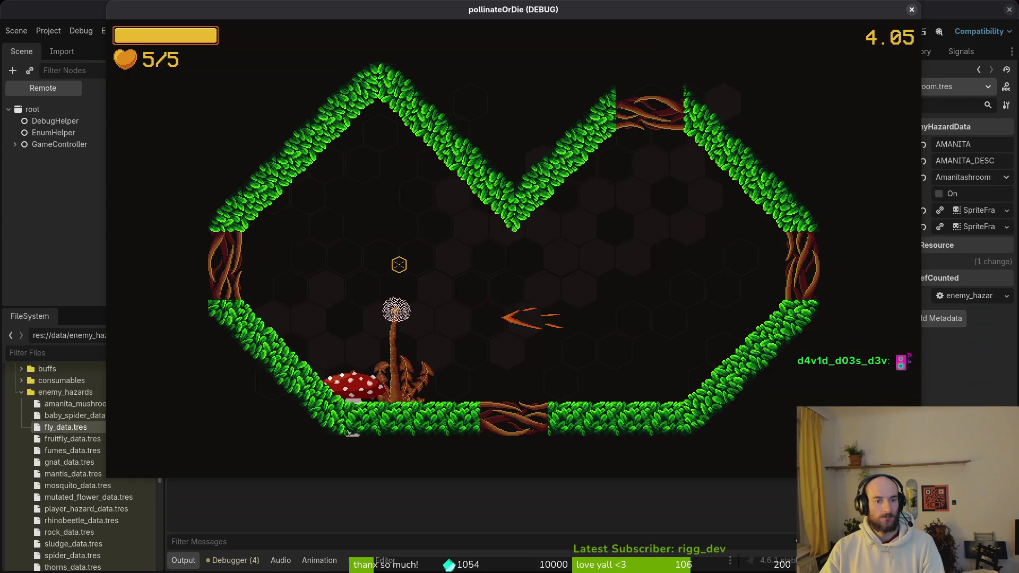
{"action": "key", "text": "space"}
Stop the game and quick-open the amanita_mushroom scene.
{"action": "key", "text": "F8"}
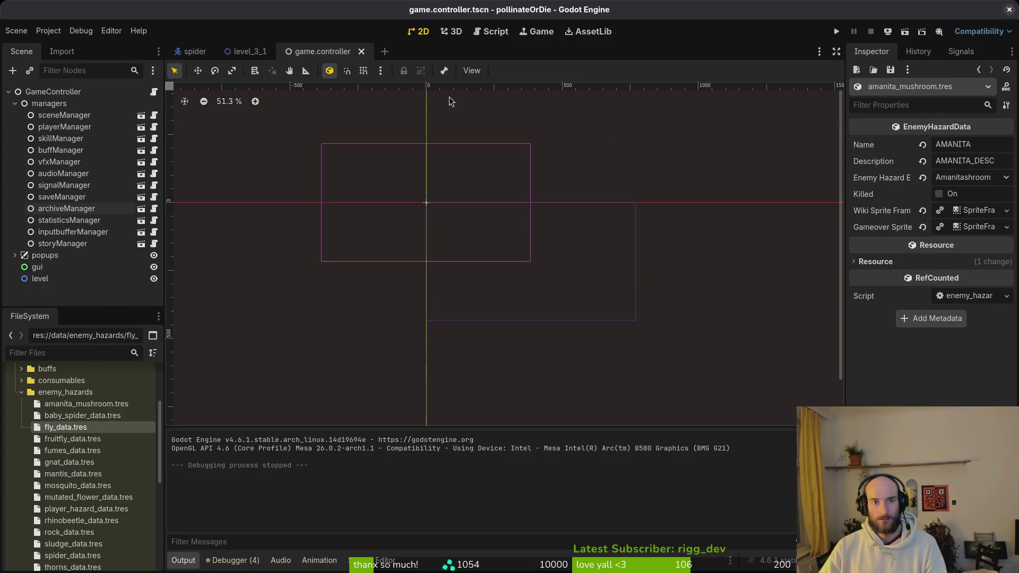
{"action": "key", "text": "ctrl+shift+o"}
{"action": "type", "text": "amanita"}
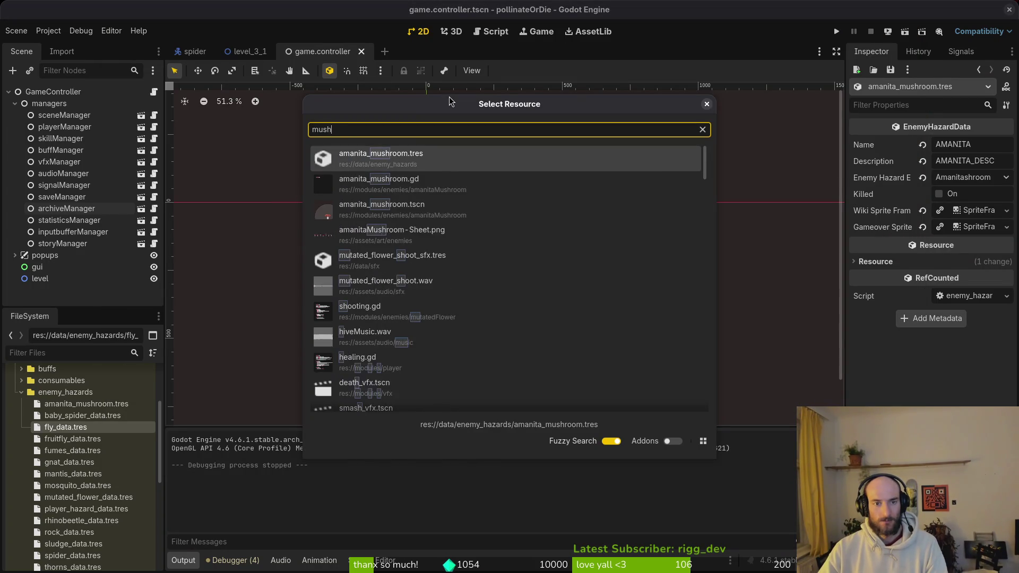
{"action": "key", "text": "Return"}
{"action": "scroll", "coordinate": [538, 332], "scroll_direction": "up", "scroll_amount": 5}
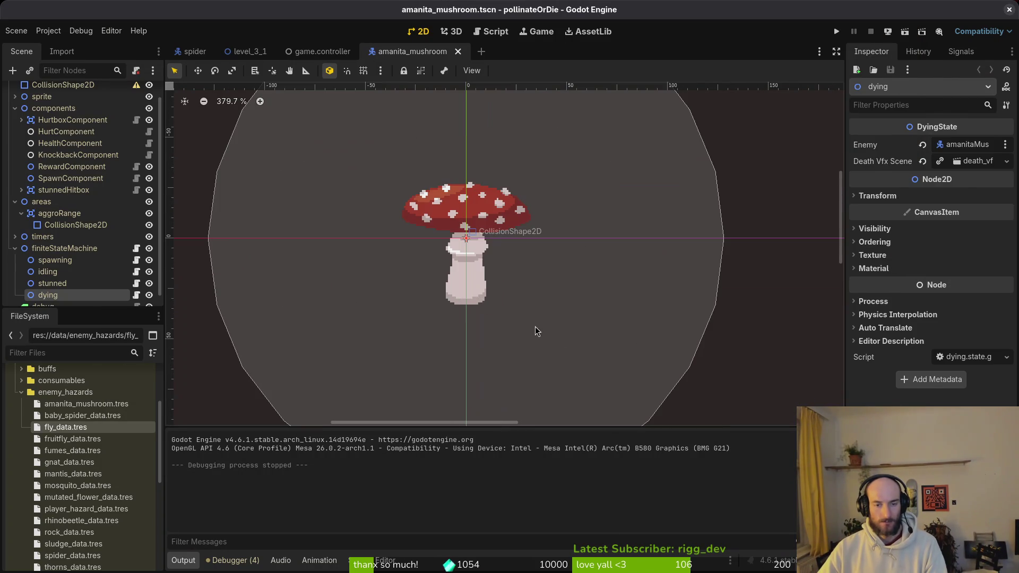
Collapse the components, areas and finiteStateMachine branches and select the Sprite2D node.
{"action": "left_click", "coordinate": [465, 298]}
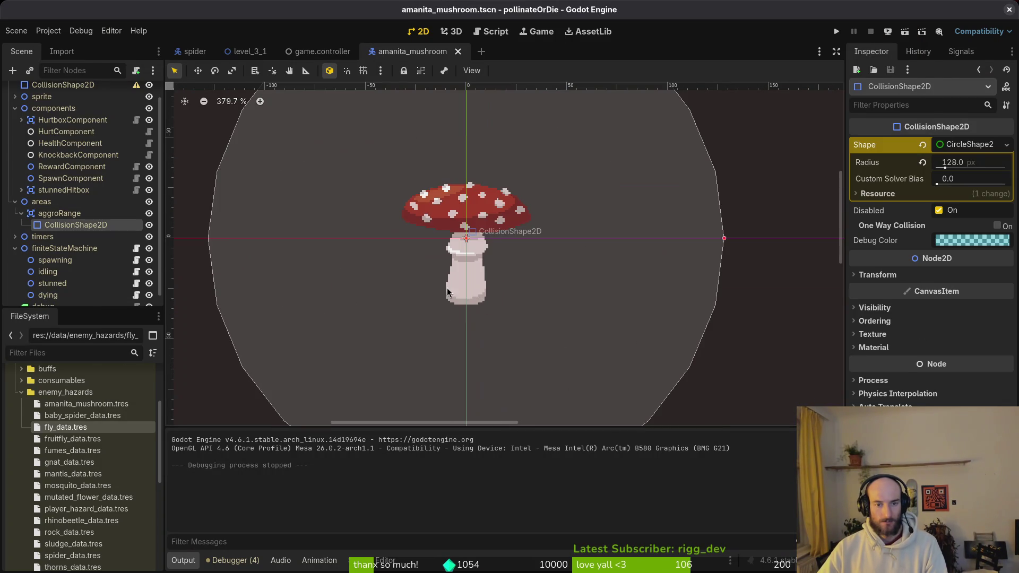
{"action": "left_click", "coordinate": [15, 109]}
{"action": "left_click", "coordinate": [15, 138]}
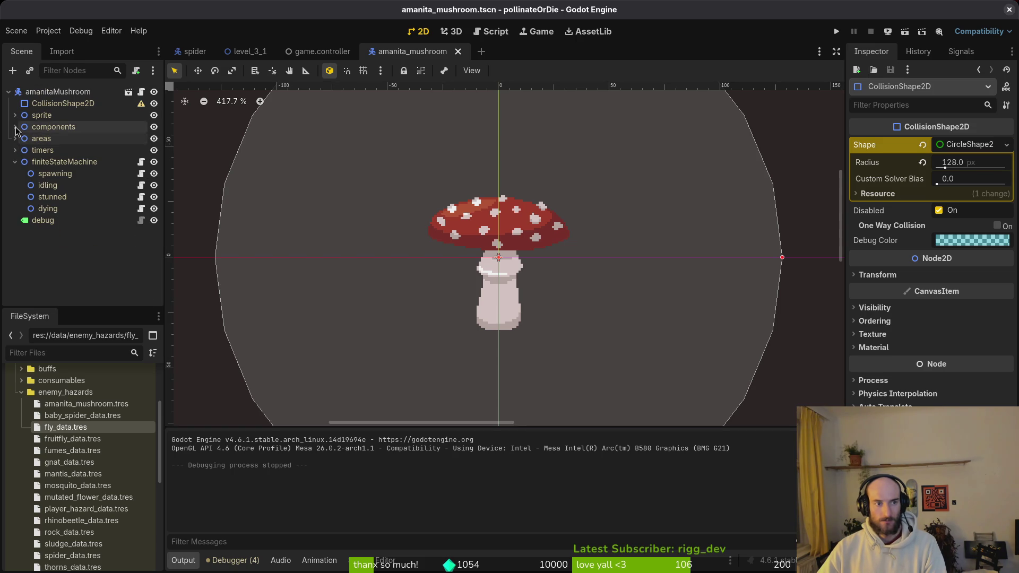
{"action": "left_click", "coordinate": [15, 162]}
{"action": "left_click", "coordinate": [15, 115]}
{"action": "left_click", "coordinate": [53, 126]}
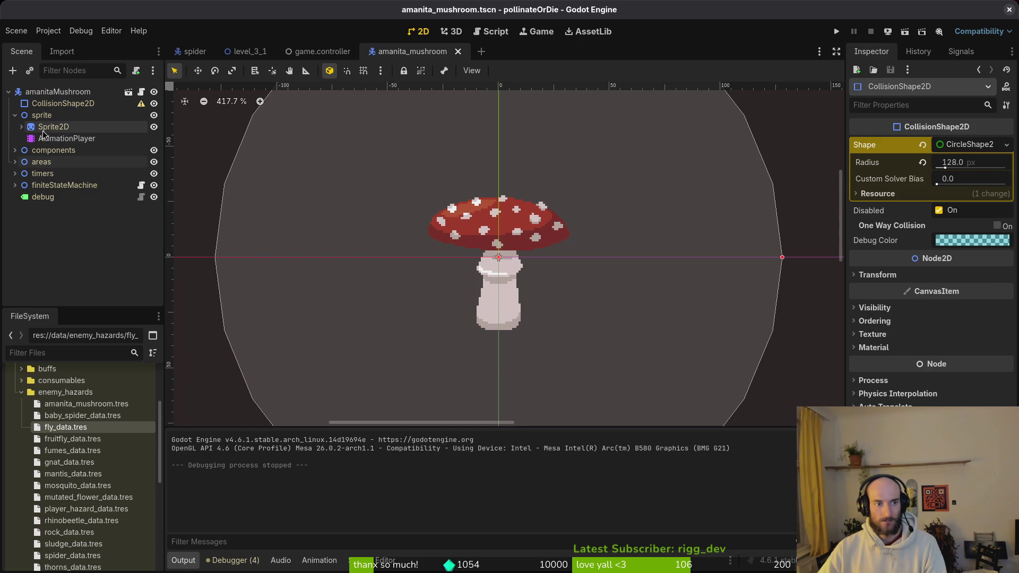
Try moving the aggro-range circle up 20 px, then undo it.
{"action": "scroll", "coordinate": [445, 260], "scroll_direction": "down", "scroll_amount": 5}
{"action": "left_click", "coordinate": [446, 260]}
{"action": "left_click_drag", "start_coordinate": [446, 260], "coordinate": [446, 232]}
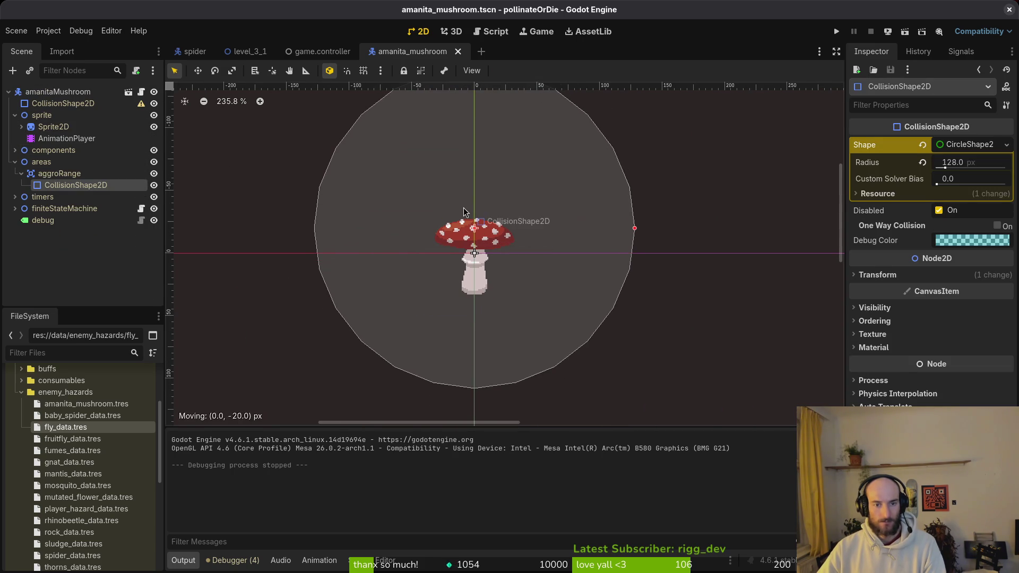
{"action": "key", "text": "ctrl+z"}
Raise the mushroom Sprite2D about 34 px, save, then undo the move.
{"action": "scroll", "coordinate": [483, 253], "scroll_direction": "up", "scroll_amount": 3}
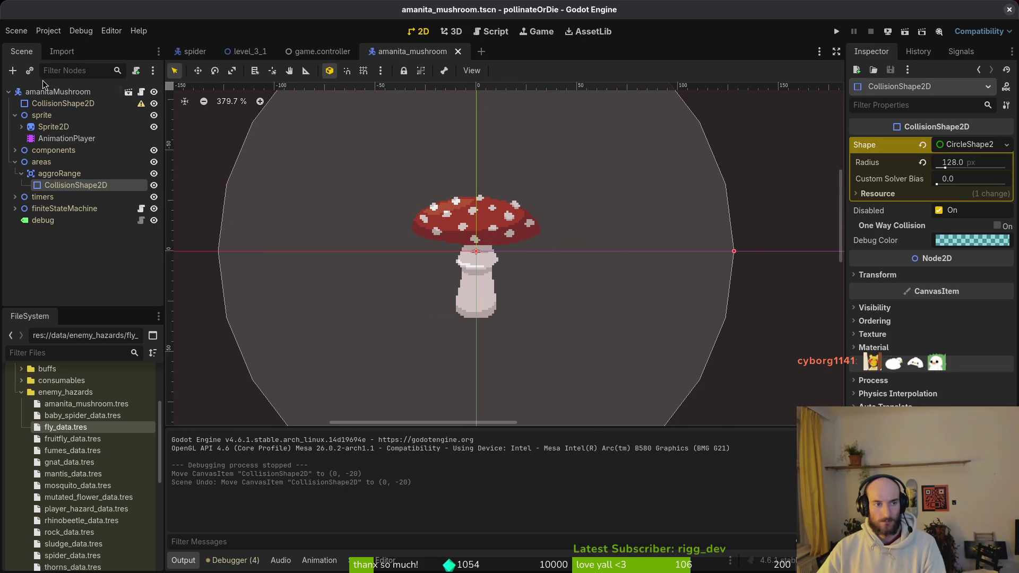
{"action": "left_click", "coordinate": [58, 91]}
{"action": "left_click", "coordinate": [43, 116]}
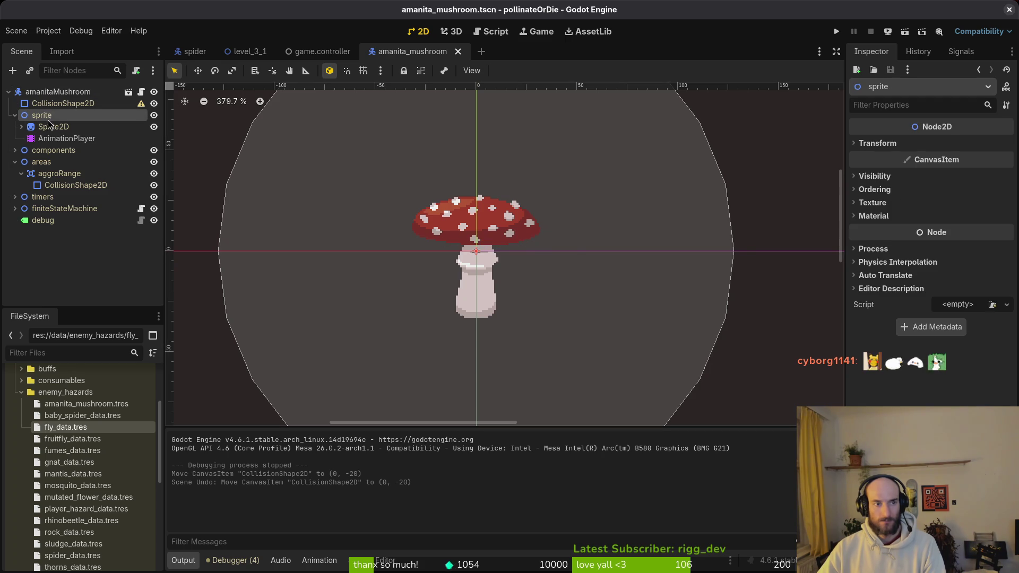
{"action": "key", "text": "Down"}
{"action": "mouse_move", "coordinate": [464, 211]}
{"action": "left_mouse_down"}
{"action": "mouse_move", "coordinate": [468, 114]}
{"action": "mouse_move", "coordinate": [491, 145]}
{"action": "left_mouse_up"}
{"action": "scroll", "coordinate": [493, 185], "scroll_direction": "up", "scroll_amount": 3}
{"action": "key", "text": "ctrl+s"}
{"action": "scroll", "coordinate": [497, 228], "scroll_direction": "down", "scroll_amount": 4}
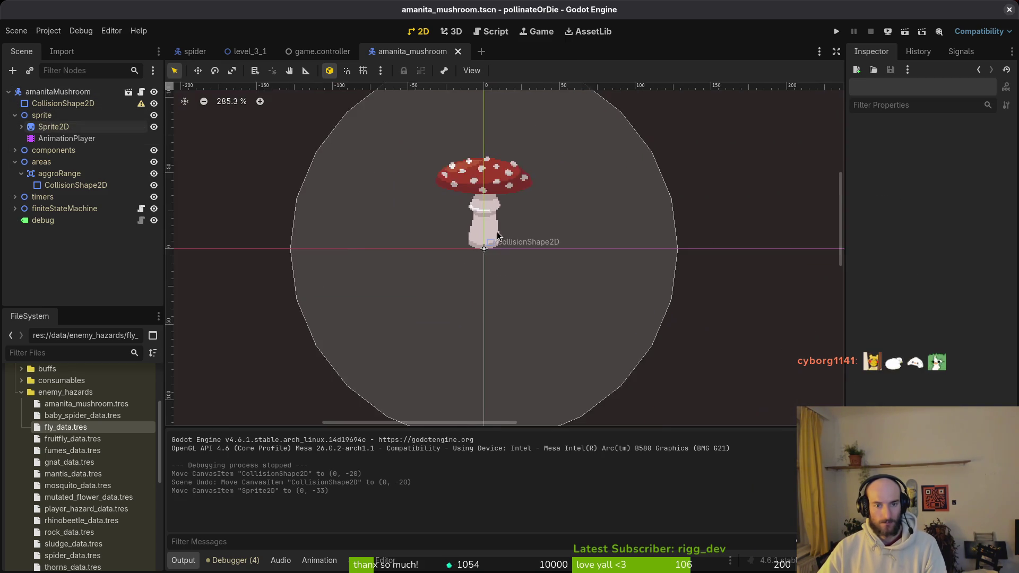
{"action": "scroll", "coordinate": [498, 234], "scroll_direction": "down", "scroll_amount": 4}
{"action": "key", "text": "ctrl+z"}
Toggle the Sprite2D's Centered offset option off and back on, then save the scene.
{"action": "key", "text": "ctrl+s"}
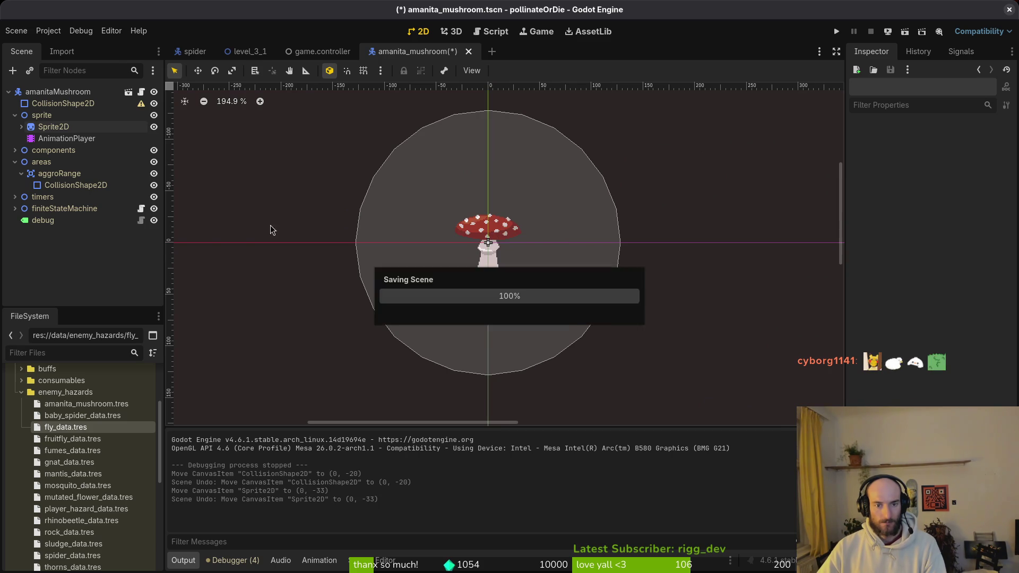
{"action": "left_click", "coordinate": [53, 126]}
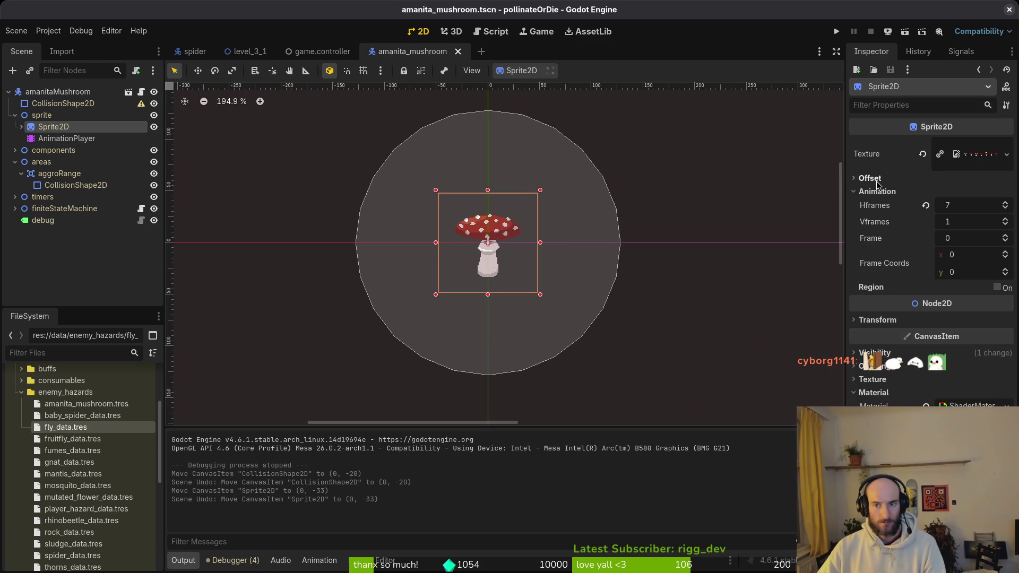
{"action": "left_click", "coordinate": [870, 178]}
{"action": "left_click", "coordinate": [939, 192]}
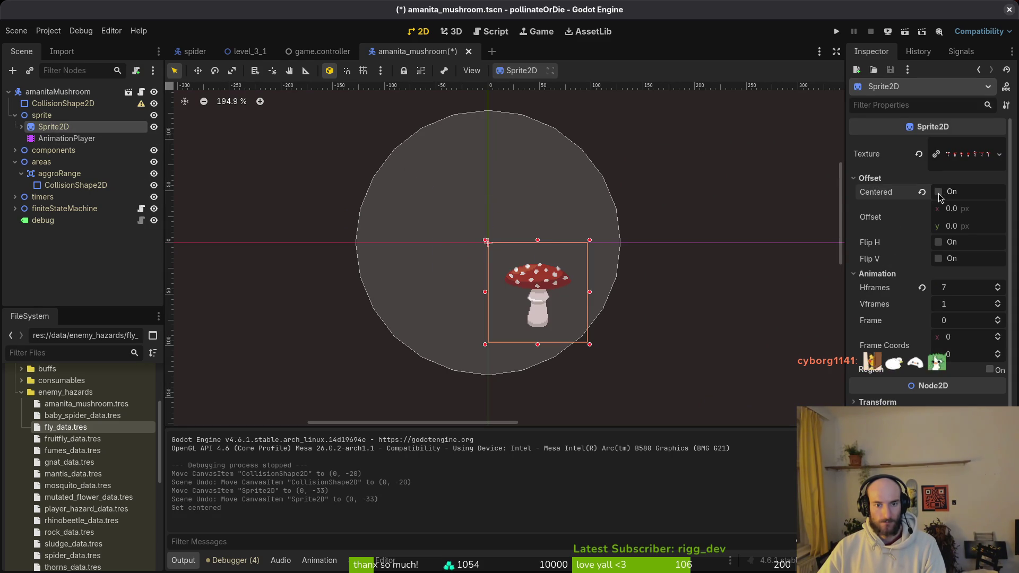
{"action": "left_click", "coordinate": [939, 193]}
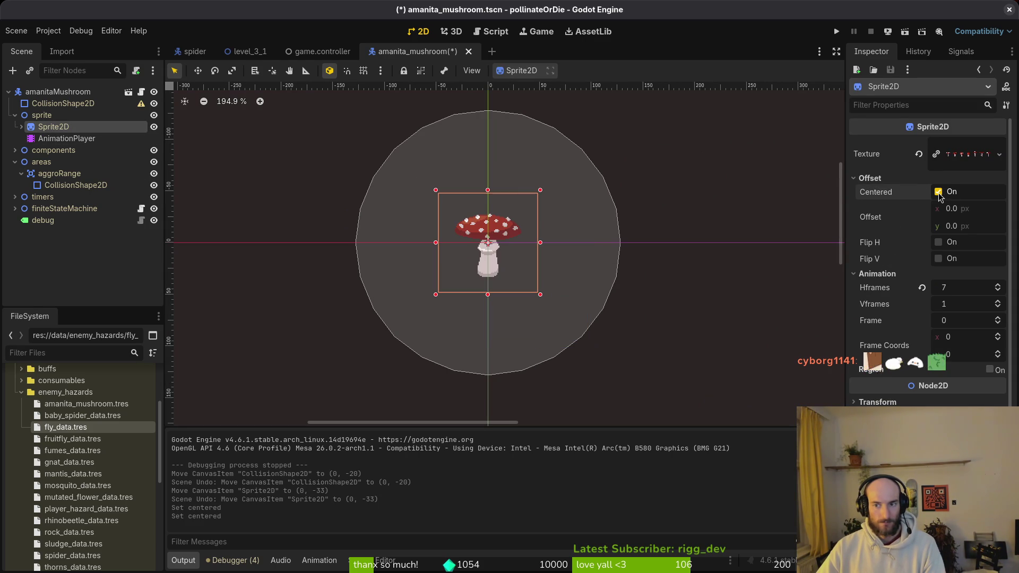
{"action": "double_click", "coordinate": [938, 192]}
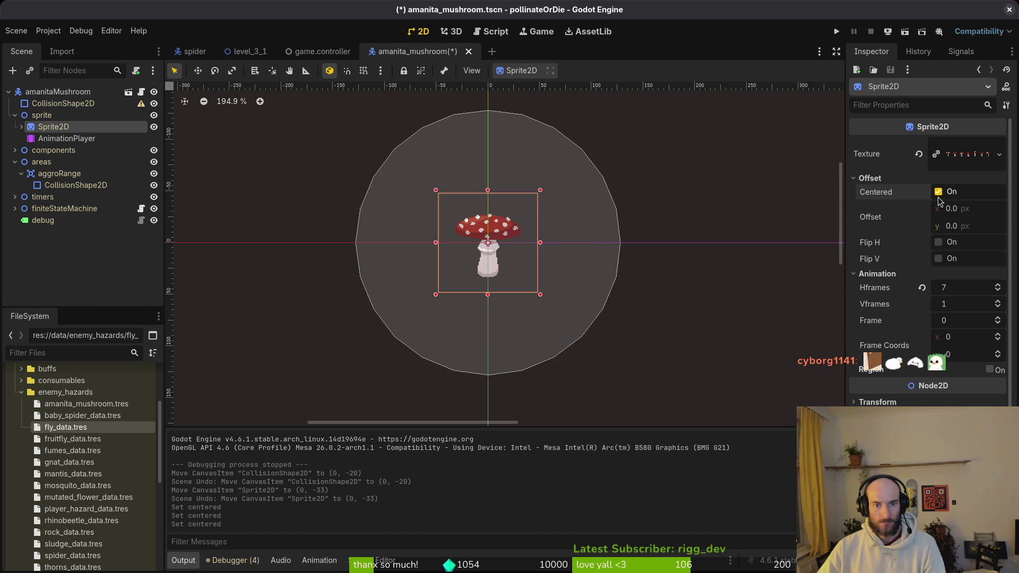
{"action": "left_click", "coordinate": [512, 300]}
{"action": "key", "text": "ctrl+s"}
Raise the mushroom Sprite2D to position (0, -33).
{"action": "scroll", "coordinate": [488, 227], "scroll_direction": "up", "scroll_amount": 5}
{"action": "scroll", "coordinate": [488, 227], "scroll_direction": "up", "scroll_amount": 4}
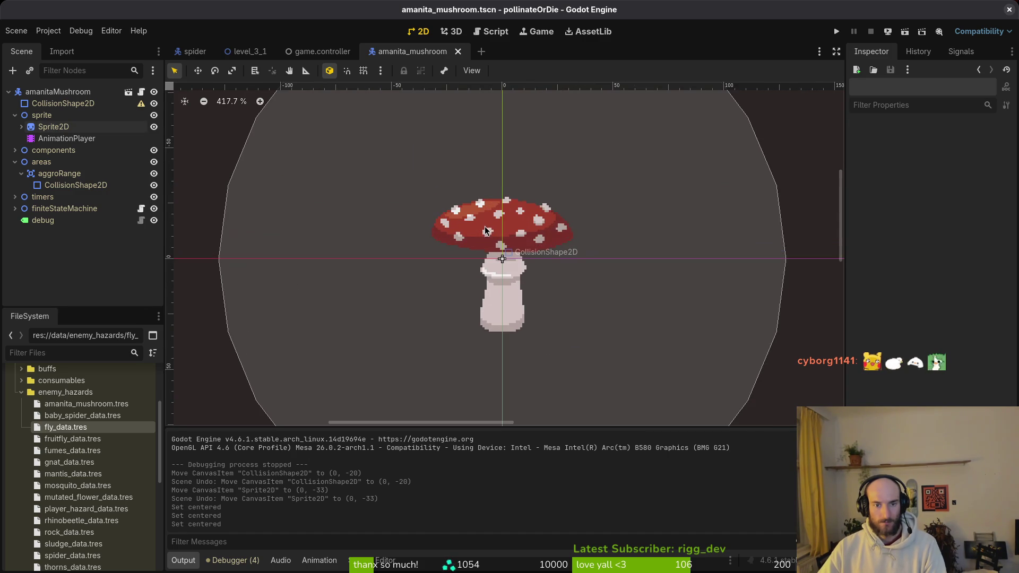
{"action": "left_click", "coordinate": [493, 240]}
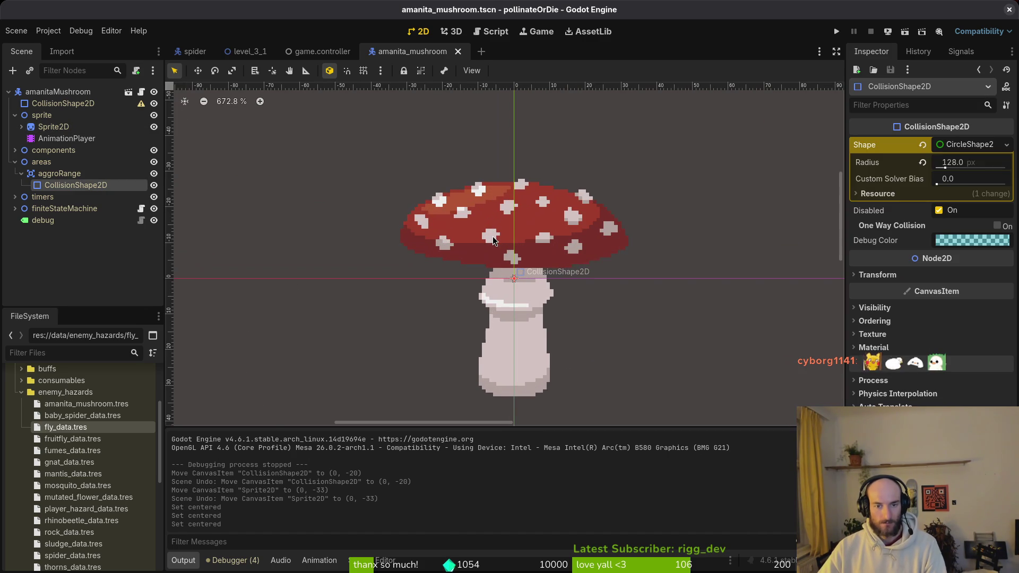
{"action": "left_click", "coordinate": [491, 330]}
{"action": "left_click_drag", "start_coordinate": [500, 242], "coordinate": [499, 125]}
Raise the aggro-range collision circle to (0, -21) and save the scene.
{"action": "scroll", "coordinate": [514, 230], "scroll_direction": "down", "scroll_amount": 4}
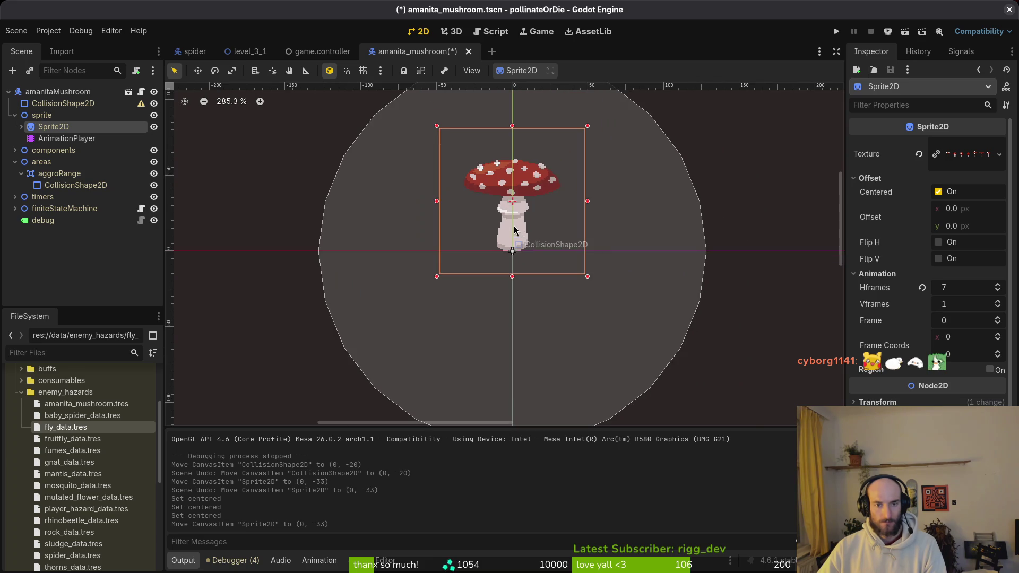
{"action": "scroll", "coordinate": [514, 229], "scroll_direction": "up", "scroll_amount": 2}
{"action": "left_click", "coordinate": [373, 198]}
{"action": "key", "text": "ctrl+s"}
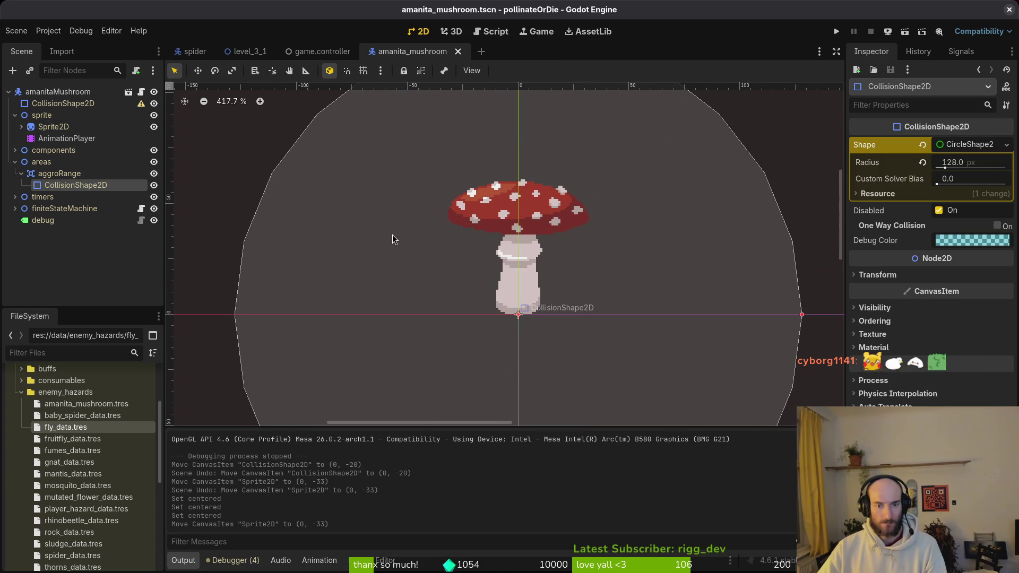
{"action": "left_click_drag", "start_coordinate": [416, 257], "coordinate": [411, 212]}
{"action": "key", "text": "ctrl+s"}
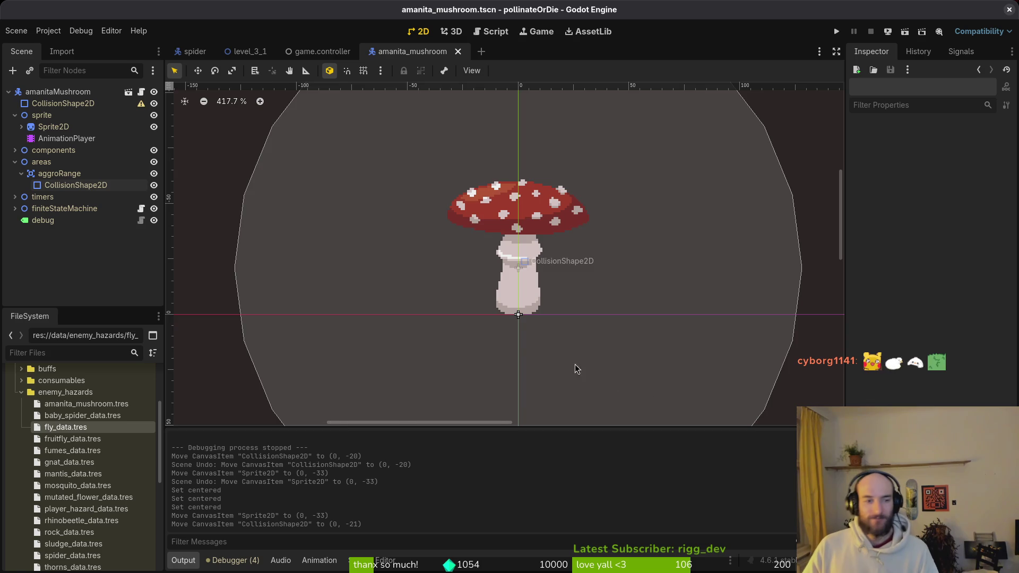
Save again, collapse the areas branch, and show all windows side by side.
{"action": "scroll", "coordinate": [563, 355], "scroll_direction": "down", "scroll_amount": 1}
{"action": "key", "text": "ctrl+s"}
{"action": "scroll", "coordinate": [544, 319], "scroll_direction": "up", "scroll_amount": 2}
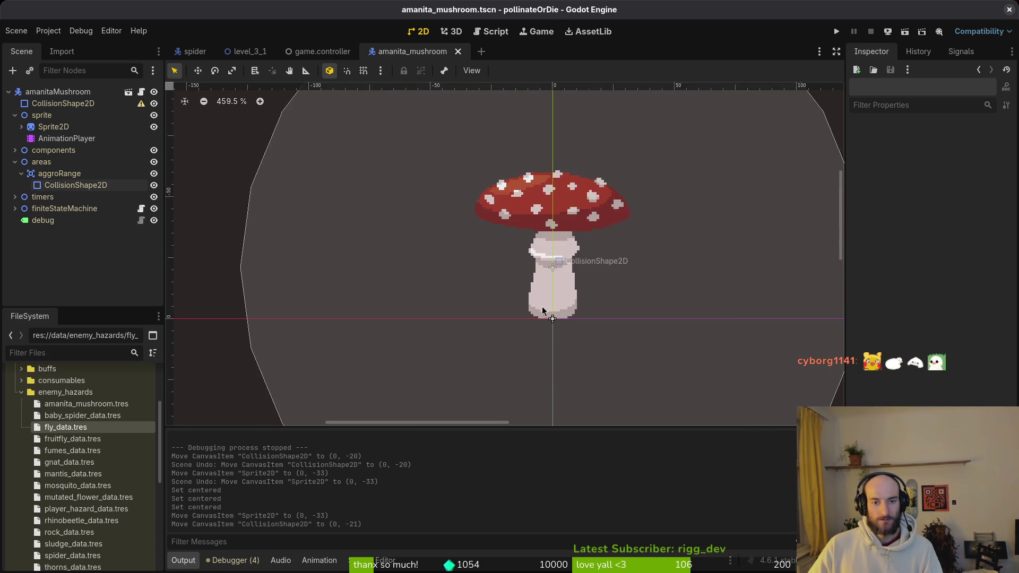
{"action": "scroll", "coordinate": [544, 313], "scroll_direction": "up", "scroll_amount": 3}
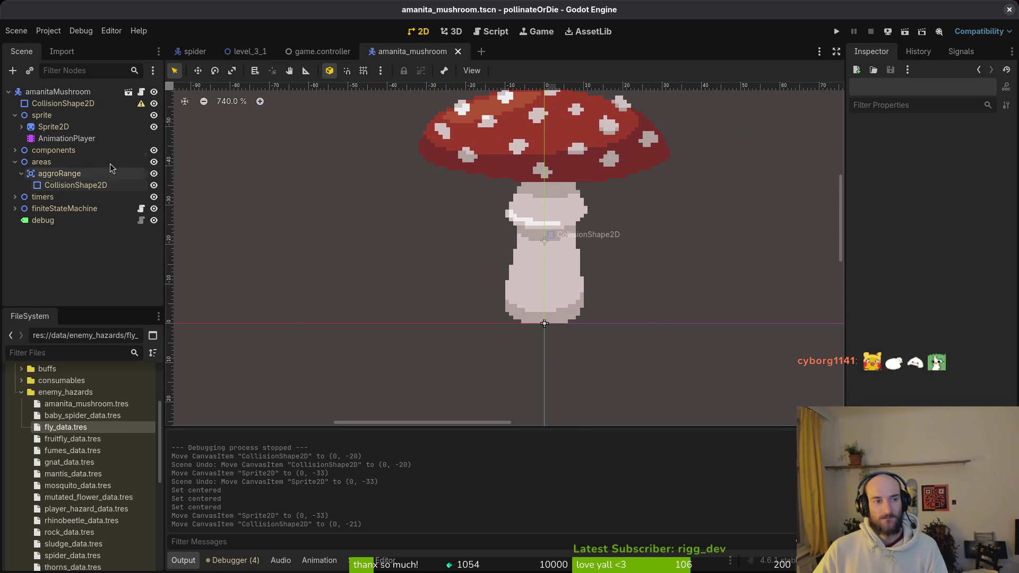
{"action": "left_click", "coordinate": [14, 162]}
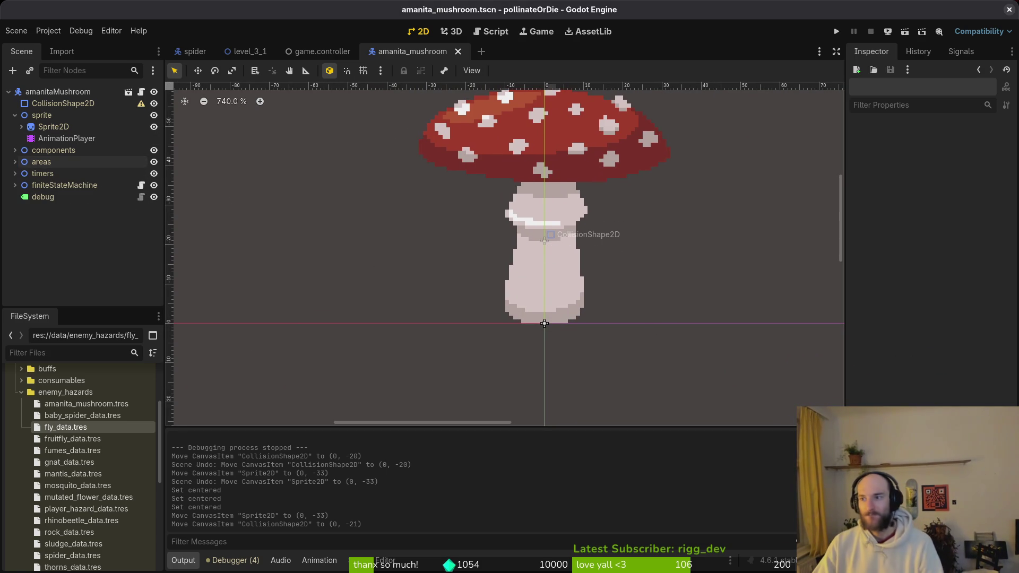
{"action": "key", "text": "super+f"}
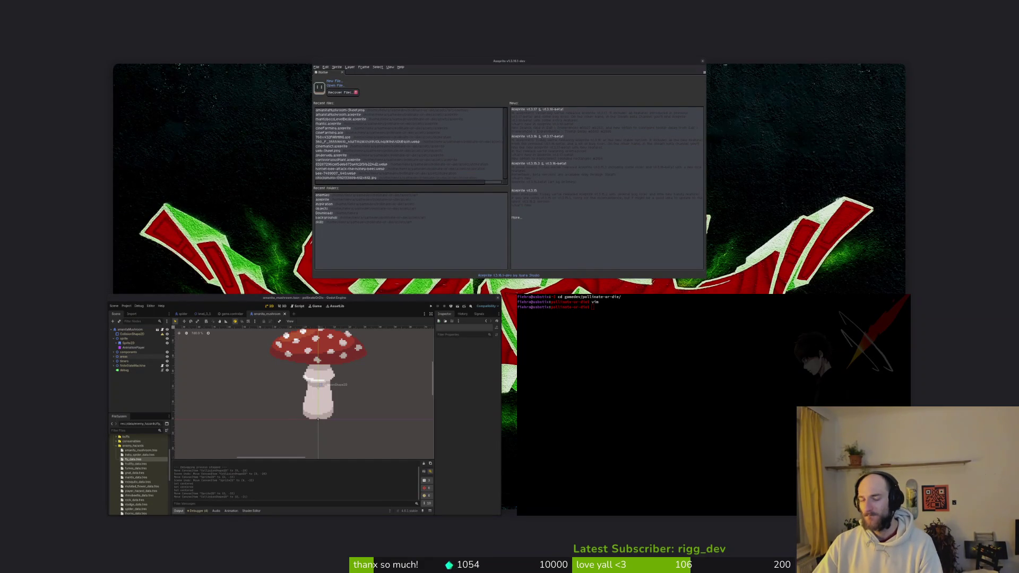
Return to the full-screen editor and collapse the amanitaMushroom tree and enemy_hazards folder.
{"action": "left_click", "coordinate": [285, 359]}
{"action": "scroll", "coordinate": [371, 281], "scroll_direction": "down", "scroll_amount": 3}
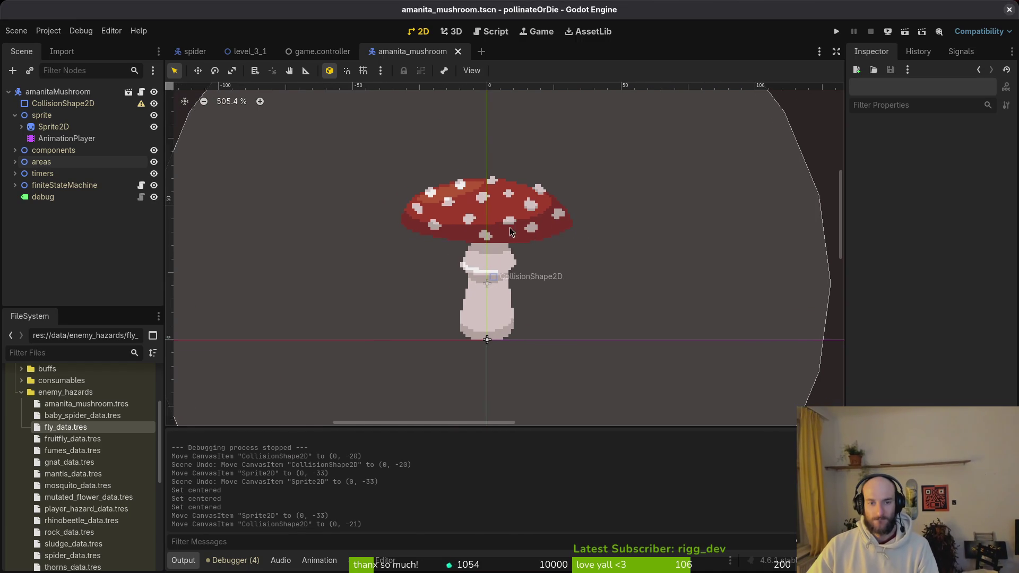
{"action": "scroll", "coordinate": [558, 202], "scroll_direction": "up", "scroll_amount": 2}
{"action": "scroll", "coordinate": [486, 218], "scroll_direction": "down", "scroll_amount": 2}
{"action": "scroll", "coordinate": [486, 219], "scroll_direction": "left", "scroll_amount": 2}
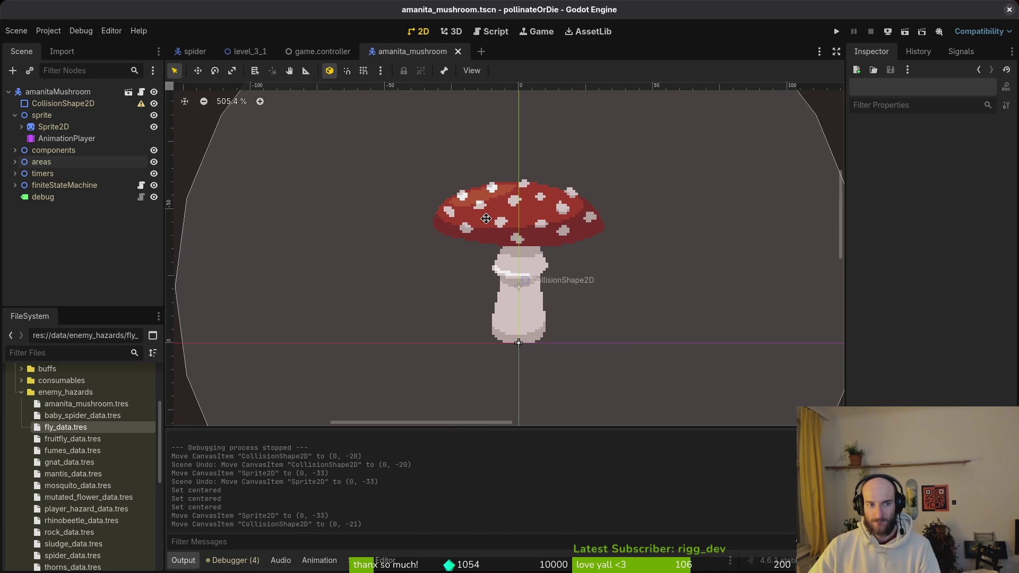
{"action": "left_click", "coordinate": [15, 115]}
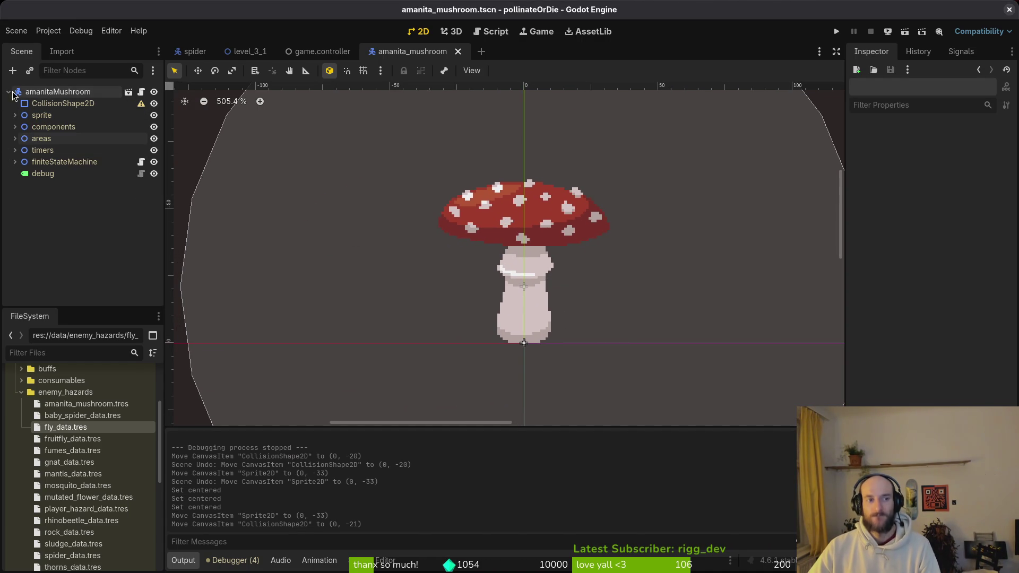
{"action": "left_click", "coordinate": [10, 93]}
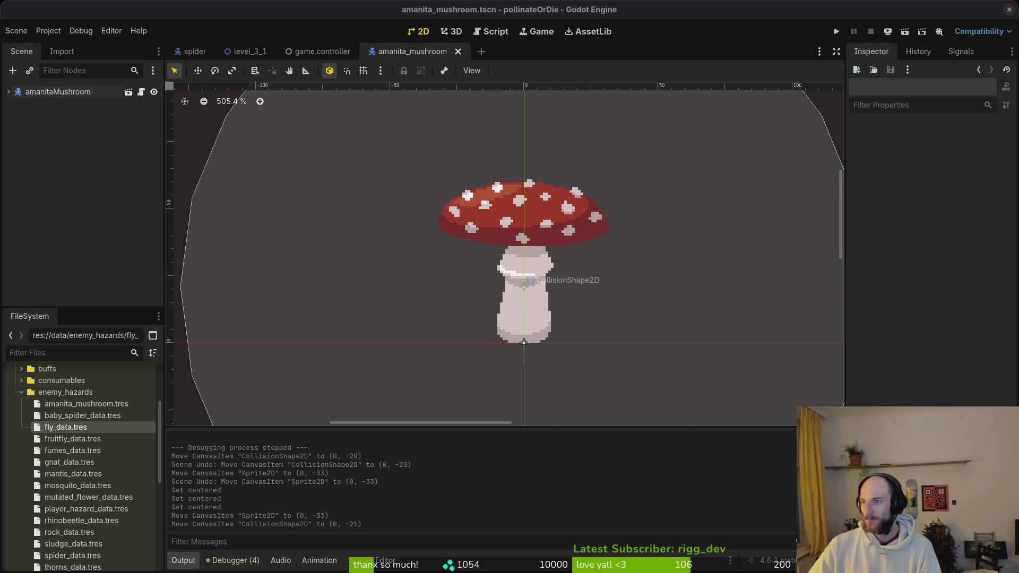
{"action": "scroll", "coordinate": [482, 231], "scroll_direction": "down", "scroll_amount": 4}
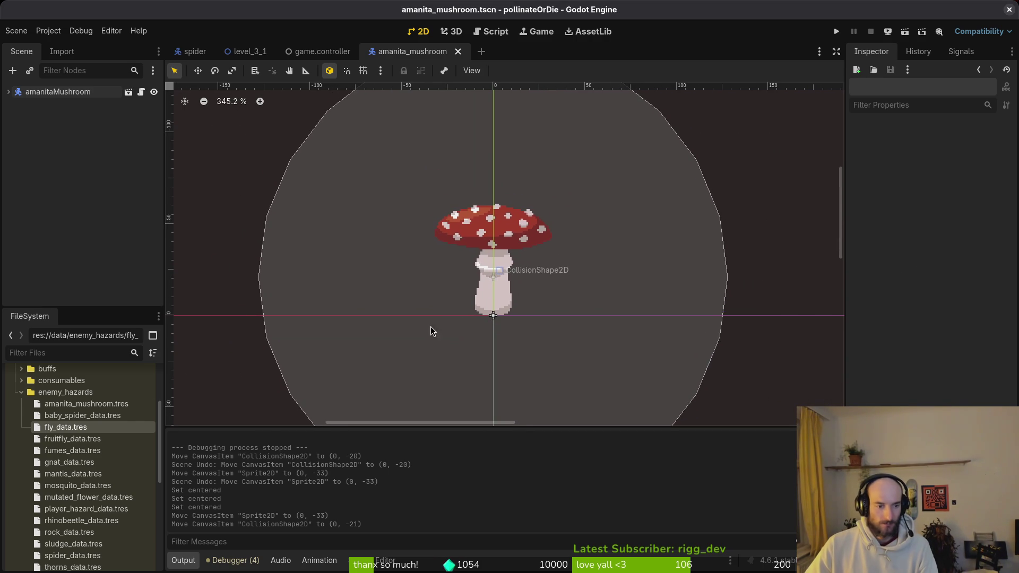
{"action": "left_click", "coordinate": [21, 392]}
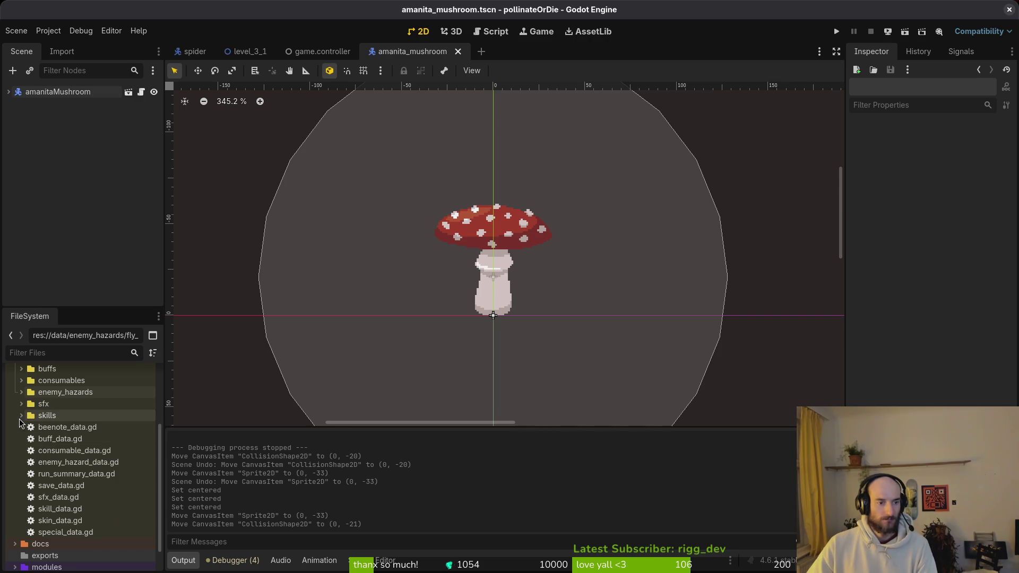
{"action": "scroll", "coordinate": [473, 316], "scroll_direction": "down", "scroll_amount": 2}
Save the amanita mushroom scene and switch to the level_3_1 scene.
{"action": "scroll", "coordinate": [606, 260], "scroll_direction": "right", "scroll_amount": 1}
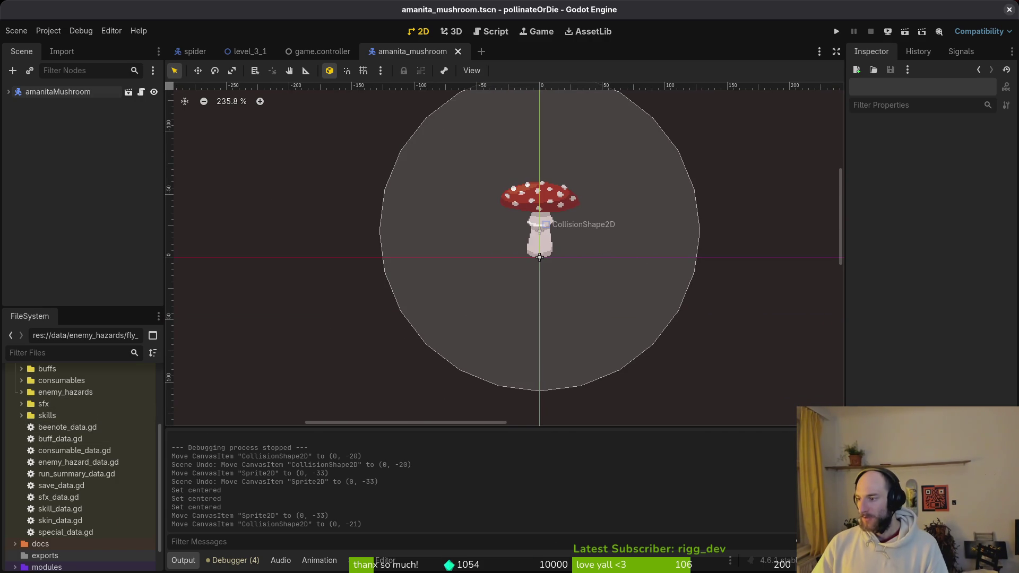
{"action": "key", "text": "ctrl+s"}
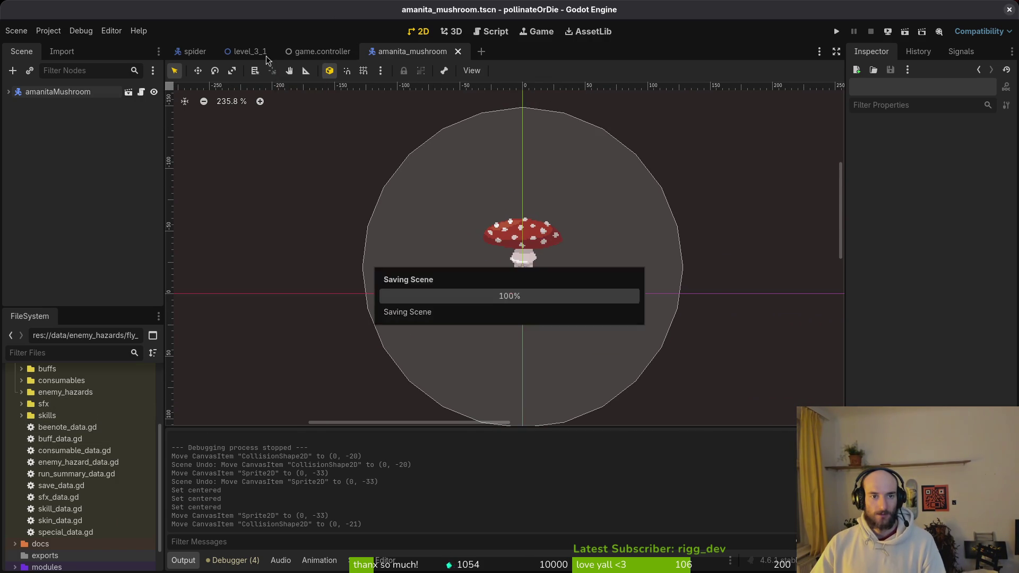
{"action": "left_click", "coordinate": [247, 51]}
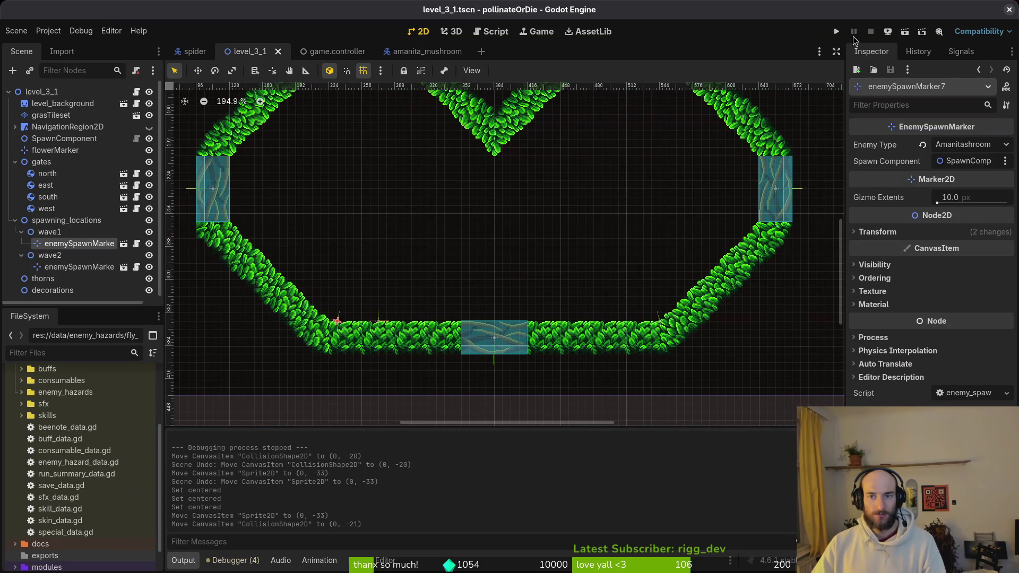
Test-run level 3-1, fly the bee onto the mushroom and attack, then stop the game.
{"action": "left_click", "coordinate": [843, 34]}
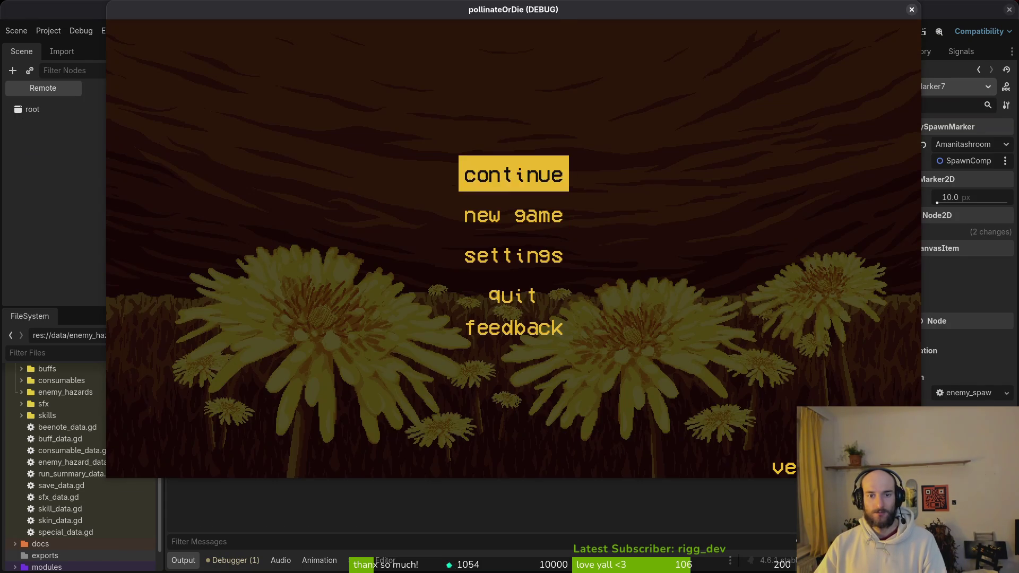
{"action": "left_click", "coordinate": [539, 185]}
{"action": "key", "text": "Escape"}
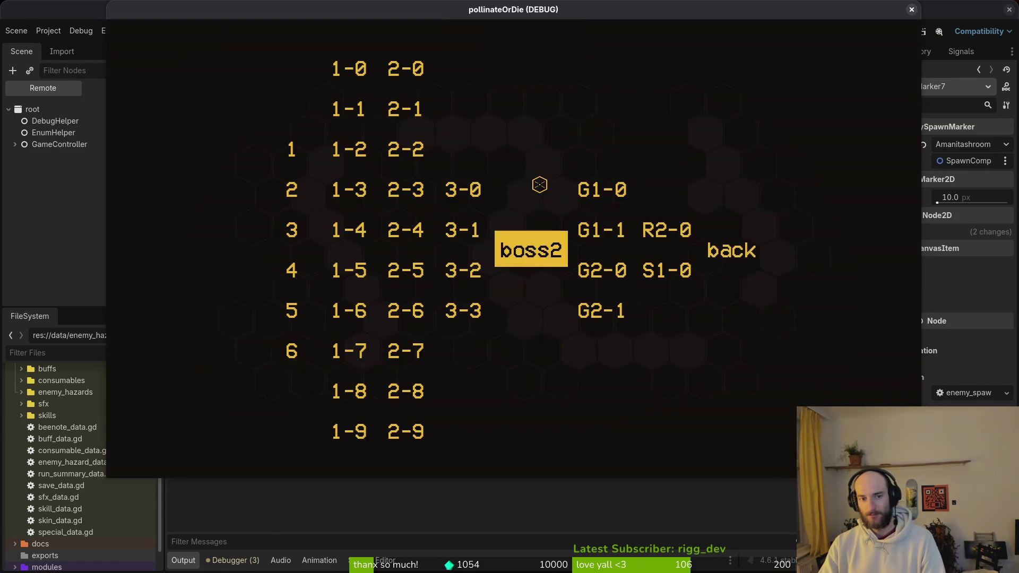
{"action": "key", "text": "Left"}
{"action": "key", "text": "Return"}
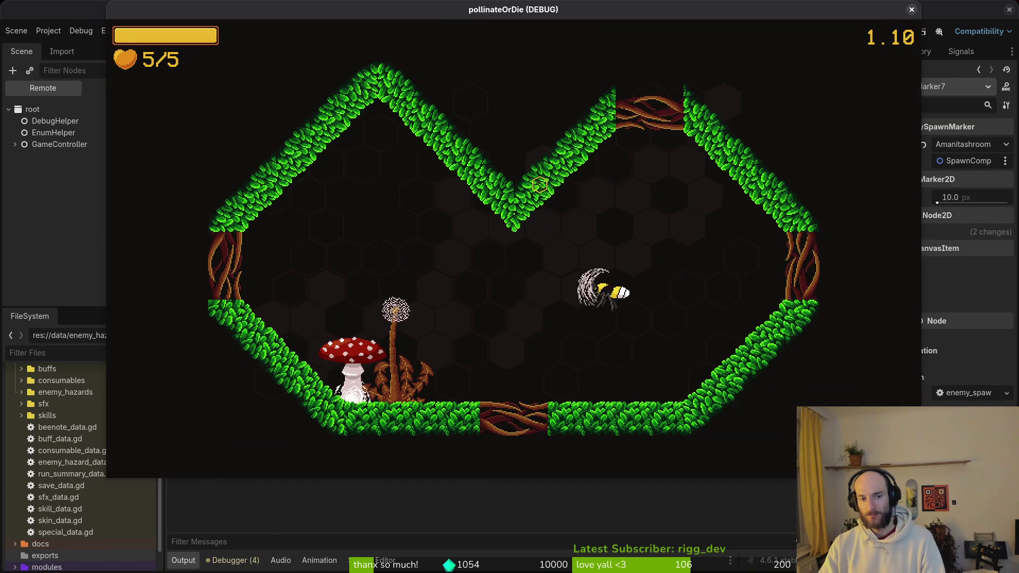
{"action": "key", "text": "Left"}
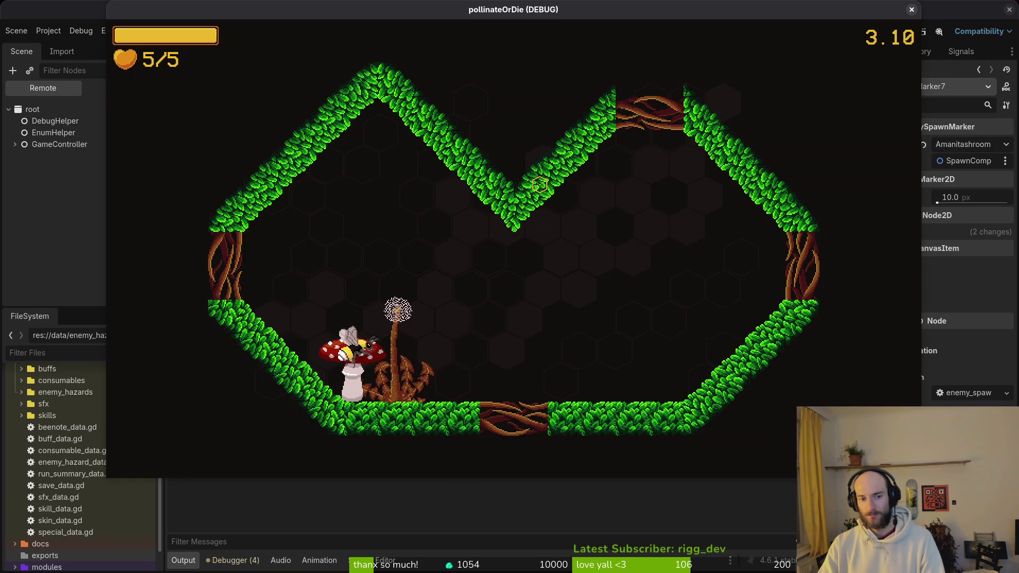
{"action": "key", "text": "Right"}
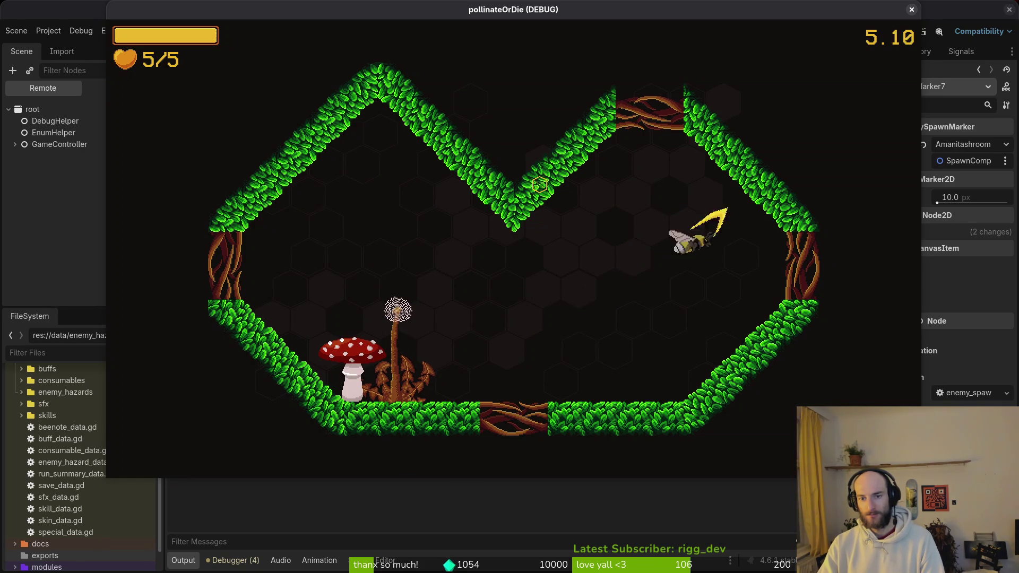
{"action": "key", "text": "F8"}
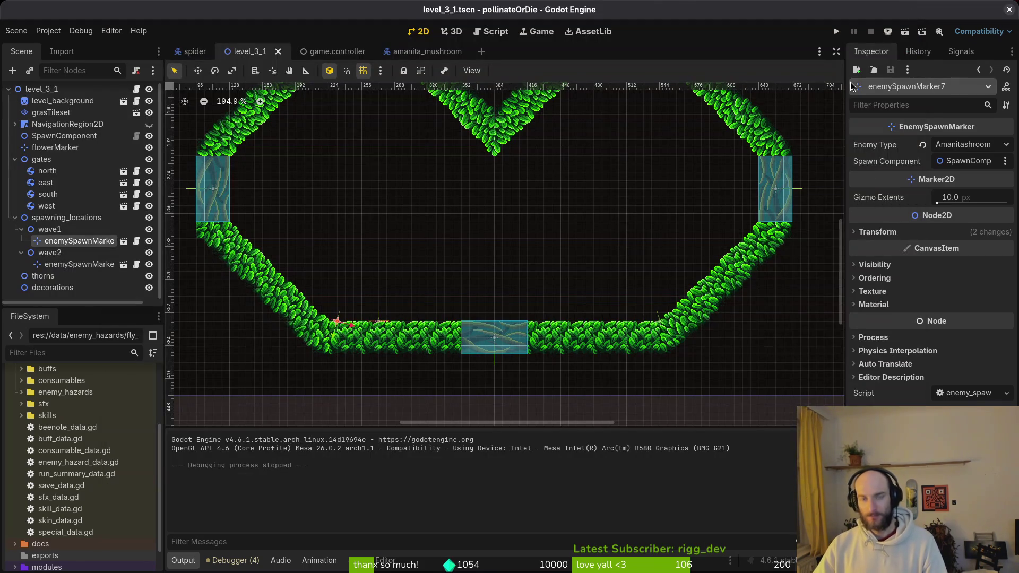
Launch vim and inspect the assert line in spawn_component.gd's spawn_enemy function.
{"action": "key", "text": "super+1"}
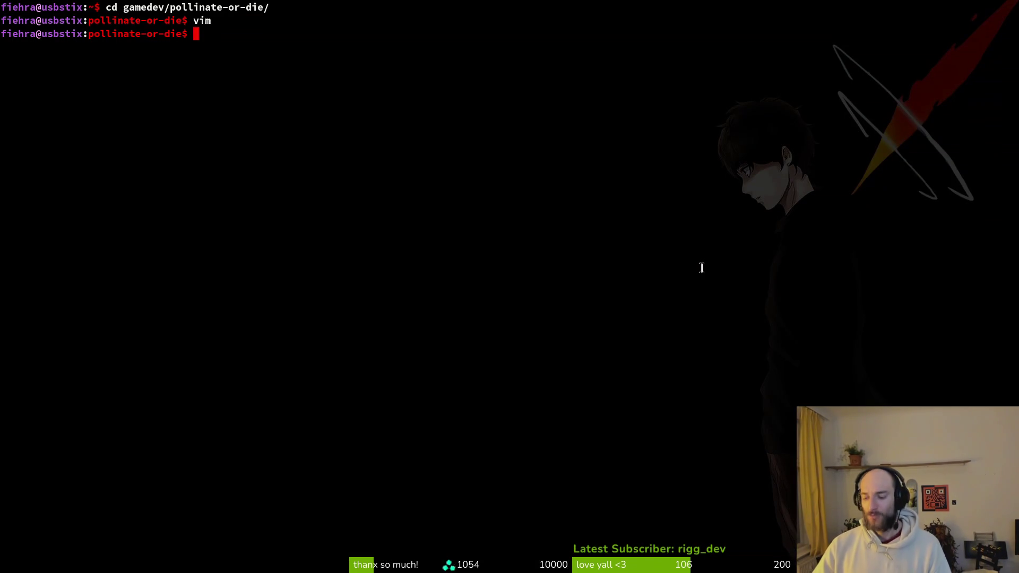
{"action": "type", "text": "vim"}
{"action": "key", "text": "Return"}
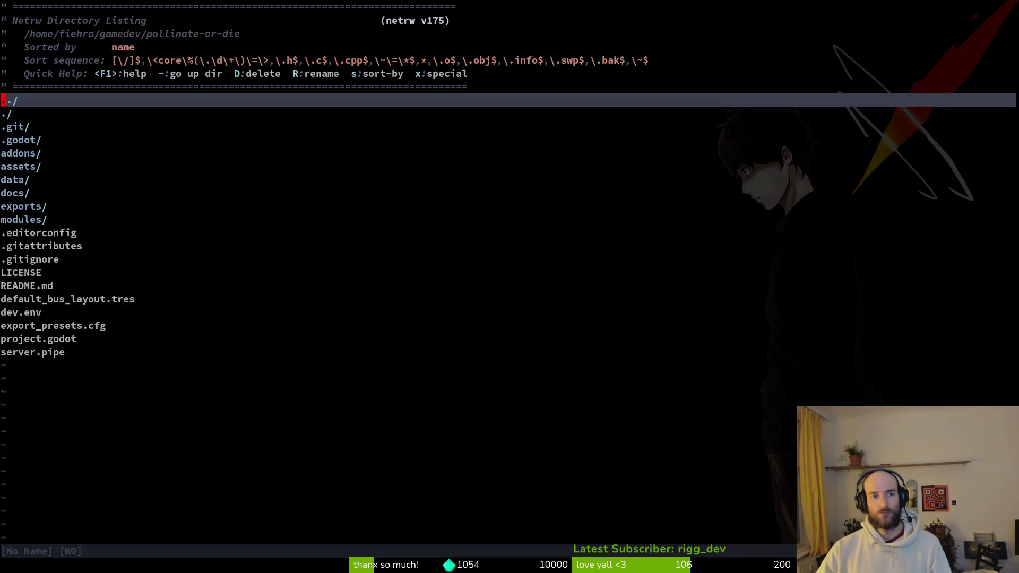
{"action": "key", "text": "ctrl+p"}
{"action": "type", "text": "spawnco"}
{"action": "key", "text": "Return"}
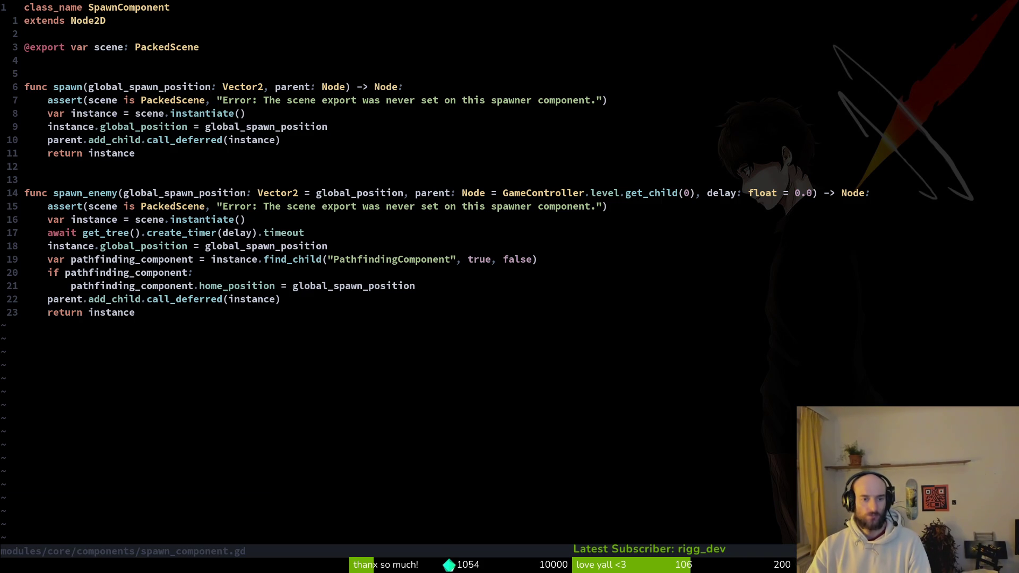
{"action": "key", "text": "j"}
{"action": "key", "text": "6"}
{"action": "key", "text": "j"}
{"action": "key", "text": "8"}
{"action": "key", "text": "j"}
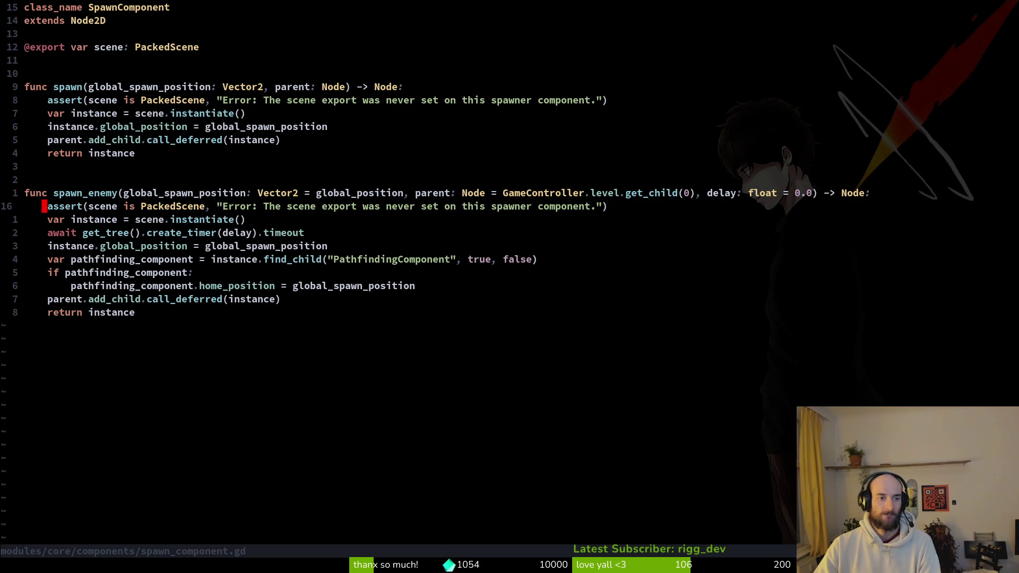
Open enemy_spawn_marker.gd and go to the enemy_type if line.
{"action": "key", "text": "ctrl+p"}
{"action": "type", "text": "enemy_spawn_"}
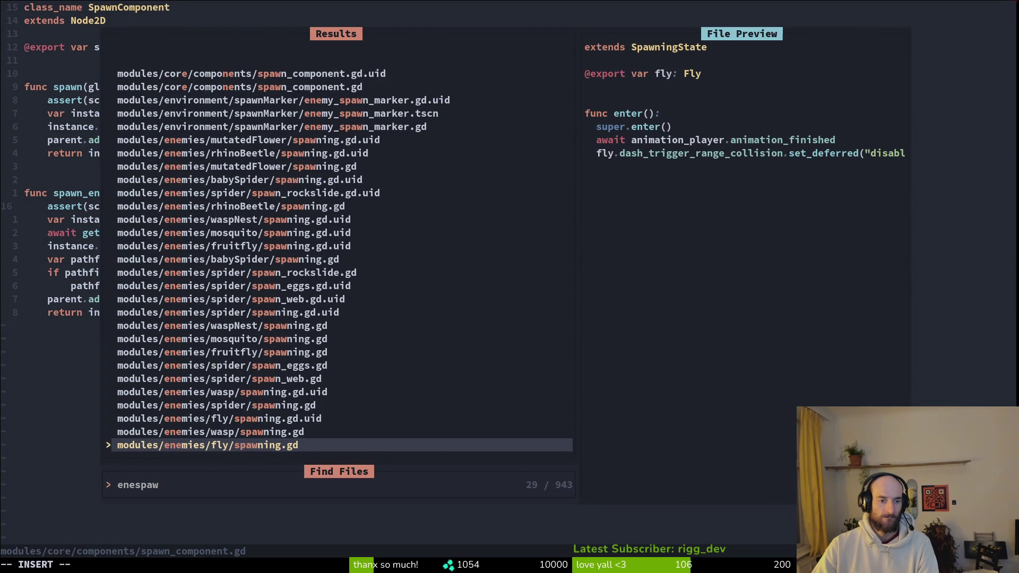
{"action": "type", "text": "mark"}
{"action": "key", "text": "Return"}
{"action": "key", "text": "j"}
{"action": "key", "text": "3"}
{"action": "key", "text": "j"}
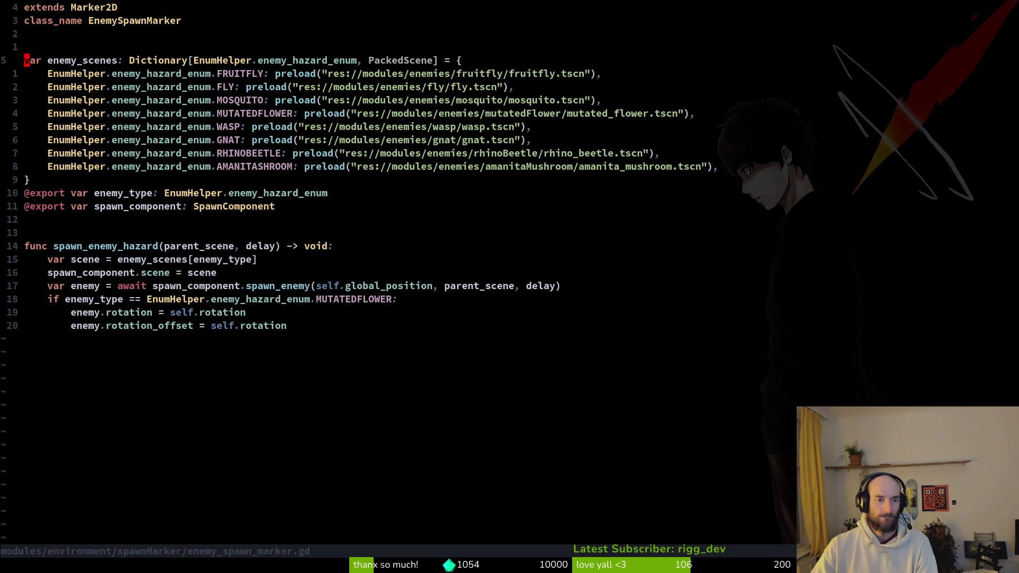
{"action": "key", "text": "j"}
{"action": "key", "text": "j"}
{"action": "key", "text": "j"}
Append 'or enemy_type == EnumHelper.enemy_hazard_enum.AMANITASHROOM' to the if line and save.
{"action": "type", "text": "i"}
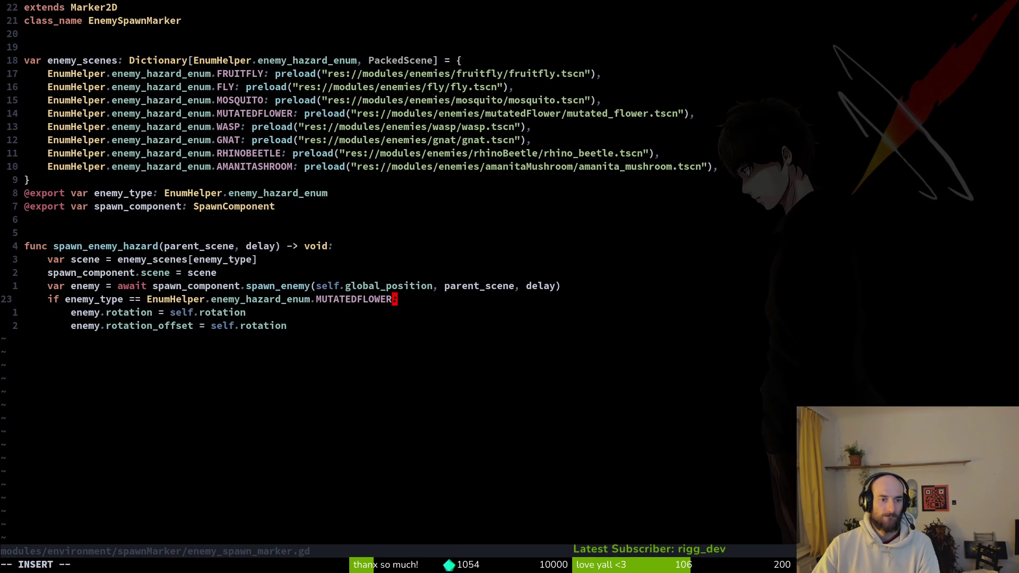
{"action": "type", "text": "or "}
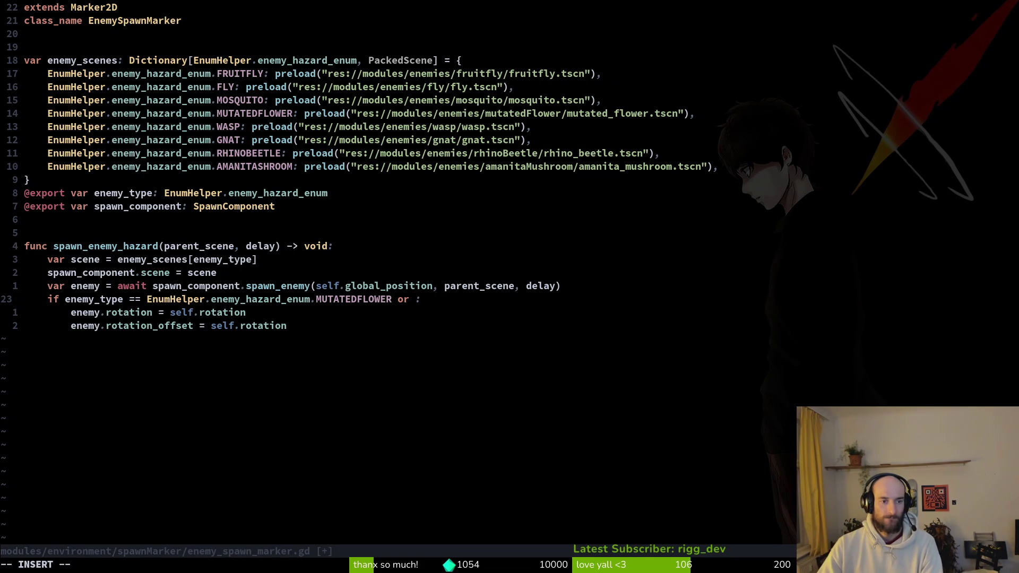
{"action": "type", "text": "enemy_type"}
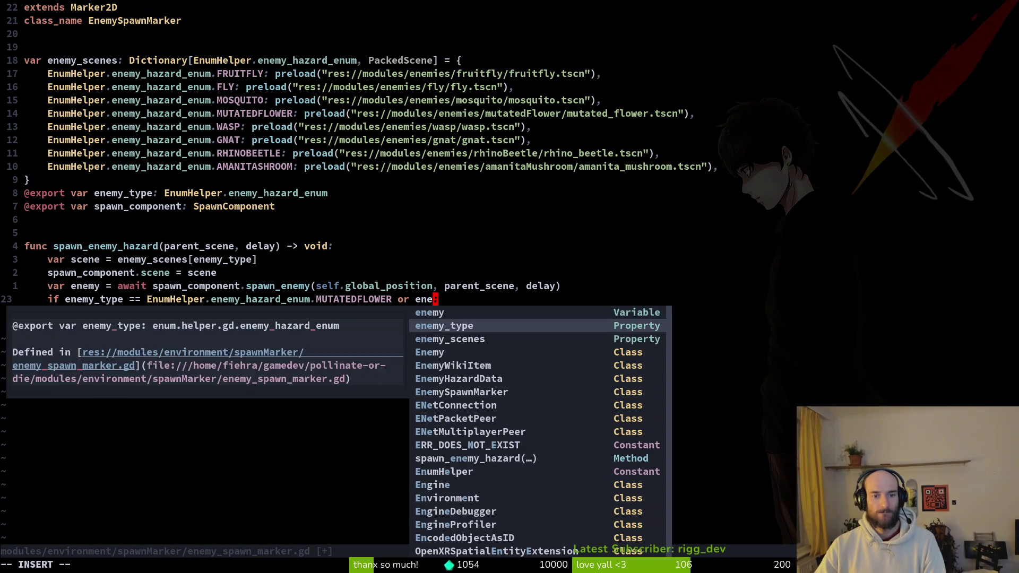
{"action": "type", "text": "EnumHelper.en"}
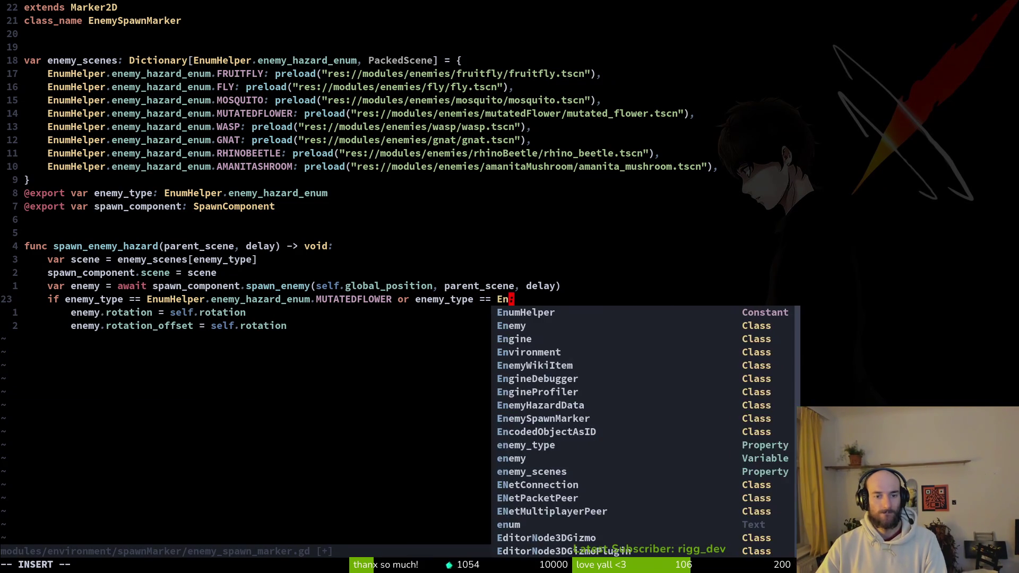
{"action": "type", "text": "e"}
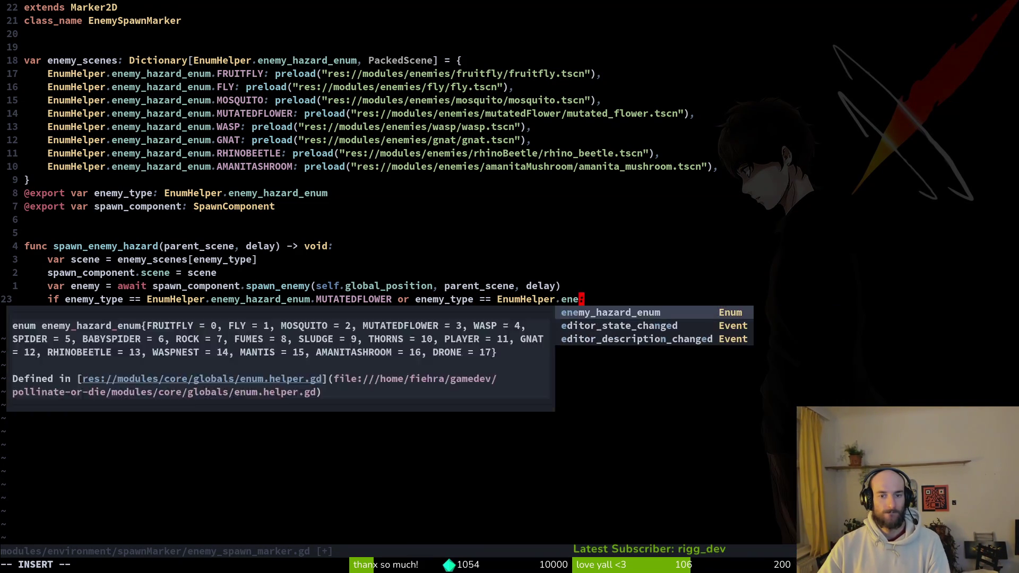
{"action": "key", "text": "Tab"}
{"action": "type", "text": "."}
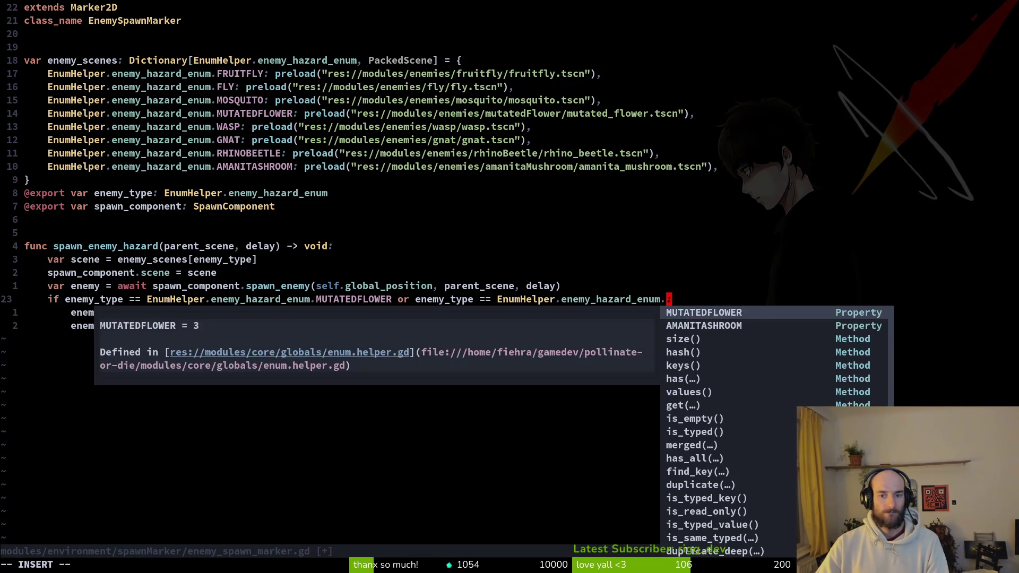
{"action": "key", "text": "Tab"}
{"action": "type", "text": ":"}
{"action": "key", "text": "Escape"}
{"action": "type", "text": ":w"}
{"action": "key", "text": "Return"}
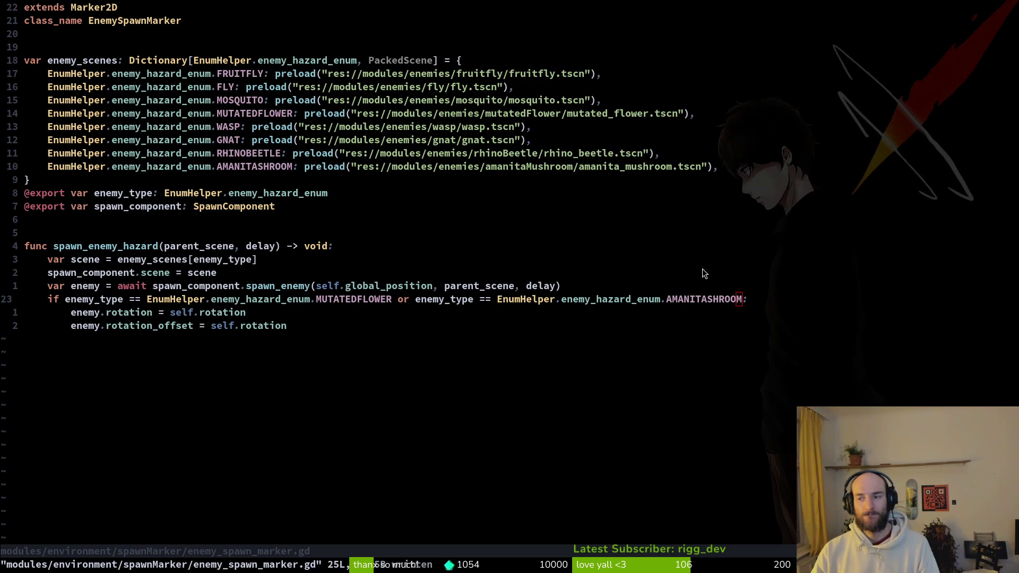
{"action": "key", "text": "alt+Tab"}
Run the game again and start level 3-1 from the level-select grid.
{"action": "key", "text": "F5"}
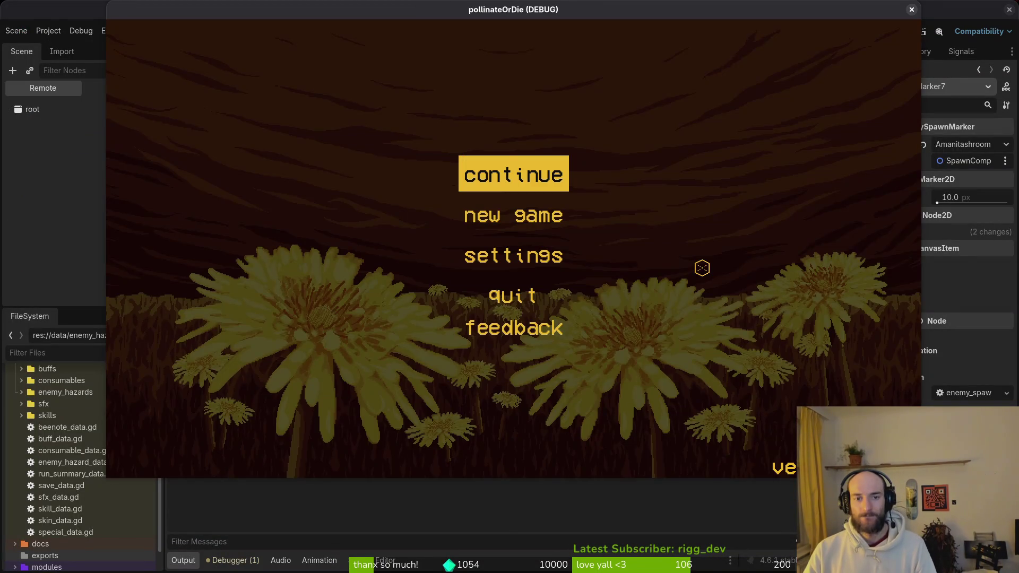
{"action": "key", "text": "Return"}
{"action": "key", "text": "Escape"}
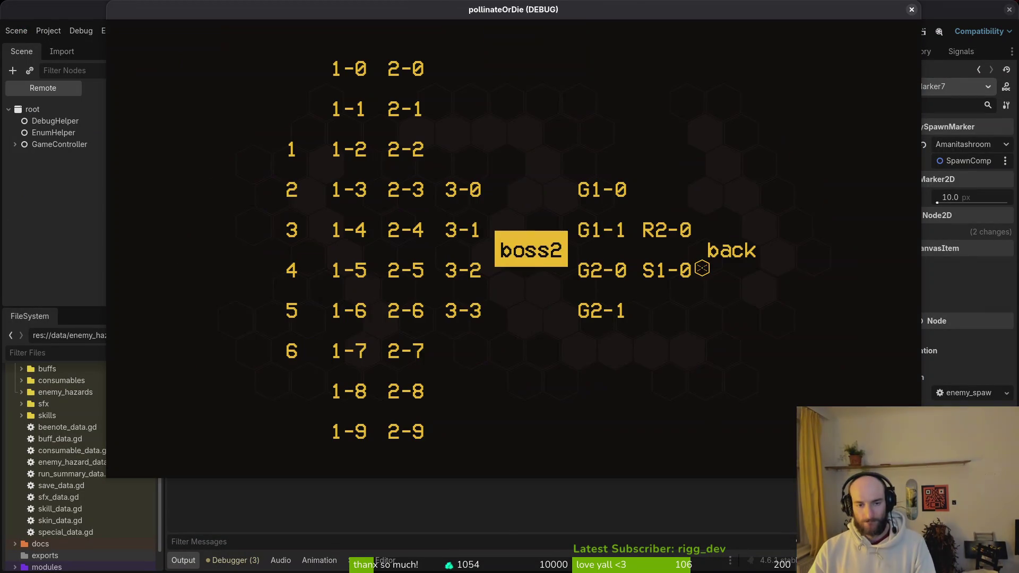
{"action": "key", "text": "Left"}
{"action": "key", "text": "Return"}
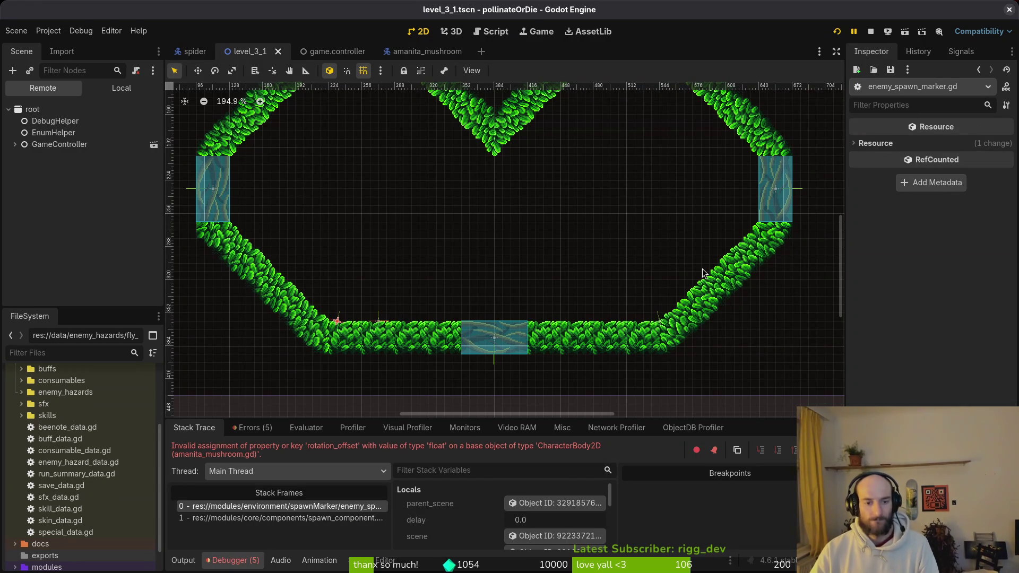
Check the Errors list and stack trace, then return to the script in vim.
{"action": "left_click", "coordinate": [249, 428]}
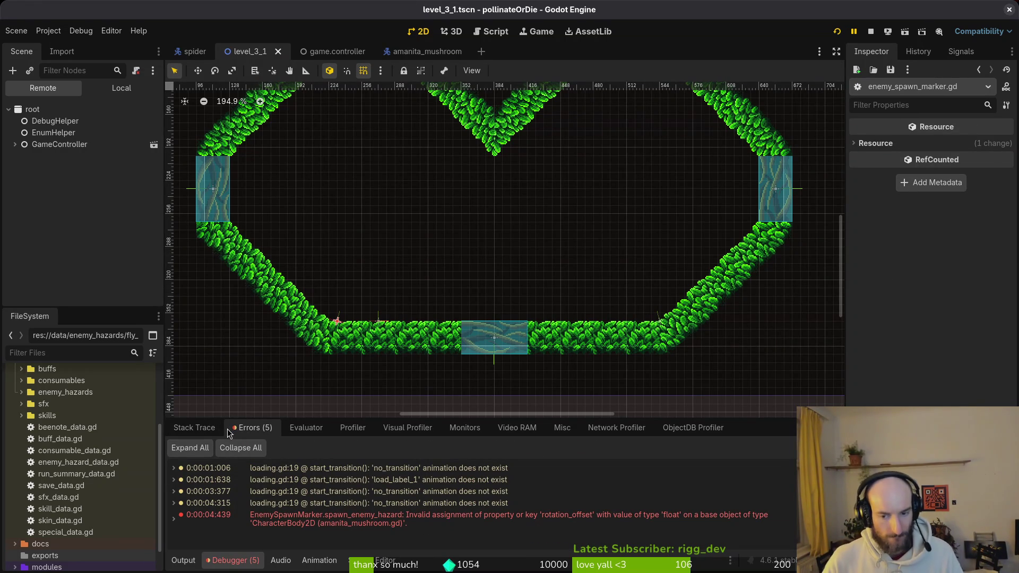
{"action": "left_click", "coordinate": [211, 428]}
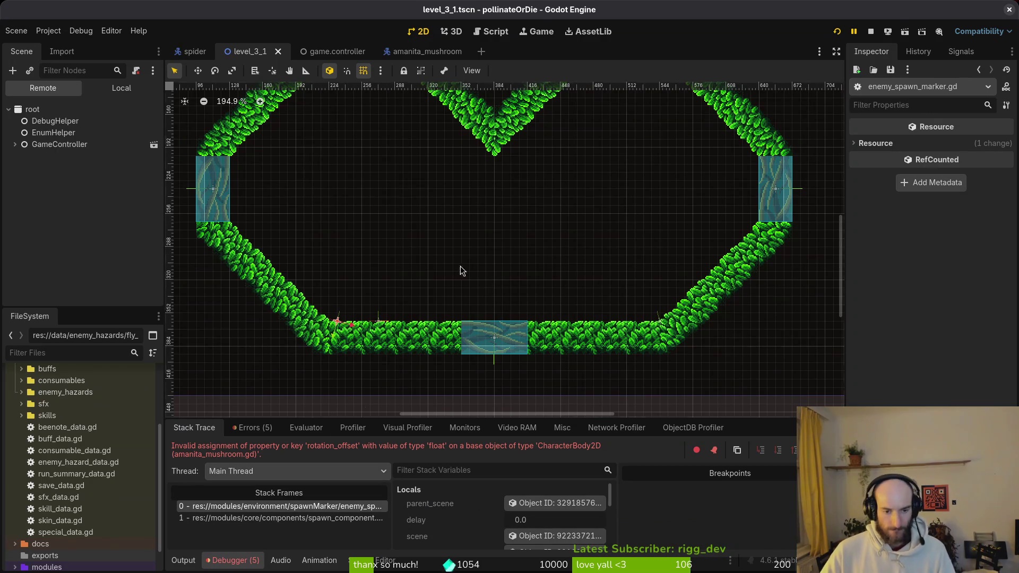
{"action": "key", "text": "alt+Tab"}
{"action": "key", "text": "alt+Tab"}
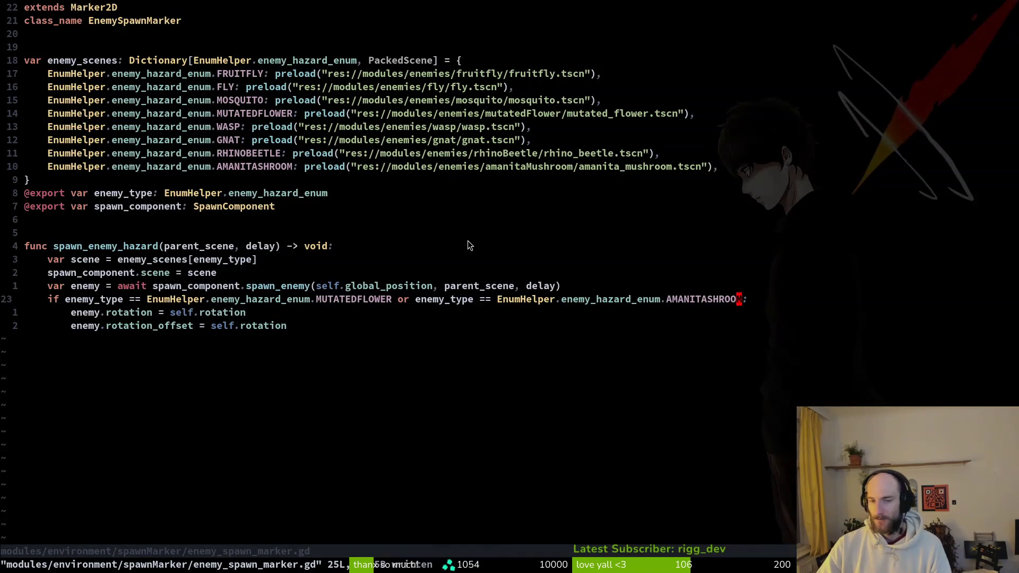
Duplicate the combined if line and its rotation line to make a second check.
{"action": "key", "text": "j"}
{"action": "key", "text": "j"}
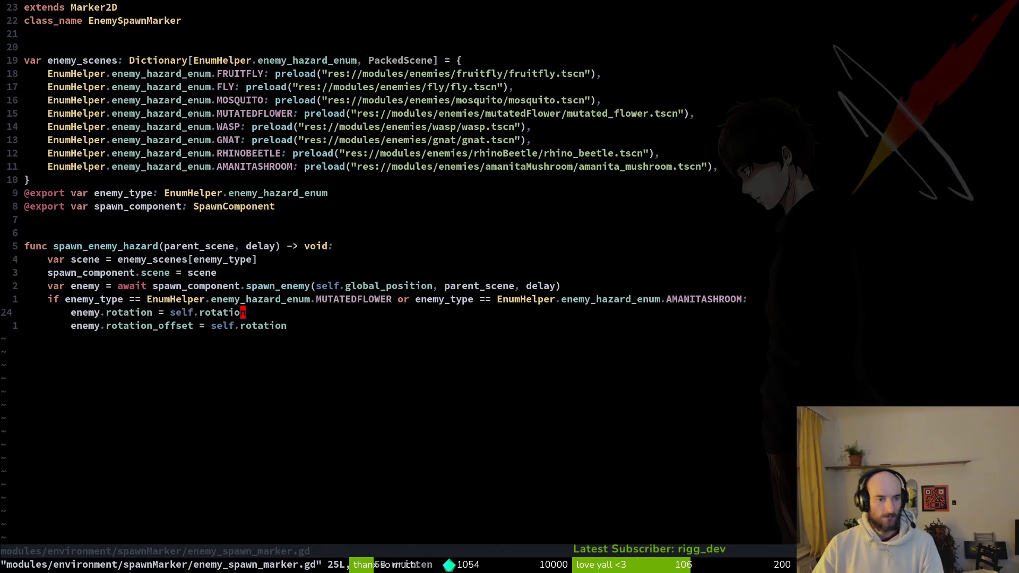
{"action": "key", "text": "u"}
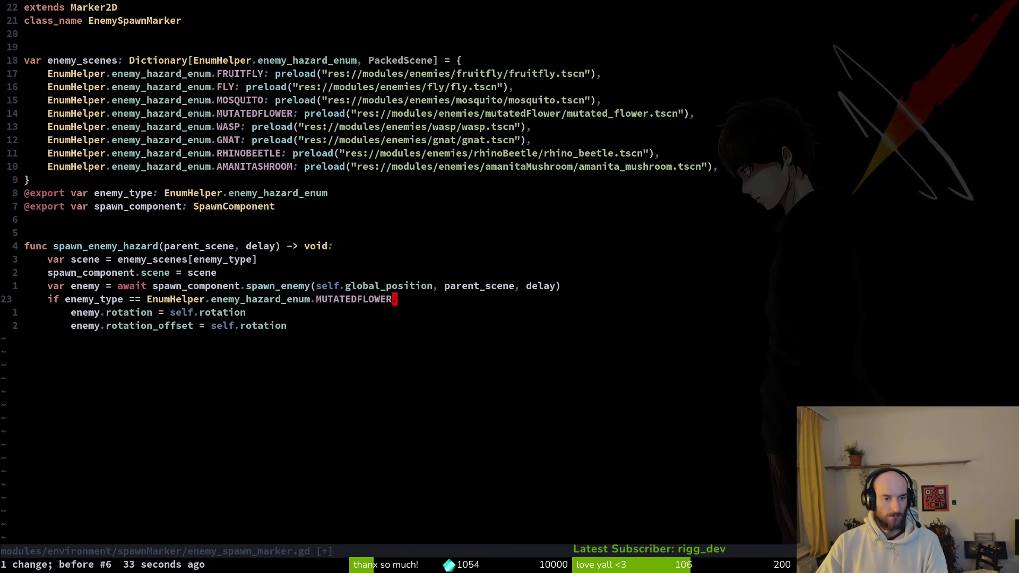
{"action": "key", "text": "ctrl+r"}
{"action": "key", "text": "y"}
{"action": "key", "text": "y"}
{"action": "key", "text": "j"}
{"action": "key", "text": "j"}
{"action": "key", "text": "p"}
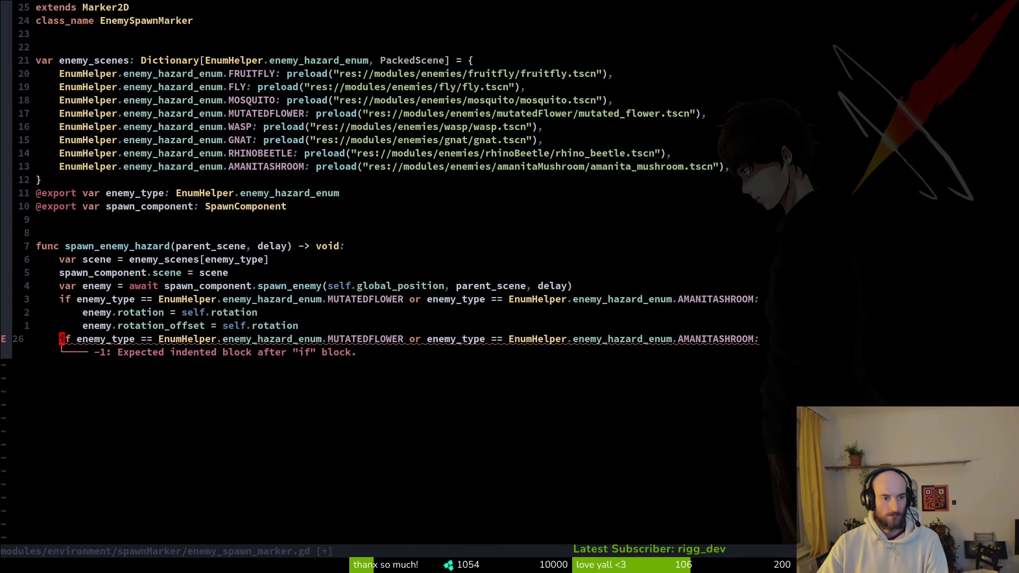
{"action": "key", "text": "k"}
{"action": "key", "text": "k"}
{"action": "key", "text": "y"}
{"action": "key", "text": "y"}
{"action": "key", "text": "j"}
{"action": "key", "text": "j"}
{"action": "key", "text": "p"}
{"action": "key", "text": "k"}
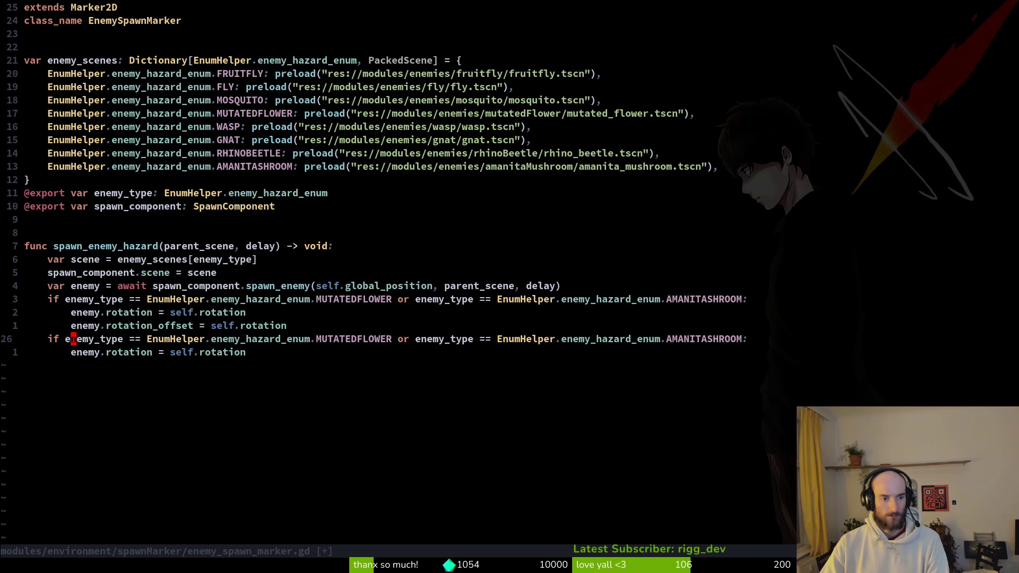
{"action": "key", "text": "k"}
{"action": "key", "text": "k"}
{"action": "key", "text": "k"}
{"action": "key", "text": "w"}
{"action": "key", "text": "w"}
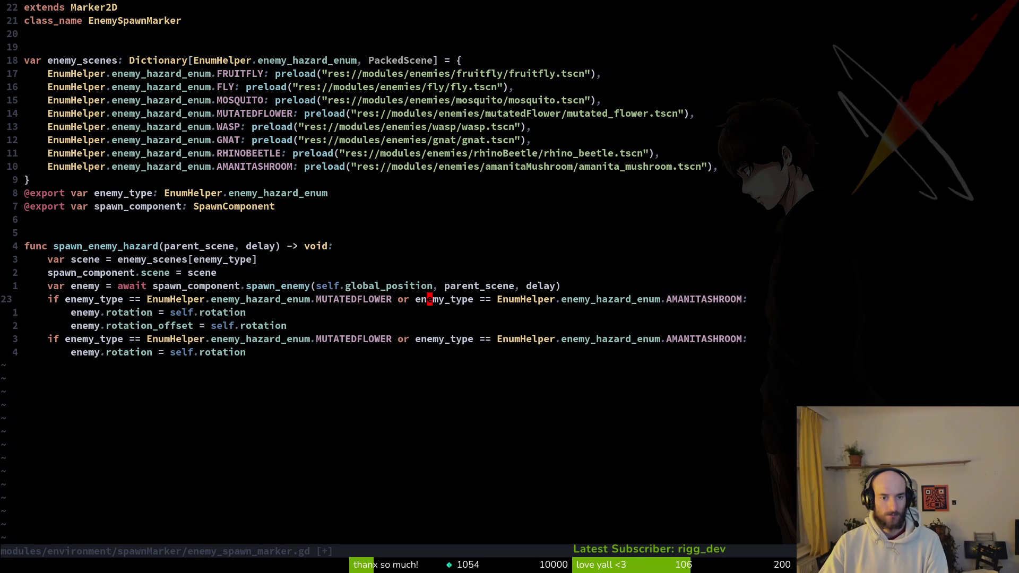
Delete the AMANITASHROOM clause from the first if and save with :w.
{"action": "key", "text": "v"}
{"action": "key", "text": "dollar"}
{"action": "key", "text": "h"}
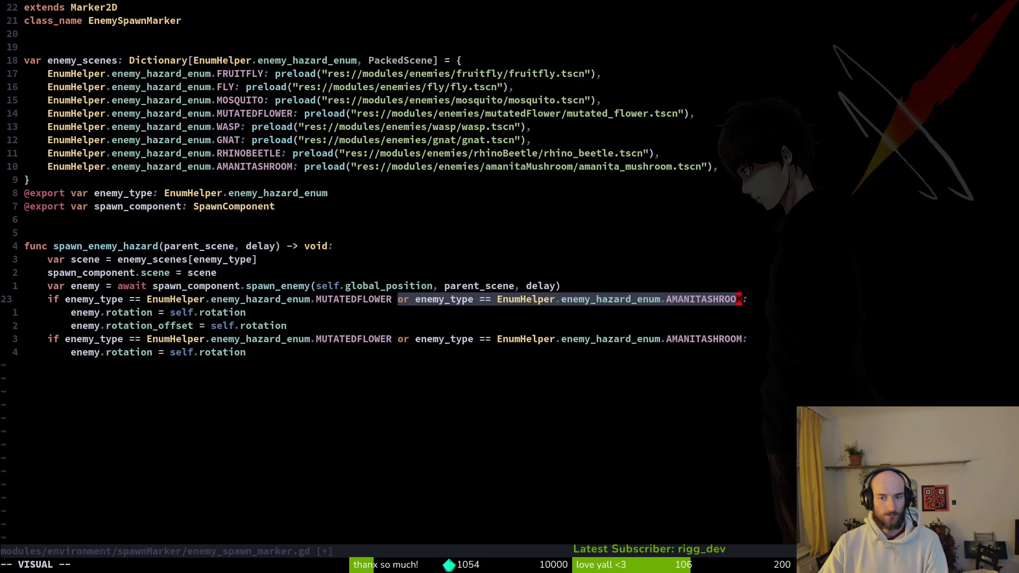
{"action": "key", "text": "d"}
{"action": "key", "text": "i"}
{"action": "key", "text": "BackSpace"}
{"action": "key", "text": "Escape"}
{"action": "type", "text": ":w"}
{"action": "key", "text": "Return"}
{"action": "key", "text": "j"}
{"action": "key", "text": "j"}
{"action": "key", "text": "j"}
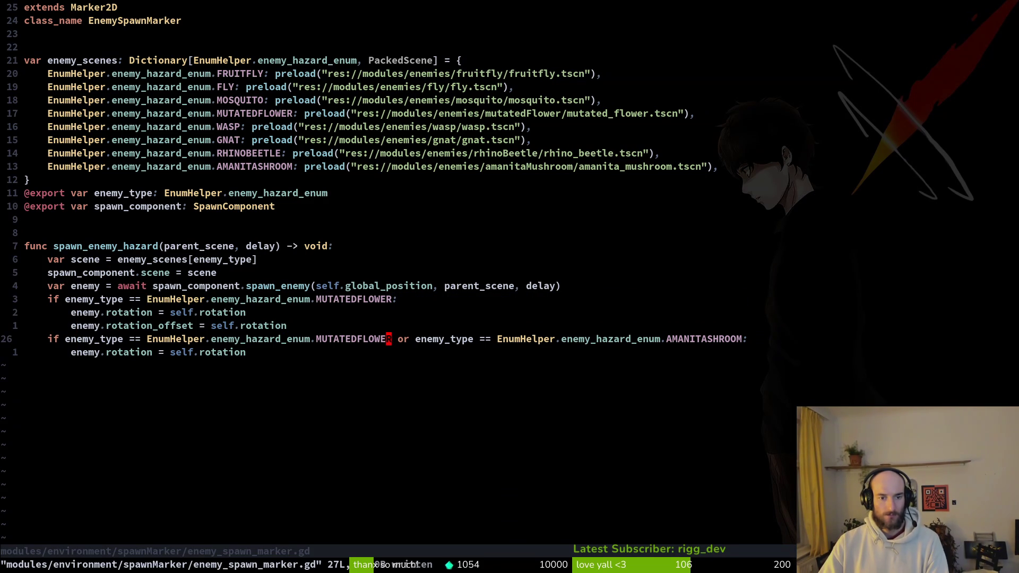
Delete the MUTATEDFLOWER clause from the second if and save again.
{"action": "key", "text": "h"}
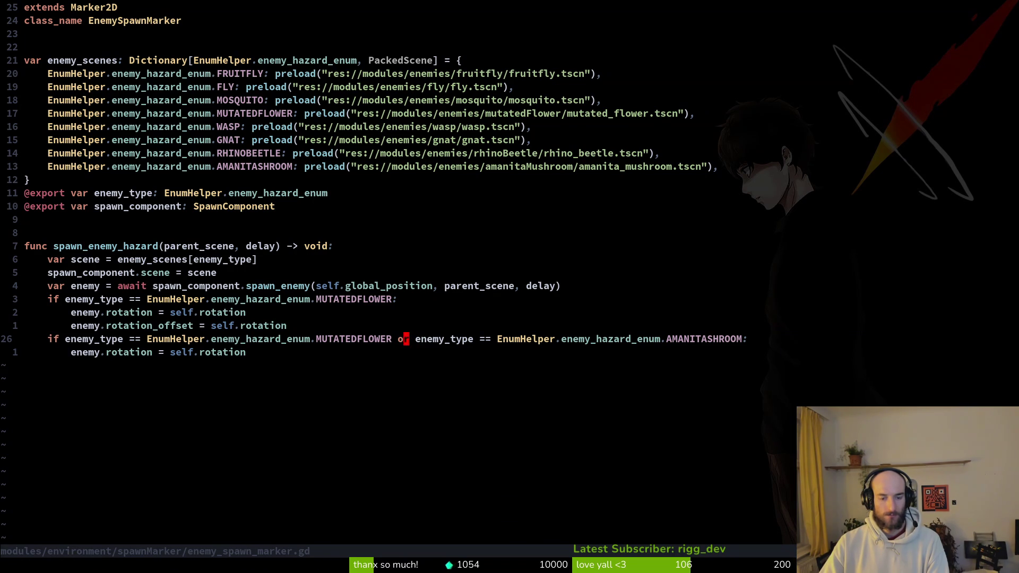
{"action": "key", "text": "v"}
{"action": "key", "text": "b"}
{"action": "key", "text": "b"}
{"action": "key", "text": "b"}
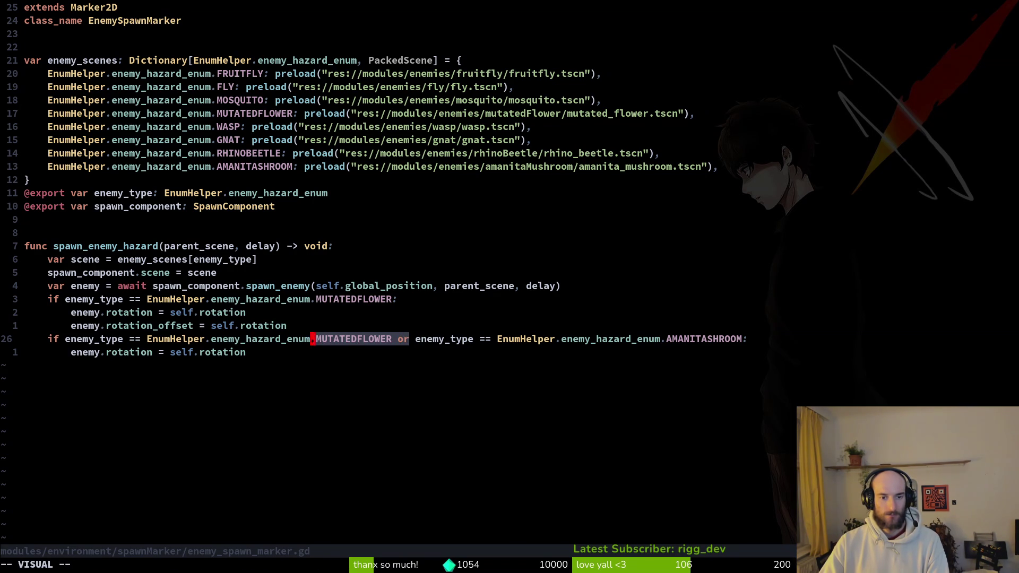
{"action": "type", "text": "d"}
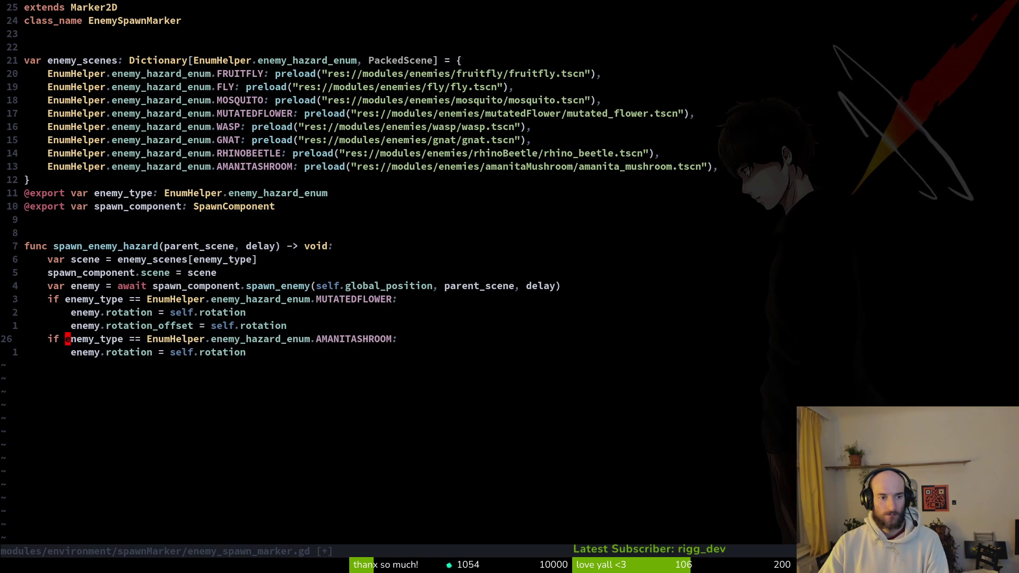
{"action": "type", "text": ":w"}
{"action": "key", "text": "Return"}
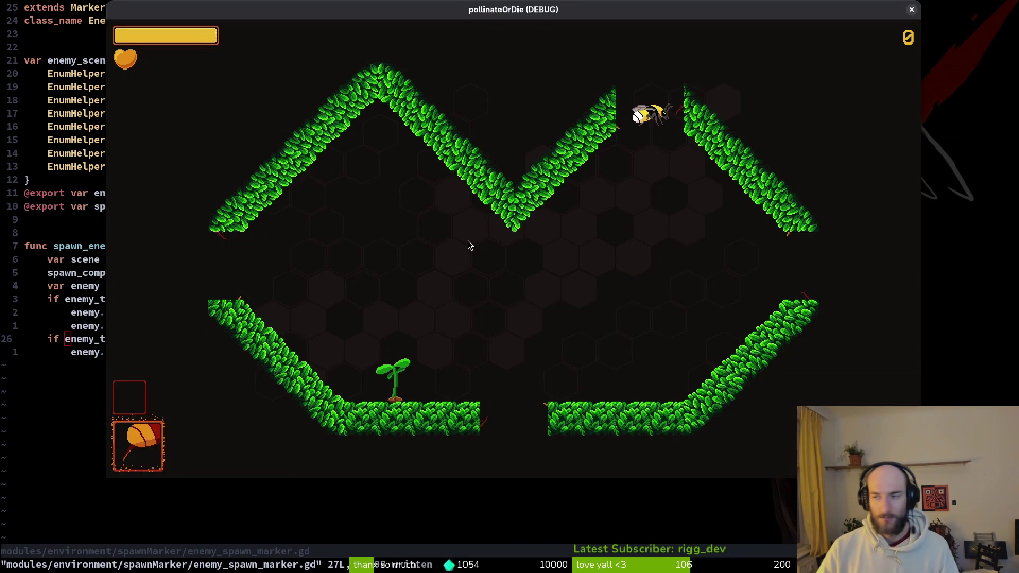
Relaunch the game with F5 and start level 3-1.
{"action": "key", "text": "F5"}
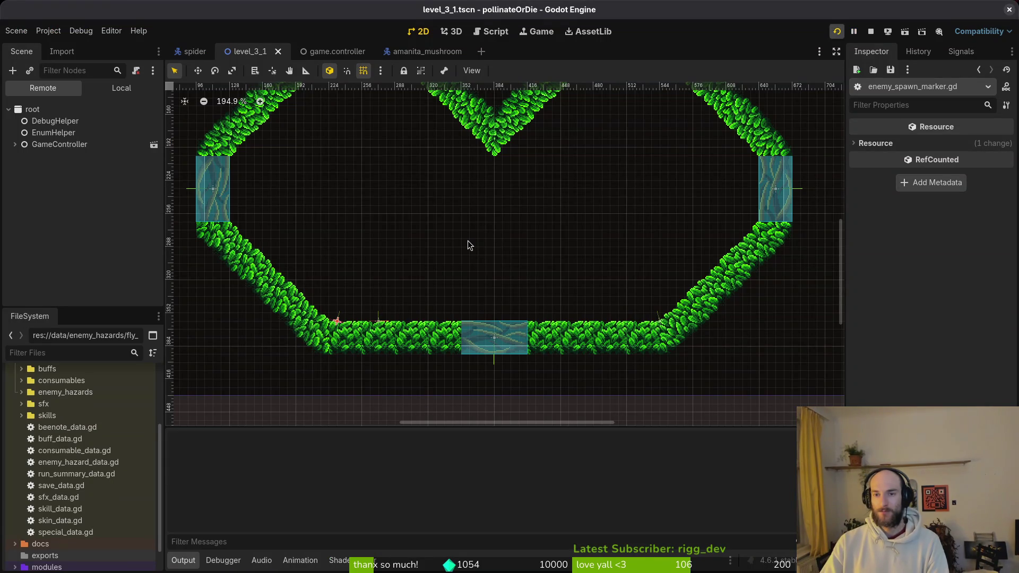
{"action": "key", "text": "Return"}
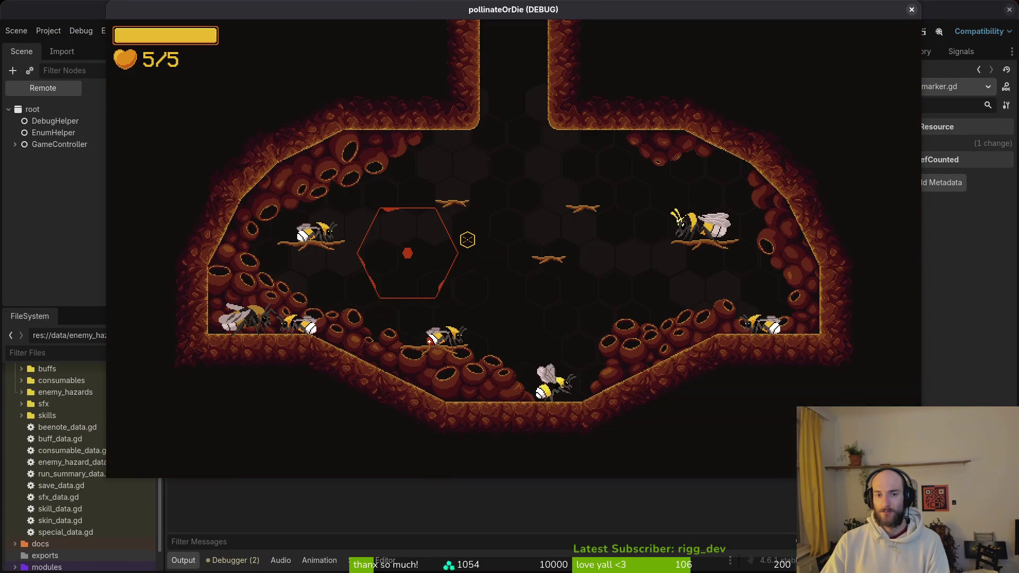
{"action": "key", "text": "Escape"}
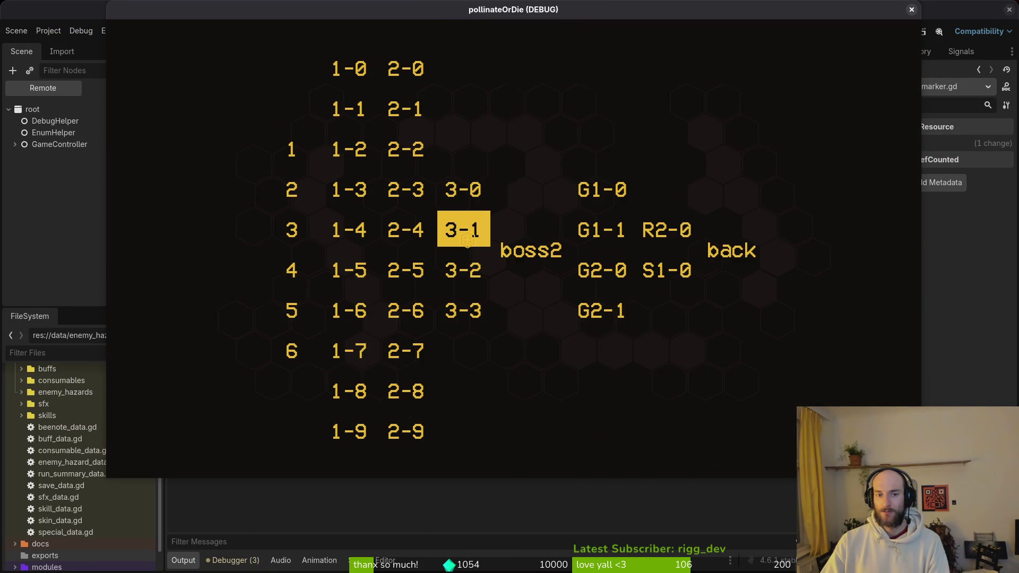
{"action": "left_click", "coordinate": [467, 240]}
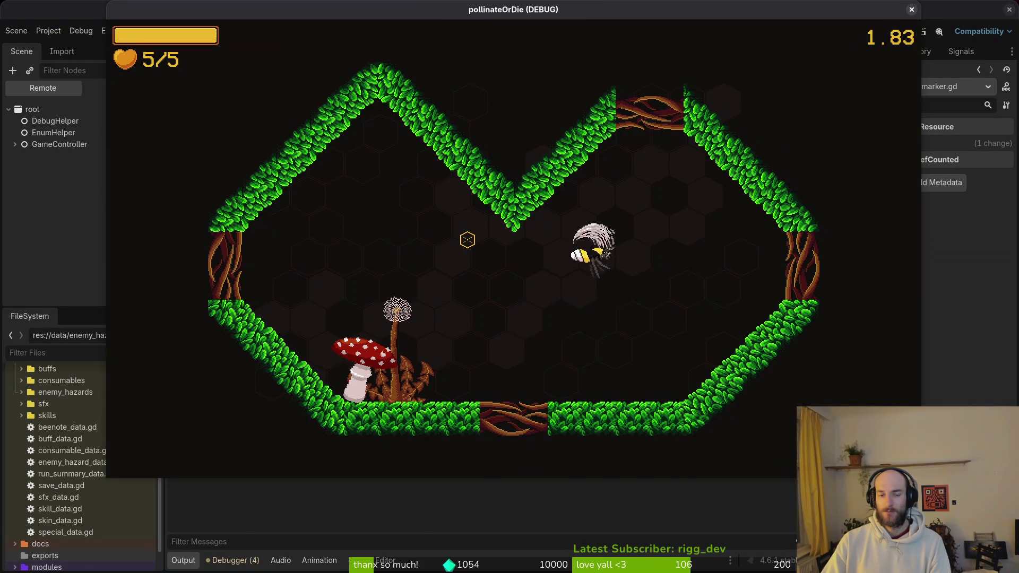
Fly and dash the bee around the level 3-1 arena, including toward the dandelion.
{"action": "key", "text": "a"}
{"action": "key", "text": "space"}
{"action": "key", "text": "w"}
{"action": "key", "text": "d"}
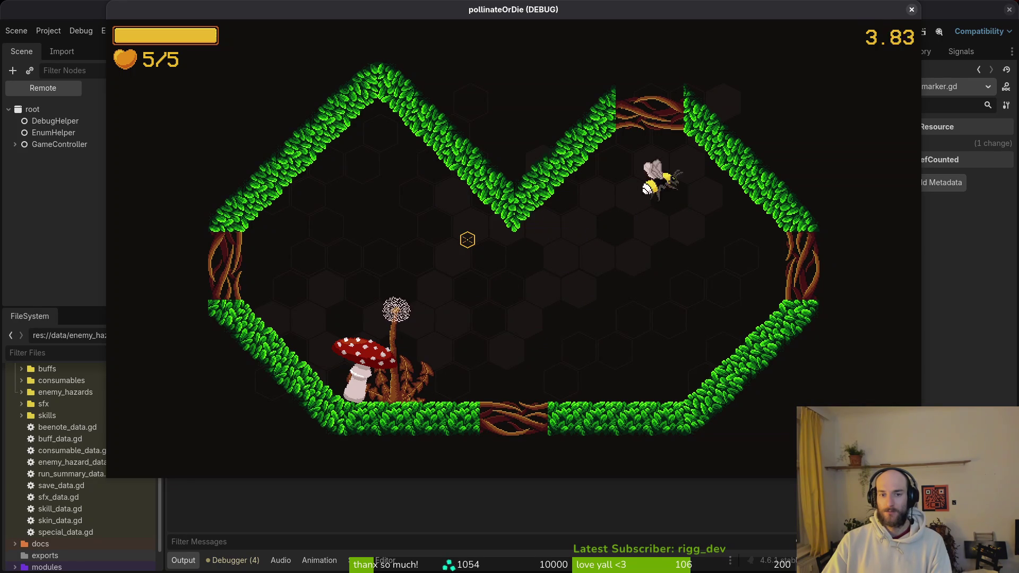
{"action": "key", "text": "s"}
{"action": "key", "text": "a"}
{"action": "key", "text": "w"}
{"action": "key", "text": "d"}
{"action": "key", "text": "space"}
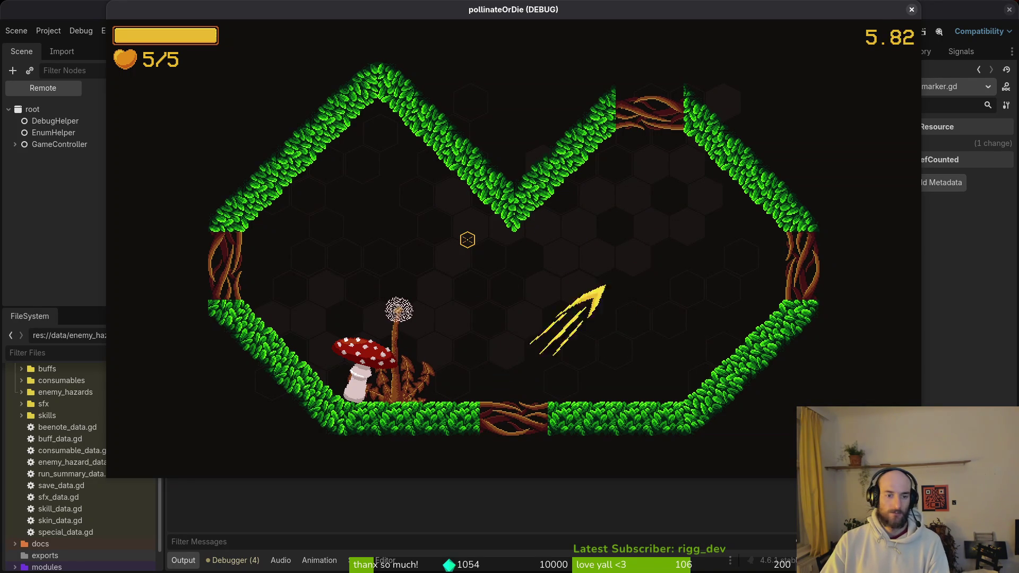
{"action": "key", "text": "a"}
{"action": "key", "text": "space"}
{"action": "key", "text": "w"}
{"action": "key", "text": "s"}
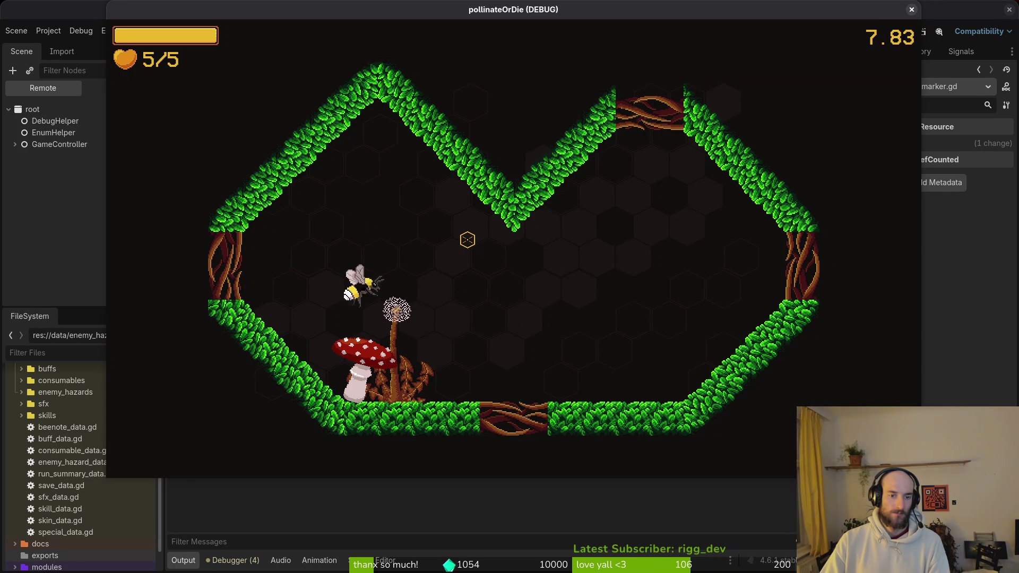
{"action": "key", "text": "d"}
{"action": "key", "text": "space"}
{"action": "key", "text": "w"}
{"action": "key", "text": "a"}
{"action": "key", "text": "space"}
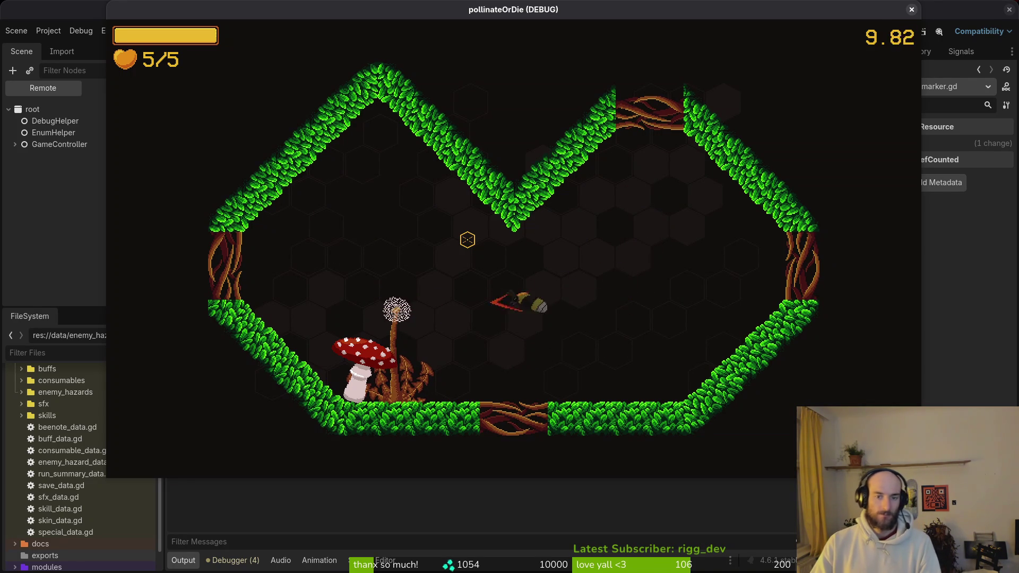
Quit the game through the pause and main menus, then go to the spawn marker script.
{"action": "key", "text": "Escape"}
{"action": "key", "text": "Down"}
{"action": "key", "text": "Down"}
{"action": "key", "text": "Down"}
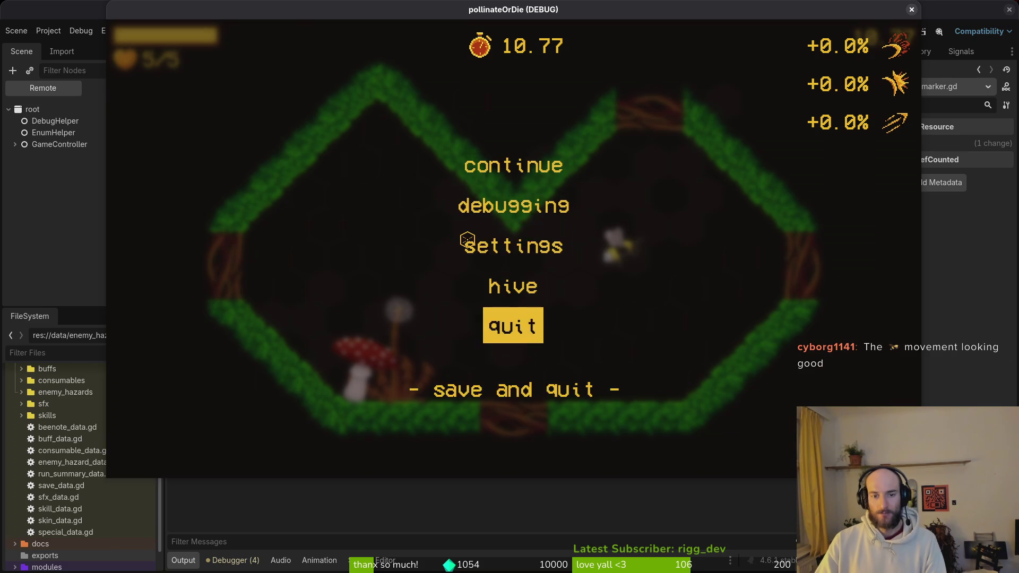
{"action": "key", "text": "Return"}
{"action": "key", "text": "Left"}
{"action": "key", "text": "Return"}
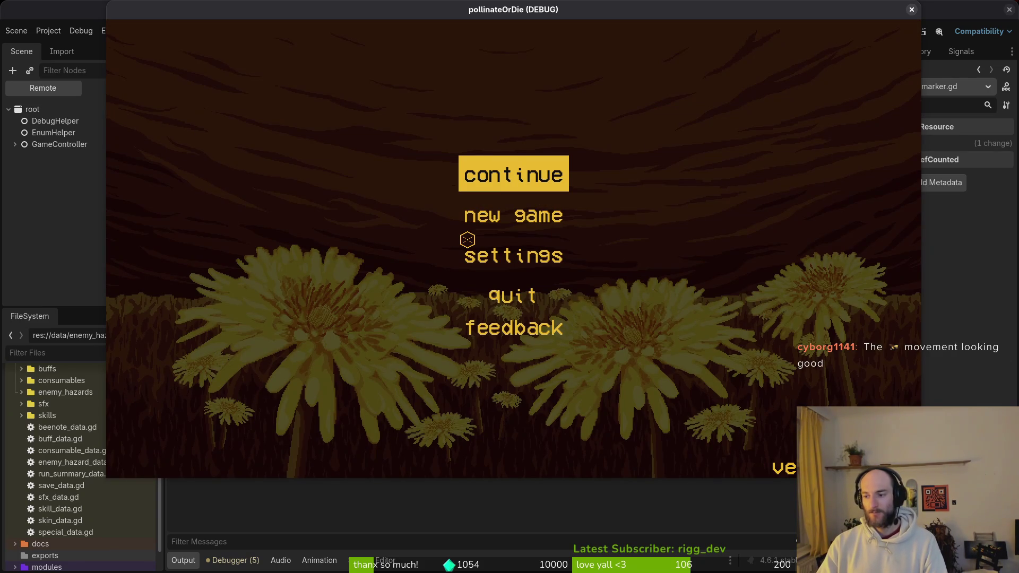
{"action": "key", "text": "Down"}
{"action": "key", "text": "Down"}
{"action": "key", "text": "Down"}
{"action": "key", "text": "Return"}
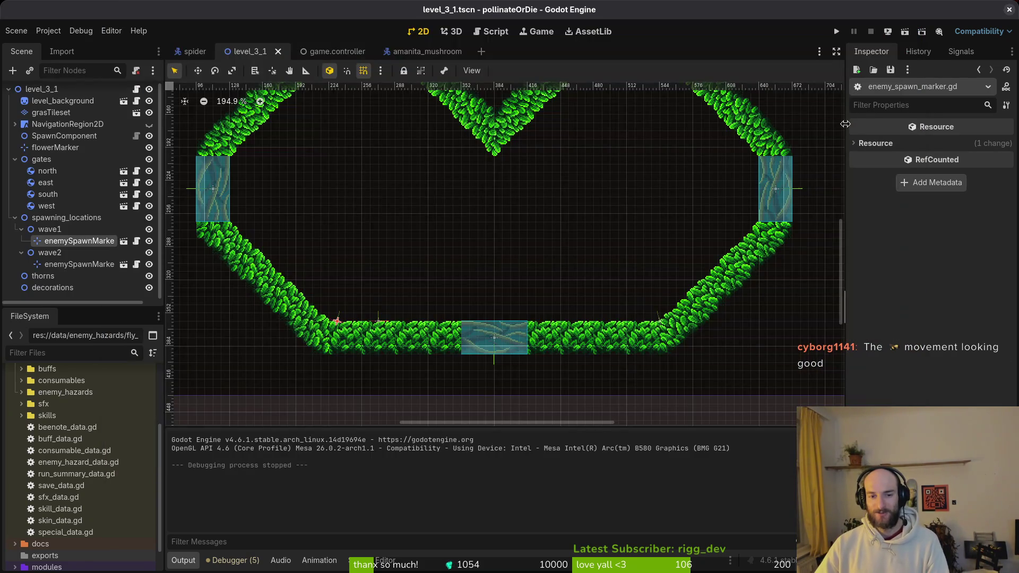
{"action": "scroll", "coordinate": [555, 269], "scroll_direction": "down", "scroll_amount": 3}
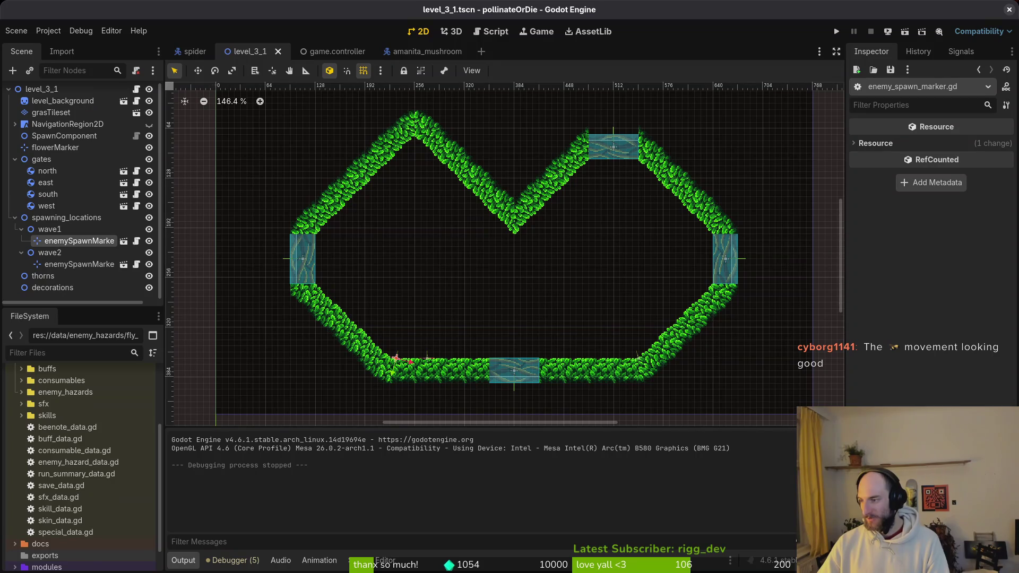
{"action": "key", "text": "alt+Tab"}
Quit Vim, open tig, and stage the modified files.
{"action": "left_click", "coordinate": [445, 340]}
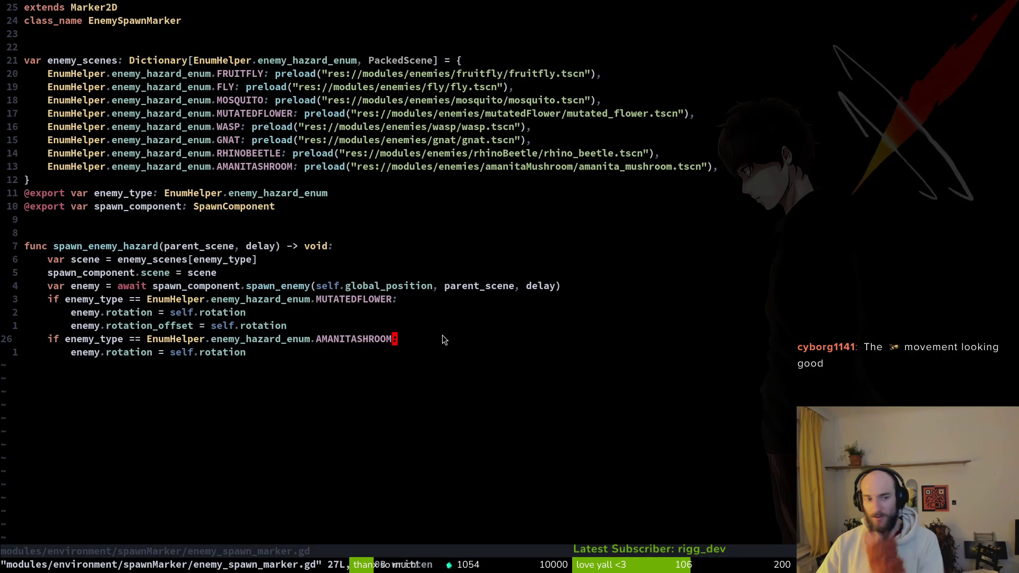
{"action": "type", "text": ":q"}
{"action": "key", "text": "Return"}
{"action": "type", "text": "tig"}
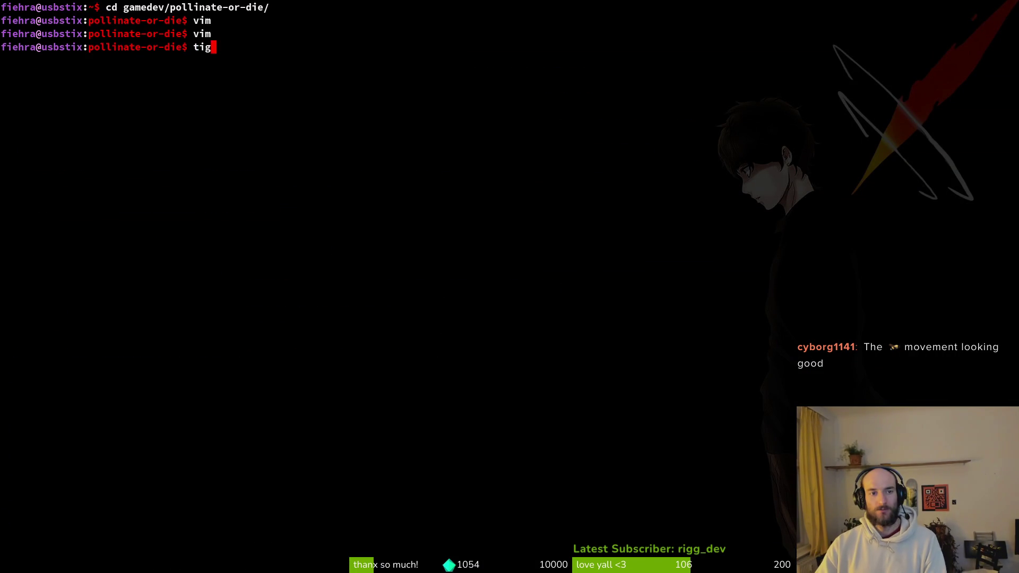
{"action": "key", "text": "Return"}
{"action": "key", "text": "Down"}
{"action": "key", "text": "u"}
{"action": "key", "text": "Down"}
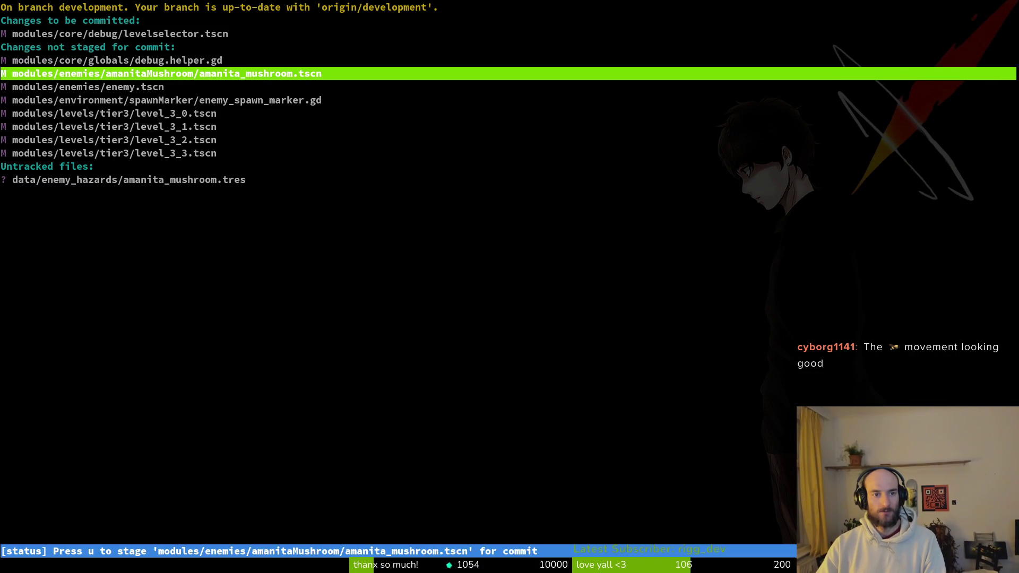
{"action": "key", "text": "u"}
{"action": "key", "text": "Down"}
{"action": "key", "text": "Up"}
{"action": "key", "text": "u"}
{"action": "key", "text": "u"}
{"action": "key", "text": "u"}
{"action": "key", "text": "u"}
{"action": "key", "text": "u"}
{"action": "key", "text": "u"}
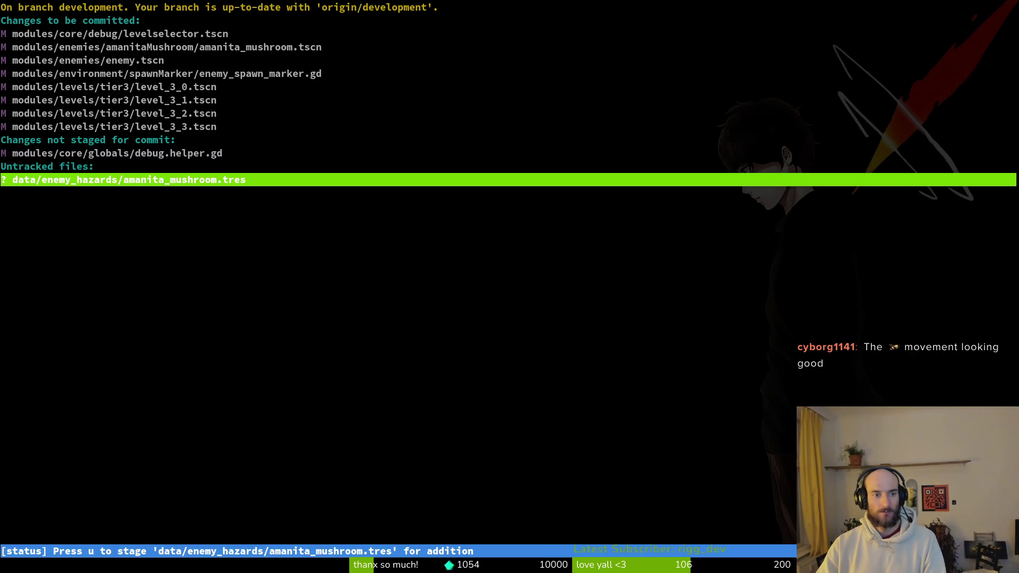
Recheck the staged files in tig, then commit the amanita mushroom and tier 3 levels work.
{"action": "type", "text": "uqigt"}
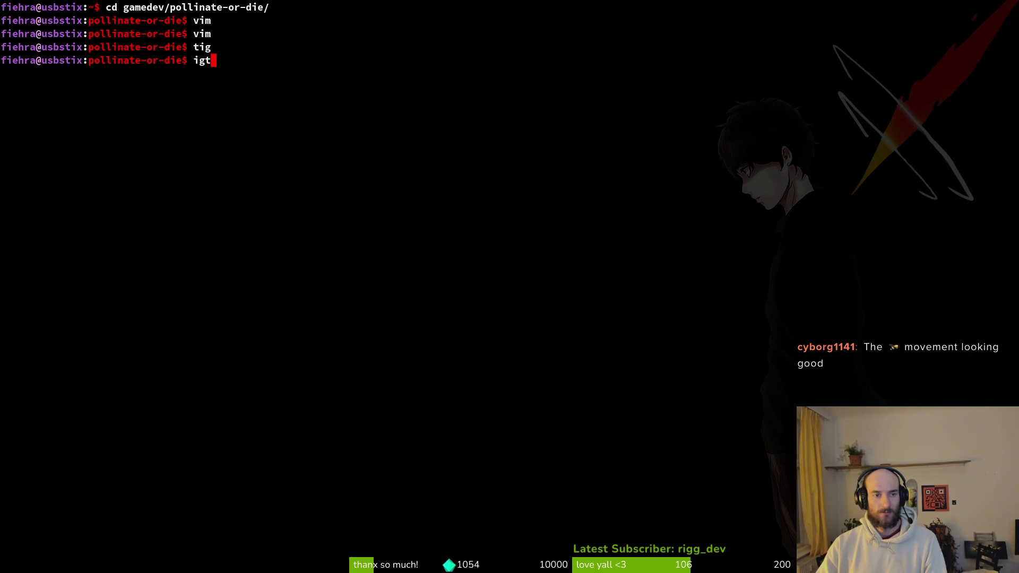
{"action": "key", "text": "BackSpace"}
{"action": "key", "text": "BackSpace"}
{"action": "key", "text": "BackSpace"}
{"action": "type", "text": "tig"}
{"action": "key", "text": "Return"}
{"action": "type", "text": "s"}
{"action": "type", "text": "qgit commit -m \""}
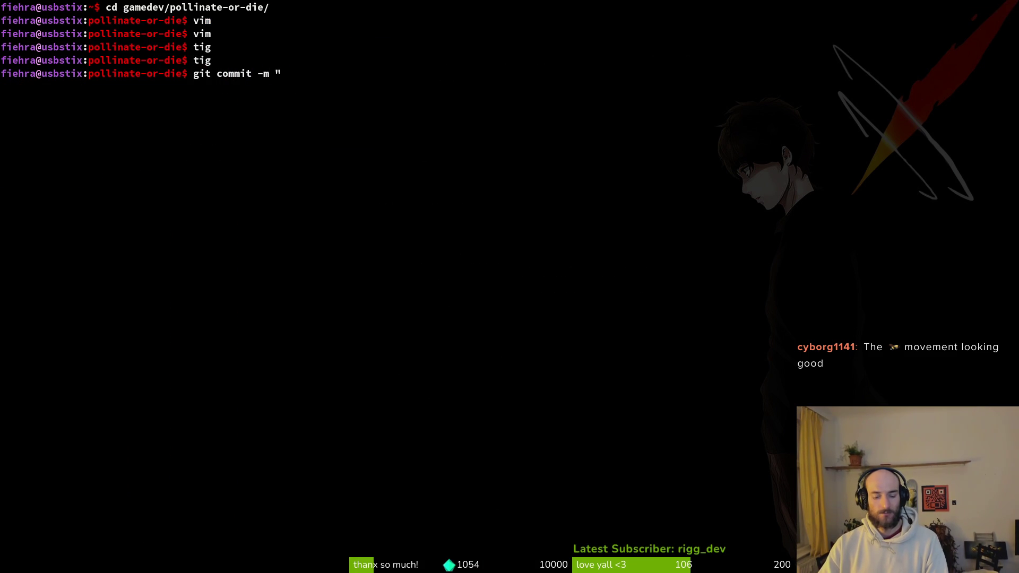
{"action": "type", "text": "worked on aman"}
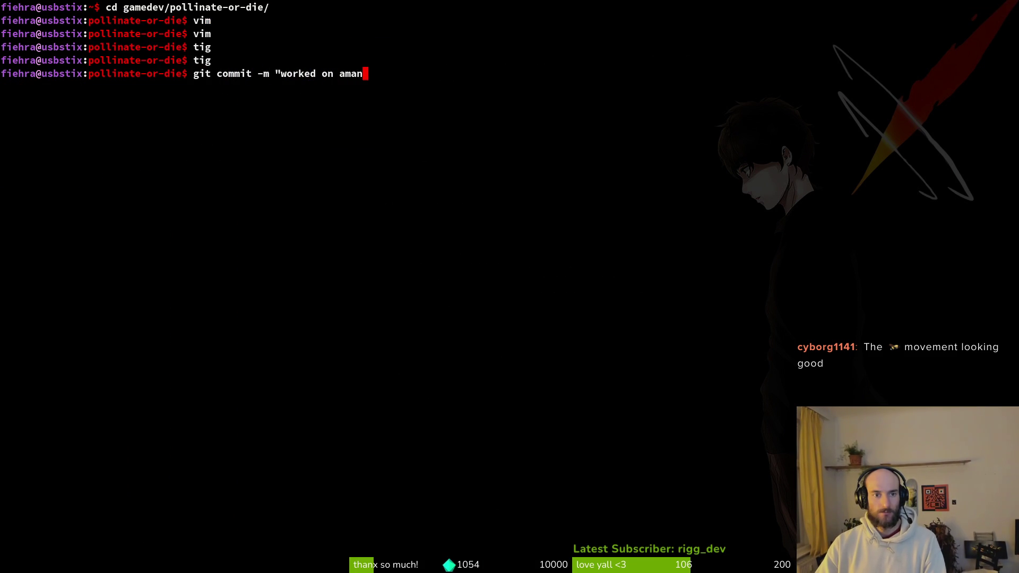
{"action": "type", "text": "ita musrho"}
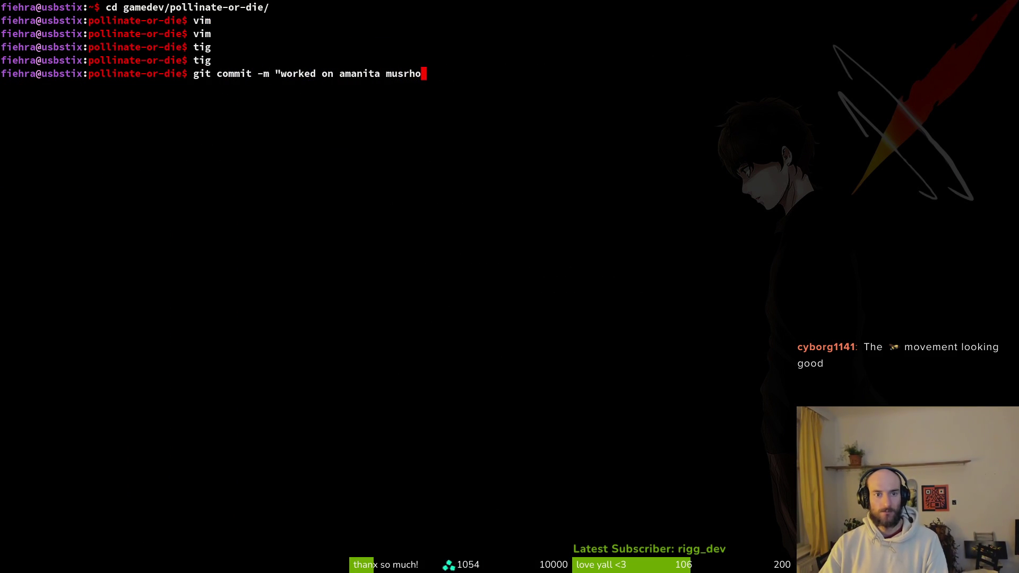
{"action": "key", "text": "BackSpace"}
{"action": "key", "text": "BackSpace"}
{"action": "key", "text": "BackSpace"}
{"action": "key", "text": "BackSpace"}
{"action": "key", "text": "BackSpace"}
{"action": "type", "text": "room an"}
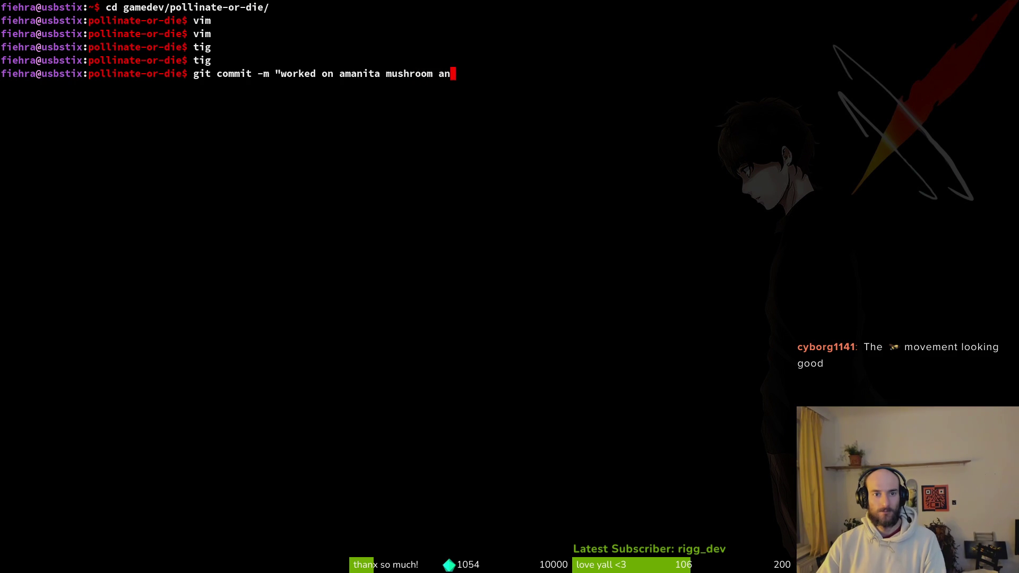
{"action": "type", "text": "d on the first couple t"}
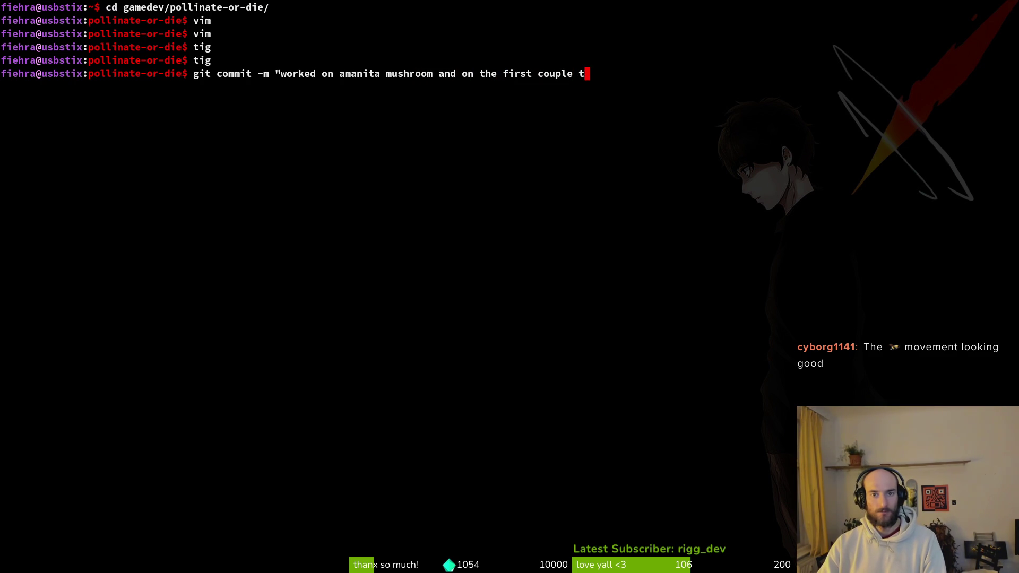
{"action": "type", "text": "ier 3 levels\""}
{"action": "key", "text": "Return"}
Run git push to send the new commit to the remote.
{"action": "type", "text": "gigtt pu"}
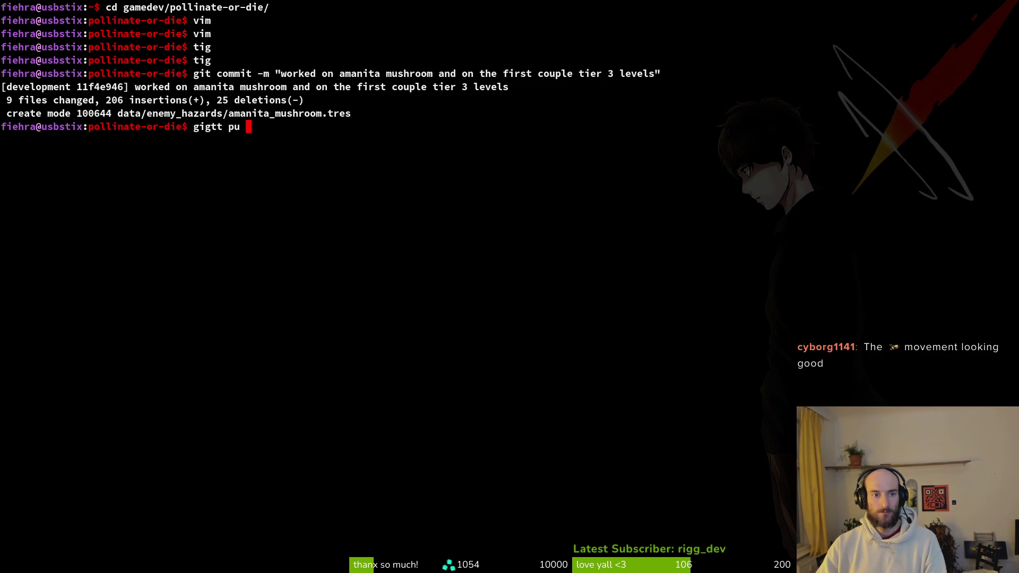
{"action": "key", "text": "BackSpace"}
{"action": "key", "text": "BackSpace"}
{"action": "key", "text": "BackSpace"}
{"action": "type", "text": "t push"}
{"action": "key", "text": "Return"}
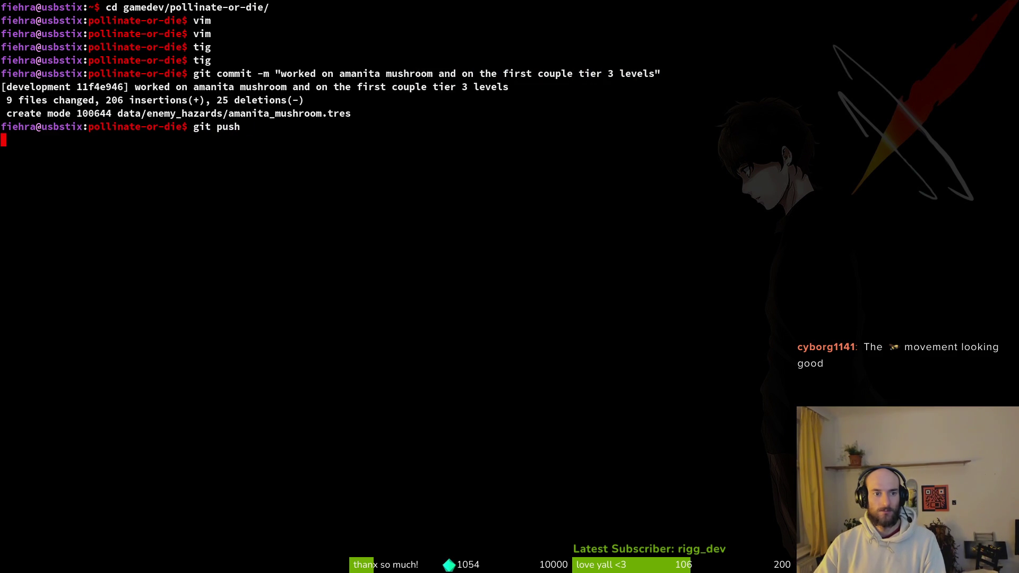
{"action": "key", "text": "alt+Tab"}
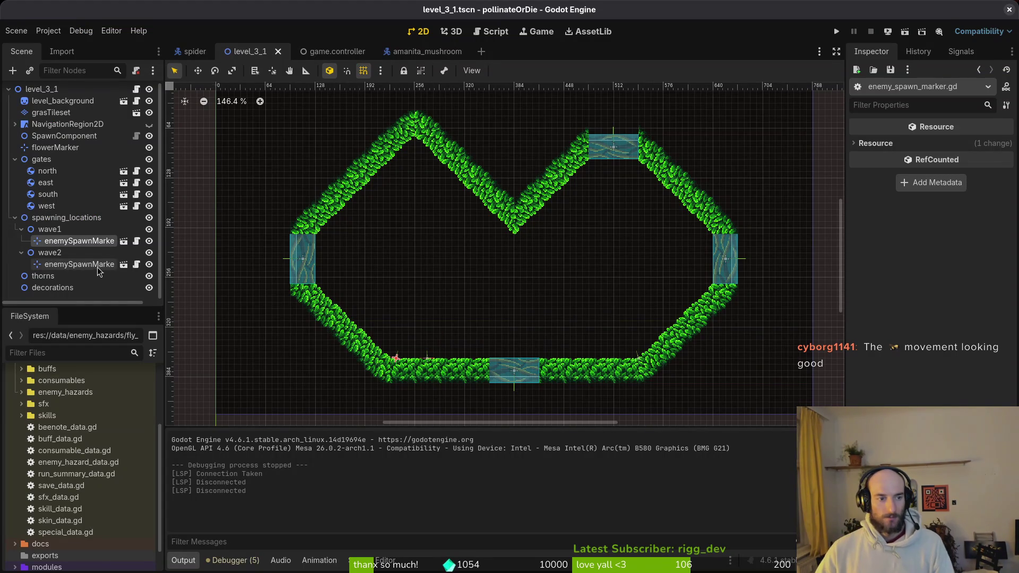
Open the game.controller scene and select the archiveManager node.
{"action": "left_click", "coordinate": [15, 219]}
{"action": "left_click", "coordinate": [14, 161]}
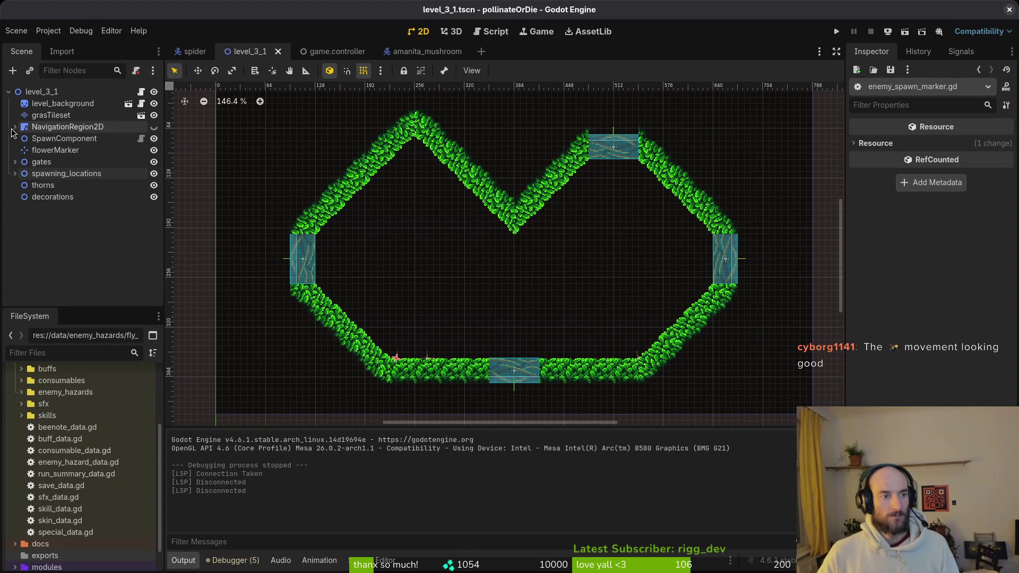
{"action": "left_click", "coordinate": [333, 53]}
{"action": "middle_click", "coordinate": [333, 53]}
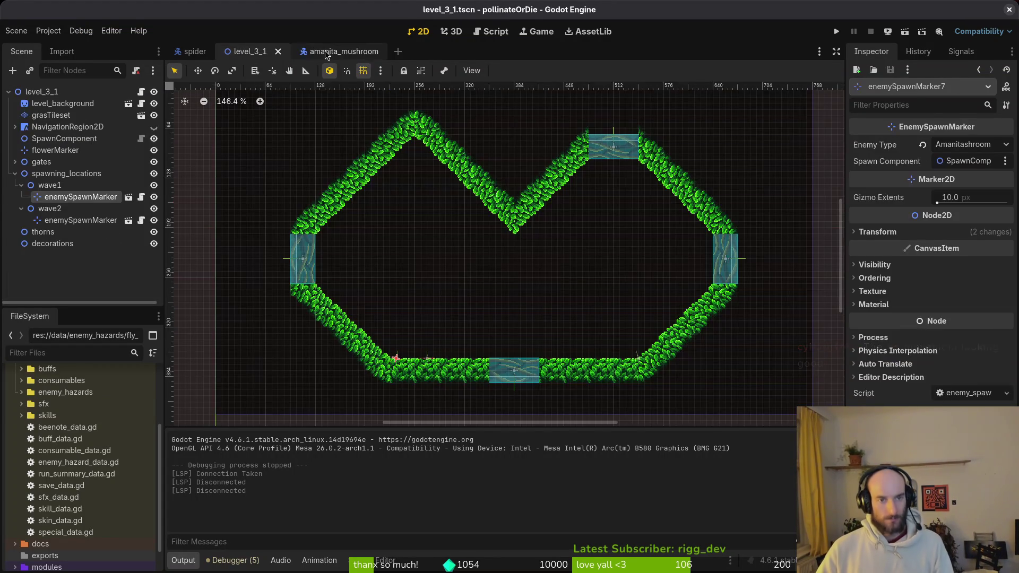
{"action": "key", "text": "ctrl+shift+t"}
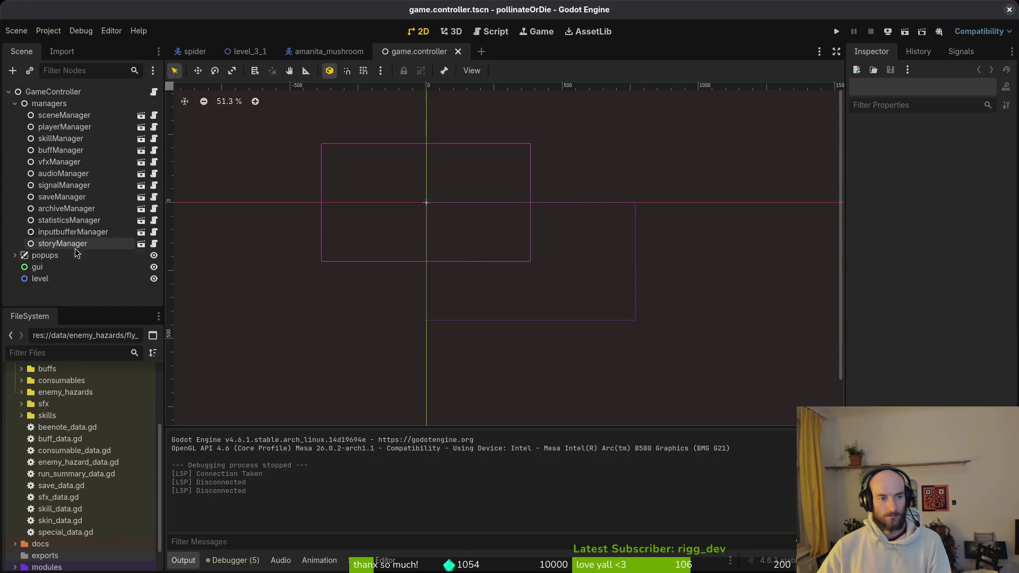
{"action": "left_click", "coordinate": [64, 211]}
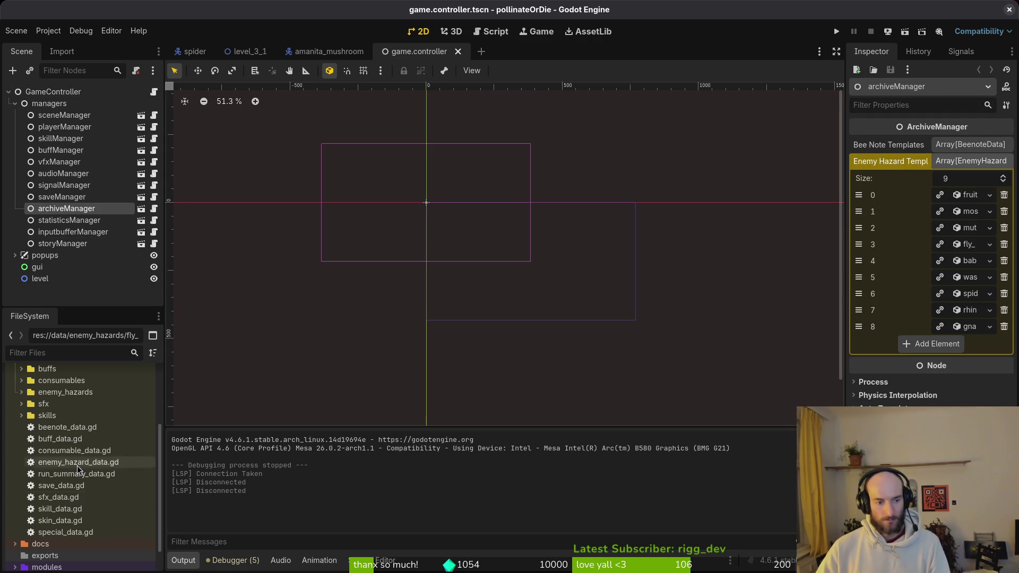
Add amanita_mushroom.tres to Enemy Hazard Templates and save game.controller.
{"action": "scroll", "coordinate": [50, 419], "scroll_direction": "up", "scroll_amount": 3}
{"action": "left_click", "coordinate": [21, 465]}
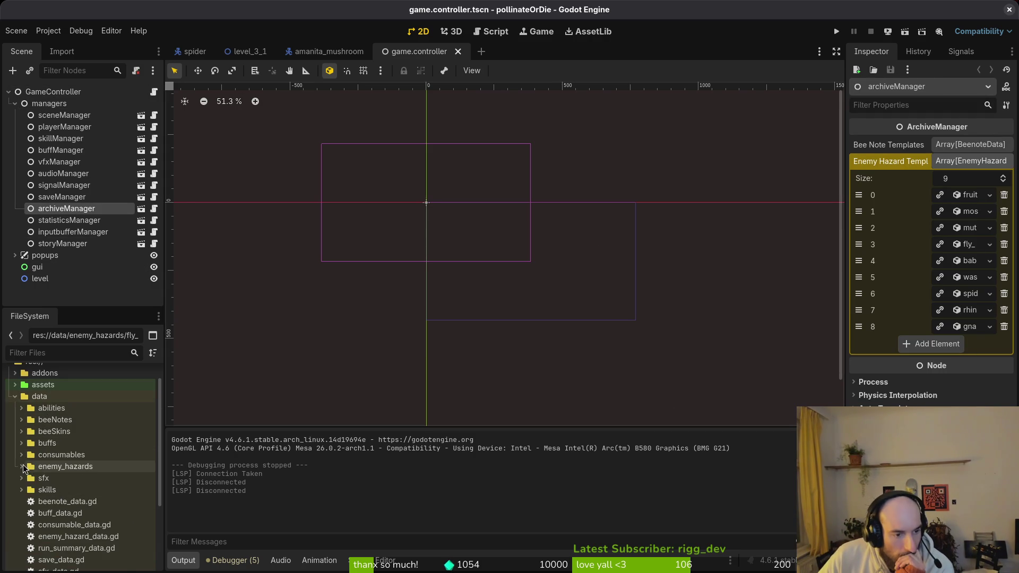
{"action": "mouse_move", "coordinate": [41, 478]}
{"action": "left_mouse_down"}
{"action": "mouse_move", "coordinate": [105, 482]}
{"action": "mouse_move", "coordinate": [690, 266]}
{"action": "mouse_move", "coordinate": [920, 350]}
{"action": "left_mouse_up"}
{"action": "scroll", "coordinate": [69, 513], "scroll_direction": "down", "scroll_amount": 5}
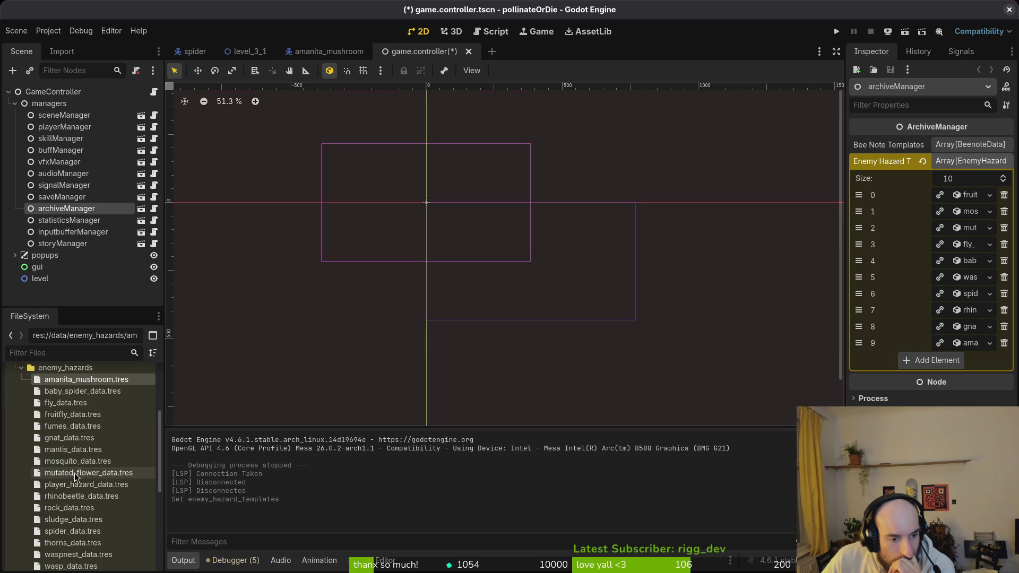
{"action": "scroll", "coordinate": [85, 504], "scroll_direction": "down", "scroll_amount": 2}
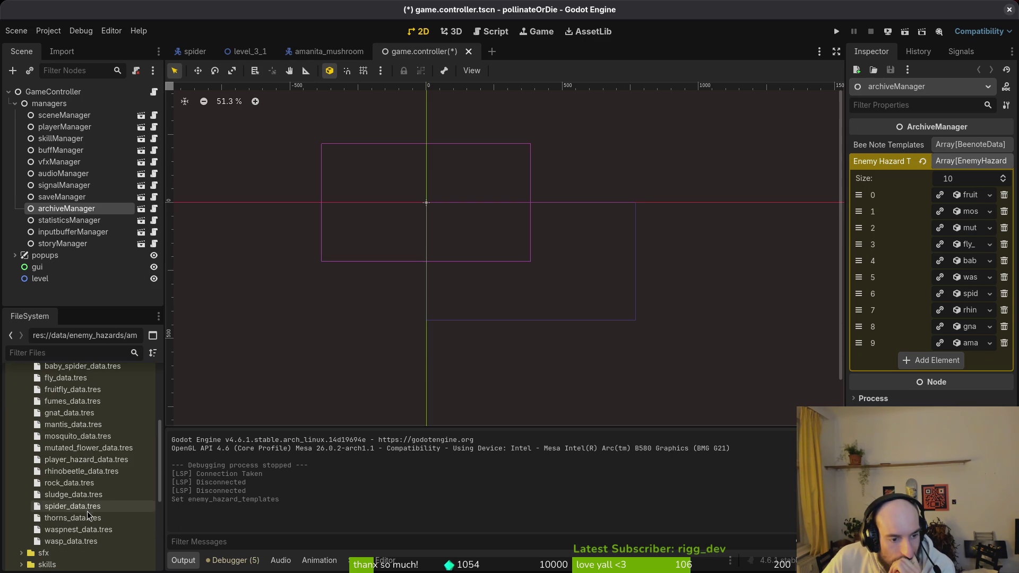
{"action": "left_click", "coordinate": [969, 343]}
{"action": "left_click", "coordinate": [965, 344]}
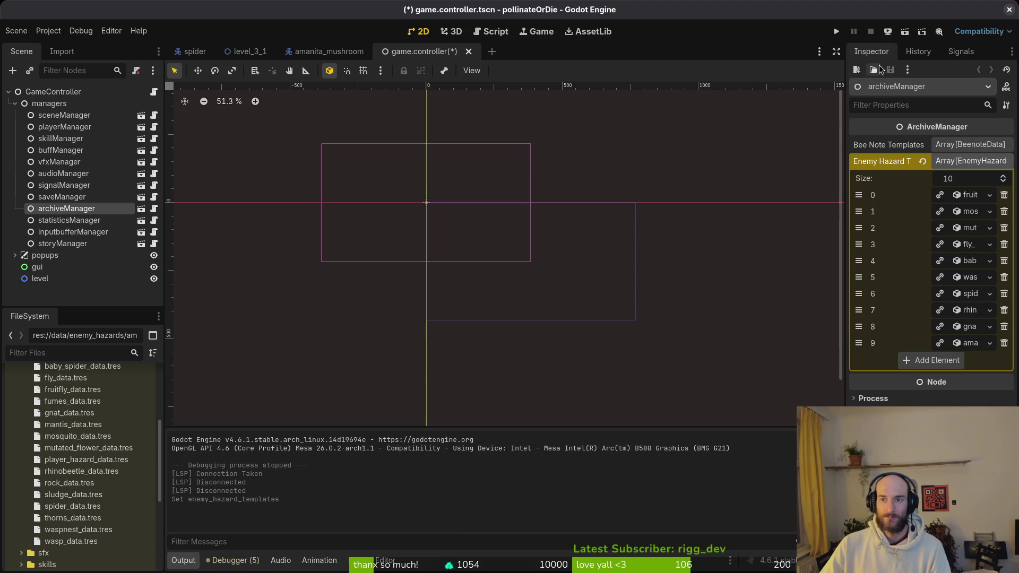
{"action": "key", "text": "ctrl+s"}
Trash the saved files in the game's user data folder and close the file manager.
{"action": "left_click", "coordinate": [48, 31]}
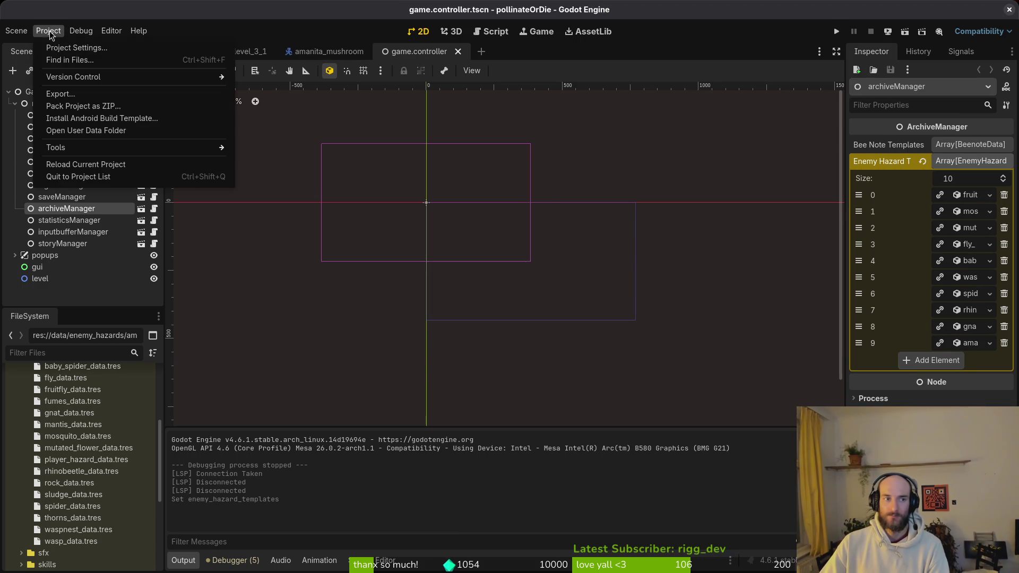
{"action": "left_click", "coordinate": [89, 131]}
{"action": "key", "text": "Delete"}
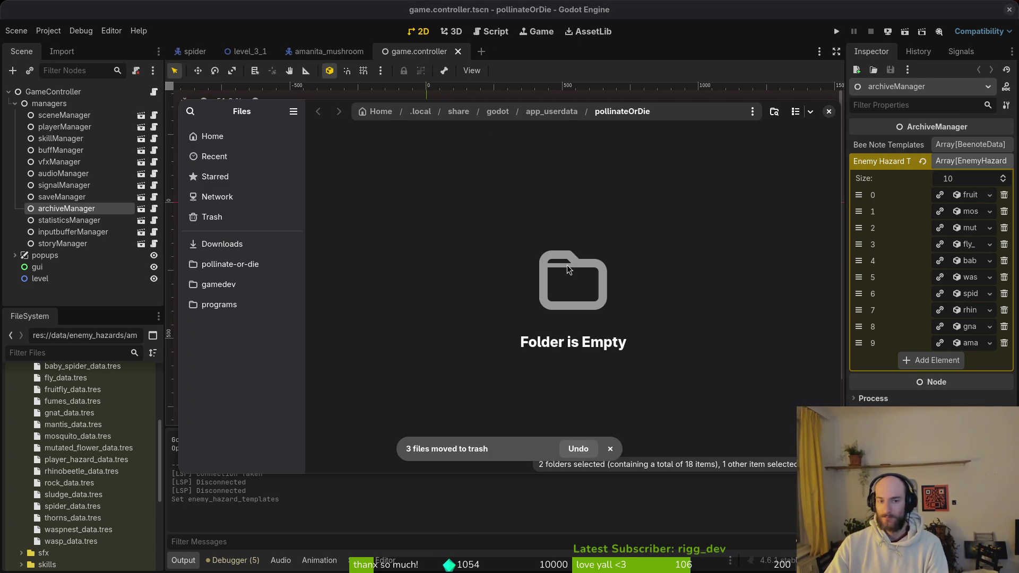
{"action": "left_click", "coordinate": [829, 111]}
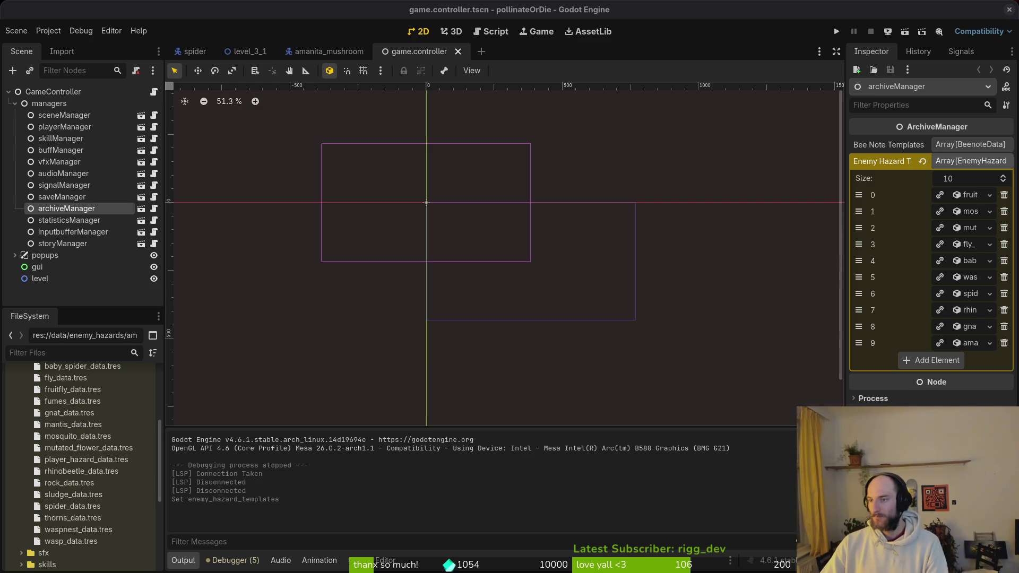
Collapse the managers branch and close the amanita_mushroom scene.
{"action": "left_click", "coordinate": [62, 291]}
{"action": "left_click", "coordinate": [14, 103]}
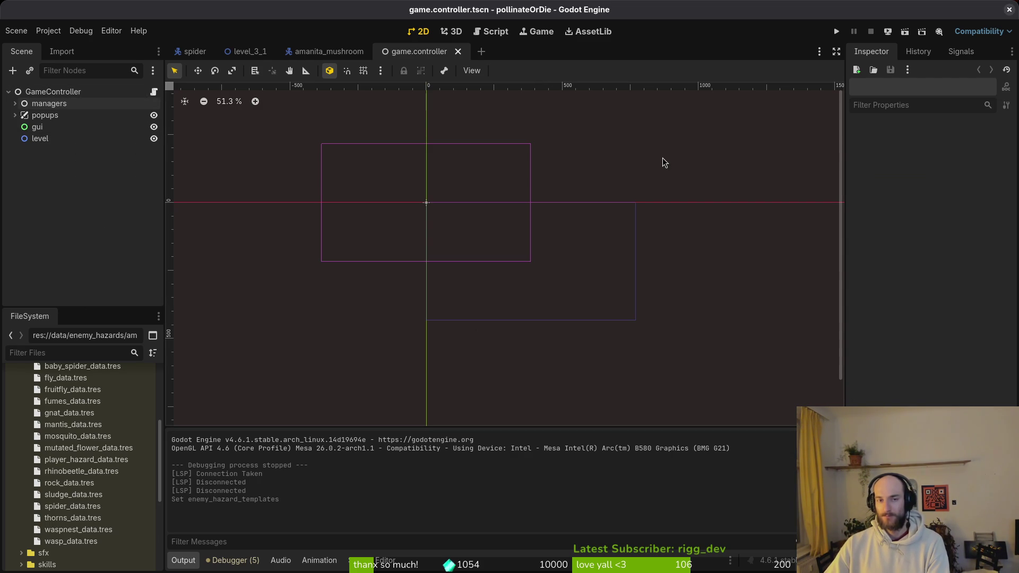
{"action": "left_click", "coordinate": [368, 52]}
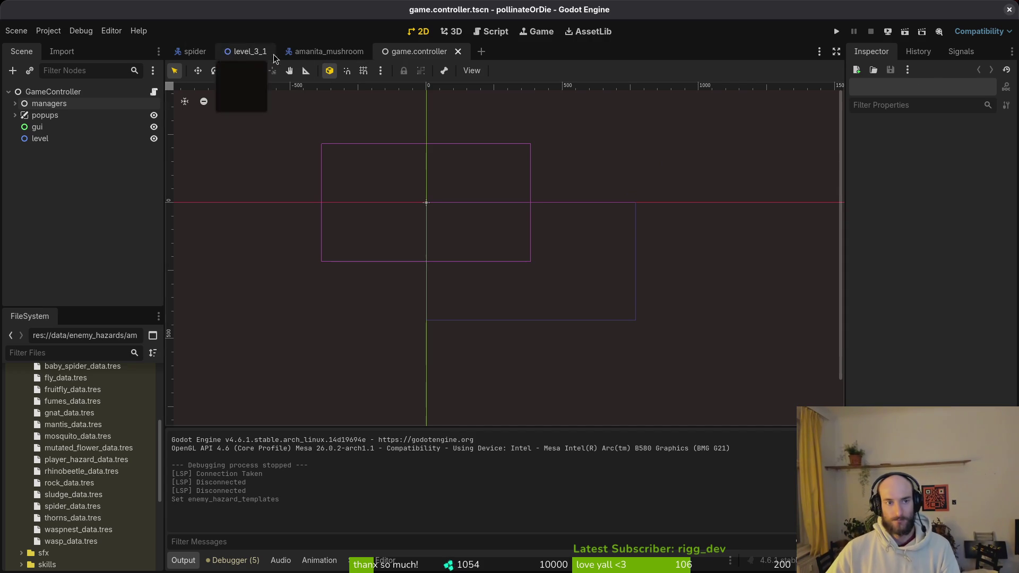
Open mantisbossLevelDesik.aseprite from Aseprite's recent files.
{"action": "left_click", "coordinate": [250, 52]}
{"action": "key", "text": "alt+Tab"}
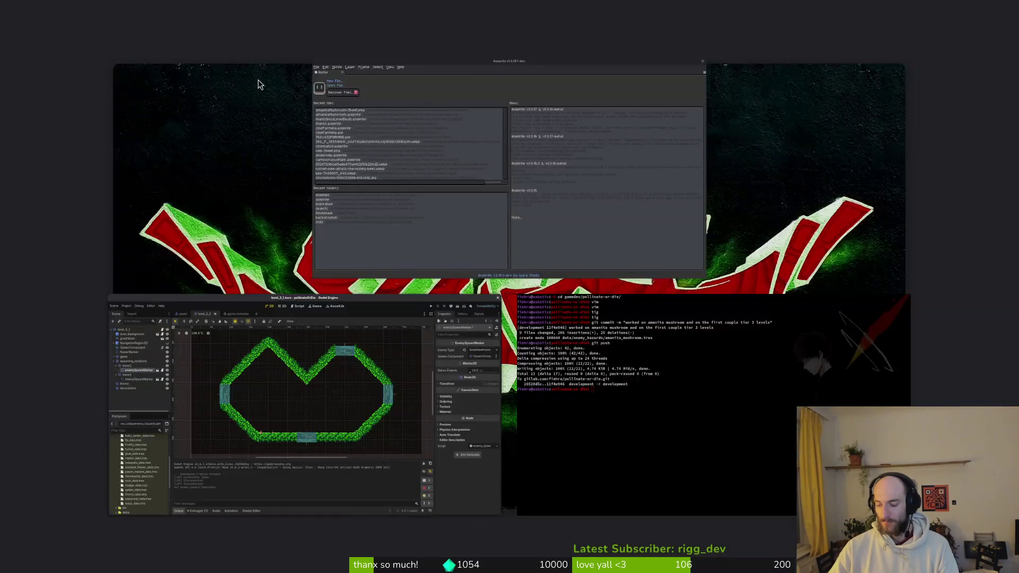
{"action": "left_click", "coordinate": [84, 160]}
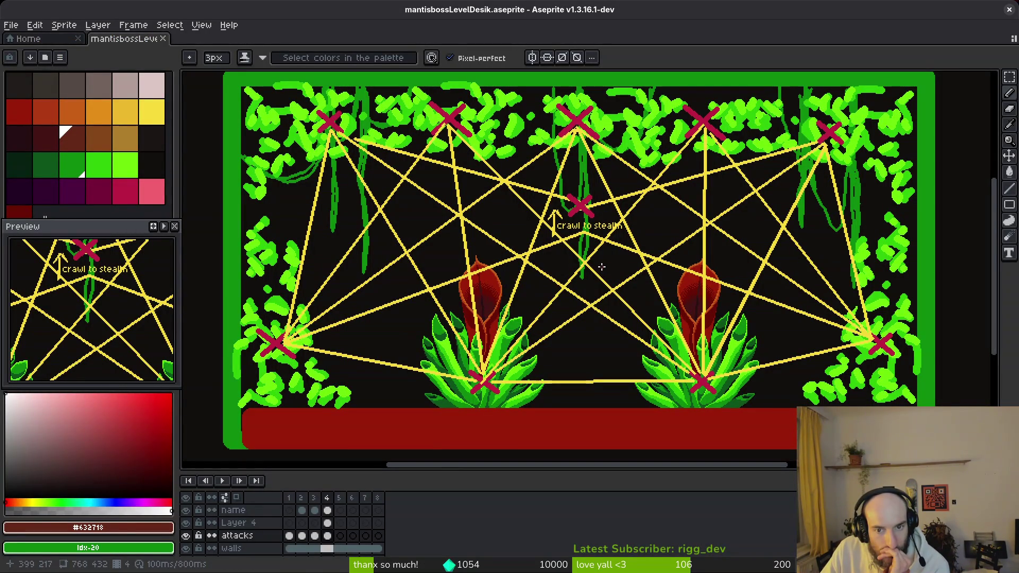
Create a new scene with a 2D root node named boss_Mantis.
{"action": "key", "text": "alt+Tab"}
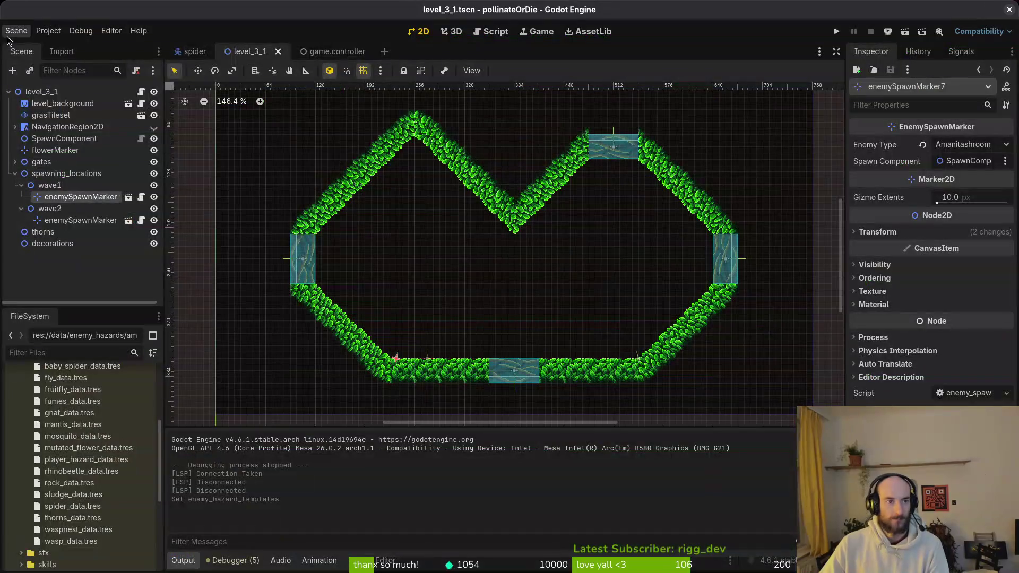
{"action": "left_click", "coordinate": [16, 30]}
{"action": "left_click", "coordinate": [24, 45]}
{"action": "left_click", "coordinate": [119, 106]}
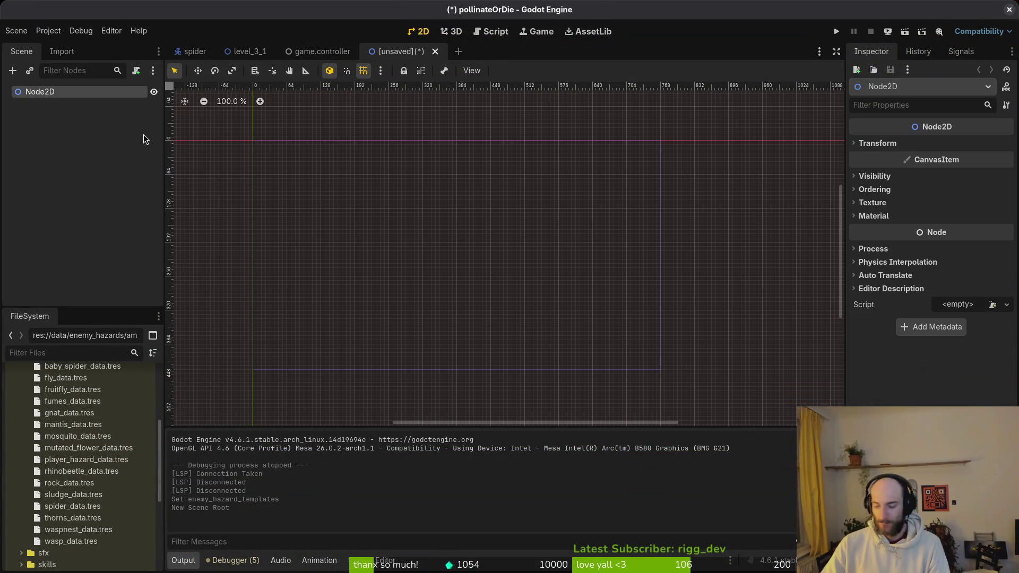
{"action": "type", "text": "boss"}
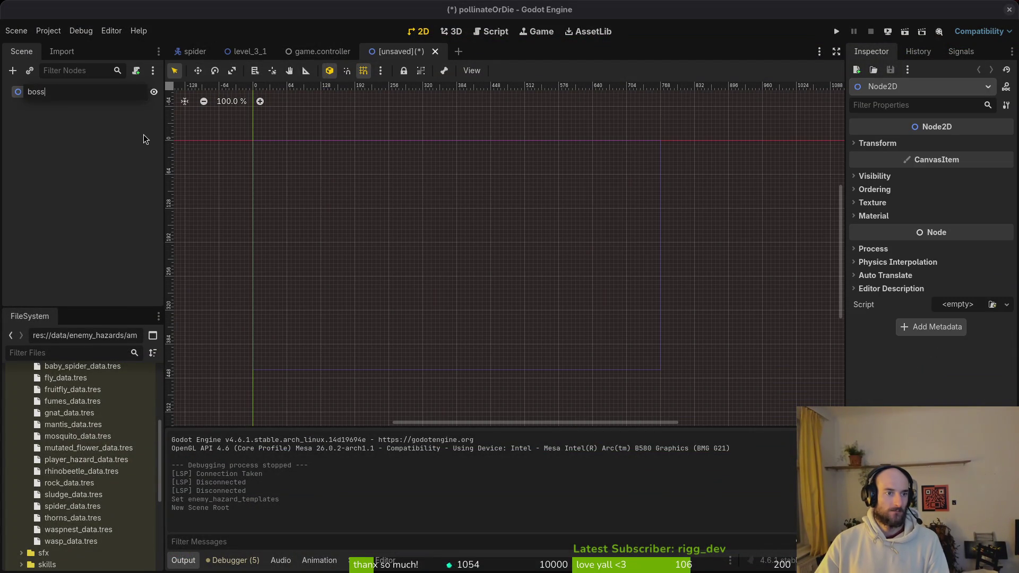
{"action": "type", "text": "_Mantis"}
{"action": "key", "text": "Return"}
Briefly open boss_spider.tscn for reference, then close it.
{"action": "key", "text": "ctrl+shift+a"}
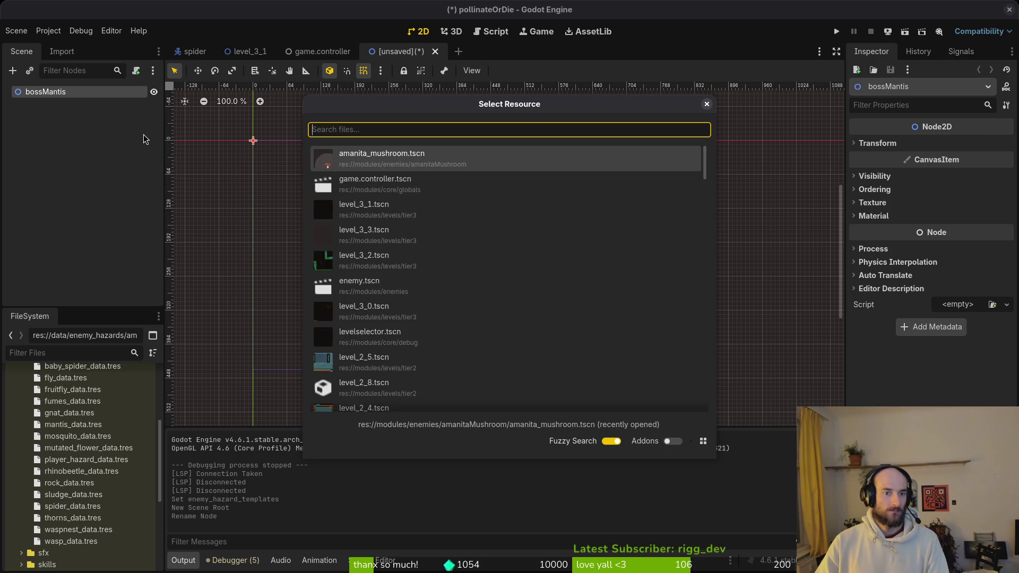
{"action": "type", "text": "boss_spider"}
{"action": "key", "text": "Return"}
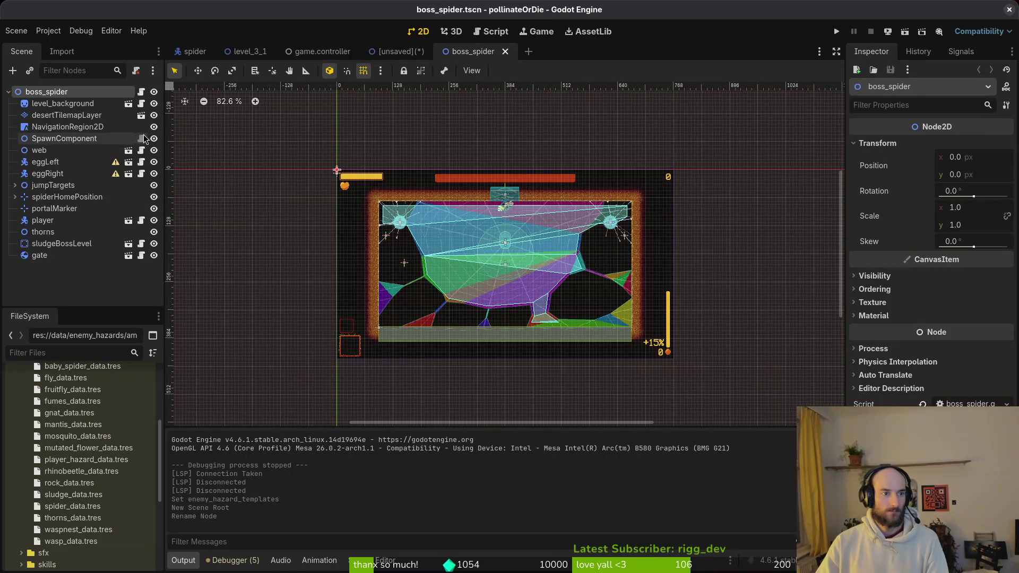
{"action": "key", "text": "ctrl+shift+w"}
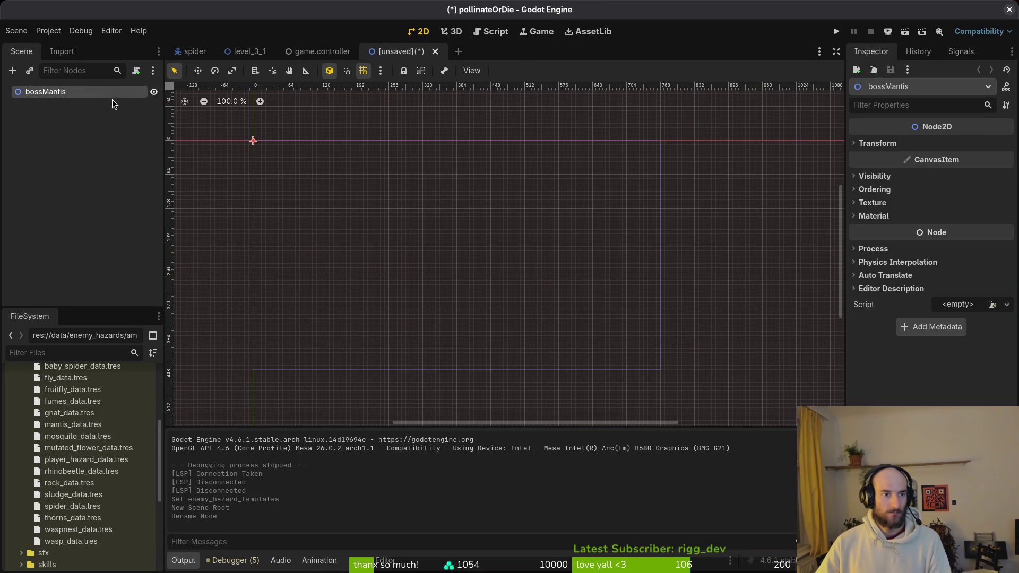
Rename the root to boss_mantis and save the scene into res://data.
{"action": "right_click", "coordinate": [53, 96]}
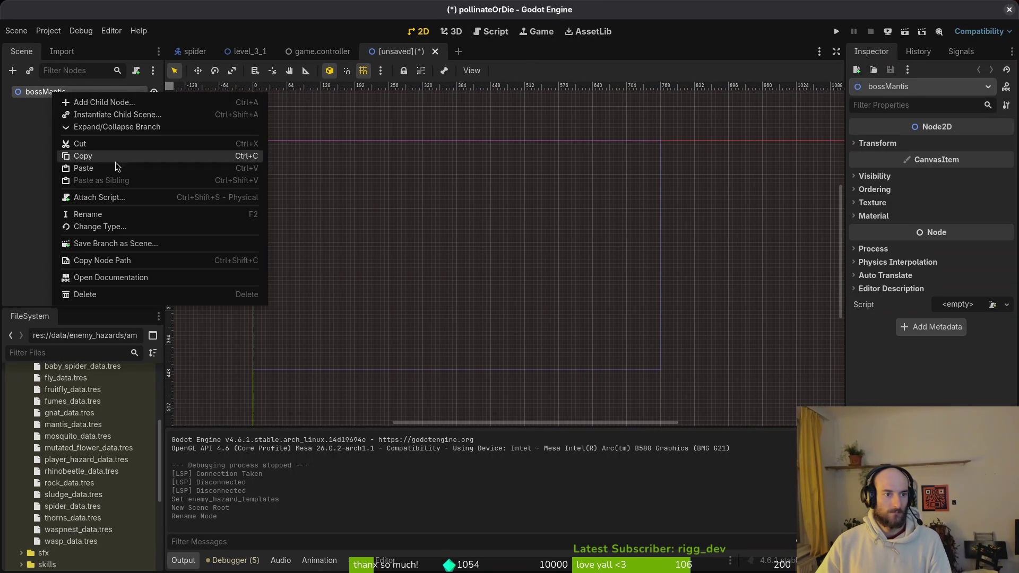
{"action": "left_click", "coordinate": [115, 211]}
{"action": "type", "text": "boss_mantis"}
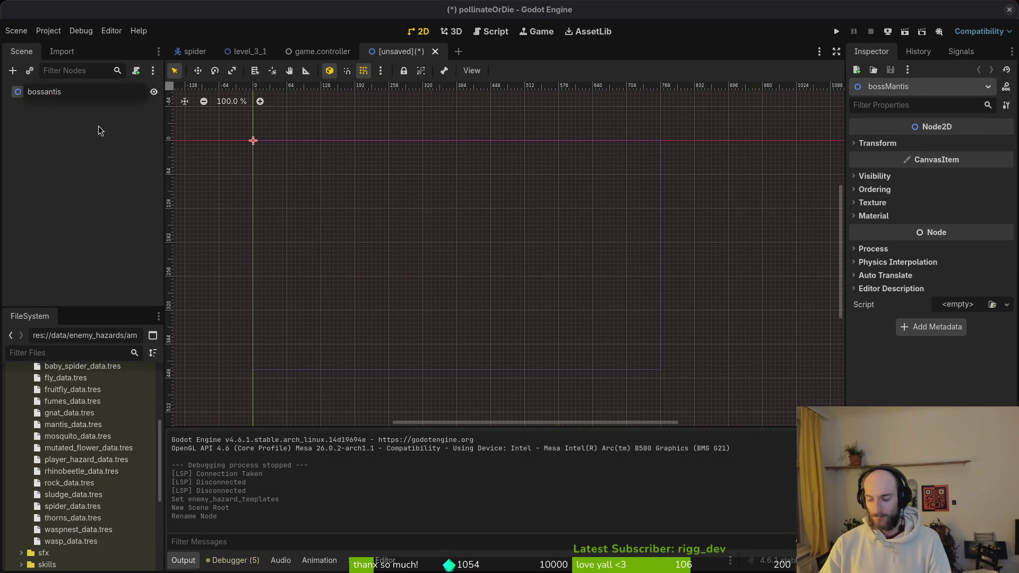
{"action": "key", "text": "Return"}
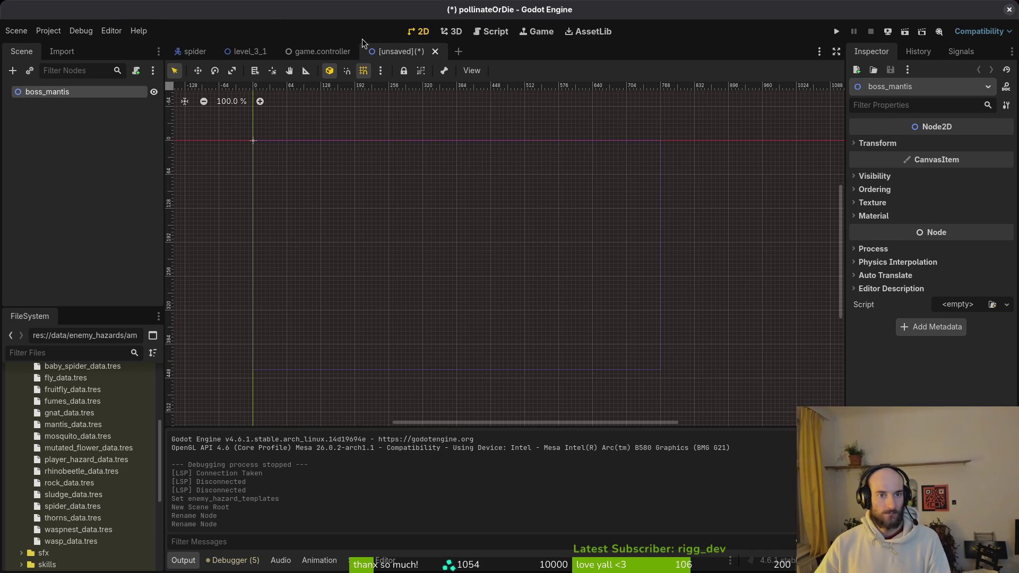
{"action": "key", "text": "ctrl+s"}
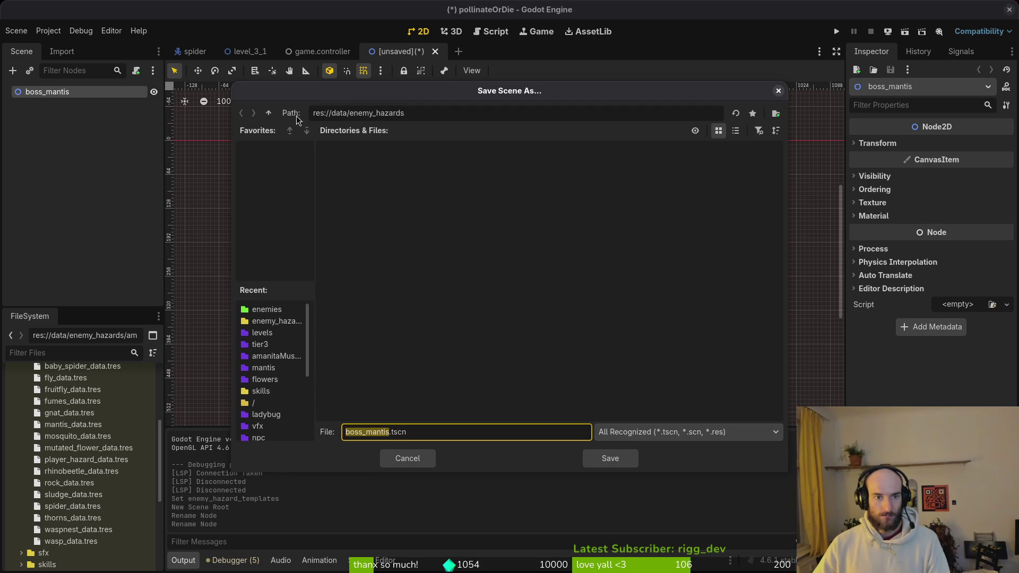
{"action": "left_click", "coordinate": [269, 113]}
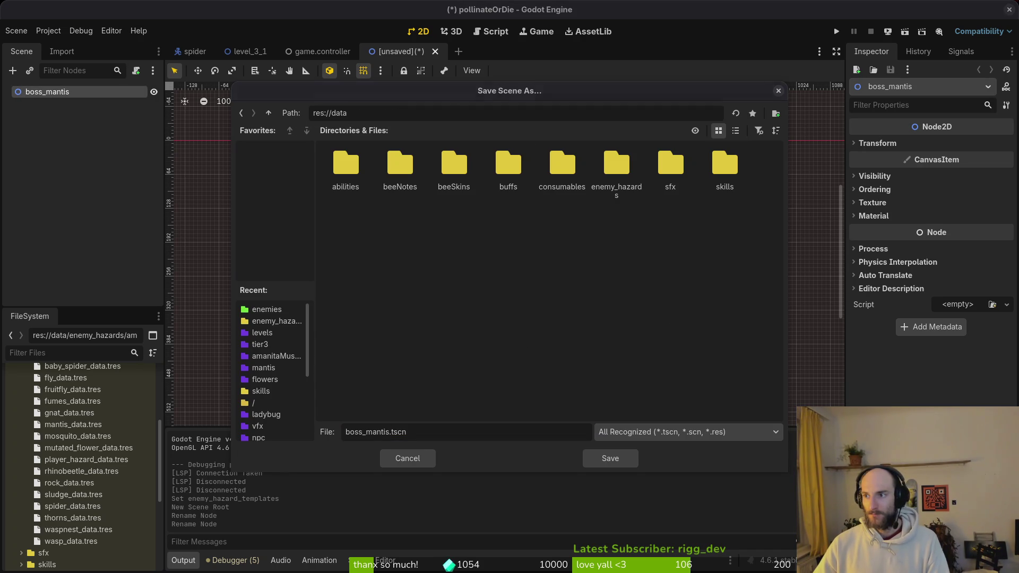
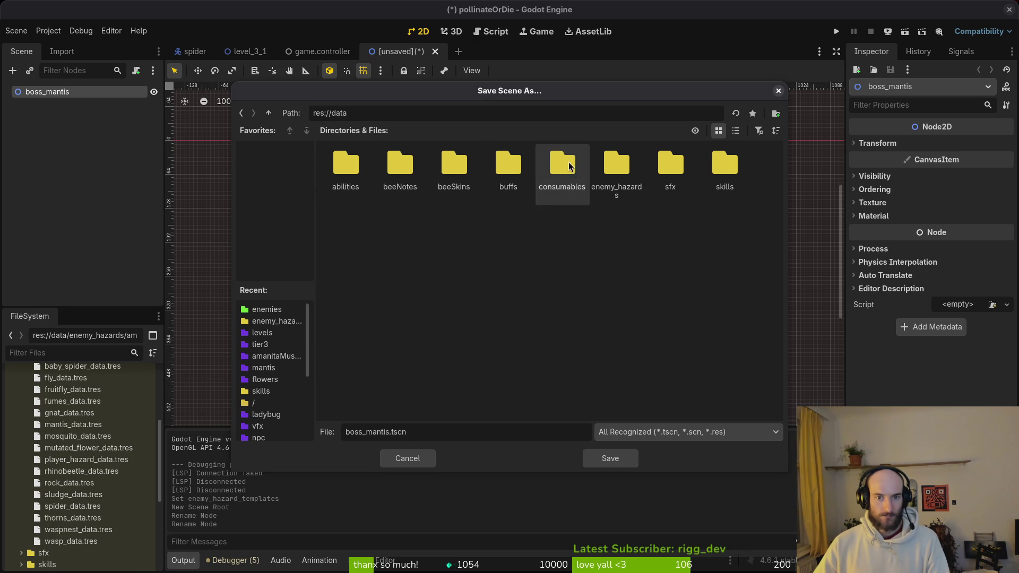
Save the new scene as boss_mantis.tscn in res://modules/levels/bossLevels.
{"action": "left_click", "coordinate": [269, 113]}
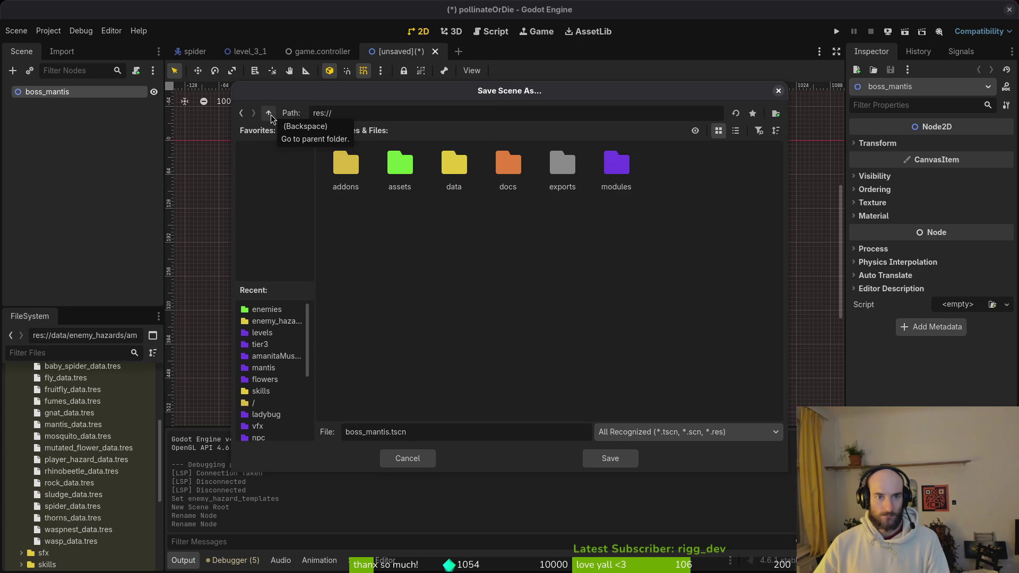
{"action": "double_click", "coordinate": [616, 162]}
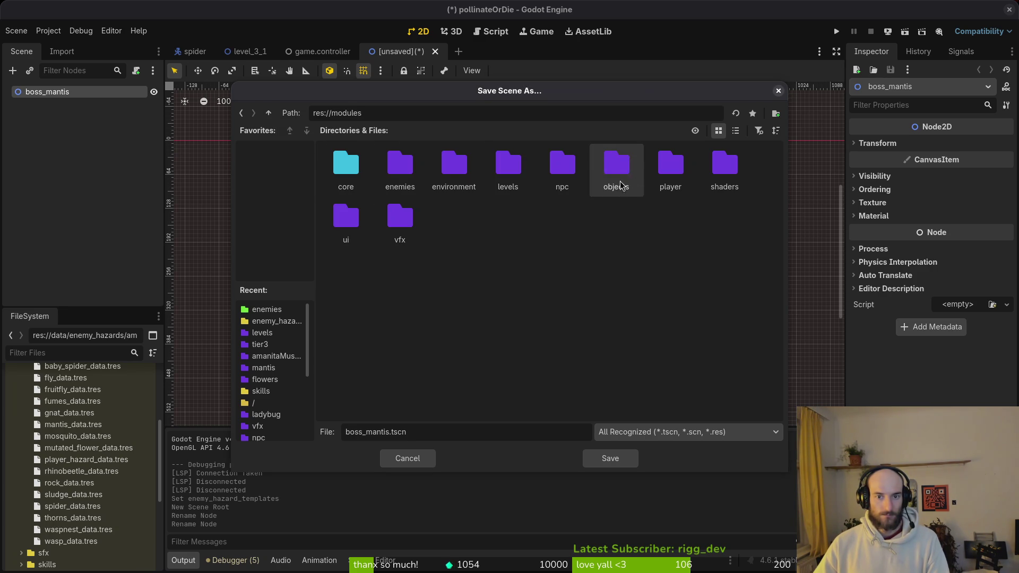
{"action": "double_click", "coordinate": [501, 168]}
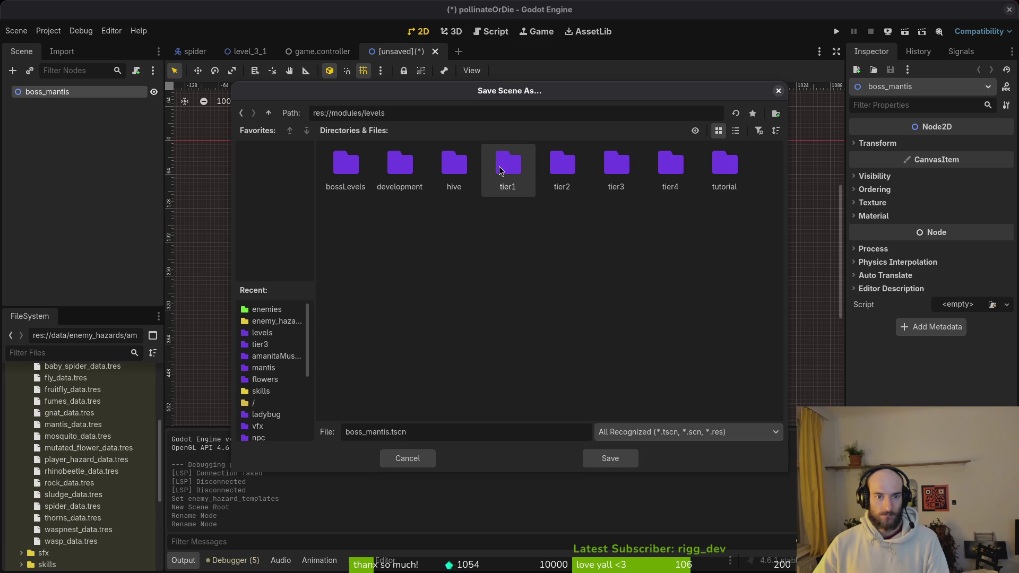
{"action": "double_click", "coordinate": [353, 162]}
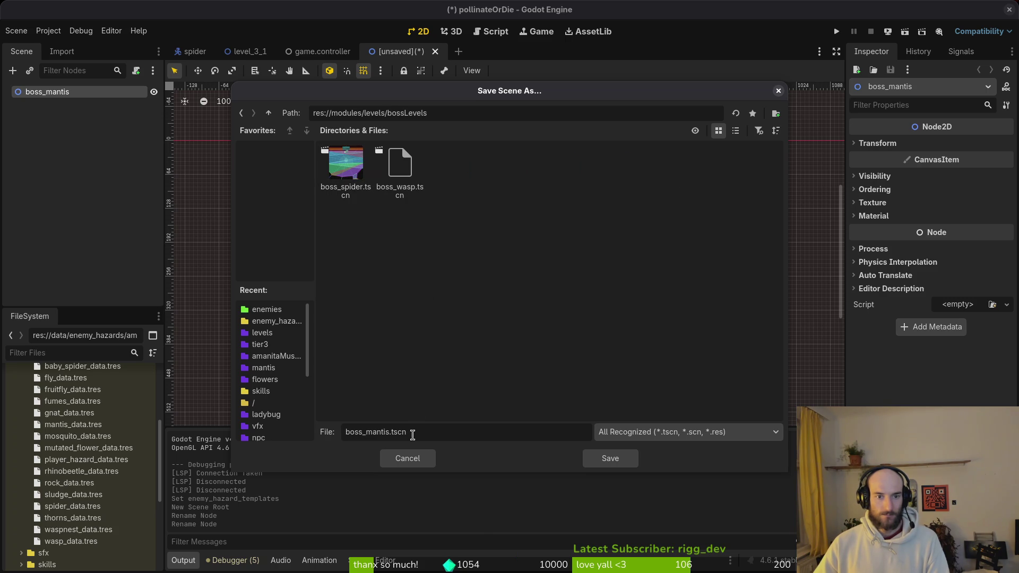
{"action": "left_click", "coordinate": [615, 460]}
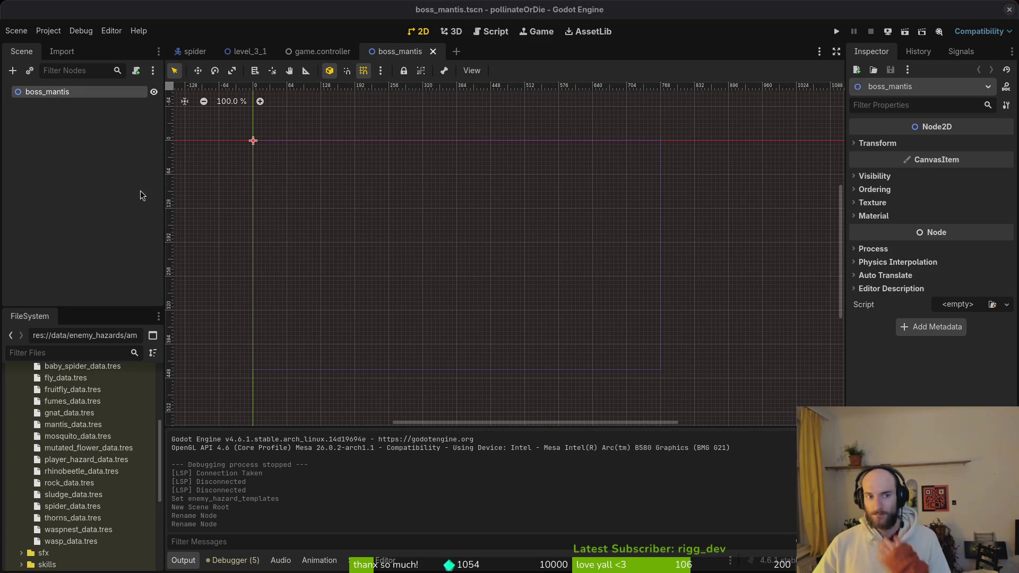
{"action": "left_click", "coordinate": [151, 214]}
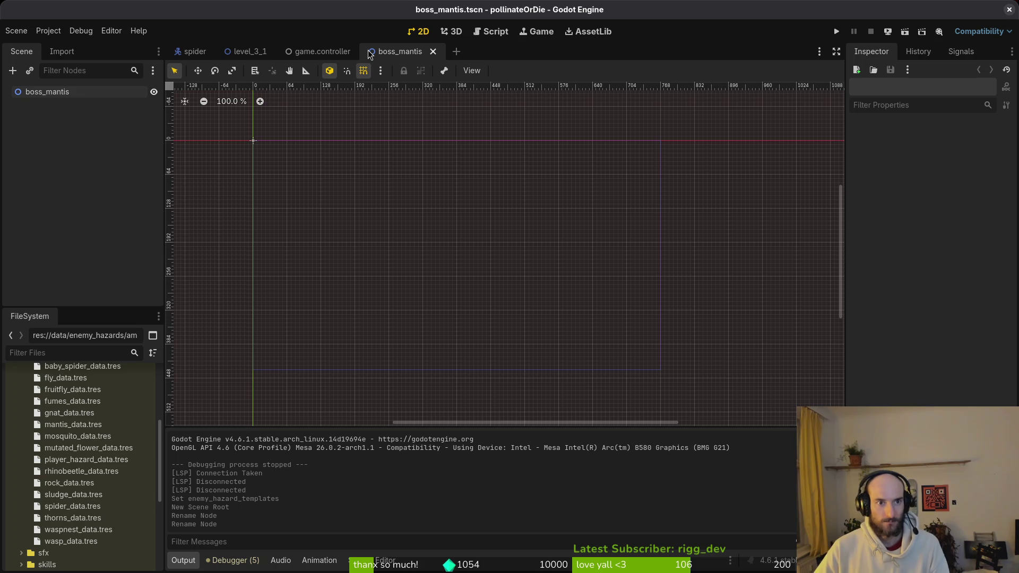
Open boss_spider.tscn, select its nodes from level_background to gate, and paste them into boss_mantis.
{"action": "key", "text": "shift+alt+o"}
{"action": "type", "text": "bos"}
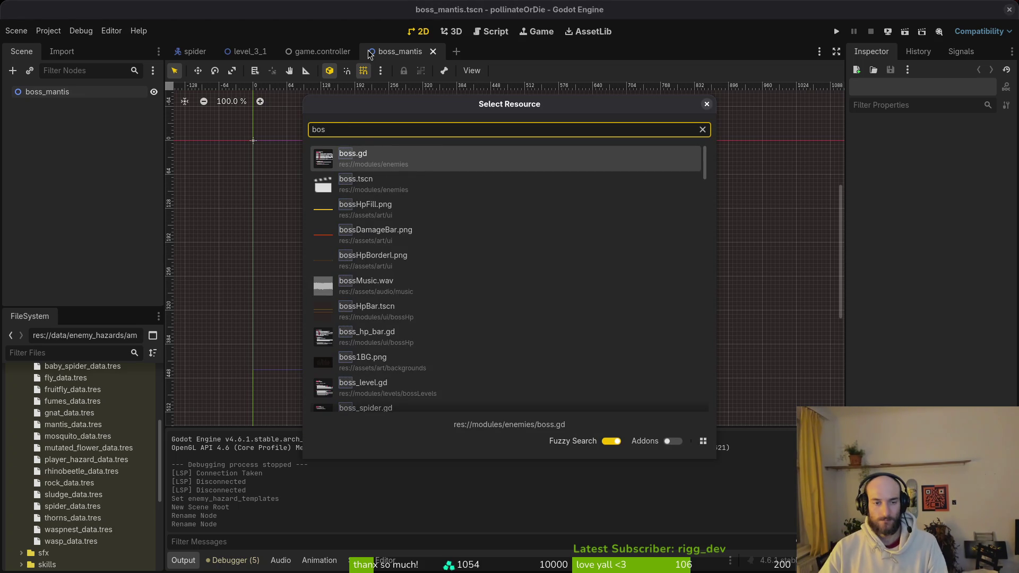
{"action": "type", "text": "ps"}
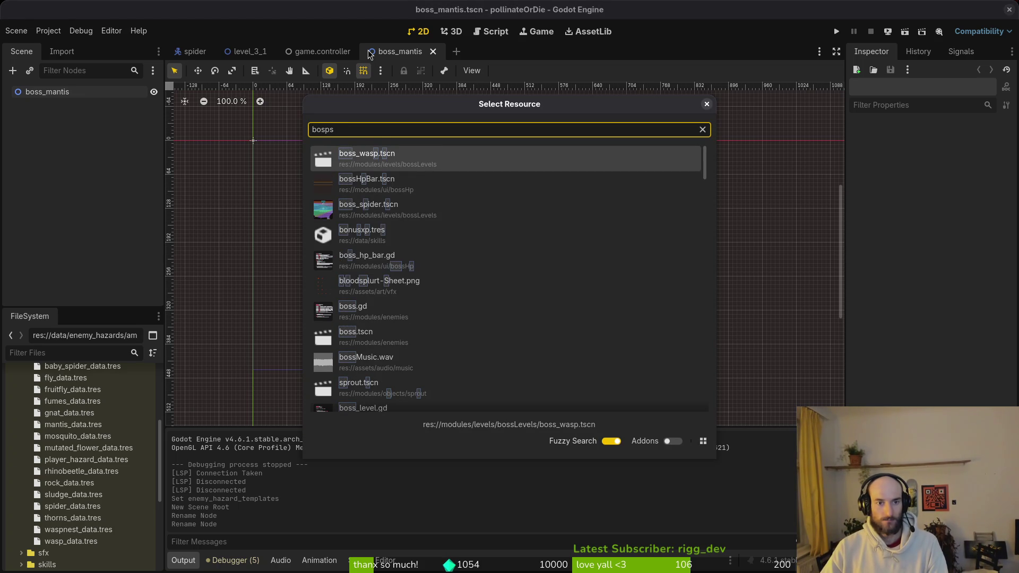
{"action": "key", "text": "Down"}
{"action": "key", "text": "Down"}
{"action": "key", "text": "Return"}
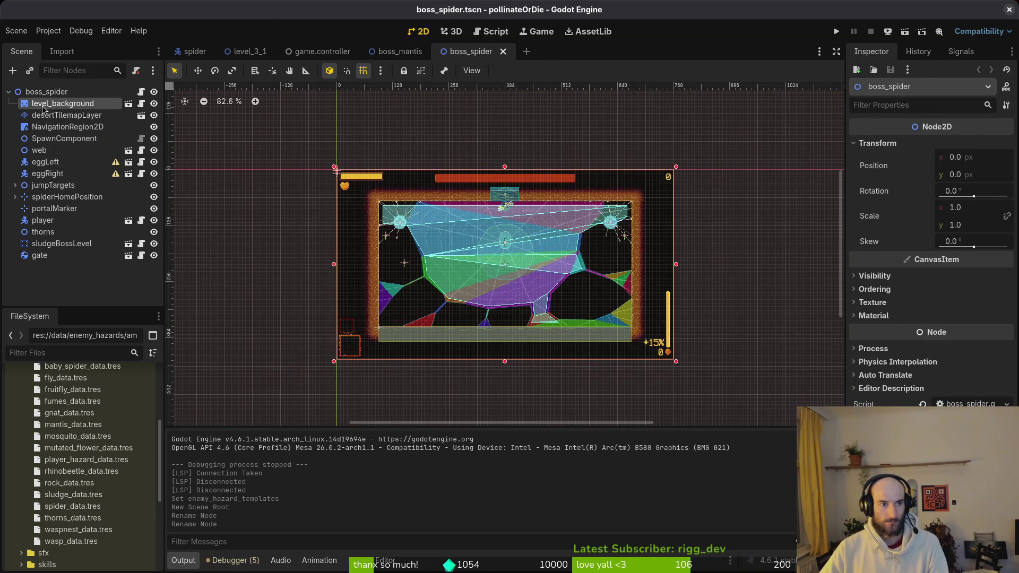
{"action": "left_click", "coordinate": [44, 104]}
{"action": "left_click", "coordinate": [39, 257], "text": "shift"}
{"action": "left_click", "coordinate": [398, 52]}
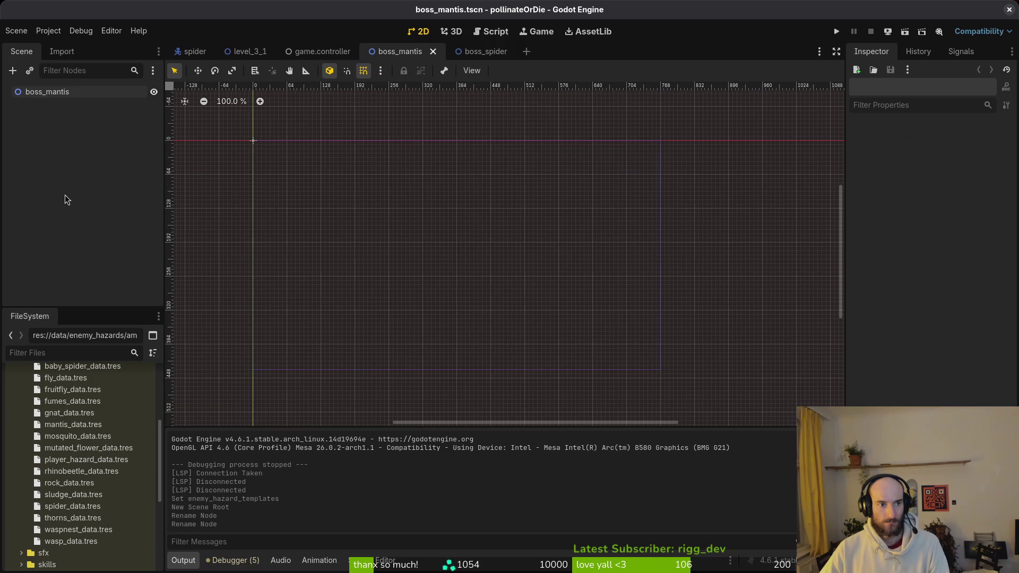
{"action": "key", "text": "ctrl+v"}
Delete the desertTilemapLayer node from boss_mantis.
{"action": "left_click", "coordinate": [52, 104]}
{"action": "left_click", "coordinate": [54, 116]}
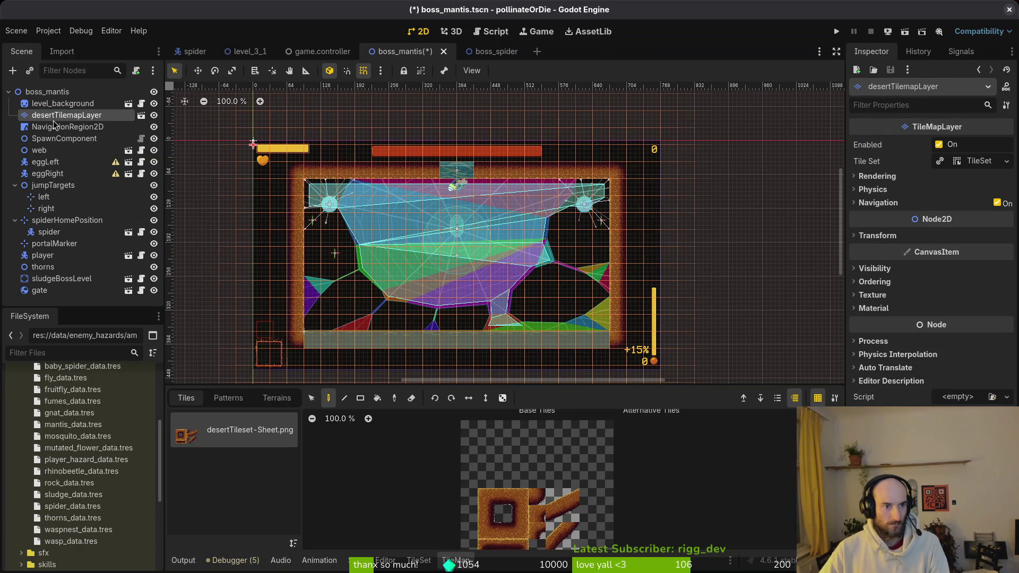
{"action": "right_click", "coordinate": [59, 118]}
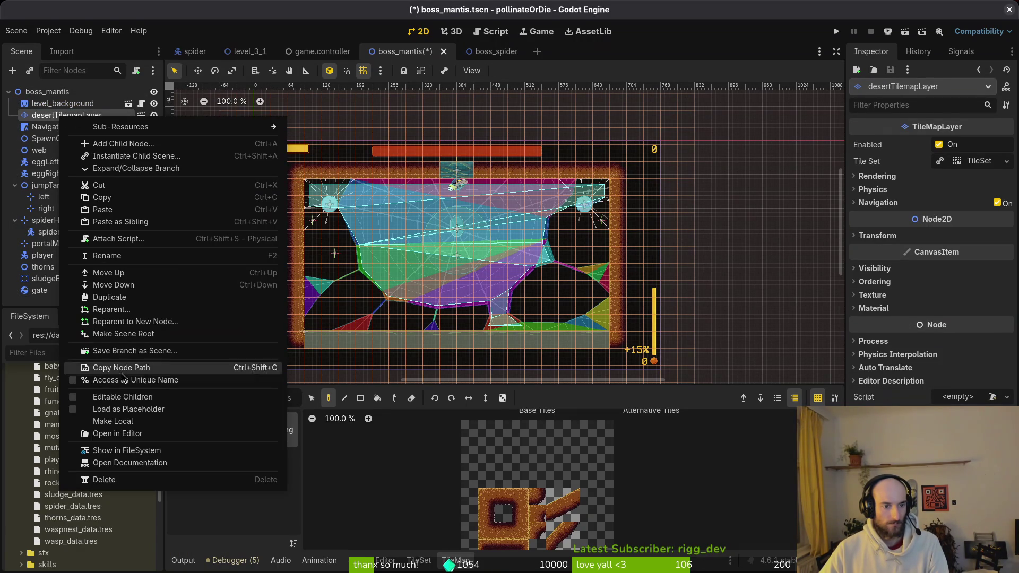
{"action": "left_click", "coordinate": [104, 480]}
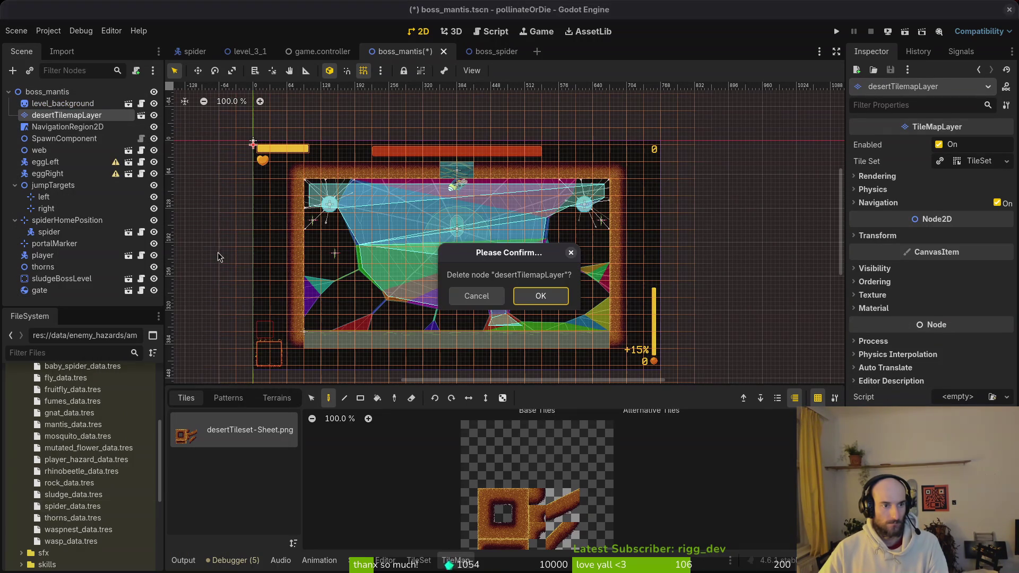
{"action": "left_click", "coordinate": [539, 296]}
Delete eggLeft, eggRight, the left and right jump targets, and the web node.
{"action": "left_click", "coordinate": [51, 151]}
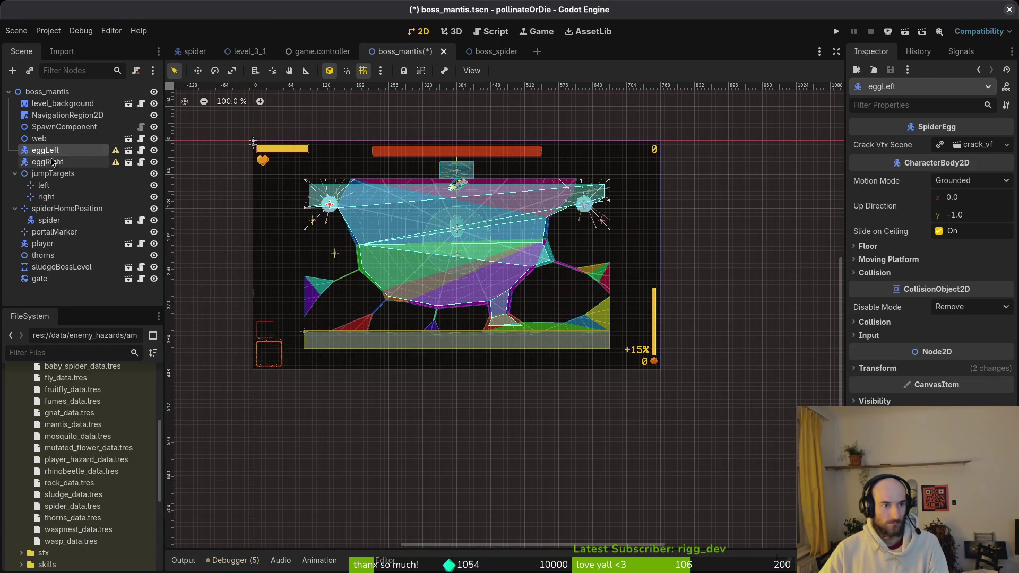
{"action": "left_click", "coordinate": [51, 162], "text": "ctrl"}
{"action": "left_click", "coordinate": [45, 185], "text": "ctrl"}
{"action": "left_click", "coordinate": [58, 197], "text": "ctrl"}
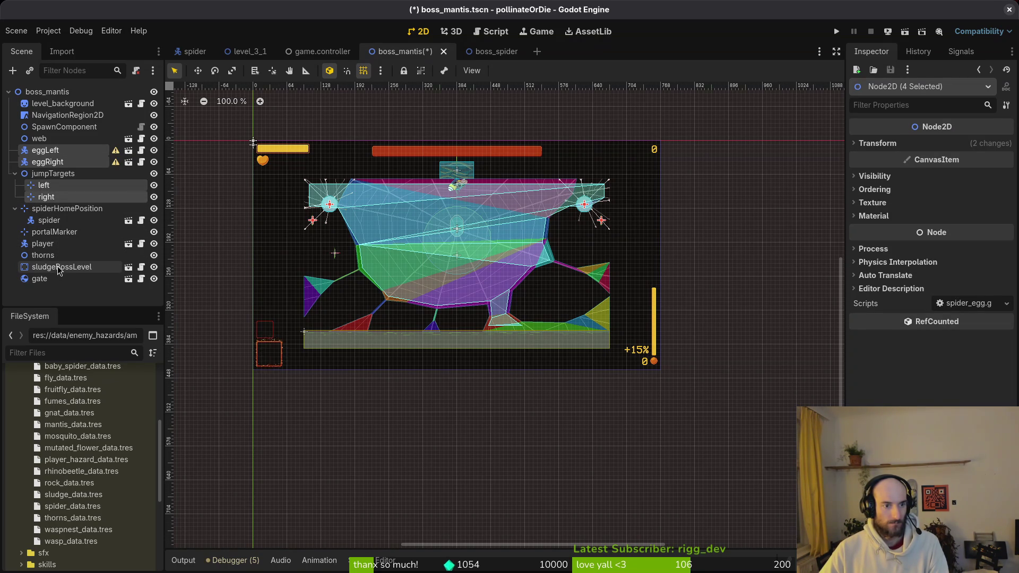
{"action": "key", "text": "Delete"}
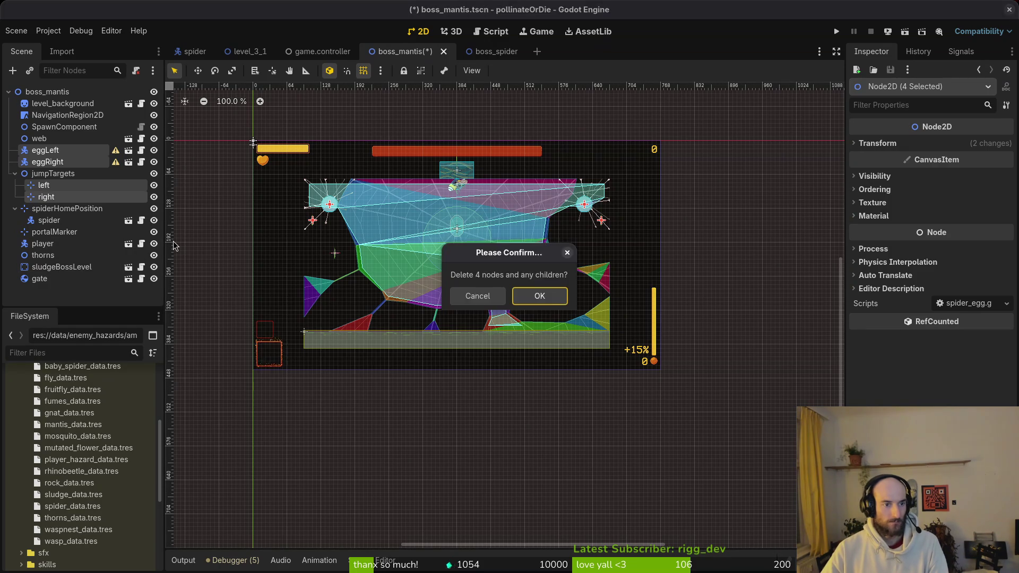
{"action": "key", "text": "Return"}
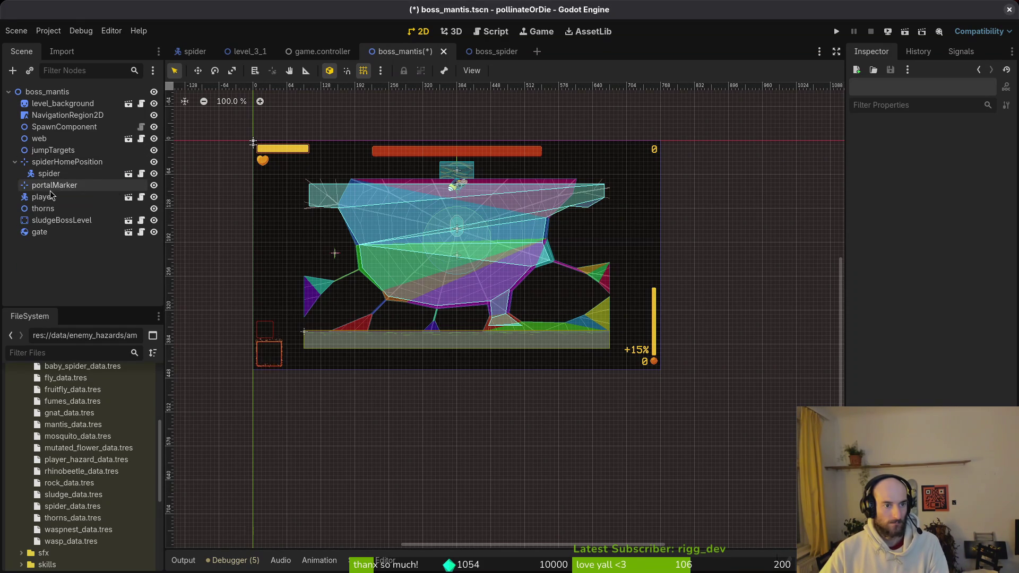
{"action": "left_click", "coordinate": [16, 162]}
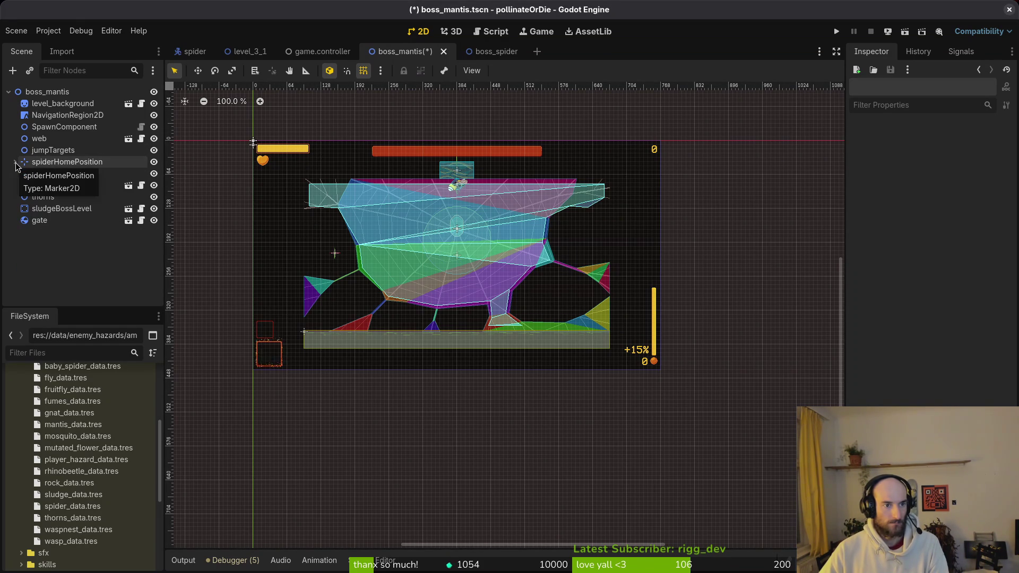
{"action": "left_click", "coordinate": [38, 140]}
{"action": "key", "text": "Delete"}
{"action": "key", "text": "Return"}
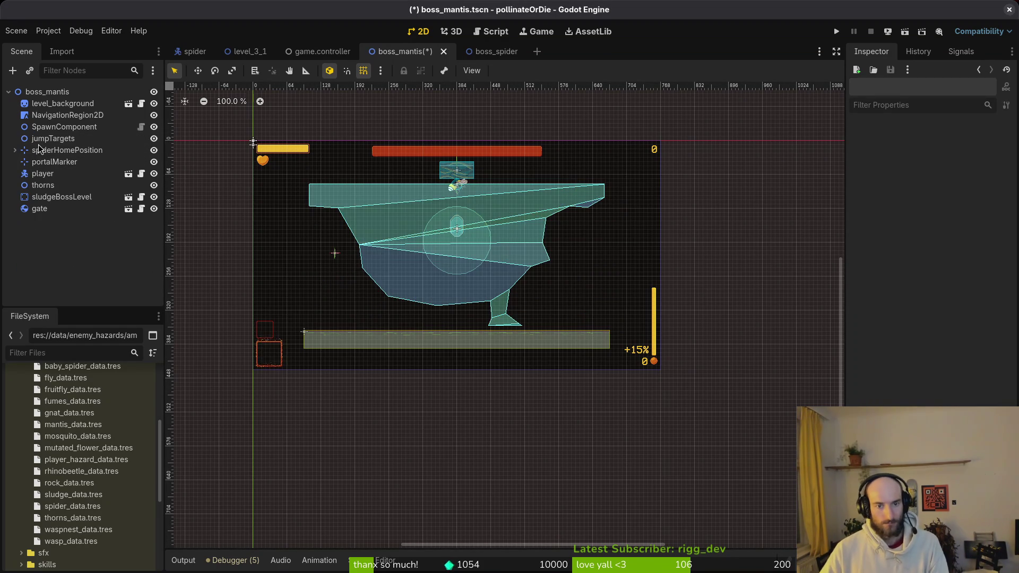
{"action": "left_click", "coordinate": [59, 115]}
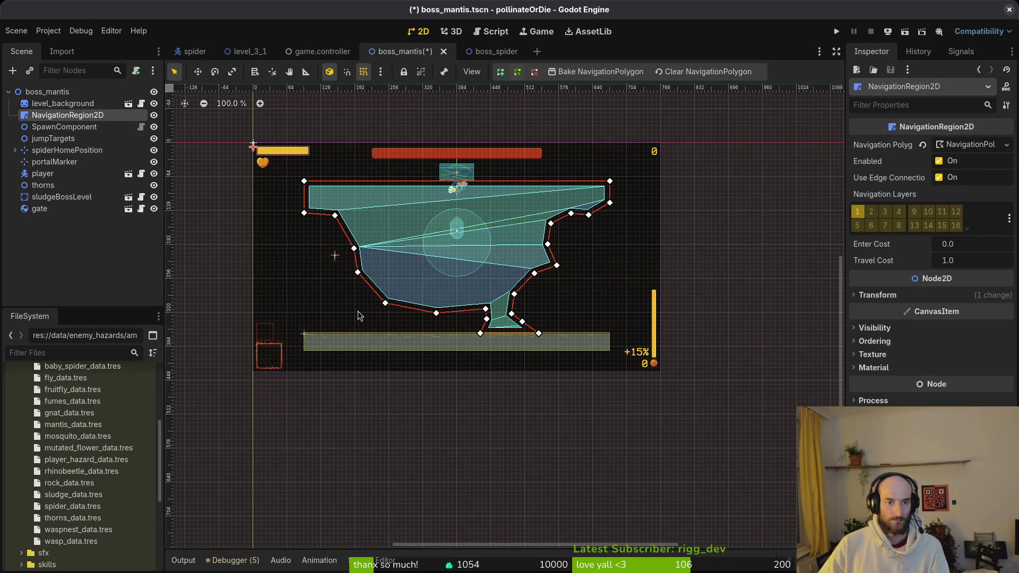
Delete the portalMarker node from boss_mantis.
{"action": "scroll", "coordinate": [332, 207], "scroll_direction": "up", "scroll_amount": 10}
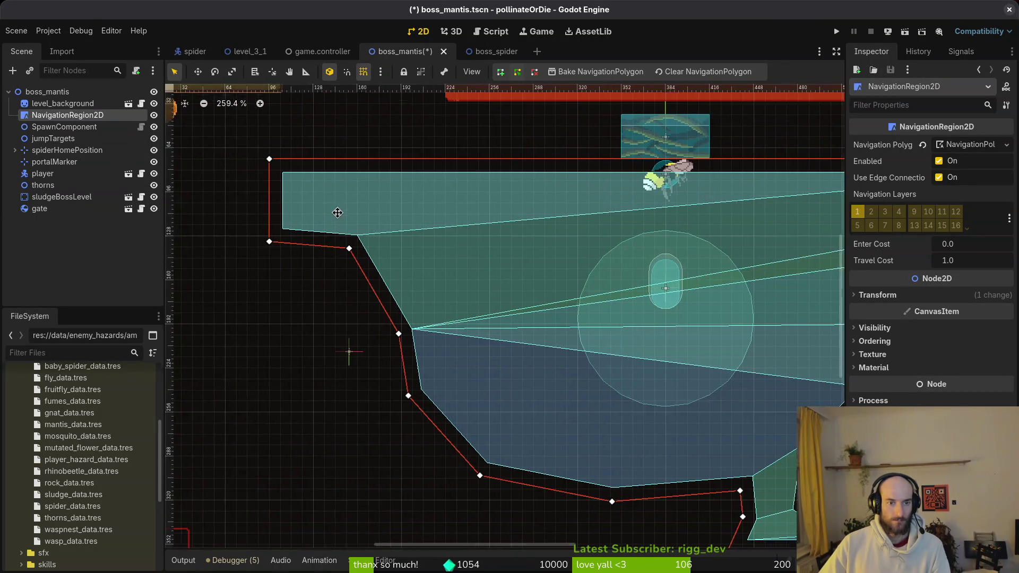
{"action": "scroll", "coordinate": [535, 337], "scroll_direction": "down", "scroll_amount": 8}
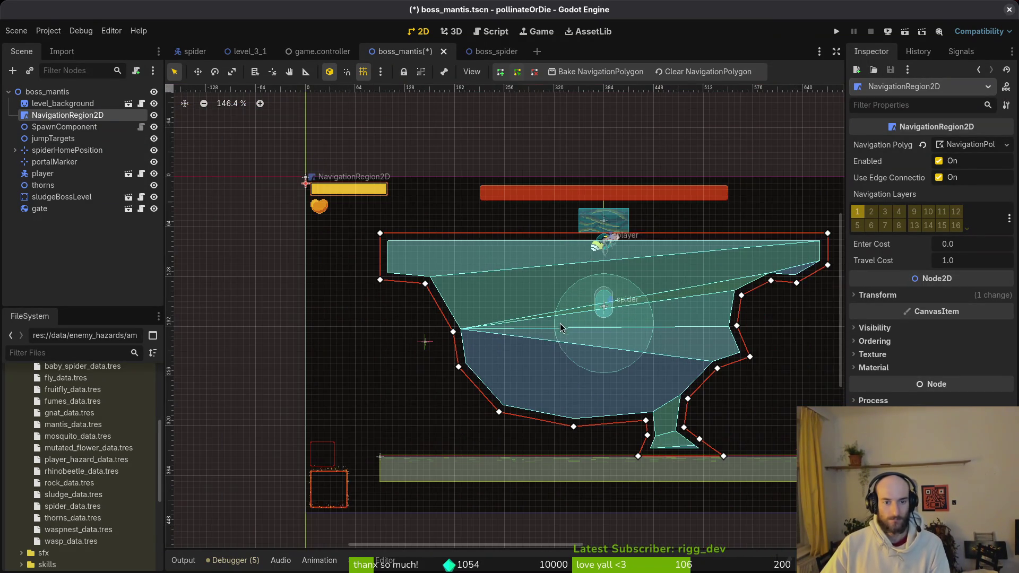
{"action": "scroll", "coordinate": [578, 377], "scroll_direction": "right", "scroll_amount": 2}
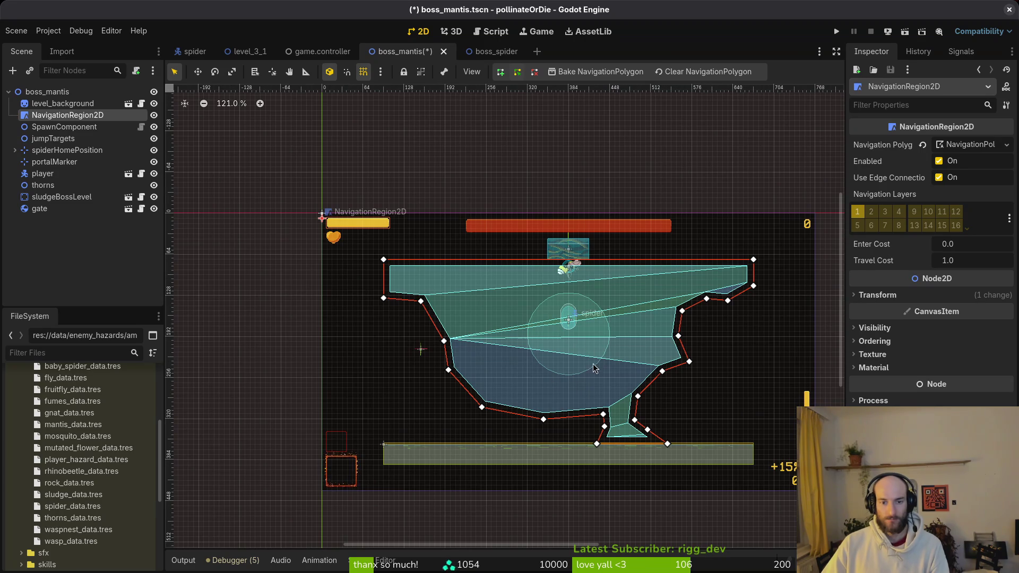
{"action": "scroll", "coordinate": [594, 367], "scroll_direction": "right", "scroll_amount": 1}
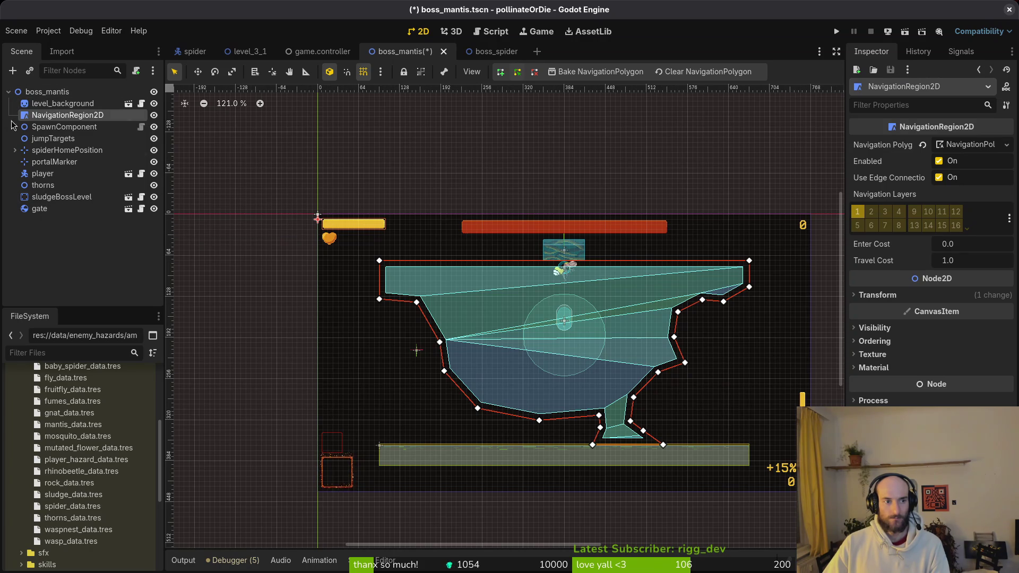
{"action": "left_click", "coordinate": [48, 167]}
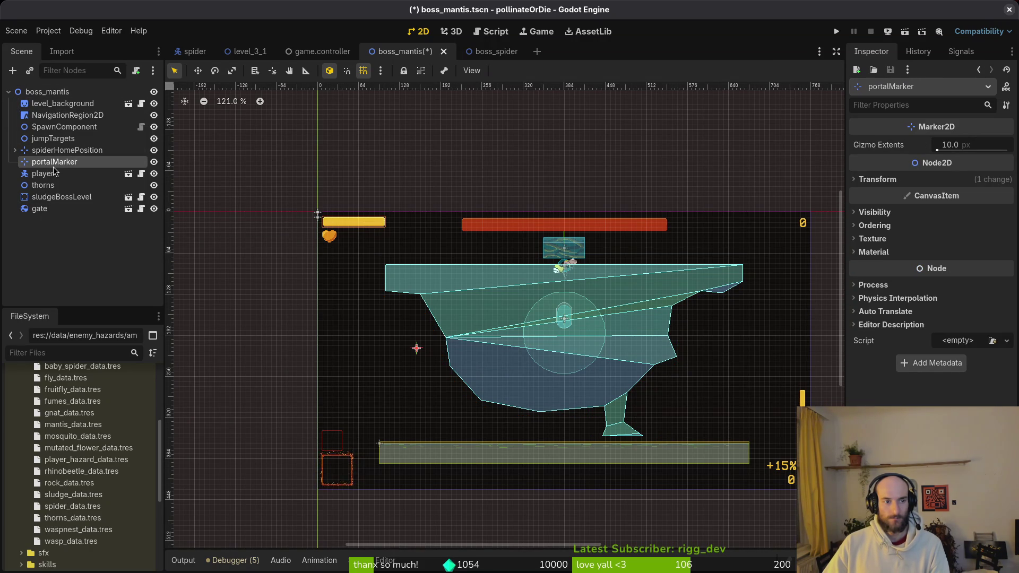
{"action": "key", "text": "Delete"}
{"action": "key", "text": "Return"}
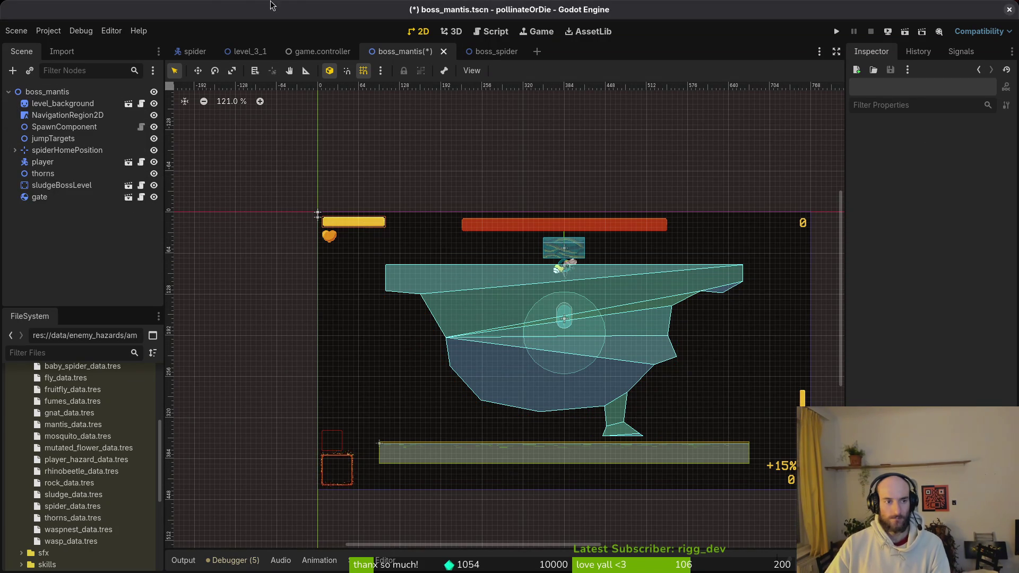
Delete portalMarker from boss_spider as well and save that scene.
{"action": "left_click", "coordinate": [480, 49]}
{"action": "left_click", "coordinate": [63, 208]}
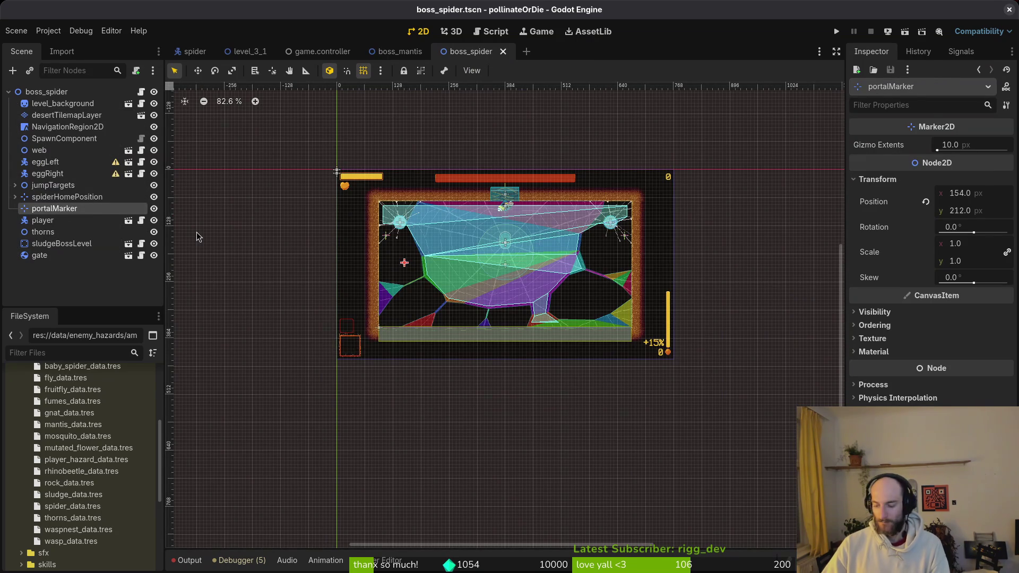
{"action": "key", "text": "Delete"}
{"action": "key", "text": "Return"}
{"action": "key", "text": "ctrl+s"}
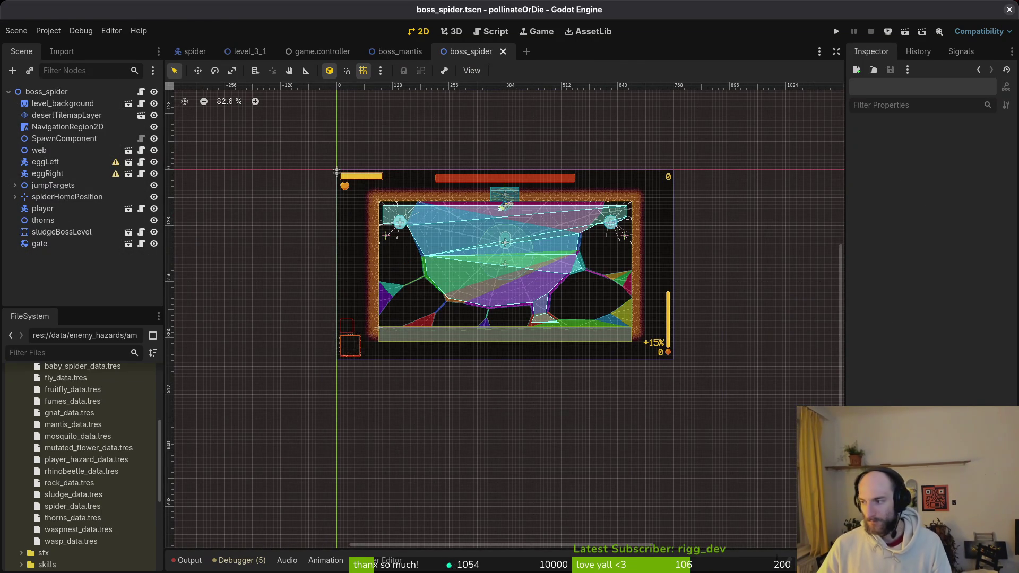
{"action": "key", "text": "alt+Tab"}
Launch Neovim on the project with 'vim .' and find and open boss_level.gd to read it.
{"action": "type", "text": "vim ."}
{"action": "key", "text": "Return"}
{"action": "key", "text": "space"}
{"action": "key", "text": "f"}
{"action": "key", "text": "f"}
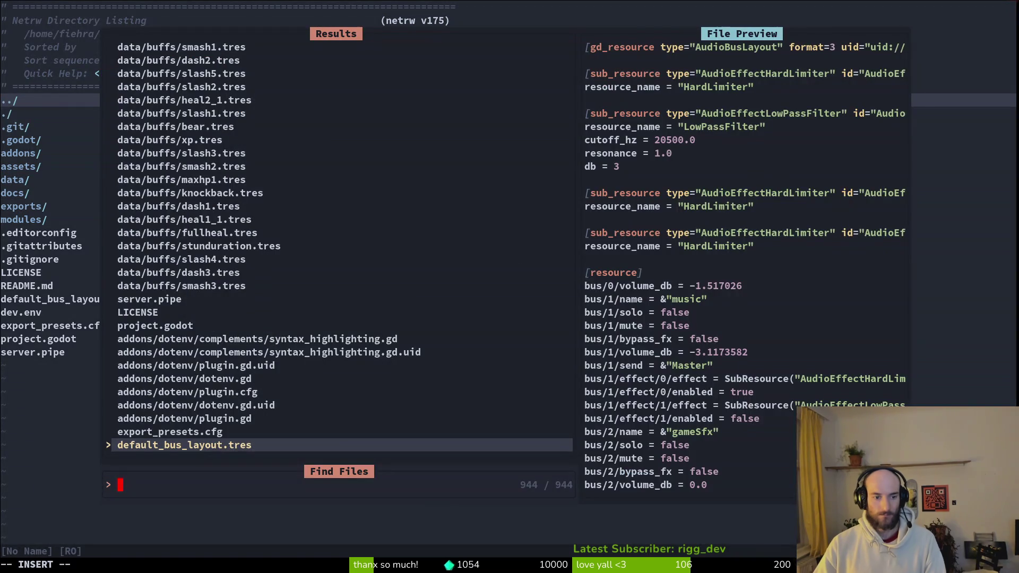
{"action": "type", "text": "spidebos"}
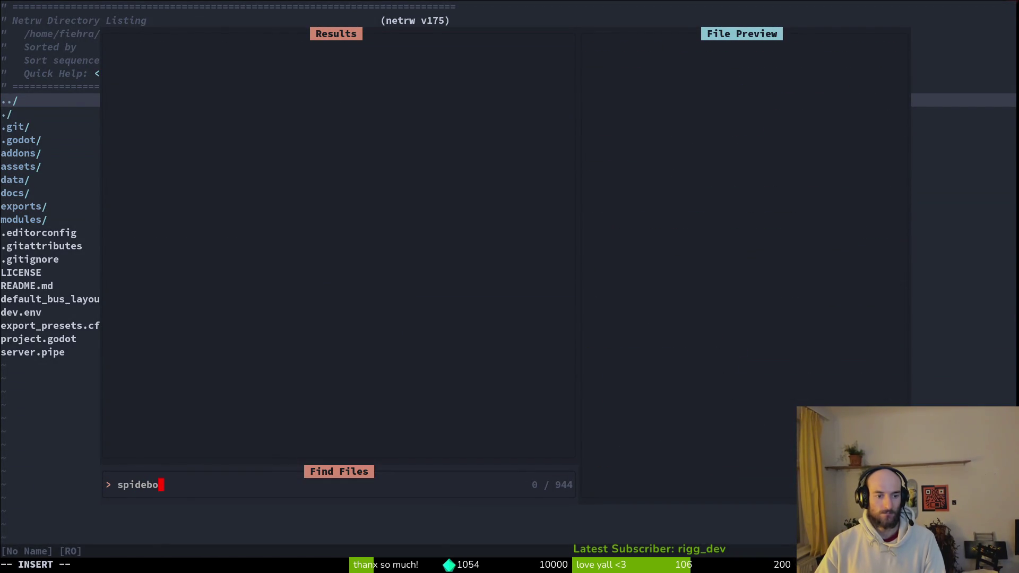
{"action": "key", "text": "BackSpace"}
{"action": "key", "text": "BackSpace"}
{"action": "key", "text": "BackSpace"}
{"action": "type", "text": "bosspd"}
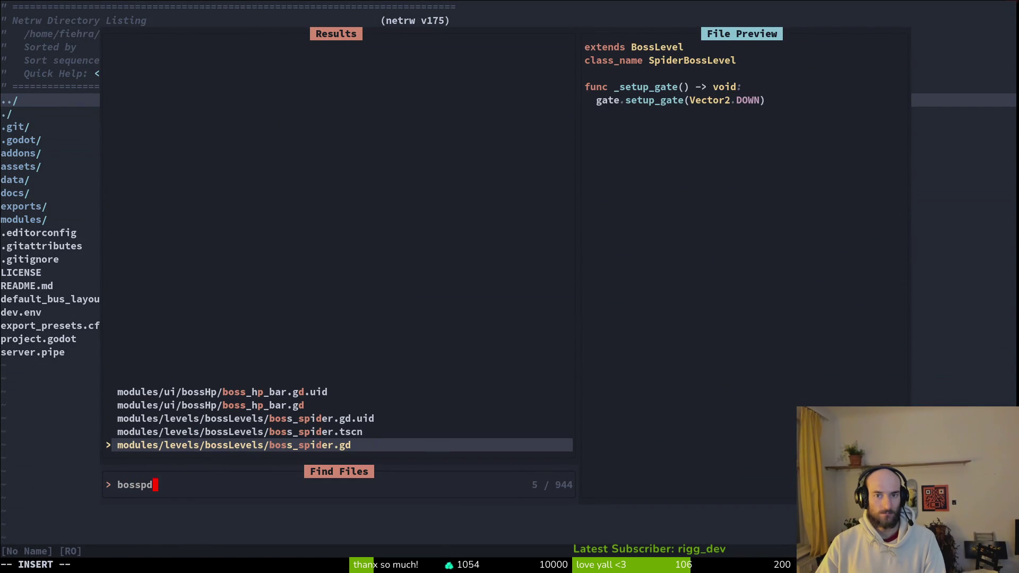
{"action": "key", "text": "BackSpace"}
{"action": "key", "text": "BackSpace"}
{"action": "key", "text": "BackSpace"}
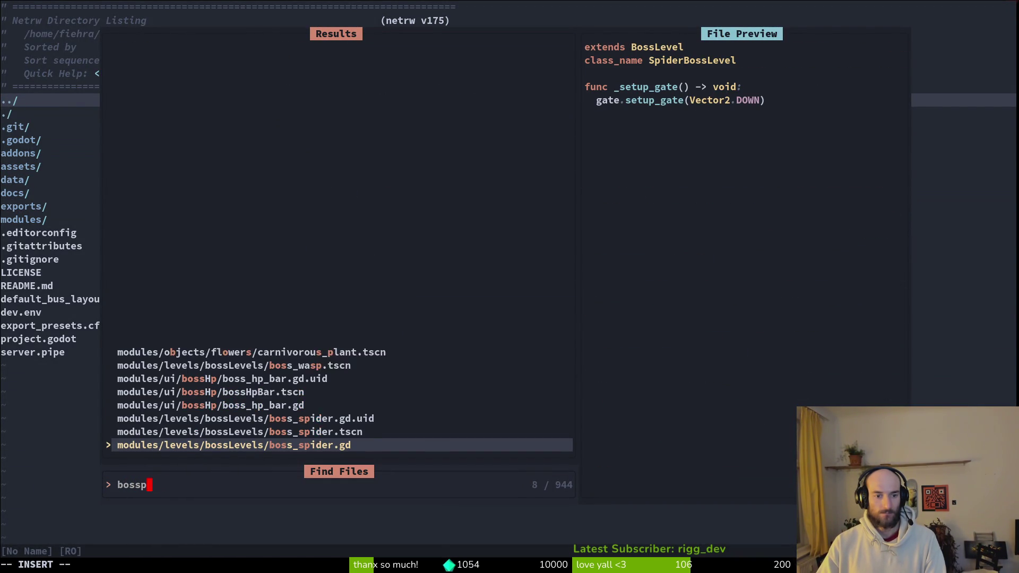
{"action": "type", "text": "level"}
{"action": "key", "text": "Return"}
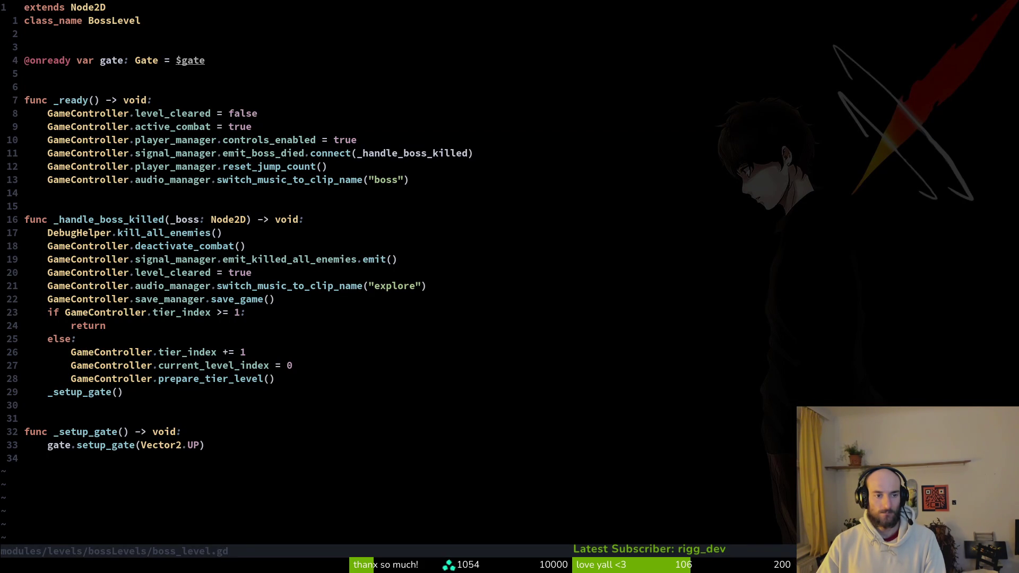
{"action": "key", "text": "alt+Tab"}
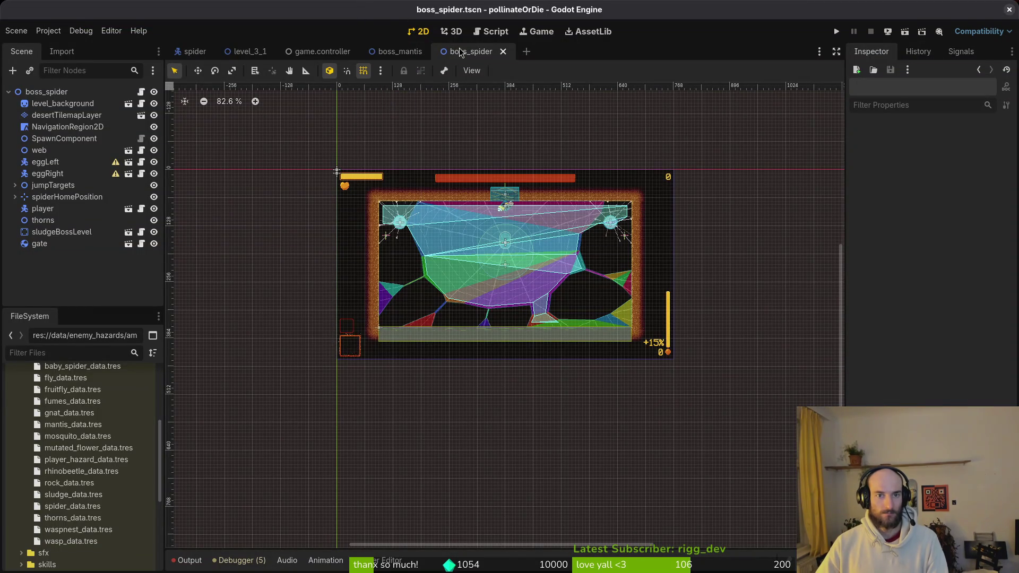
Save boss_spider, rename boss_mantis's spiderHomePosition to mantisHomeosition, and select it with its spider child.
{"action": "key", "text": "ctrl+s"}
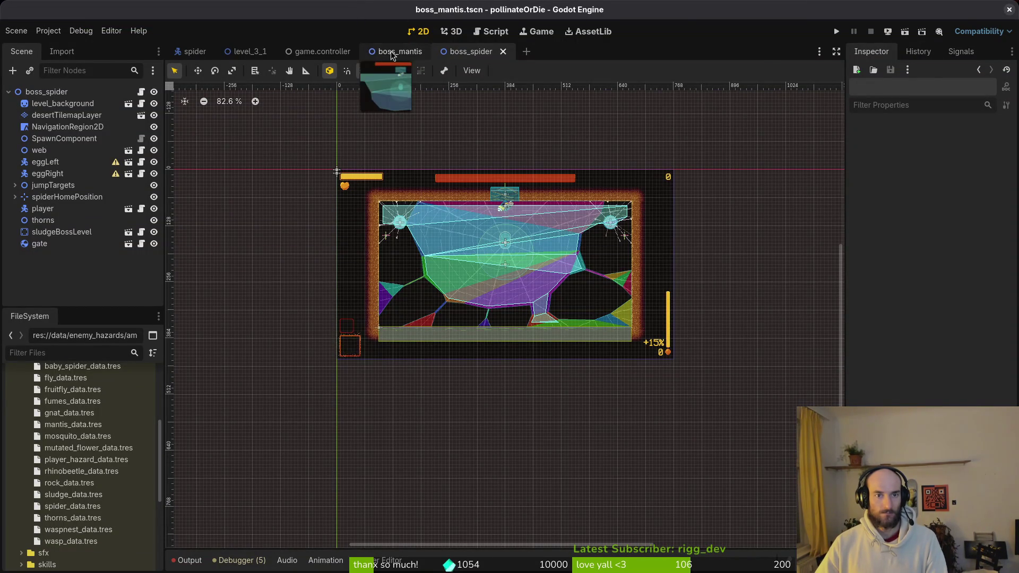
{"action": "left_click", "coordinate": [80, 197]}
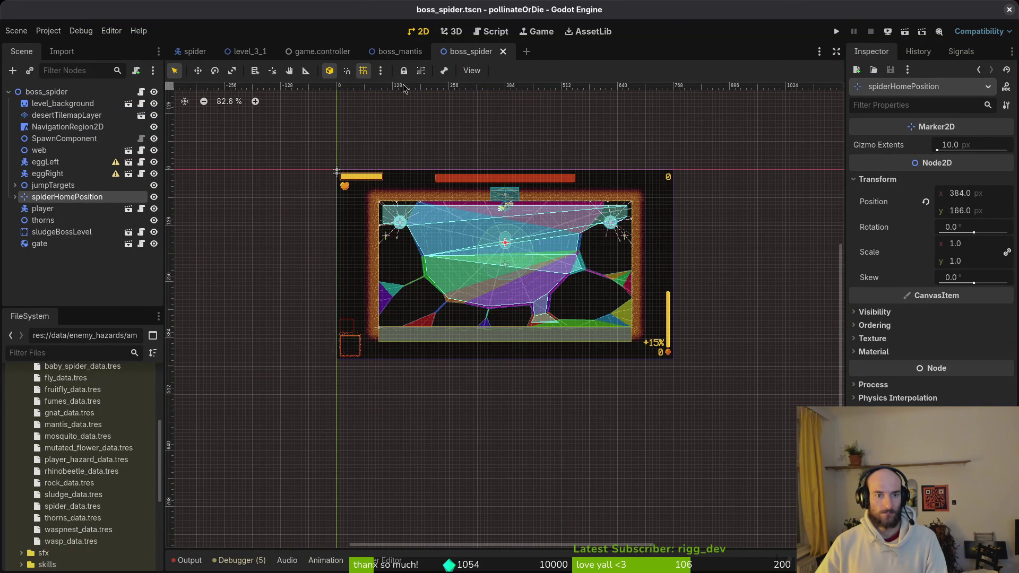
{"action": "left_click", "coordinate": [387, 53]}
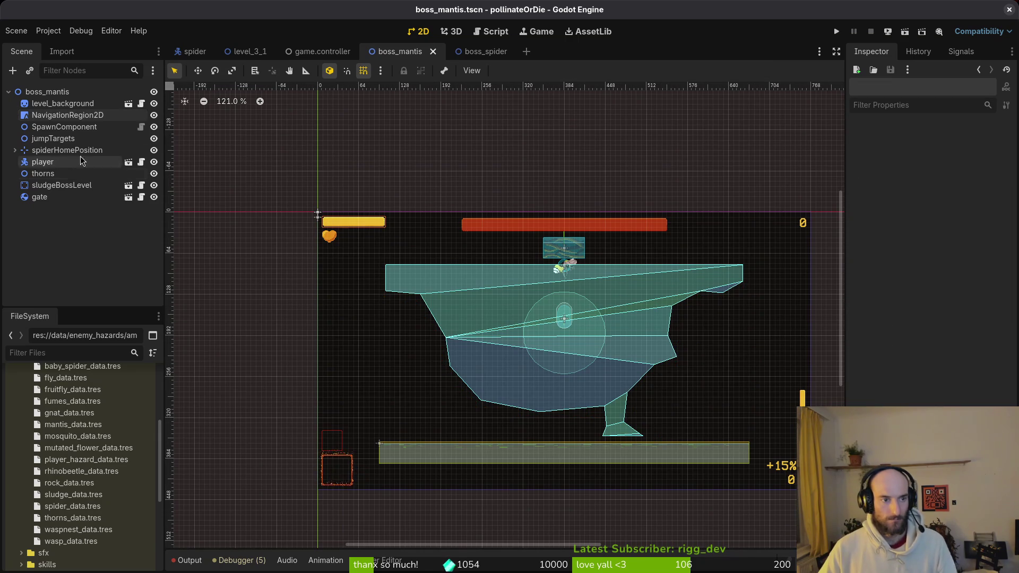
{"action": "left_click", "coordinate": [15, 150]}
{"action": "left_click", "coordinate": [69, 150]}
{"action": "double_click", "coordinate": [69, 152]}
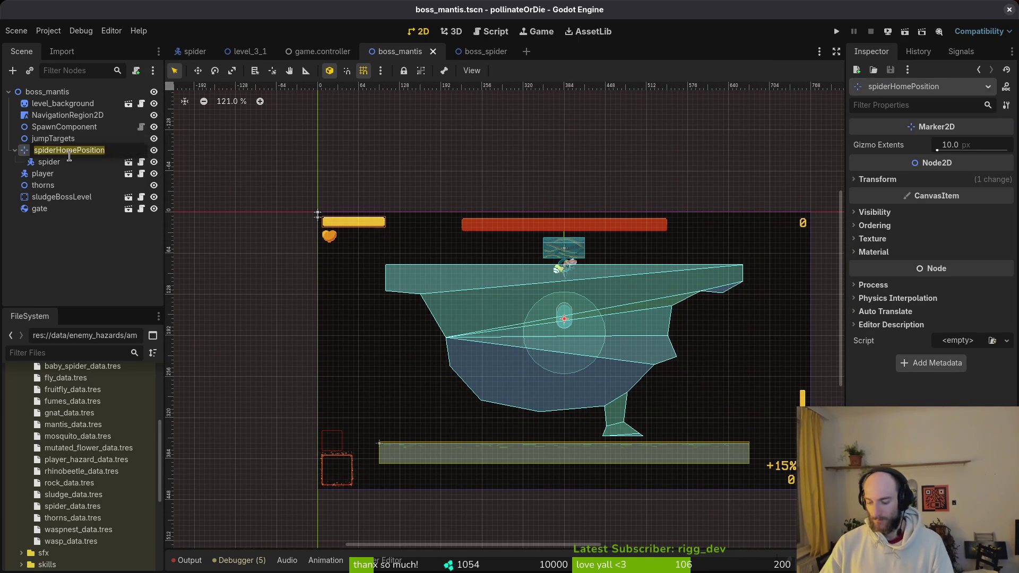
{"action": "type", "text": "mantisHomeosi"}
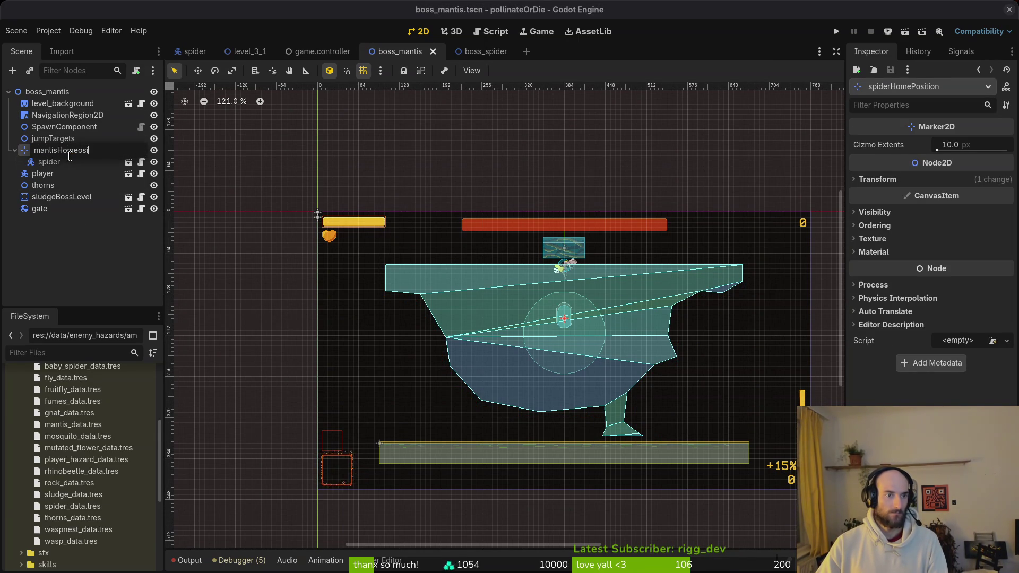
{"action": "key", "text": "Return"}
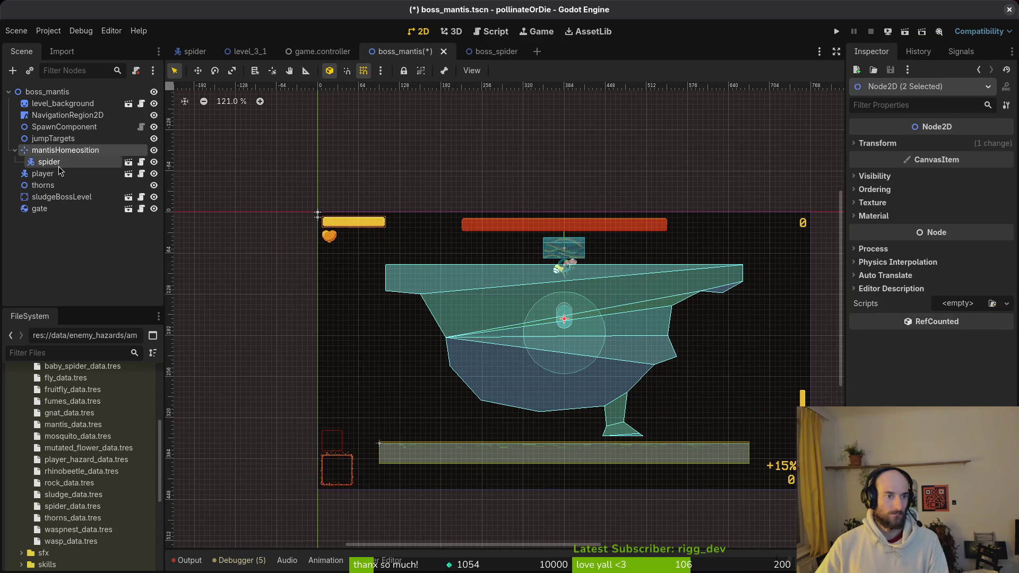
{"action": "left_click", "coordinate": [51, 162]}
{"action": "left_click", "coordinate": [50, 151], "text": "ctrl"}
Delete the mantisHomeosition marker and its spider node, then save boss_mantis.
{"action": "key", "text": "Delete"}
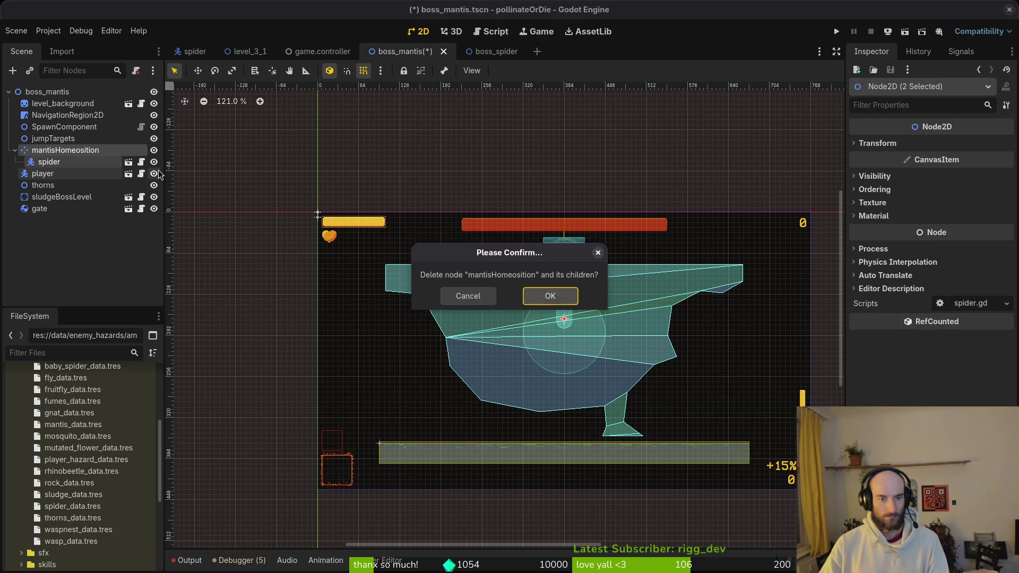
{"action": "key", "text": "Return"}
{"action": "left_click", "coordinate": [50, 189]}
{"action": "key", "text": "ctrl+s"}
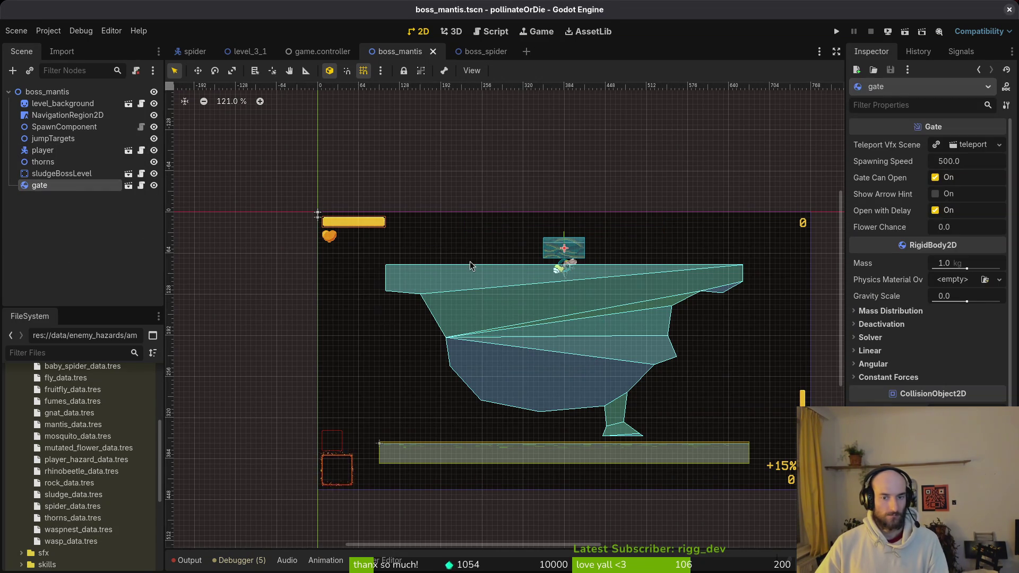
Hide NavigationRegion2D in the viewport and save boss_mantis again.
{"action": "scroll", "coordinate": [581, 297], "scroll_direction": "up", "scroll_amount": 5}
{"action": "scroll", "coordinate": [515, 313], "scroll_direction": "down", "scroll_amount": 5}
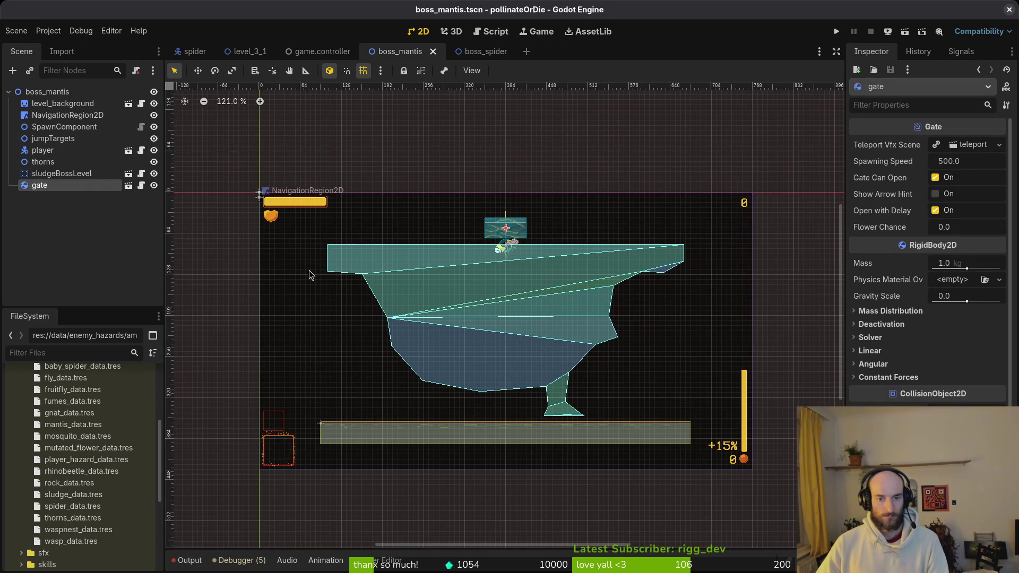
{"action": "left_click", "coordinate": [154, 115]}
{"action": "key", "text": "ctrl+s"}
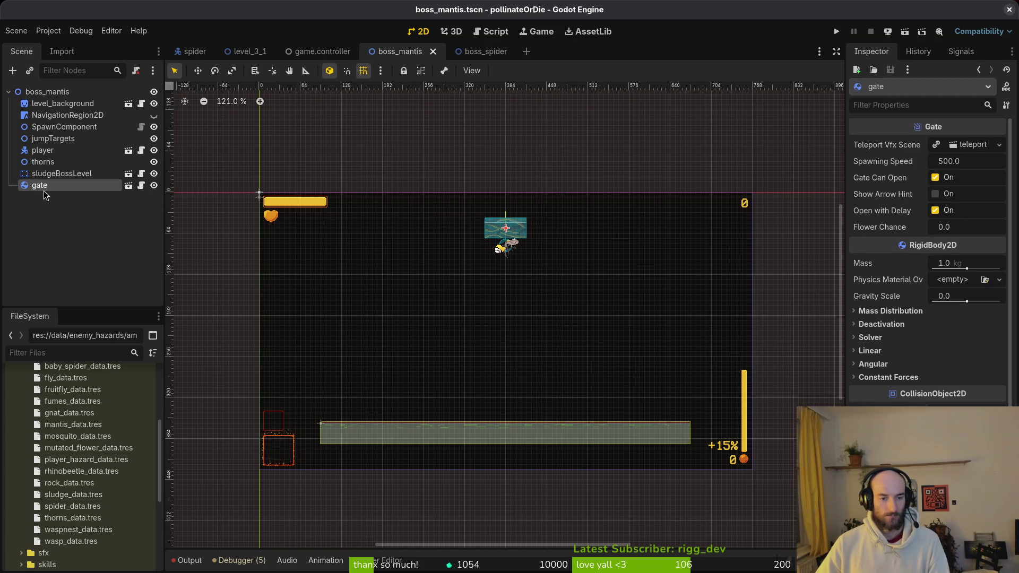
{"action": "left_click", "coordinate": [37, 177]}
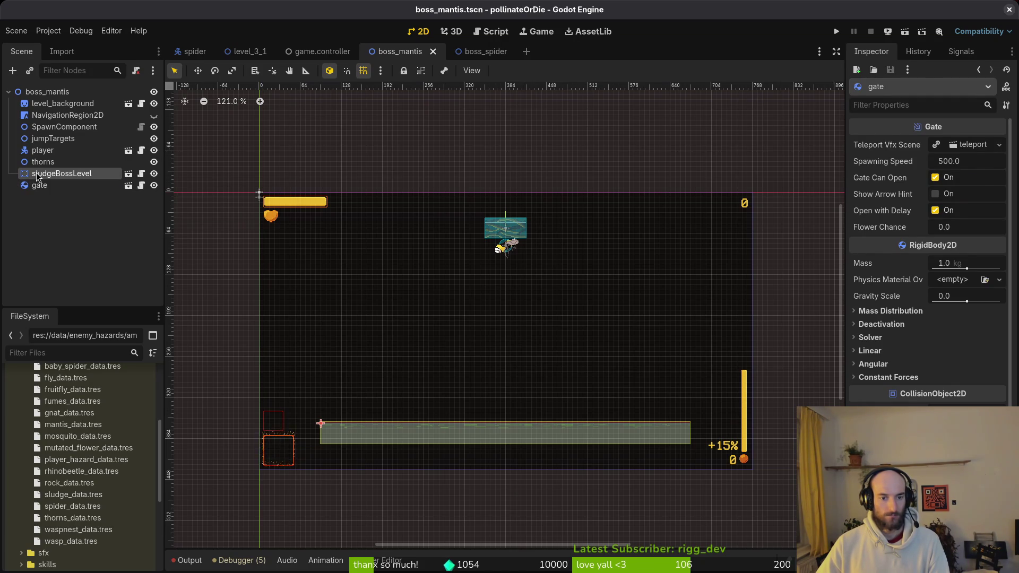
{"action": "key", "text": "alt+Tab"}
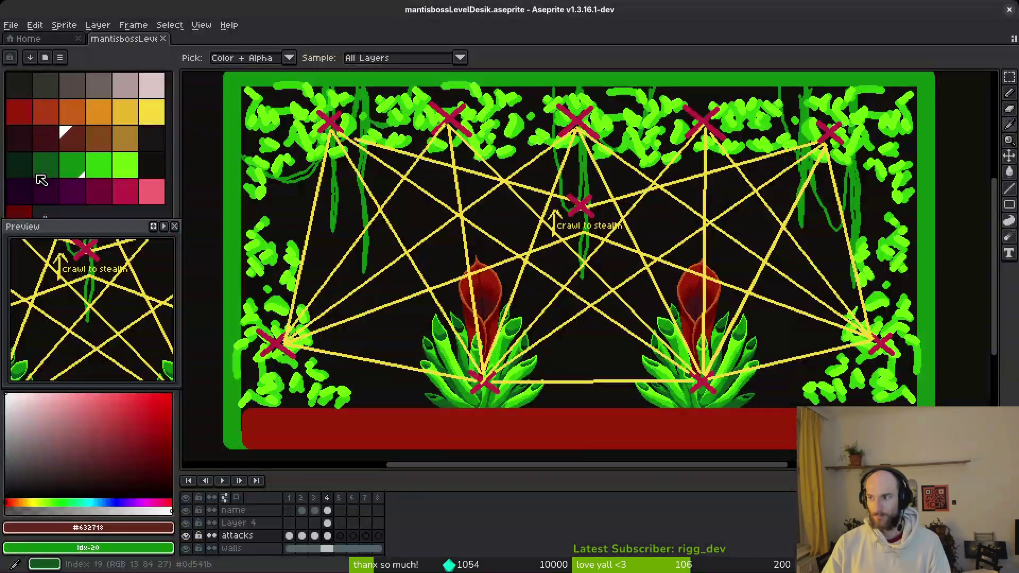
Browse the aseprite folder's sprite files from Aseprite's Home screen Open browser.
{"action": "left_click", "coordinate": [23, 38]}
{"action": "left_click", "coordinate": [46, 73]}
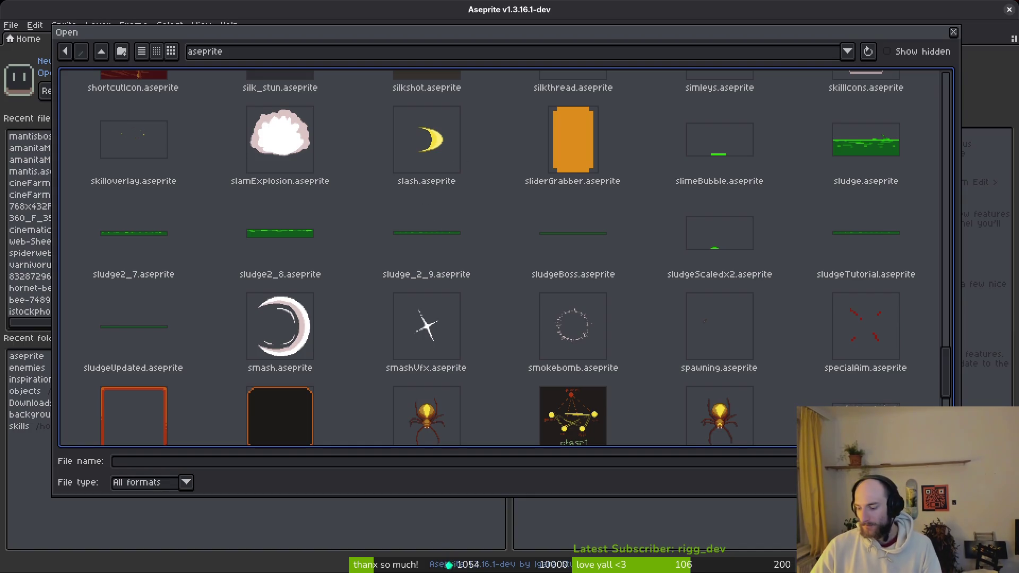
{"action": "key", "text": "alt+Tab"}
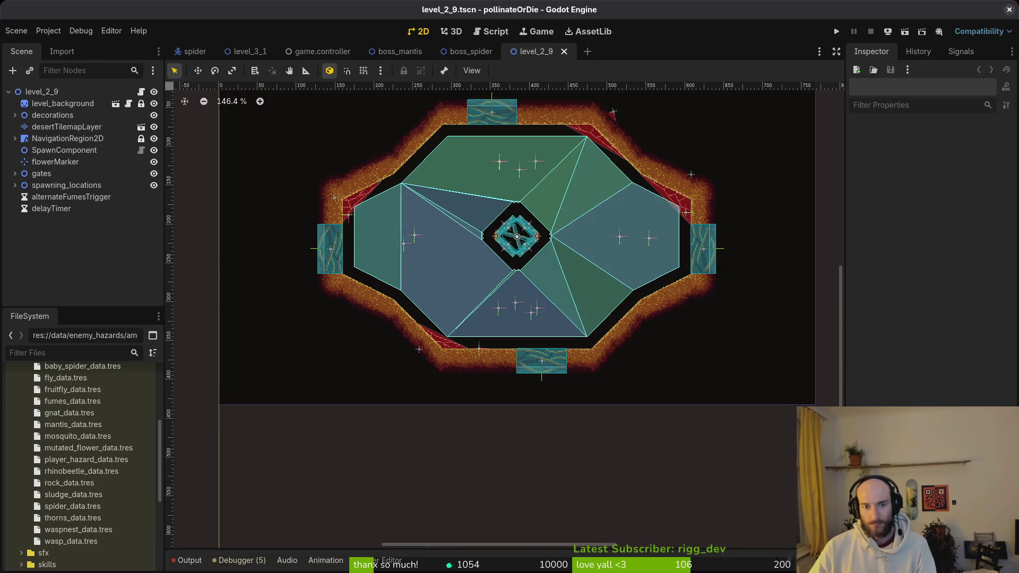
Quick-open the level_2_7 and level_2_8 scenes by searching '27' and '28'.
{"action": "key", "text": "ctrl+shift+o"}
{"action": "type", "text": "27"}
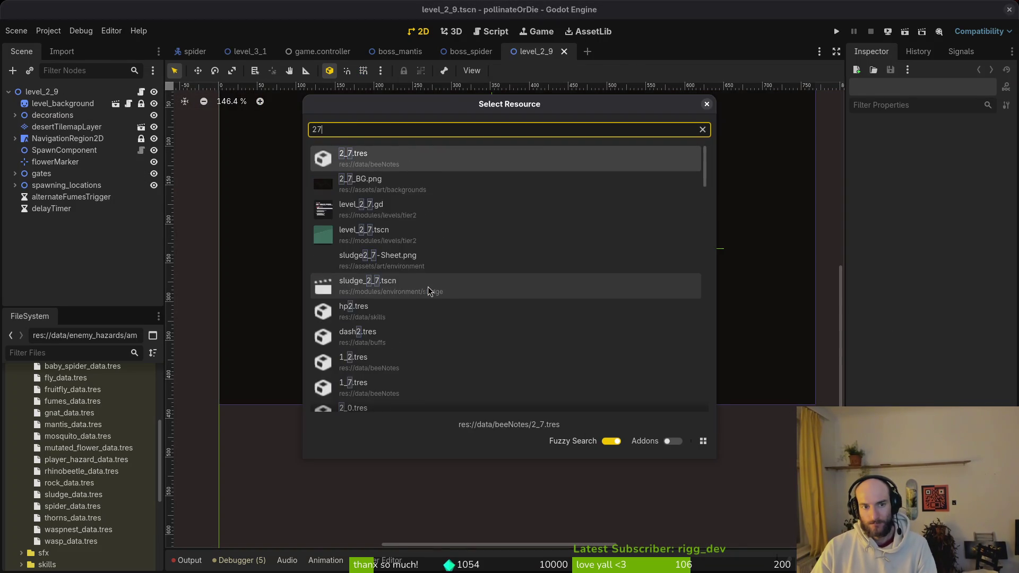
{"action": "key", "text": "Return"}
{"action": "key", "text": "ctrl+shift+o"}
{"action": "type", "text": "28"}
{"action": "key", "text": "Return"}
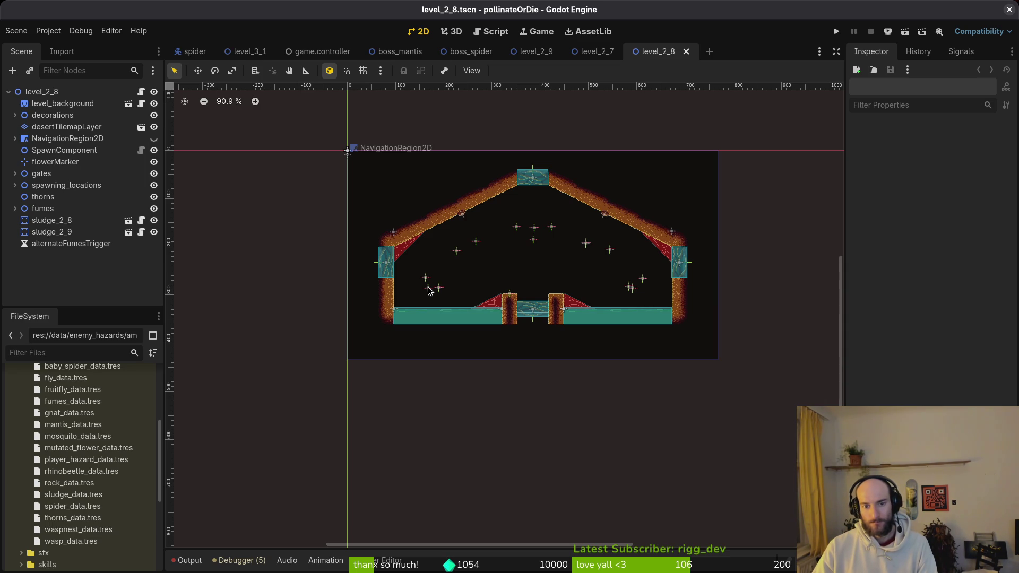
Quick-open sludge_gauntlet.tscn via the 'sludtut' search and pan to view the sludge bar.
{"action": "key", "text": "ctrl+shift+o"}
{"action": "type", "text": "spi"}
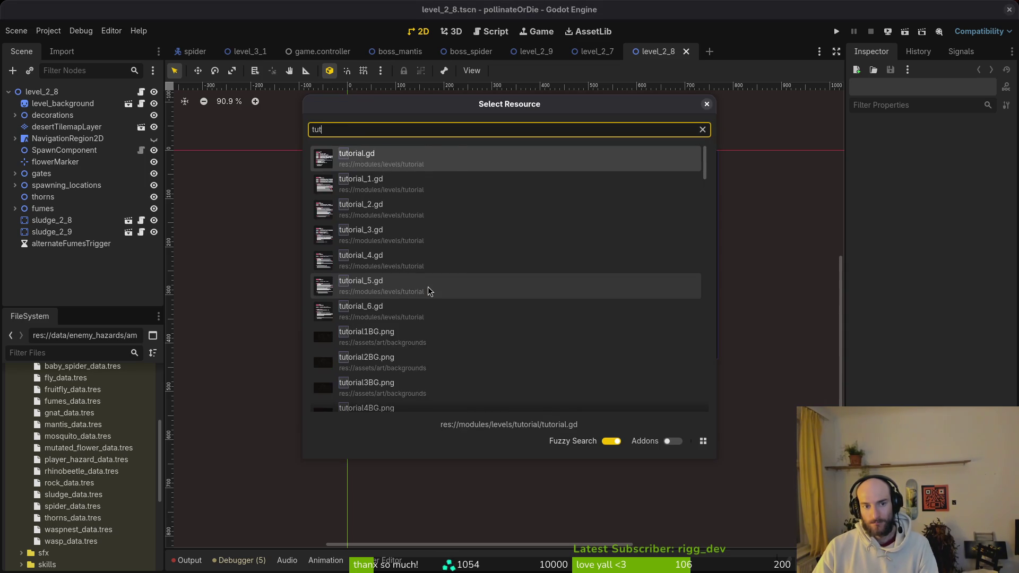
{"action": "key", "text": "BackSpace"}
{"action": "key", "text": "BackSpace"}
{"action": "key", "text": "BackSpace"}
{"action": "type", "text": "sludtut"}
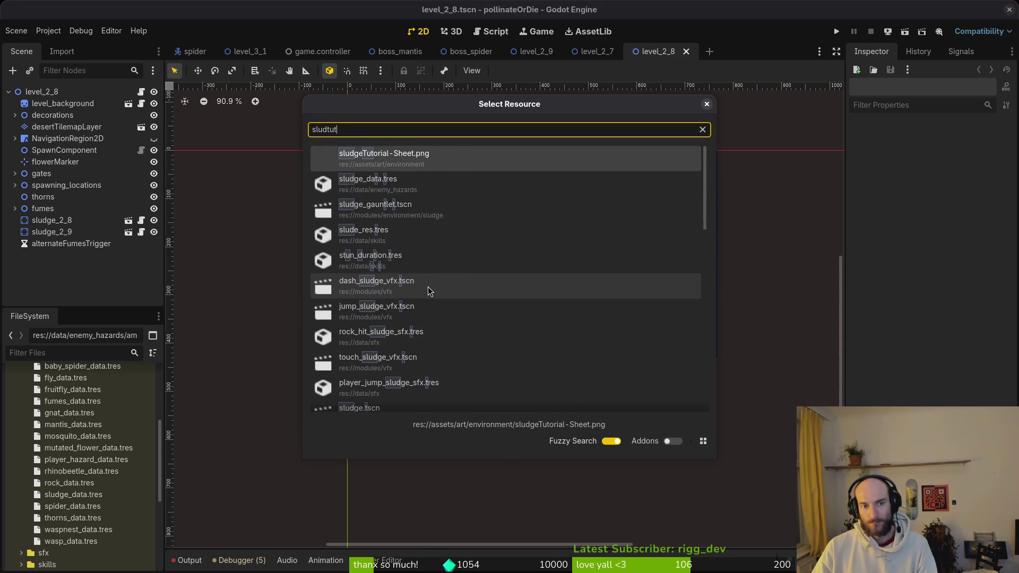
{"action": "key", "text": "Down"}
{"action": "key", "text": "Return"}
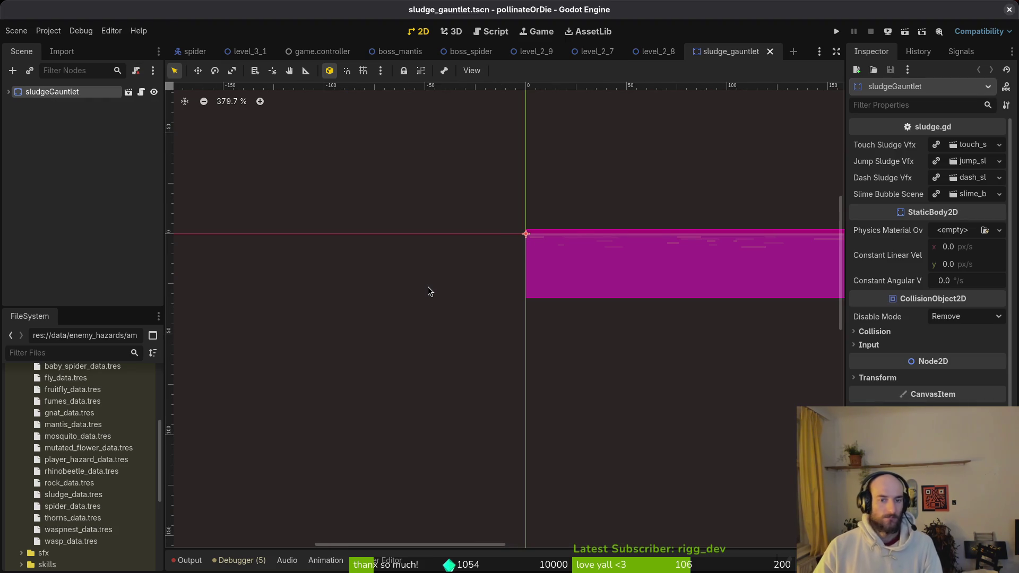
{"action": "mouse_move", "coordinate": [652, 255]}
{"action": "left_mouse_down"}
{"action": "mouse_move", "coordinate": [403, 301]}
{"action": "mouse_move", "coordinate": [499, 281]}
{"action": "mouse_move", "coordinate": [512, 350]}
{"action": "left_mouse_up"}
{"action": "key", "text": "alt+Tab"}
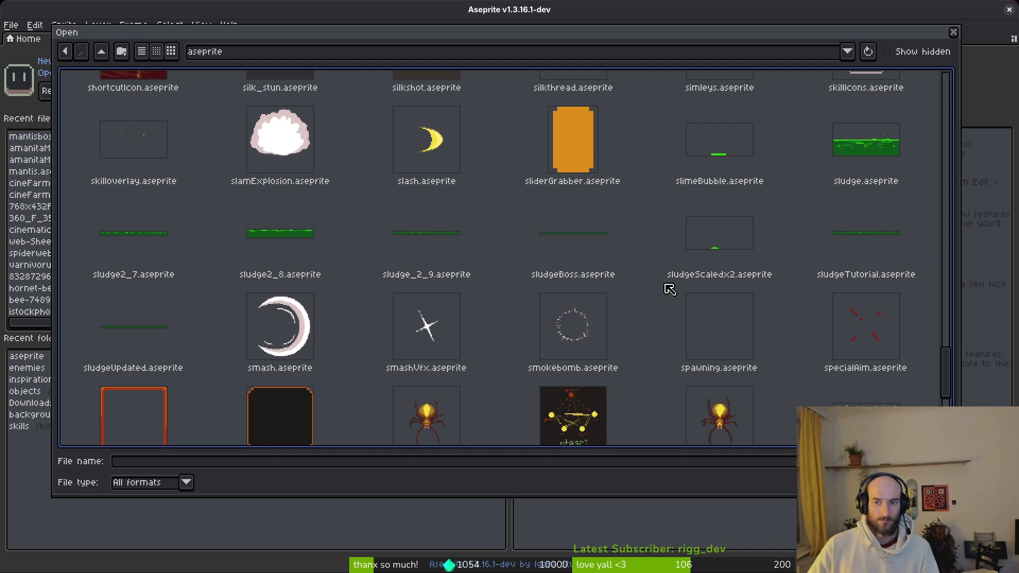
{"action": "left_click", "coordinate": [883, 238]}
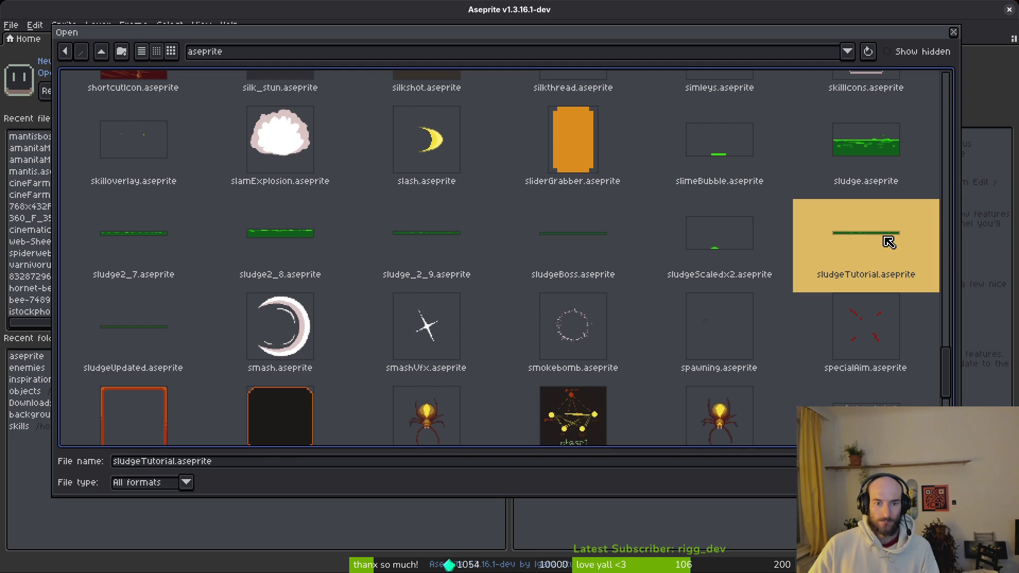
{"action": "left_click", "coordinate": [417, 245]}
{"action": "key", "text": "alt+Tab"}
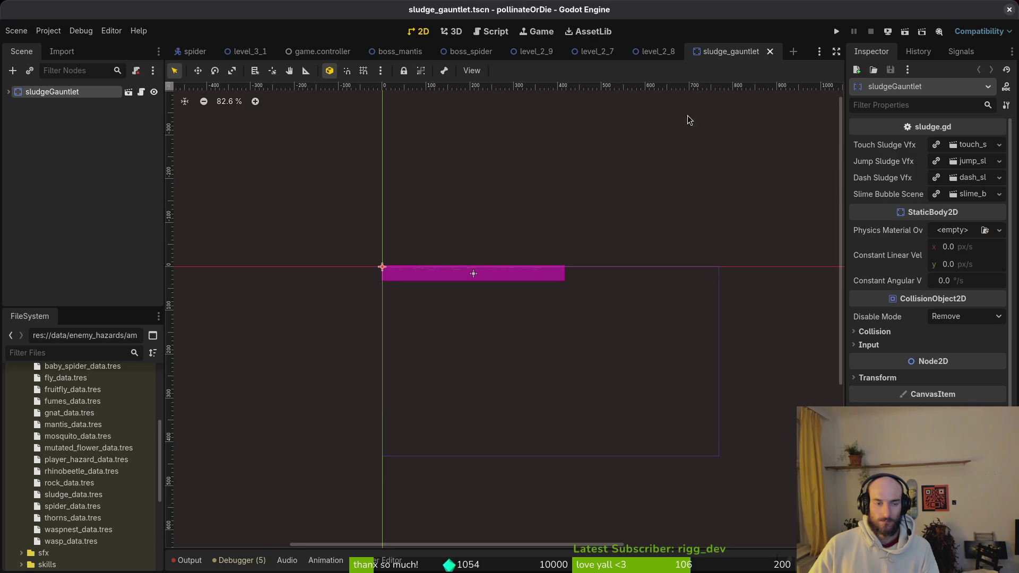
Quick-open the sludge_boss_level scene and recentre the sludge platform.
{"action": "key", "text": "alt+shift+o"}
{"action": "type", "text": "sludgets"}
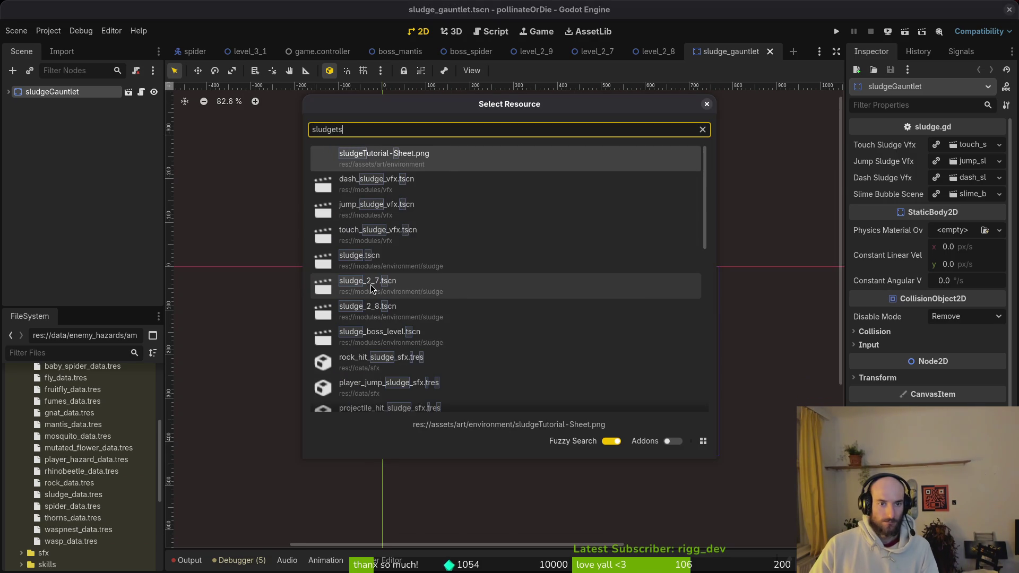
{"action": "key", "text": "Down"}
{"action": "key", "text": "Down"}
{"action": "key", "text": "Down"}
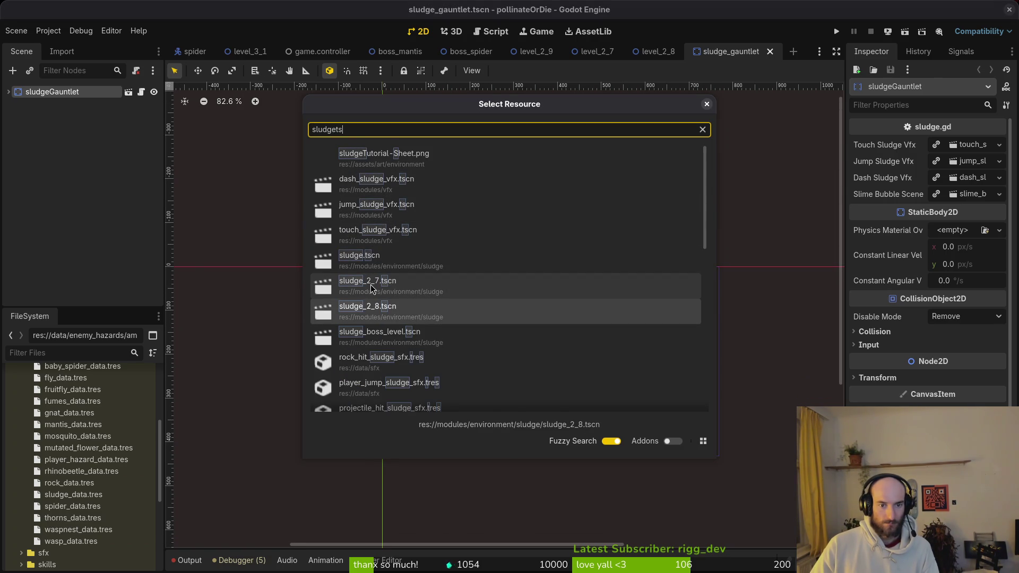
{"action": "key", "text": "Down"}
{"action": "key", "text": "Return"}
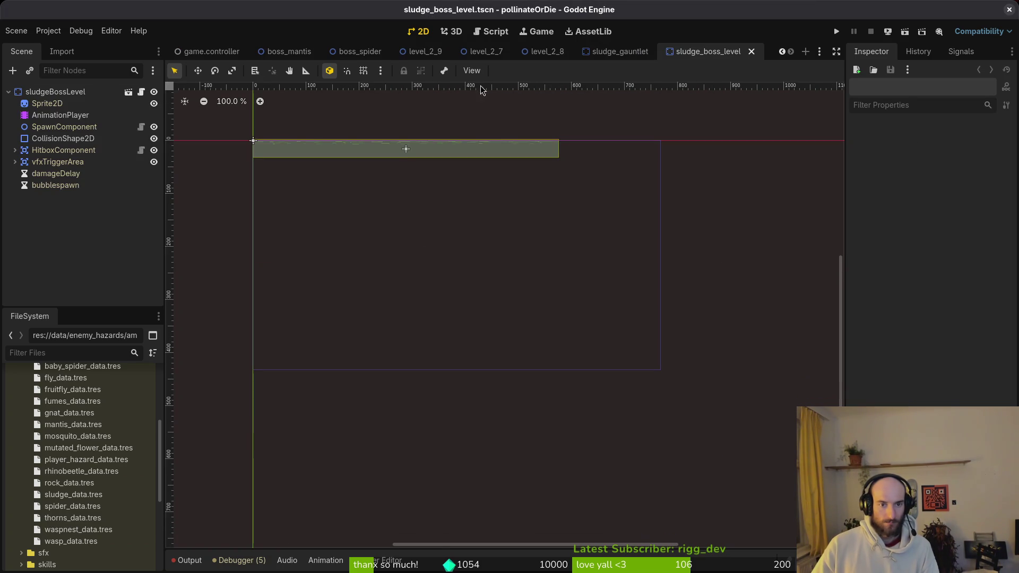
{"action": "left_click_drag", "start_coordinate": [478, 221], "coordinate": [551, 298]}
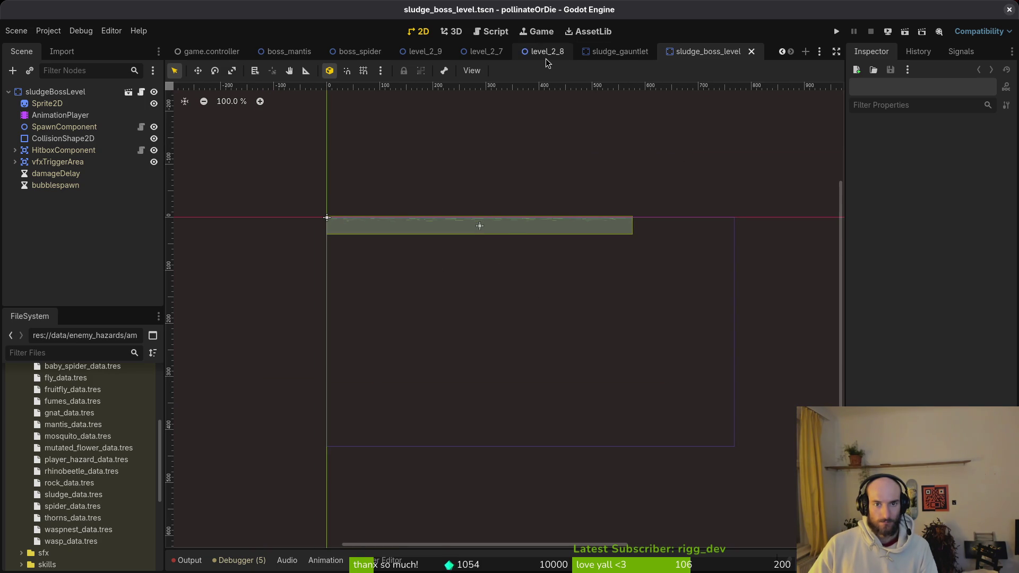
Close the game.controller, level_2_9, level_2_7 and level_2_8 tabs, then compare the sludge scenes.
{"action": "left_click", "coordinate": [283, 50]}
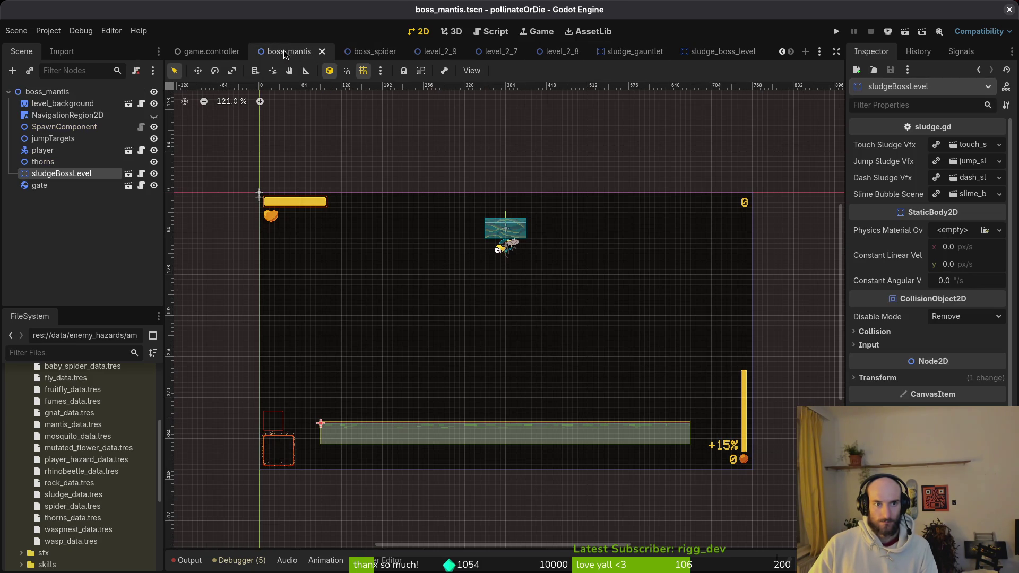
{"action": "middle_click", "coordinate": [211, 51]}
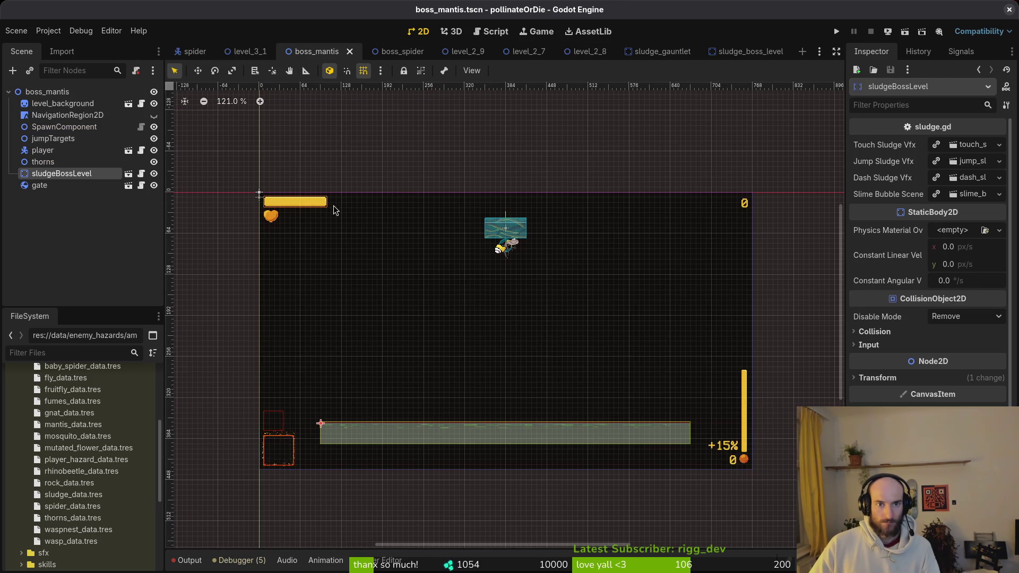
{"action": "middle_click", "coordinate": [471, 51]}
{"action": "middle_click", "coordinate": [471, 52]}
{"action": "middle_click", "coordinate": [471, 51]}
{"action": "left_click", "coordinate": [471, 51]}
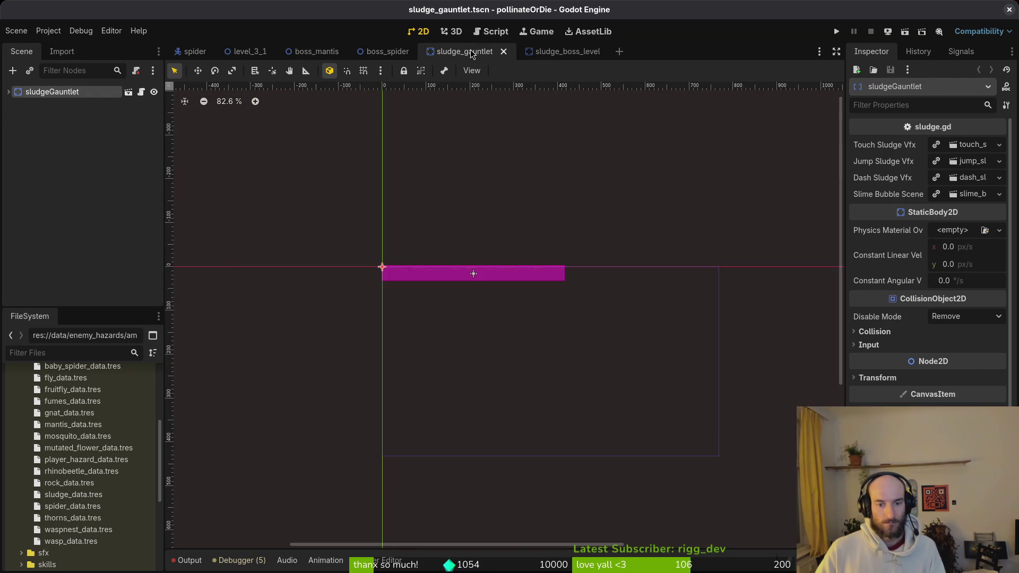
{"action": "left_click", "coordinate": [565, 51]}
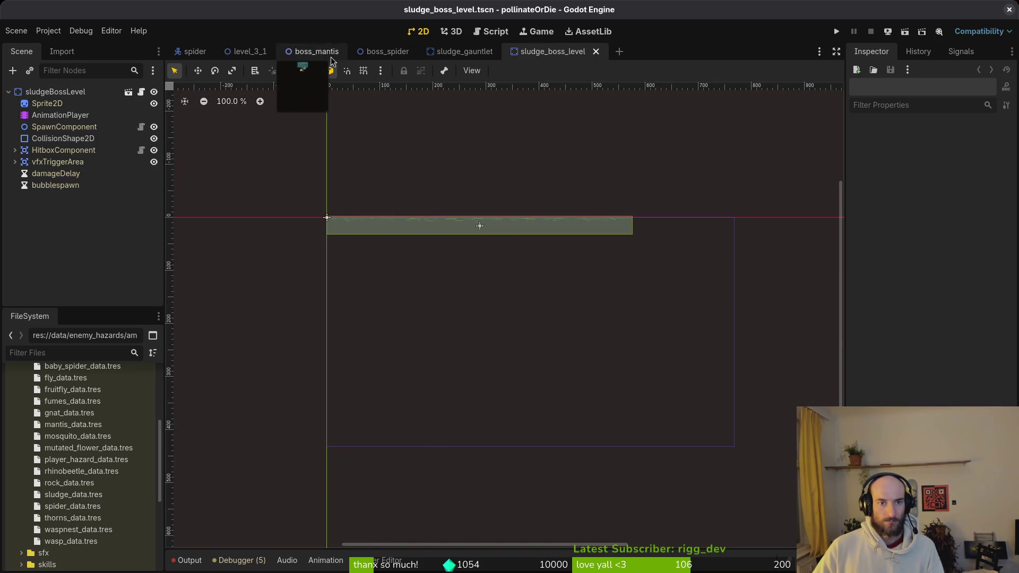
{"action": "left_click", "coordinate": [313, 51]}
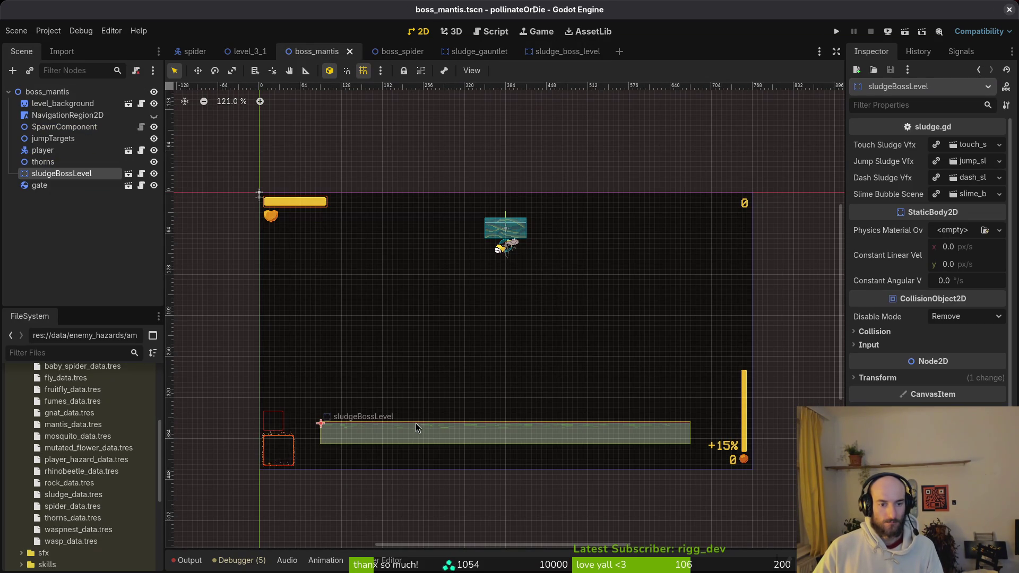
Reveal sludge_gauntlet.tscn in the FileSystem dock via Show in FileSystem.
{"action": "left_click", "coordinate": [465, 52]}
{"action": "right_click", "coordinate": [463, 52]}
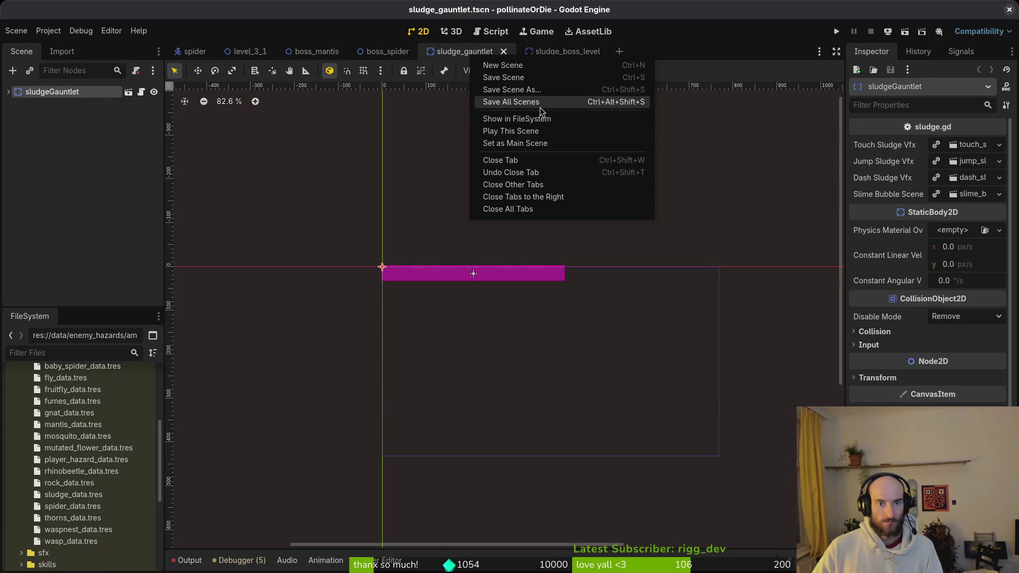
{"action": "left_click", "coordinate": [504, 116]}
{"action": "left_click", "coordinate": [317, 52]}
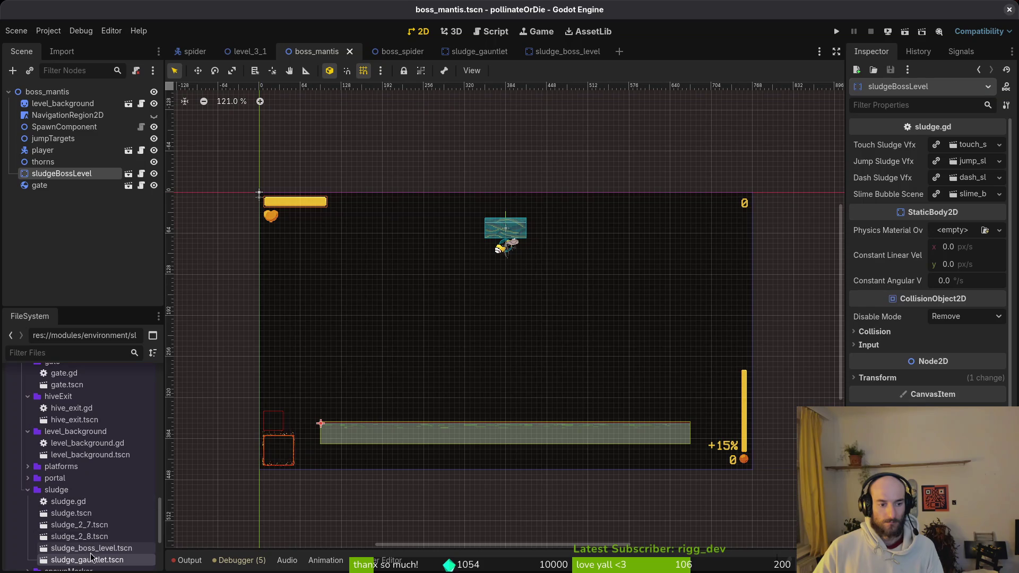
Try dropping sludge_gauntlet into boss_mantis, then collapse the sludge, level_background, hiveExit and gate folders.
{"action": "mouse_move", "coordinate": [87, 560]}
{"action": "left_mouse_down"}
{"action": "mouse_move", "coordinate": [389, 452]}
{"action": "mouse_move", "coordinate": [449, 396]}
{"action": "mouse_move", "coordinate": [382, 394]}
{"action": "left_mouse_up"}
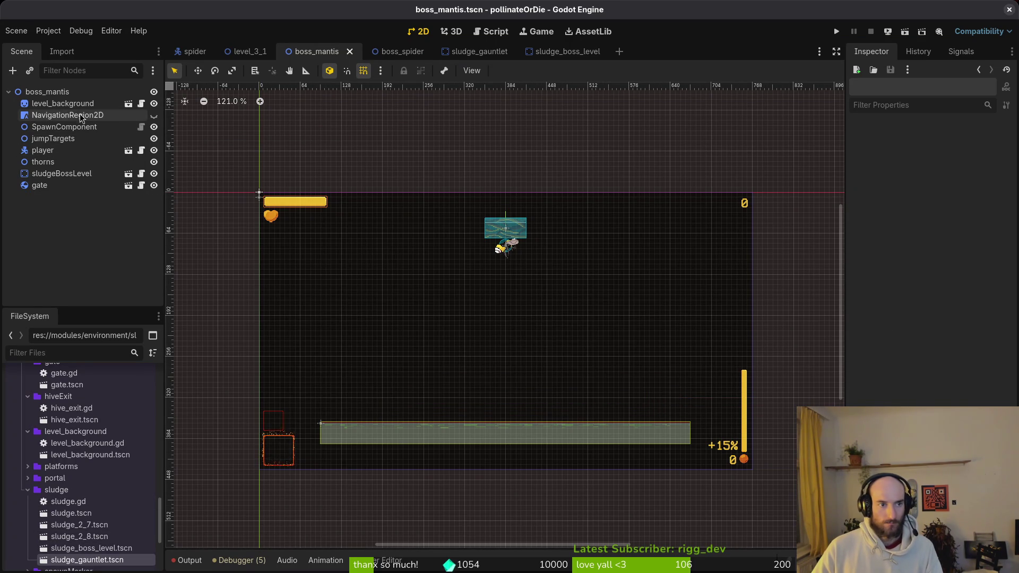
{"action": "left_click", "coordinate": [49, 93]}
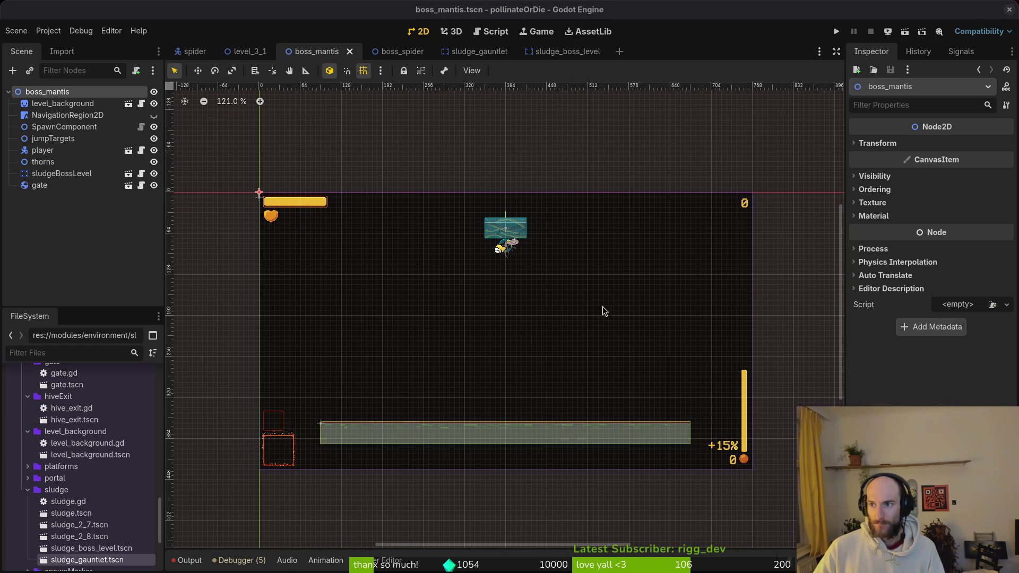
{"action": "left_click", "coordinate": [28, 489]}
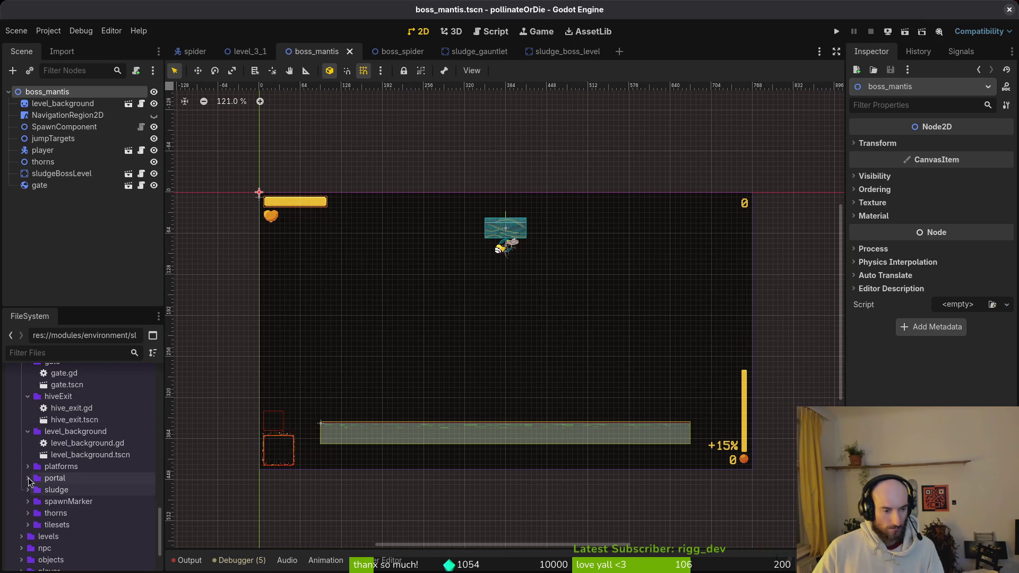
{"action": "left_click", "coordinate": [27, 432]}
{"action": "left_click", "coordinate": [27, 419]}
{"action": "left_click", "coordinate": [28, 419]}
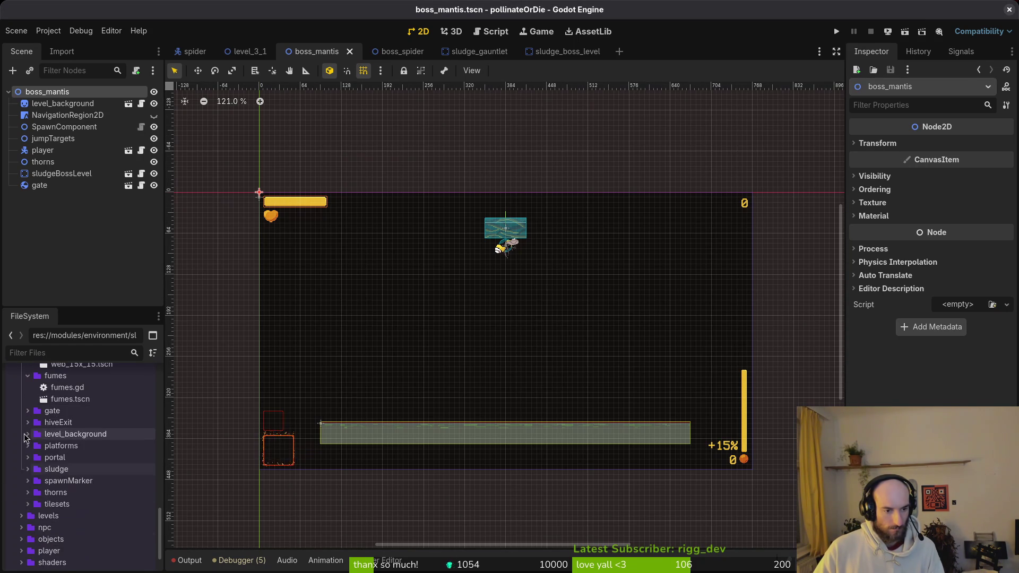
Collapse the fumes and decorations folders and expand tilesets to list its tilemap layer scenes.
{"action": "scroll", "coordinate": [25, 438], "scroll_direction": "up", "scroll_amount": 3}
{"action": "left_click", "coordinate": [23, 475]}
{"action": "left_click", "coordinate": [28, 407]}
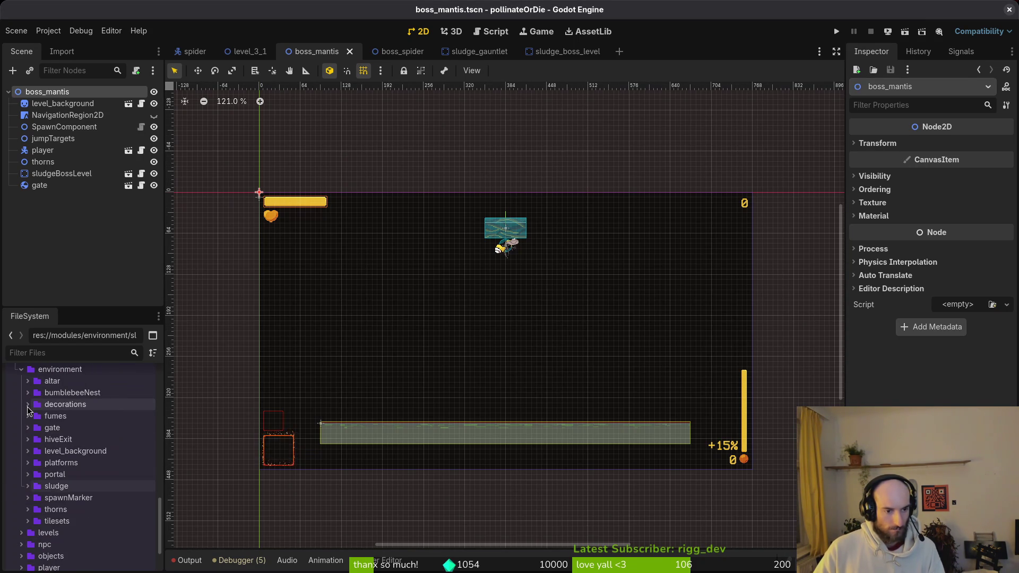
{"action": "scroll", "coordinate": [51, 431], "scroll_direction": "up", "scroll_amount": 3}
{"action": "scroll", "coordinate": [74, 446], "scroll_direction": "down", "scroll_amount": 4}
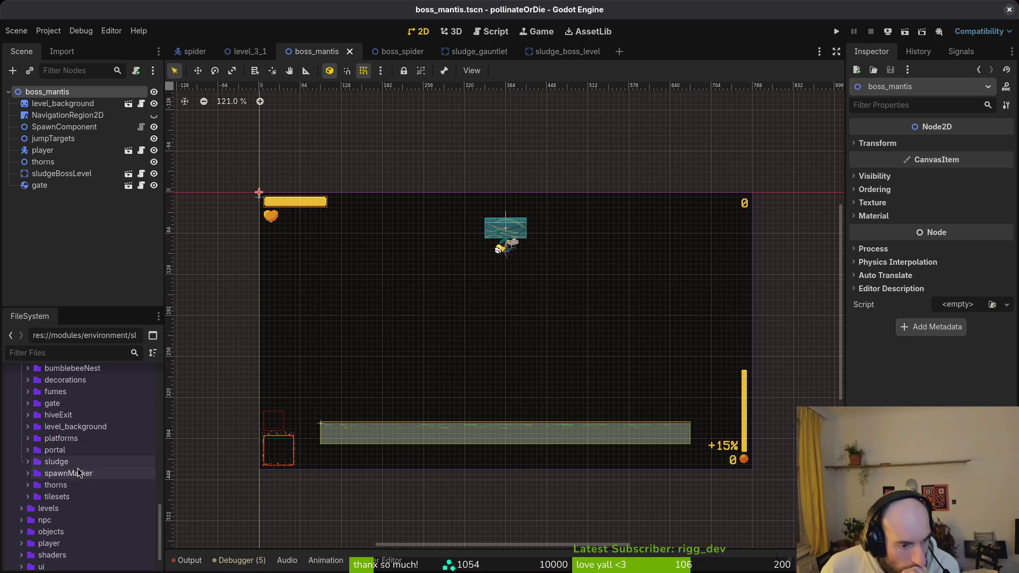
{"action": "double_click", "coordinate": [66, 499]}
{"action": "scroll", "coordinate": [85, 488], "scroll_direction": "down", "scroll_amount": 3}
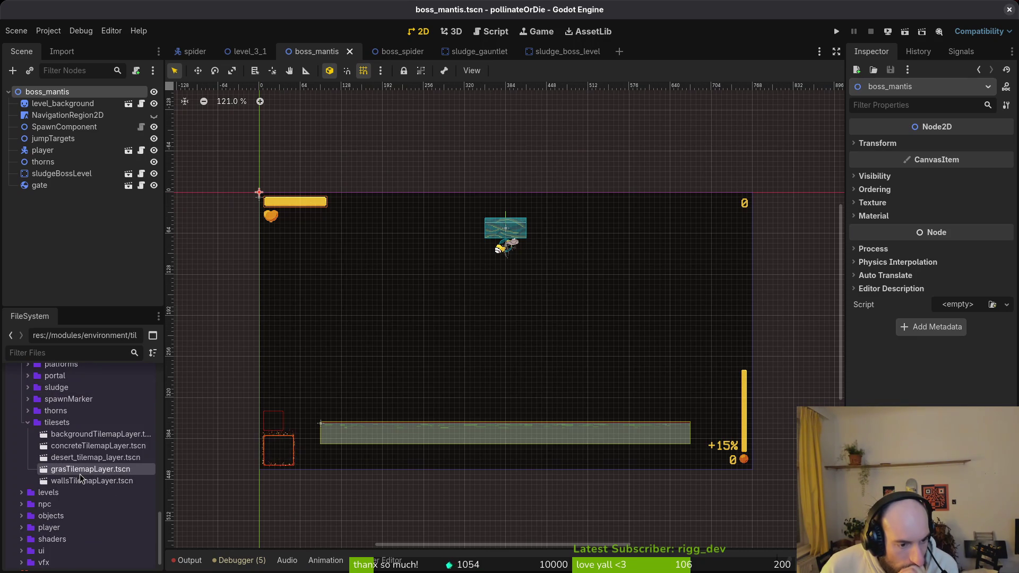
Drop grasTilemapLayer.tscn into boss_mantis and name the new node forestTilemapLayer.
{"action": "mouse_move", "coordinate": [78, 472]}
{"action": "left_mouse_down"}
{"action": "mouse_move", "coordinate": [355, 414]}
{"action": "mouse_move", "coordinate": [432, 381]}
{"action": "mouse_move", "coordinate": [61, 159]}
{"action": "mouse_move", "coordinate": [66, 98]}
{"action": "left_mouse_up"}
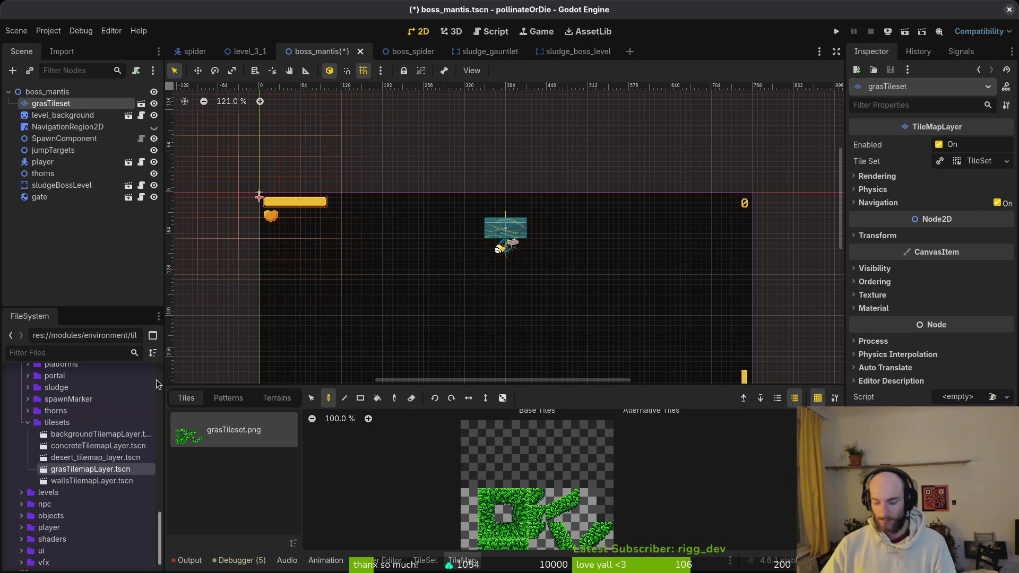
{"action": "key", "text": "F2"}
{"action": "type", "text": "forest"}
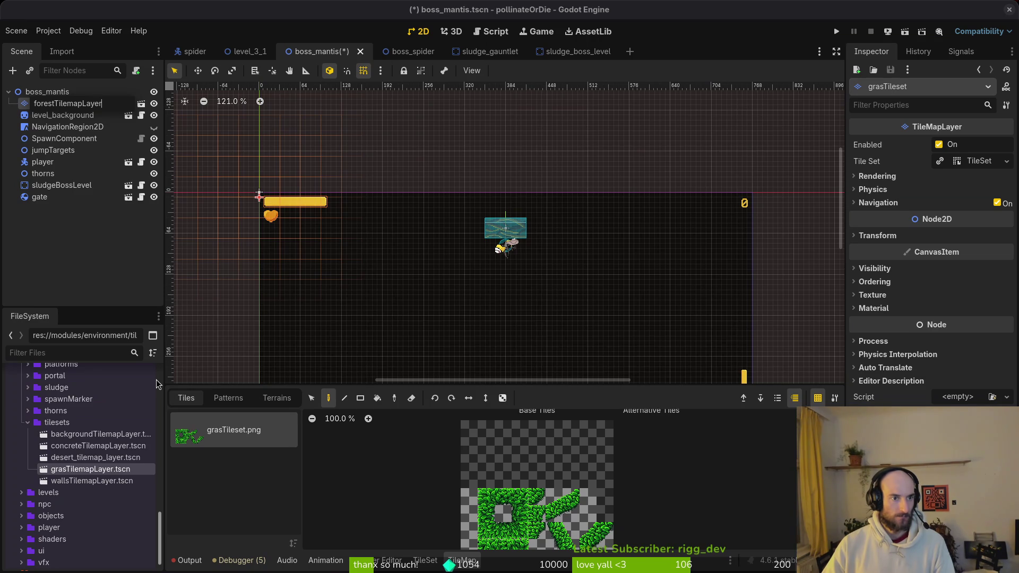
{"action": "key", "text": "Return"}
In grasTilemapLayer.tscn, rename the root node to forestTileset and save the scene.
{"action": "double_click", "coordinate": [94, 471]}
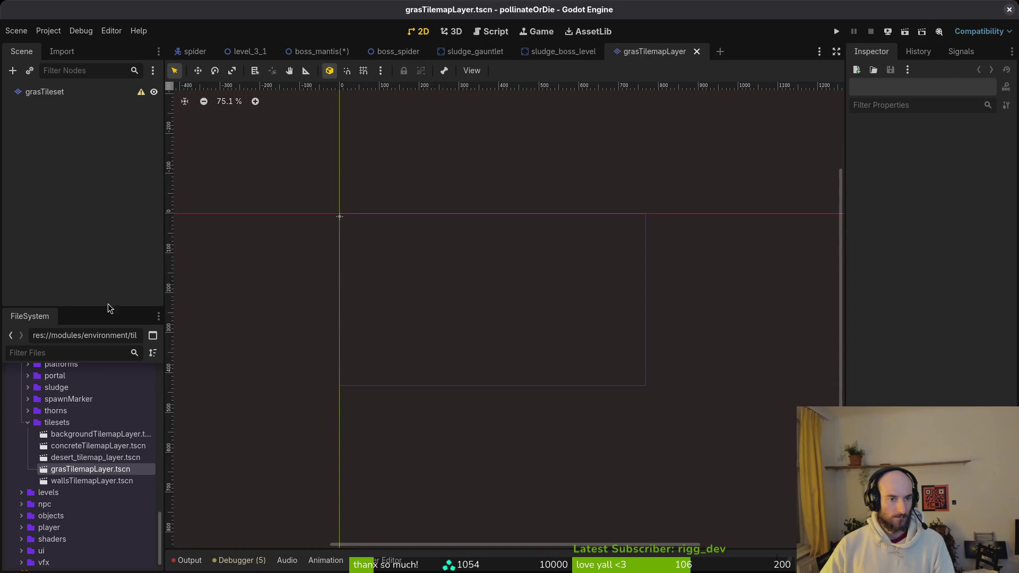
{"action": "left_click", "coordinate": [59, 96]}
{"action": "key", "text": "F2"}
{"action": "type", "text": "fi"}
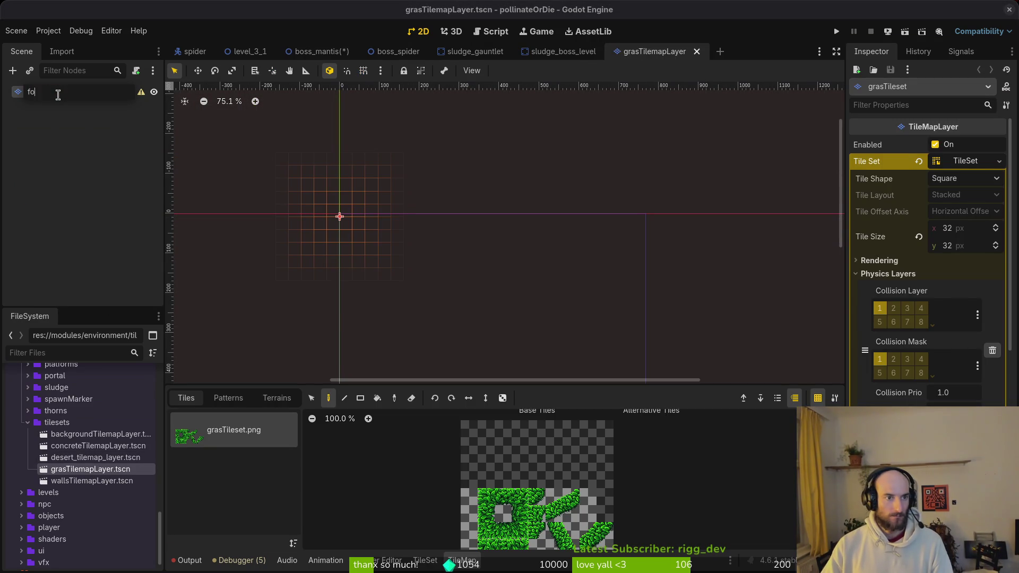
{"action": "type", "text": "eset"}
{"action": "key", "text": "Return"}
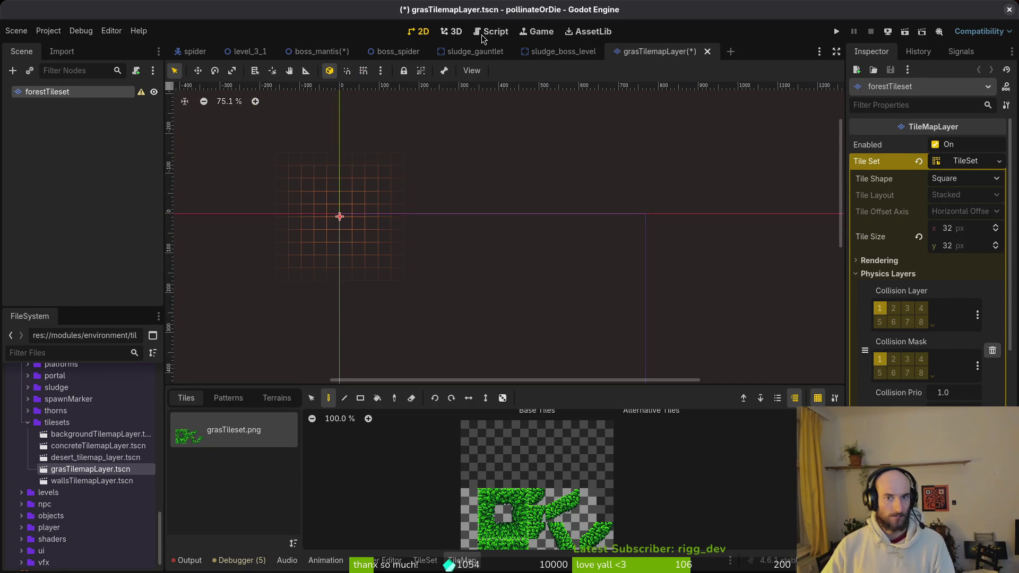
{"action": "key", "text": "ctrl+s"}
Rename the file grasTilemapLayer.tscn to forestTilemapLayer.tscn in the FileSystem.
{"action": "right_click", "coordinate": [106, 470]}
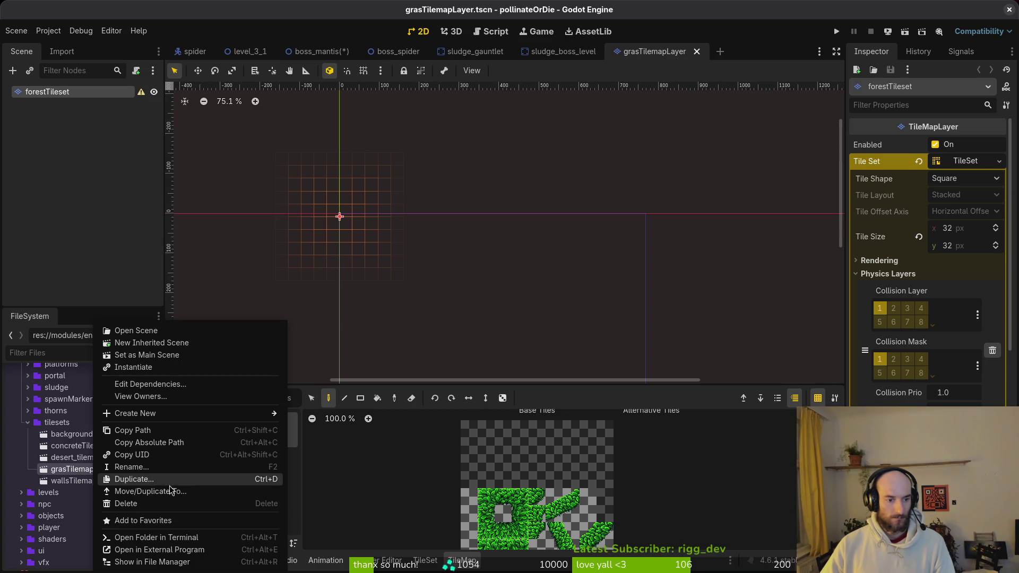
{"action": "left_click", "coordinate": [164, 467]}
{"action": "type", "text": "foorest.tscn"}
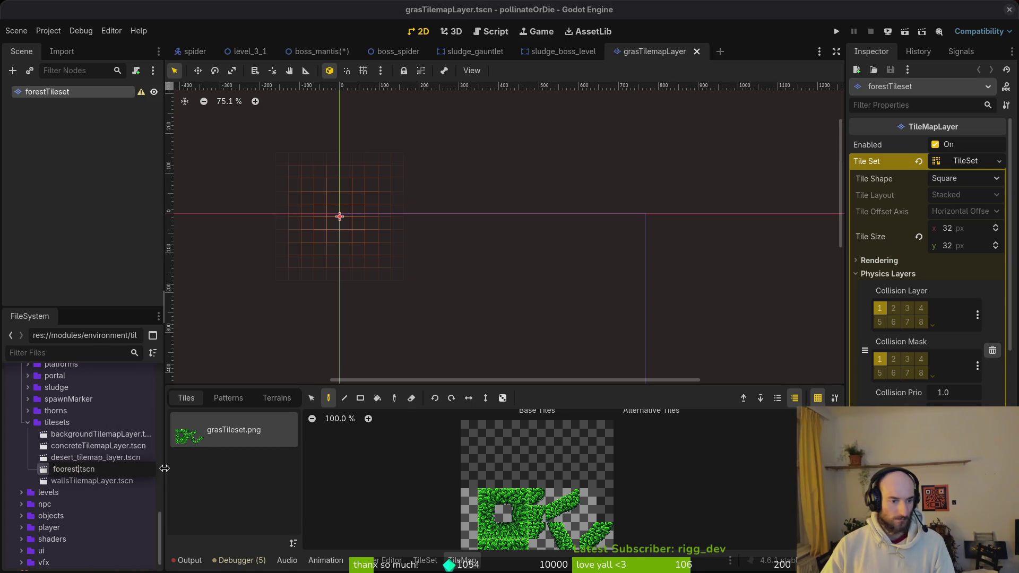
{"action": "key", "text": "BackSpace"}
{"action": "key", "text": "BackSpace"}
{"action": "key", "text": "BackSpace"}
{"action": "type", "text": "restF"}
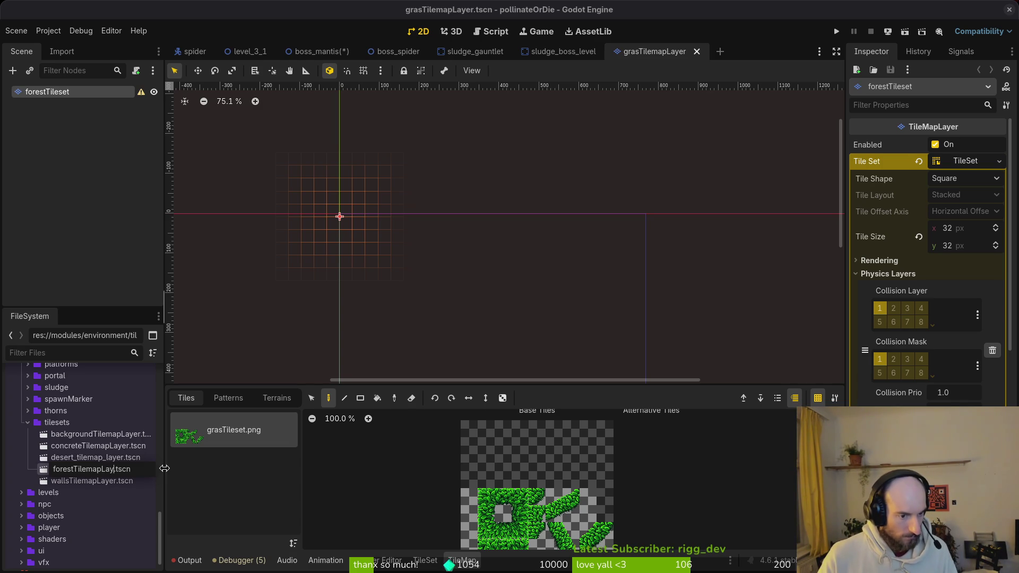
{"action": "type", "text": "er"}
{"action": "key", "text": "Return"}
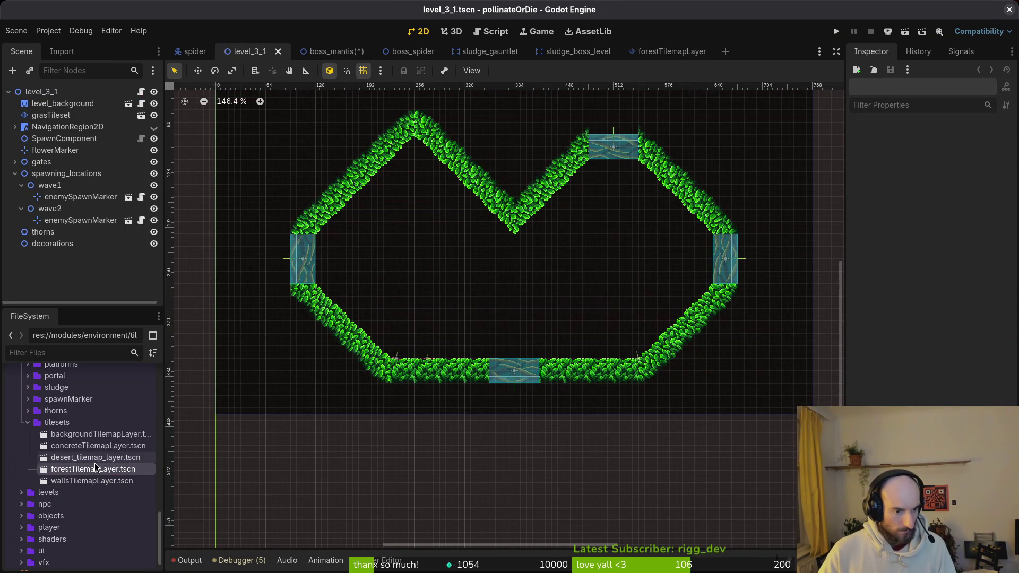
Rename desert_tilemap_layer.tscn to desertTilemapLayer.tscn.
{"action": "left_click", "coordinate": [94, 460]}
{"action": "key", "text": "F2"}
{"action": "type", "text": "desertT.tscn"}
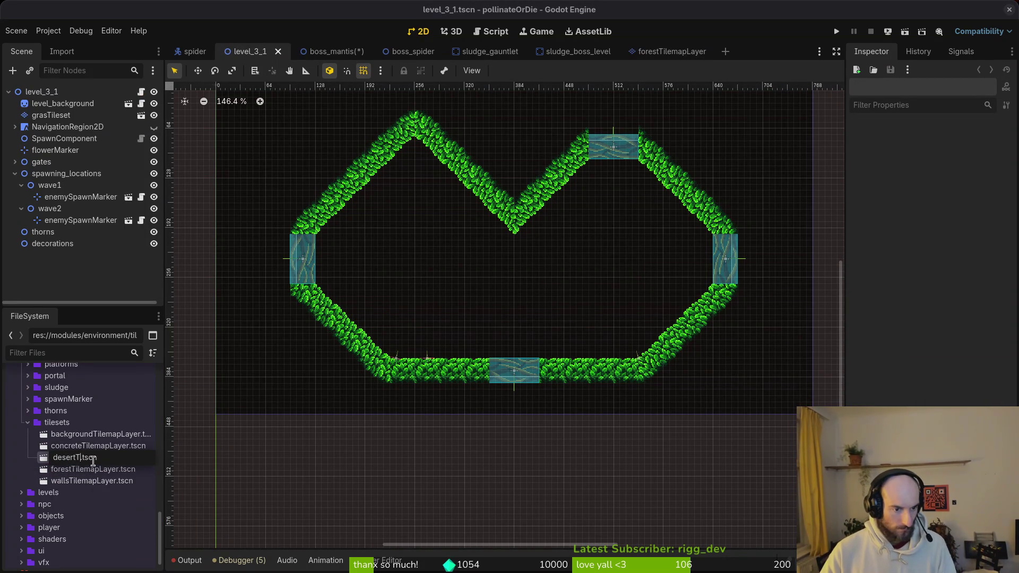
{"action": "type", "text": "er"}
{"action": "key", "text": "Return"}
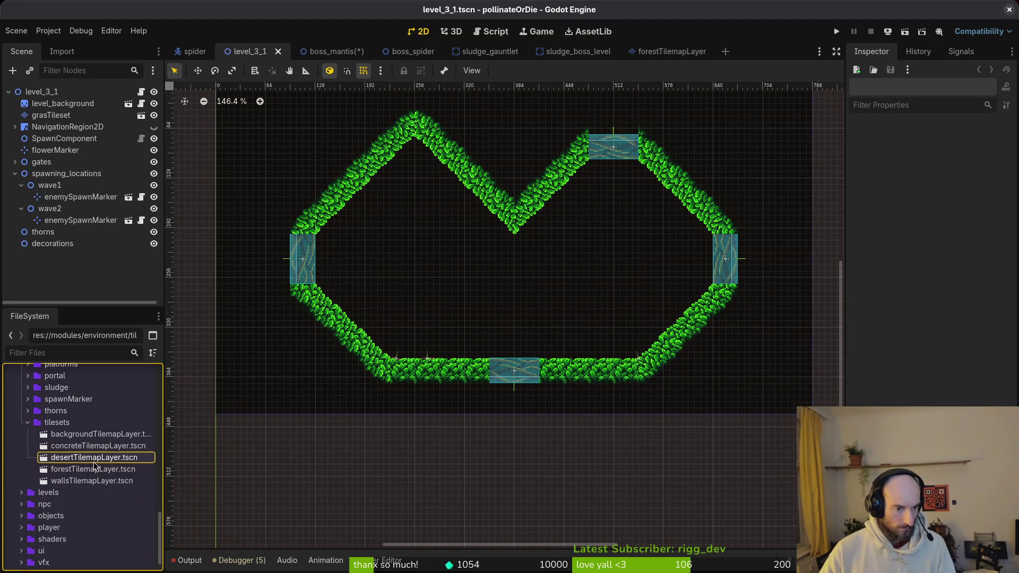
{"action": "left_click", "coordinate": [116, 516]}
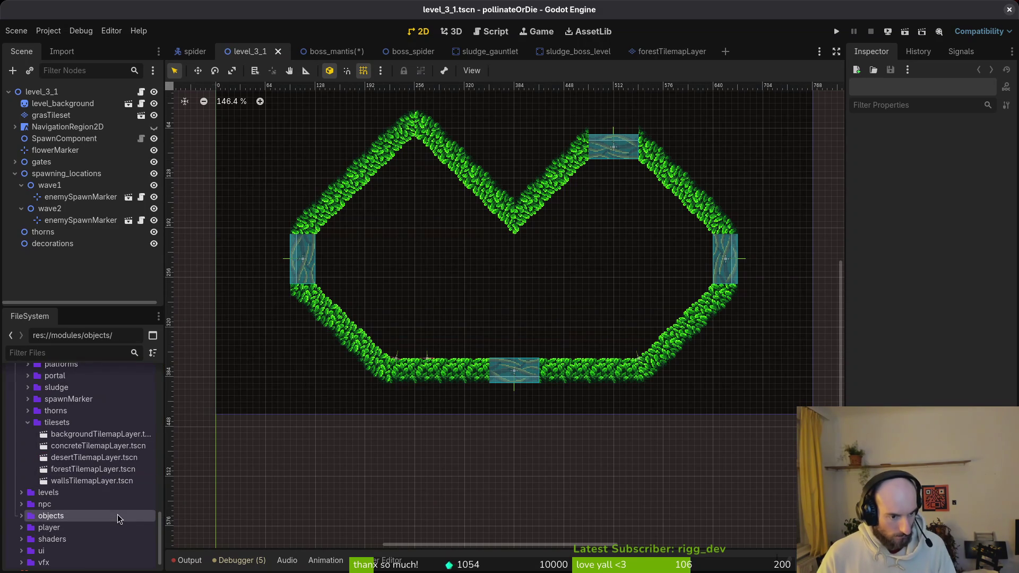
{"action": "left_click", "coordinate": [80, 115]}
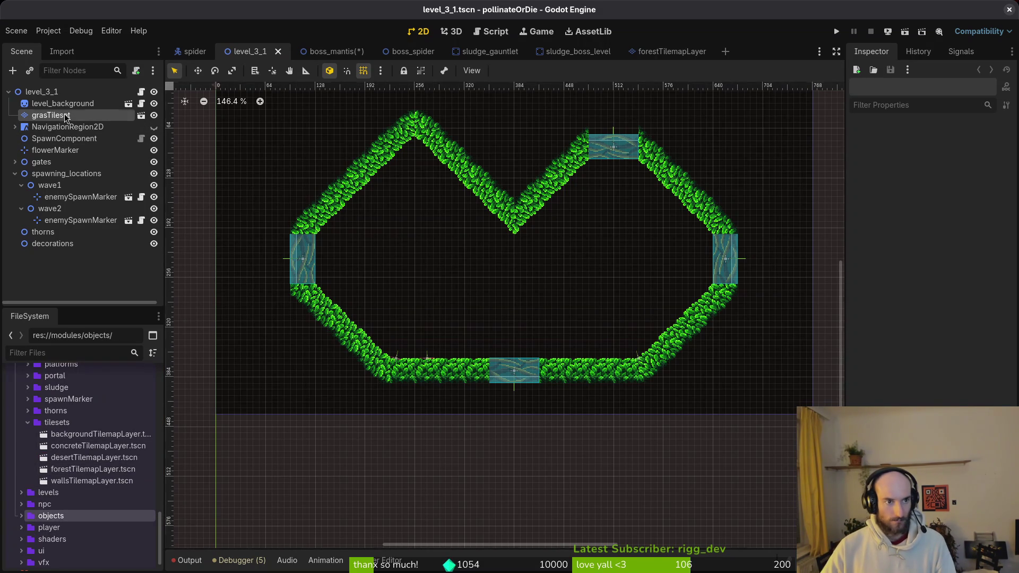
{"action": "left_click", "coordinate": [654, 52]}
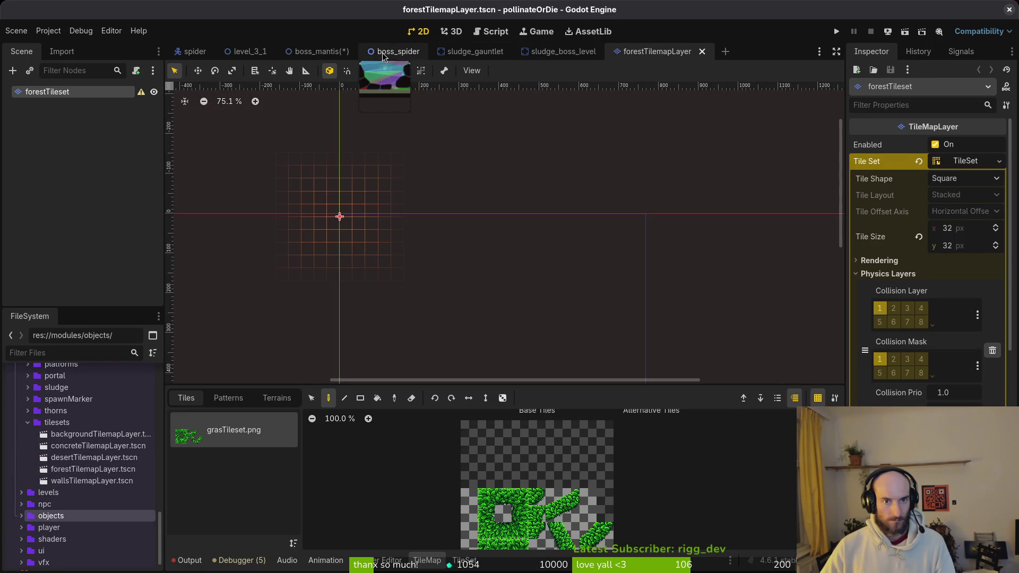
Try saving boss_mantis, dismissing the couldn't-save-scene alerts.
{"action": "left_click", "coordinate": [318, 51]}
{"action": "key", "text": "ctrl+s"}
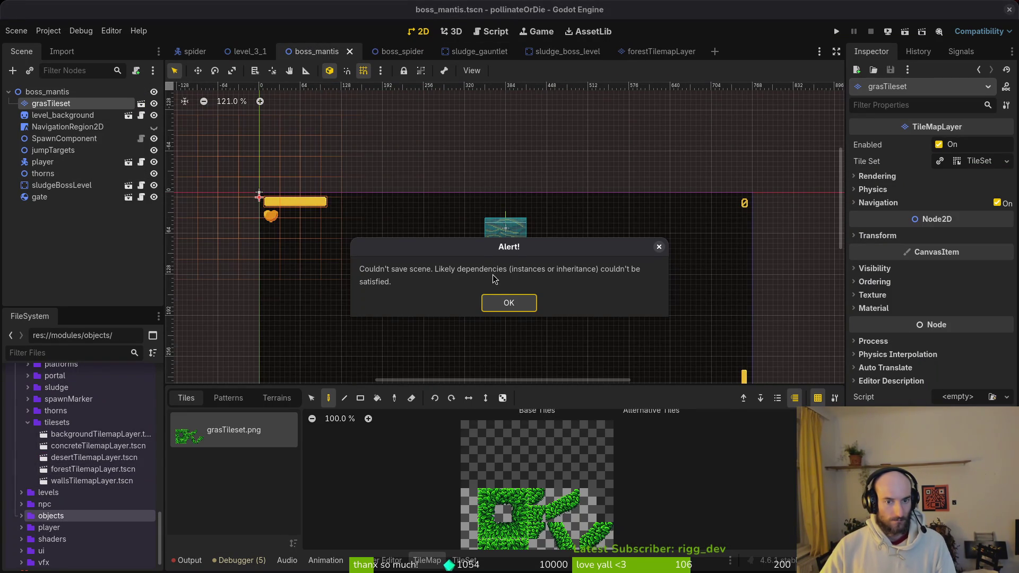
{"action": "left_click", "coordinate": [506, 301]}
{"action": "key", "text": "ctrl+s"}
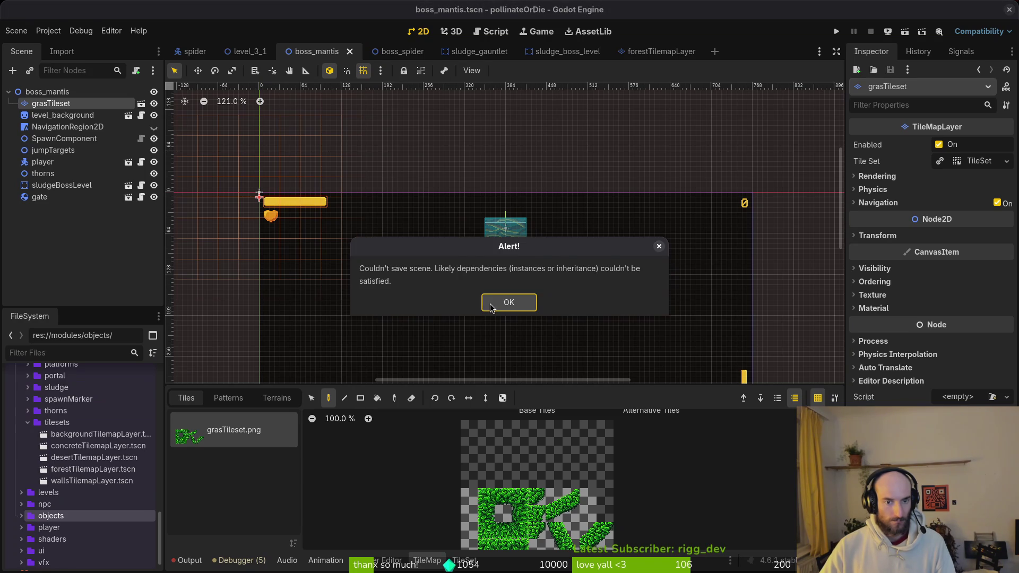
{"action": "left_click", "coordinate": [491, 306]}
Replace the stale grasTileset node with the forest tilemap layer and save the scene.
{"action": "left_click", "coordinate": [403, 51]}
{"action": "left_click", "coordinate": [53, 104]}
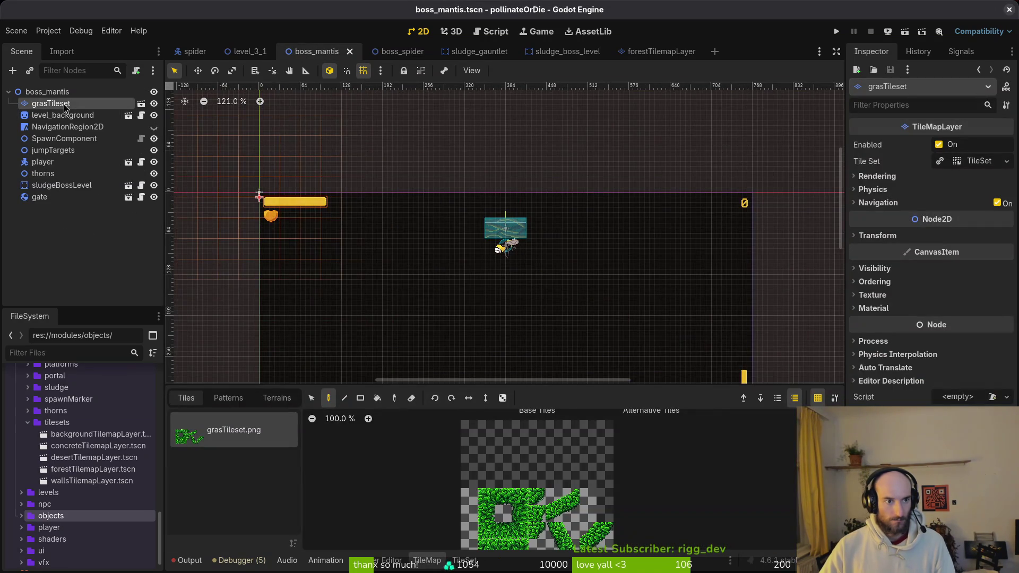
{"action": "key", "text": "Delete"}
{"action": "key", "text": "Return"}
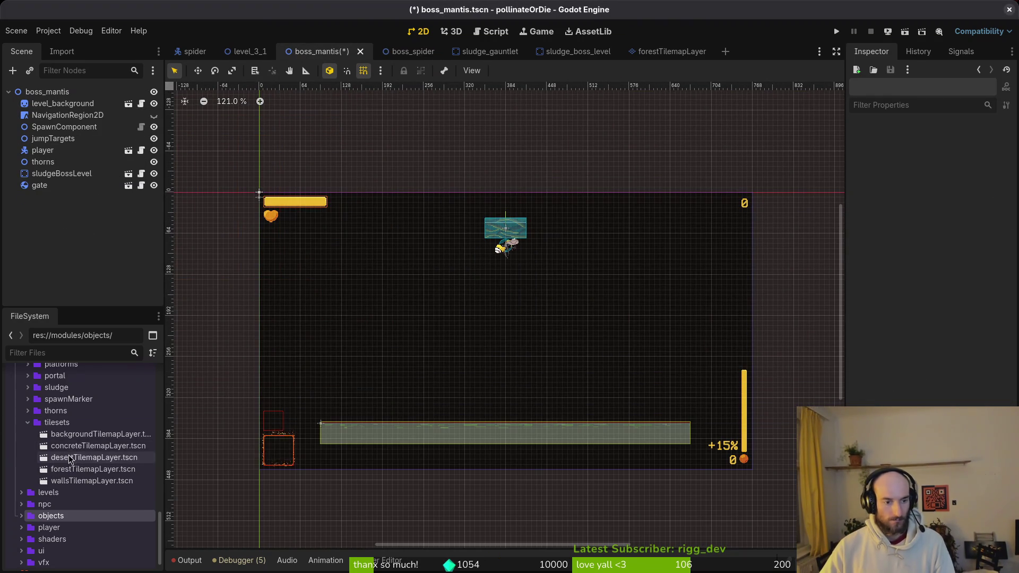
{"action": "mouse_move", "coordinate": [79, 458]}
{"action": "left_mouse_down"}
{"action": "mouse_move", "coordinate": [85, 154]}
{"action": "mouse_move", "coordinate": [61, 101]}
{"action": "left_mouse_up"}
{"action": "key", "text": "ctrl+s"}
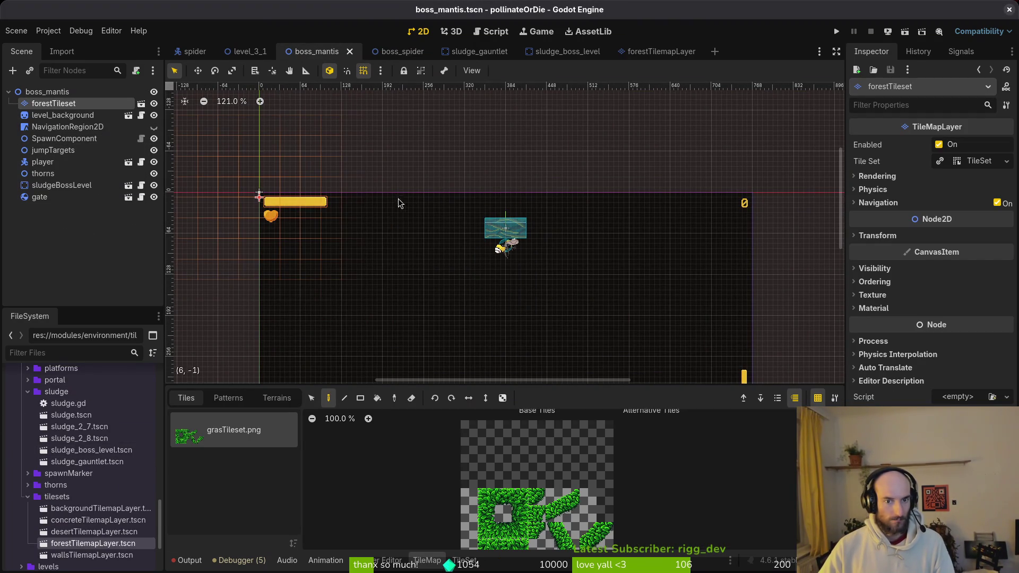
Save level_3_1 and move through sludge_boss_level to the boss_spider scene.
{"action": "left_click", "coordinate": [252, 51]}
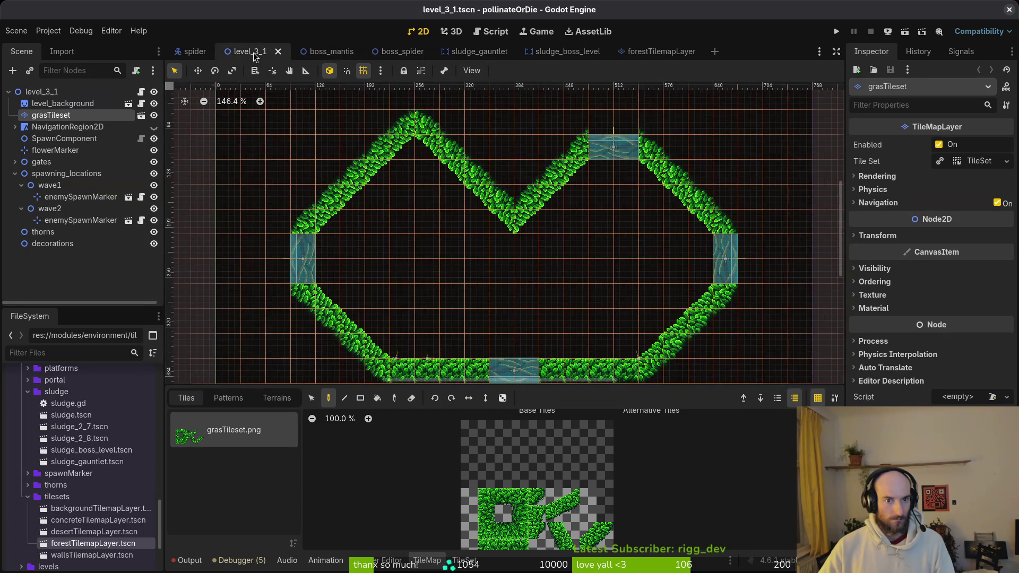
{"action": "key", "text": "ctrl+s"}
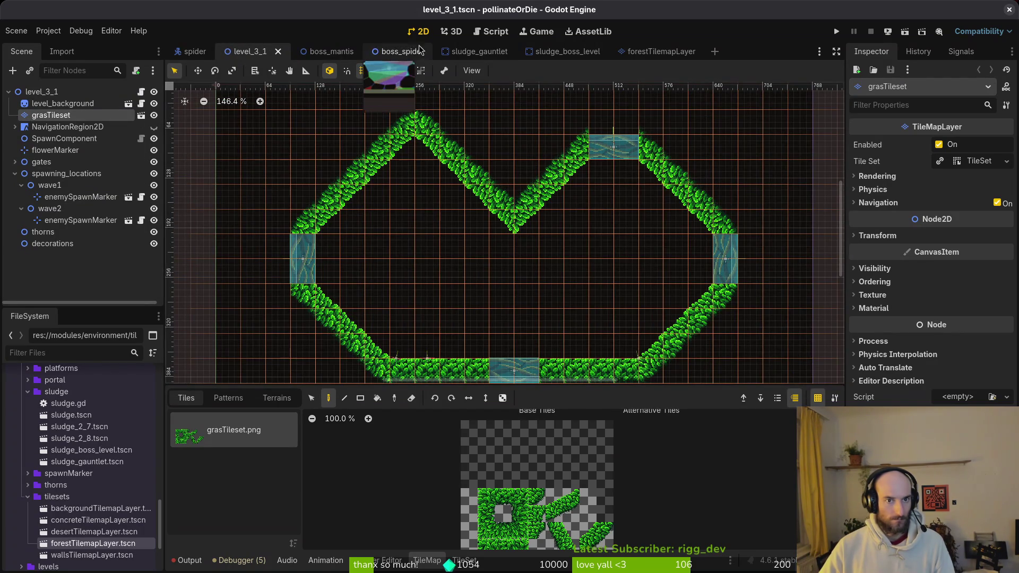
{"action": "left_click", "coordinate": [563, 57]}
{"action": "key", "text": "ctrl+shift+Tab"}
{"action": "key", "text": "ctrl+shift+Tab"}
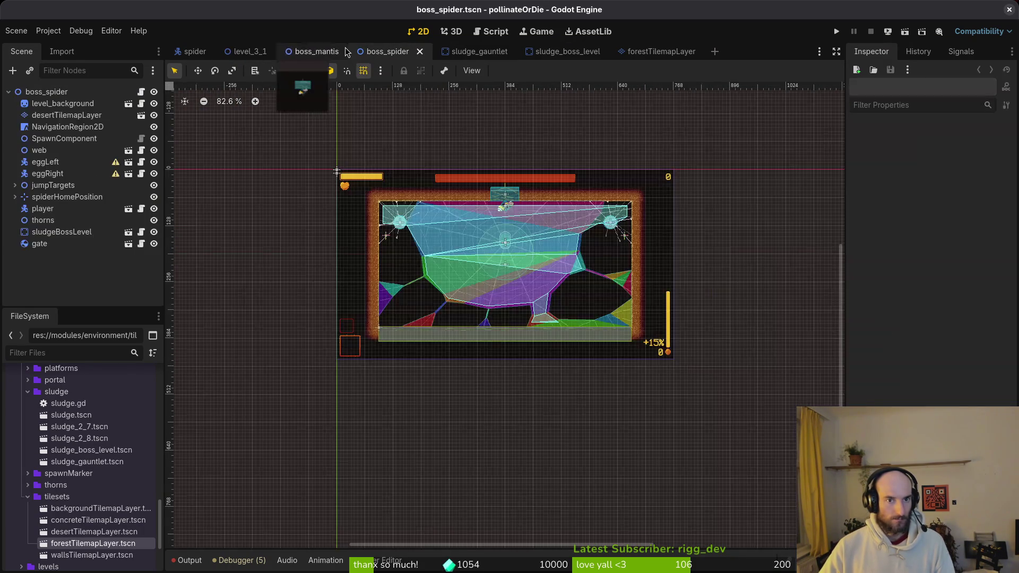
Search '1_2' to open level_1_2.tscn and dismiss the missing-dependencies error.
{"action": "key", "text": "shift+alt+o"}
{"action": "type", "text": "1"}
{"action": "type", "text": "_2"}
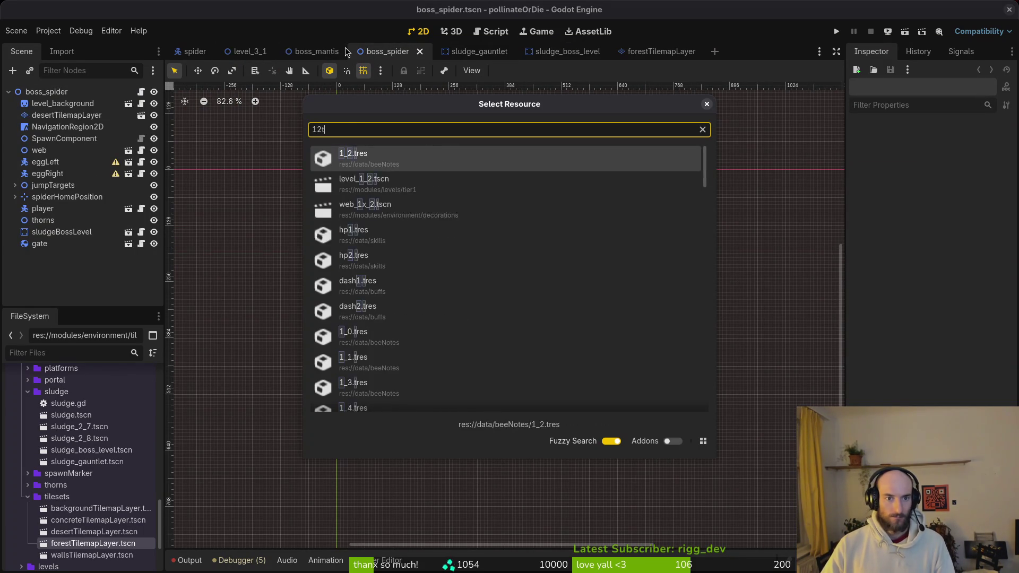
{"action": "key", "text": "Down"}
{"action": "key", "text": "Return"}
{"action": "key", "text": "Return"}
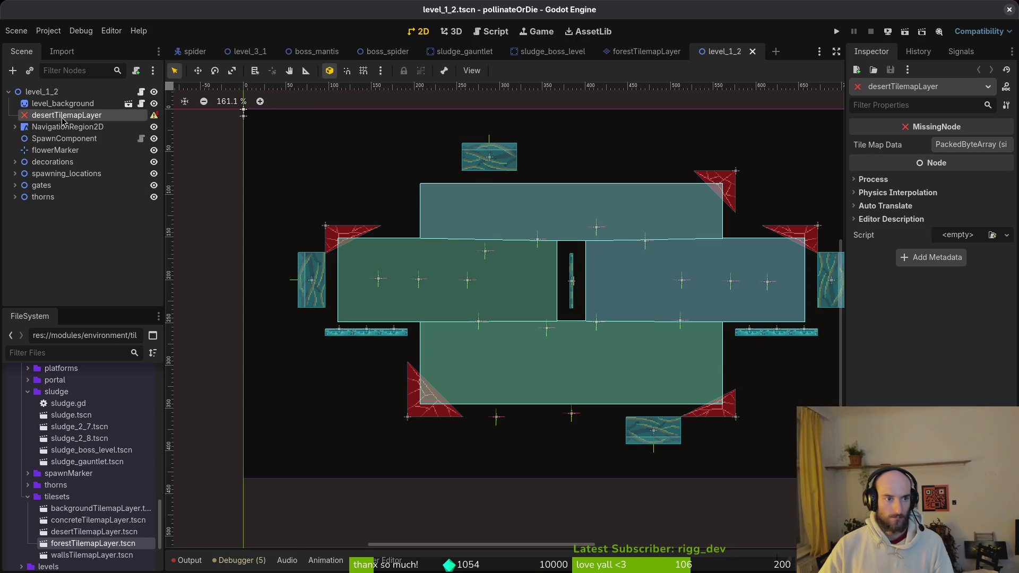
Check the configuration warning on the desertTilemapLayer node and dismiss it.
{"action": "right_click", "coordinate": [70, 121]}
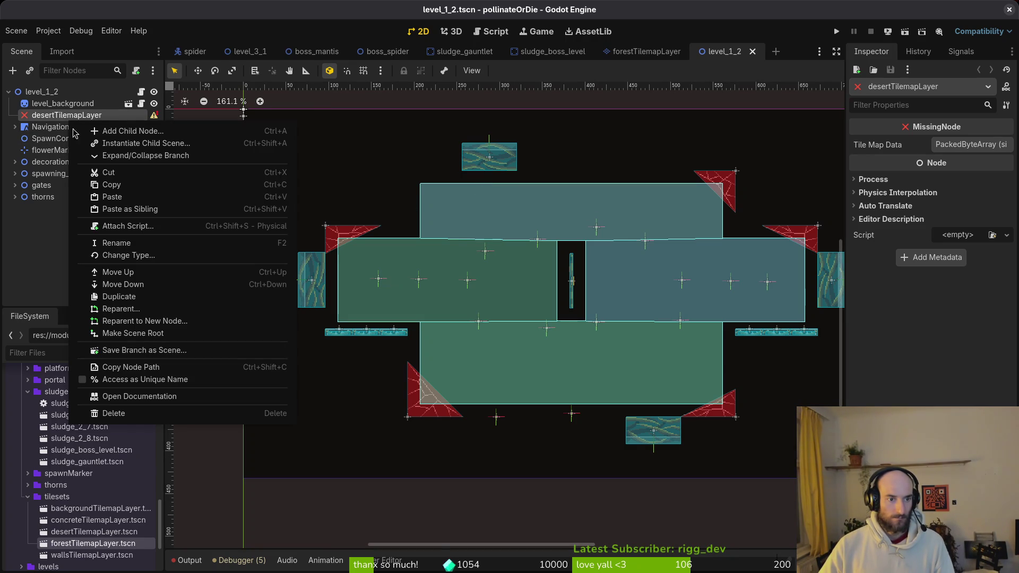
{"action": "left_click", "coordinate": [36, 258]}
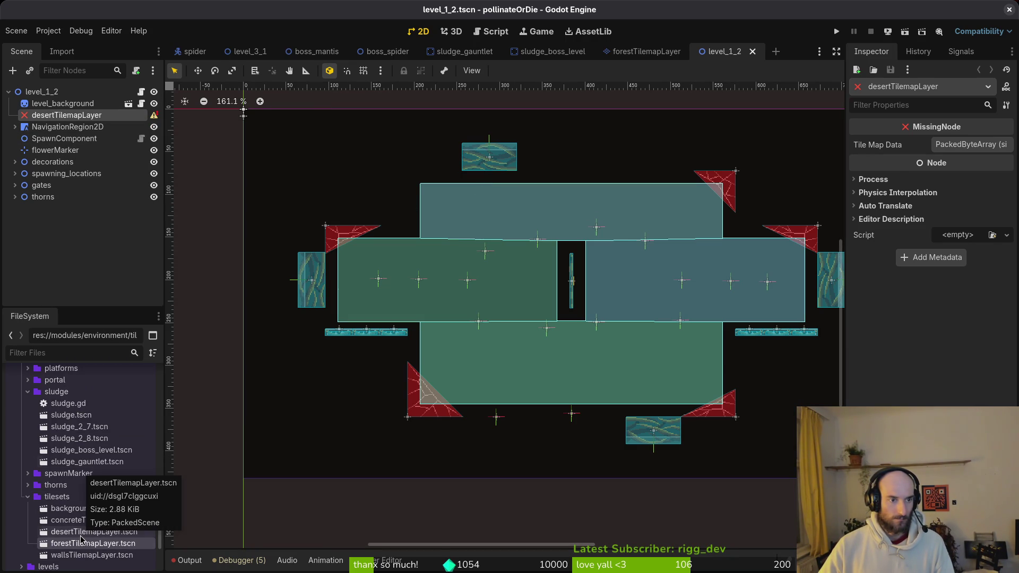
{"action": "left_click", "coordinate": [155, 115]}
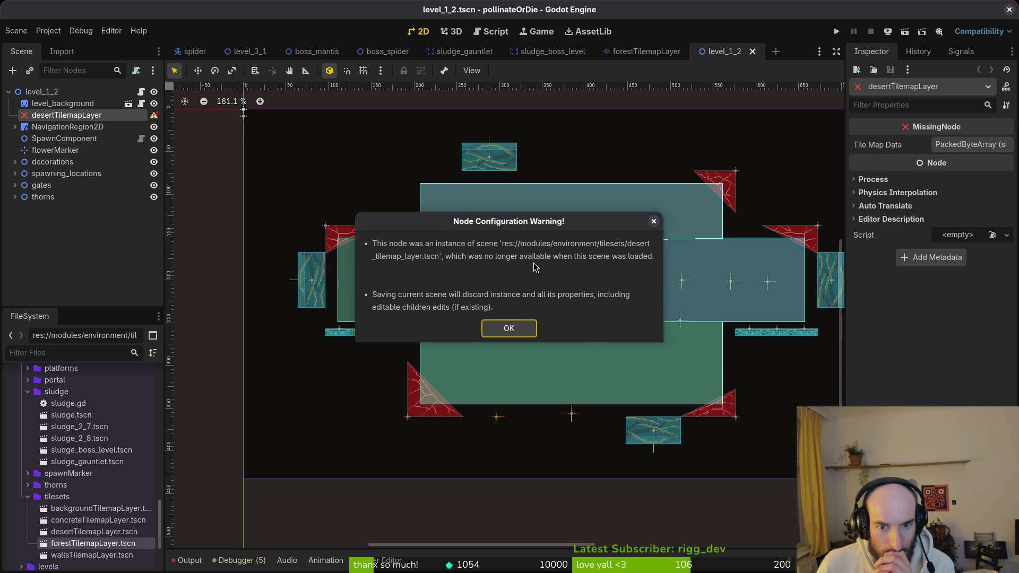
{"action": "left_click", "coordinate": [497, 330]}
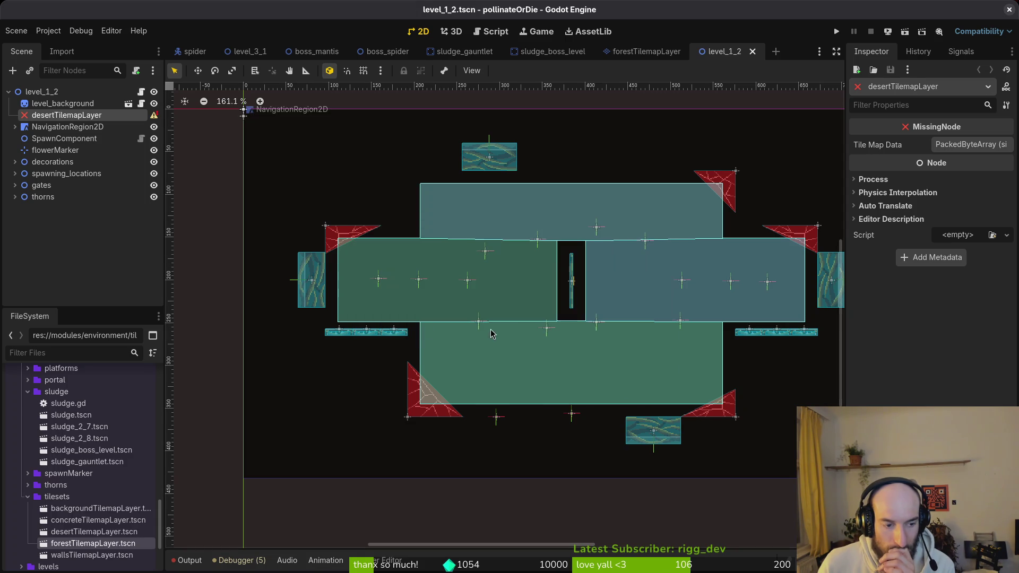
{"action": "left_click", "coordinate": [98, 289]}
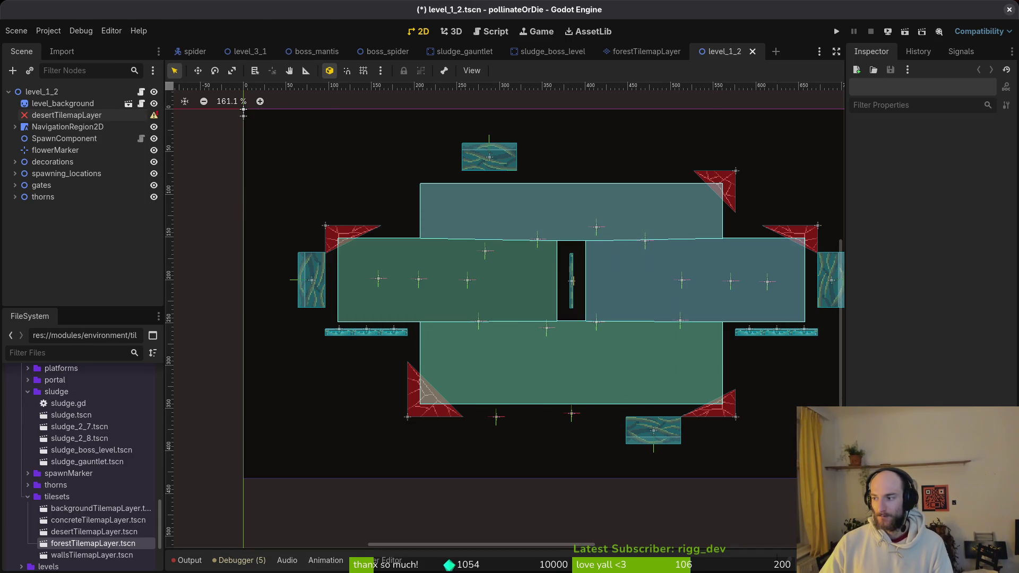
{"action": "key", "text": "super+2"}
Revert the deletion of desert_tilemap_layer.tscn in tig status.
{"action": "type", "text": "tig status"}
{"action": "key", "text": "Return"}
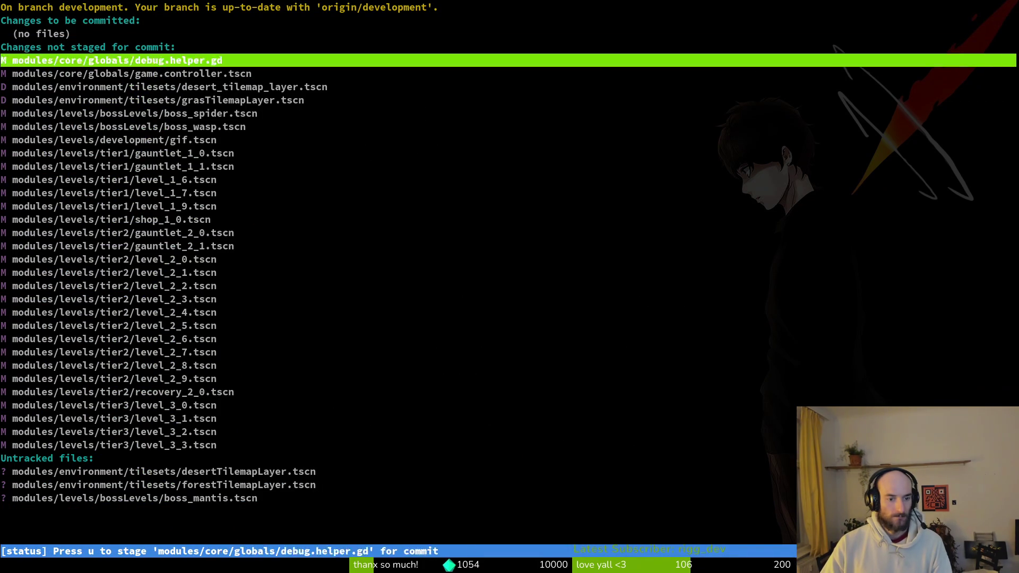
{"action": "key", "text": "Down"}
{"action": "key", "text": "Down"}
{"action": "key", "text": "Down"}
{"action": "key", "text": "Up"}
{"action": "key", "text": "Up"}
{"action": "key", "text": "Up"}
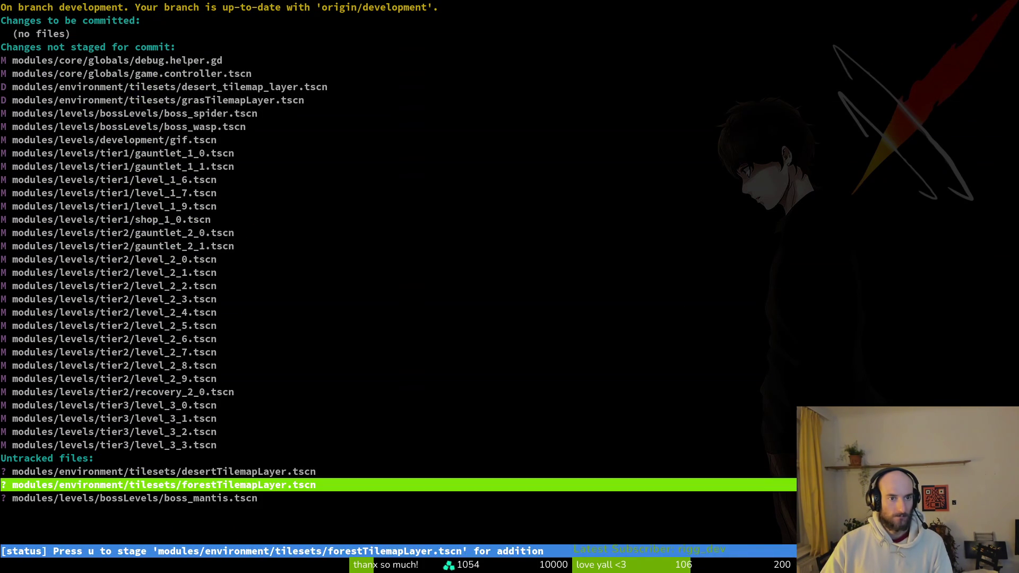
{"action": "key", "text": "exclam"}
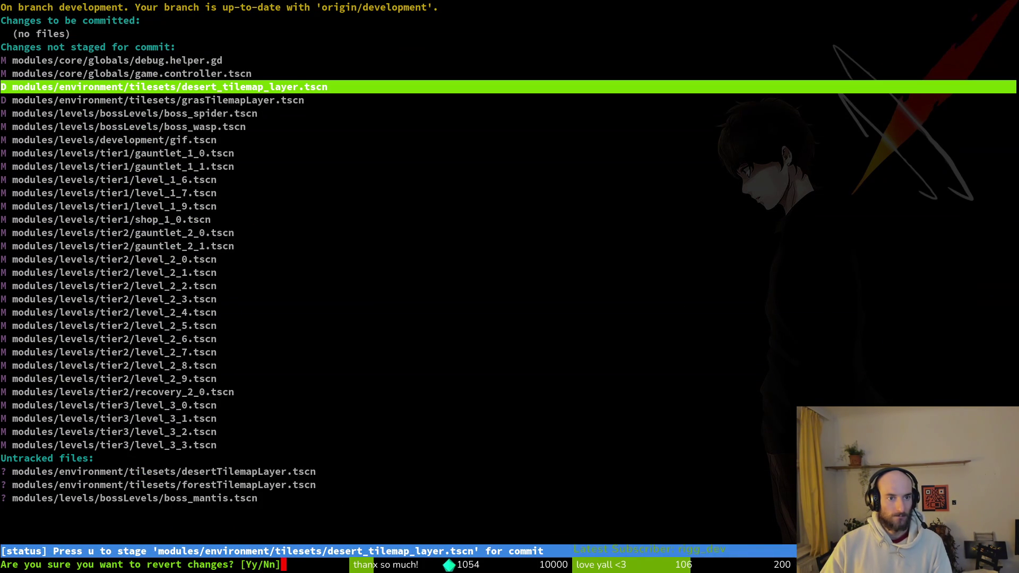
{"action": "key", "text": "y"}
{"action": "key", "text": "Down"}
{"action": "key", "text": "Down"}
{"action": "key", "text": "Down"}
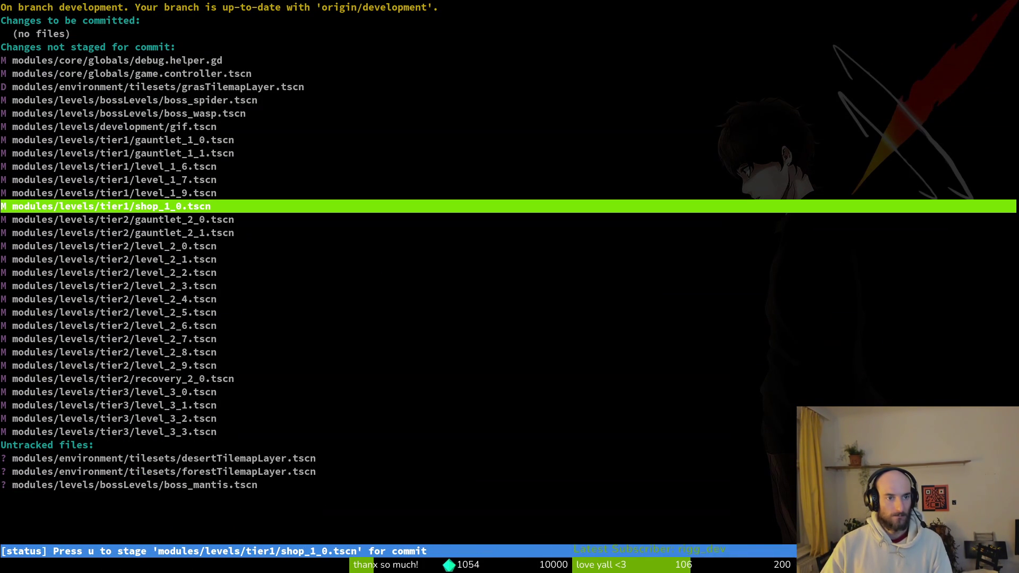
Relink level_1_2's missing desertTilemapLayer node to desertTilemapLayer.tscn, save, and launch the game.
{"action": "key", "text": "q"}
{"action": "key", "text": "alt+Tab"}
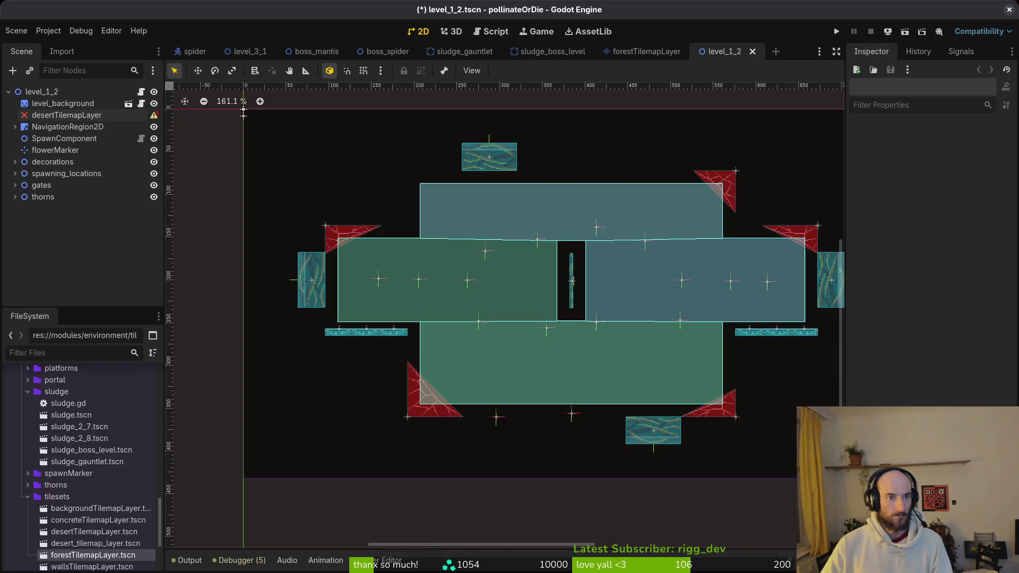
{"action": "key", "text": "Up"}
{"action": "key", "text": "Up"}
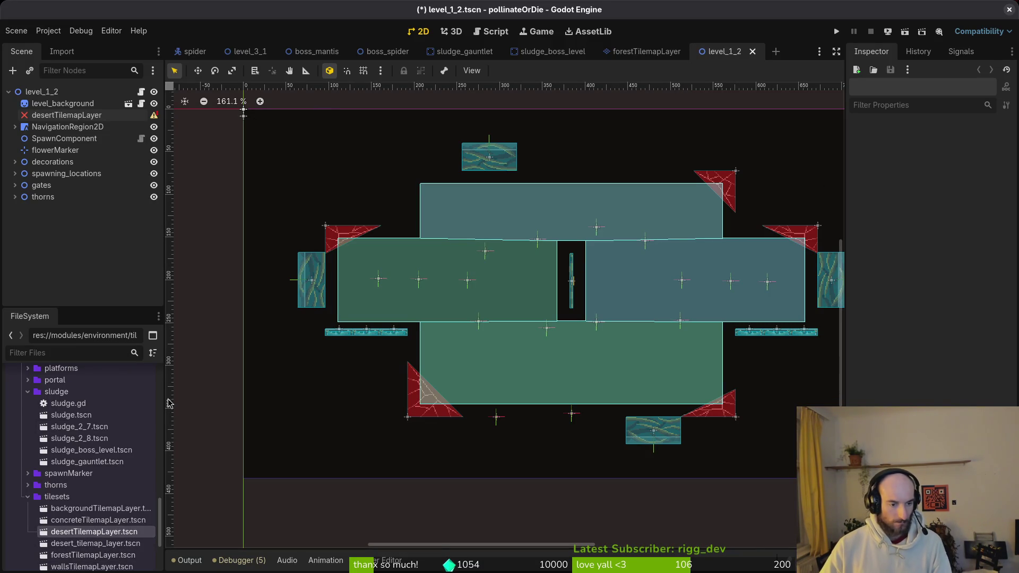
{"action": "left_click", "coordinate": [101, 126]}
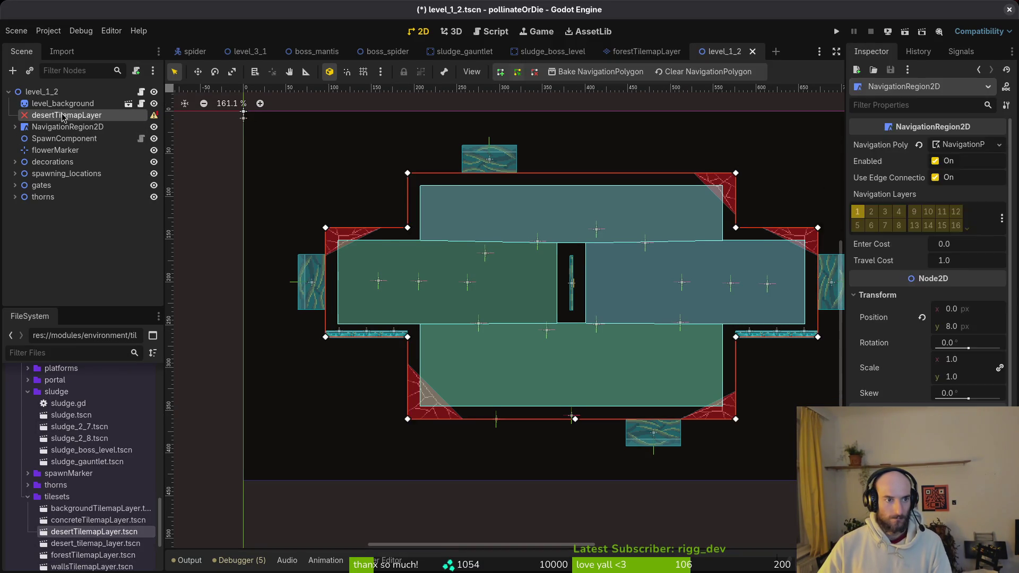
{"action": "key", "text": "Up"}
{"action": "key", "text": "ctrl+s"}
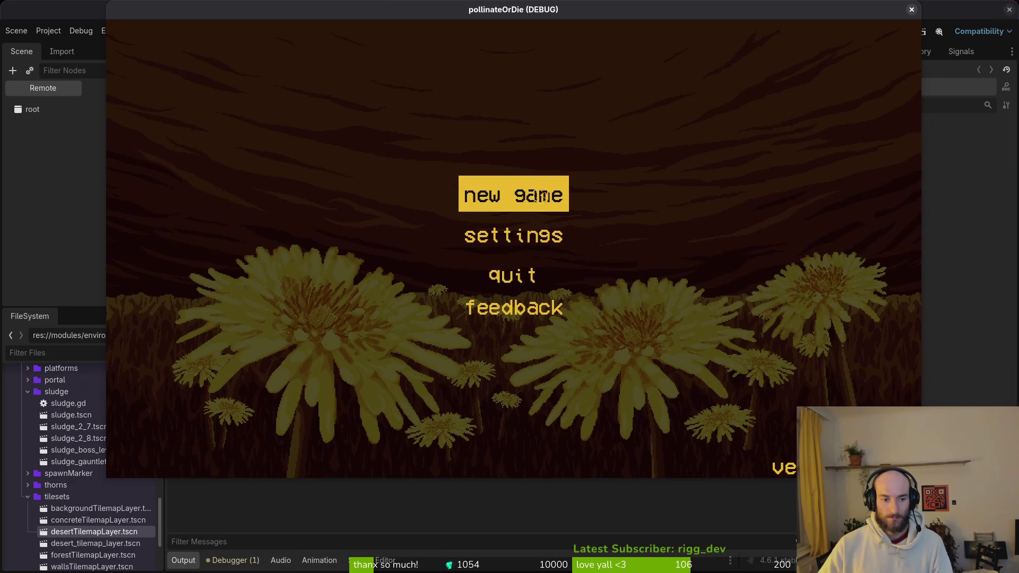
Start a new game, load level 1-4, then close the running game.
{"action": "left_click", "coordinate": [542, 196]}
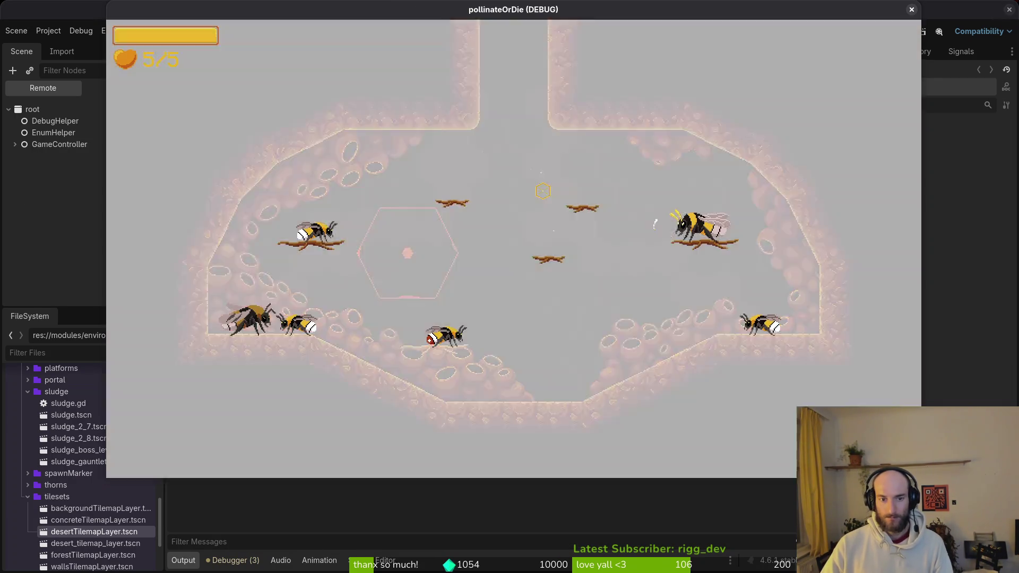
{"action": "key", "text": "e"}
{"action": "key", "text": "Left"}
{"action": "key", "text": "Left"}
{"action": "key", "text": "Left"}
{"action": "key", "text": "Return"}
{"action": "key", "text": "Escape"}
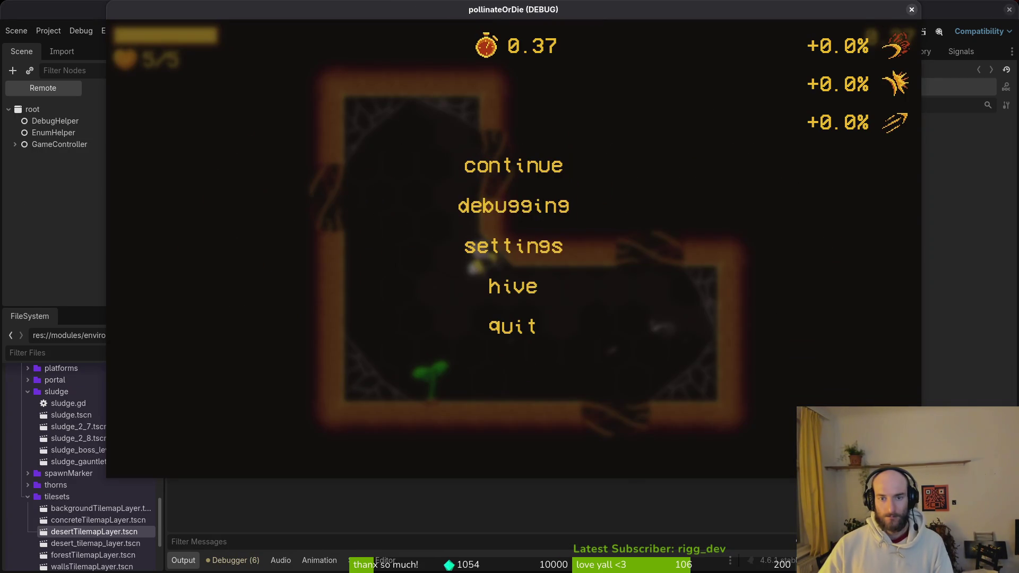
{"action": "left_click", "coordinate": [911, 9]}
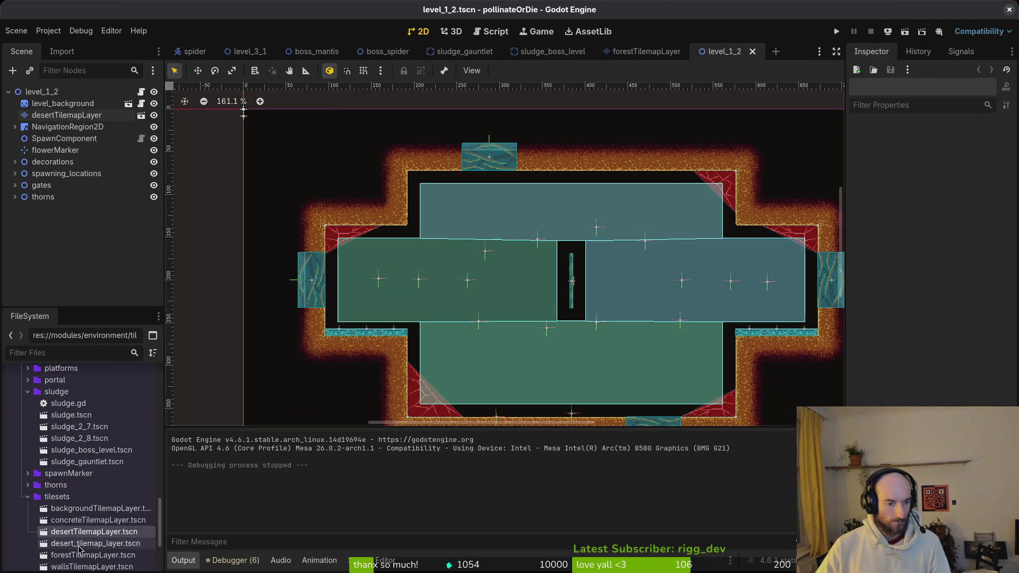
Delete the duplicate desertTilemapLayer.tscn from the tilesets folder.
{"action": "left_click", "coordinate": [88, 531]}
{"action": "key", "text": "Delete"}
{"action": "key", "text": "Return"}
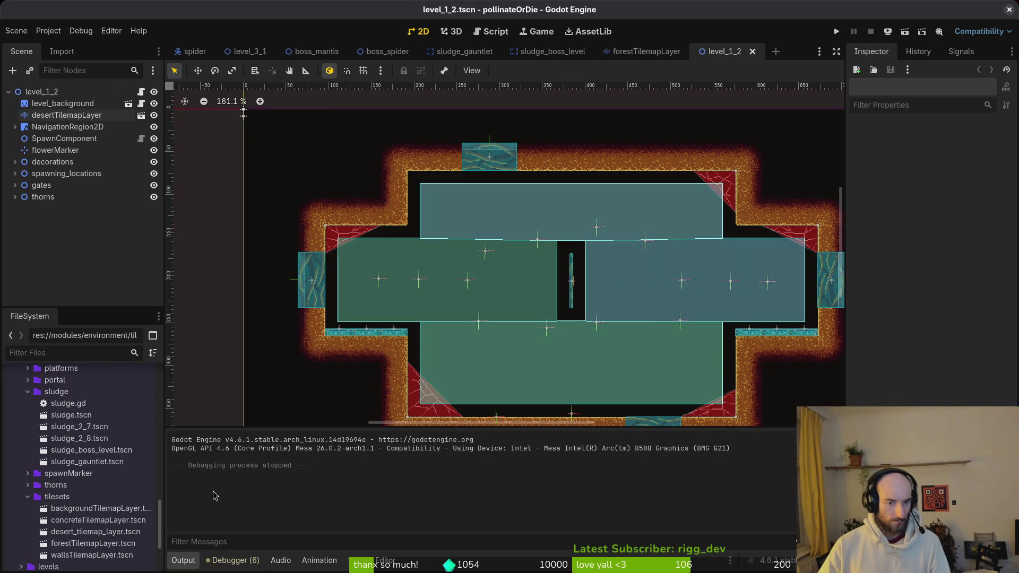
Undo and redo the latest sprite frames change in the editor.
{"action": "key", "text": "ctrl+z"}
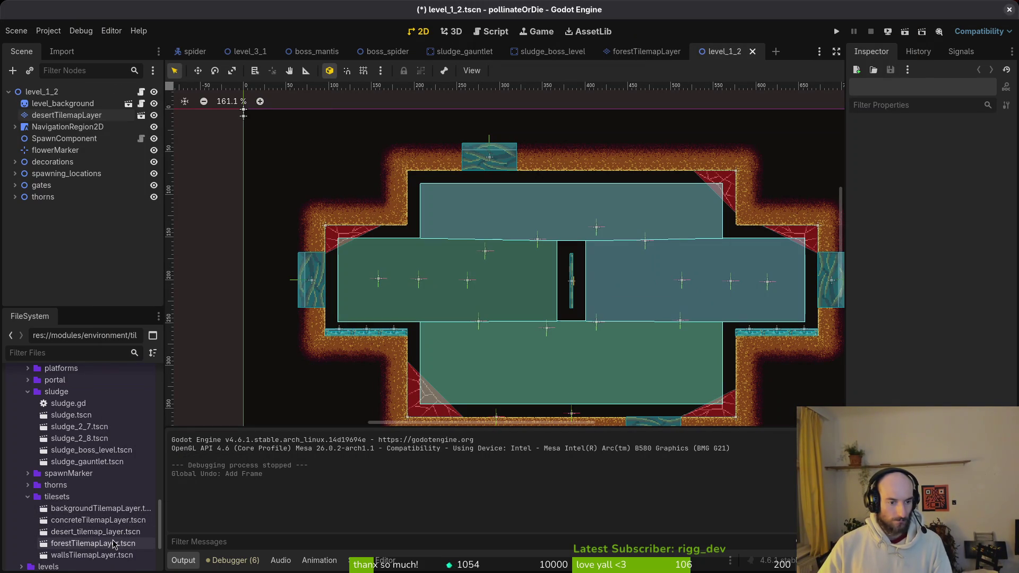
{"action": "key", "text": "ctrl+shift+z"}
{"action": "key", "text": "ctrl+z"}
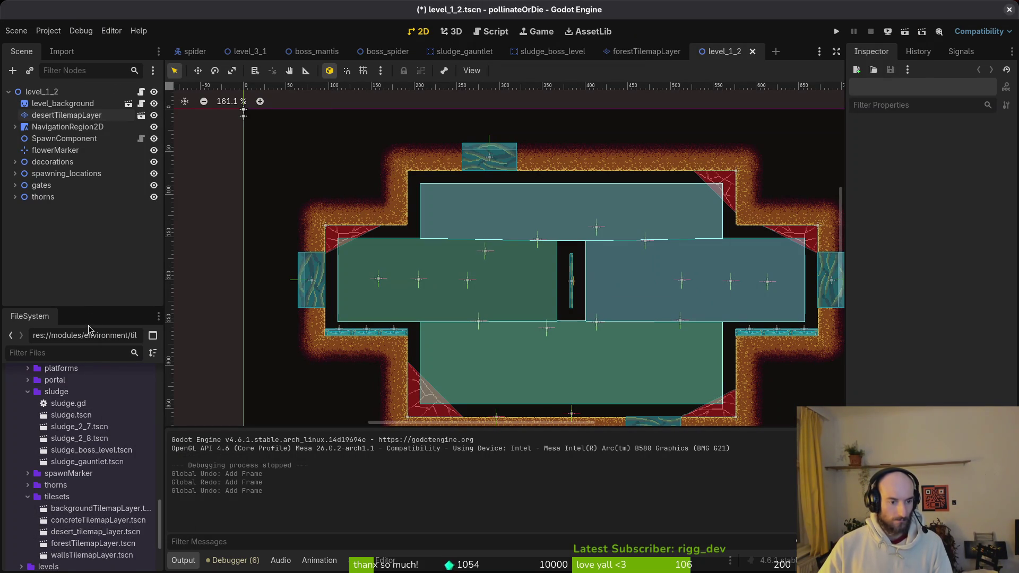
{"action": "key", "text": "alt+Tab"}
{"action": "key", "text": "alt+Tab"}
{"action": "key", "text": "ctrl+shift+z"}
{"action": "key", "text": "ctrl+shift+z"}
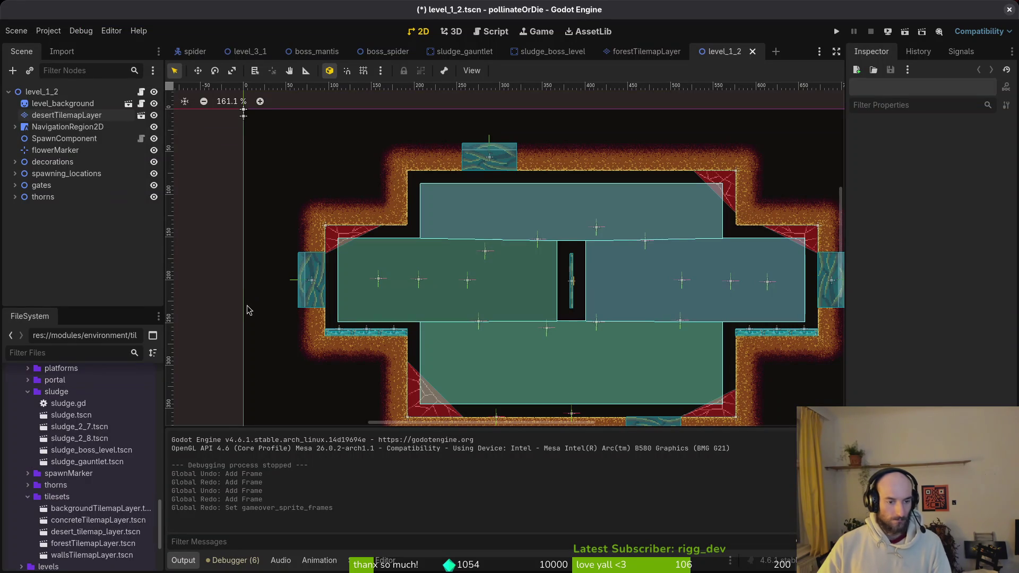
{"action": "key", "text": "alt+Tab"}
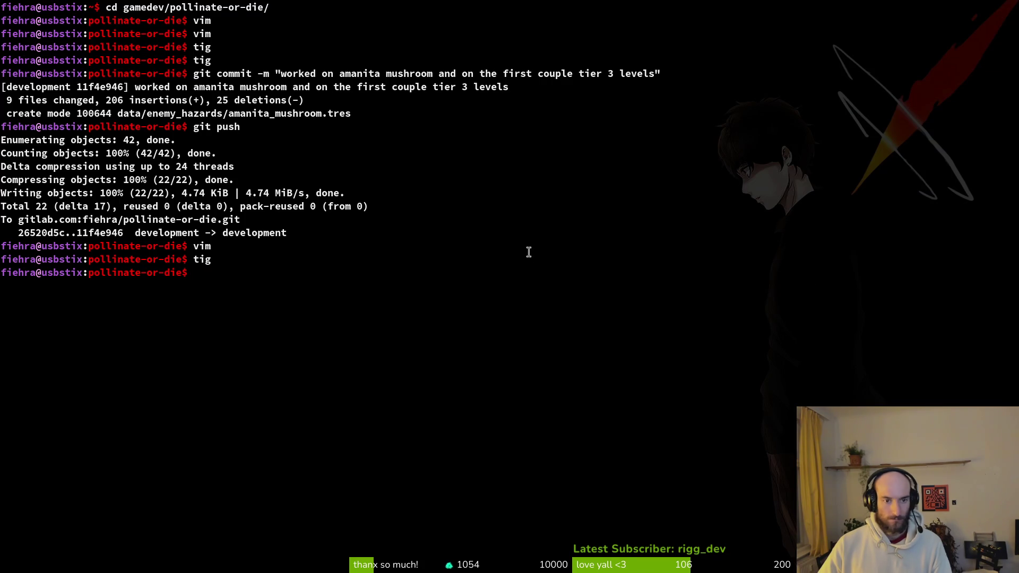
In tig status, review the desert_tilemap_layer.tscn diff and stage it.
{"action": "type", "text": "tig"}
{"action": "key", "text": "Return"}
{"action": "key", "text": "Down"}
{"action": "key", "text": "Down"}
{"action": "key", "text": "Down"}
{"action": "key", "text": "Return"}
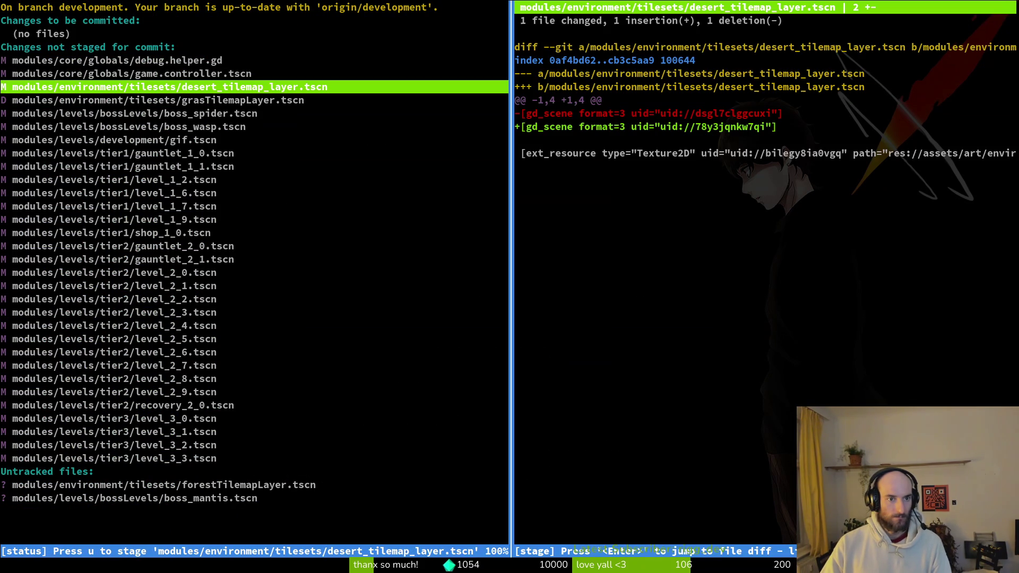
{"action": "key", "text": "exclam"}
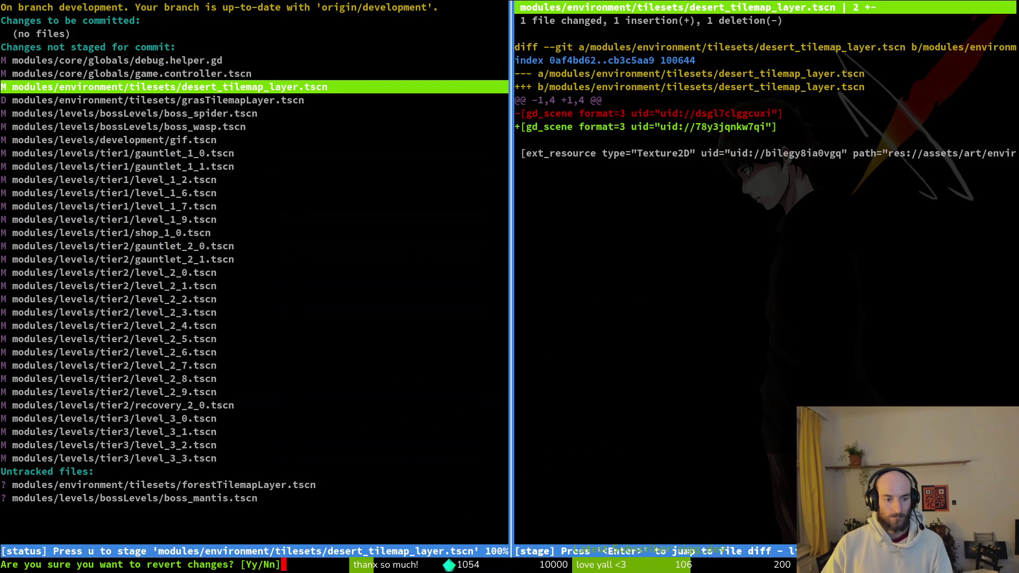
{"action": "key", "text": "y"}
{"action": "key", "text": "u"}
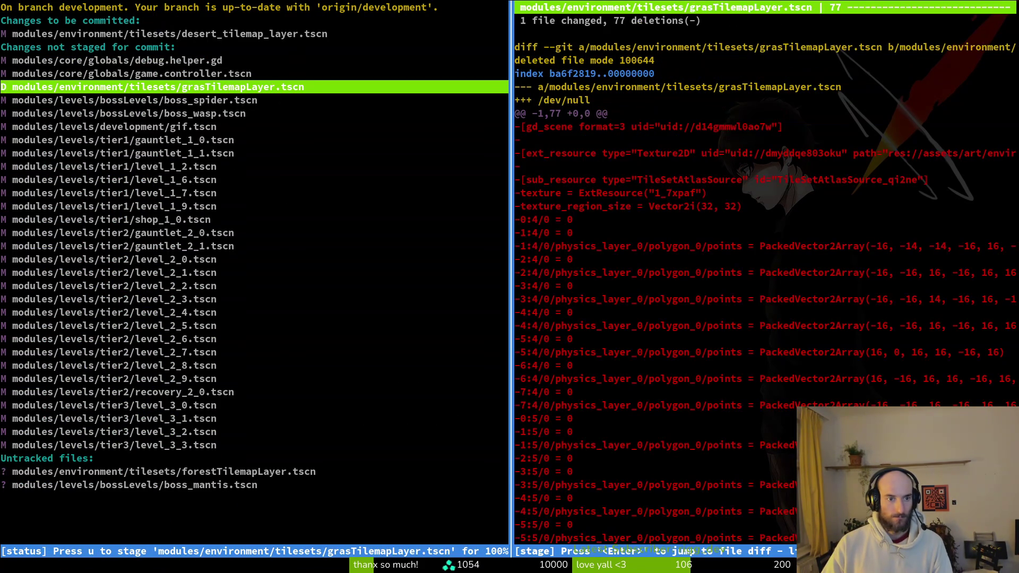
{"action": "key", "text": "q"}
Stage the grasTilemapLayer.tscn deletion and other changed files, and inspect the level_1_7 diff.
{"action": "key", "text": "Up"}
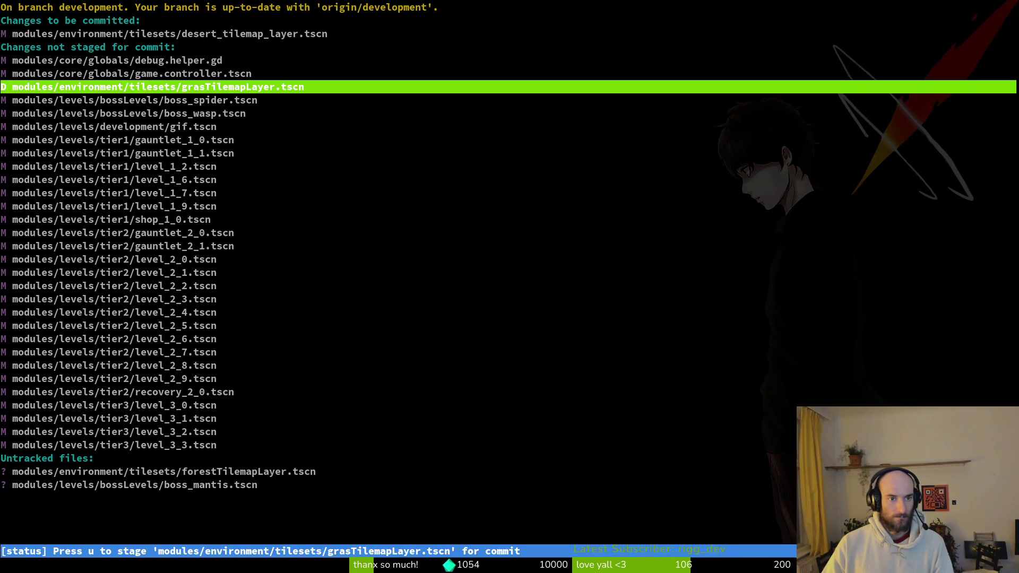
{"action": "key", "text": "u"}
{"action": "key", "text": "Down"}
{"action": "key", "text": "u"}
{"action": "key", "text": "u"}
{"action": "key", "text": "u"}
{"action": "key", "text": "u"}
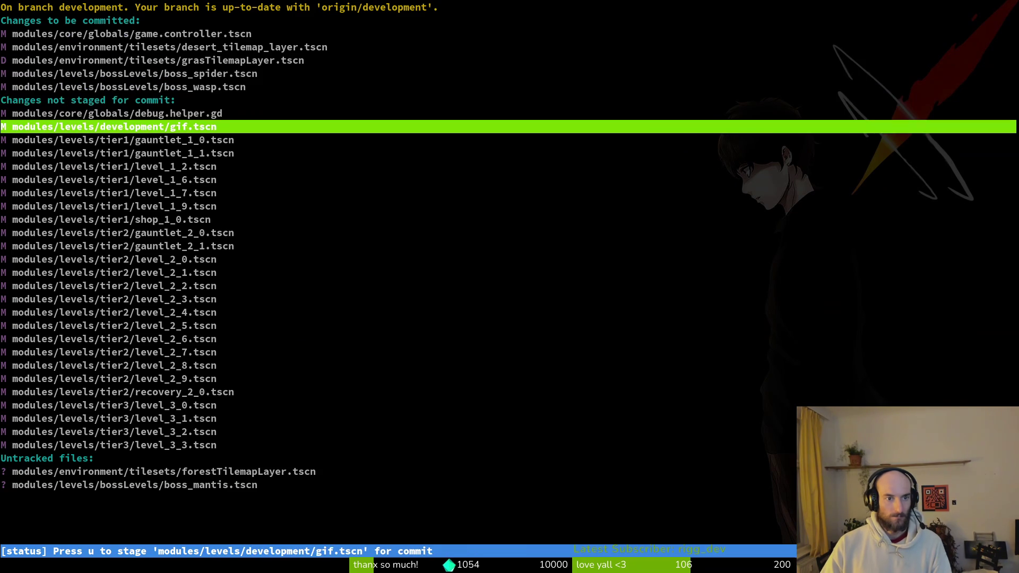
{"action": "key", "text": "Return"}
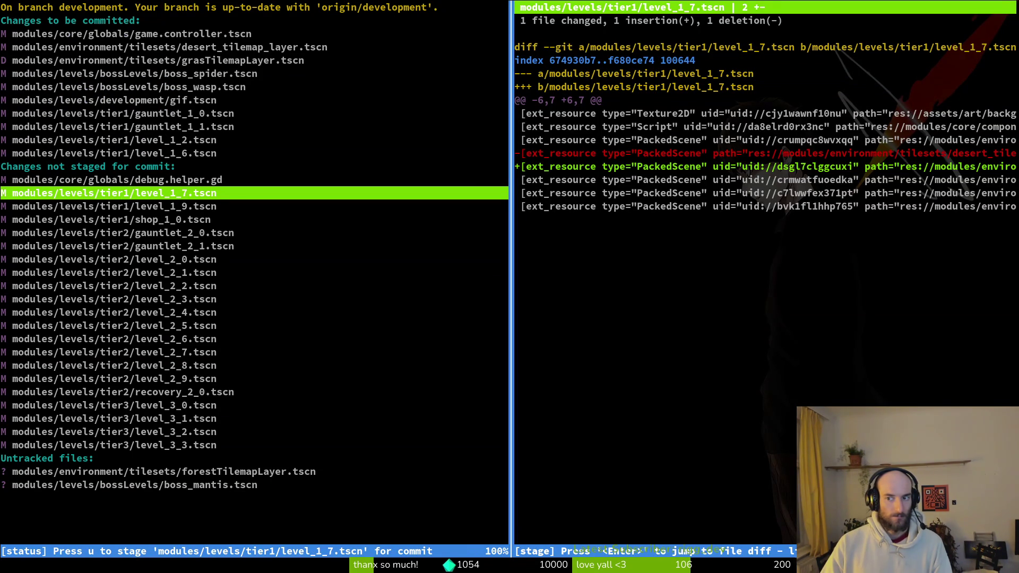
{"action": "key", "text": "Return"}
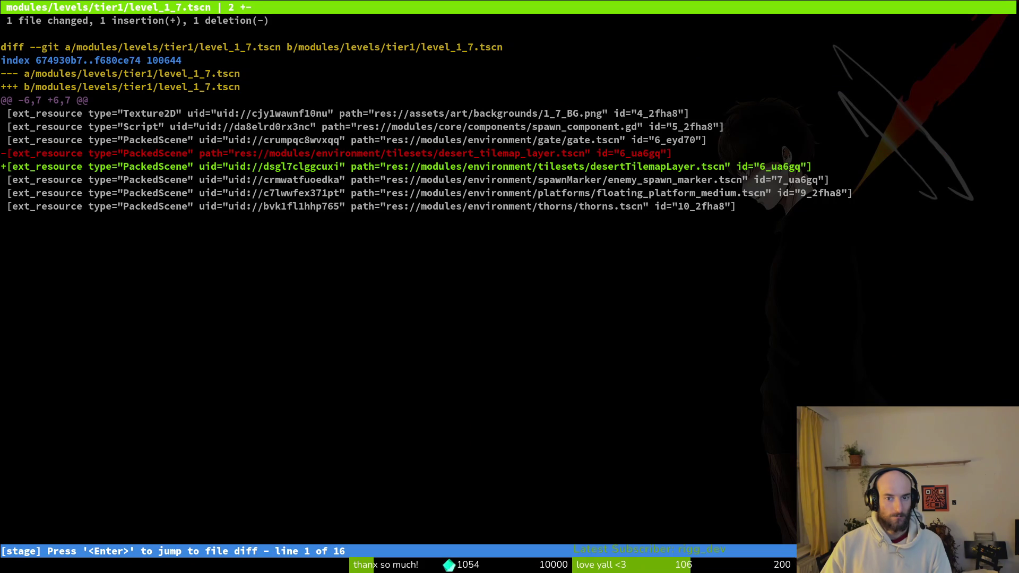
{"action": "key", "text": "q"}
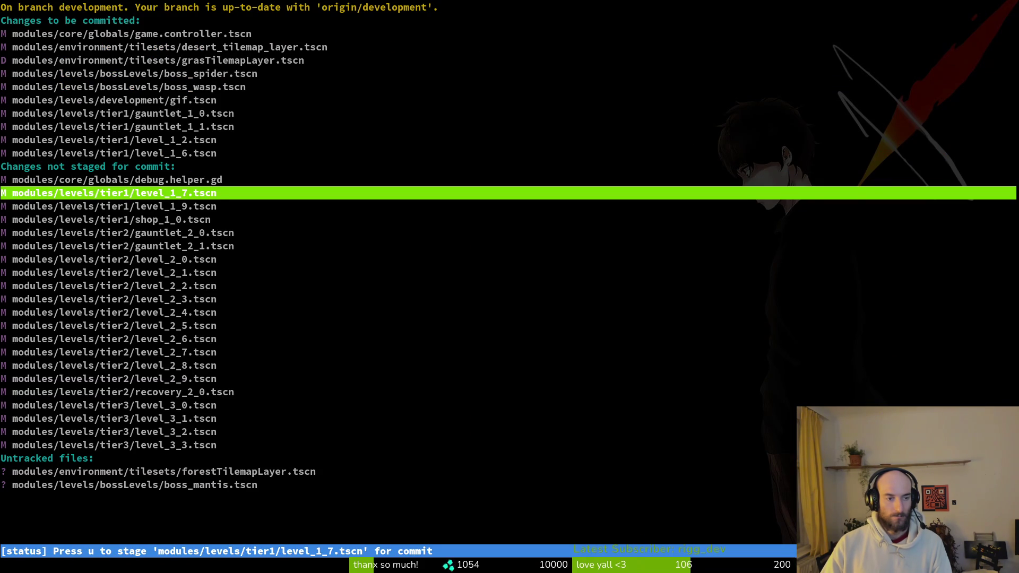
{"action": "key", "text": "Up"}
{"action": "key", "text": "Up"}
{"action": "key", "text": "Up"}
Unstage the game controller scene and every remaining staged file in tig.
{"action": "key", "text": "u"}
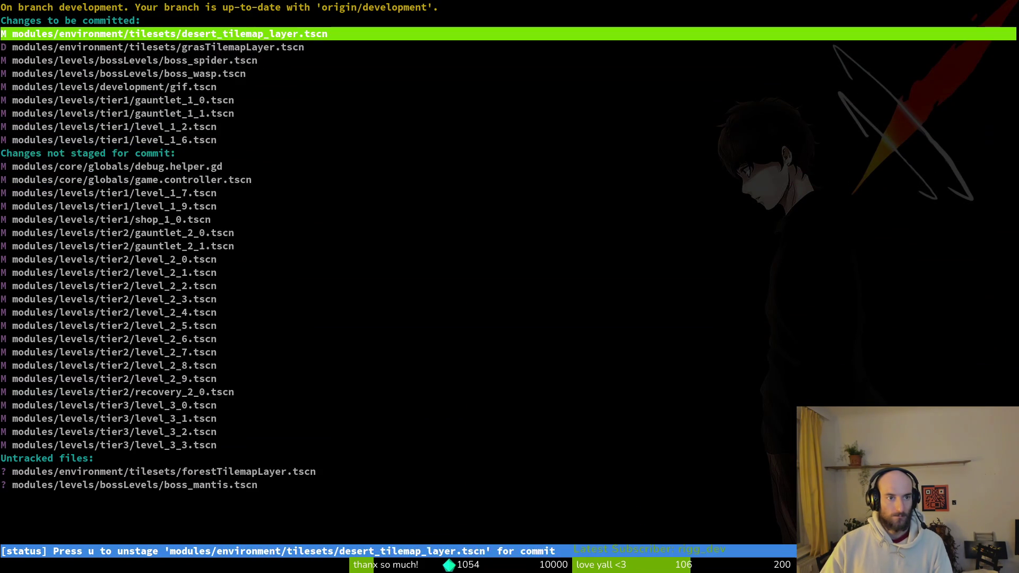
{"action": "key", "text": "u"}
{"action": "key", "text": "u"}
{"action": "key", "text": "u"}
{"action": "key", "text": "alt+Tab"}
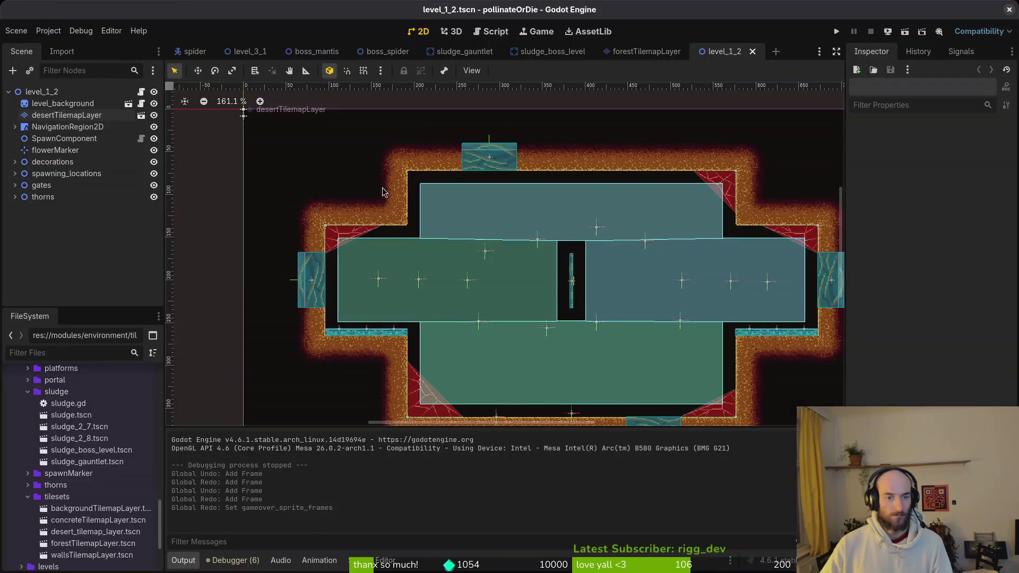
Close the level_1_2, forestTilemapLayer, sludge, boss_mantis and level_3_1 scene tabs.
{"action": "middle_click", "coordinate": [731, 52]}
{"action": "middle_click", "coordinate": [654, 51]}
{"action": "middle_click", "coordinate": [552, 52]}
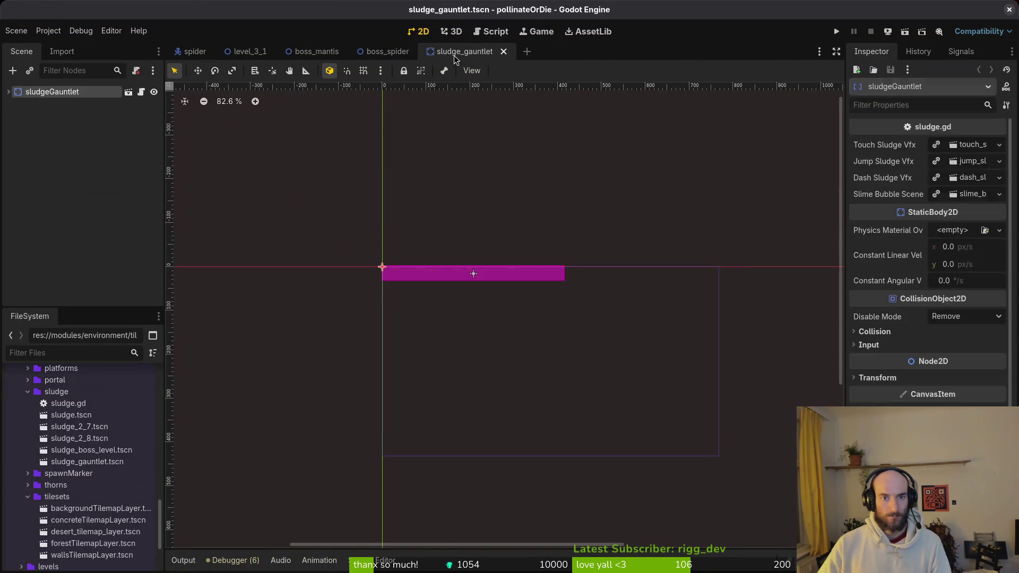
{"action": "middle_click", "coordinate": [454, 55]}
{"action": "middle_click", "coordinate": [388, 51]}
{"action": "middle_click", "coordinate": [315, 54]}
{"action": "middle_click", "coordinate": [242, 52]}
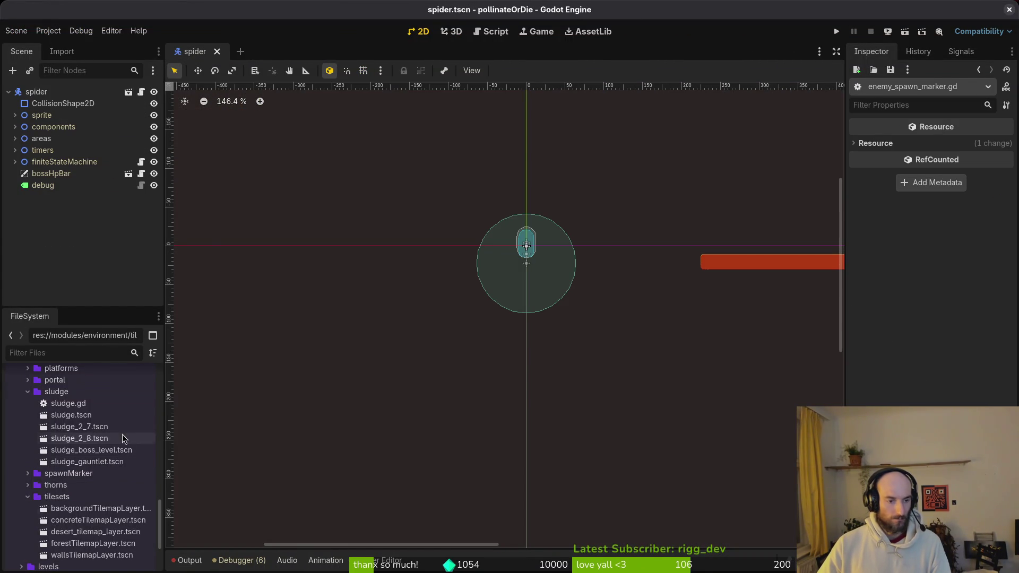
Rename desert_tilemap_layer.tscn to desertTilemapLayer.tscn.
{"action": "left_click", "coordinate": [106, 532]}
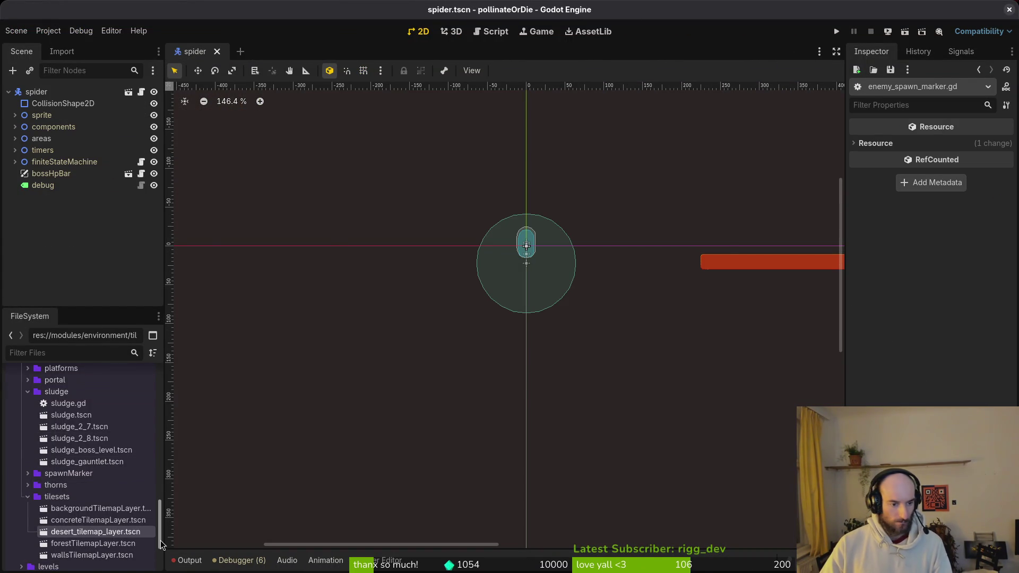
{"action": "key", "text": "Delete"}
{"action": "key", "text": "Escape"}
{"action": "key", "text": "F2"}
{"action": "type", "text": "desert"}
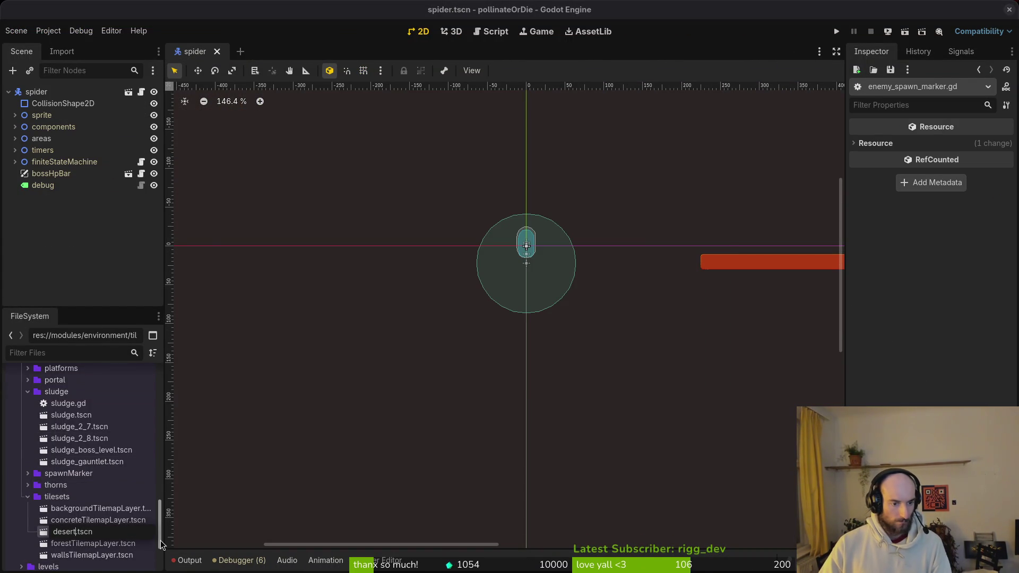
{"action": "type", "text": "TilemapLayer"}
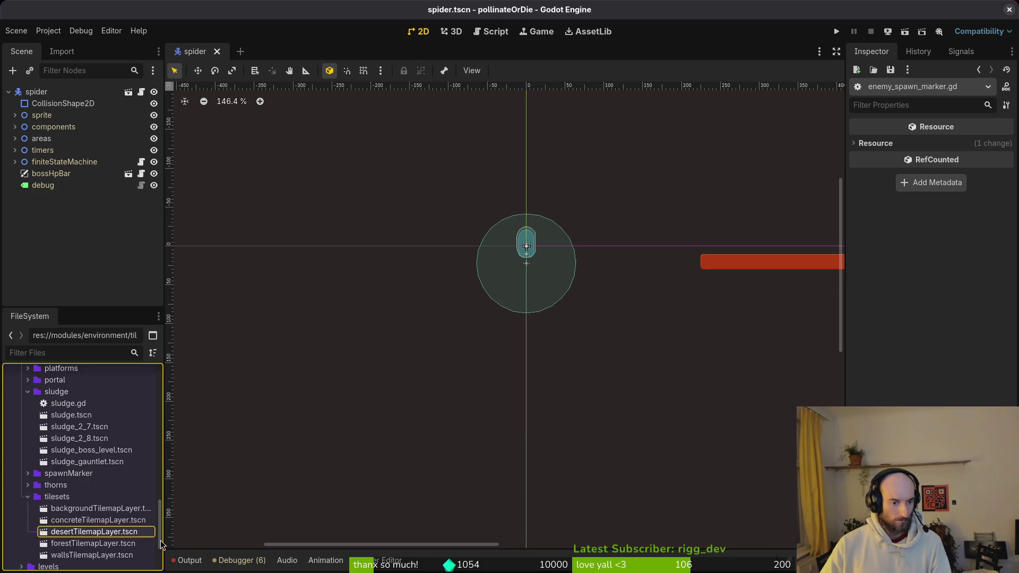
{"action": "key", "text": "Return"}
Playtest level 1-4 to verify the rename, then stop the game.
{"action": "left_click", "coordinate": [842, 33]}
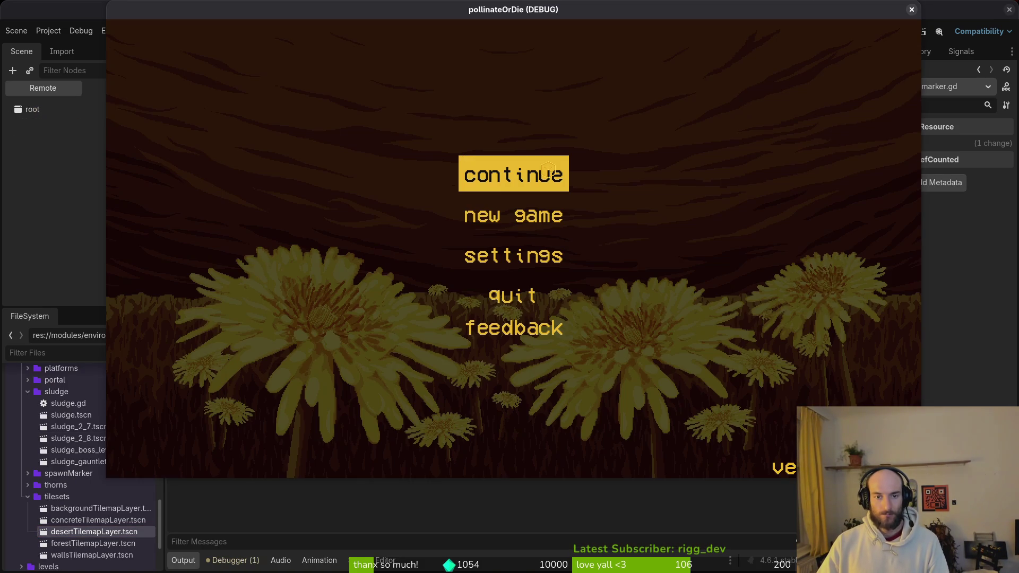
{"action": "left_click", "coordinate": [549, 170]}
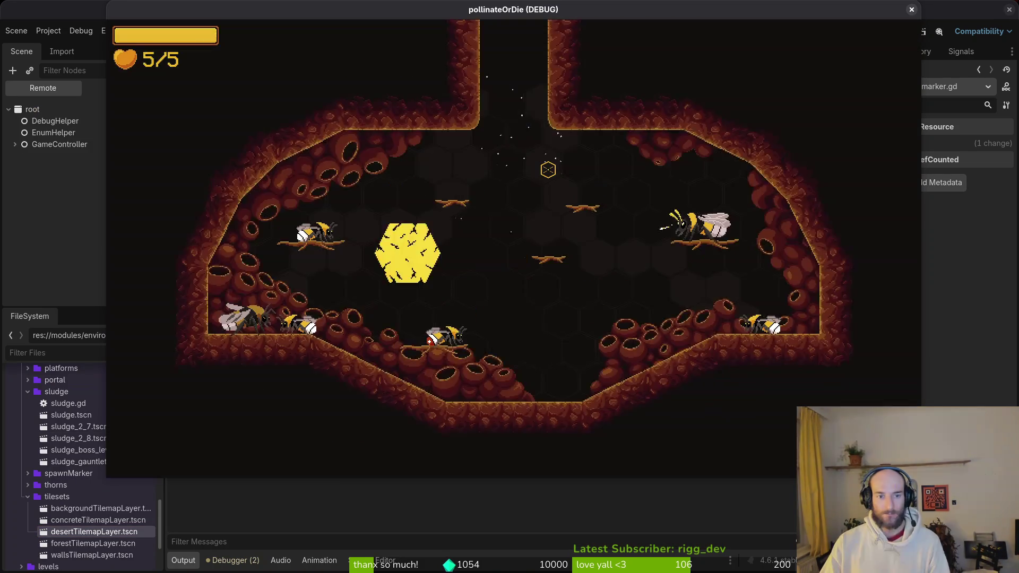
{"action": "key", "text": "Left"}
{"action": "key", "text": "Left"}
{"action": "key", "text": "Return"}
{"action": "key", "text": "Escape"}
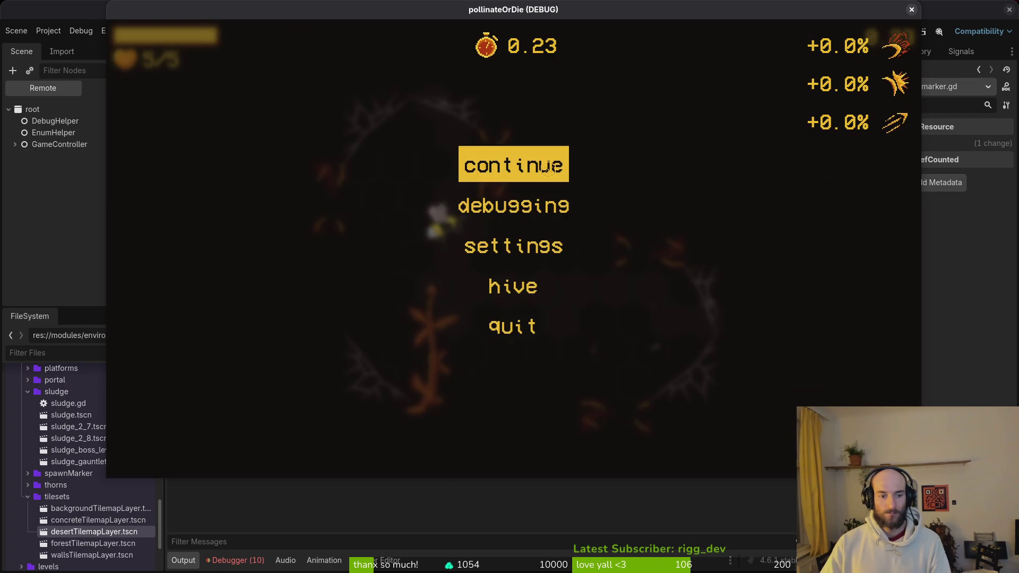
{"action": "left_click", "coordinate": [548, 168]}
{"action": "key", "text": "F8"}
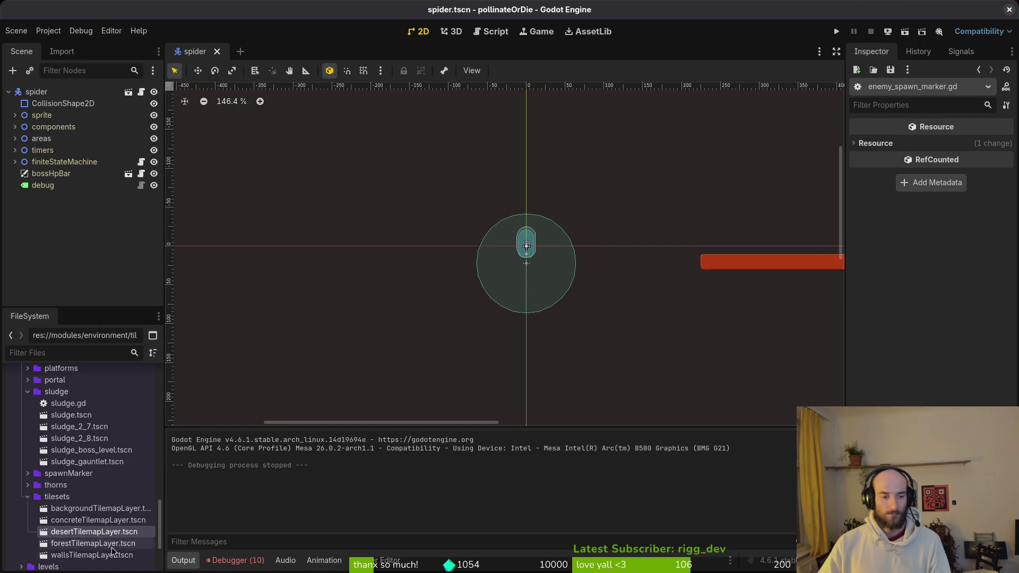
{"action": "key", "text": "super+2"}
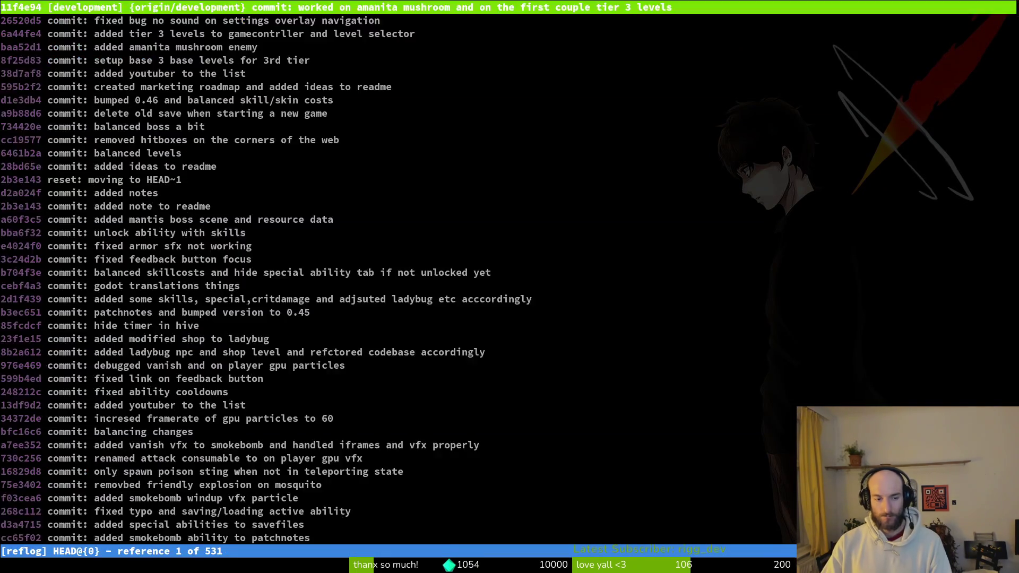
Review the level_1_7.tscn diff in tig status, reopen tig, then quit back to Godot.
{"action": "key", "text": "q"}
{"action": "double_click", "coordinate": [114, 206]}
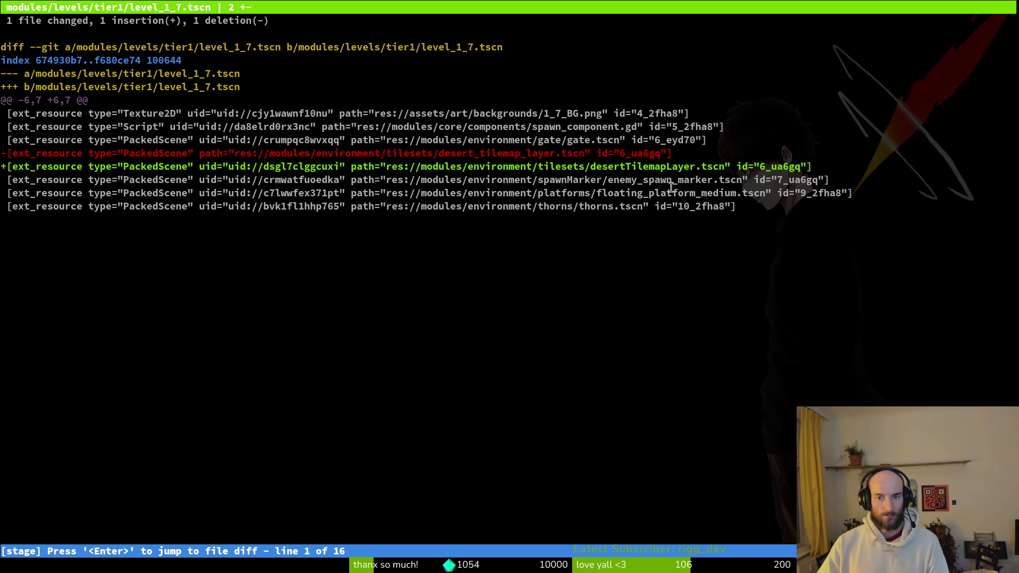
{"action": "type", "text": ":q"}
{"action": "key", "text": "Return"}
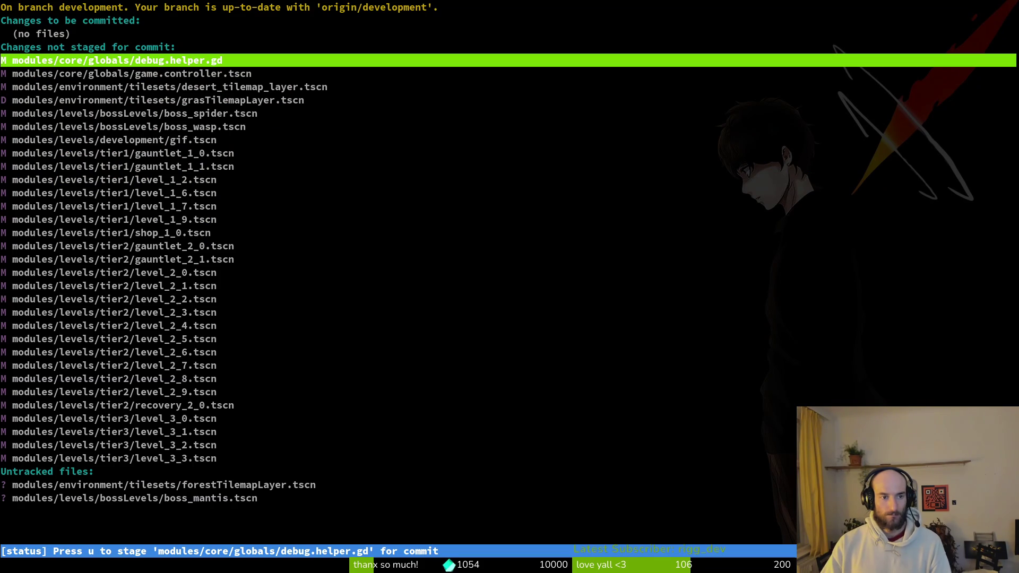
{"action": "key", "text": "ctrl+c"}
{"action": "key", "text": "Return"}
{"action": "left_click", "coordinate": [106, 71]}
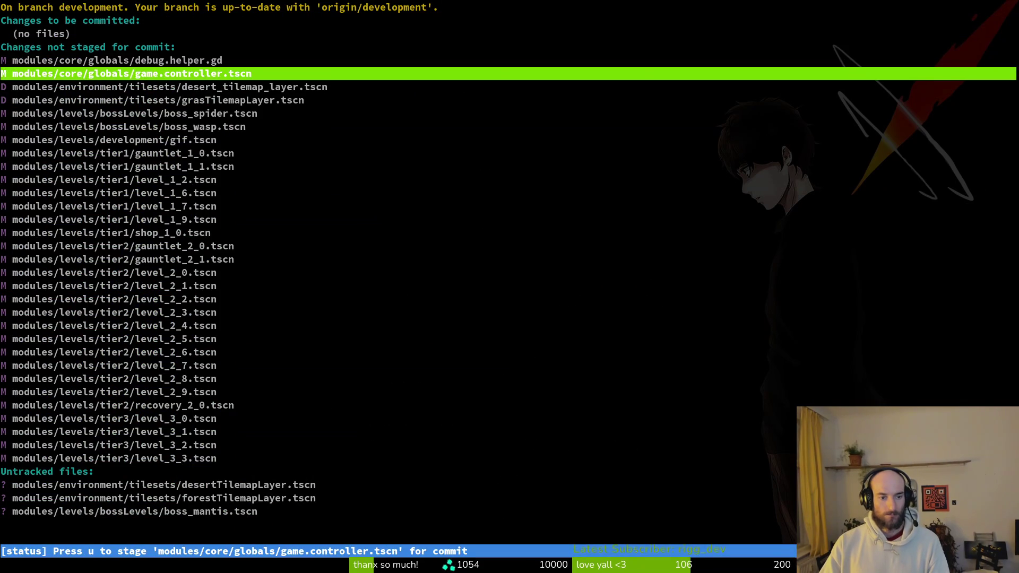
{"action": "key", "text": "q"}
{"action": "key", "text": "alt+Tab"}
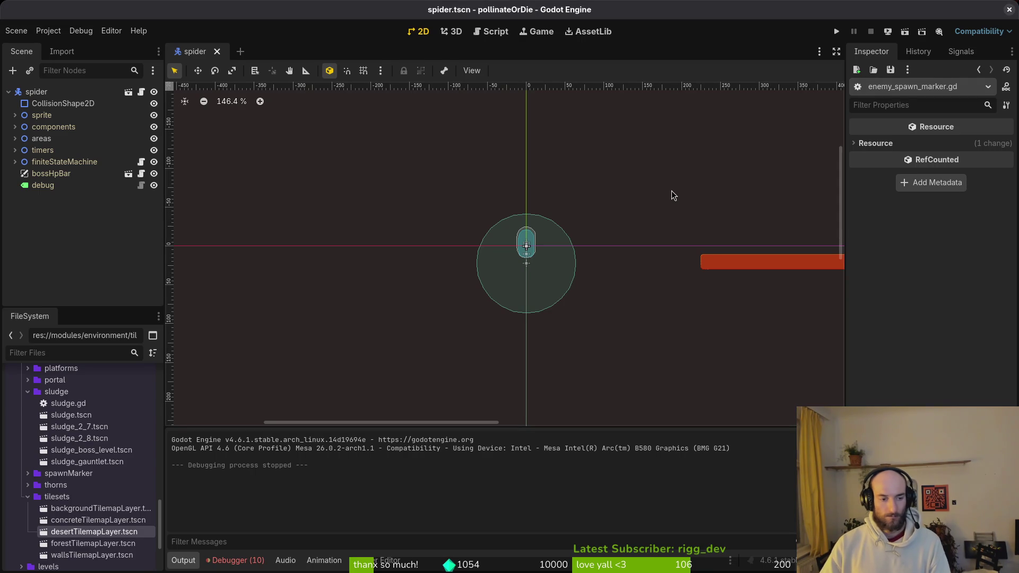
Quick-open the shop_1_0 scene.
{"action": "key", "text": "ctrl+shift+o"}
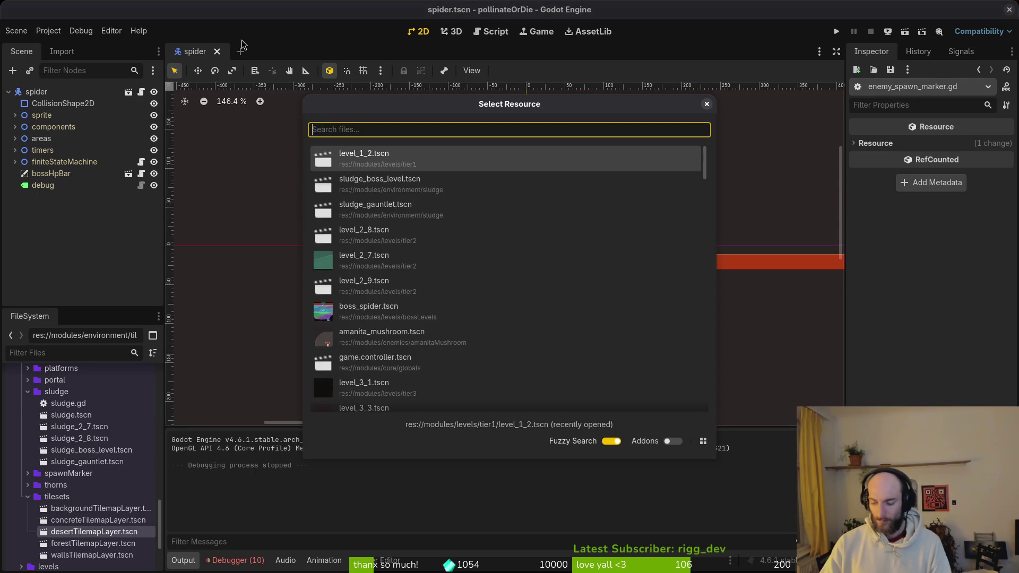
{"action": "type", "text": "shop"}
{"action": "key", "text": "Return"}
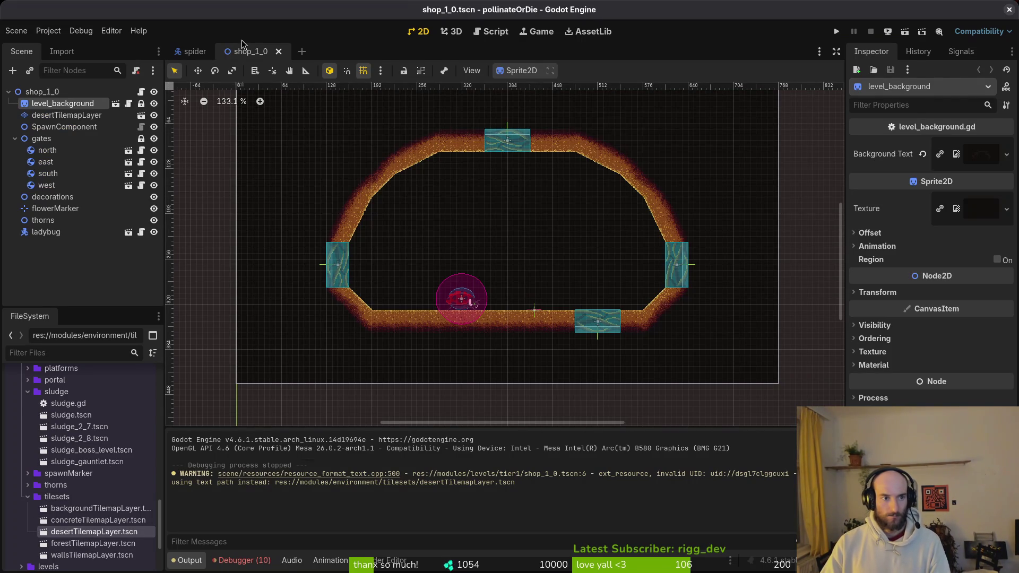
Open level_1_0, re-pointing its missing desert tilemap to desertTilemapLayer.tscn.
{"action": "key", "text": "alt+shift+o"}
{"action": "type", "text": "10"}
{"action": "type", "text": "l"}
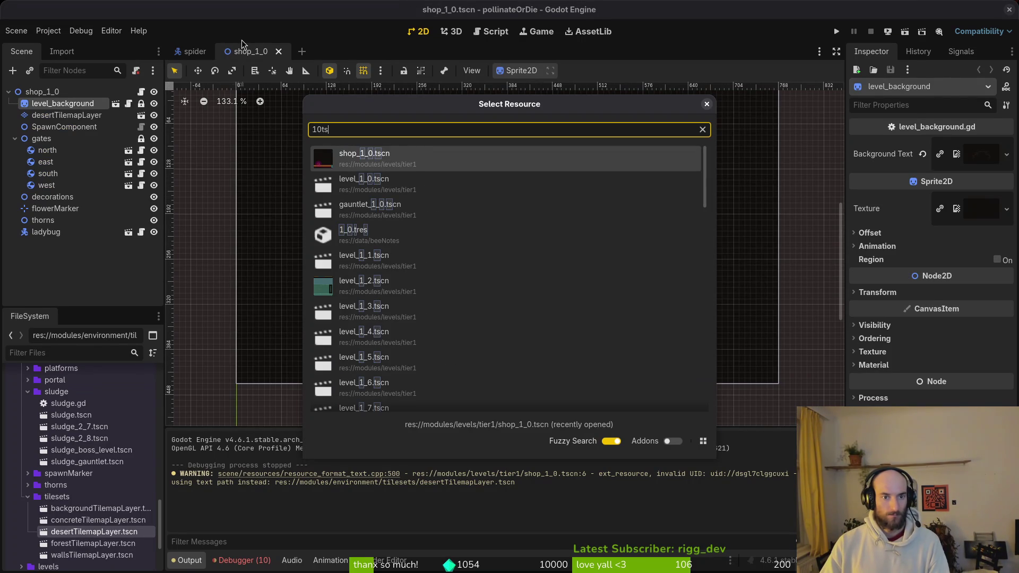
{"action": "key", "text": "Return"}
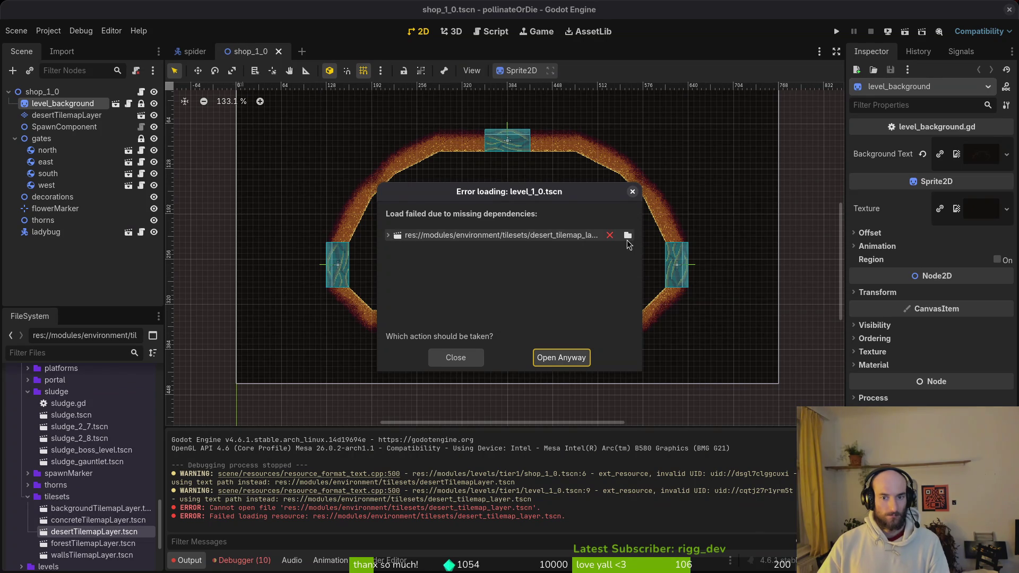
{"action": "left_click", "coordinate": [627, 236]}
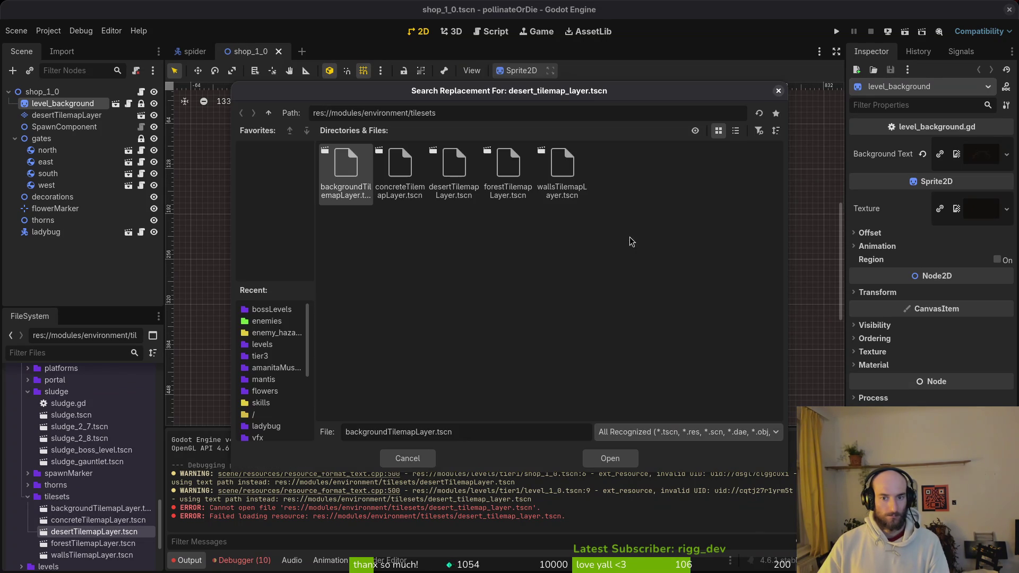
{"action": "left_click", "coordinate": [454, 170]}
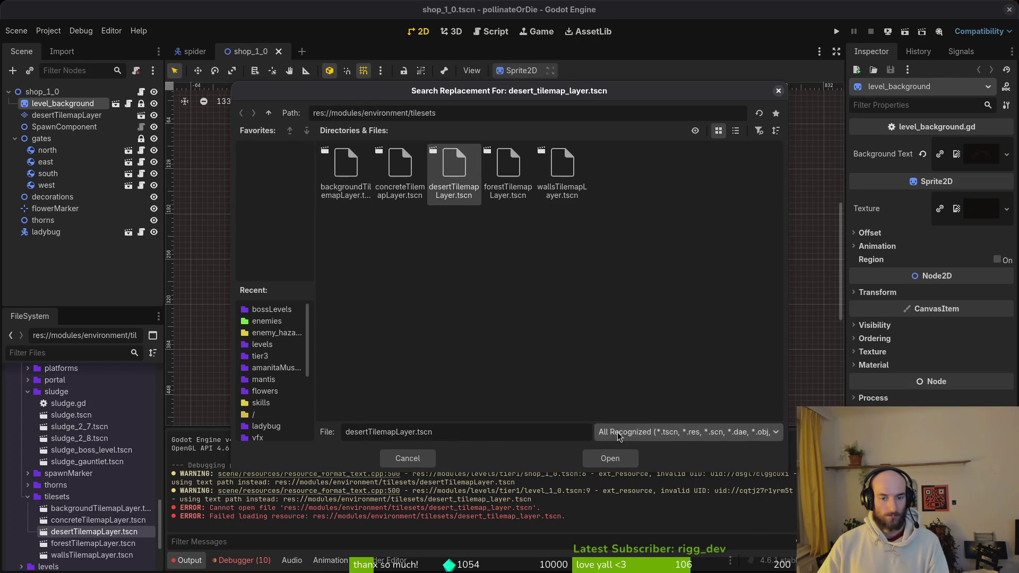
{"action": "left_click", "coordinate": [610, 459]}
{"action": "left_click", "coordinate": [561, 358]}
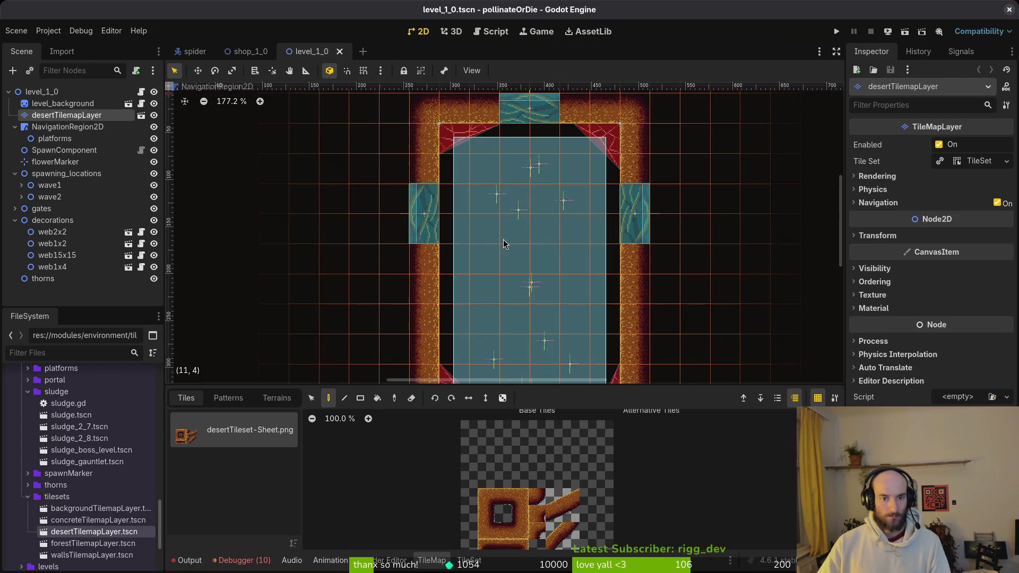
Open level_1_1 with its desert tilemap dependency replaced by desertTilemapLayer.tscn.
{"action": "key", "text": "ctrl+shift+o"}
{"action": "type", "text": "1_1"}
{"action": "key", "text": "Return"}
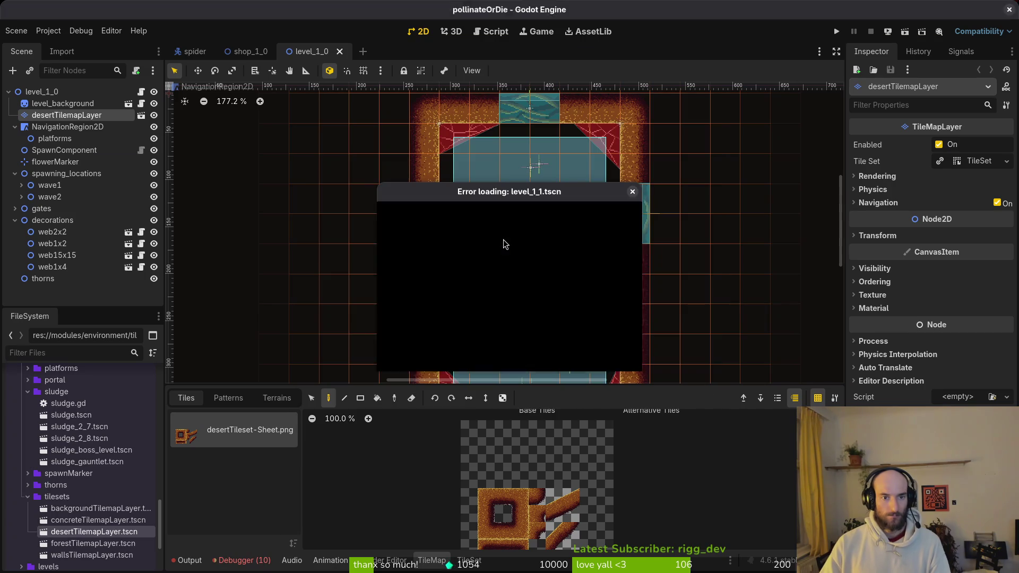
{"action": "left_click", "coordinate": [627, 235]}
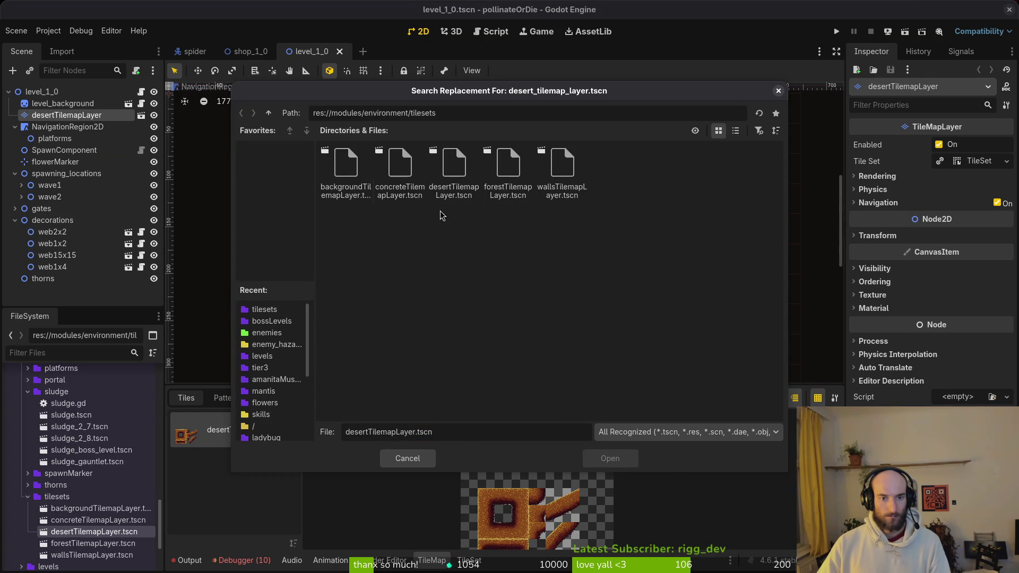
{"action": "left_click", "coordinate": [469, 182]}
{"action": "left_click", "coordinate": [609, 458]}
{"action": "left_click", "coordinate": [562, 358]}
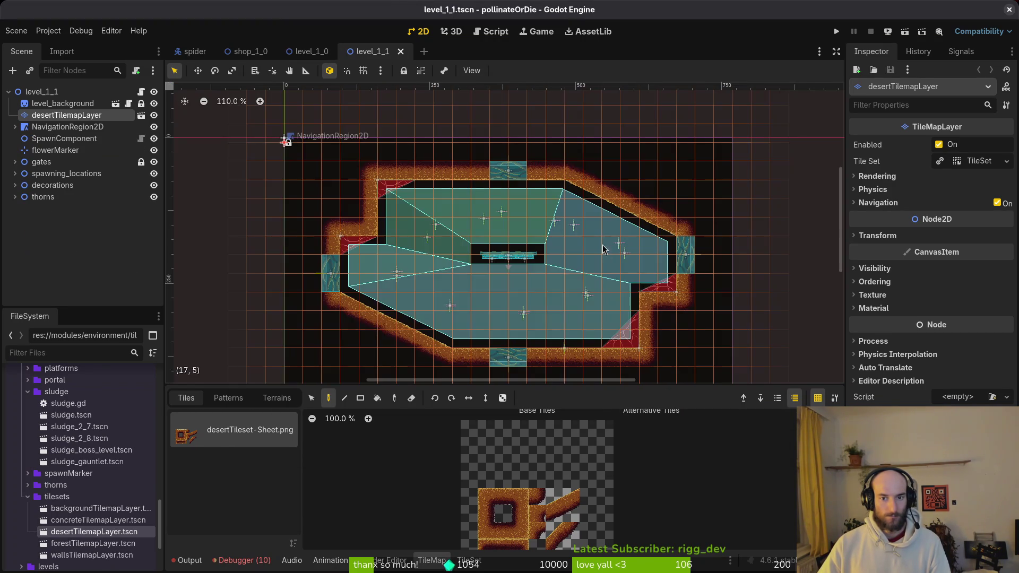
Quick-open the level_1_2 scene.
{"action": "key", "text": "ctrl+shift+o"}
{"action": "type", "text": "1_2"}
{"action": "key", "text": "Return"}
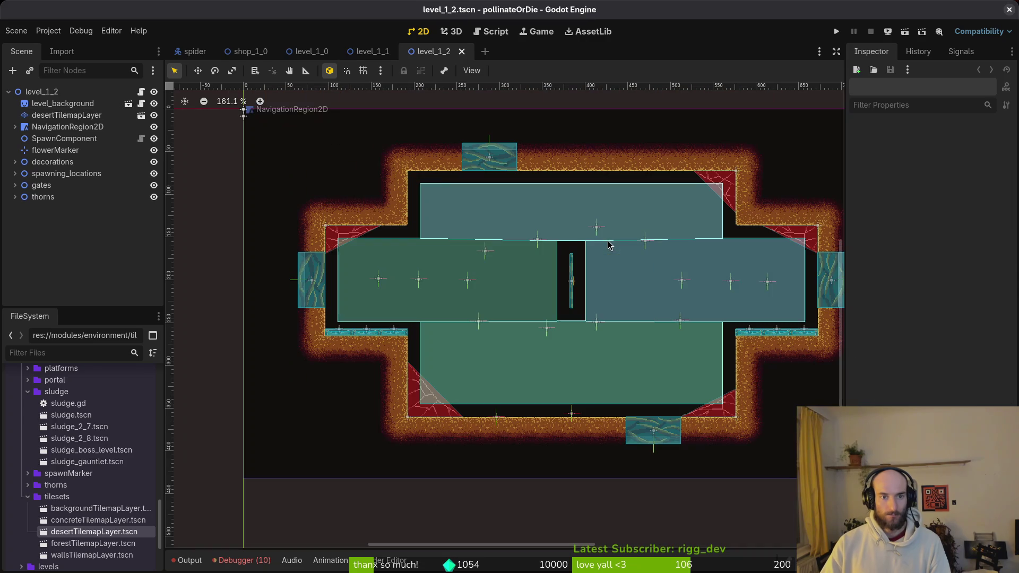
Open level_1_3, fixing its missing tilemap to point at desertTilemapLayer.tscn.
{"action": "key", "text": "ctrl+shift+o"}
{"action": "type", "text": "1_3"}
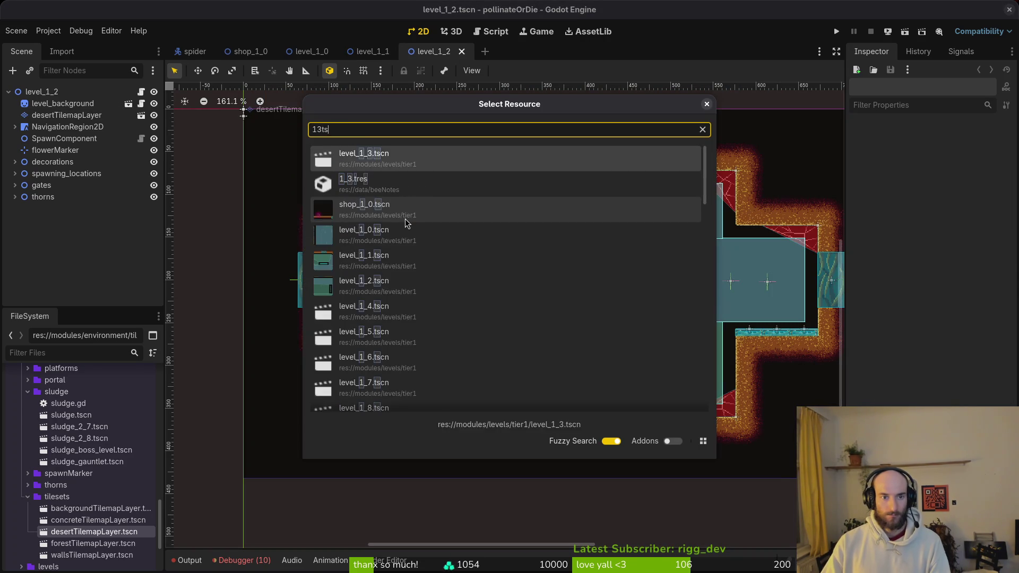
{"action": "key", "text": "Return"}
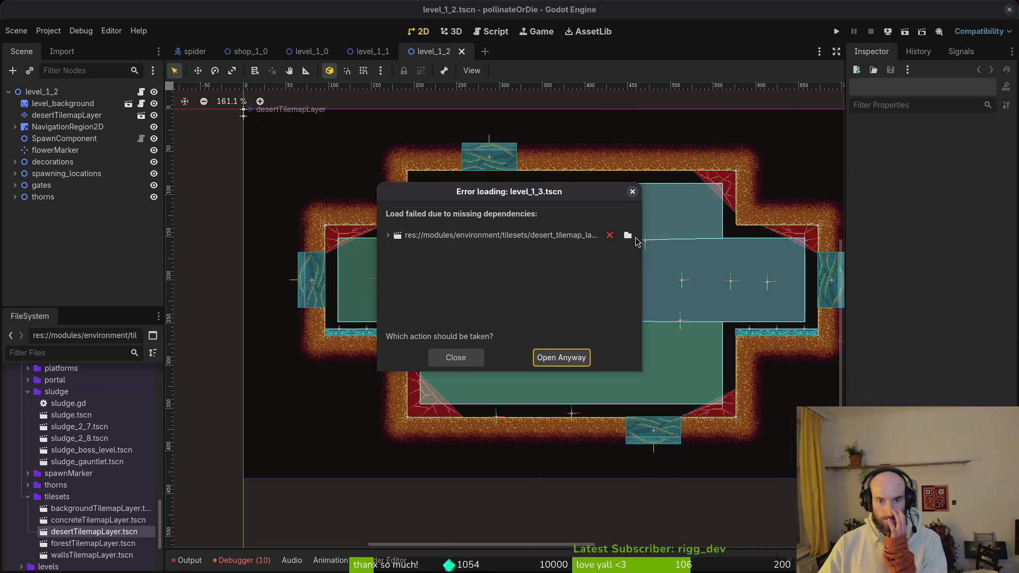
{"action": "left_click", "coordinate": [628, 235]}
{"action": "left_click", "coordinate": [471, 191]}
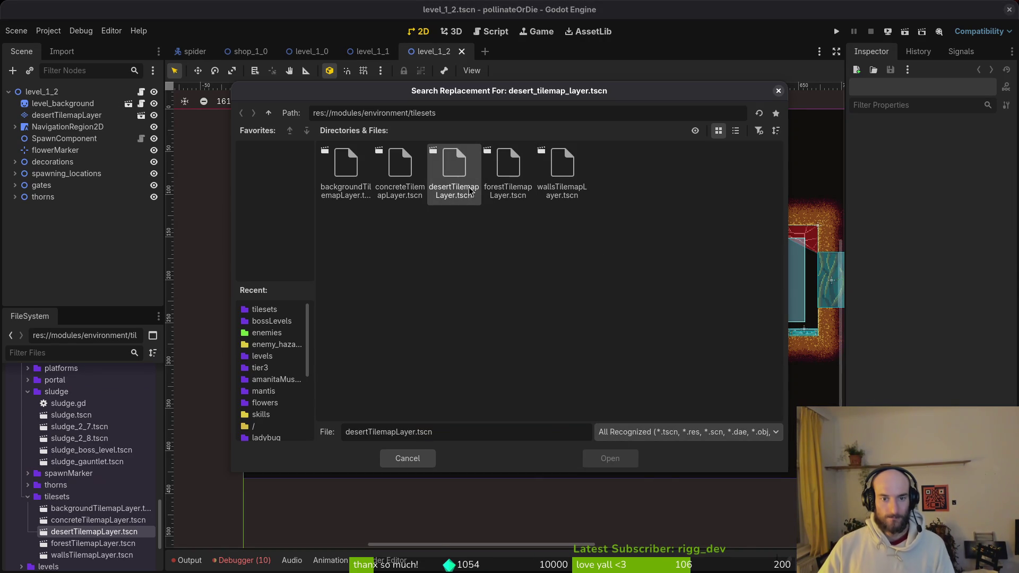
{"action": "left_click", "coordinate": [470, 183]}
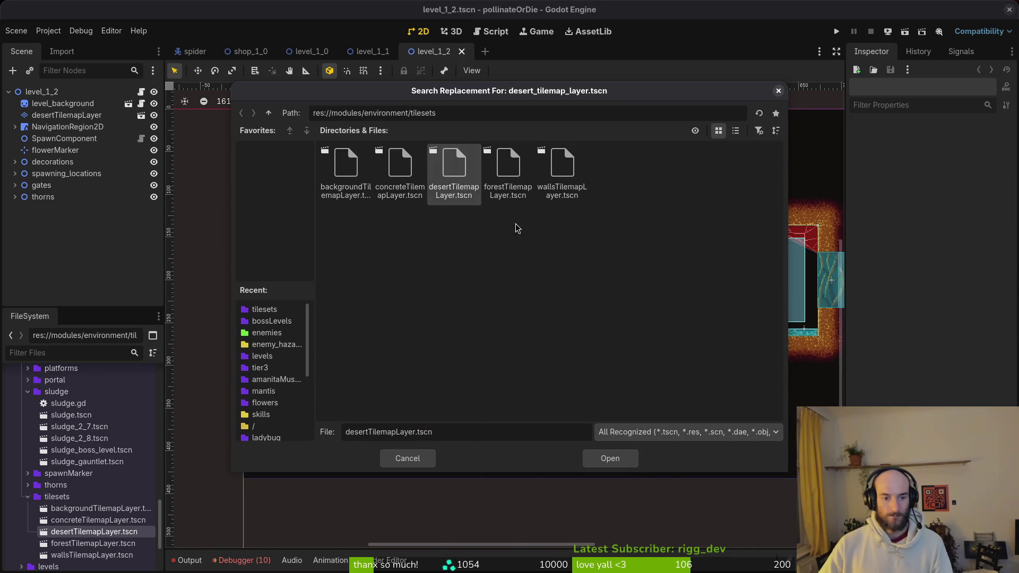
{"action": "left_click", "coordinate": [610, 458]}
{"action": "left_click", "coordinate": [568, 359]}
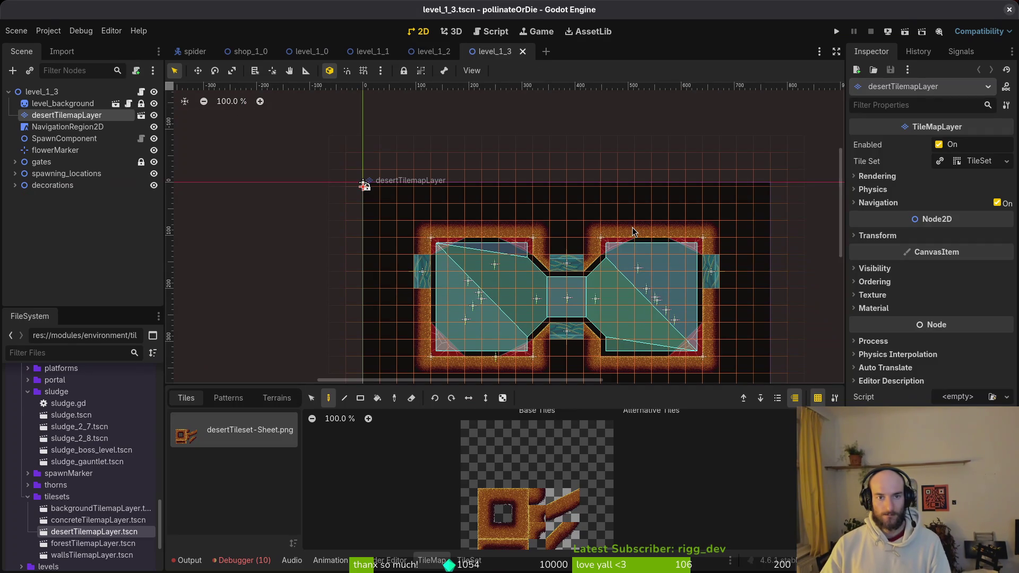
Open level_1_4 with desertTilemapLayer.tscn as the replacement tilemap.
{"action": "key", "text": "alt+shift+o"}
{"action": "key", "text": "Escape"}
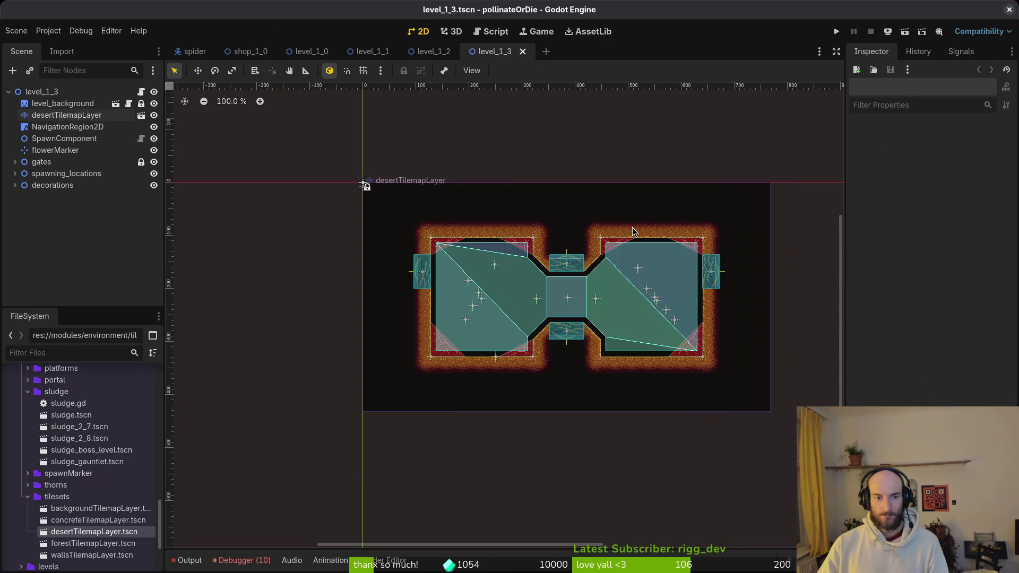
{"action": "key", "text": "alt+shift+o"}
{"action": "type", "text": "14"}
{"action": "key", "text": "Down"}
{"action": "key", "text": "Down"}
{"action": "key", "text": "Return"}
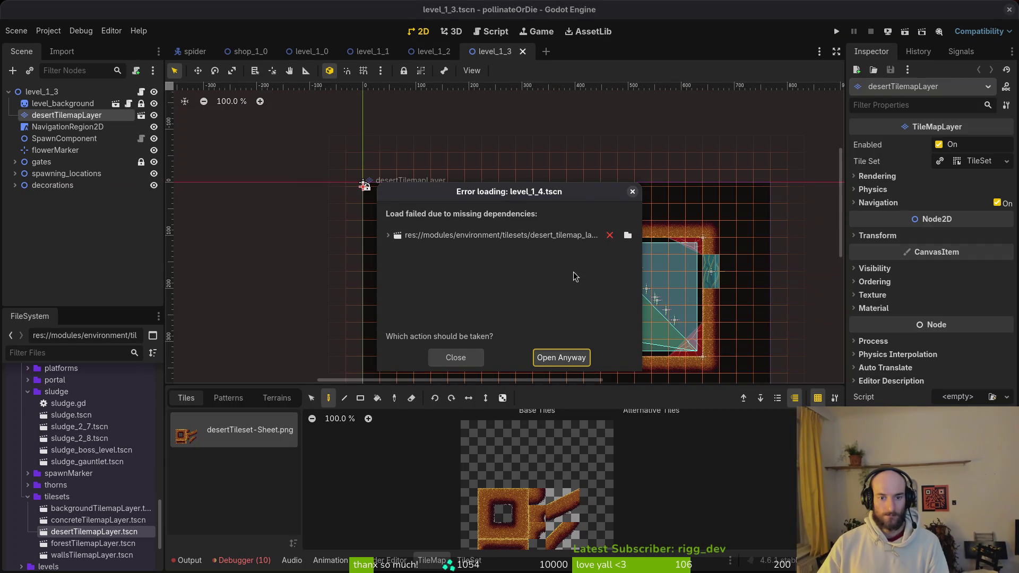
{"action": "left_click", "coordinate": [628, 235]}
{"action": "left_click", "coordinate": [454, 175]}
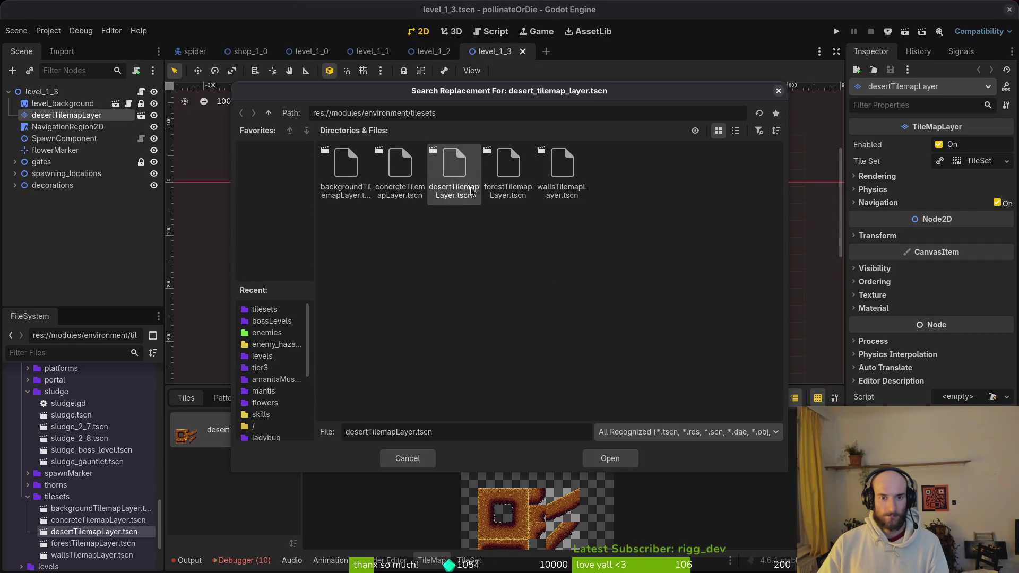
{"action": "left_click", "coordinate": [605, 456]}
{"action": "left_click", "coordinate": [584, 359]}
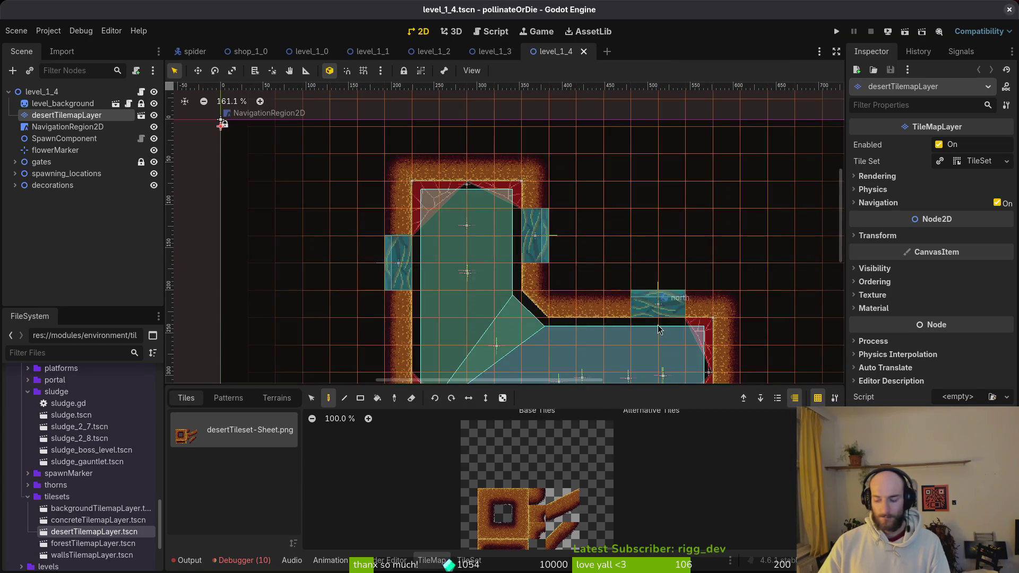
Open level_1_5, swapping its missing tilemap for desertTilemapLayer.tscn.
{"action": "key", "text": "alt+shift+o"}
{"action": "type", "text": "1"}
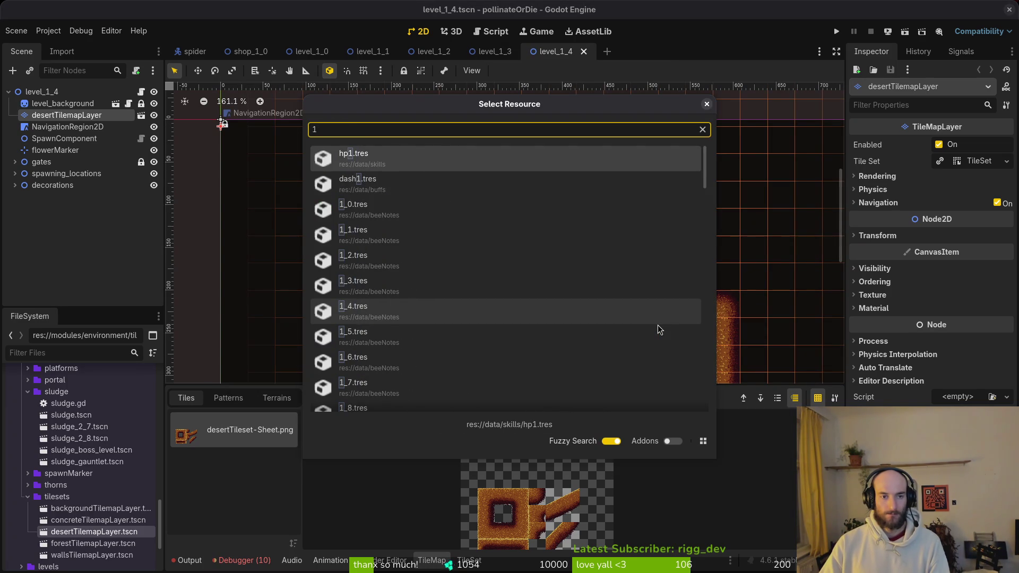
{"action": "type", "text": "_5.tscn"}
{"action": "key", "text": "Return"}
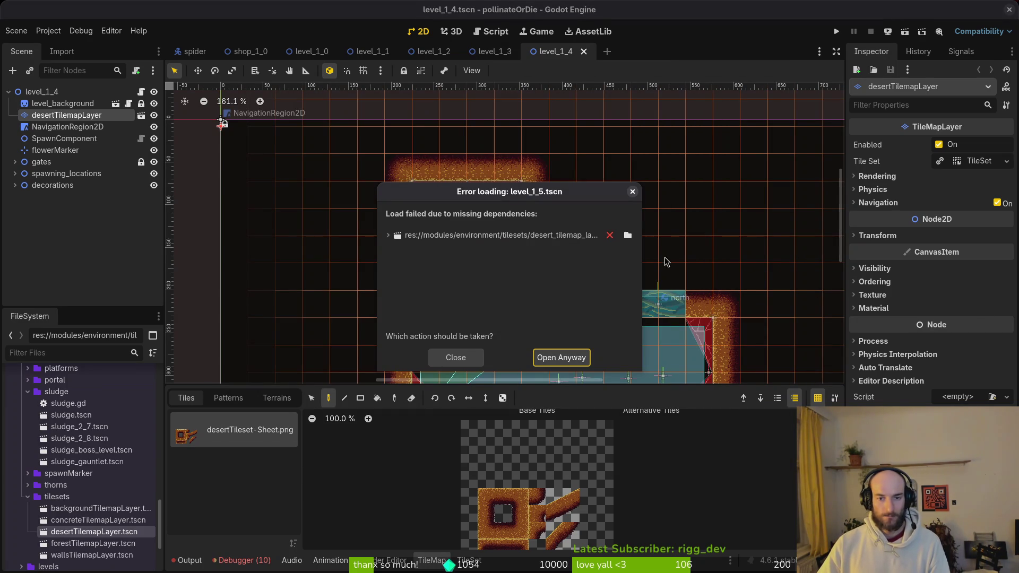
{"action": "left_click", "coordinate": [628, 235]}
{"action": "left_click", "coordinate": [424, 166]}
{"action": "left_click", "coordinate": [453, 170]}
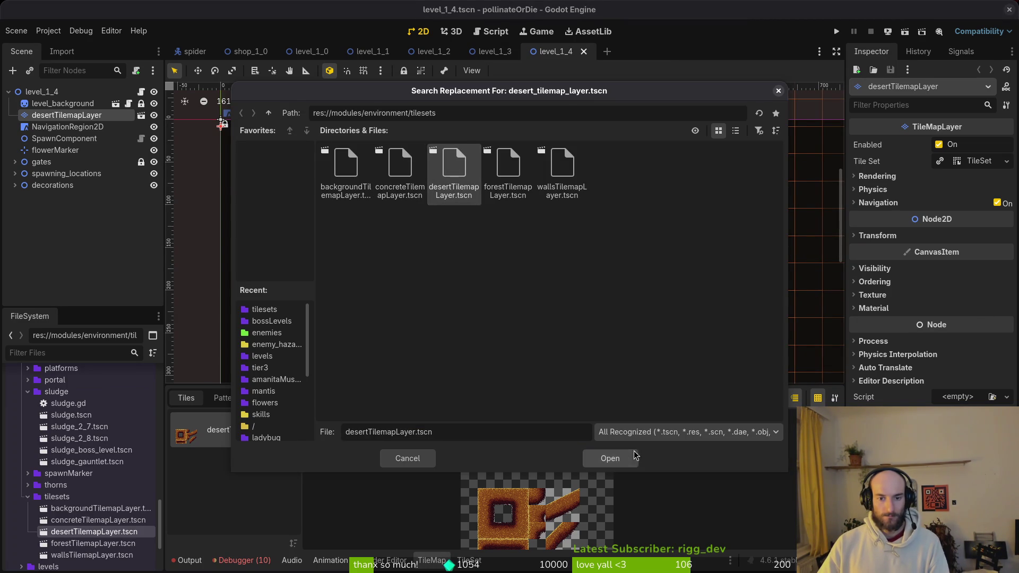
{"action": "left_click", "coordinate": [632, 457]}
{"action": "left_click", "coordinate": [587, 373]}
Quick-open level_1_6, the queen scene, and level_1_7.
{"action": "key", "text": "ctrl+shift+o"}
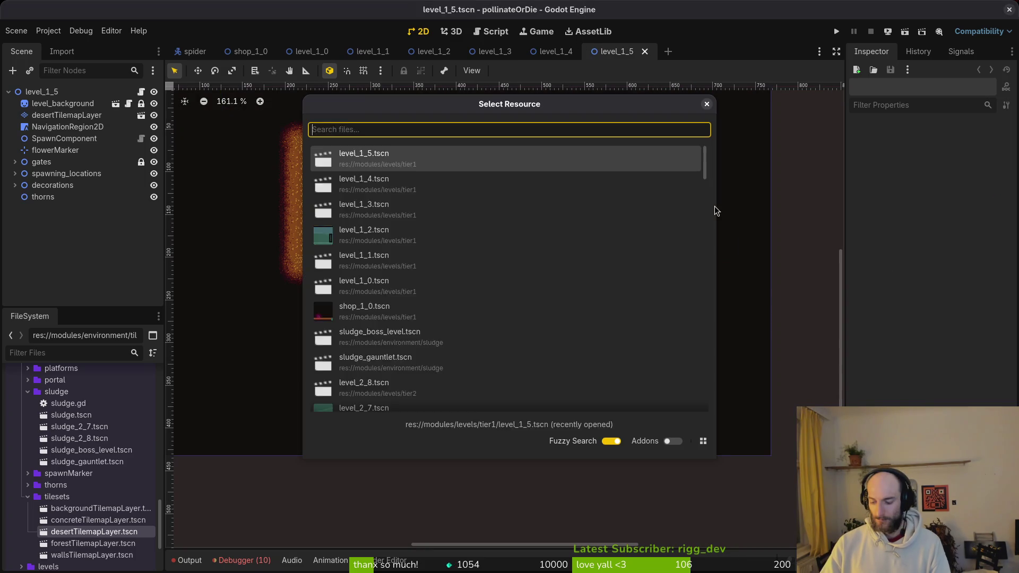
{"action": "type", "text": "1_6"}
{"action": "key", "text": "Return"}
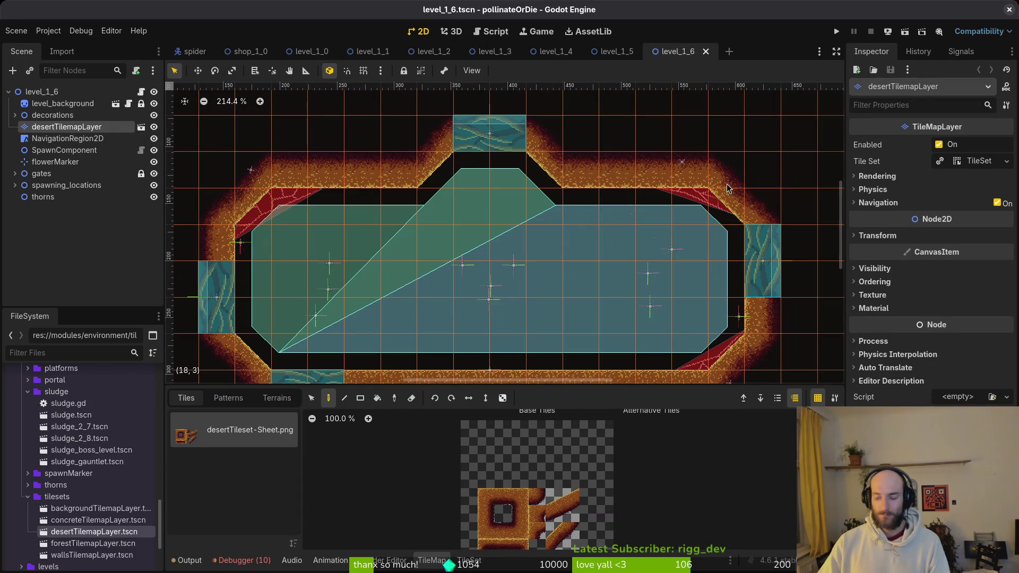
{"action": "key", "text": "ctrl+shift+o"}
{"action": "type", "text": "queen"}
{"action": "key", "text": "Return"}
{"action": "key", "text": "ctrl+shift+o"}
{"action": "type", "text": "1_7"}
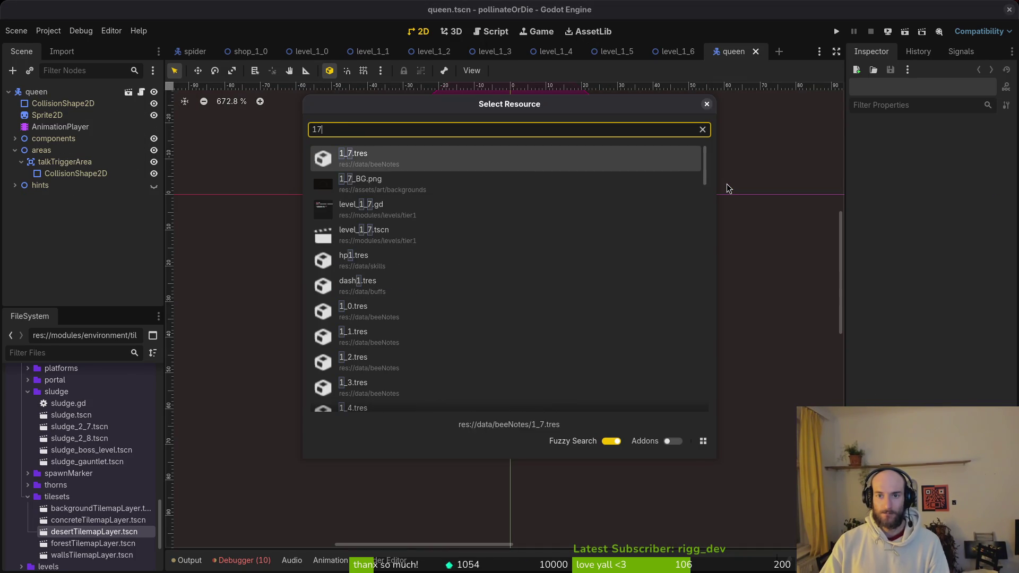
{"action": "key", "text": "Return"}
Open level_1_8 with its missing tilemap replaced by desertTilemapLayer.tscn.
{"action": "key", "text": "ctrl+shift+o"}
{"action": "type", "text": "1_8"}
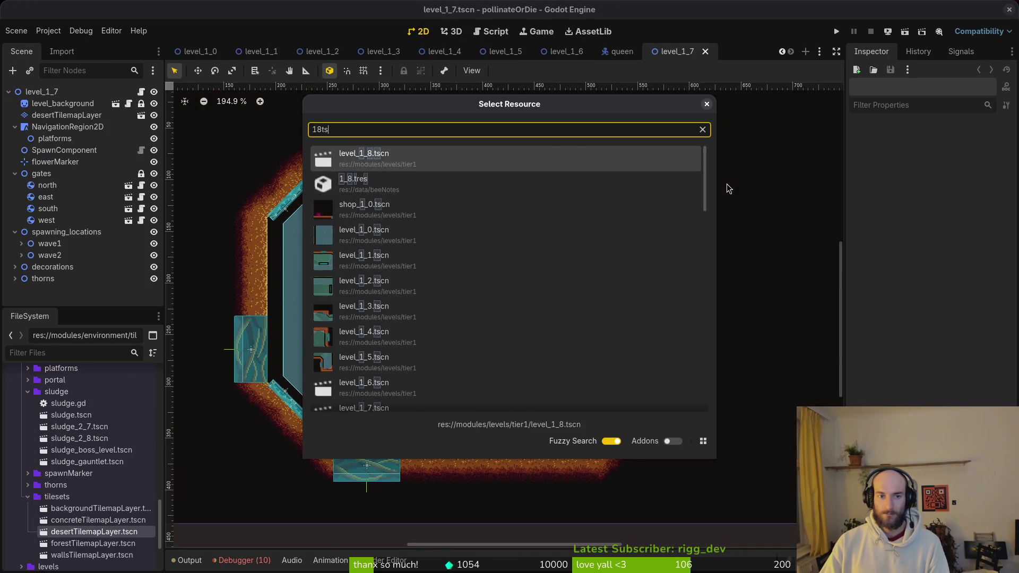
{"action": "key", "text": "Return"}
{"action": "left_click", "coordinate": [628, 235]}
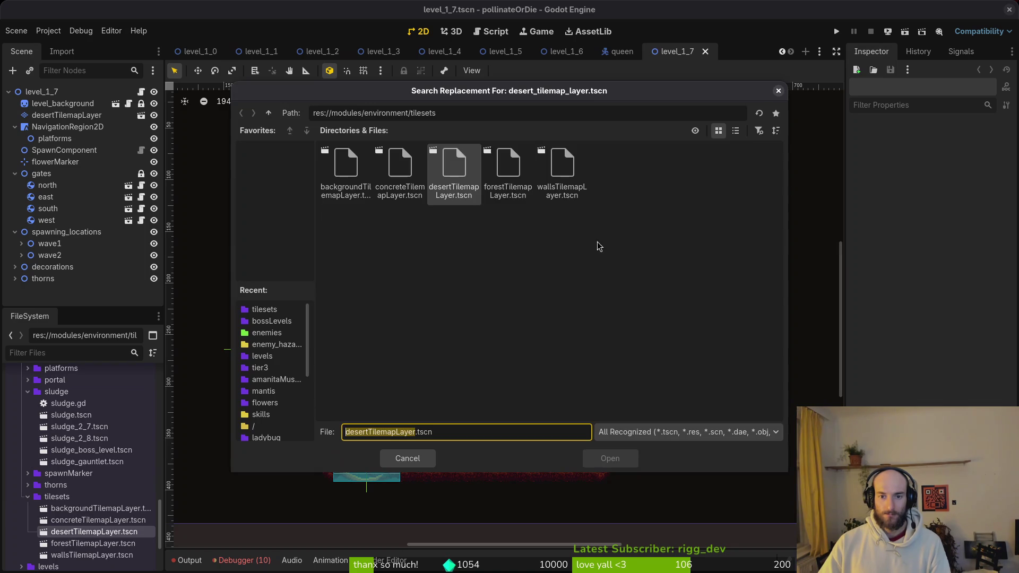
{"action": "left_click", "coordinate": [605, 462]}
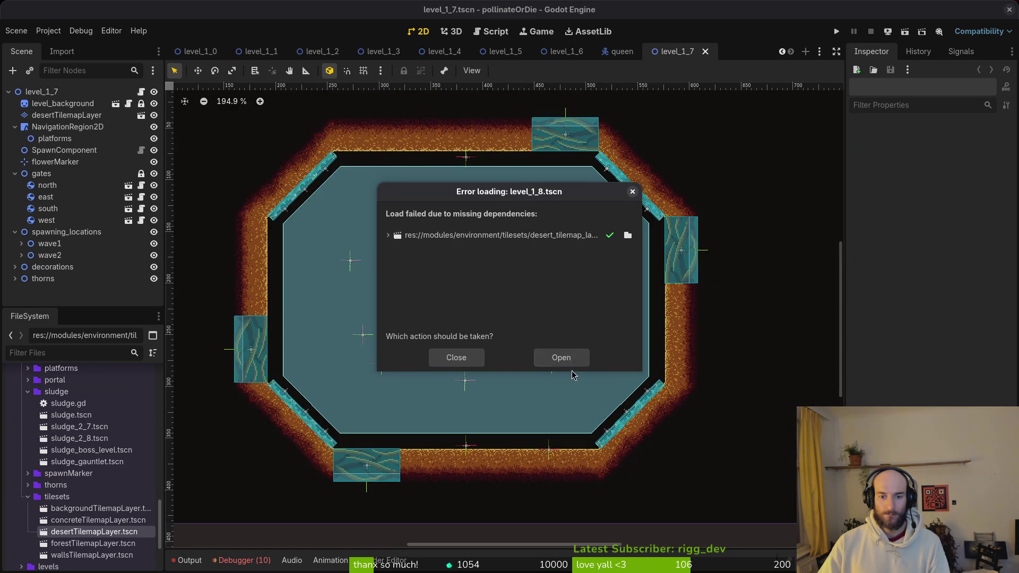
{"action": "left_click", "coordinate": [576, 363]}
Quick-open the queen scene and level_1_9.
{"action": "key", "text": "alt+shift+o"}
{"action": "type", "text": "q9ts"}
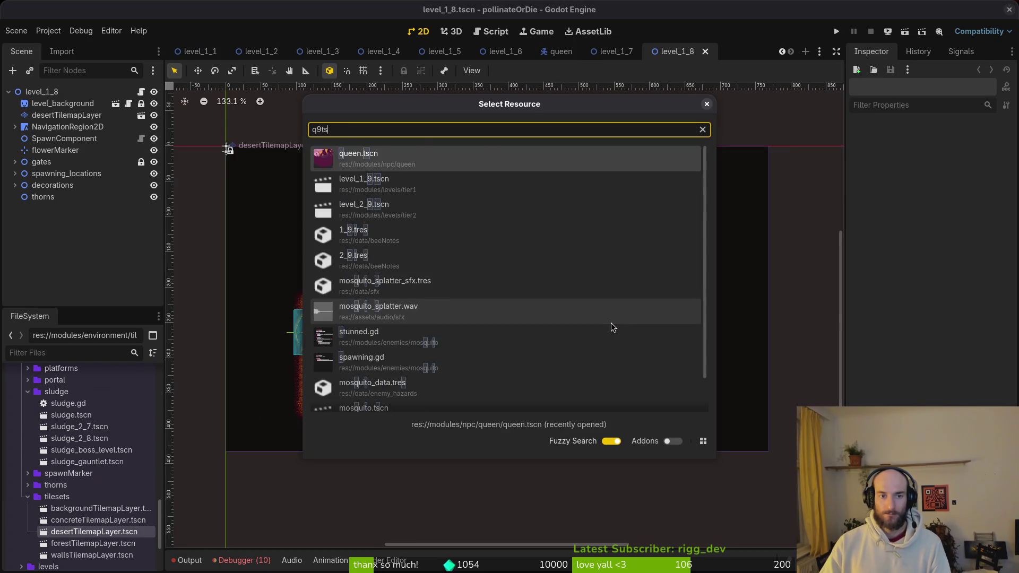
{"action": "key", "text": "Return"}
{"action": "key", "text": "alt+shift+o"}
{"action": "type", "text": "q9ts"}
{"action": "key", "text": "Down"}
{"action": "key", "text": "Return"}
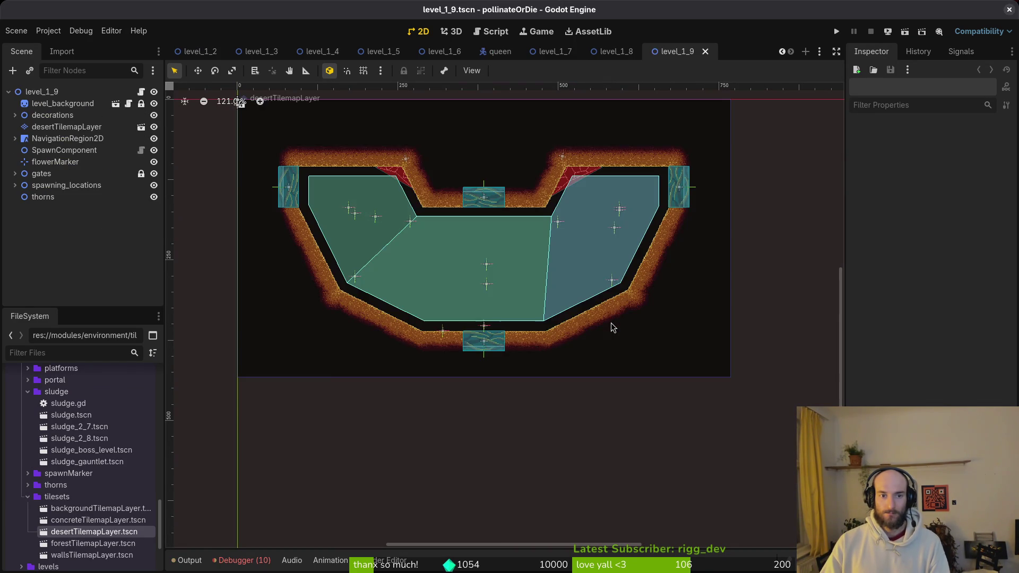
{"action": "key", "text": "alt+shift+o"}
Quick-open level_2_0 and the heal2_1 buff resource.
{"action": "type", "text": "20ts"}
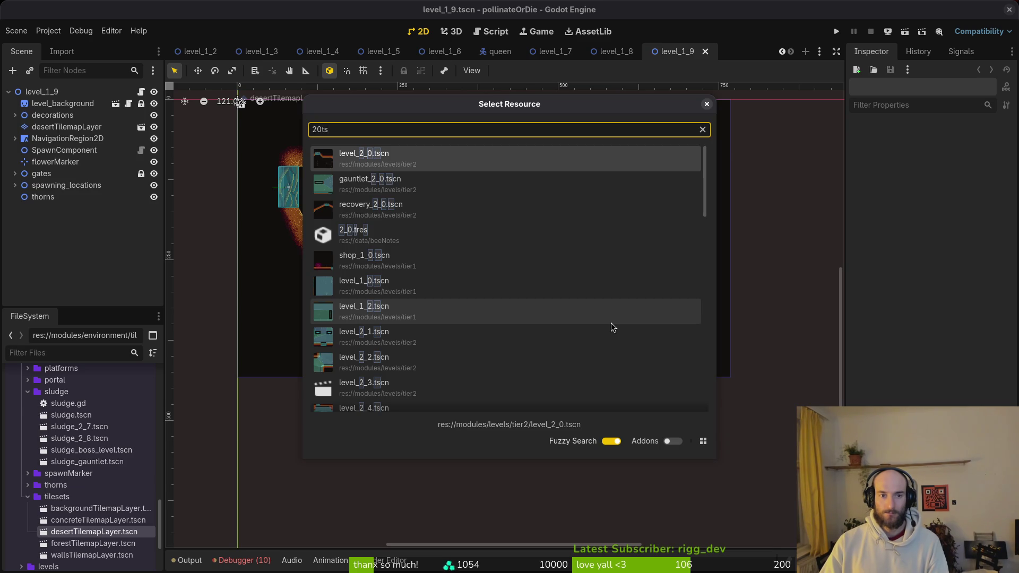
{"action": "key", "text": "Return"}
{"action": "key", "text": "alt+shift+o"}
{"action": "type", "text": "h21"}
{"action": "key", "text": "Return"}
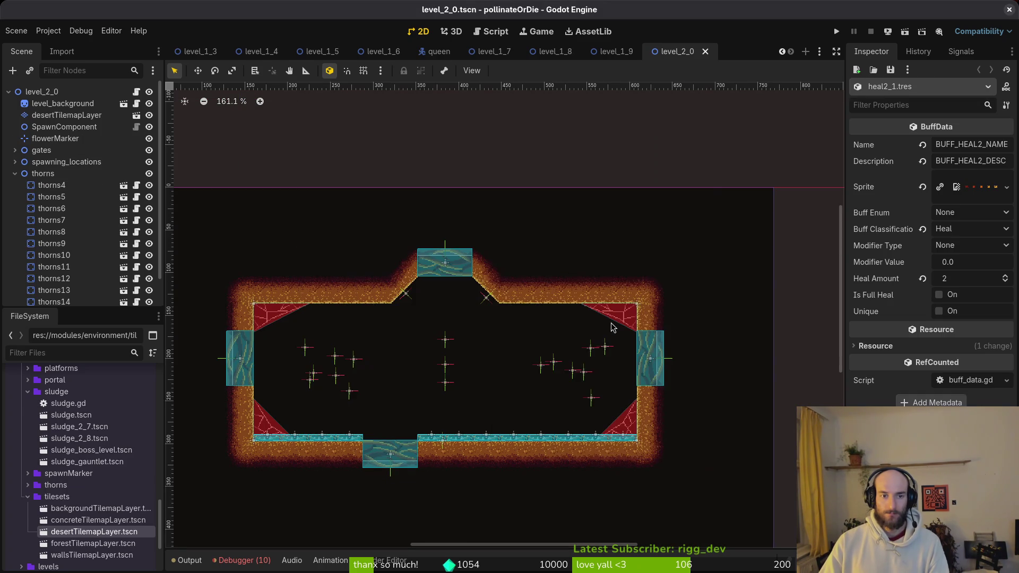
Open the level_2_1 and level_2_2 scenes.
{"action": "key", "text": "alt+shift+o"}
{"action": "type", "text": "2"}
{"action": "key", "text": "BackSpace"}
{"action": "type", "text": "15s"}
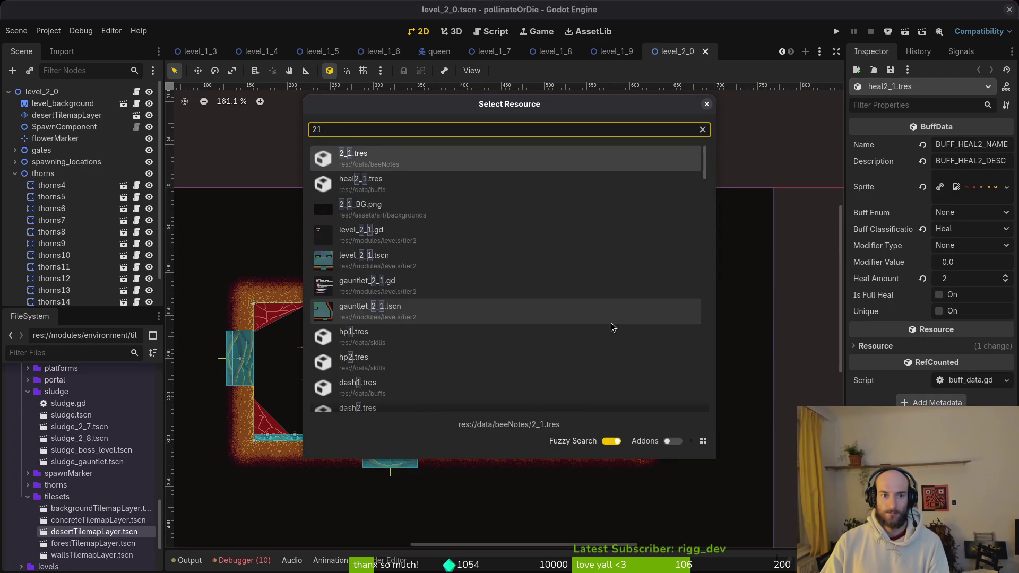
{"action": "key", "text": "BackSpace"}
{"action": "key", "text": "BackSpace"}
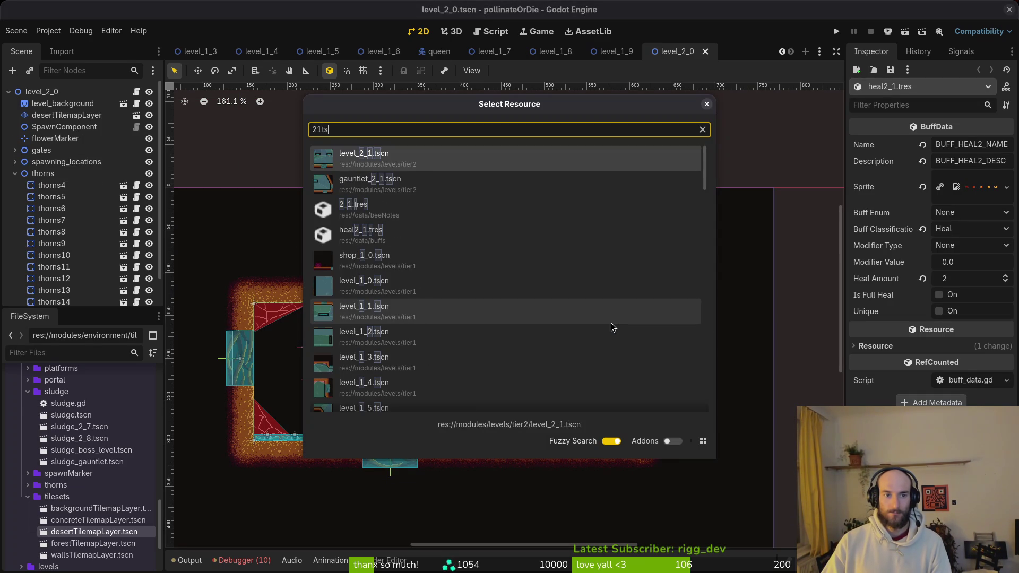
{"action": "type", "text": "ts"}
{"action": "key", "text": "Return"}
{"action": "key", "text": "alt+shift+o"}
{"action": "type", "text": "2"}
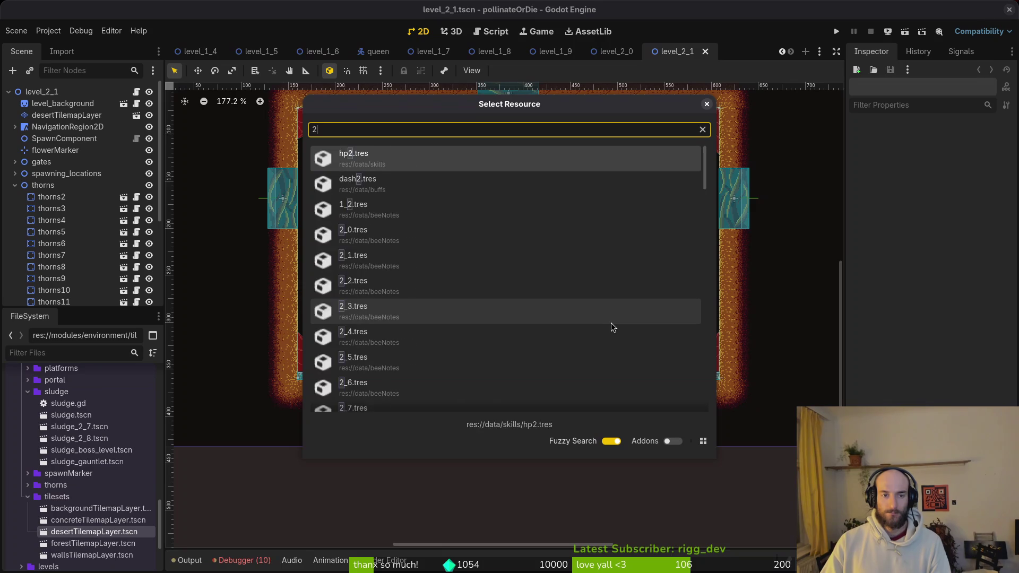
{"action": "type", "text": "2ts"}
{"action": "key", "text": "Return"}
Open the level_2_3, level_2_4 and level_2_5 scenes.
{"action": "key", "text": "alt+shift+o"}
{"action": "type", "text": "23t"}
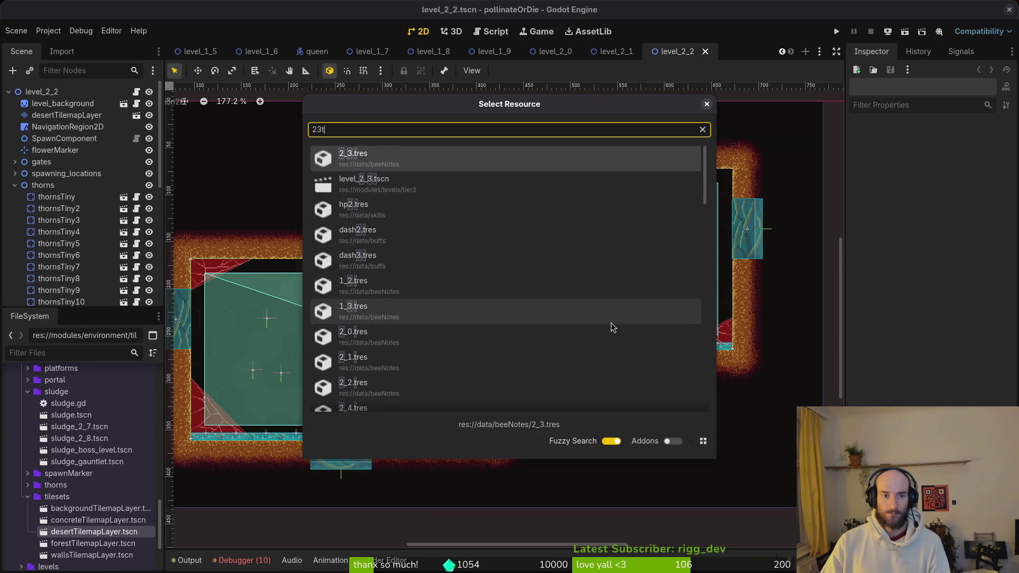
{"action": "key", "text": "Return"}
{"action": "key", "text": "alt+shift+o"}
{"action": "type", "text": "24ts"}
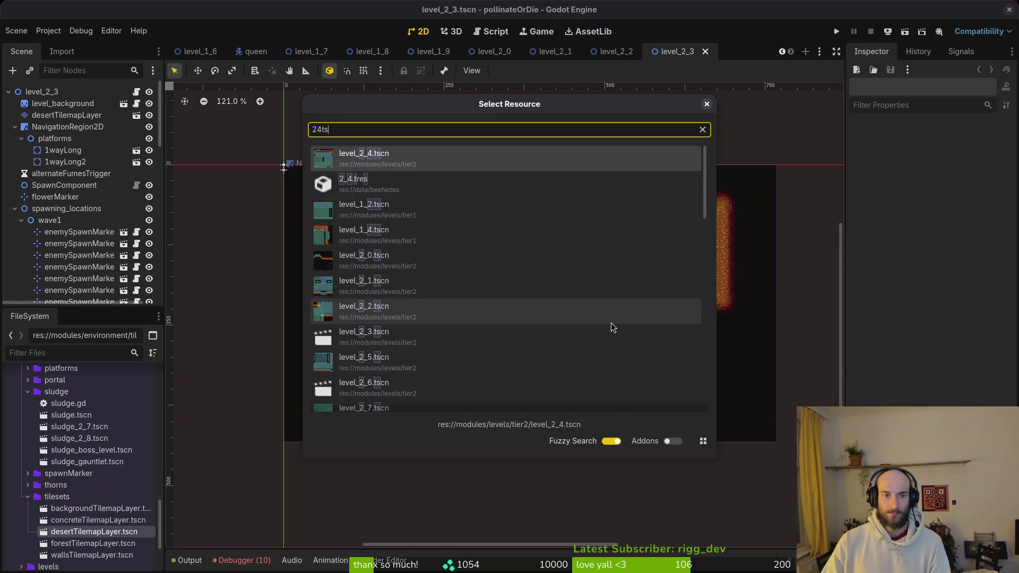
{"action": "key", "text": "Return"}
{"action": "key", "text": "alt+shift+o"}
{"action": "type", "text": "25ts"}
{"action": "key", "text": "Return"}
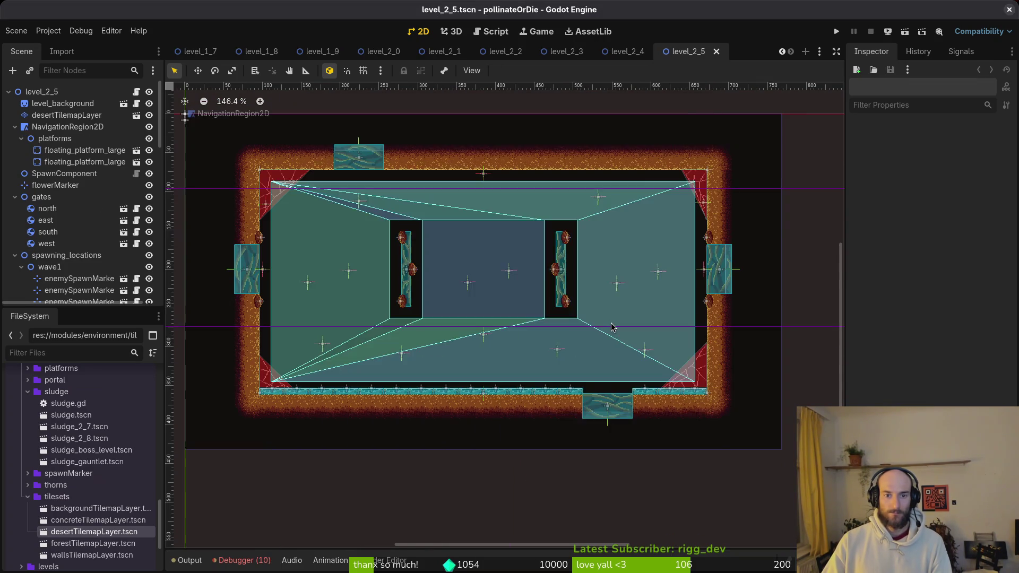
Open the level_2_6 and level_2_7 scenes.
{"action": "key", "text": "alt+shift+o"}
{"action": "type", "text": "26ts"}
{"action": "key", "text": "Return"}
{"action": "key", "text": "alt+shift+o"}
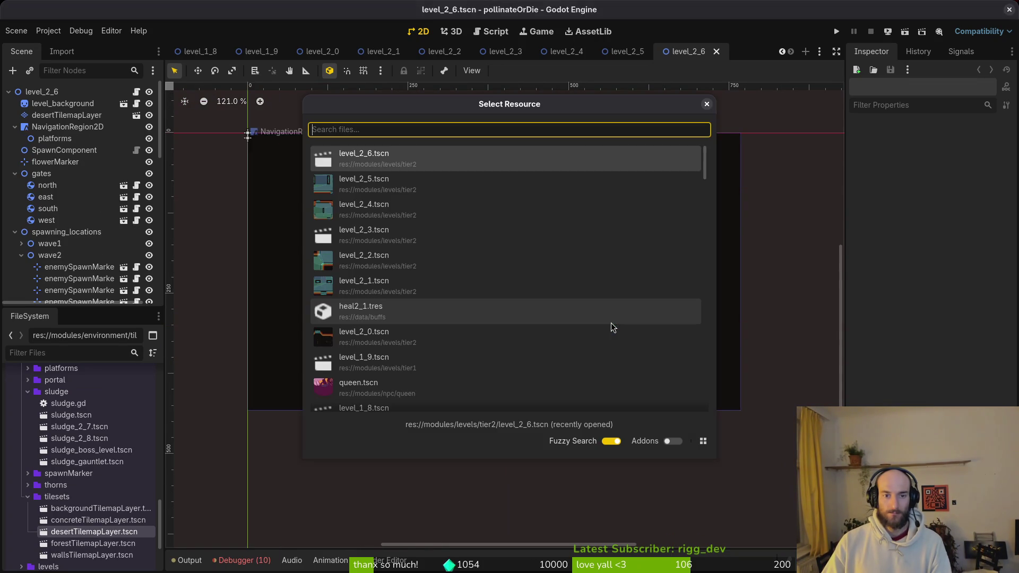
{"action": "type", "text": "27ts"}
{"action": "key", "text": "Return"}
Open the level_2_8 and level_2_9 scenes.
{"action": "key", "text": "alt+shift+o"}
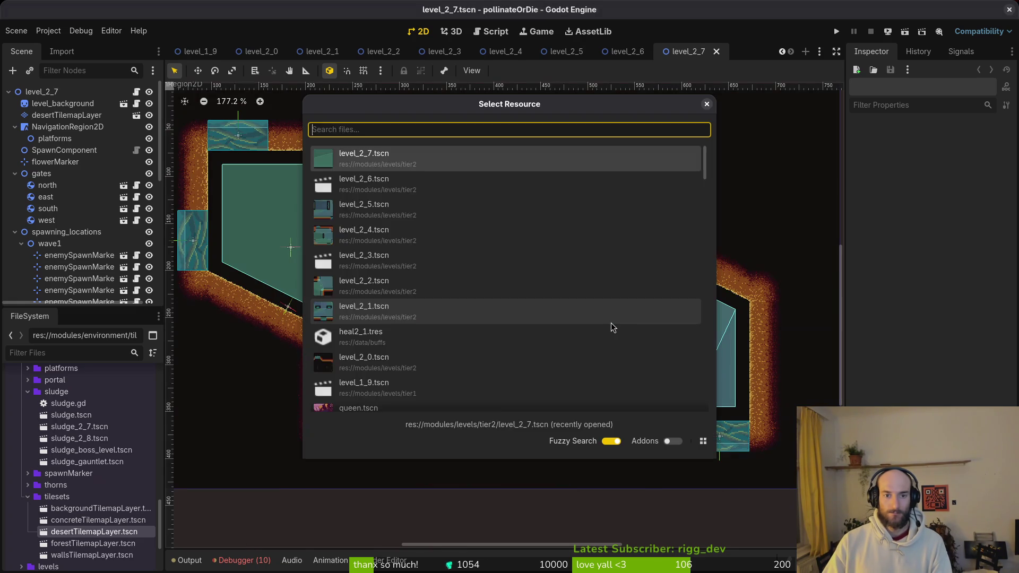
{"action": "type", "text": "2_8.ts"}
{"action": "key", "text": "Return"}
{"action": "key", "text": "alt+shift+o"}
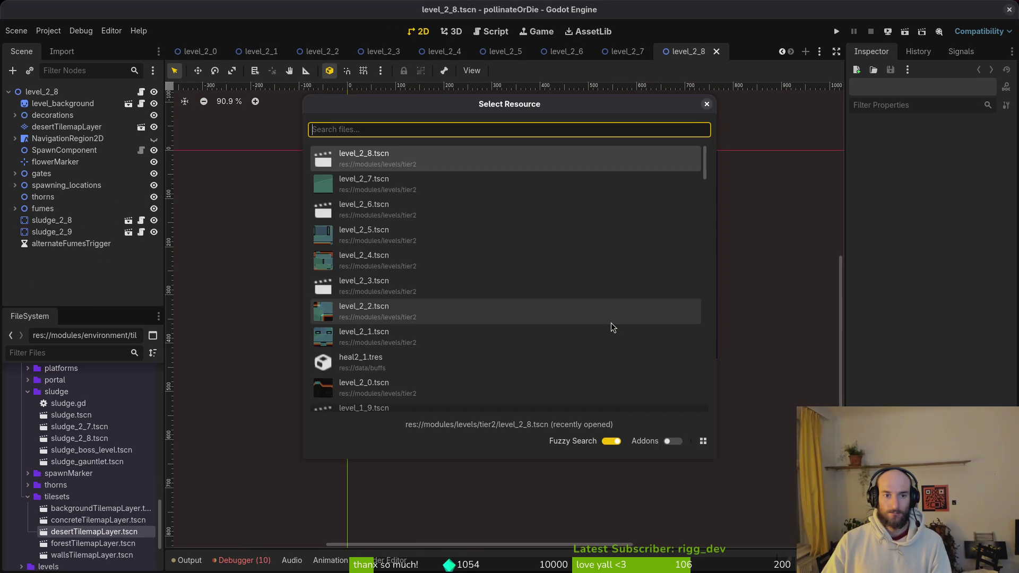
{"action": "type", "text": "28ts"}
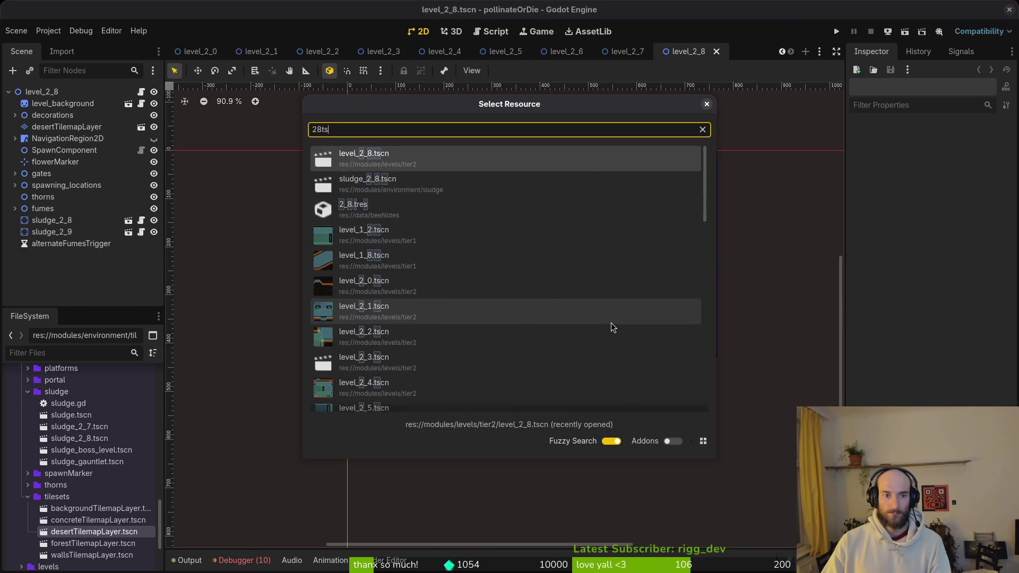
{"action": "key", "text": "Return"}
{"action": "key", "text": "alt+shift+o"}
{"action": "type", "text": "29ts"}
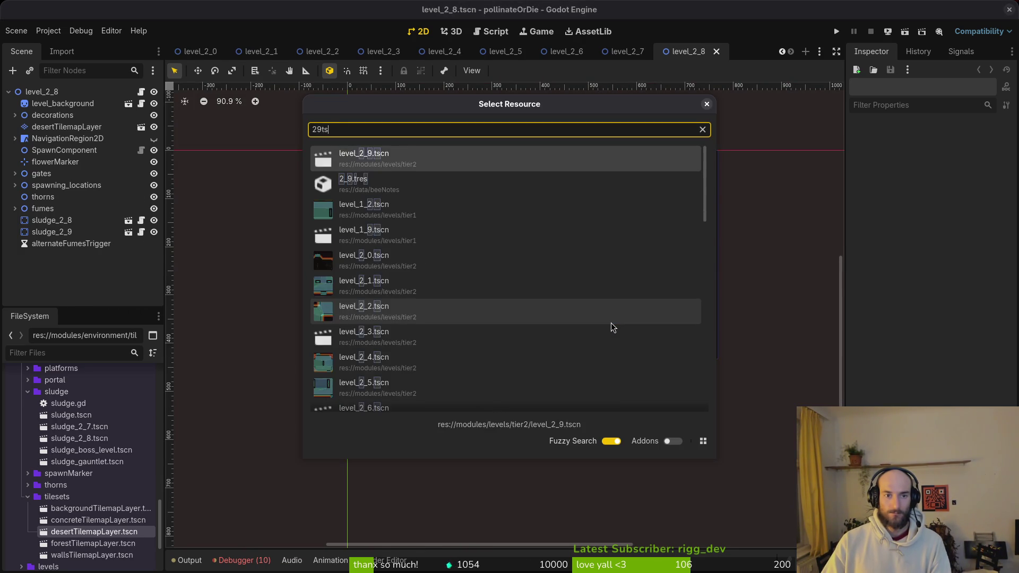
{"action": "key", "text": "Return"}
Open the gauntlet_1_0 and gauntlet_1_1 scenes.
{"action": "key", "text": "alt+shift+o"}
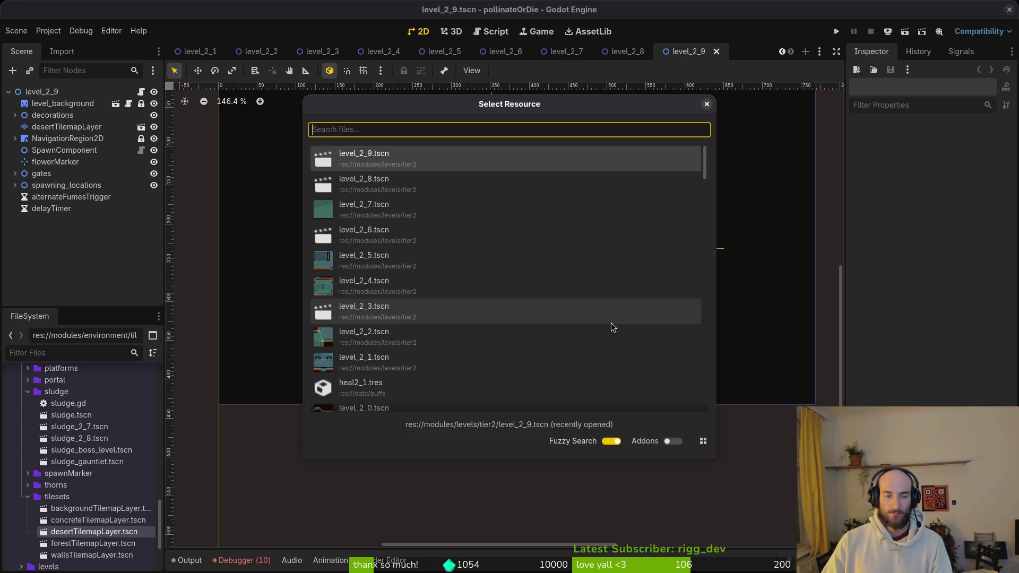
{"action": "type", "text": "gau10"}
{"action": "key", "text": "Return"}
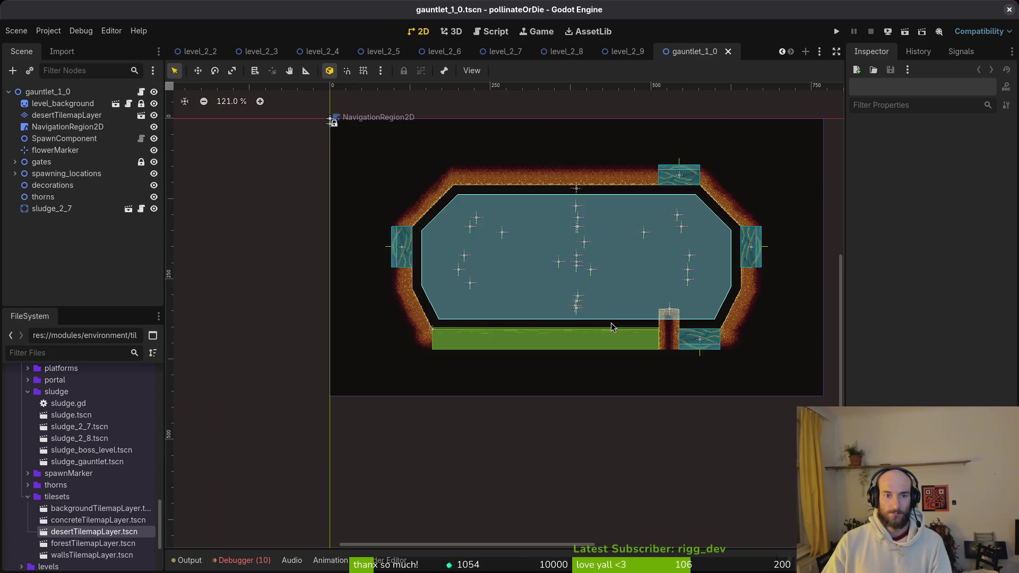
{"action": "key", "text": "alt+shift+o"}
{"action": "type", "text": "gau11"}
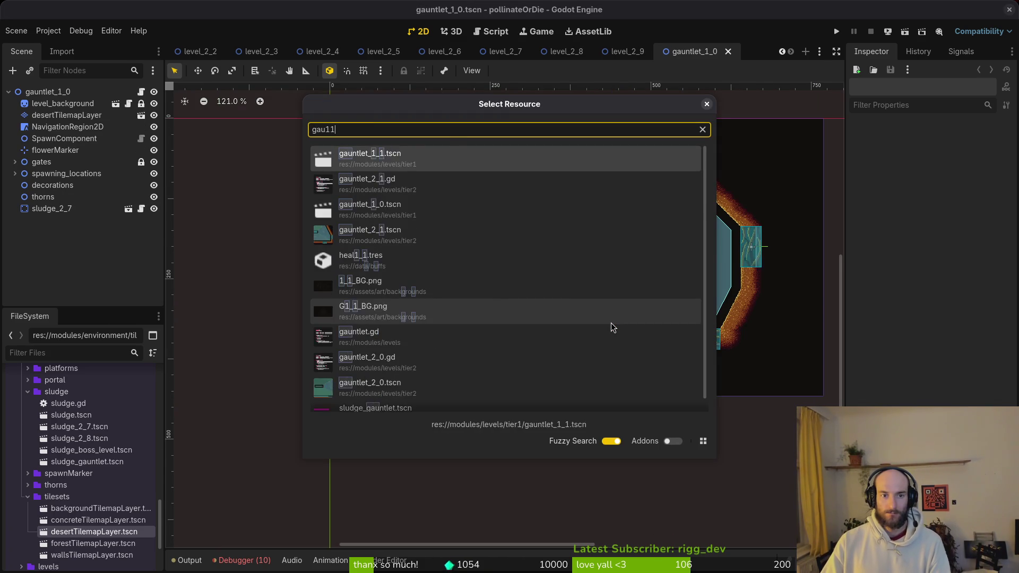
{"action": "key", "text": "Return"}
Open the gauntlet_2_0 and gauntlet_2_1 scenes.
{"action": "key", "text": "alt+shift+o"}
{"action": "type", "text": "gau20"}
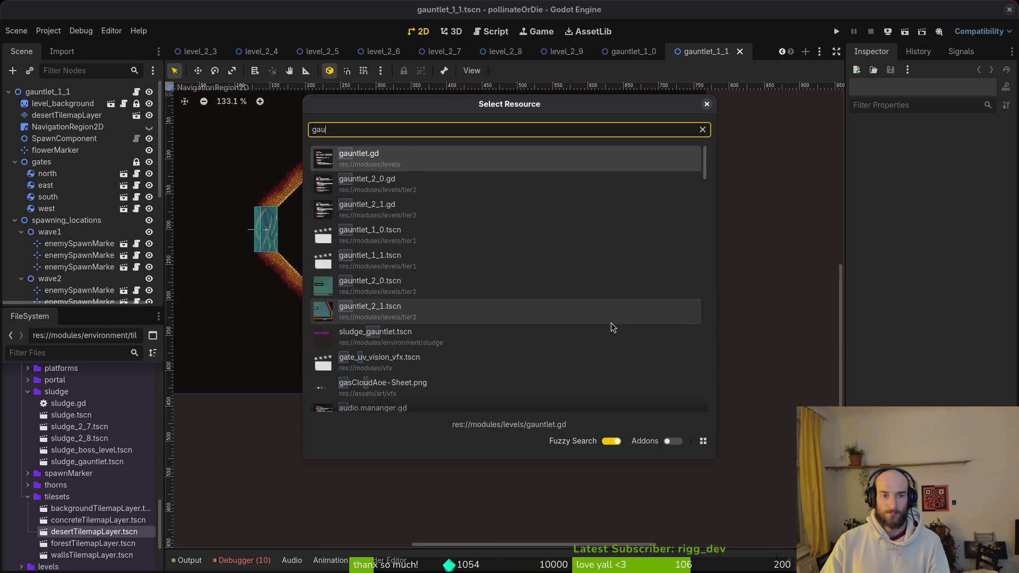
{"action": "key", "text": "Return"}
{"action": "key", "text": "alt+shift+o"}
{"action": "type", "text": "gau20"}
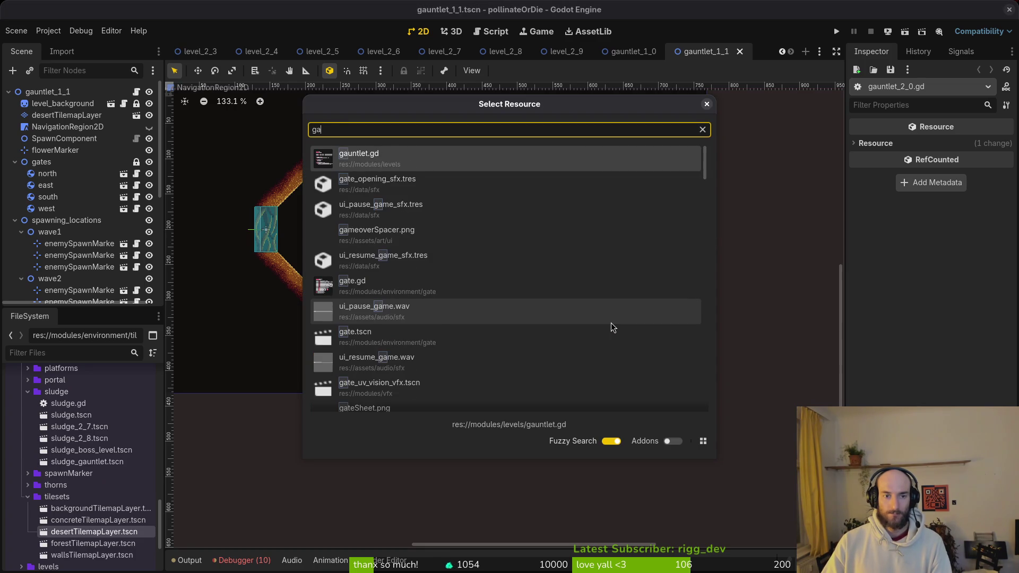
{"action": "key", "text": "Return"}
{"action": "key", "text": "alt+shift+o"}
{"action": "type", "text": "gau20"}
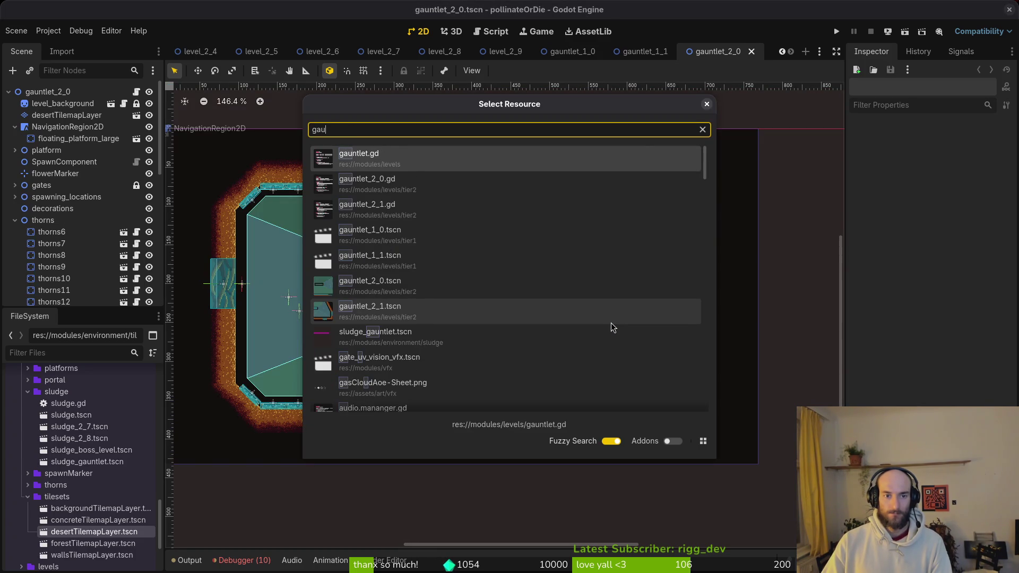
{"action": "key", "text": "Return"}
{"action": "key", "text": "alt+shift+o"}
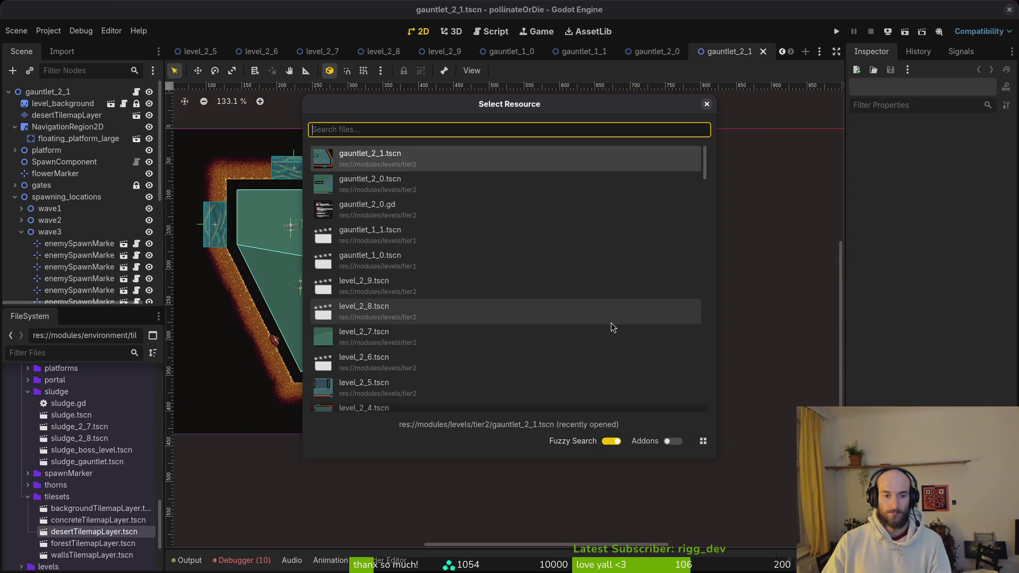
{"action": "key", "text": "Escape"}
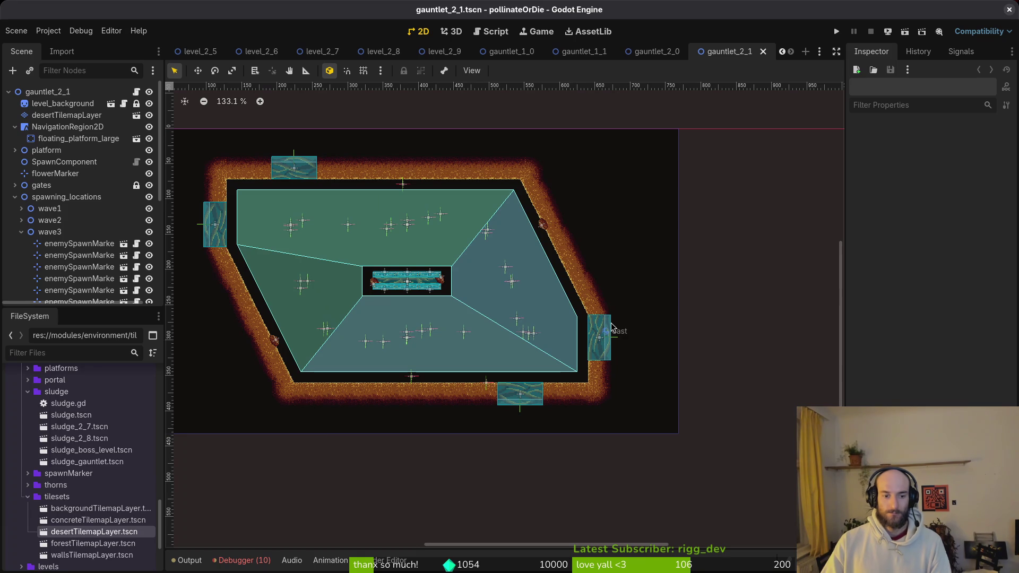
Close every open scene tab except spider.
{"action": "left_click", "coordinate": [272, 53]}
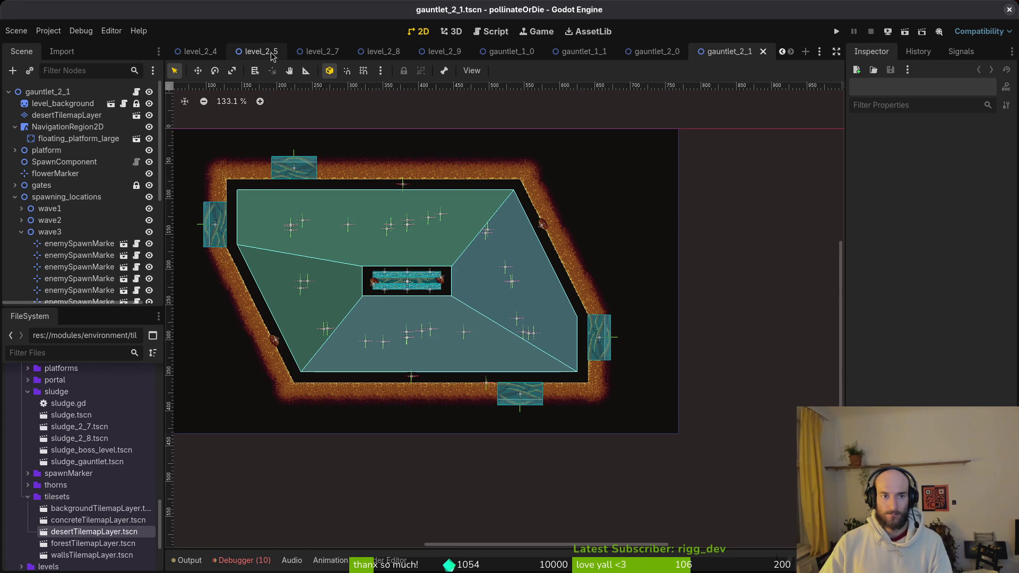
{"action": "middle_click", "coordinate": [264, 56]}
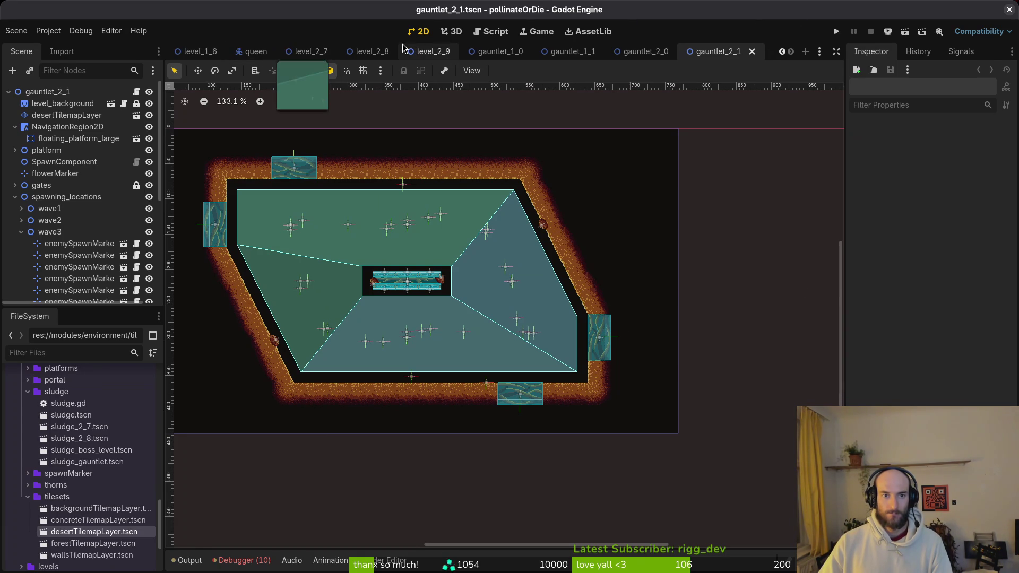
{"action": "middle_click", "coordinate": [439, 54]}
{"action": "middle_click", "coordinate": [434, 56]}
{"action": "middle_click", "coordinate": [435, 56]}
{"action": "middle_click", "coordinate": [443, 57]}
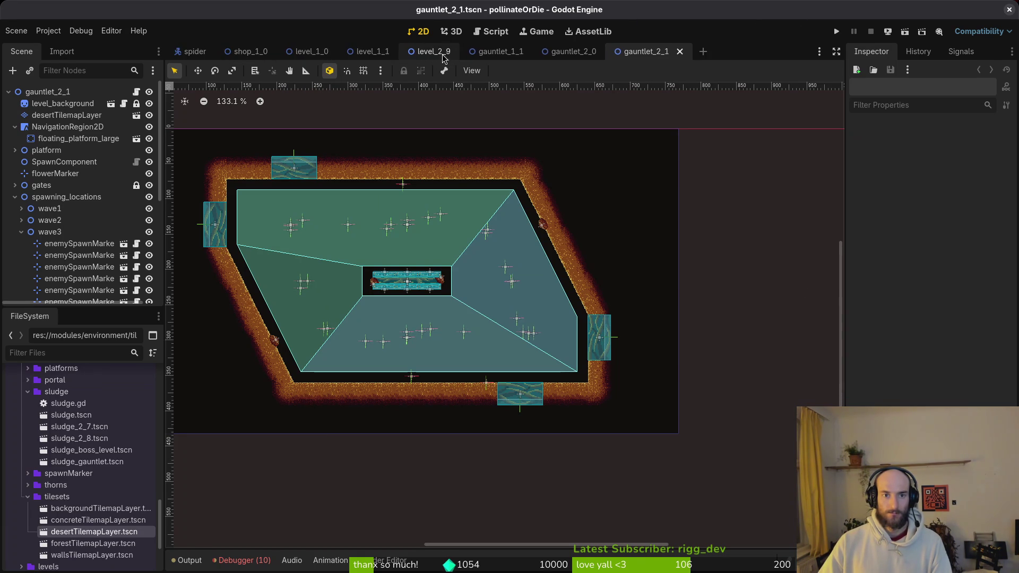
{"action": "middle_click", "coordinate": [443, 57]}
{"action": "middle_click", "coordinate": [441, 57]}
{"action": "middle_click", "coordinate": [375, 56]}
{"action": "middle_click", "coordinate": [249, 55]}
{"action": "middle_click", "coordinate": [250, 55]}
{"action": "middle_click", "coordinate": [249, 55]}
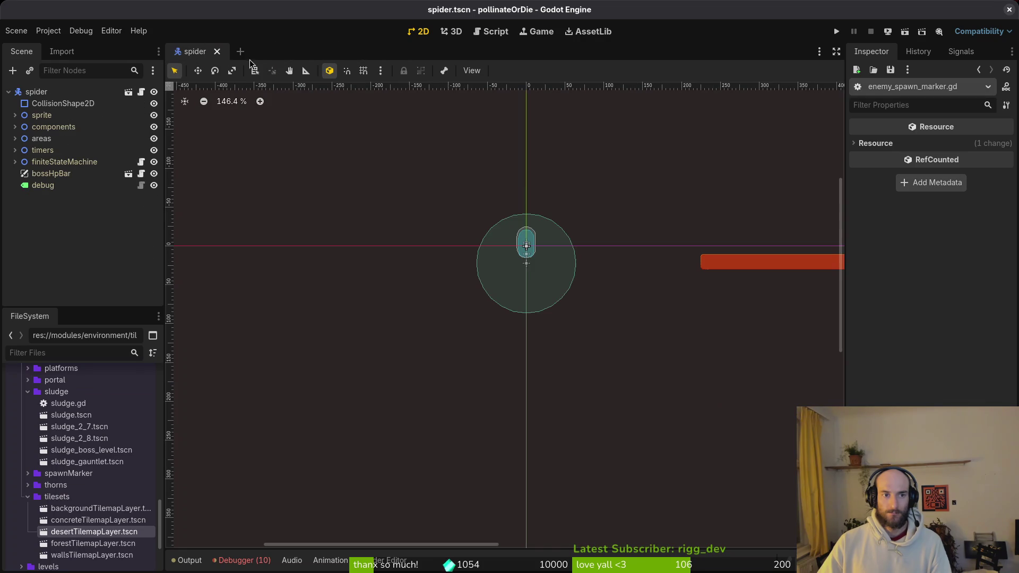
In tig, stage the debug helper, game controller and level scene changes.
{"action": "key", "text": "super+1"}
{"action": "type", "text": "~"}
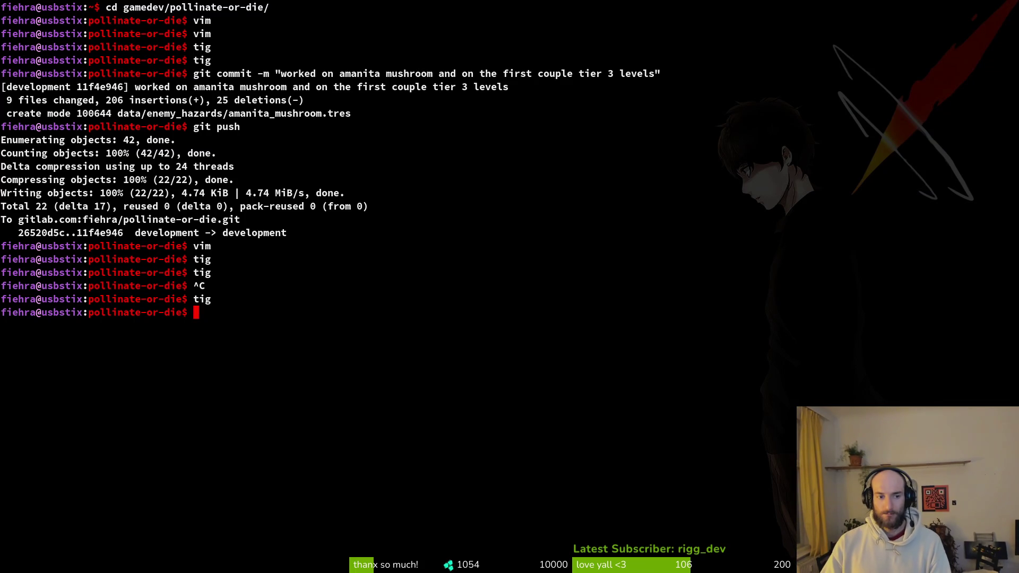
{"action": "type", "text": "tiug"}
{"action": "key", "text": "Return"}
{"action": "type", "text": "sjtig"}
{"action": "key", "text": "Return"}
{"action": "key", "text": "Down"}
{"action": "key", "text": "Down"}
{"action": "key", "text": "Down"}
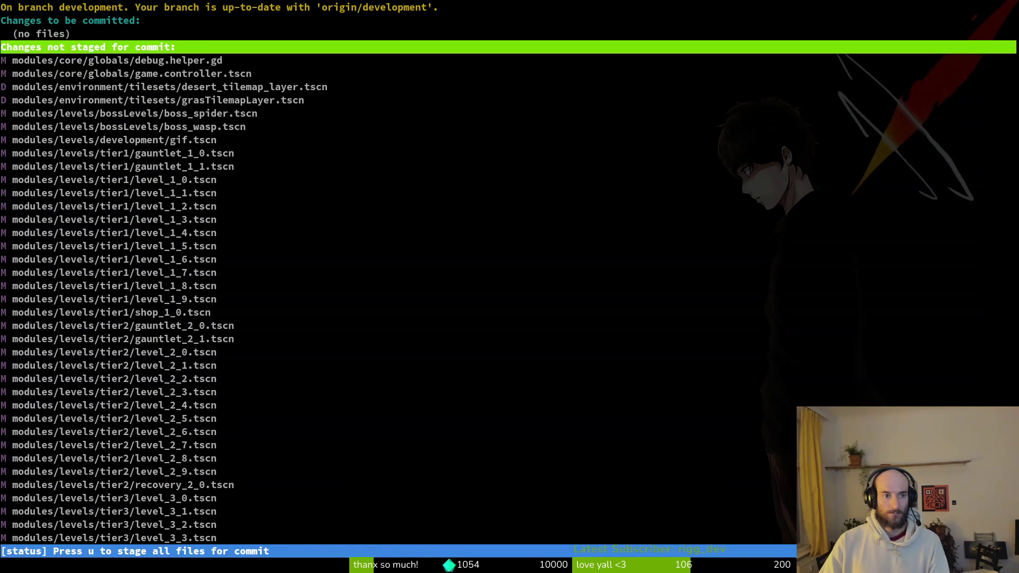
{"action": "key", "text": "Down"}
{"action": "key", "text": "Down"}
{"action": "key", "text": "Return"}
{"action": "key", "text": "u"}
{"action": "key", "text": "u"}
{"action": "key", "text": "u"}
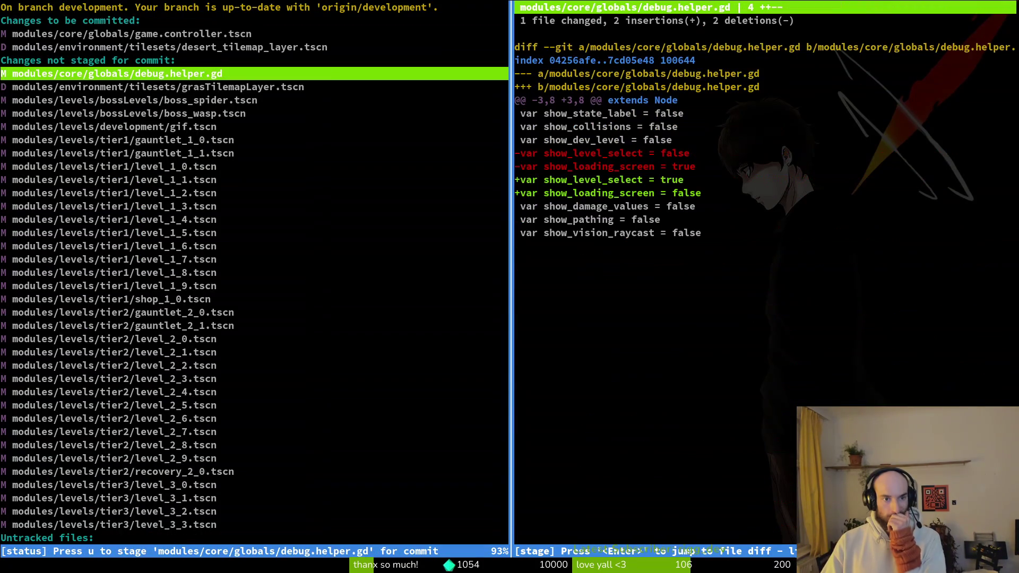
{"action": "key", "text": "u"}
{"action": "key", "text": "u"}
{"action": "key", "text": "u"}
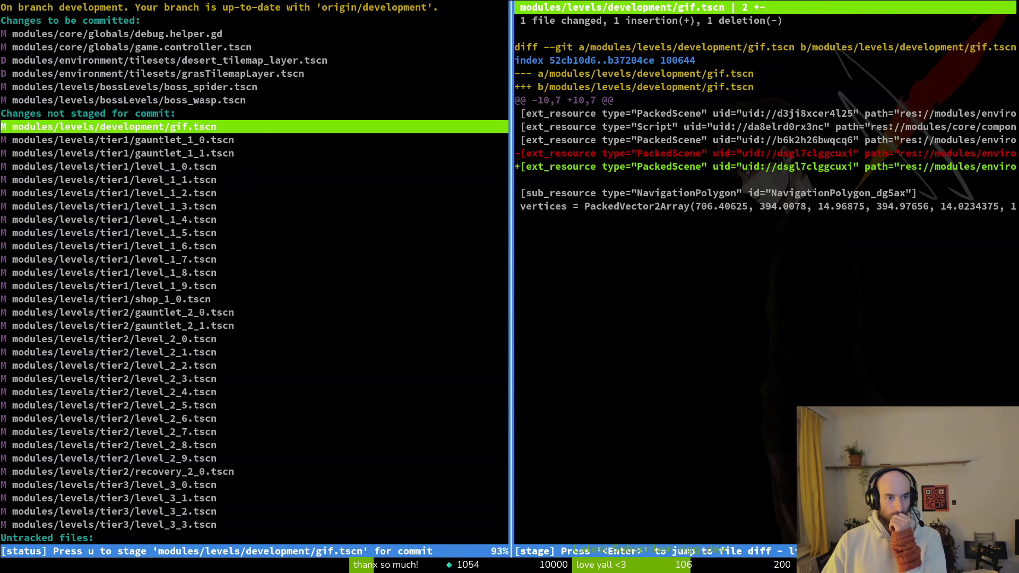
{"action": "key", "text": "u"}
{"action": "key", "text": "u"}
{"action": "key", "text": "u"}
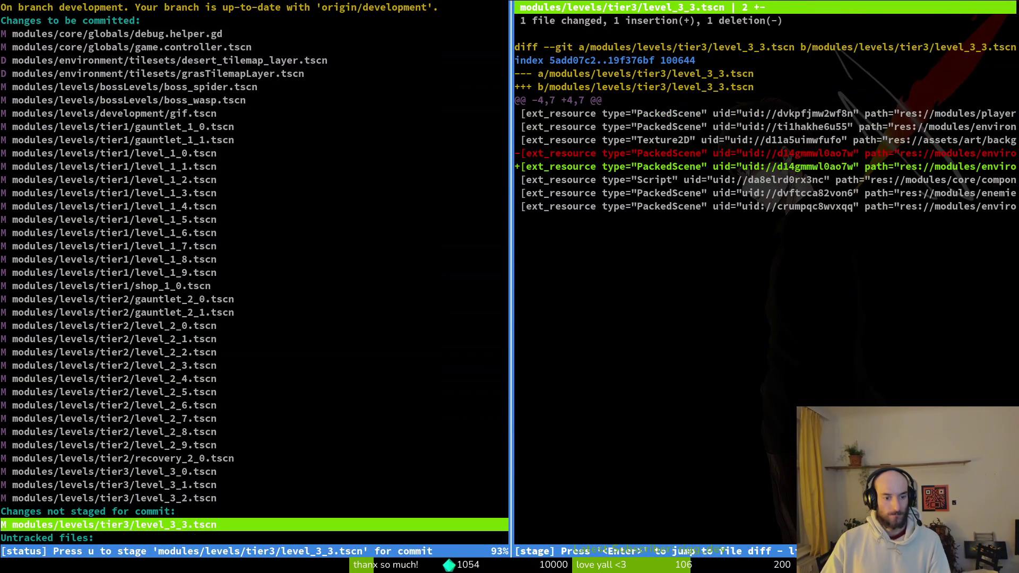
{"action": "key", "text": "q"}
{"action": "key", "text": "q"}
Delete the six tilemap layer nodes, wallsTilemapLayer through desertTilemapLayer, from gifts.tscn and save it.
{"action": "key", "text": "alt+Tab"}
{"action": "key", "text": "ctrl+shift+o"}
{"action": "type", "text": "gifts"}
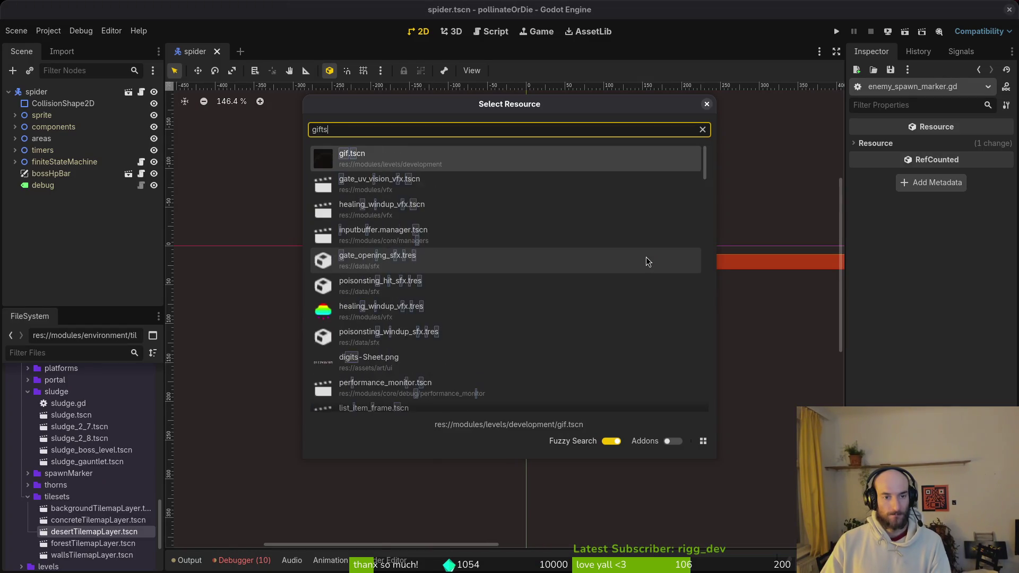
{"action": "key", "text": "Return"}
{"action": "left_click", "coordinate": [63, 162]}
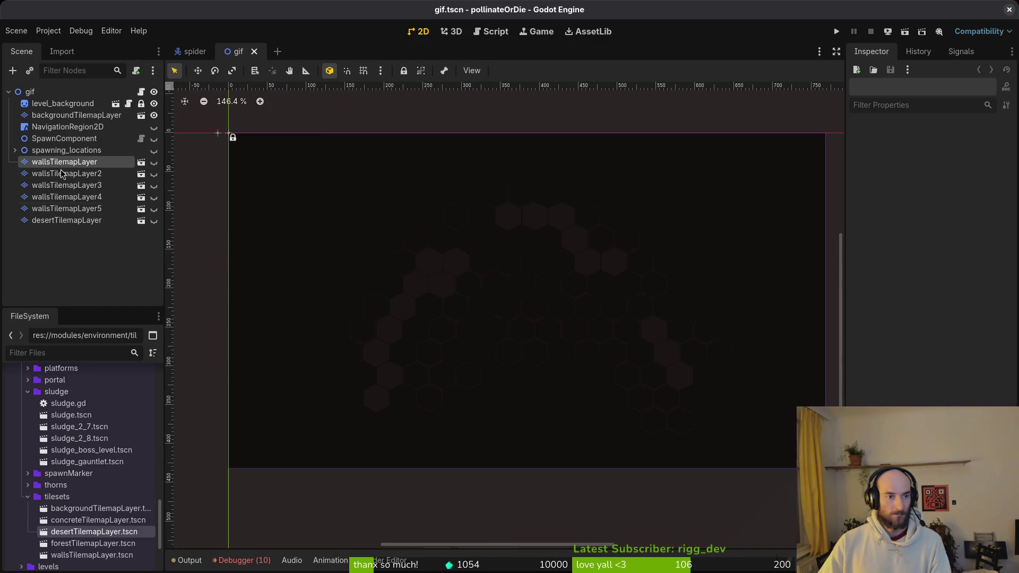
{"action": "left_click", "coordinate": [61, 220], "text": "shift"}
{"action": "key", "text": "Delete"}
{"action": "key", "text": "Return"}
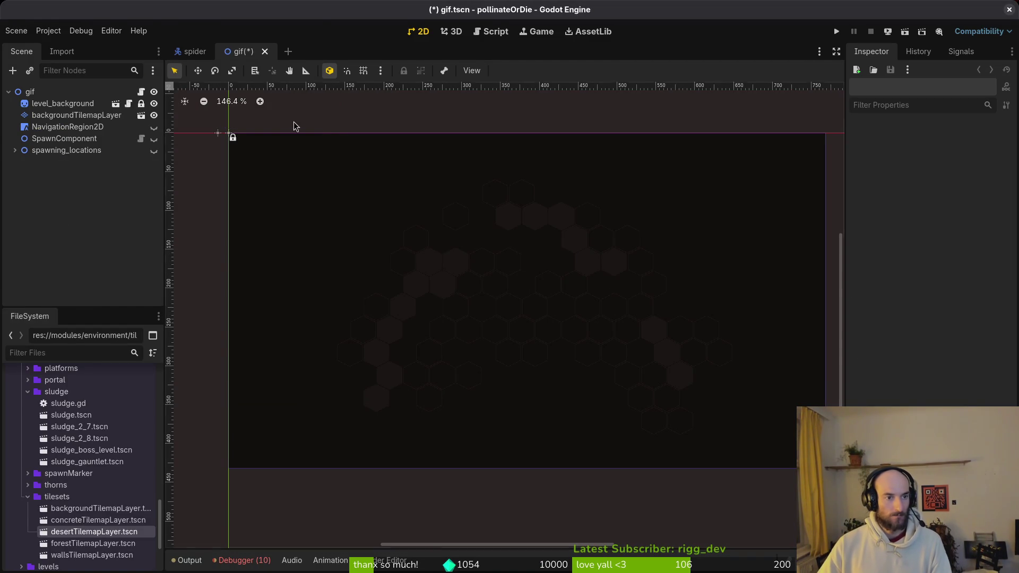
{"action": "key", "text": "ctrl+s"}
Rerun tig in the terminal to check the repository status.
{"action": "key", "text": "alt+Tab"}
{"action": "type", "text": "tig"}
{"action": "key", "text": "Return"}
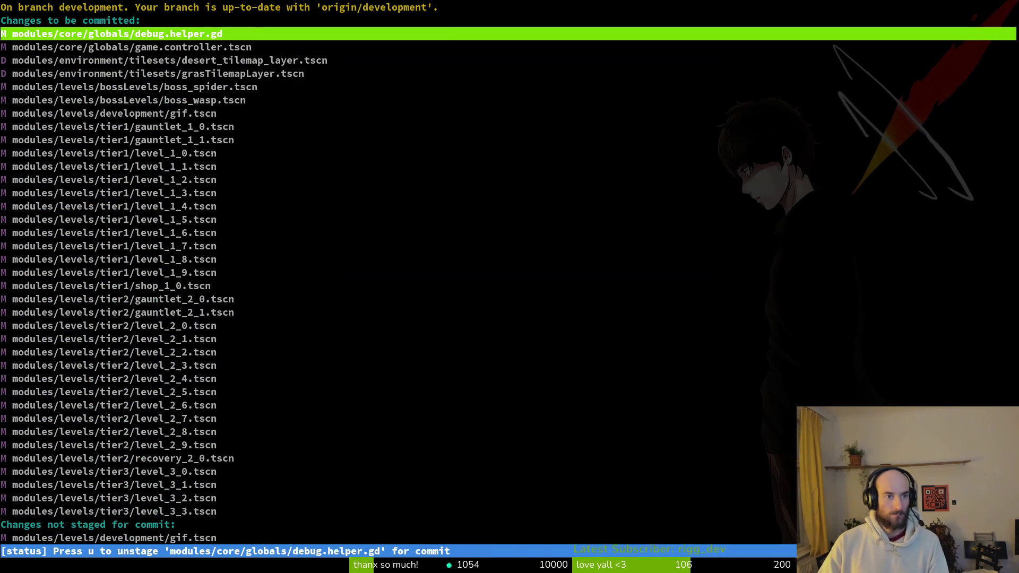
Stage the remaining and untracked files, then begin the commit message 'renamed desert tilemaplayer'.
{"action": "key", "text": "Down"}
{"action": "key", "text": "Down"}
{"action": "key", "text": "Down"}
{"action": "key", "text": "Up"}
{"action": "key", "text": "u"}
{"action": "key", "text": "u"}
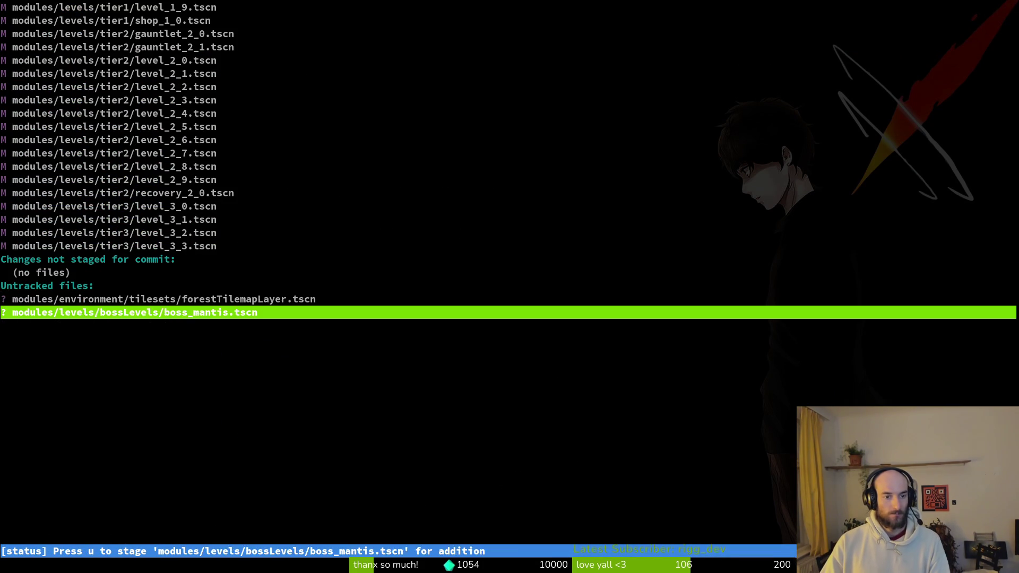
{"action": "key", "text": "u"}
{"action": "key", "text": "u"}
{"action": "type", "text": "qg"}
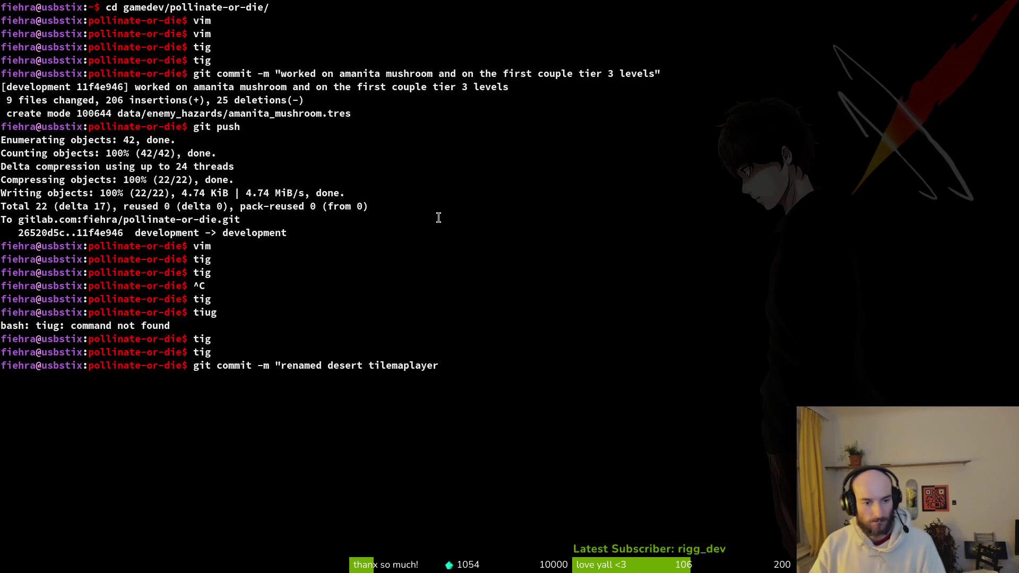
Add 'and' to the commit message and browse the staged files with tig in a side pane.
{"action": "type", "text": "and"}
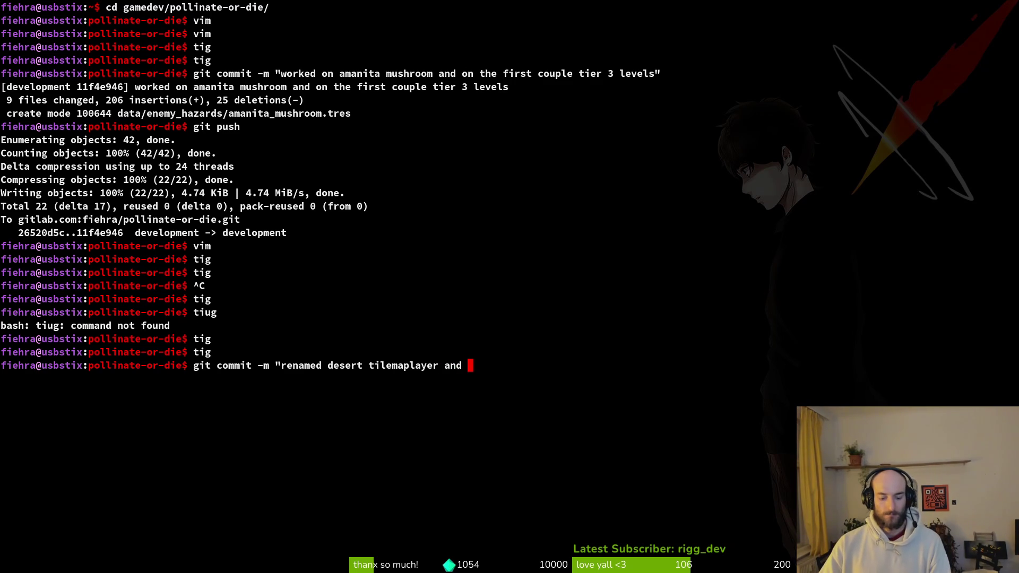
{"action": "key", "text": "super+Return"}
{"action": "type", "text": "tig"}
{"action": "key", "text": "Return"}
{"action": "key", "text": "s"}
{"action": "key", "text": "Down"}
{"action": "key", "text": "Down"}
{"action": "key", "text": "Down"}
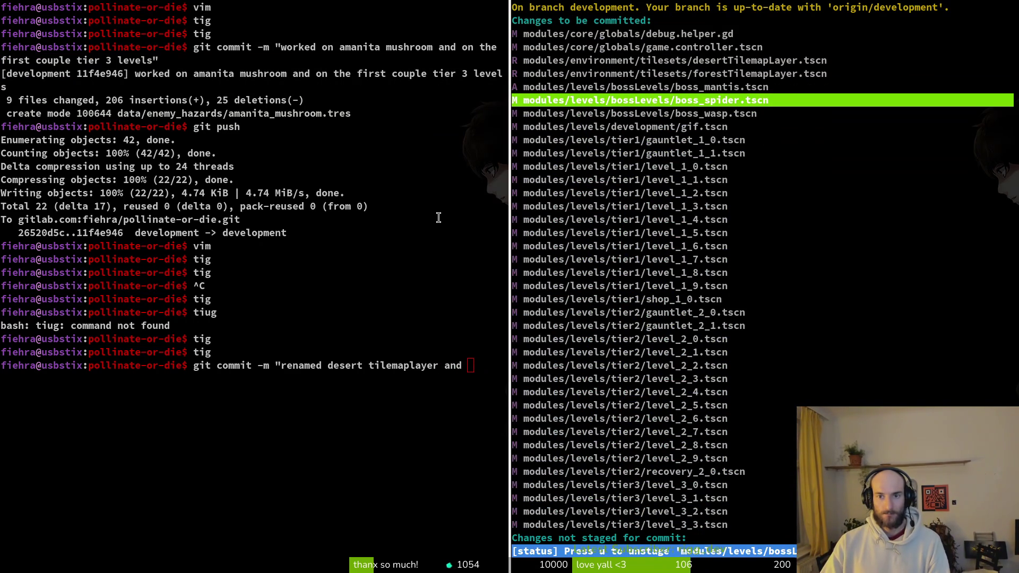
{"action": "key", "text": "Up"}
{"action": "key", "text": "Return"}
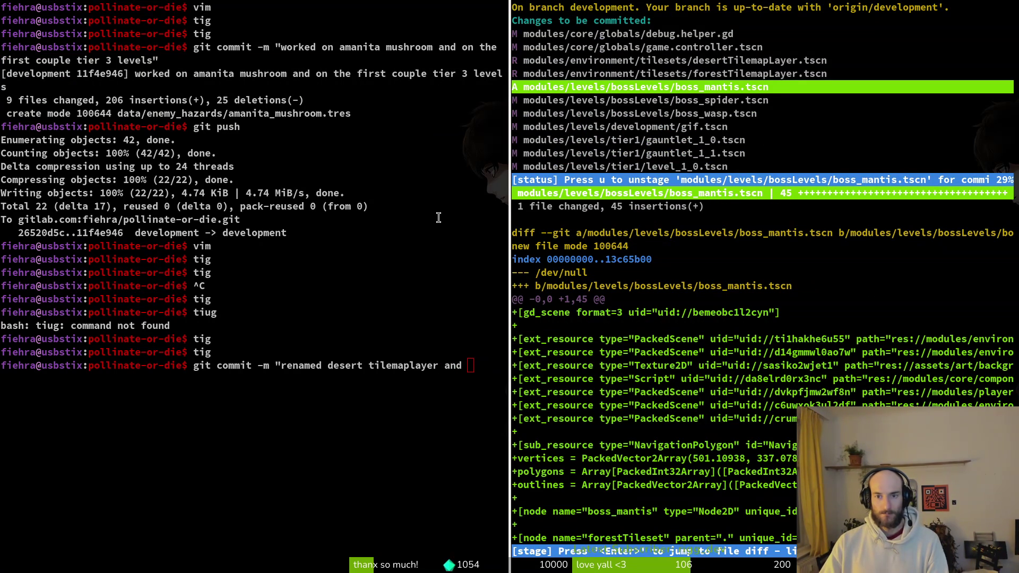
Compare the boss_spider and boss_mantis diffs full-pane, then close the side pane.
{"action": "key", "text": "Down"}
{"action": "key", "text": "Up"}
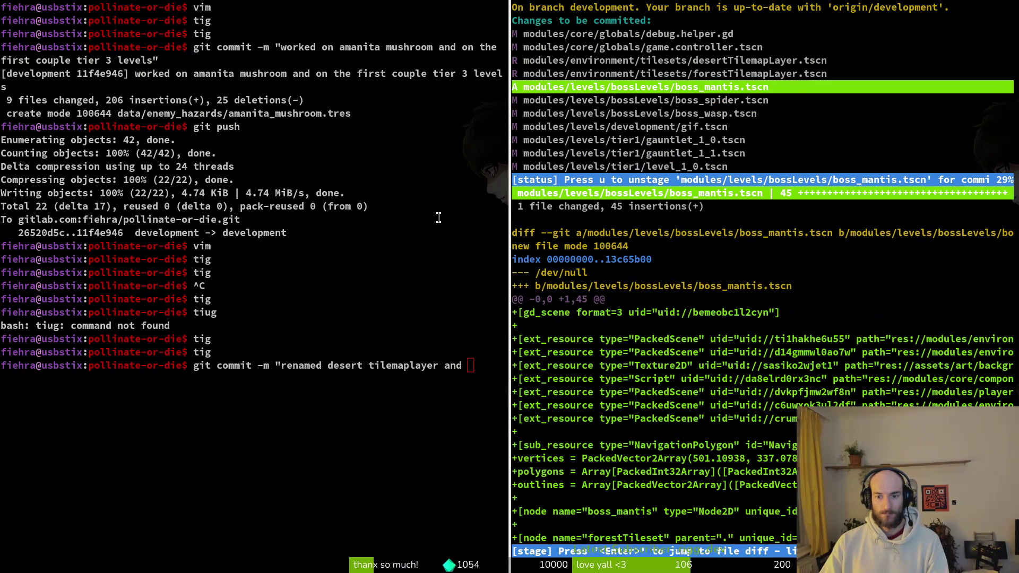
{"action": "key", "text": "shift+o"}
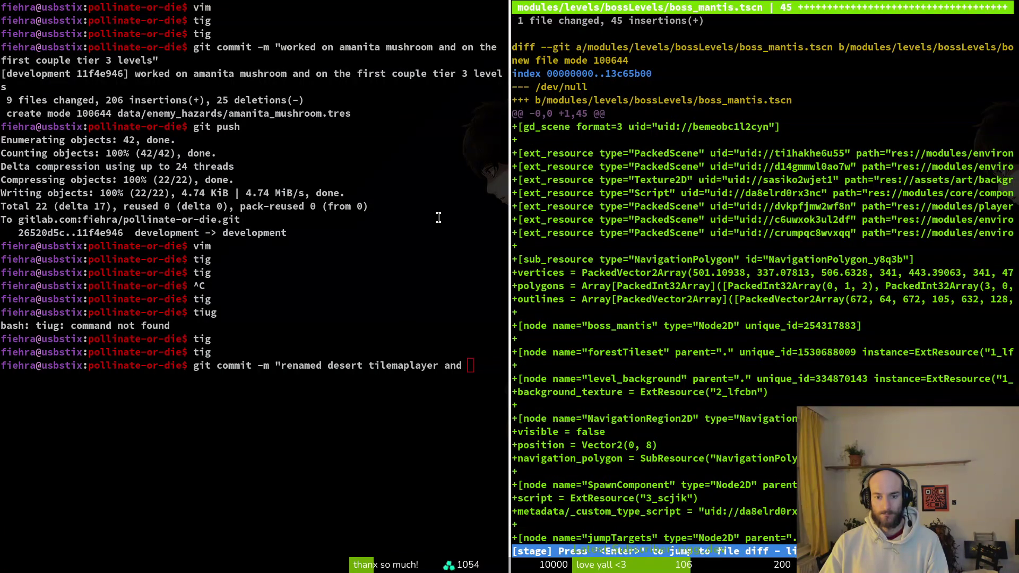
{"action": "key", "text": "ctrl+d"}
{"action": "key", "text": "ctrl+d"}
{"action": "key", "text": "ctrl+d"}
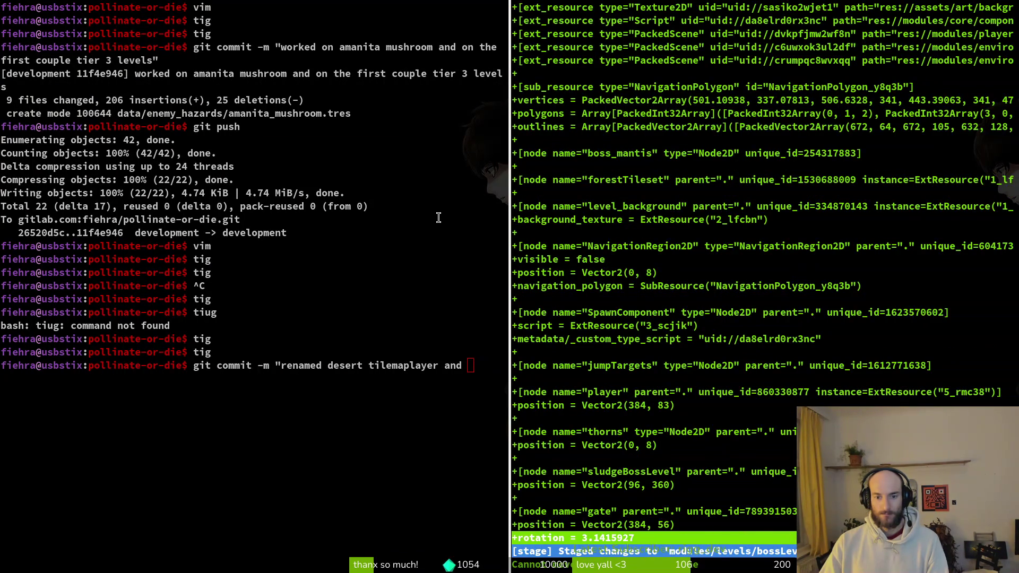
{"action": "key", "text": "q"}
{"action": "key", "text": "Down"}
{"action": "key", "text": "Down"}
{"action": "key", "text": "Down"}
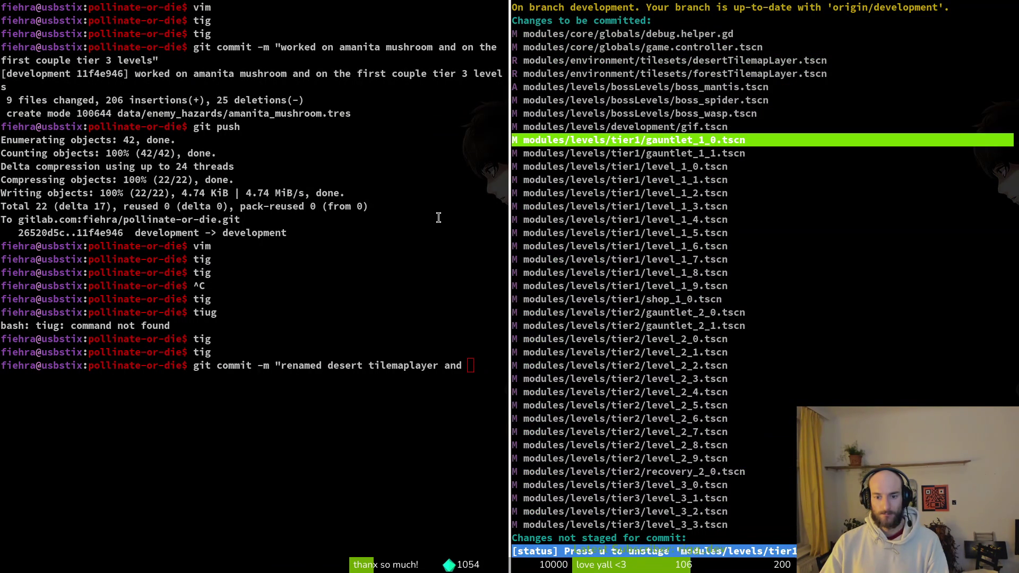
{"action": "key", "text": "q"}
{"action": "key", "text": "ctrl+d"}
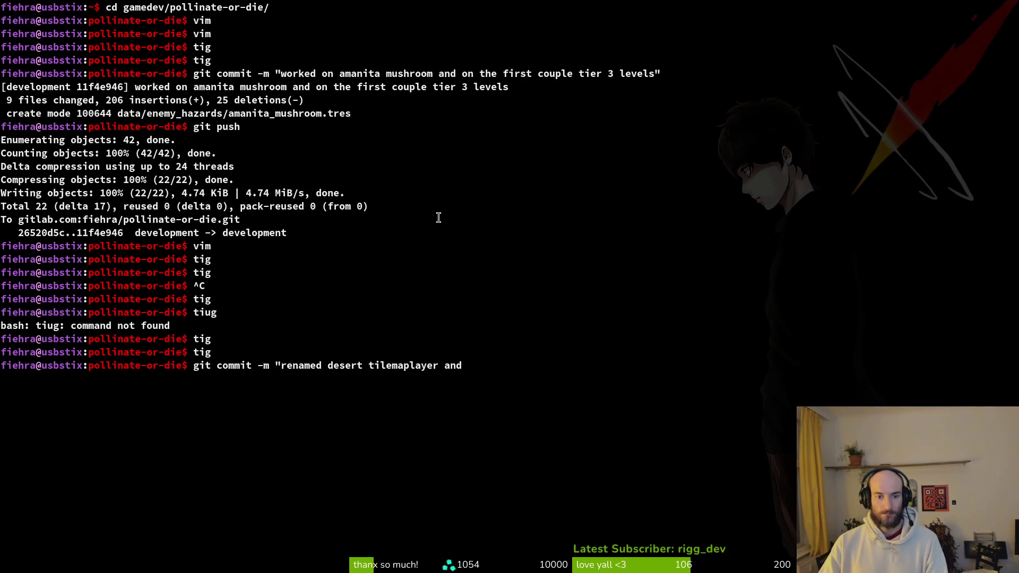
Append 'added' to the commit message and reopen tig's staged changes in a side pane.
{"action": "type", "text": "added"}
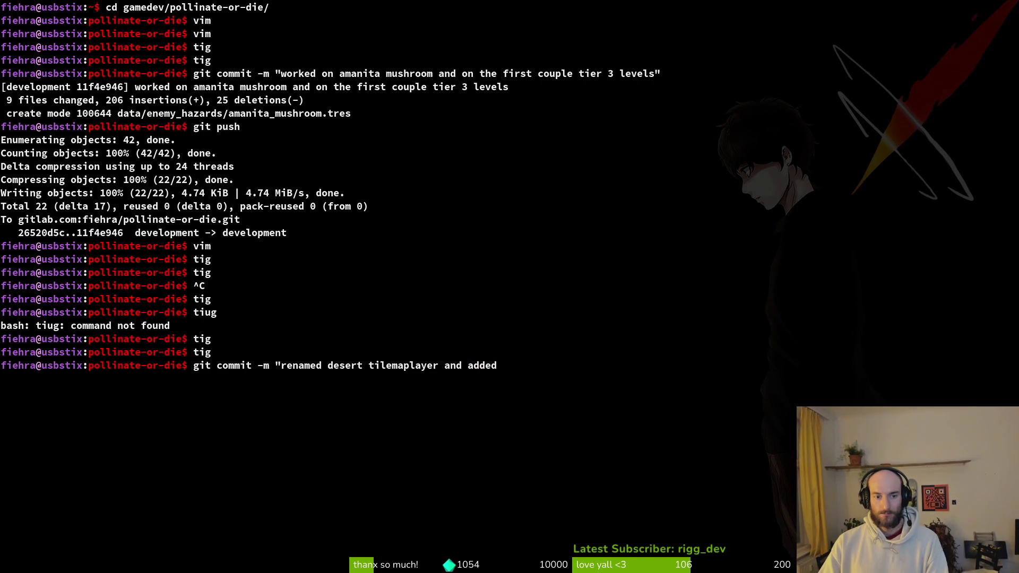
{"action": "key", "text": "super+Return"}
{"action": "type", "text": "tig"}
{"action": "key", "text": "Return"}
{"action": "key", "text": "s"}
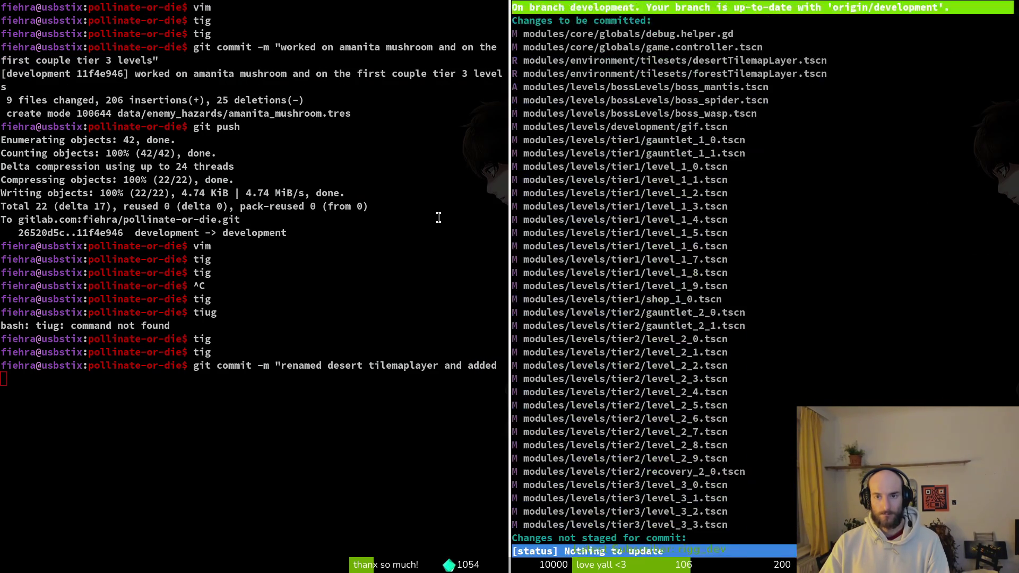
{"action": "key", "text": "Down"}
{"action": "key", "text": "Down"}
{"action": "key", "text": "Down"}
{"action": "key", "text": "Down"}
{"action": "key", "text": "Down"}
{"action": "key", "text": "Down"}
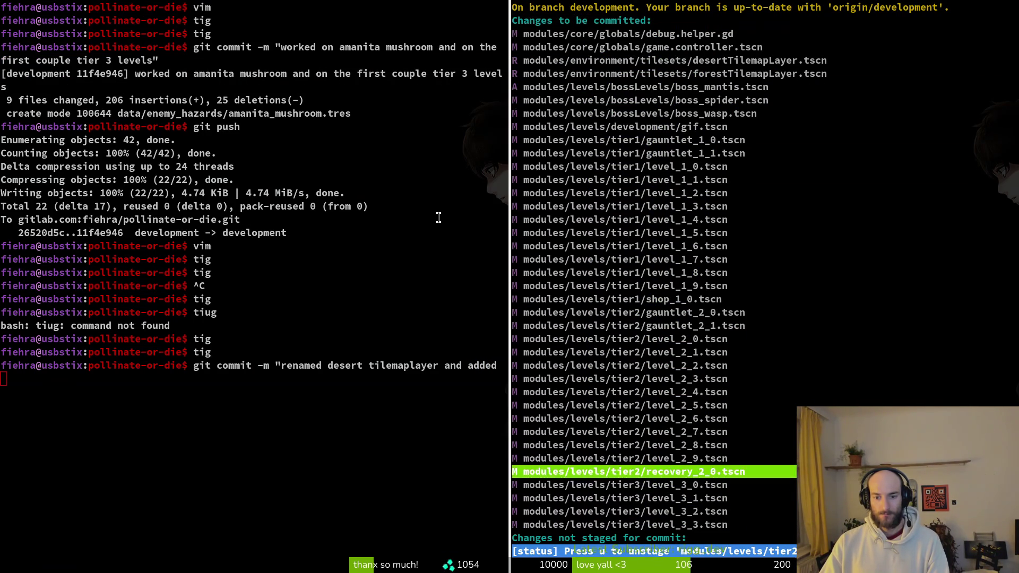
Confirm level_3_0.tscn's diff replaces grasTilemapLayer with forestTilemapLayer, then close the pane.
{"action": "key", "text": "Return"}
{"action": "key", "text": "O"}
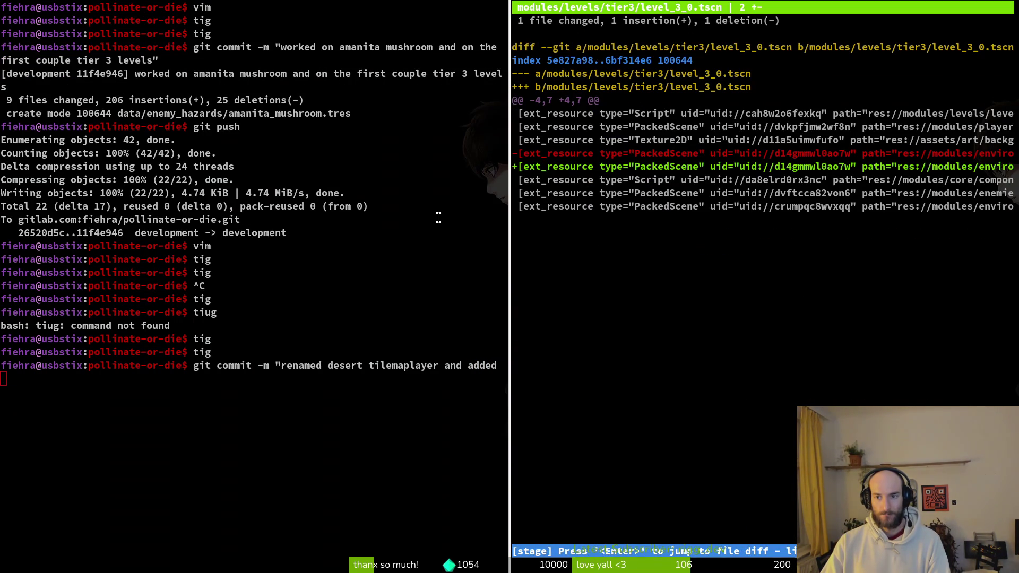
{"action": "key", "text": "Down"}
{"action": "key", "text": "Down"}
{"action": "key", "text": "Down"}
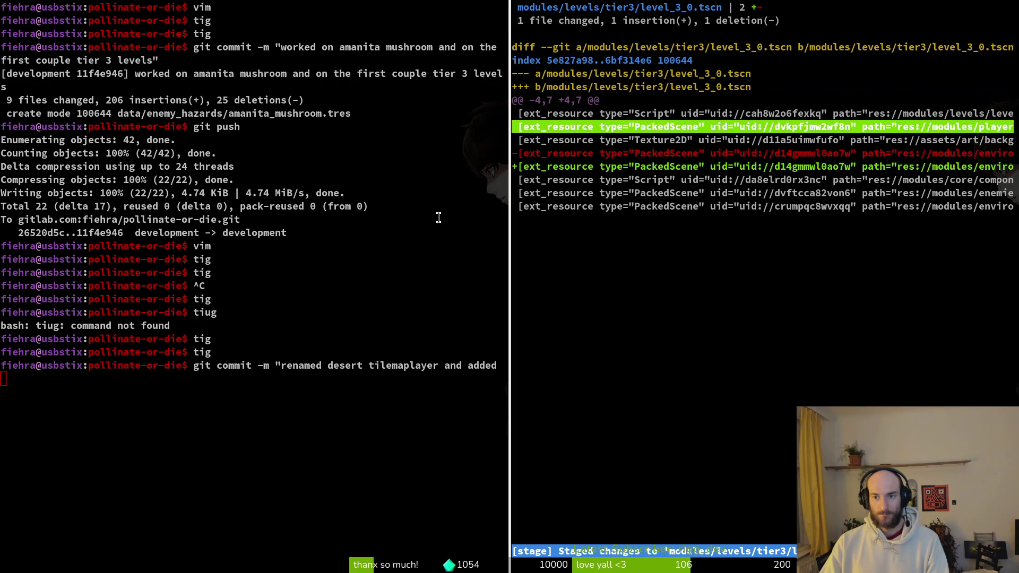
{"action": "key", "text": "Down"}
{"action": "key", "text": "Down"}
{"action": "key", "text": "Down"}
{"action": "key", "text": "Right"}
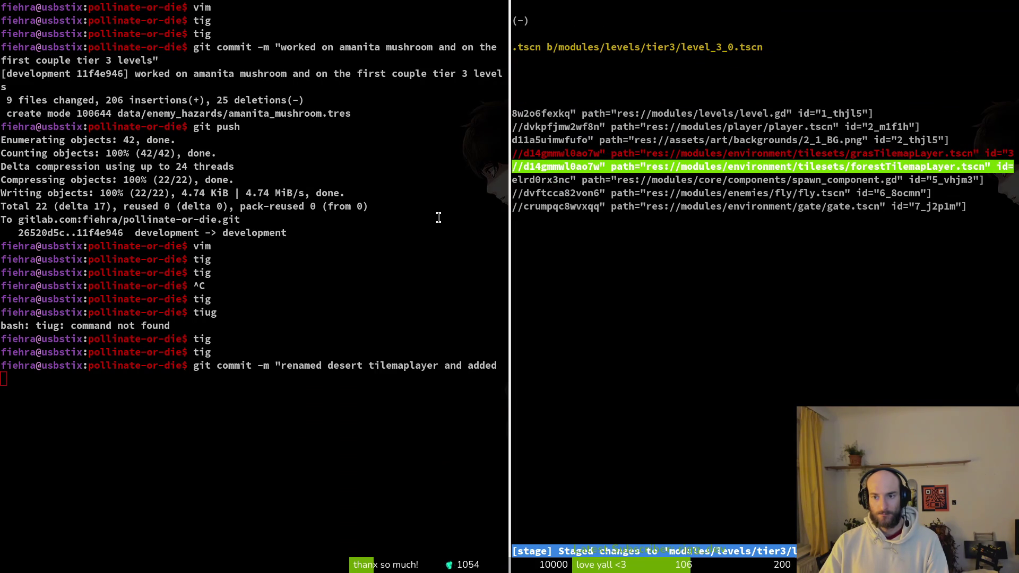
{"action": "key", "text": "q"}
{"action": "key", "text": "q"}
{"action": "key", "text": "ctrl+d"}
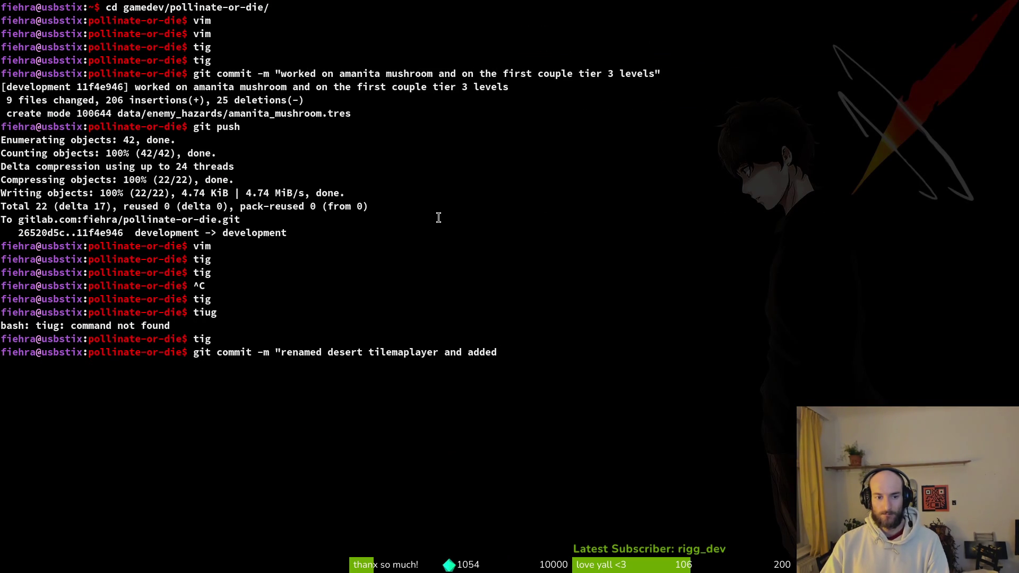
Revise the commit message to read 'renamed desert and forest tilemap layers and'.
{"action": "key", "text": "BackSpace"}
{"action": "key", "text": "BackSpace"}
{"action": "key", "text": "BackSpace"}
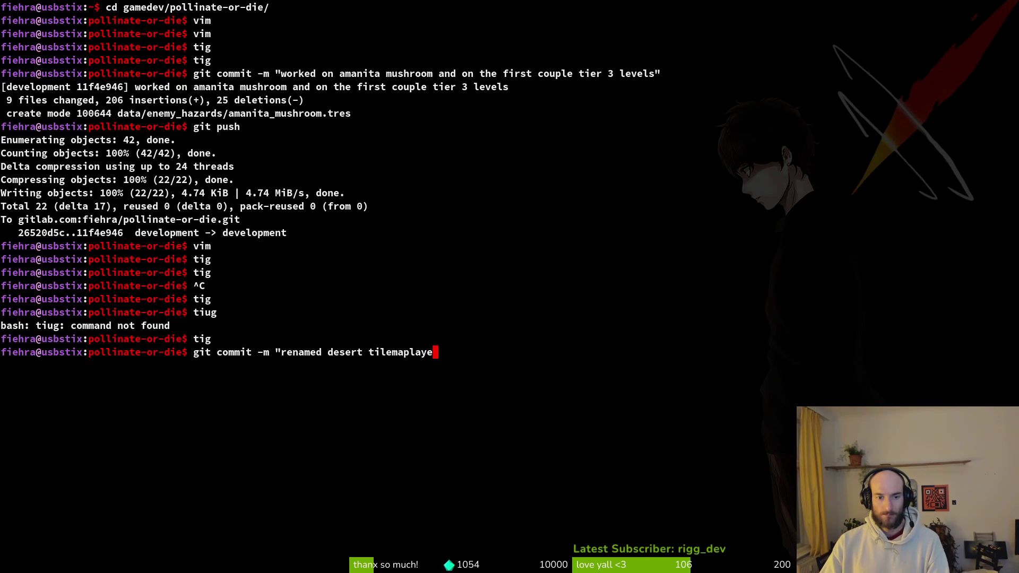
{"action": "key", "text": "BackSpace"}
{"action": "key", "text": "BackSpace"}
{"action": "type", "text": "and foresttilemap"}
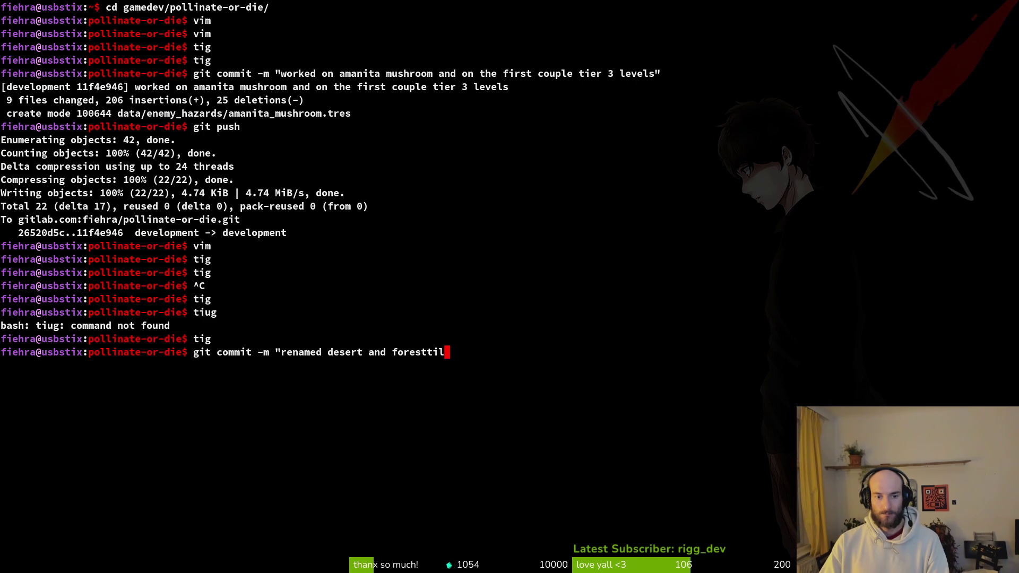
{"action": "key", "text": "BackSpace"}
{"action": "key", "text": "BackSpace"}
{"action": "key", "text": "BackSpace"}
{"action": "type", "text": "tile"}
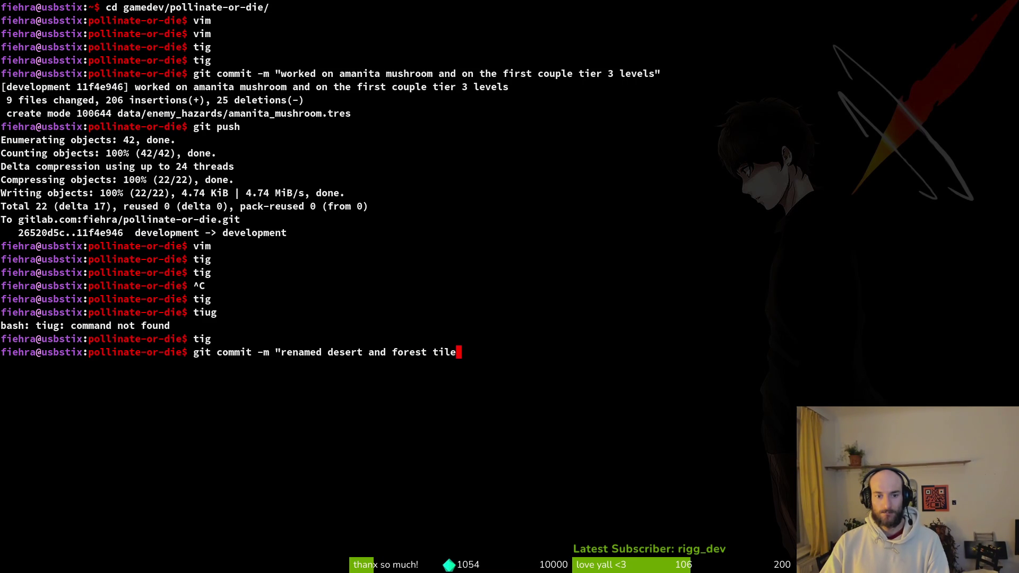
{"action": "type", "text": "map layers and"}
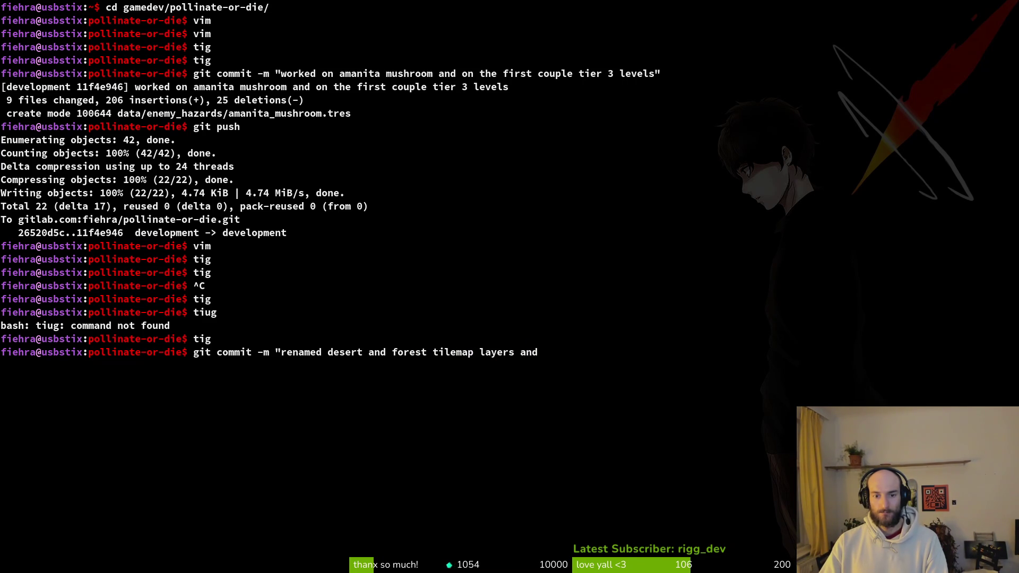
{"action": "key", "text": "super+Return"}
{"action": "type", "text": "tig q"}
{"action": "key", "text": "ctrl+d"}
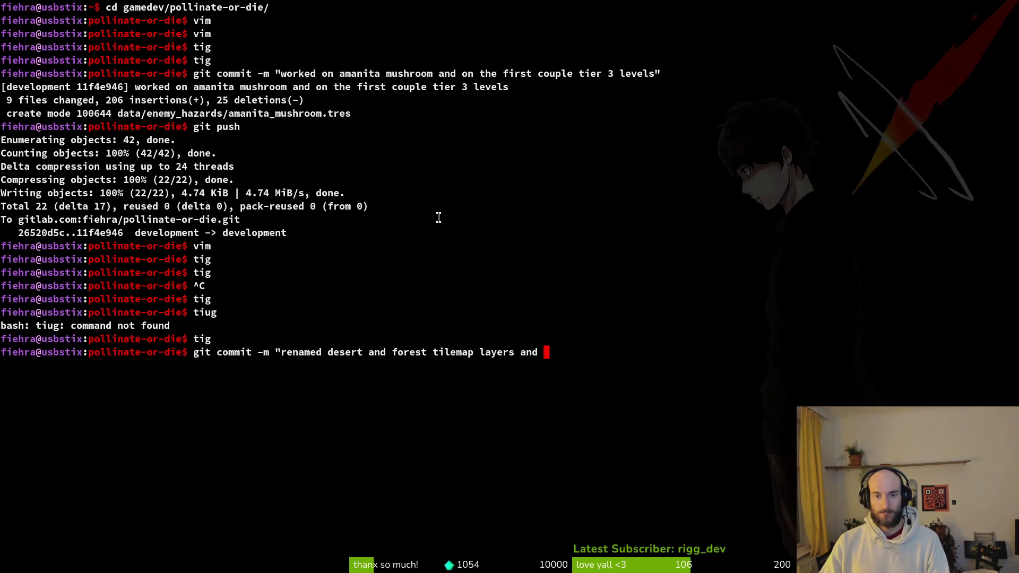
Finish the message with 'created mantis boss room scene' and run the commit.
{"action": "type", "text": "created maa"}
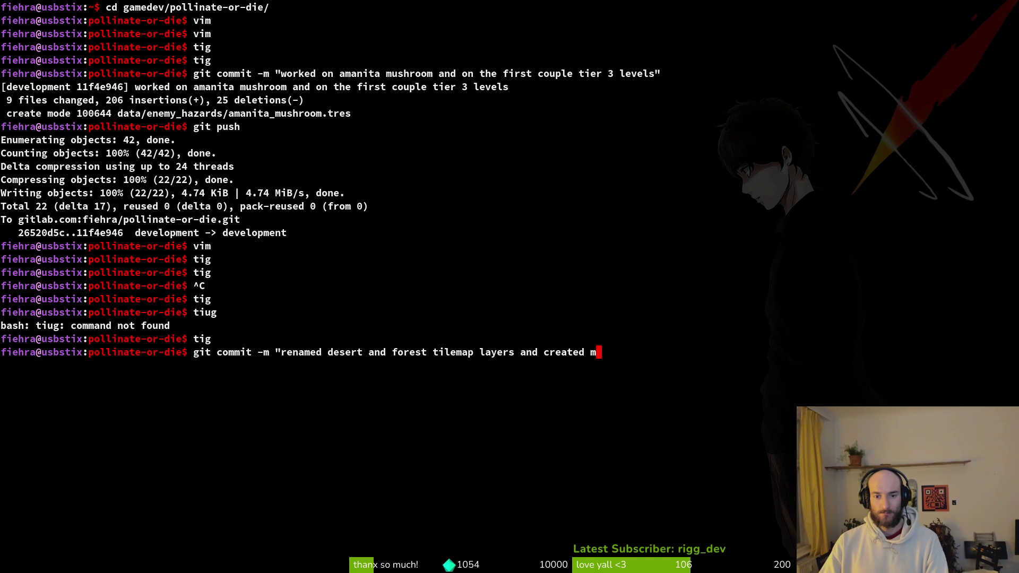
{"action": "key", "text": "BackSpace"}
{"action": "type", "text": "ntis bo"}
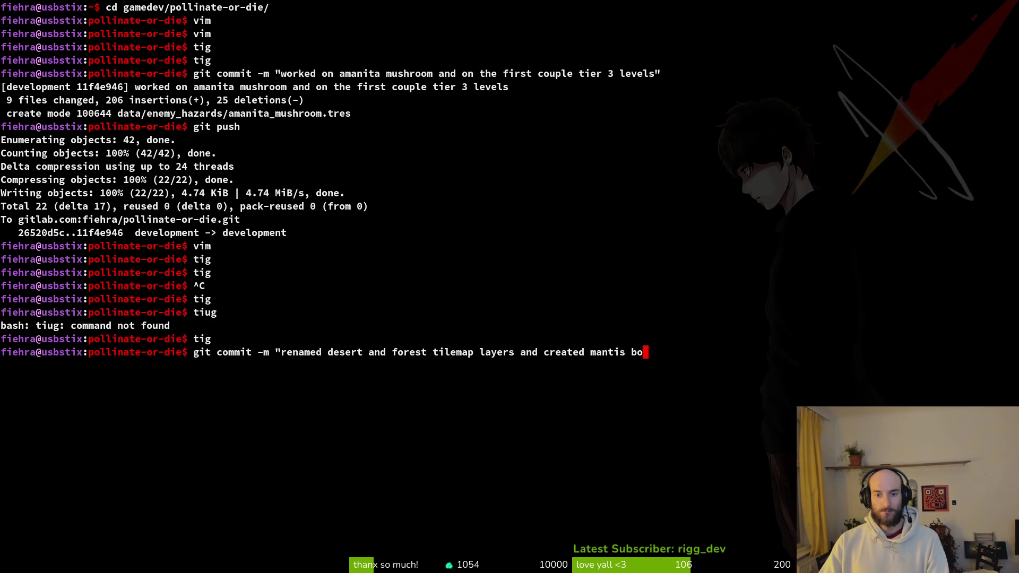
{"action": "type", "text": "ss room"}
{"action": "key", "text": "BackSpace"}
{"action": "key", "text": "BackSpace"}
{"action": "type", "text": "om secen"}
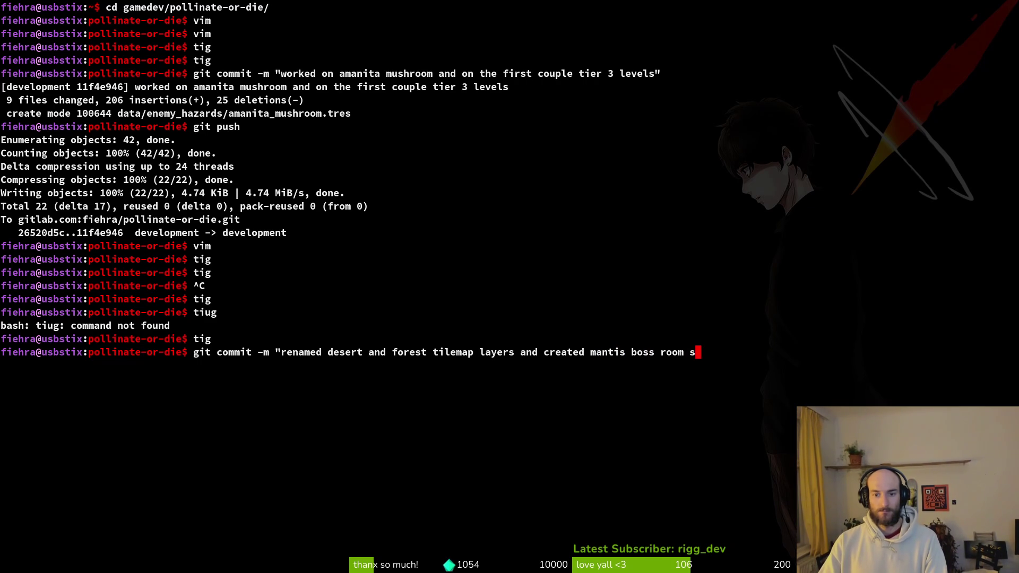
{"action": "key", "text": "BackSpace"}
{"action": "key", "text": "BackSpace"}
{"action": "key", "text": "BackSpace"}
{"action": "type", "text": "cene\""}
{"action": "key", "text": "Return"}
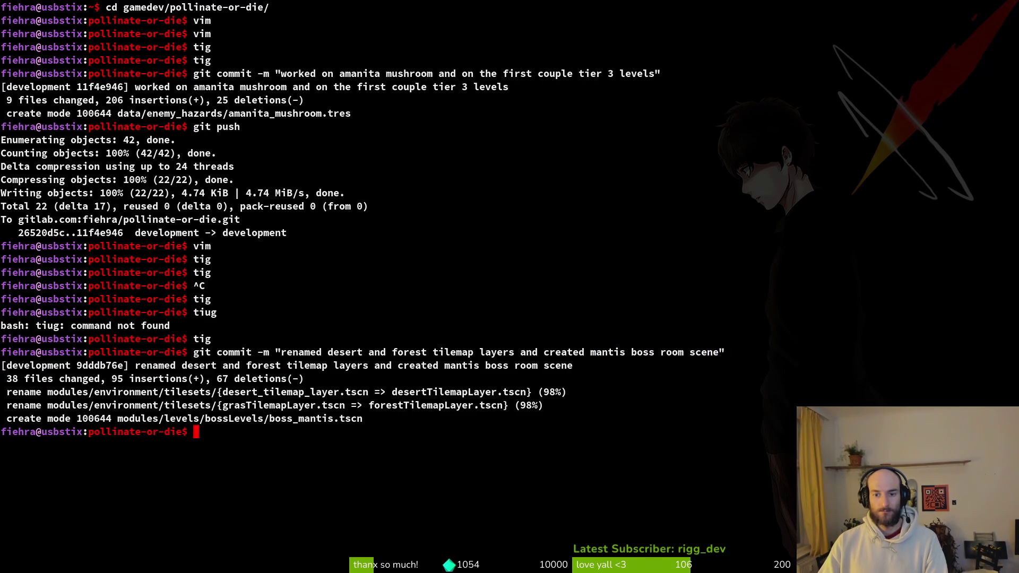
Push the commit to the development branch with git push.
{"action": "type", "text": "git push"}
{"action": "key", "text": "Return"}
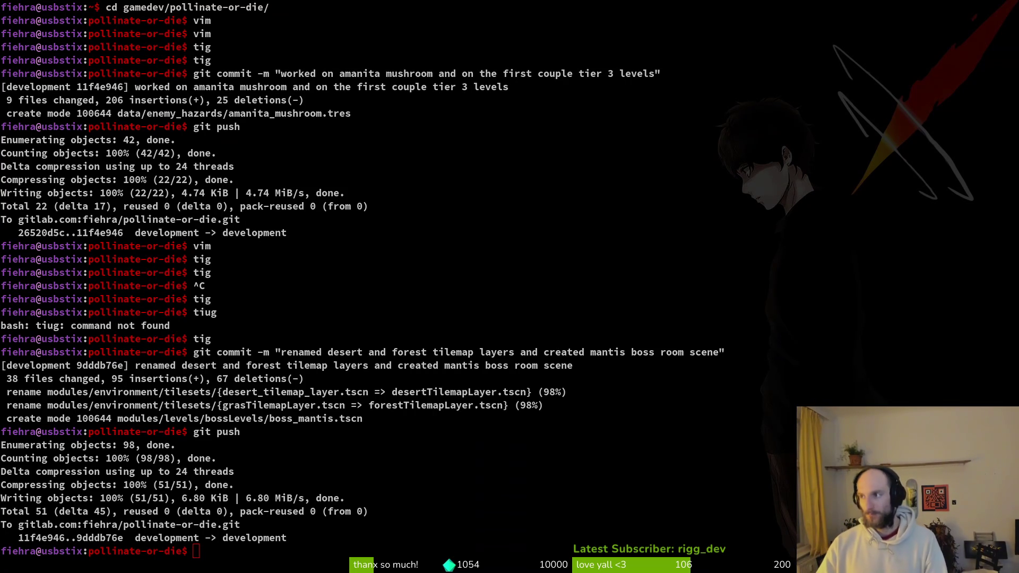
{"action": "key", "text": "alt+Tab"}
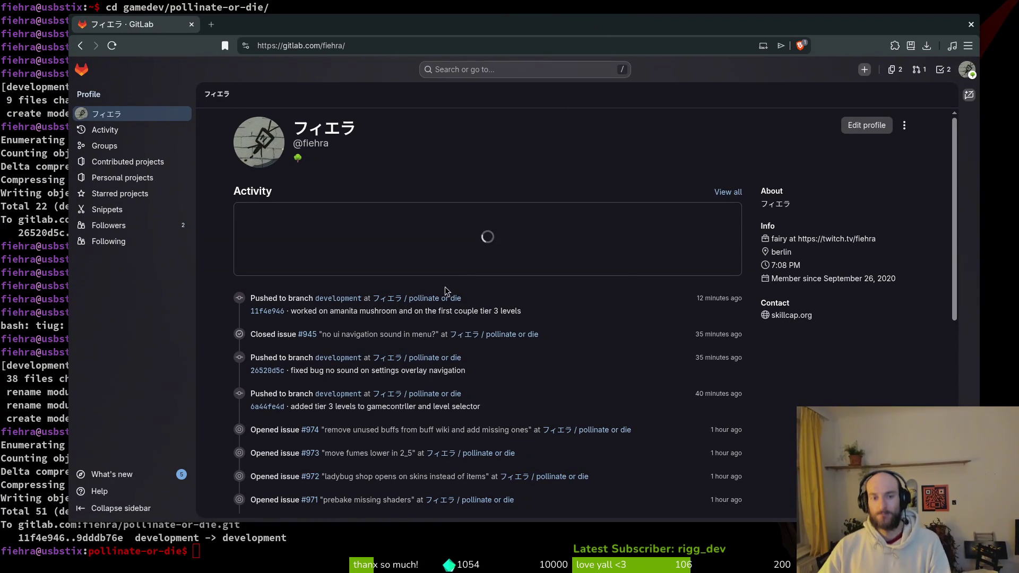
Open issue #933 'setup carnivorous plant scene' from pollinate-or-die's second Work items page in a new tab.
{"action": "left_click", "coordinate": [441, 300]}
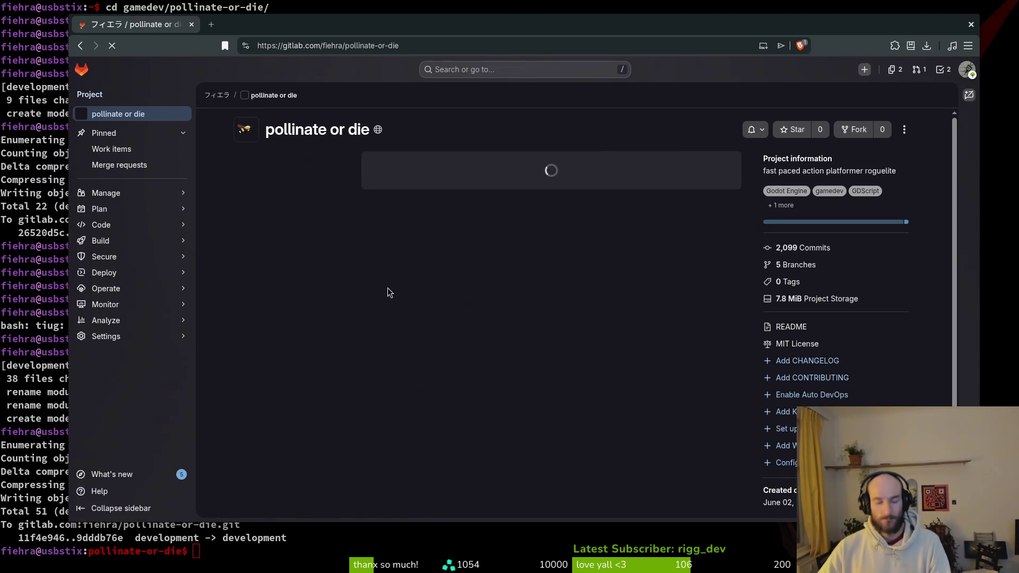
{"action": "left_click", "coordinate": [138, 149]}
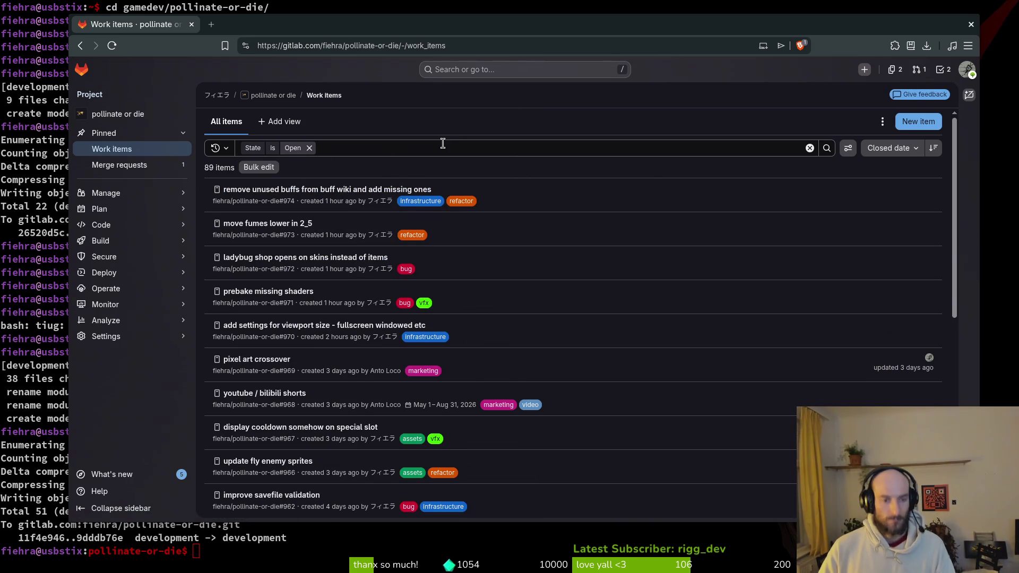
{"action": "scroll", "coordinate": [519, 201], "scroll_direction": "down", "scroll_amount": 10}
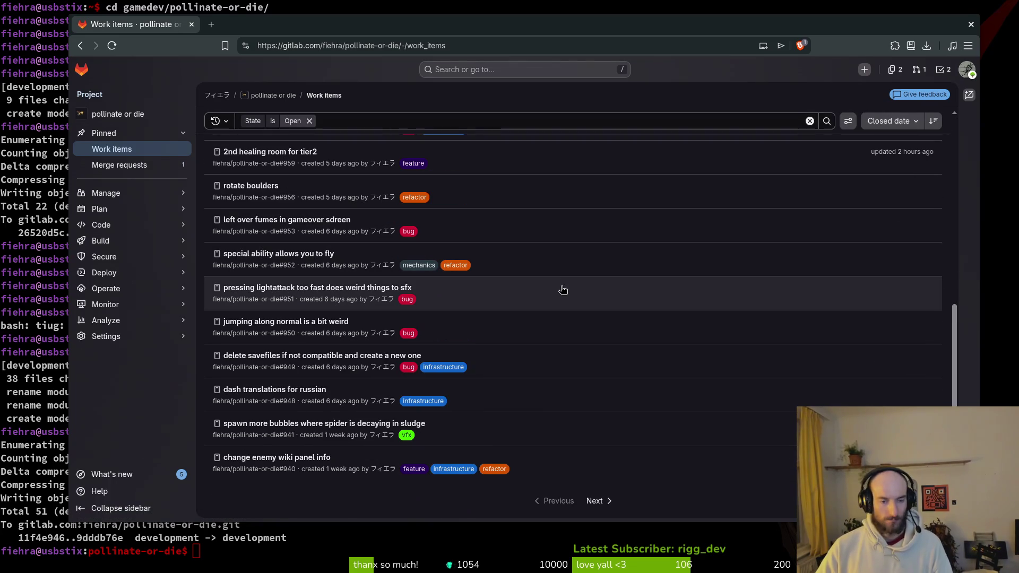
{"action": "left_click", "coordinate": [595, 500]}
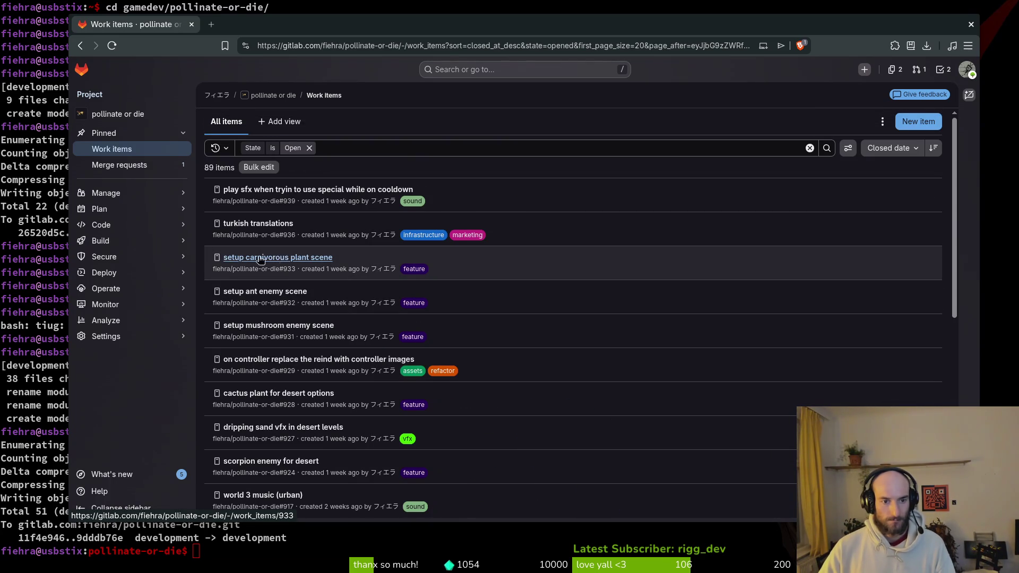
{"action": "middle_click", "coordinate": [282, 261]}
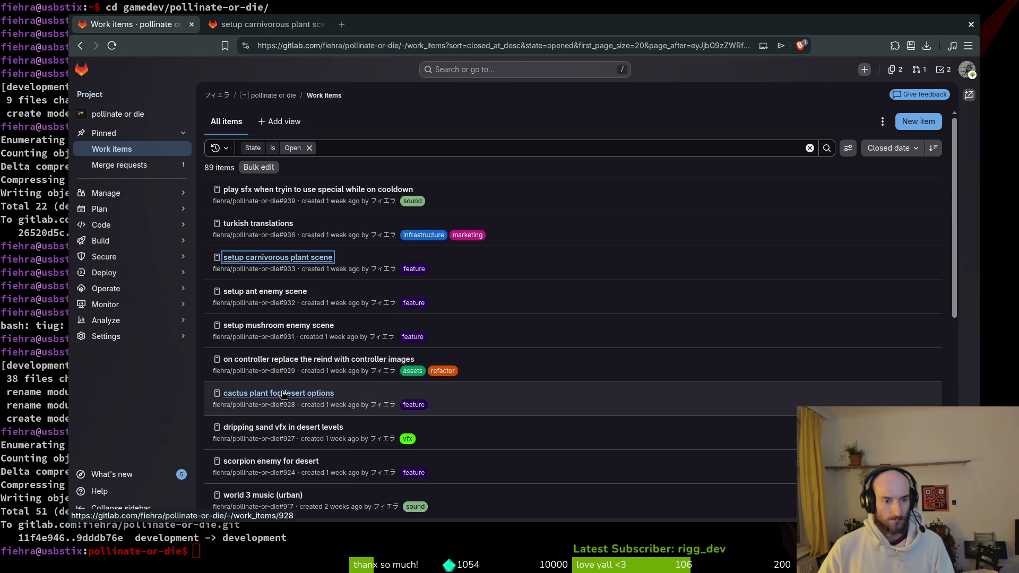
{"action": "left_click", "coordinate": [287, 26]}
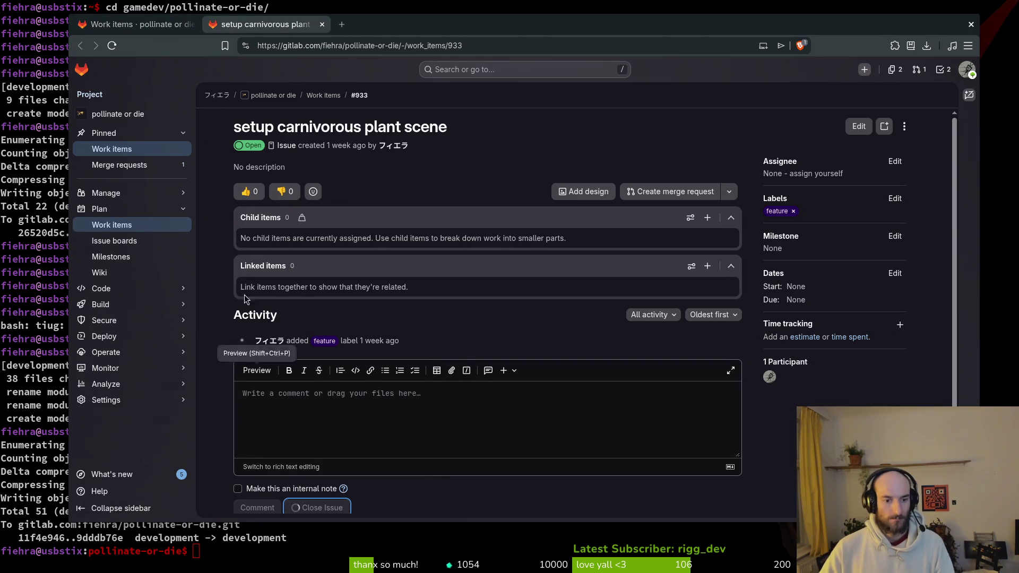
Return to the work items list and hide the browser to show the terminal.
{"action": "left_click", "coordinate": [157, 31]}
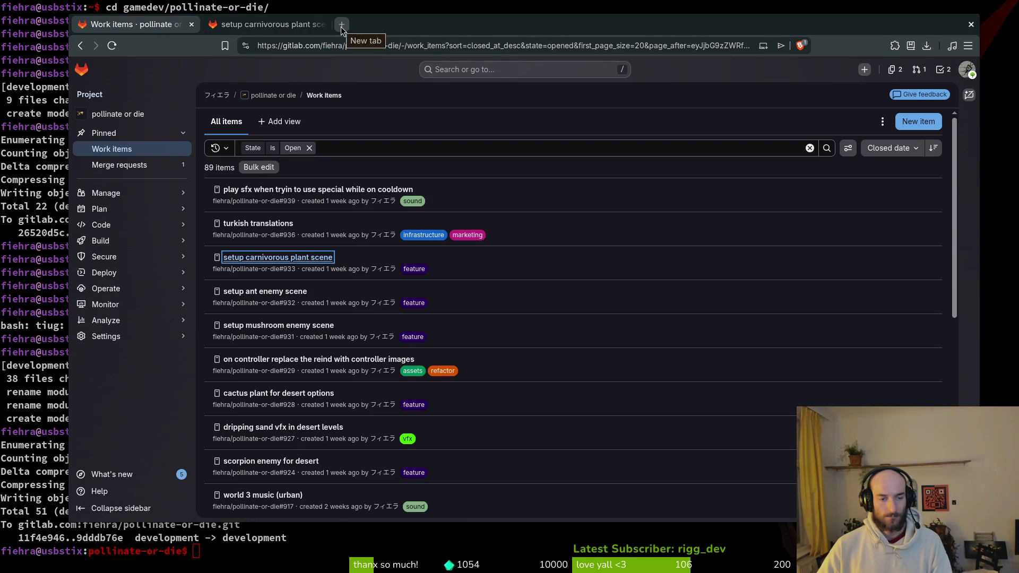
{"action": "left_click_drag", "start_coordinate": [552, 34], "coordinate": [552, 36]}
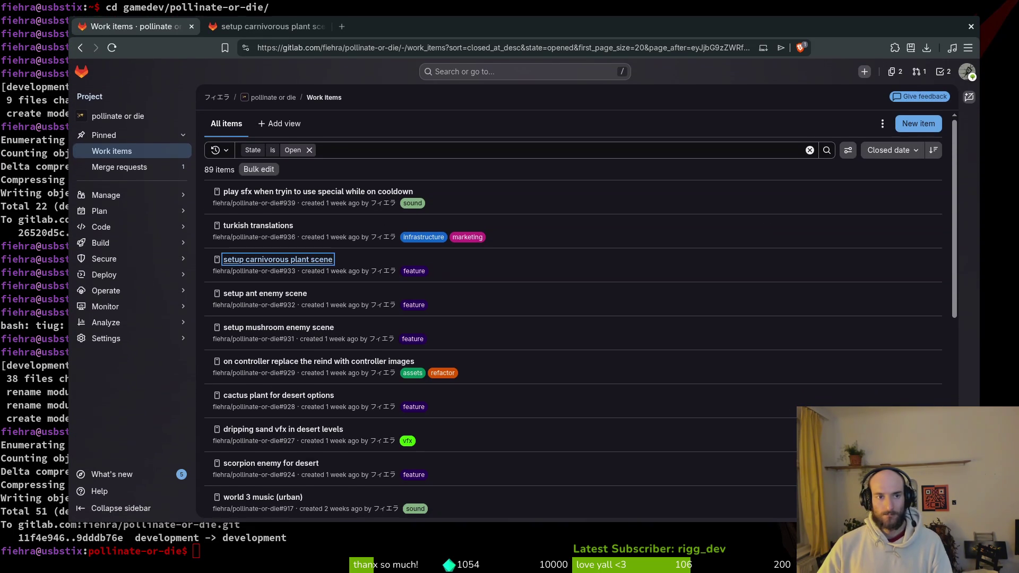
{"action": "key", "text": "super+h"}
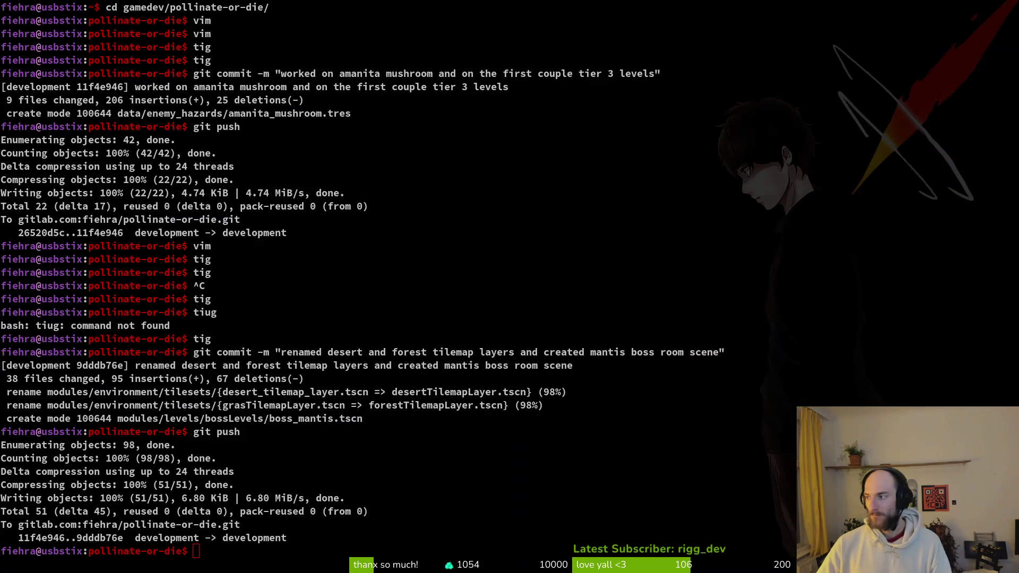
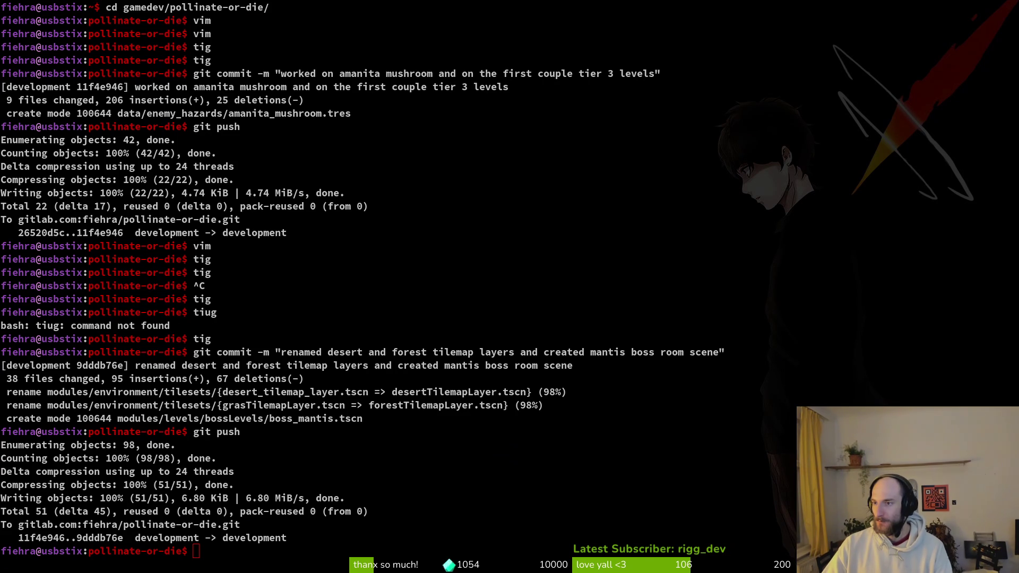
Close the gif scene and open boss_mantis.tscn through a quick search for 'bossmantis'.
{"action": "key", "text": "alt+Tab"}
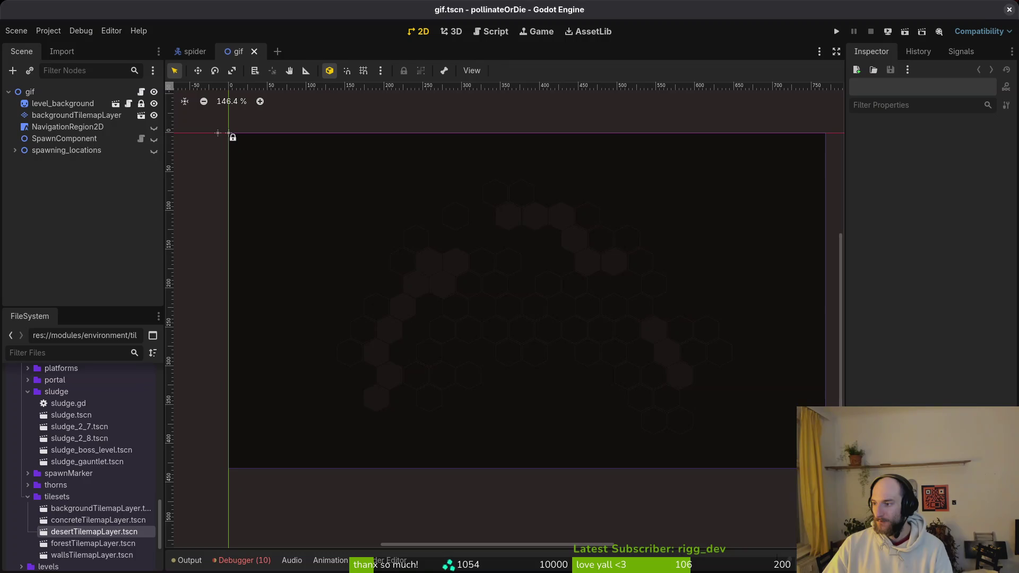
{"action": "left_click", "coordinate": [253, 52]}
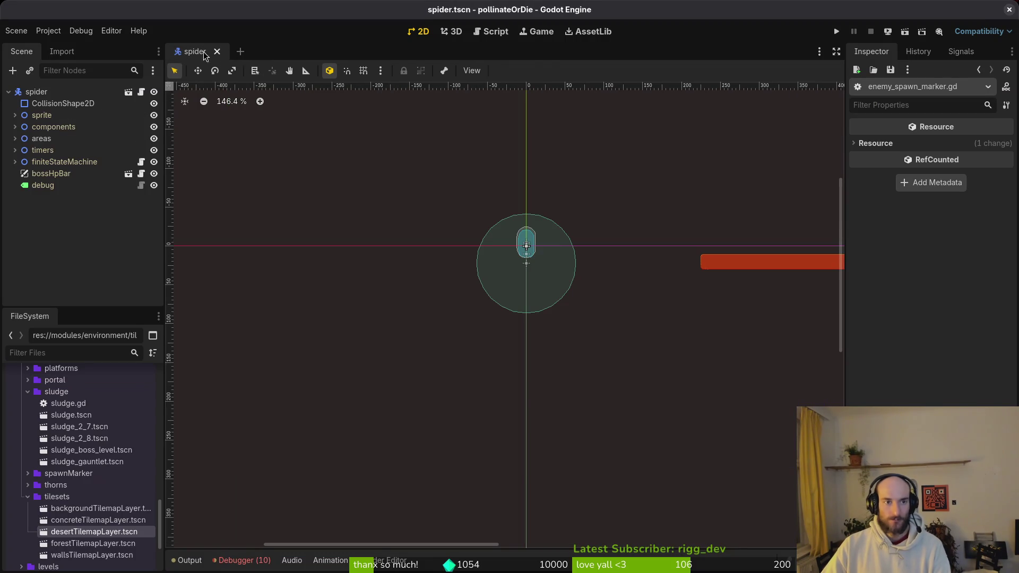
{"action": "key", "text": "alt+shift+o"}
{"action": "type", "text": "mantbos"}
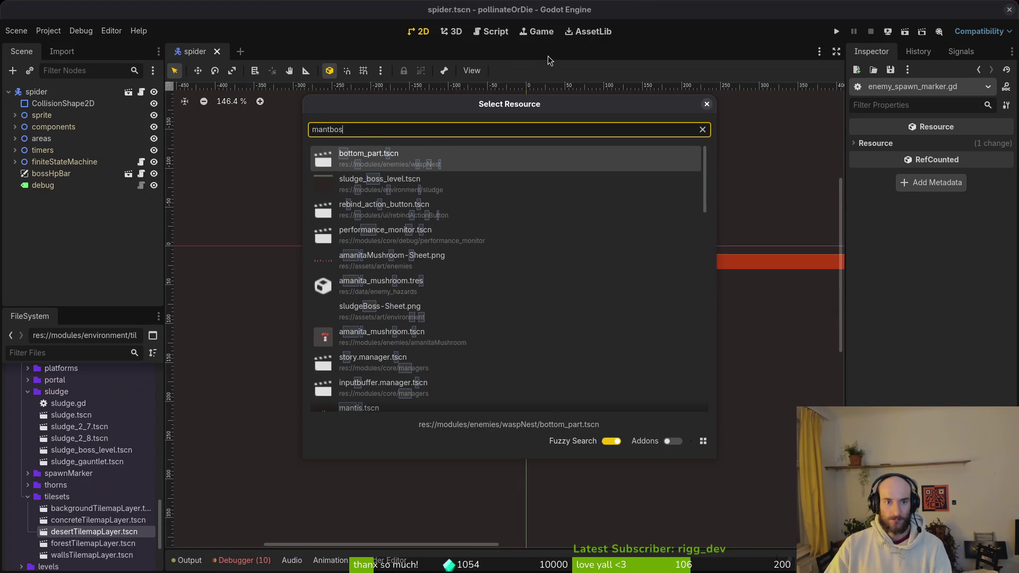
{"action": "key", "text": "BackSpace"}
{"action": "key", "text": "BackSpace"}
{"action": "key", "text": "BackSpace"}
{"action": "type", "text": "bossmantis"}
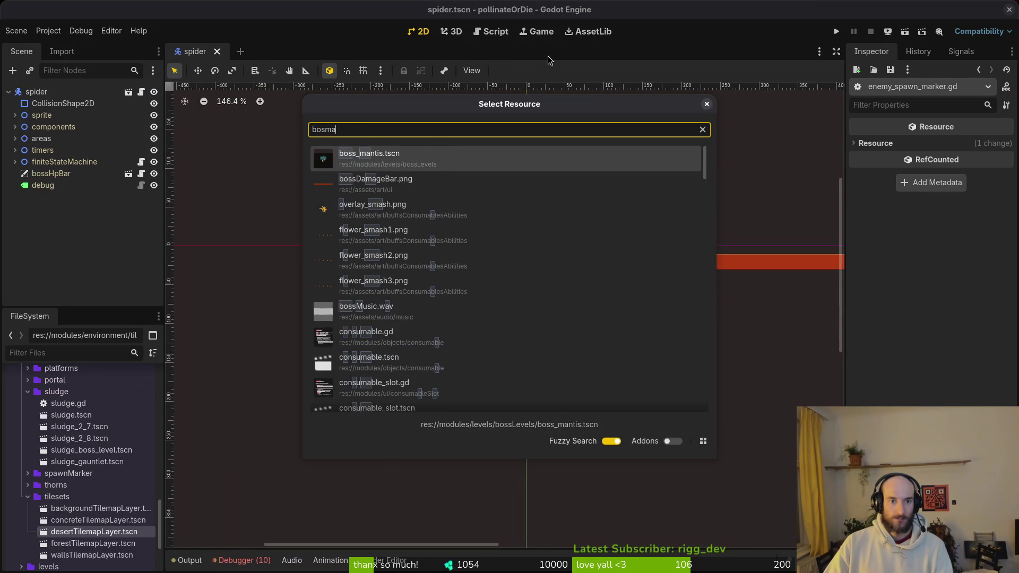
{"action": "key", "text": "Return"}
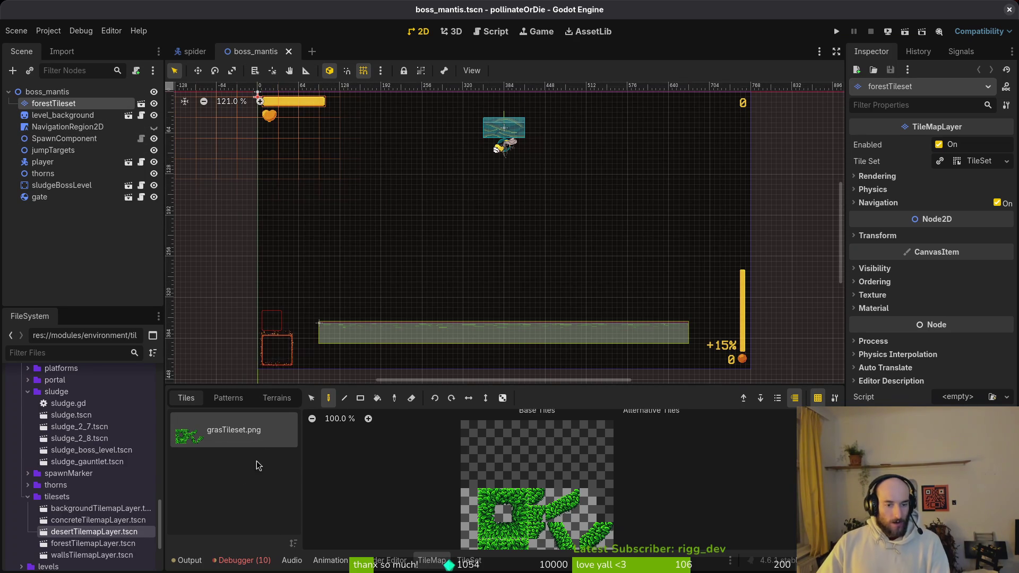
Paint grass wall columns up the arena's right and left sides, erase a stray tile, and select a 2x2 diagonal block.
{"action": "left_click", "coordinate": [486, 514]}
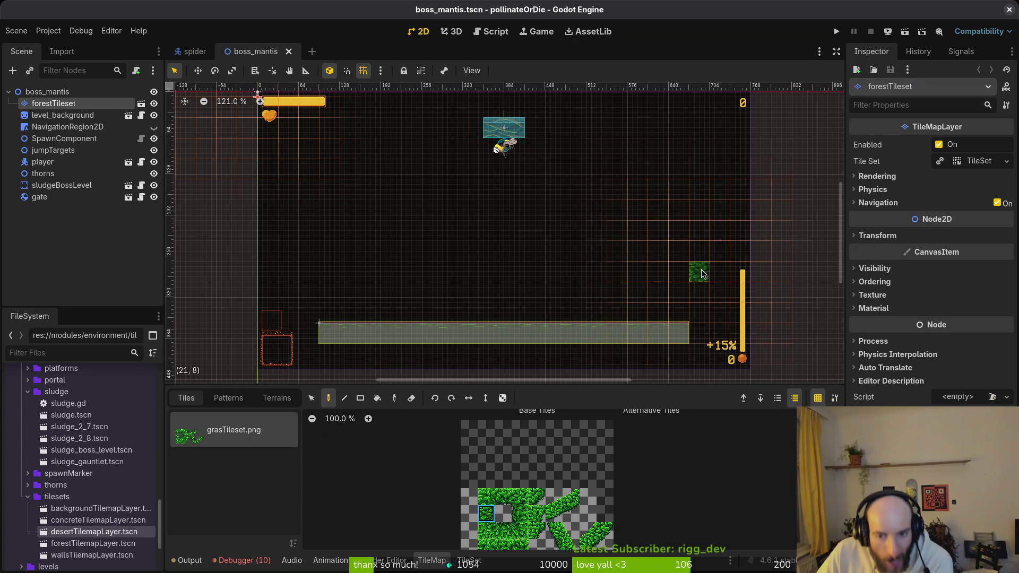
{"action": "scroll", "coordinate": [685, 274], "scroll_direction": "up", "scroll_amount": 1}
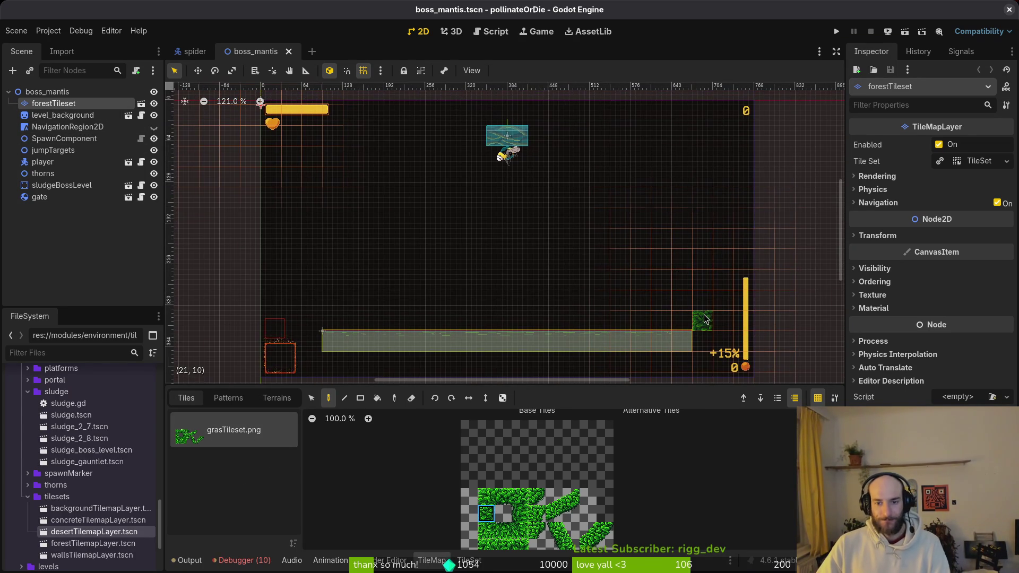
{"action": "left_click_drag", "start_coordinate": [702, 321], "coordinate": [701, 209]}
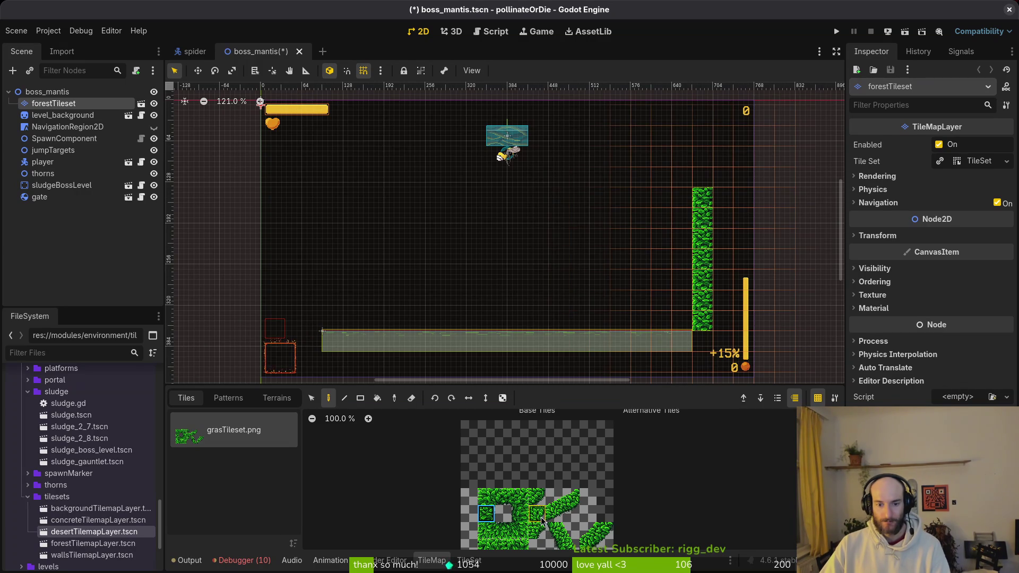
{"action": "left_click", "coordinate": [520, 513]}
{"action": "left_click_drag", "start_coordinate": [313, 323], "coordinate": [317, 199]}
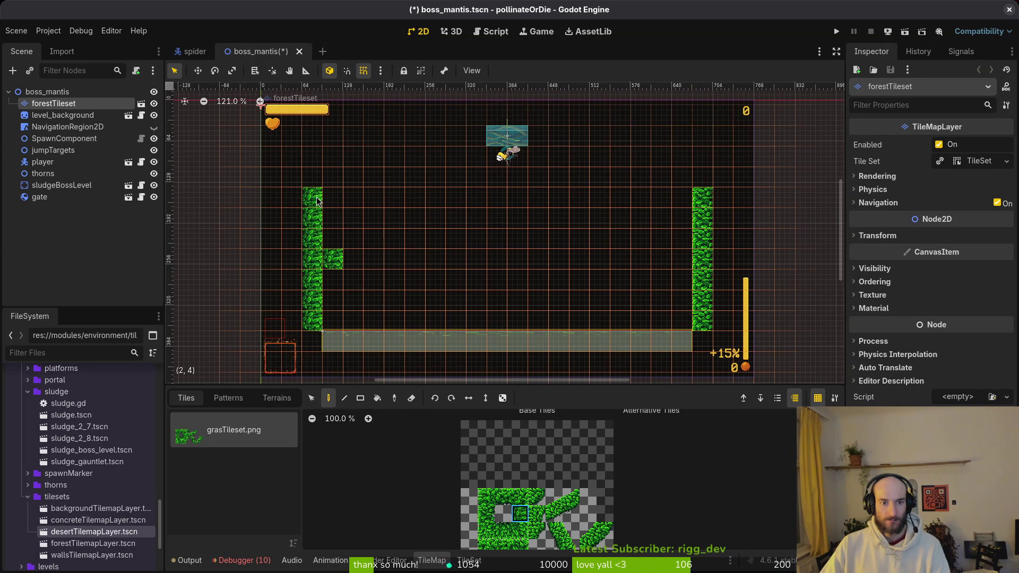
{"action": "right_click", "coordinate": [334, 259]}
{"action": "scroll", "coordinate": [467, 303], "scroll_direction": "up", "scroll_amount": 1}
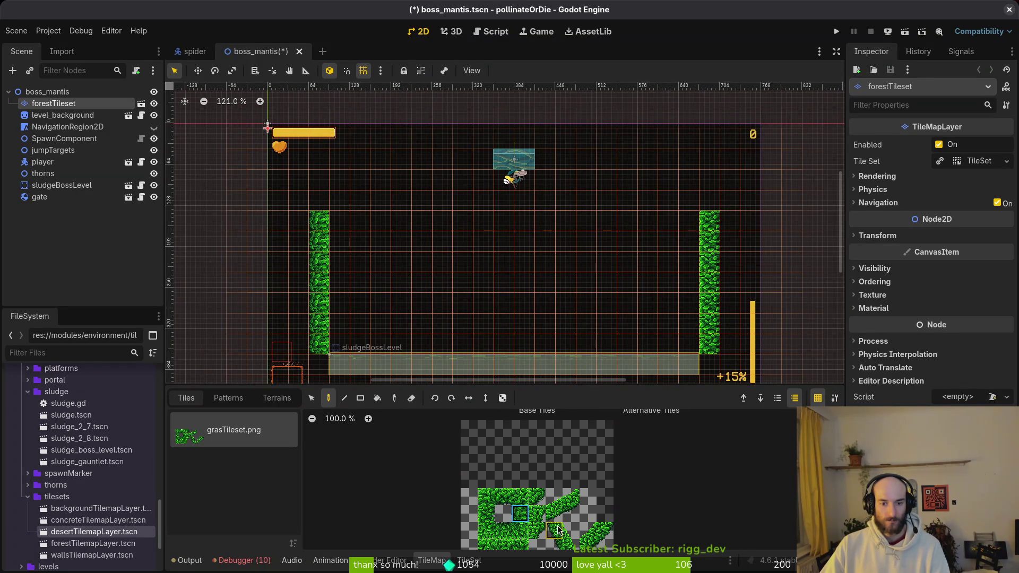
{"action": "left_click_drag", "start_coordinate": [588, 530], "coordinate": [607, 552]}
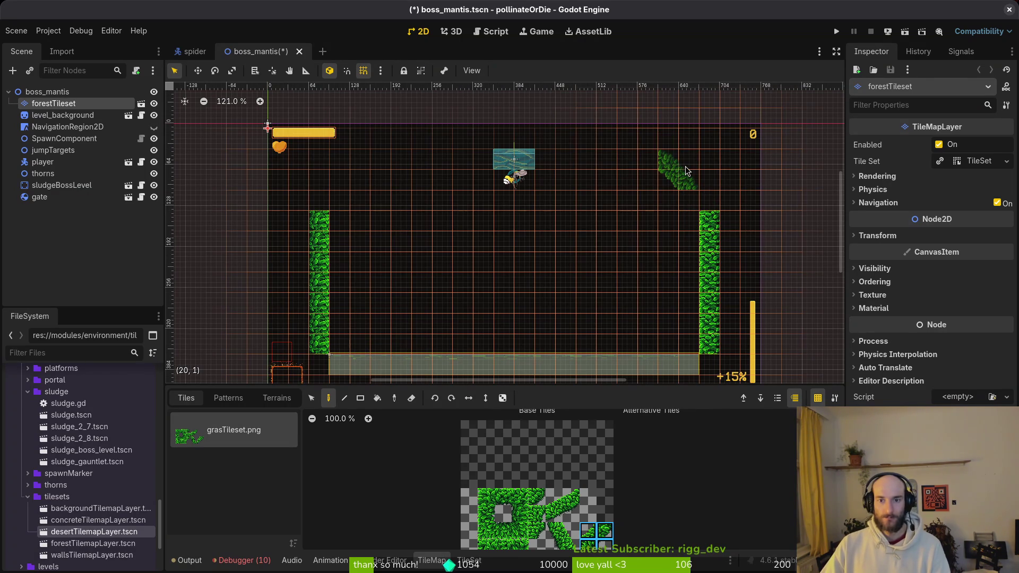
Trim both wall tops and place diagonal grass corner pieces at the upper left and right.
{"action": "left_click", "coordinate": [686, 170]}
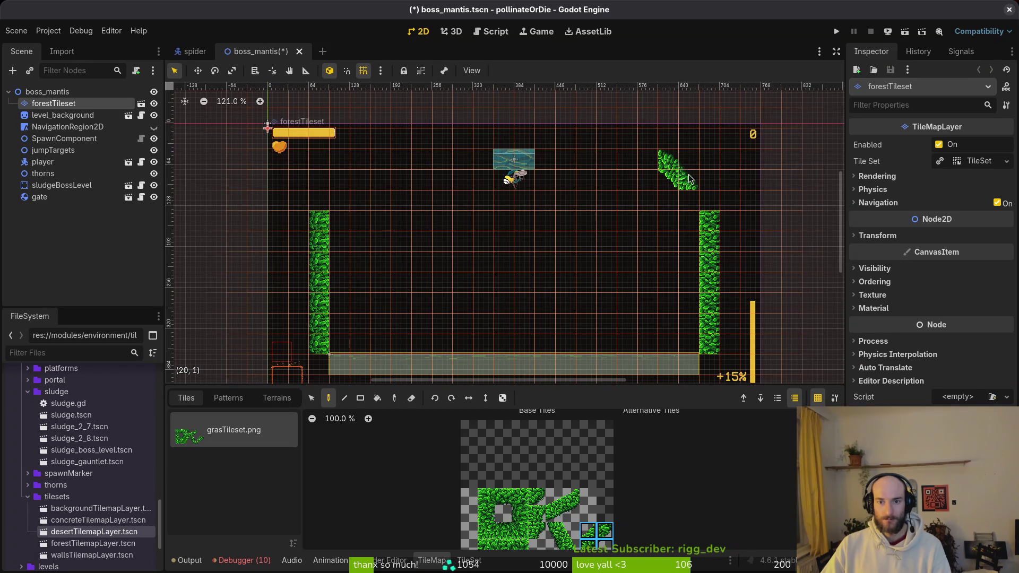
{"action": "key", "text": "e"}
{"action": "left_click", "coordinate": [709, 220]}
{"action": "left_click", "coordinate": [319, 221]}
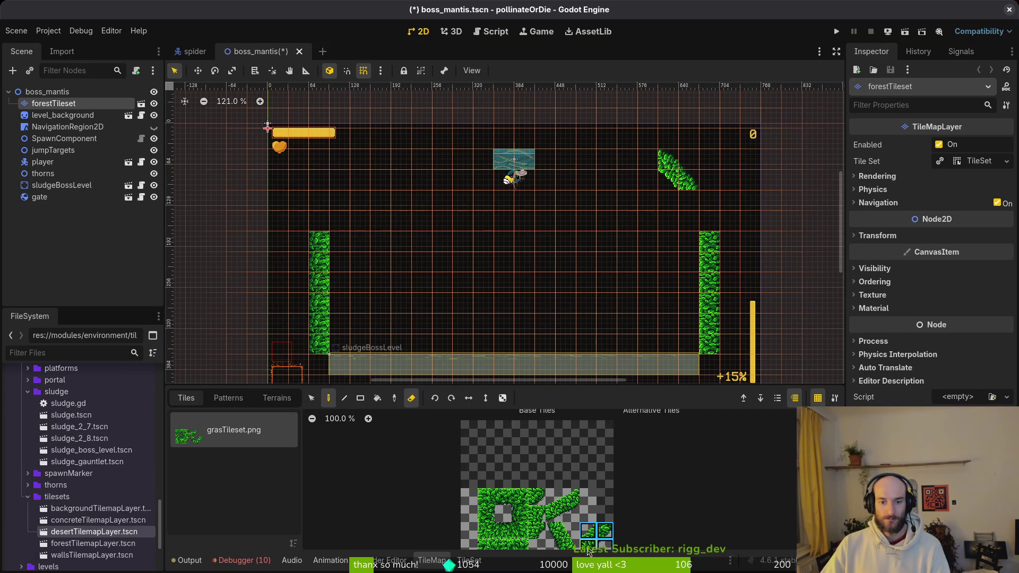
{"action": "left_click", "coordinate": [589, 533]}
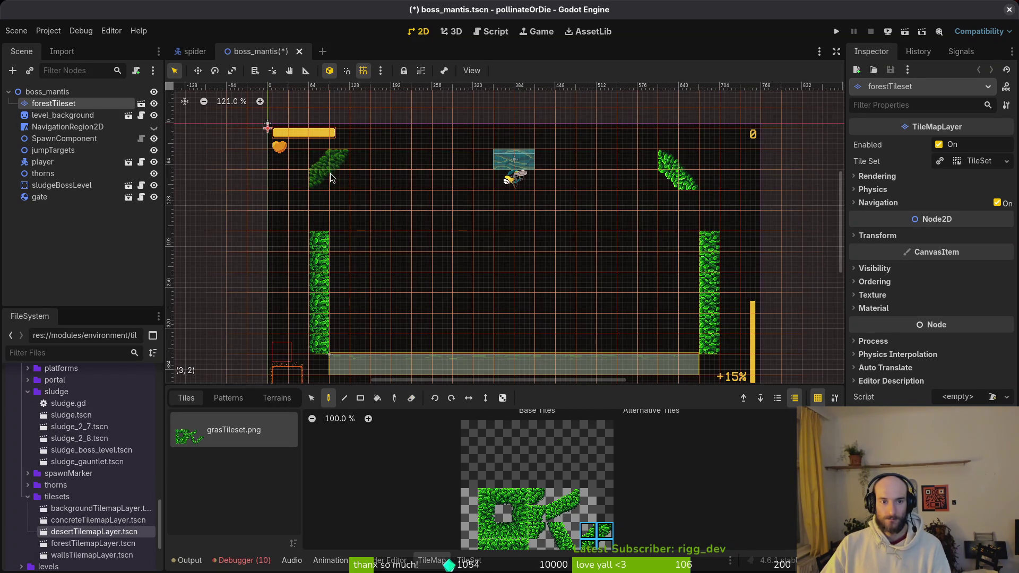
{"action": "left_click", "coordinate": [349, 175]}
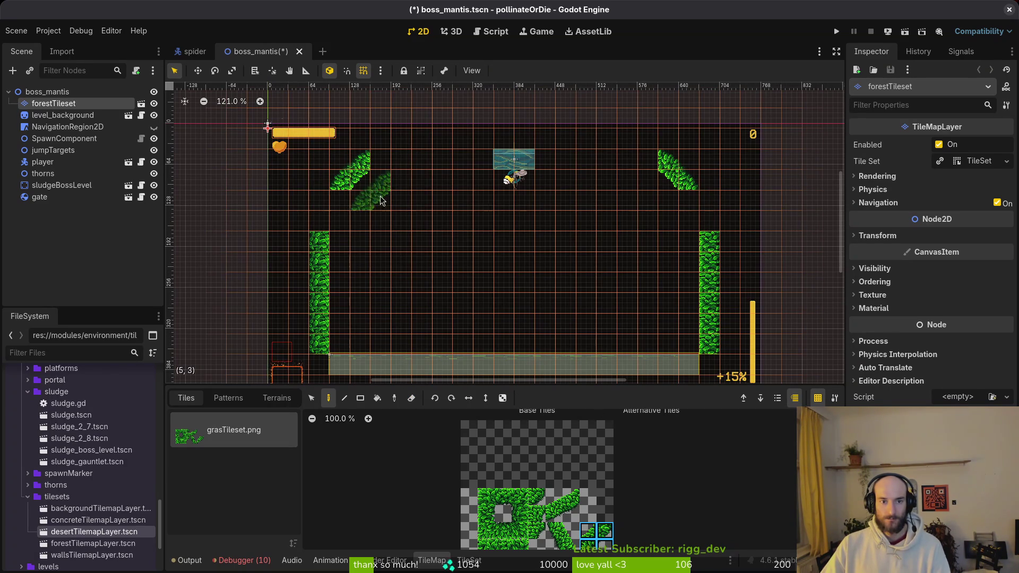
{"action": "left_click_drag", "start_coordinate": [554, 515], "coordinate": [571, 496]}
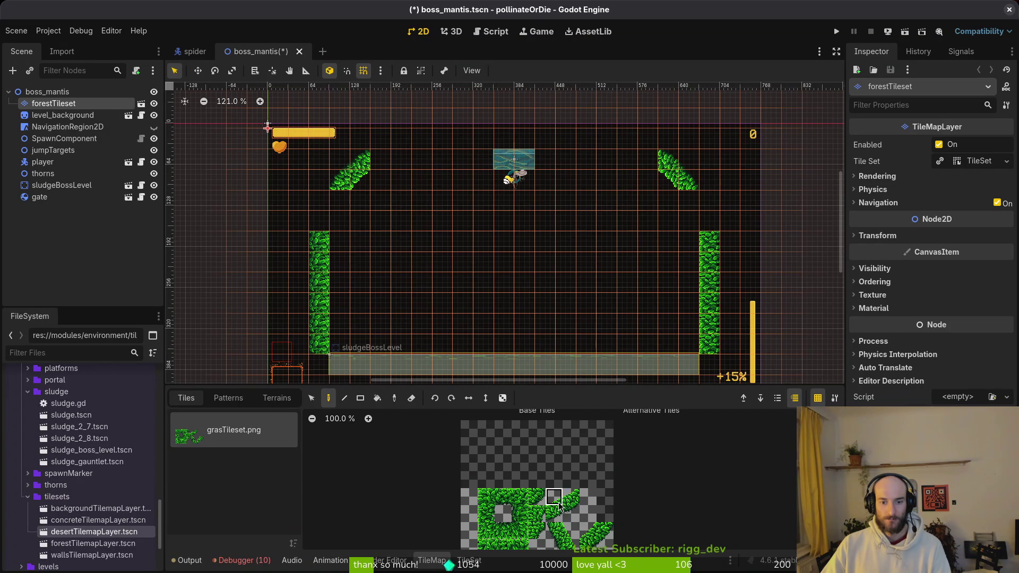
{"action": "left_click", "coordinate": [696, 208]}
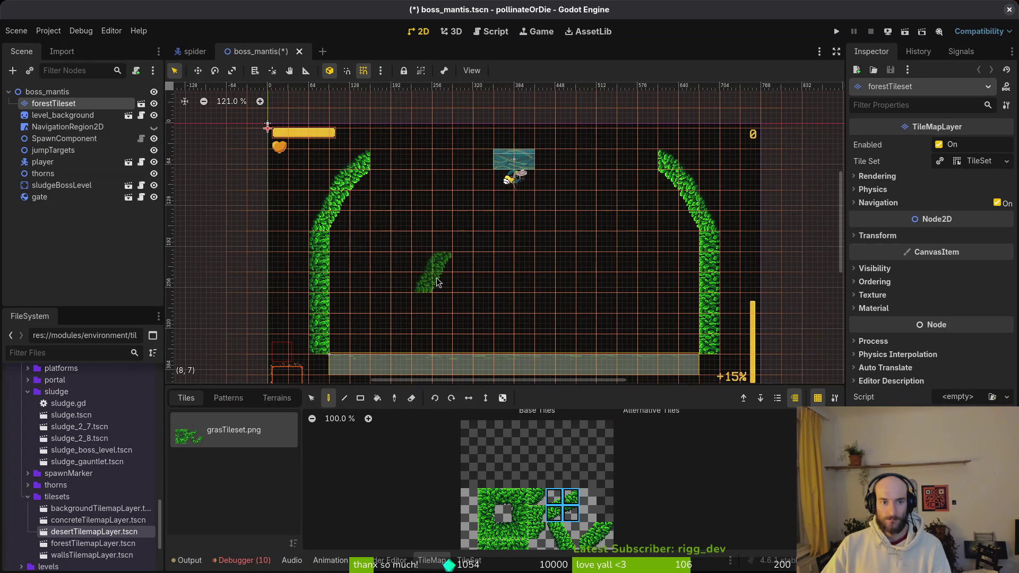
Paint a continuous grass ceiling row from the left arch to the right arch.
{"action": "left_click", "coordinate": [502, 530]}
{"action": "left_click", "coordinate": [383, 165]}
{"action": "left_click_drag", "start_coordinate": [384, 171], "coordinate": [439, 170]}
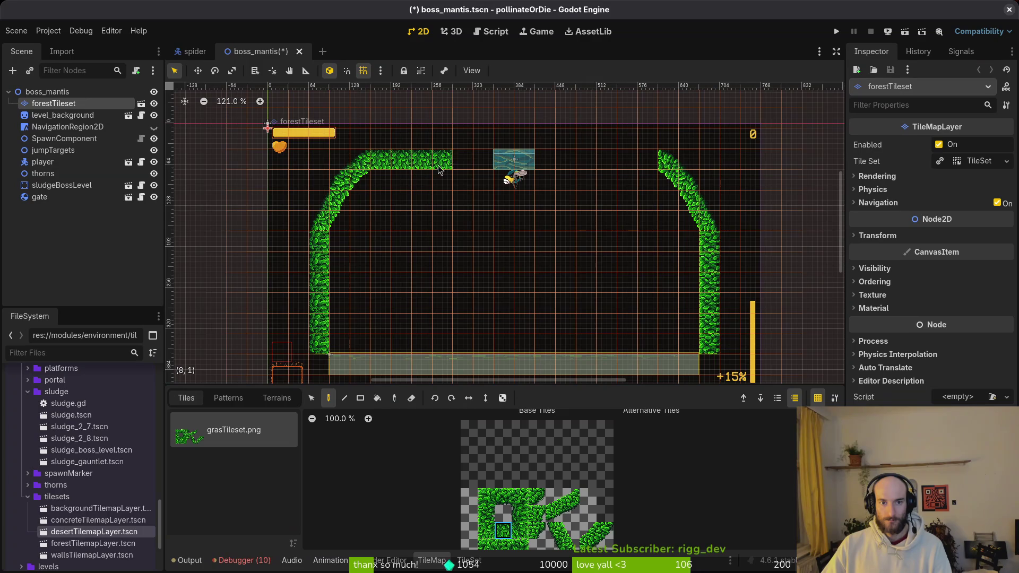
{"action": "left_click_drag", "start_coordinate": [537, 166], "coordinate": [576, 164]}
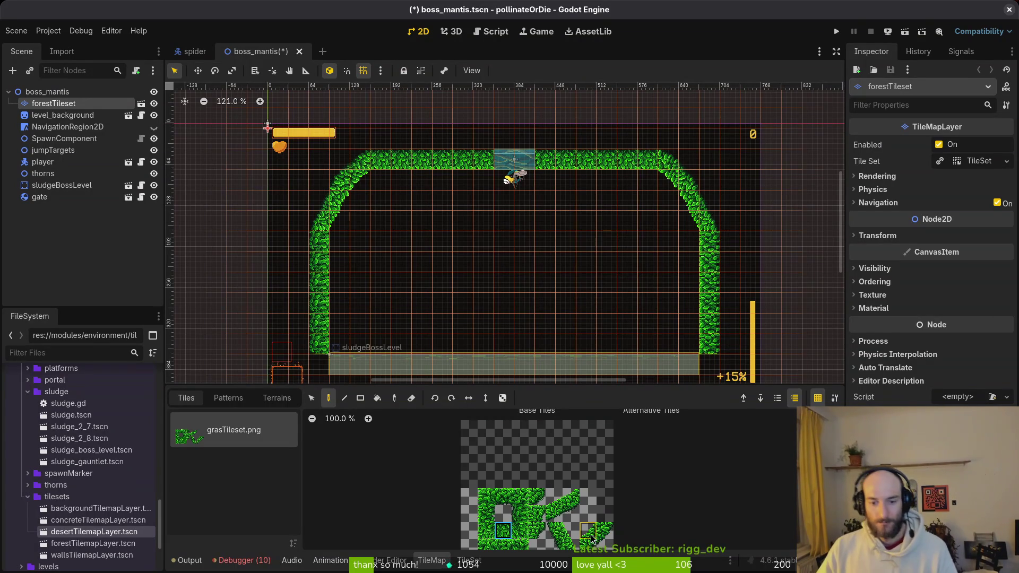
{"action": "left_click_drag", "start_coordinate": [589, 529], "coordinate": [605, 544]}
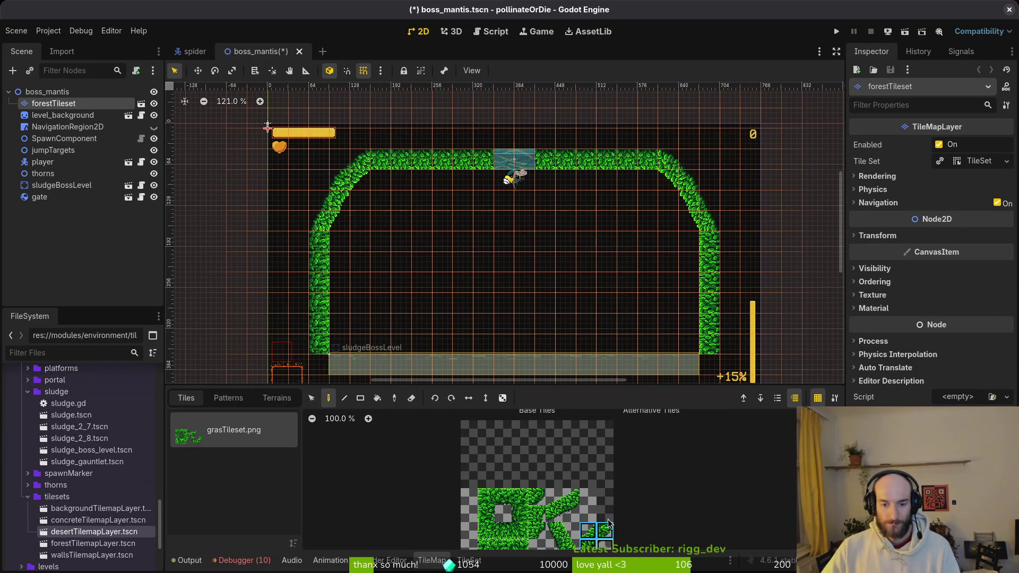
{"action": "left_click", "coordinate": [659, 169]}
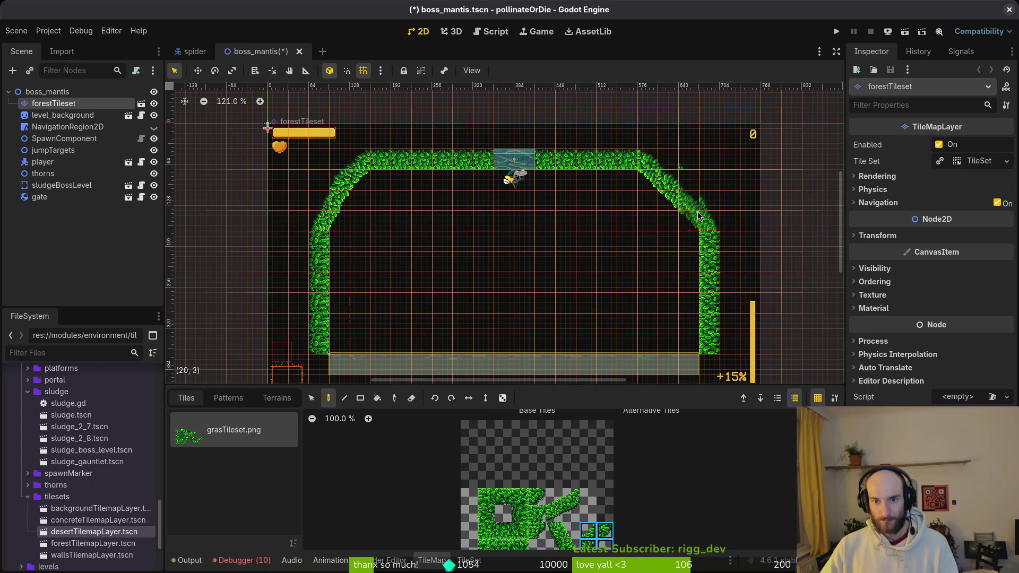
{"action": "key", "text": "e"}
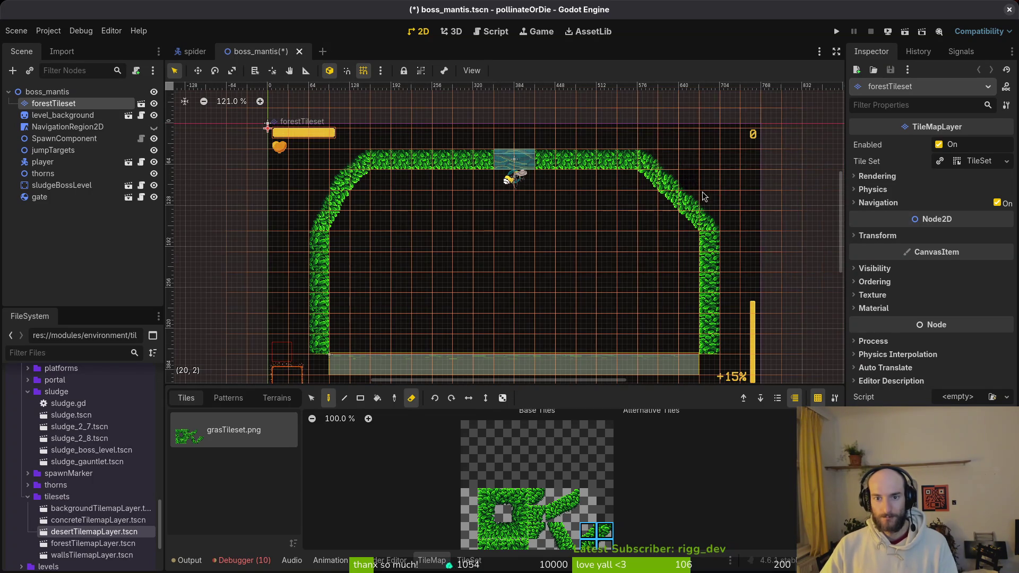
{"action": "scroll", "coordinate": [706, 207], "scroll_direction": "up", "scroll_amount": 5}
{"action": "scroll", "coordinate": [641, 238], "scroll_direction": "down", "scroll_amount": 6}
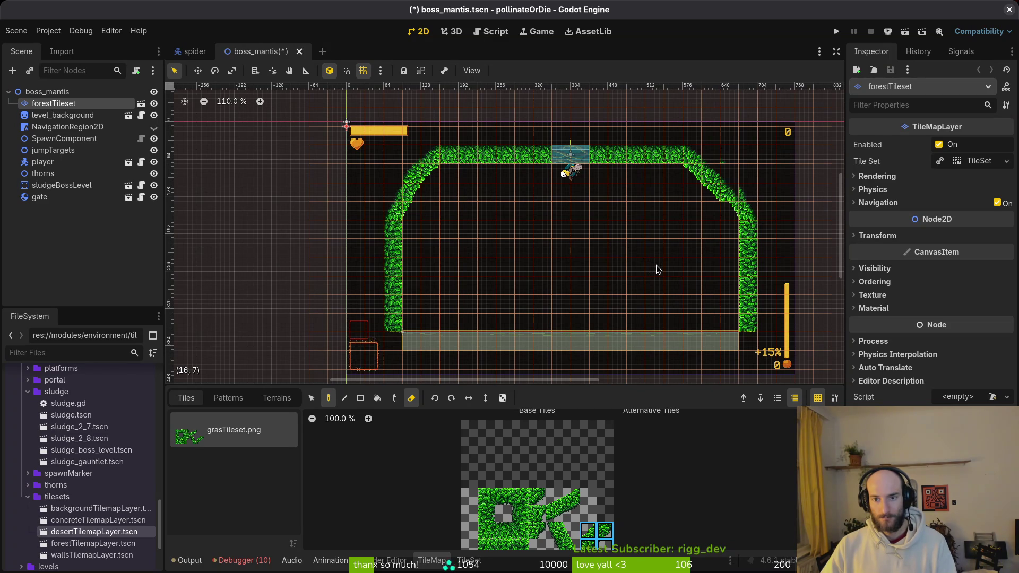
{"action": "key", "text": "ctrl+z"}
{"action": "key", "text": "ctrl+z"}
{"action": "key", "text": "ctrl+s"}
{"action": "scroll", "coordinate": [658, 271], "scroll_direction": "down", "scroll_amount": 8}
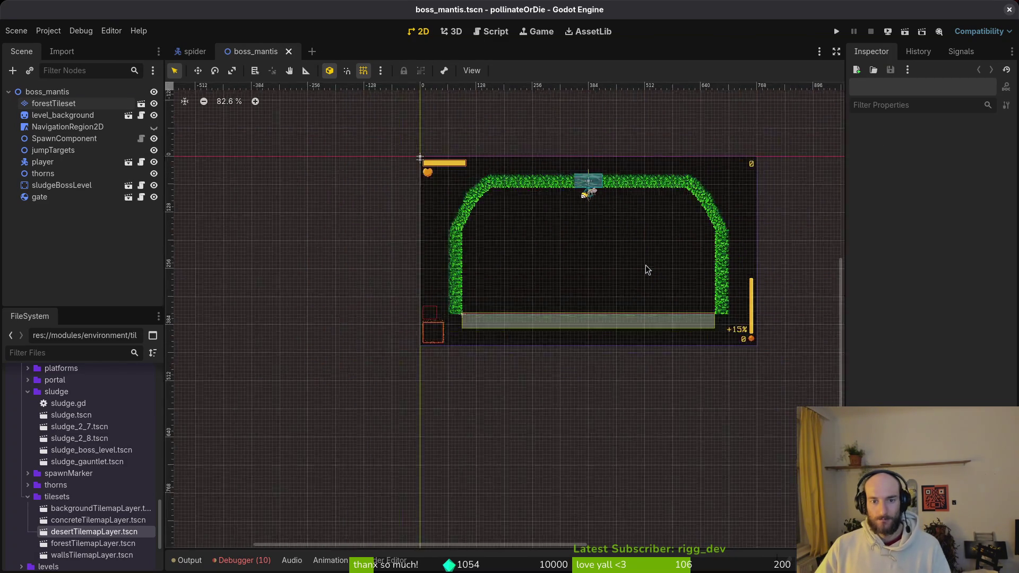
{"action": "scroll", "coordinate": [614, 292], "scroll_direction": "up", "scroll_amount": 4}
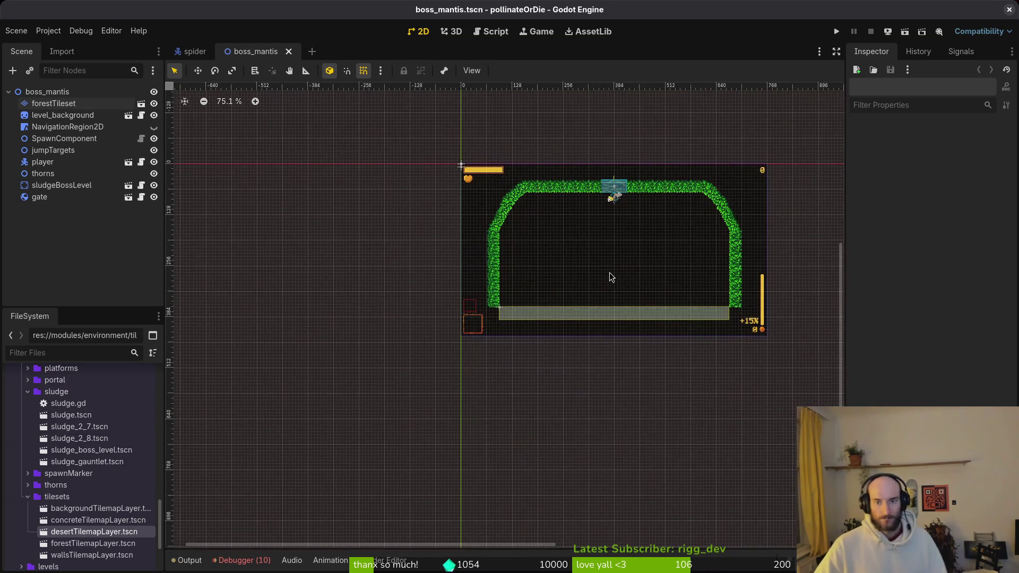
{"action": "scroll", "coordinate": [625, 275], "scroll_direction": "up", "scroll_amount": 4}
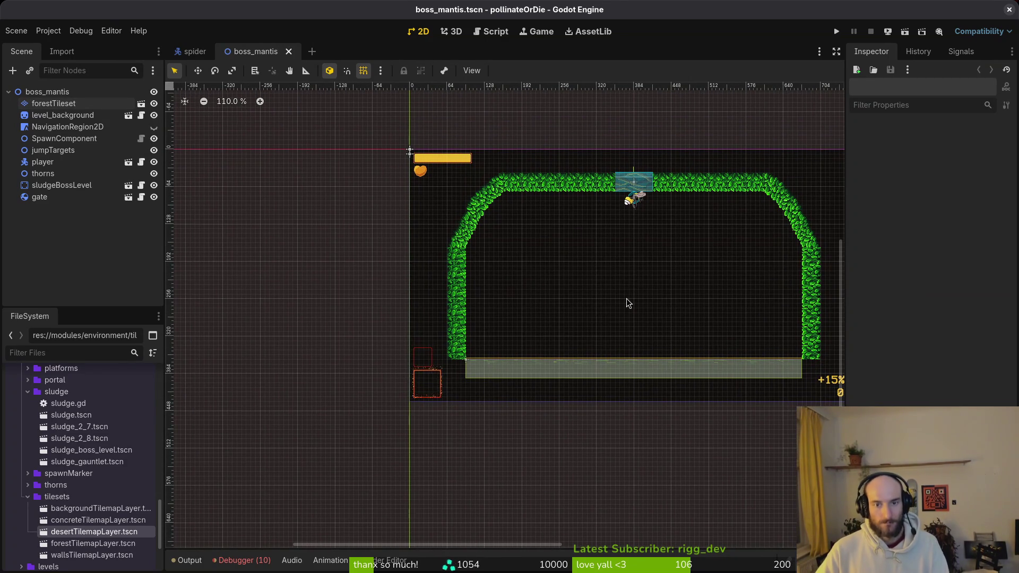
{"action": "scroll", "coordinate": [551, 234], "scroll_direction": "up", "scroll_amount": 2}
{"action": "scroll", "coordinate": [550, 234], "scroll_direction": "right", "scroll_amount": 2}
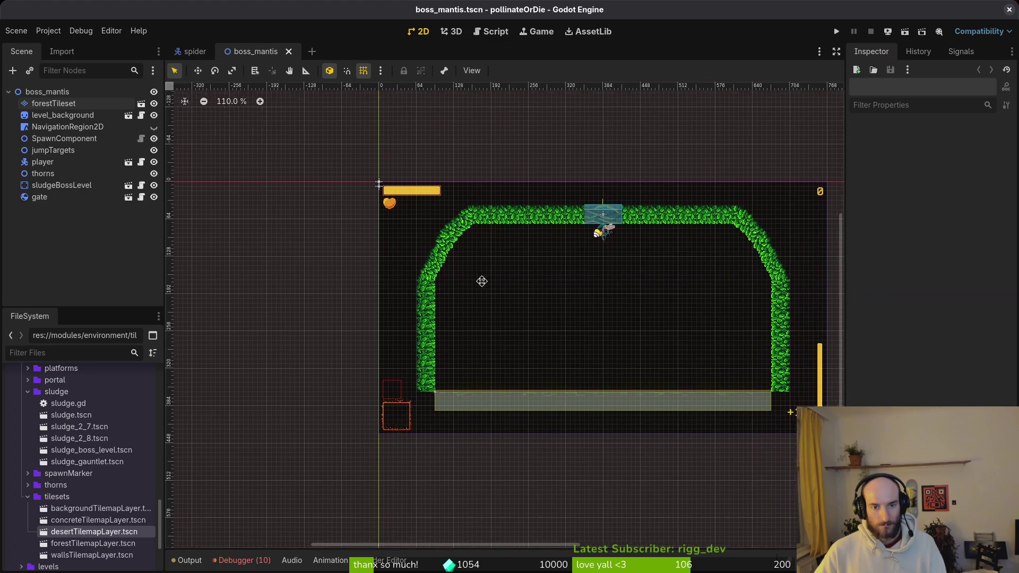
{"action": "left_click", "coordinate": [58, 106]}
{"action": "scroll", "coordinate": [561, 250], "scroll_direction": "down", "scroll_amount": 4}
{"action": "scroll", "coordinate": [561, 250], "scroll_direction": "right", "scroll_amount": 2}
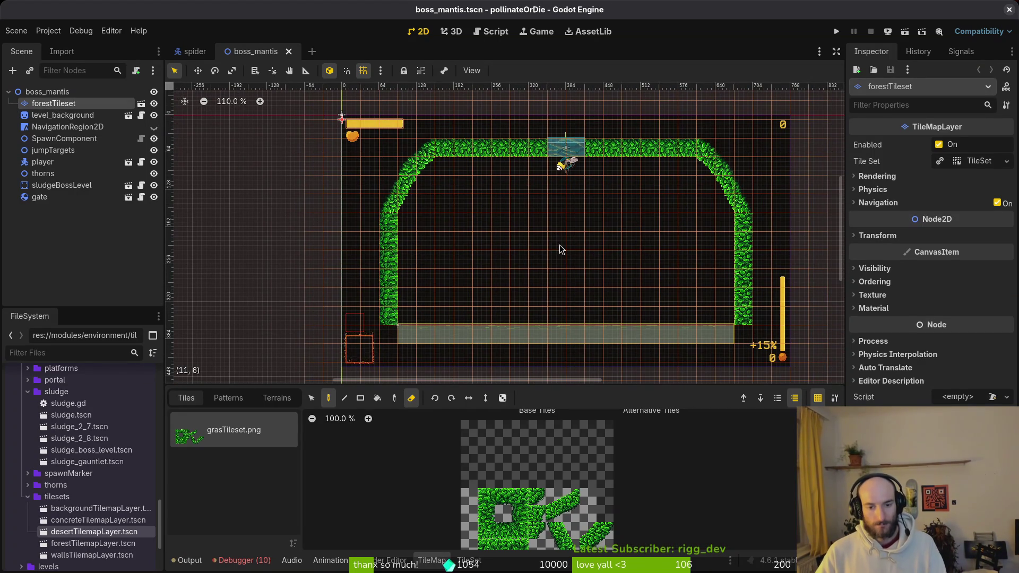
{"action": "left_click", "coordinate": [313, 401]}
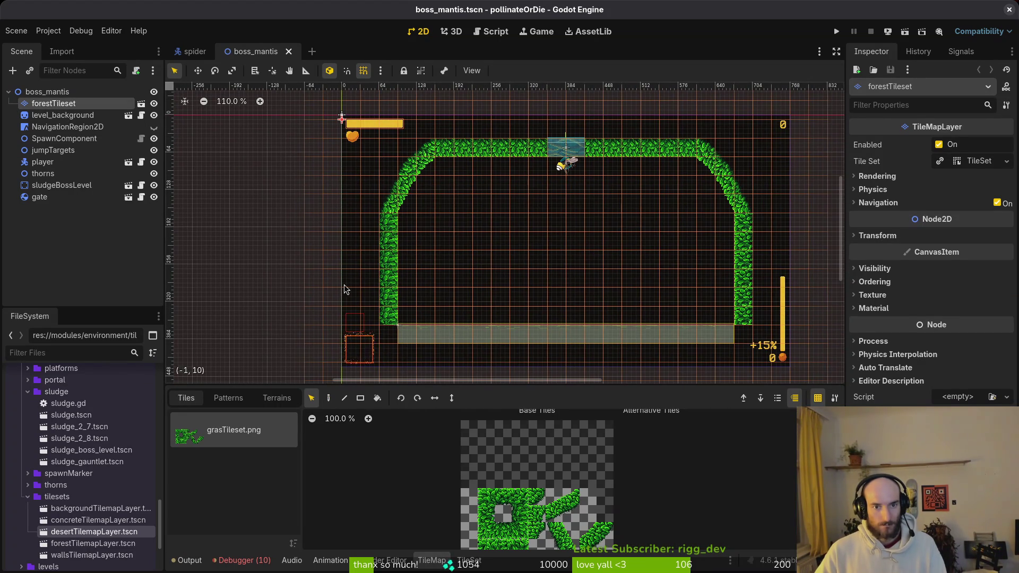
{"action": "mouse_move", "coordinate": [425, 142]}
{"action": "left_mouse_down"}
{"action": "mouse_move", "coordinate": [399, 212]}
{"action": "mouse_move", "coordinate": [366, 244]}
{"action": "mouse_move", "coordinate": [395, 223]}
{"action": "mouse_move", "coordinate": [378, 227]}
{"action": "mouse_move", "coordinate": [403, 233]}
{"action": "left_mouse_up"}
{"action": "key", "text": "Escape"}
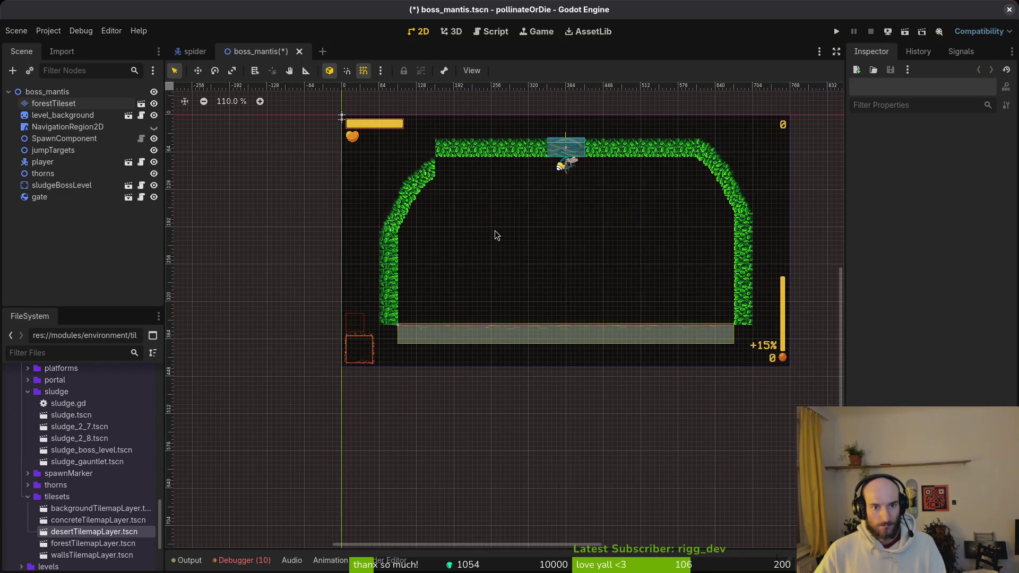
{"action": "left_click", "coordinate": [547, 204]}
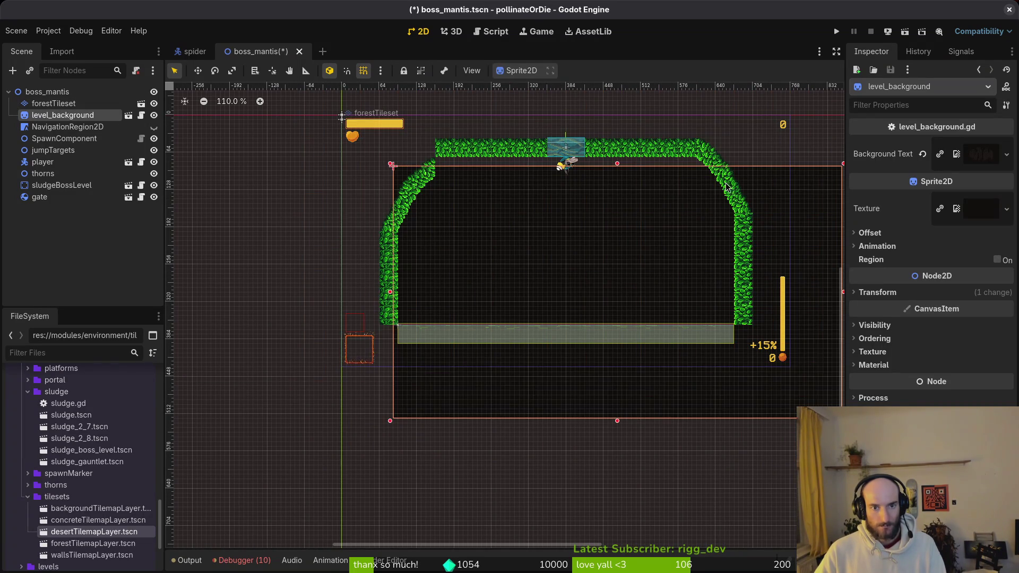
{"action": "left_click", "coordinate": [58, 103]}
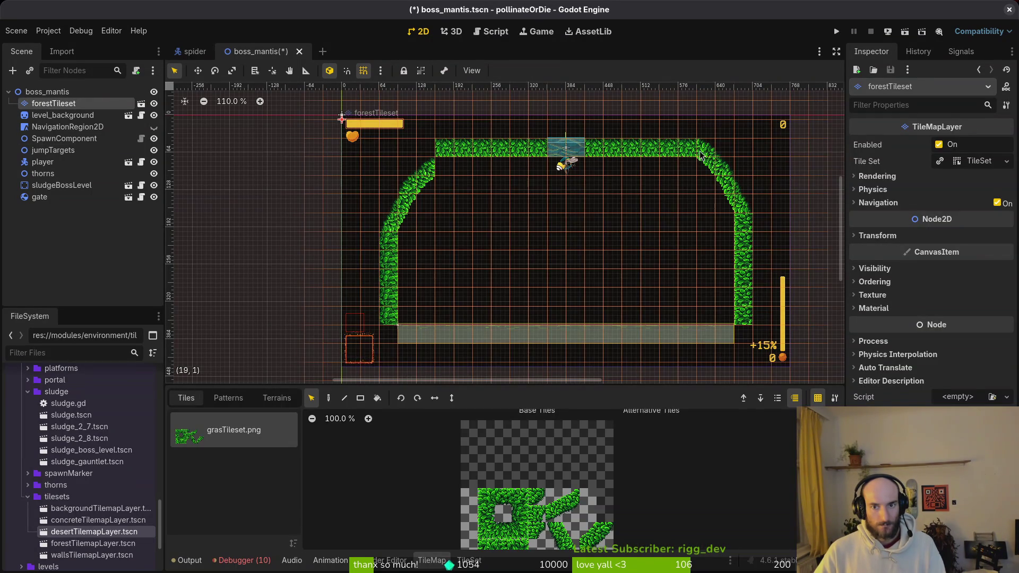
{"action": "key", "text": "Escape"}
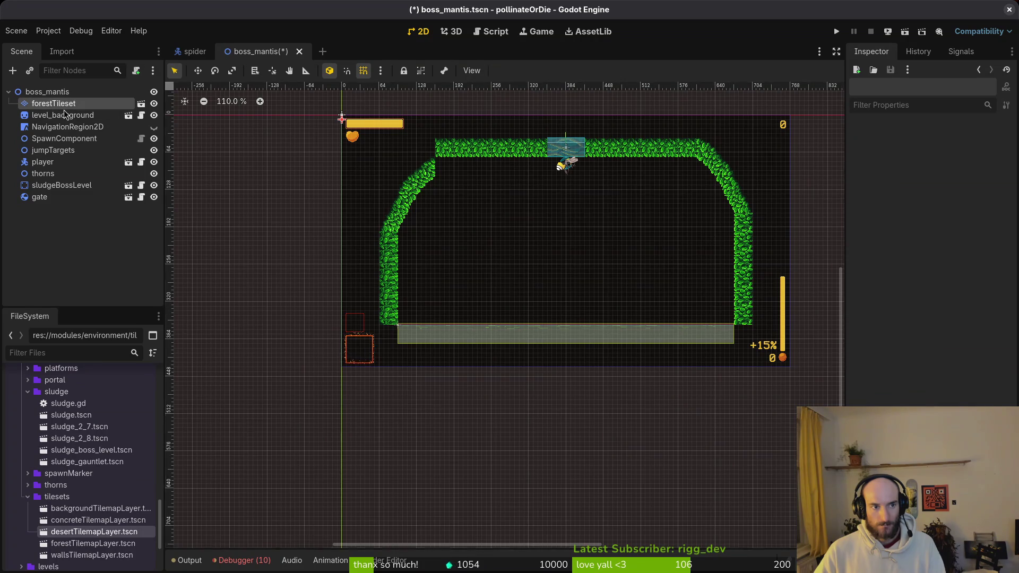
{"action": "left_click", "coordinate": [59, 104]}
Repaint the top-right arch corner with rounded grass tiles and save boss_mantis.tscn.
{"action": "left_click_drag", "start_coordinate": [714, 165], "coordinate": [746, 213]}
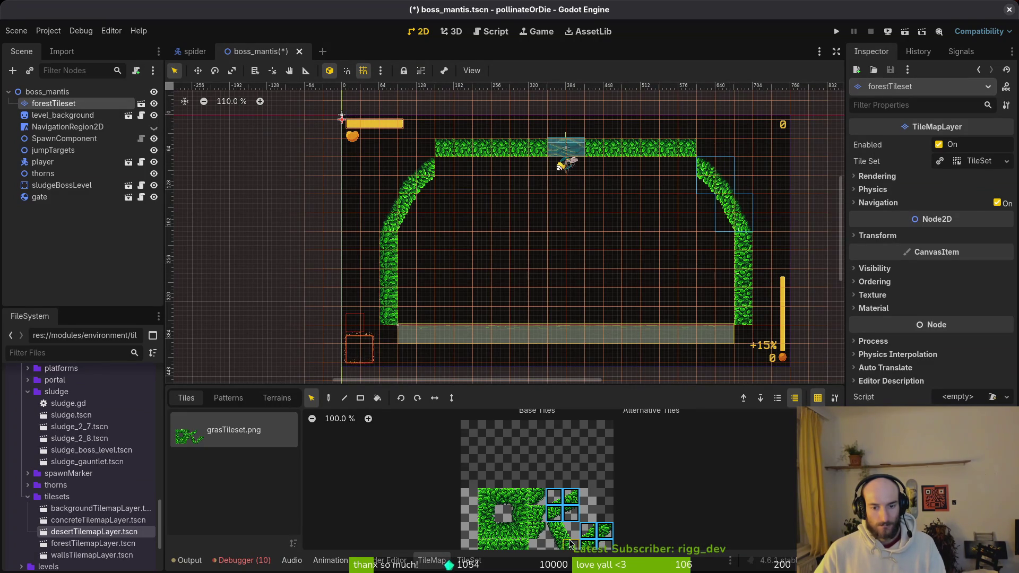
{"action": "left_click", "coordinate": [568, 519]}
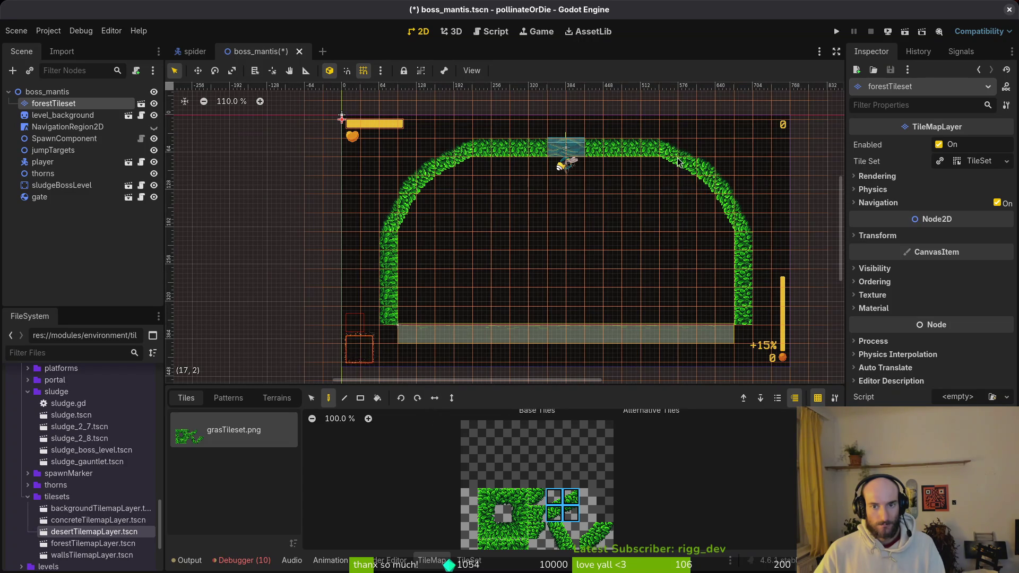
{"action": "key", "text": "Escape"}
{"action": "scroll", "coordinate": [685, 274], "scroll_direction": "down", "scroll_amount": 5}
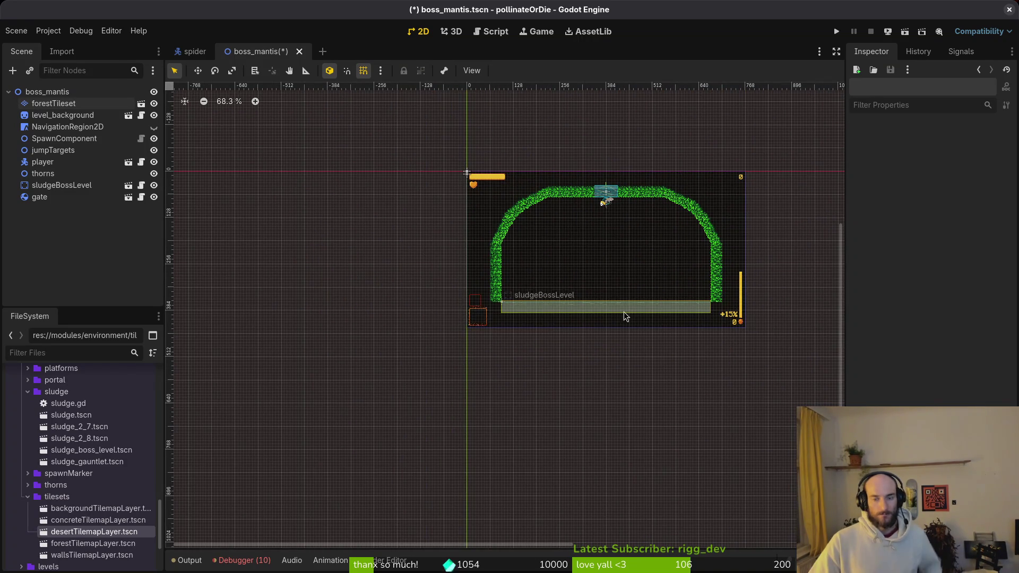
{"action": "scroll", "coordinate": [633, 236], "scroll_direction": "up", "scroll_amount": 4}
{"action": "key", "text": "ctrl+s"}
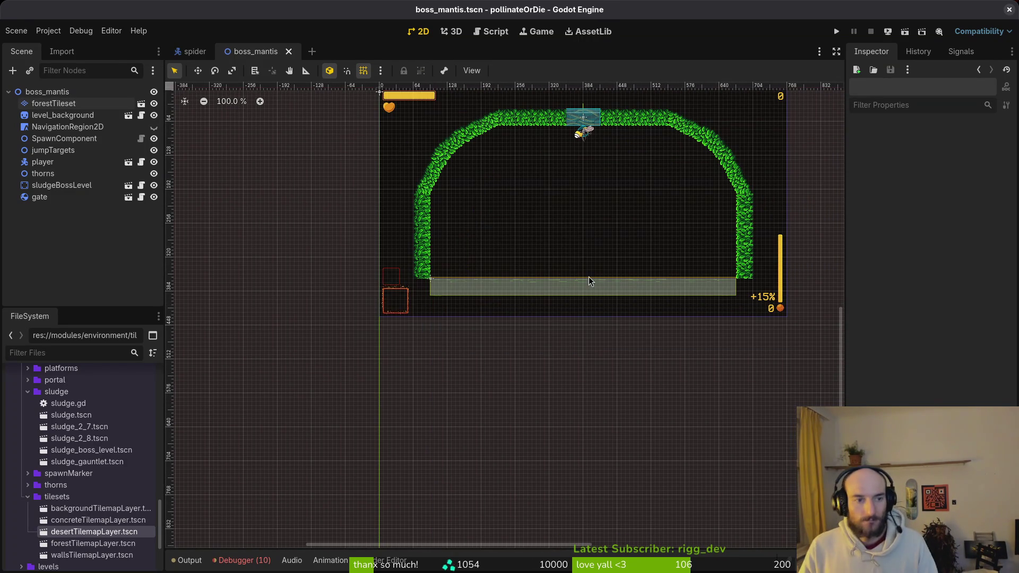
Collapse the tilesets and sludge folders and open carnivorous_plant.tscn via a 'carn' quick search.
{"action": "left_click", "coordinate": [28, 496]}
{"action": "left_click", "coordinate": [28, 392]}
{"action": "scroll", "coordinate": [63, 451], "scroll_direction": "up", "scroll_amount": 3}
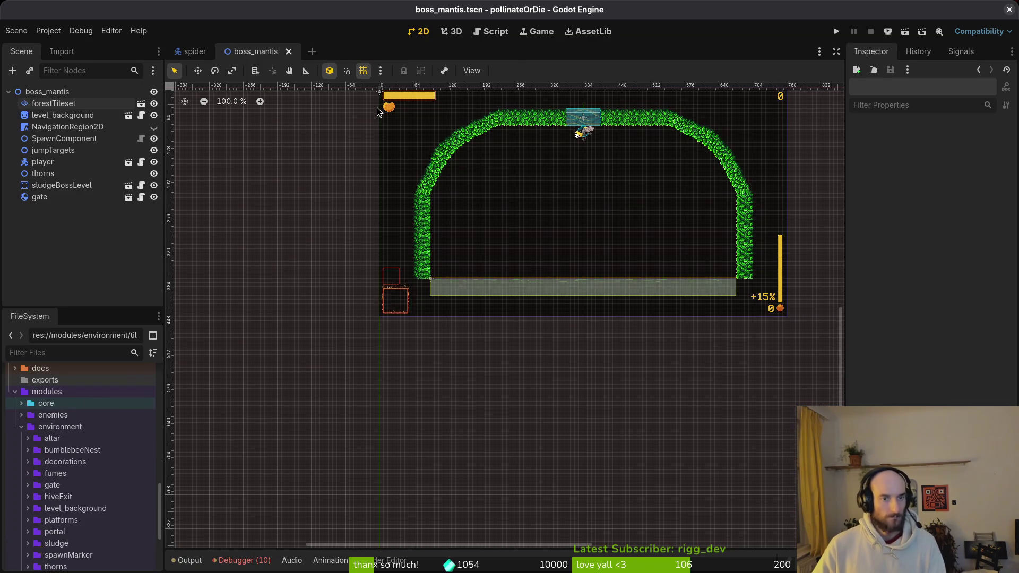
{"action": "key", "text": "alt+shift+o"}
{"action": "type", "text": "carn"}
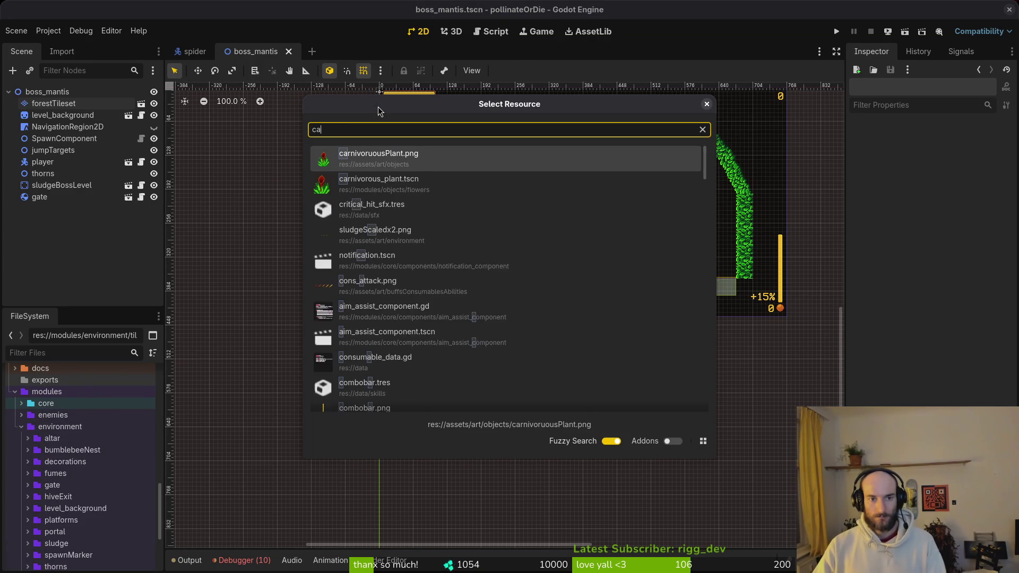
{"action": "key", "text": "Return"}
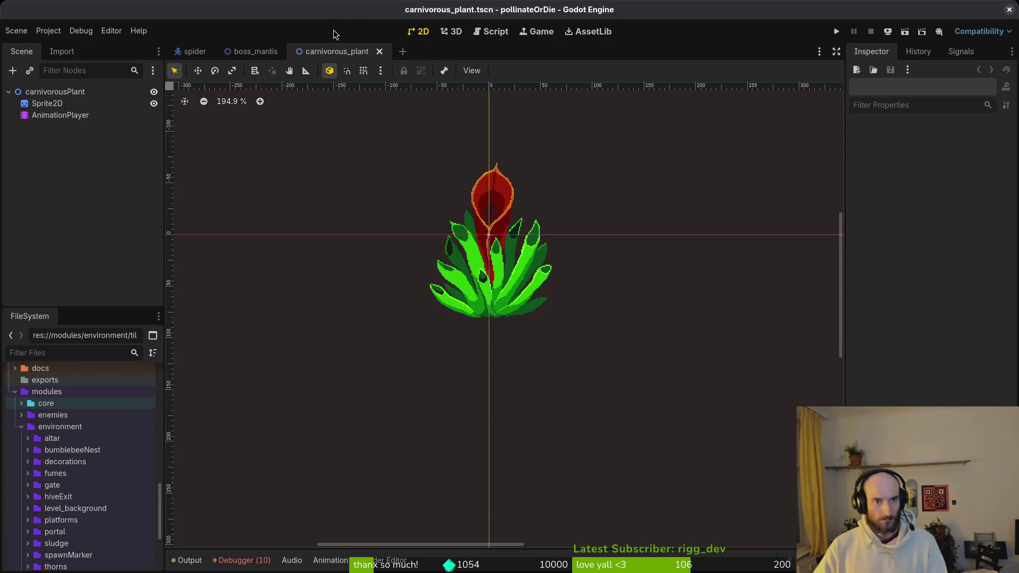
{"action": "right_click", "coordinate": [338, 51]}
Drag two carnivorous_plant instances onto the boss_mantis floor and mirror the left one with Scale x -1.
{"action": "left_click", "coordinate": [420, 114]}
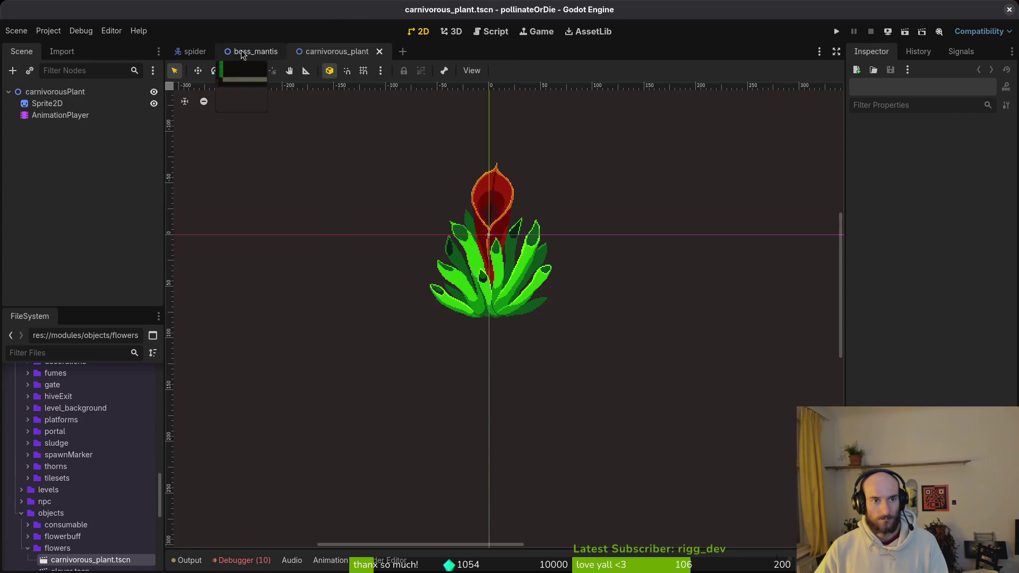
{"action": "left_click", "coordinate": [242, 54]}
{"action": "mouse_move", "coordinate": [108, 568]}
{"action": "left_mouse_down"}
{"action": "mouse_move", "coordinate": [547, 218]}
{"action": "mouse_move", "coordinate": [554, 215]}
{"action": "mouse_move", "coordinate": [484, 373]}
{"action": "mouse_move", "coordinate": [645, 242]}
{"action": "left_mouse_up"}
{"action": "scroll", "coordinate": [646, 284], "scroll_direction": "up", "scroll_amount": 5}
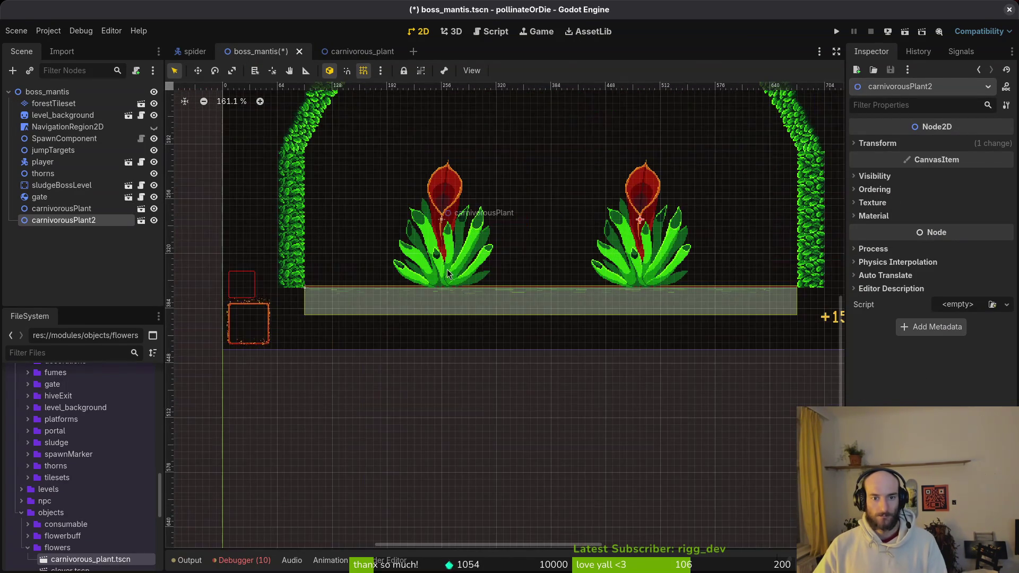
{"action": "left_click", "coordinate": [708, 299]}
{"action": "left_click", "coordinate": [896, 144]}
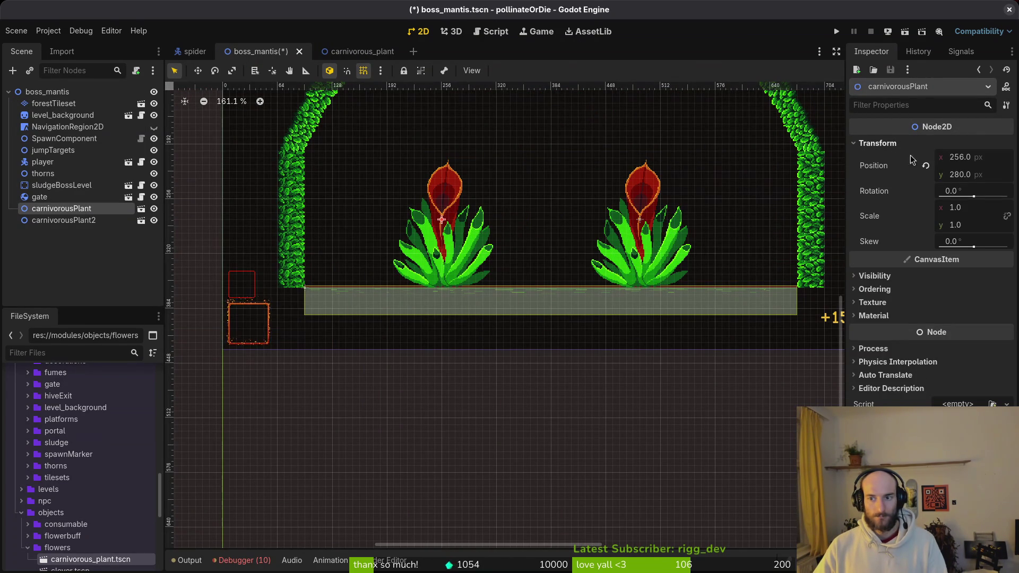
{"action": "left_click", "coordinate": [981, 210]}
{"action": "type", "text": "-1"}
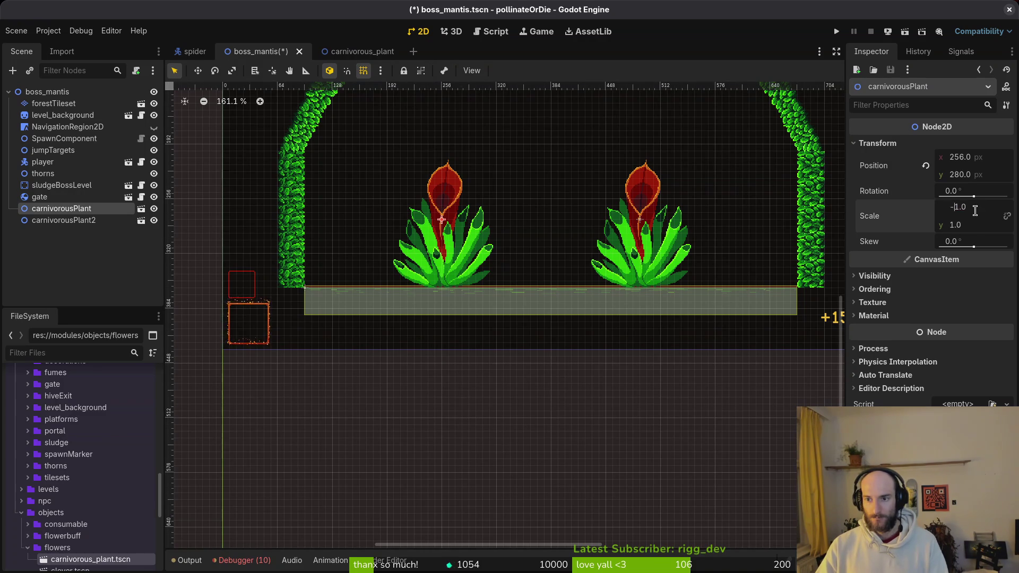
{"action": "key", "text": "Return"}
Nudge both carnivorous plants 8 px into place on the arena floor.
{"action": "left_click", "coordinate": [474, 302]}
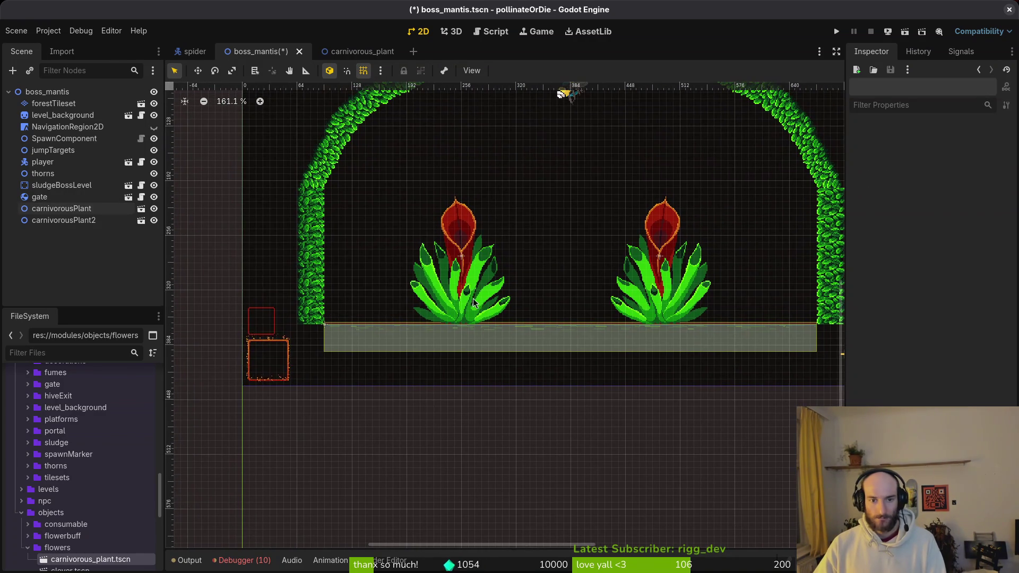
{"action": "left_click_drag", "start_coordinate": [474, 303], "coordinate": [476, 291]}
{"action": "scroll", "coordinate": [475, 297], "scroll_direction": "up", "scroll_amount": 8}
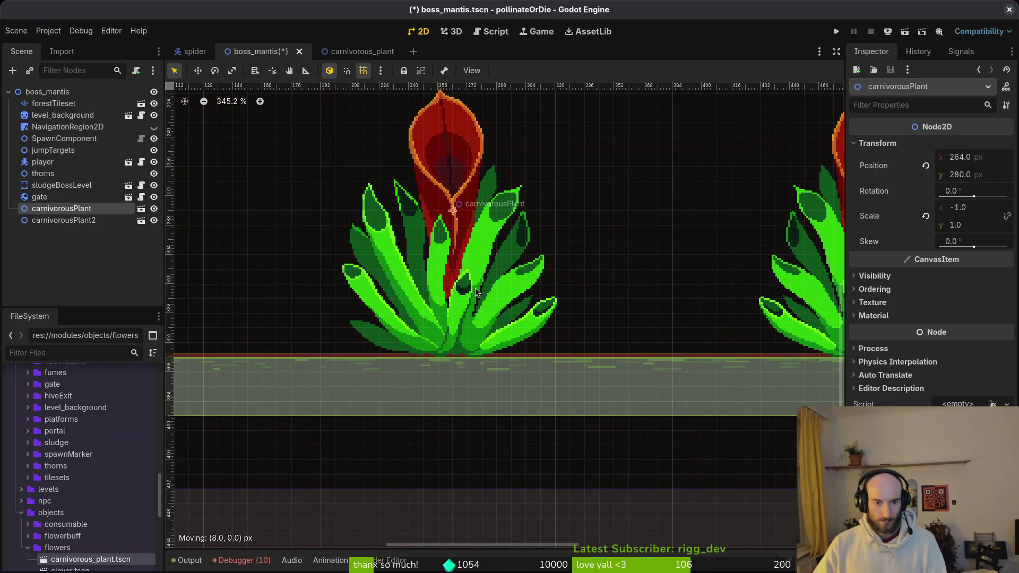
{"action": "scroll", "coordinate": [531, 318], "scroll_direction": "down", "scroll_amount": 3}
{"action": "scroll", "coordinate": [705, 311], "scroll_direction": "up", "scroll_amount": 4}
{"action": "left_click_drag", "start_coordinate": [702, 312], "coordinate": [706, 313]}
{"action": "scroll", "coordinate": [711, 340], "scroll_direction": "down", "scroll_amount": 9}
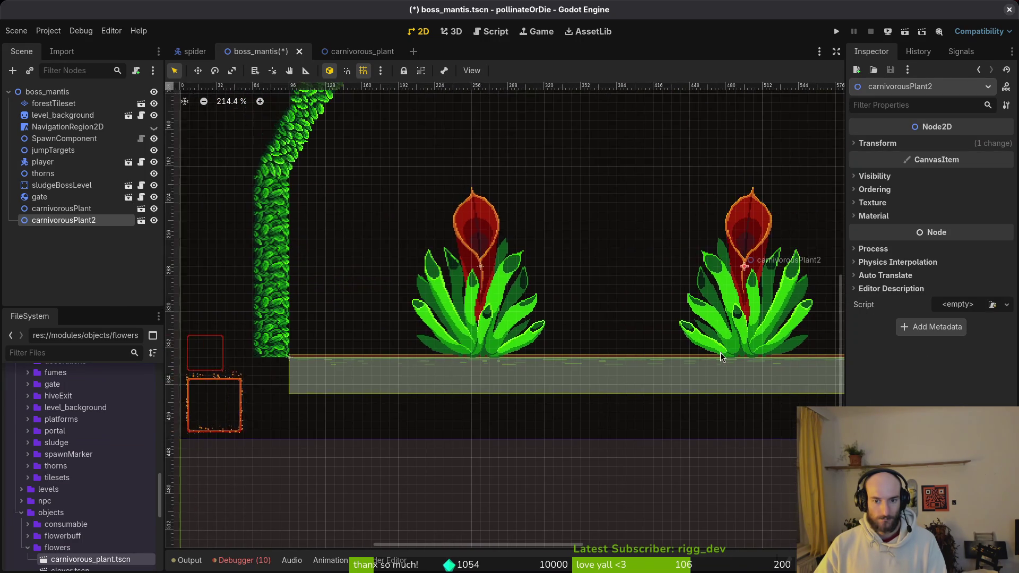
{"action": "scroll", "coordinate": [678, 351], "scroll_direction": "up", "scroll_amount": 3}
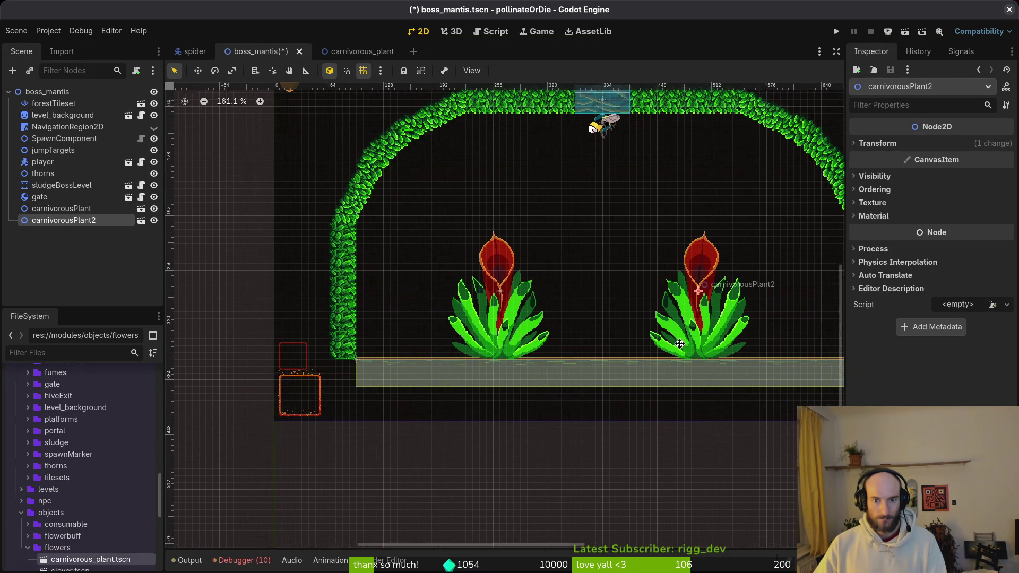
{"action": "scroll", "coordinate": [684, 358], "scroll_direction": "up", "scroll_amount": 2}
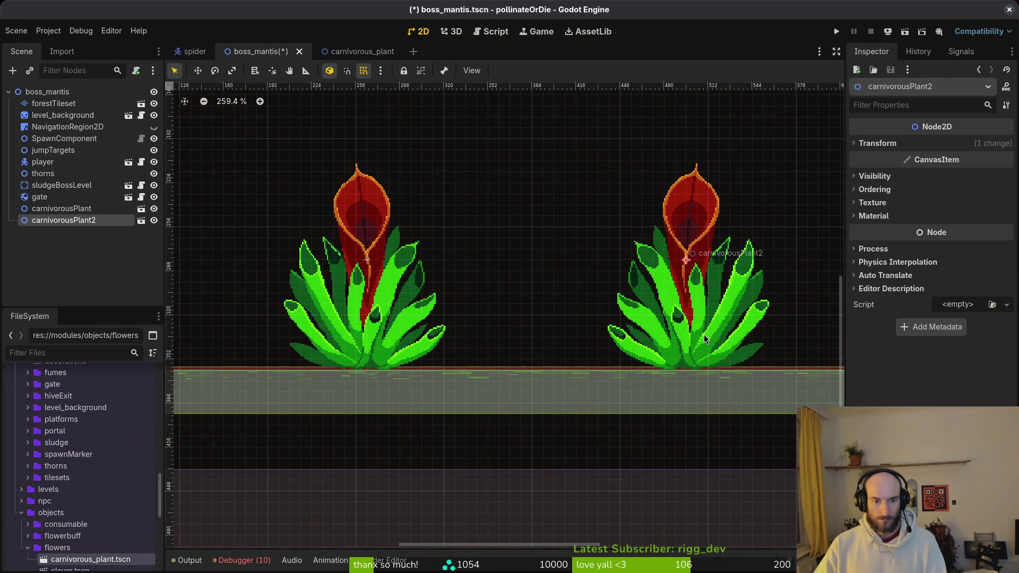
{"action": "left_click_drag", "start_coordinate": [700, 347], "coordinate": [696, 345]}
{"action": "scroll", "coordinate": [698, 346], "scroll_direction": "down", "scroll_amount": 9}
Move the left plant right to x 280 and save boss_mantis.tscn.
{"action": "left_click", "coordinate": [556, 349]}
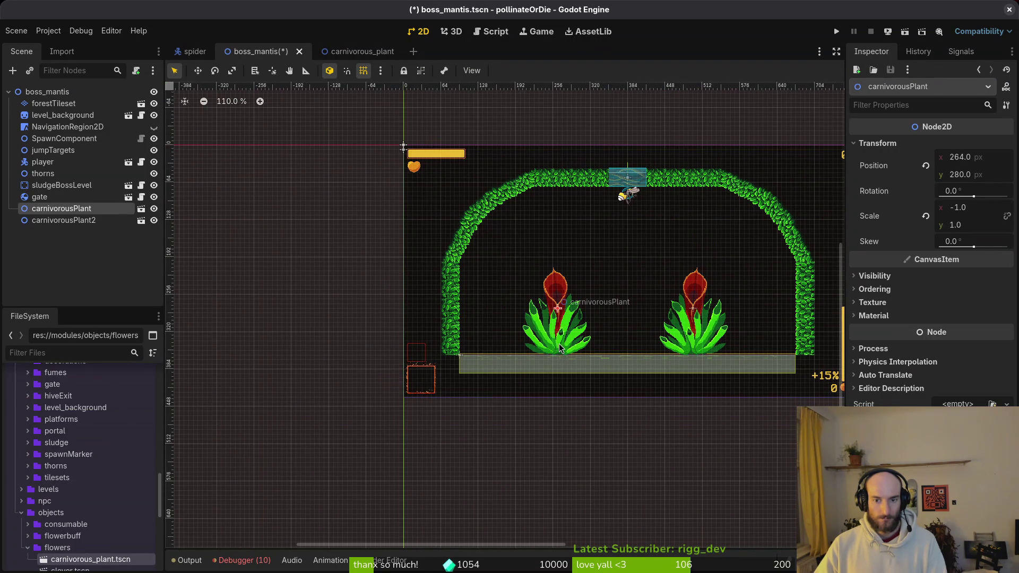
{"action": "left_click_drag", "start_coordinate": [560, 349], "coordinate": [563, 348]}
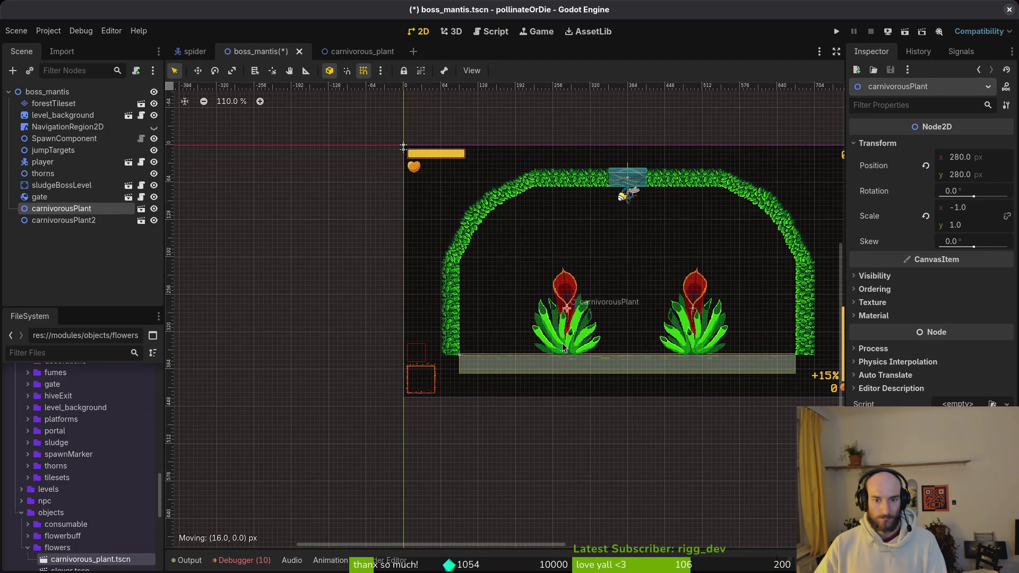
{"action": "left_click", "coordinate": [666, 344]}
{"action": "key", "text": "ctrl+s"}
{"action": "scroll", "coordinate": [666, 319], "scroll_direction": "down", "scroll_amount": 2}
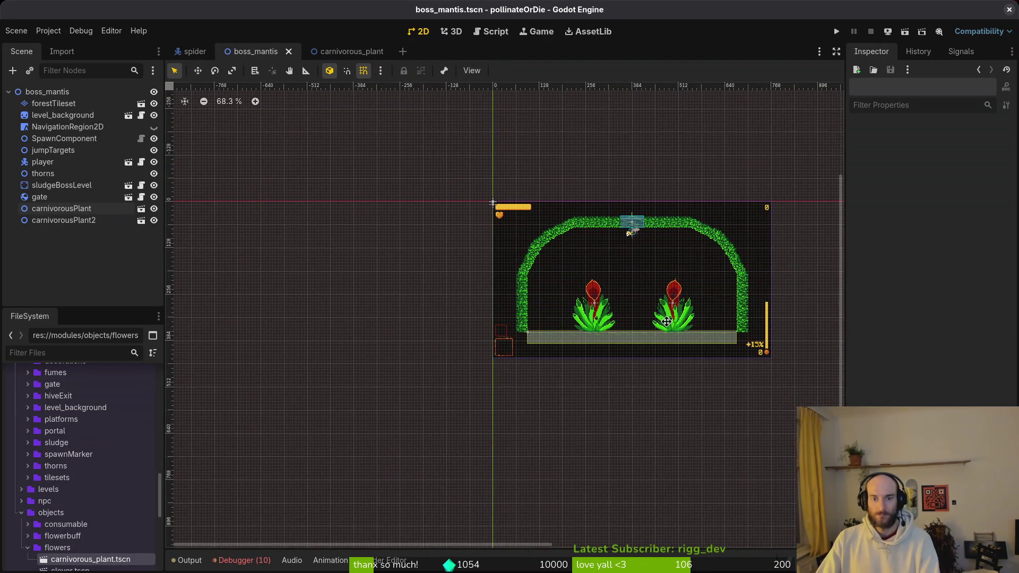
Clear the logged errors in the debugger and return to the output log.
{"action": "scroll", "coordinate": [666, 321], "scroll_direction": "down", "scroll_amount": 2}
{"action": "scroll", "coordinate": [652, 315], "scroll_direction": "right", "scroll_amount": 2}
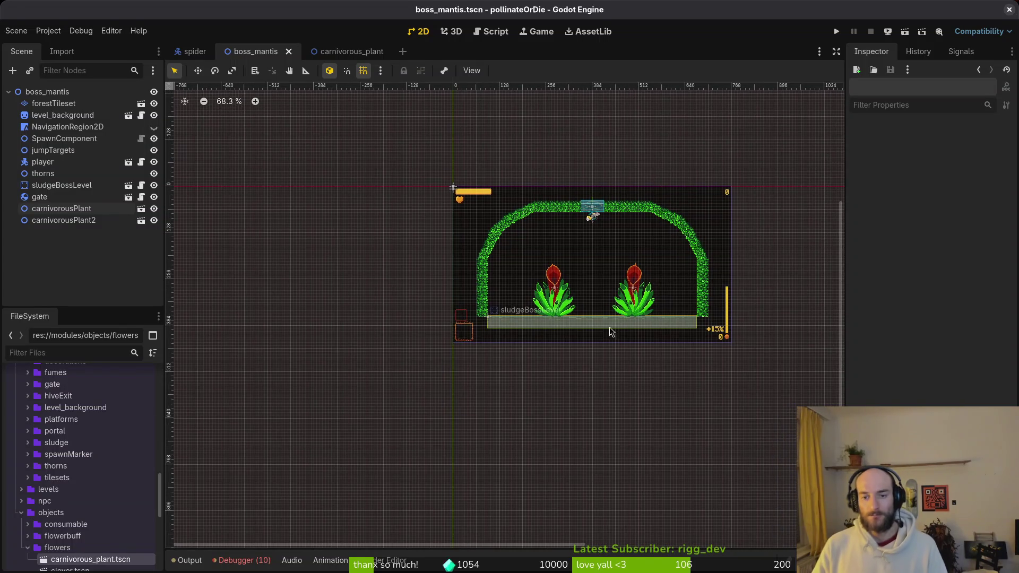
{"action": "scroll", "coordinate": [591, 311], "scroll_direction": "up", "scroll_amount": 2}
{"action": "left_click", "coordinate": [242, 560]}
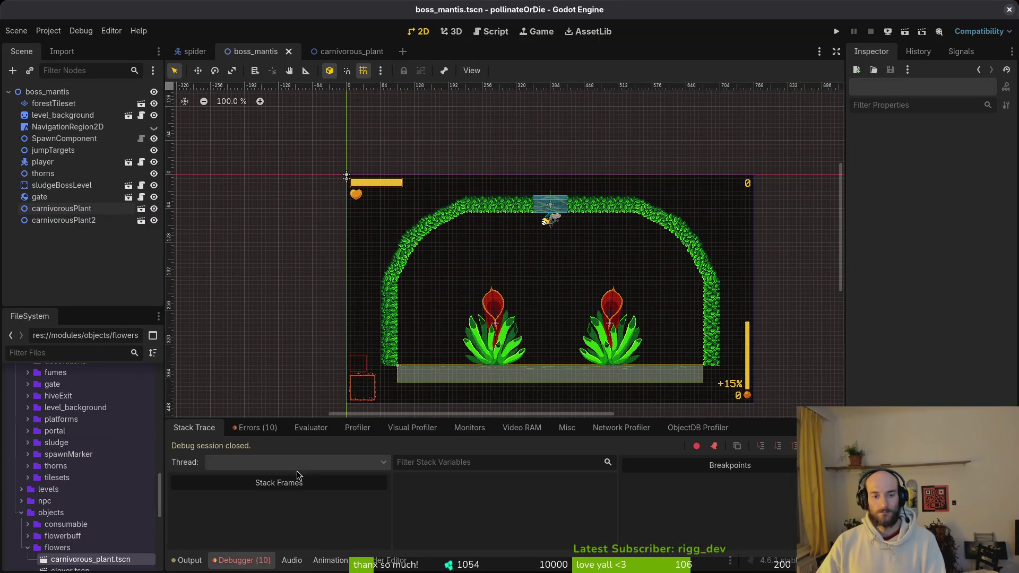
{"action": "left_click", "coordinate": [257, 427]}
{"action": "scroll", "coordinate": [372, 504], "scroll_direction": "down", "scroll_amount": 3}
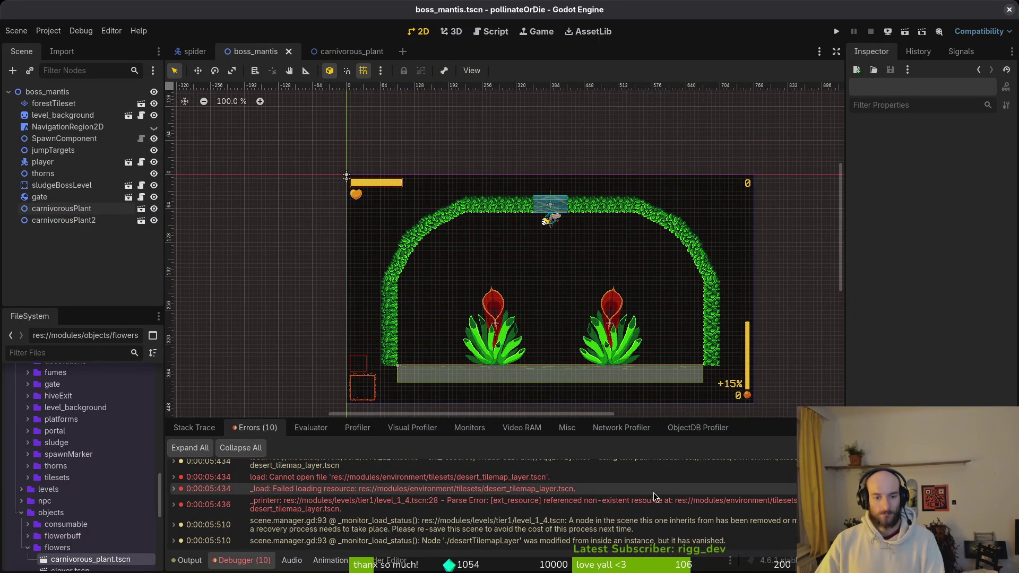
{"action": "left_click", "coordinate": [190, 429]}
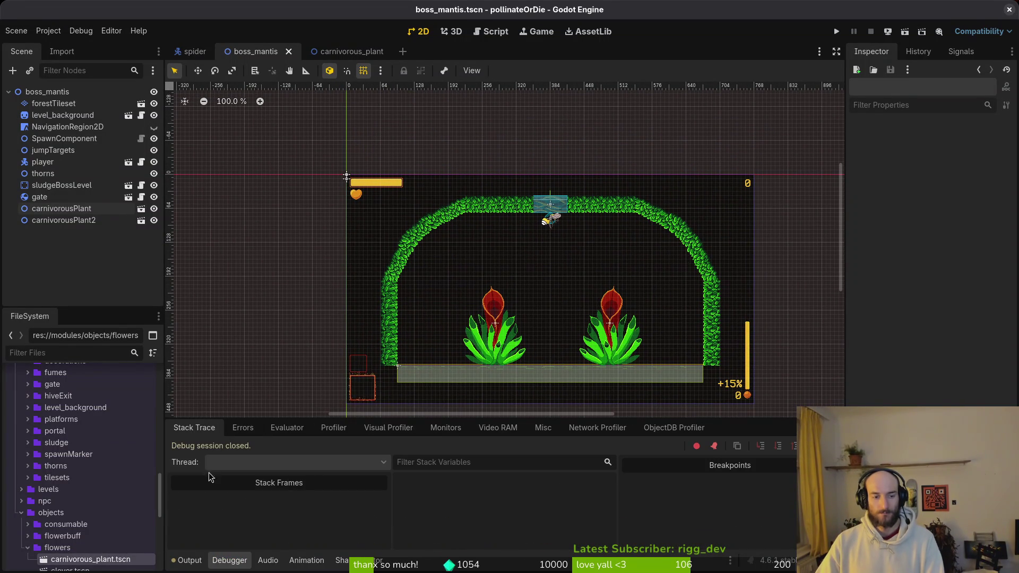
{"action": "left_click", "coordinate": [193, 561]}
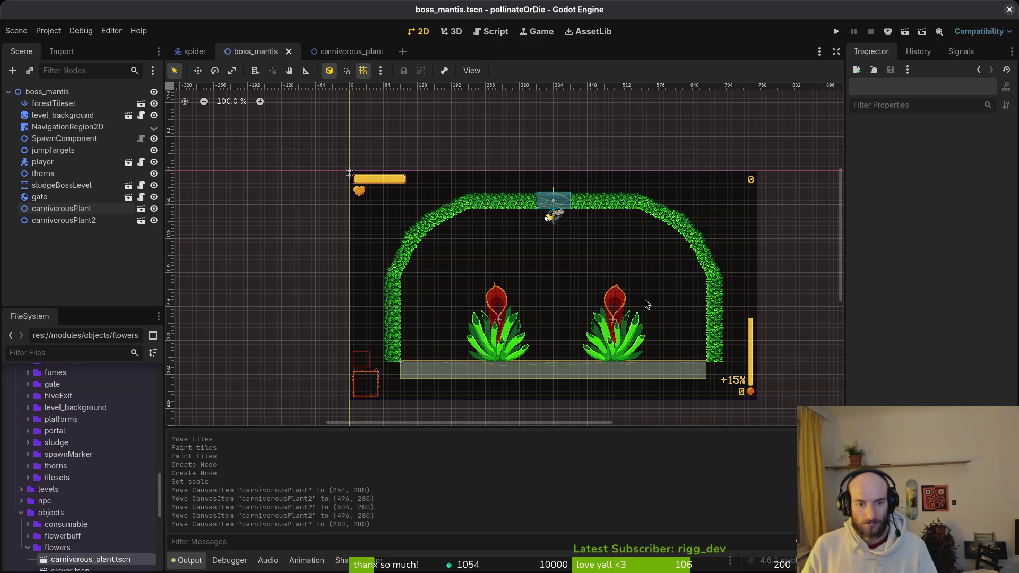
Paint a grass tile at the right wall's bottom, save boss_mantis.tscn, and select sludgeBossLevel.
{"action": "left_click", "coordinate": [605, 332]}
{"action": "scroll", "coordinate": [567, 368], "scroll_direction": "down", "scroll_amount": 2}
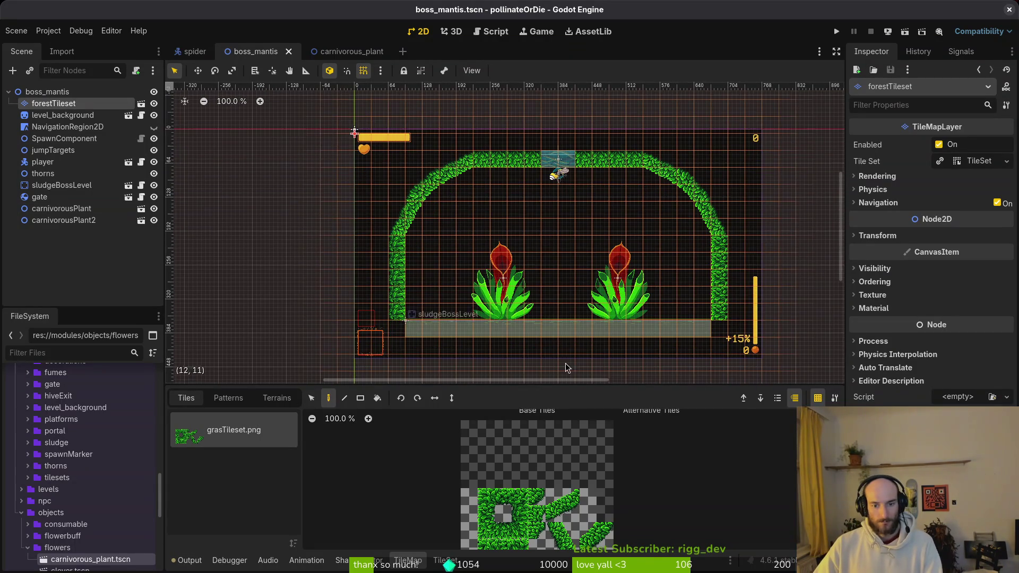
{"action": "scroll", "coordinate": [721, 325], "scroll_direction": "up", "scroll_amount": 4}
{"action": "left_click", "coordinate": [720, 327]}
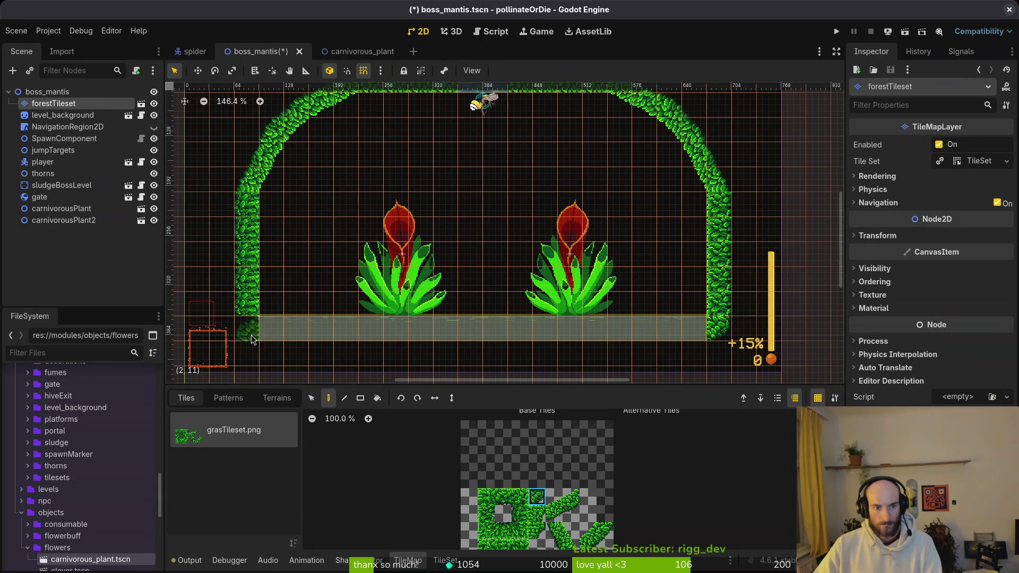
{"action": "key", "text": "Escape"}
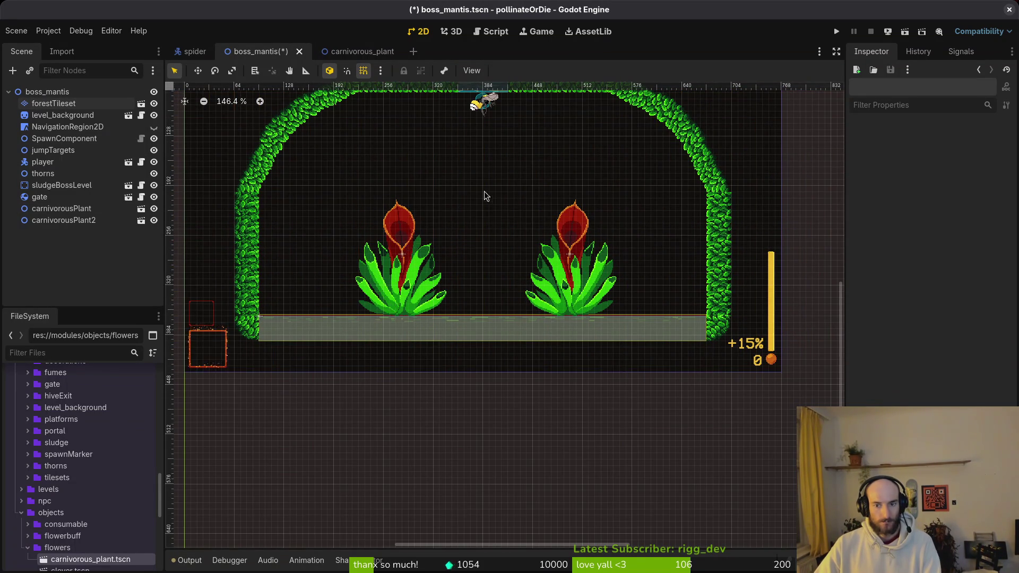
{"action": "scroll", "coordinate": [485, 196], "scroll_direction": "down", "scroll_amount": 4}
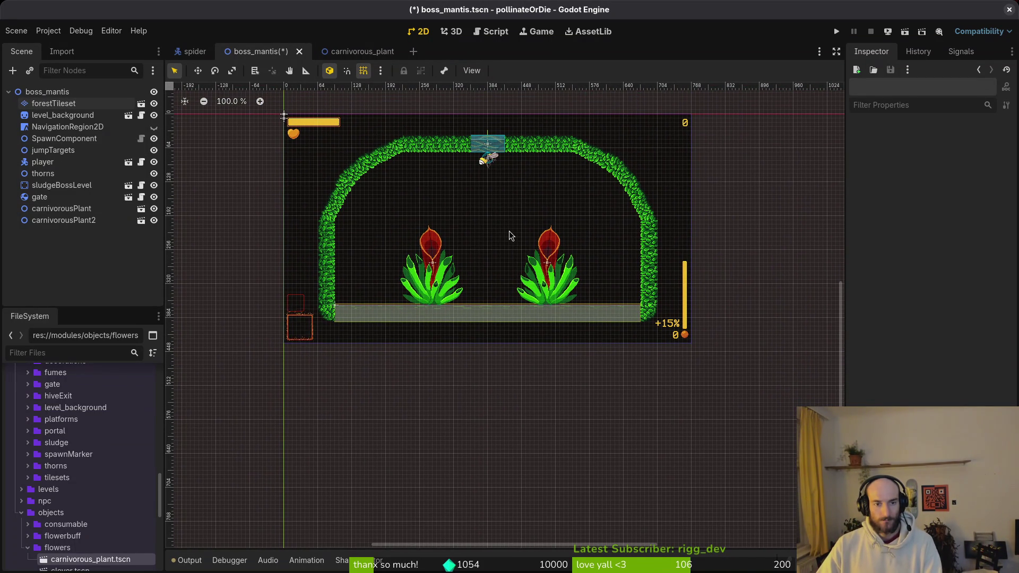
{"action": "key", "text": "ctrl+s"}
{"action": "left_click", "coordinate": [549, 324]}
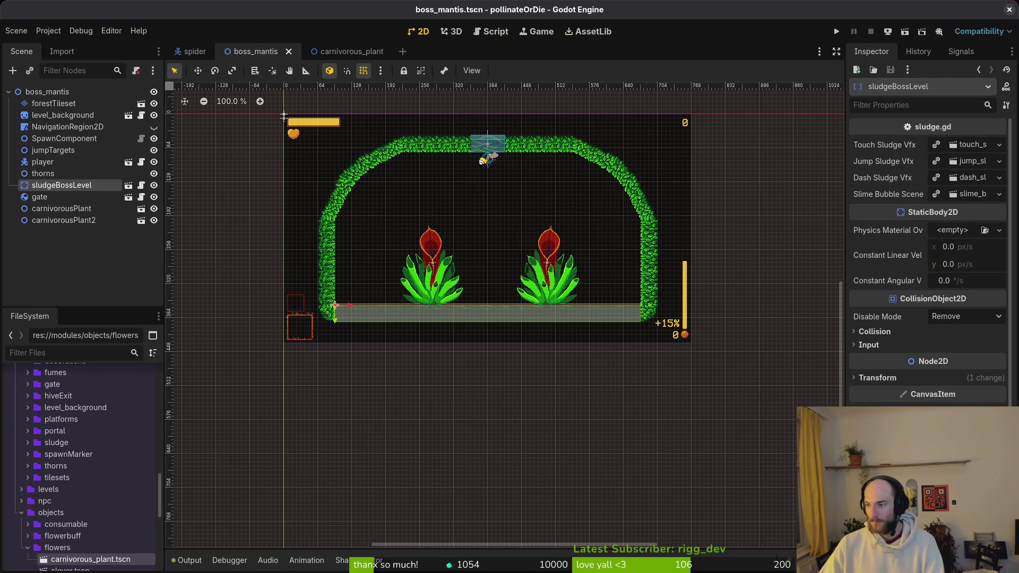
Open sludgeBoss.aseprite and add frames up to 16, keeping the sludge tag on frames 1–8.
{"action": "key", "text": "alt+Tab"}
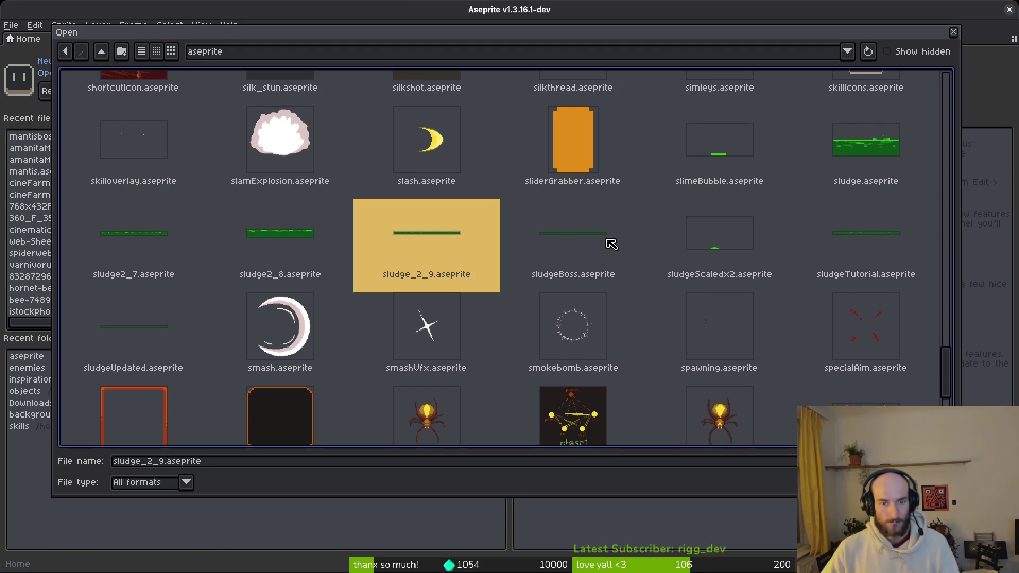
{"action": "double_click", "coordinate": [565, 249]}
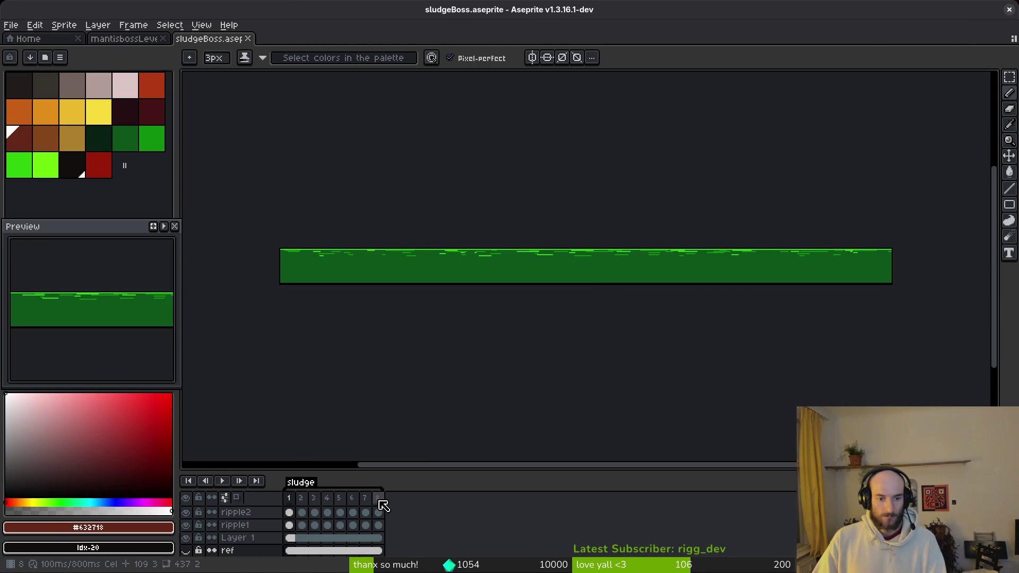
{"action": "key", "text": "alt+shift+n"}
{"action": "key", "text": "alt+shift+n"}
{"action": "key", "text": "alt+shift+n"}
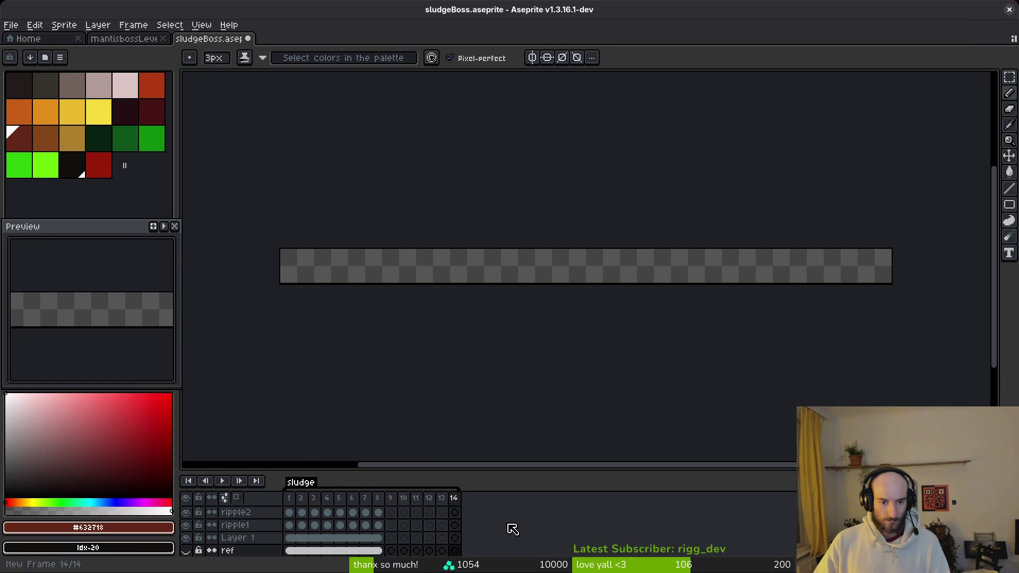
{"action": "key", "text": "alt+shift+n"}
{"action": "key", "text": "alt+shift+n"}
{"action": "left_click_drag", "start_coordinate": [479, 489], "coordinate": [386, 502]}
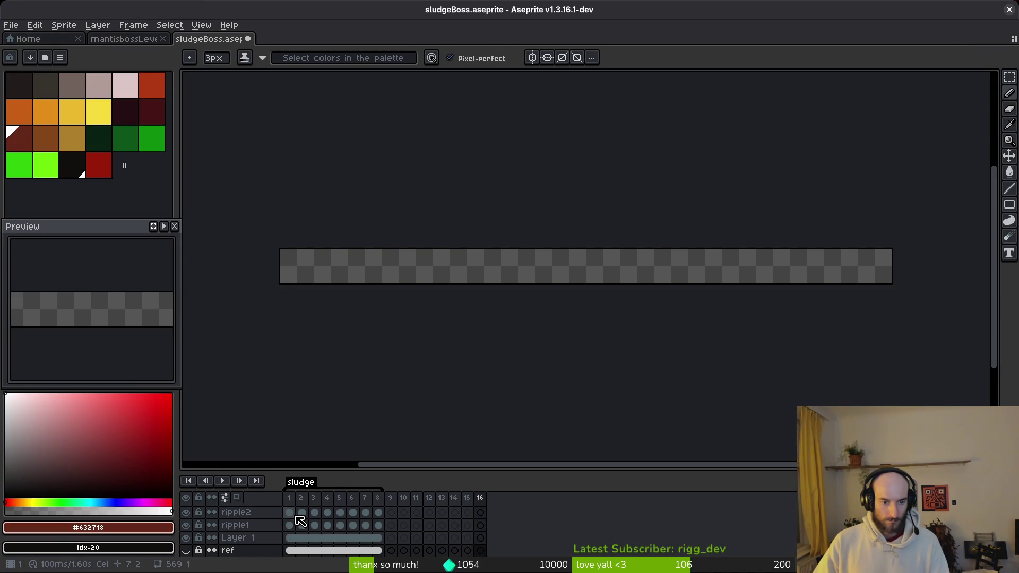
Copy frames 1–8 of all layers and paste them into frames 9–16.
{"action": "left_click", "coordinate": [301, 482]}
{"action": "key", "text": "ctrl+c"}
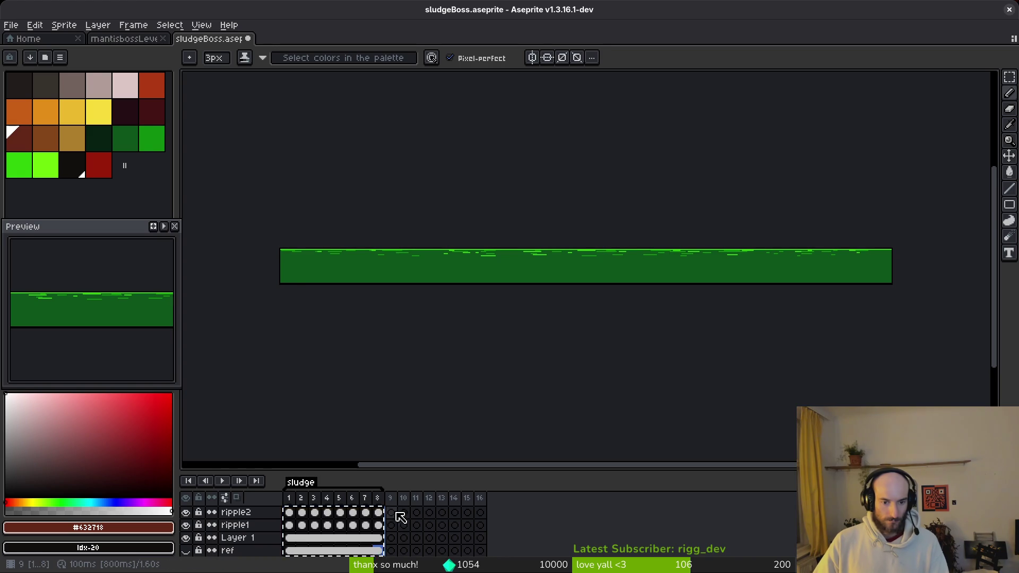
{"action": "left_click", "coordinate": [392, 513]}
{"action": "key", "text": "ctrl+v"}
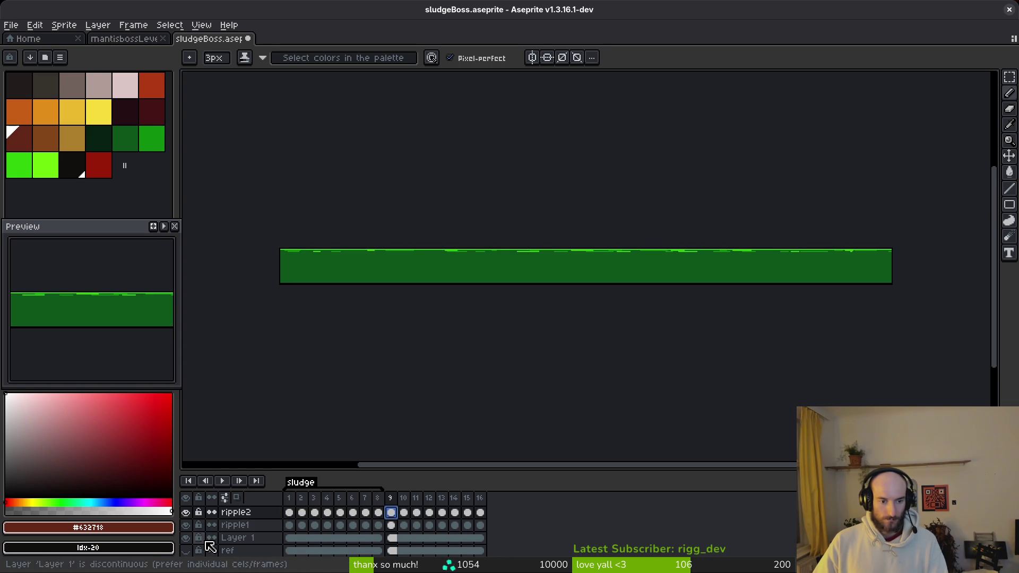
{"action": "scroll", "coordinate": [210, 542], "scroll_direction": "down", "scroll_amount": 1}
{"action": "left_click", "coordinate": [289, 523]}
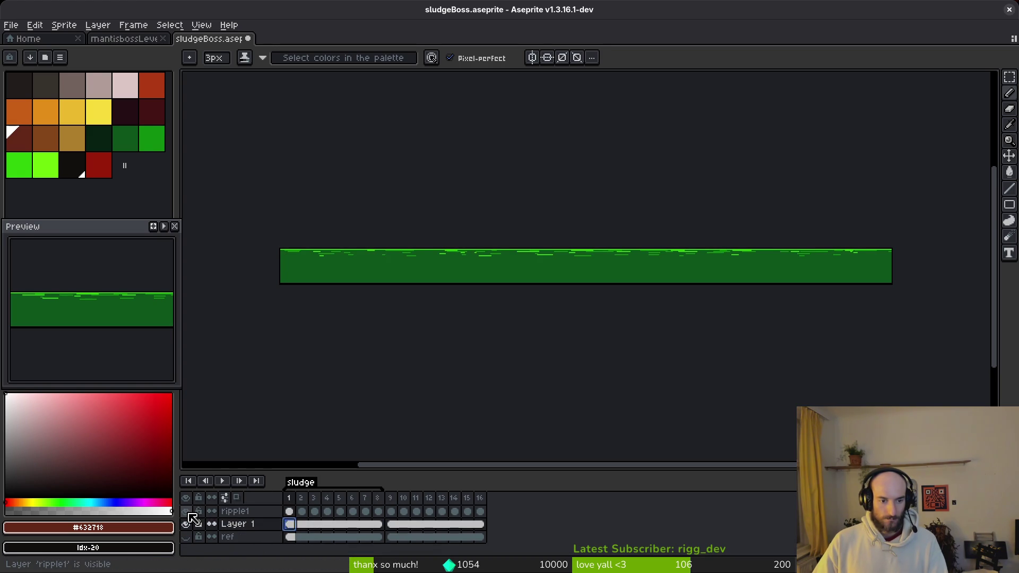
{"action": "scroll", "coordinate": [193, 519], "scroll_direction": "up", "scroll_amount": 1}
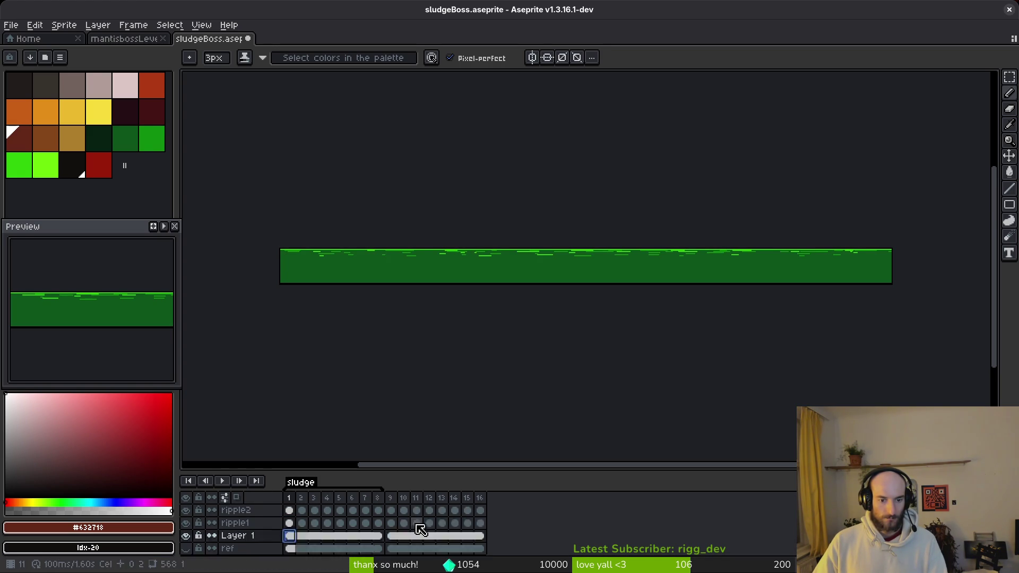
Copy frames 1–8 of ripple3 through ripple6 into frames 9–16, previewing the animation.
{"action": "left_click_drag", "start_coordinate": [428, 466], "coordinate": [417, 305]}
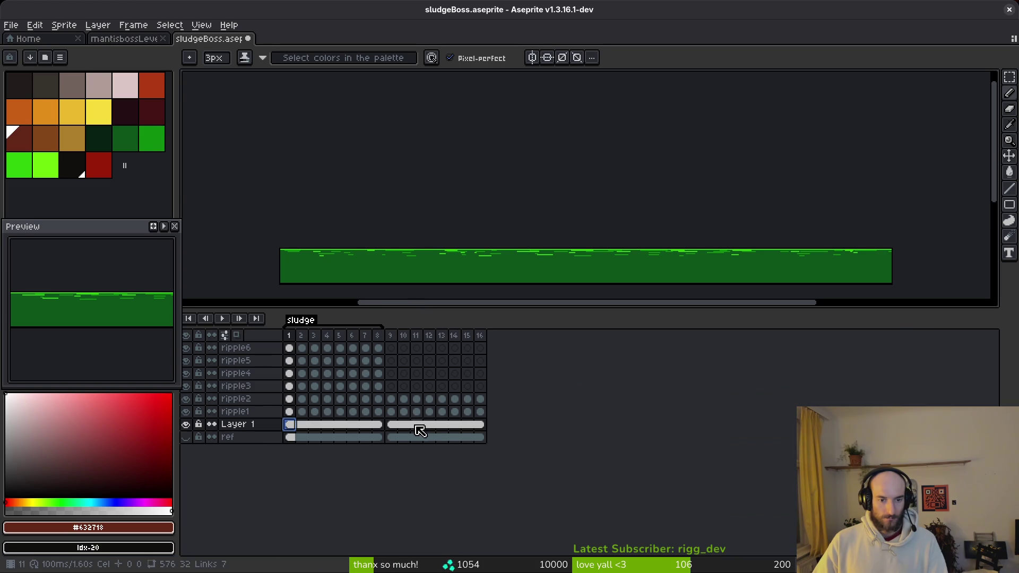
{"action": "left_click_drag", "start_coordinate": [290, 349], "coordinate": [379, 391]}
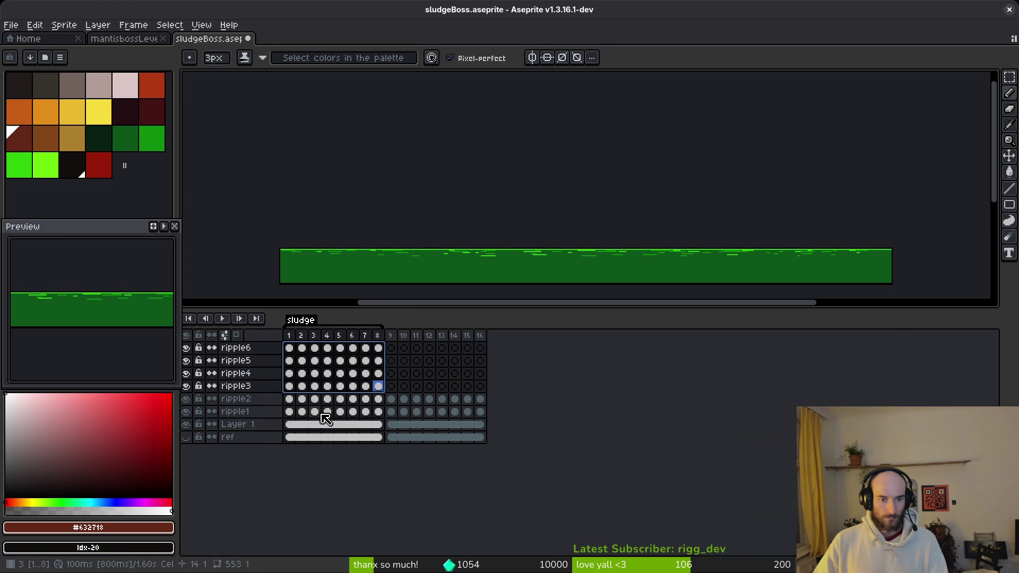
{"action": "left_click", "coordinate": [298, 402]}
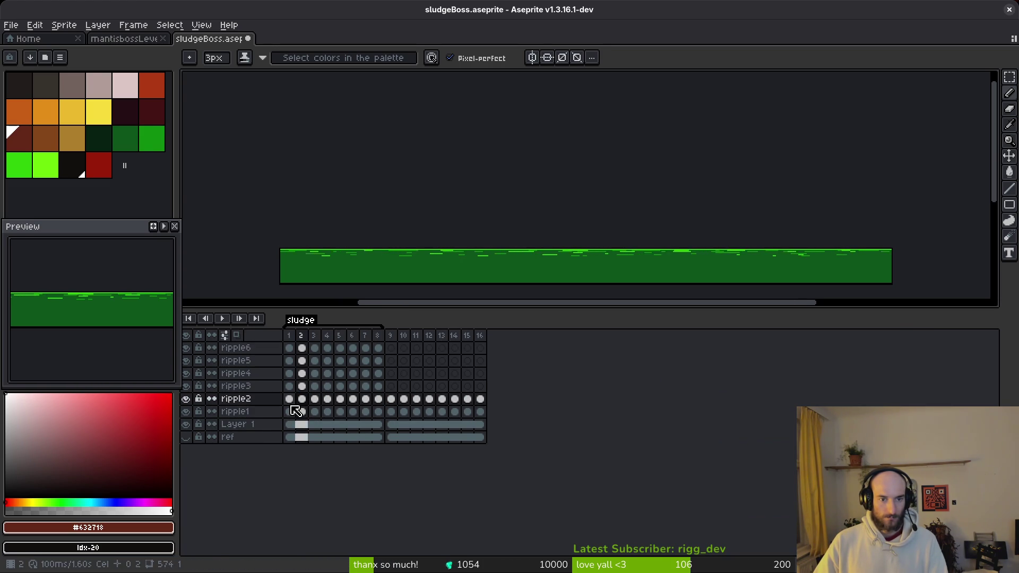
{"action": "key", "text": "Return"}
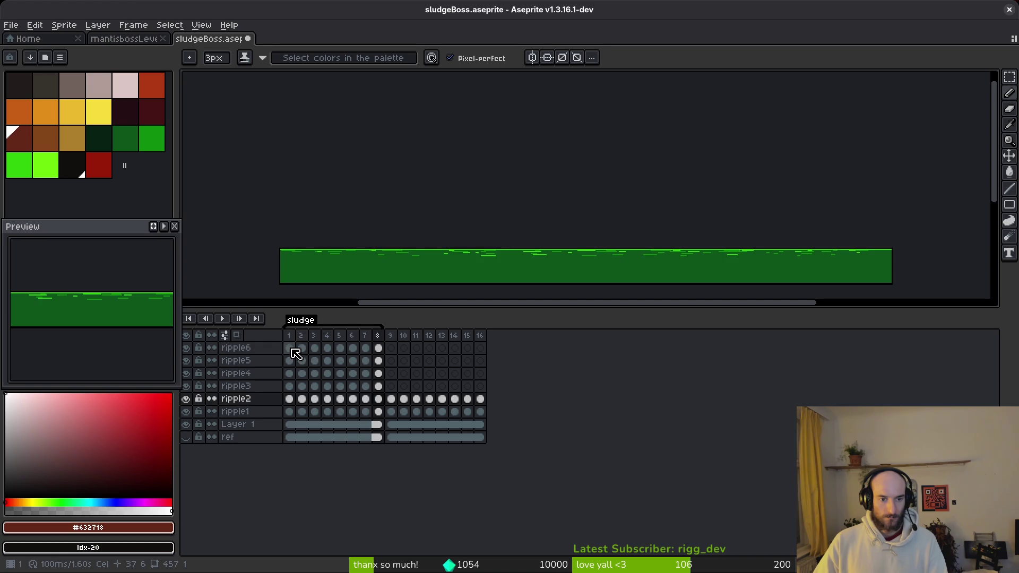
{"action": "left_click_drag", "start_coordinate": [296, 354], "coordinate": [378, 386]}
{"action": "key", "text": "ctrl+c"}
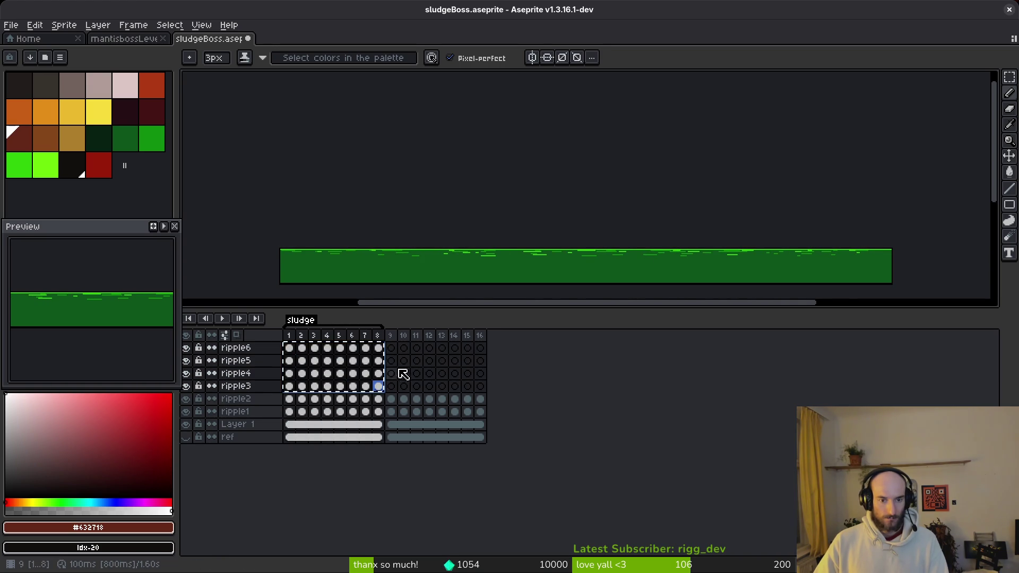
{"action": "left_click", "coordinate": [391, 350]}
{"action": "key", "text": "ctrl+v"}
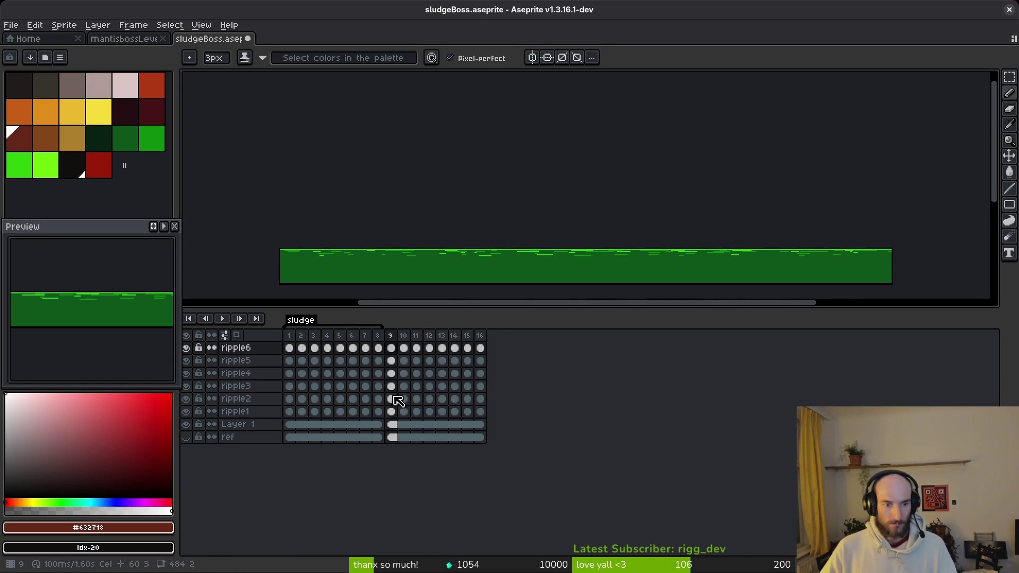
{"action": "left_click_drag", "start_coordinate": [430, 272], "coordinate": [432, 272]}
{"action": "scroll", "coordinate": [432, 273], "scroll_direction": "up", "scroll_amount": 2}
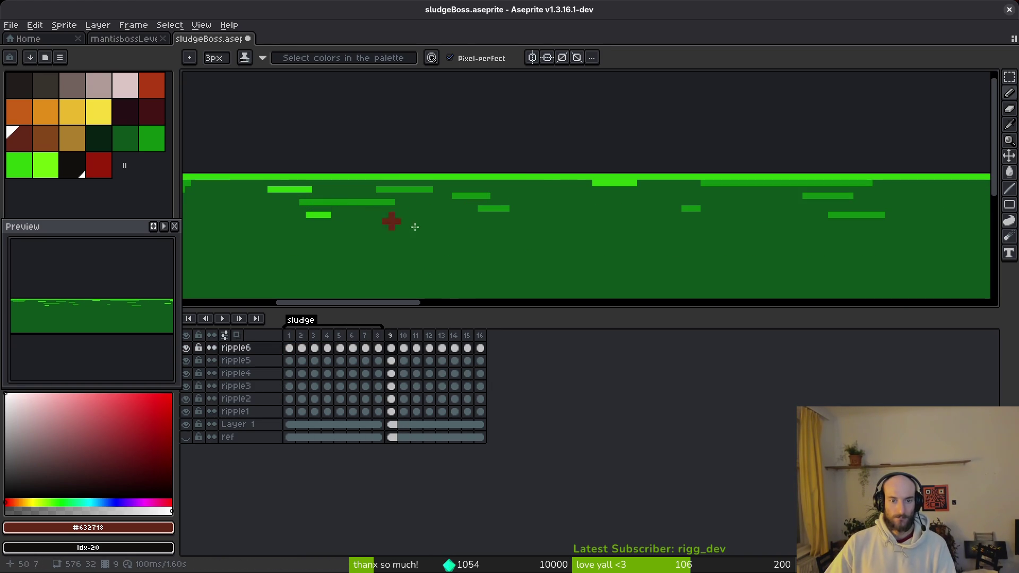
Load the default palette and sample the sludge greens, including the dark base #0d541b.
{"action": "key", "text": "i"}
{"action": "left_click", "coordinate": [520, 175]}
{"action": "left_click", "coordinate": [60, 57]}
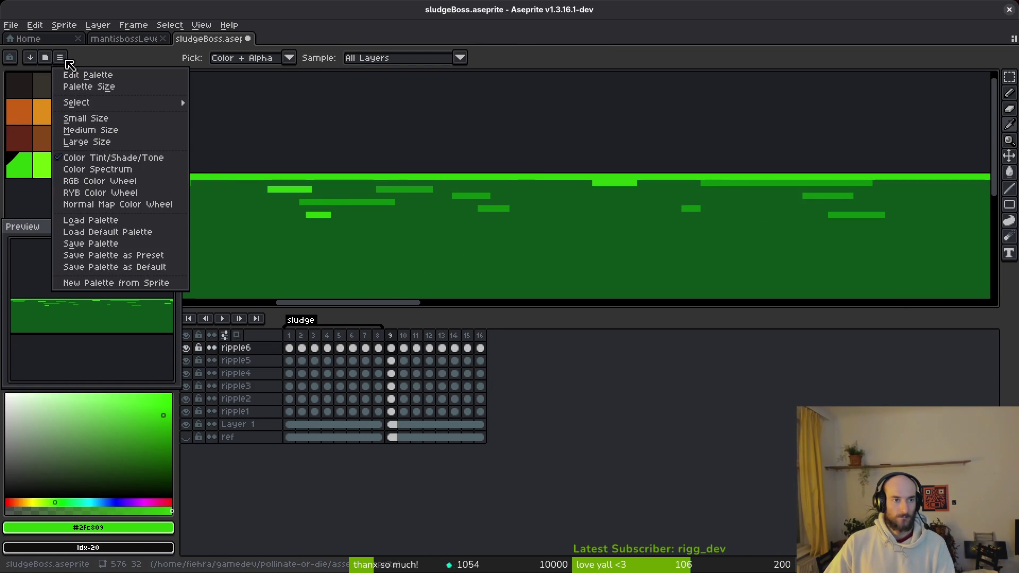
{"action": "left_click", "coordinate": [128, 232]}
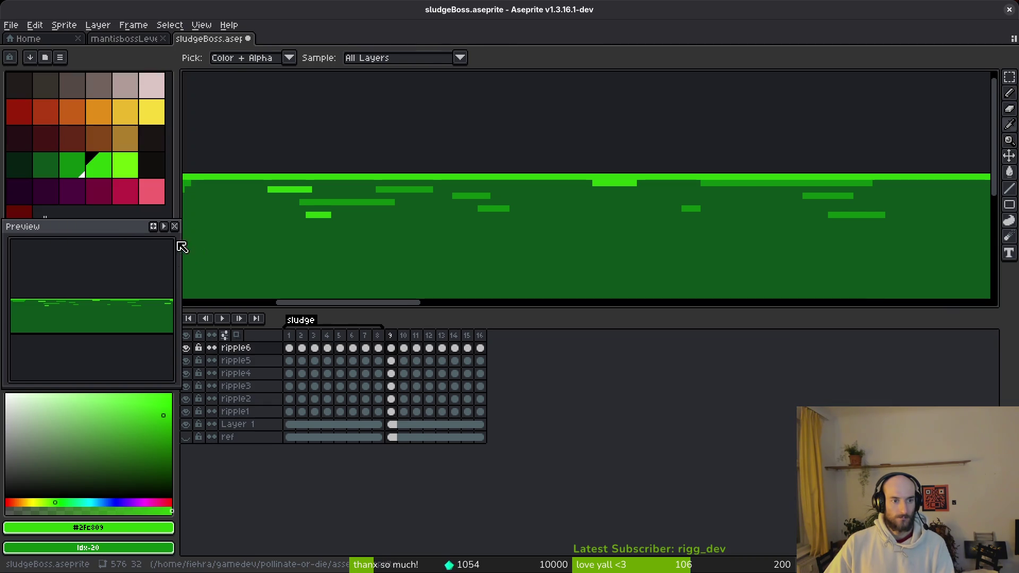
{"action": "key", "text": "b"}
{"action": "scroll", "coordinate": [394, 227], "scroll_direction": "down", "scroll_amount": 3}
{"action": "scroll", "coordinate": [407, 212], "scroll_direction": "down", "scroll_amount": 3}
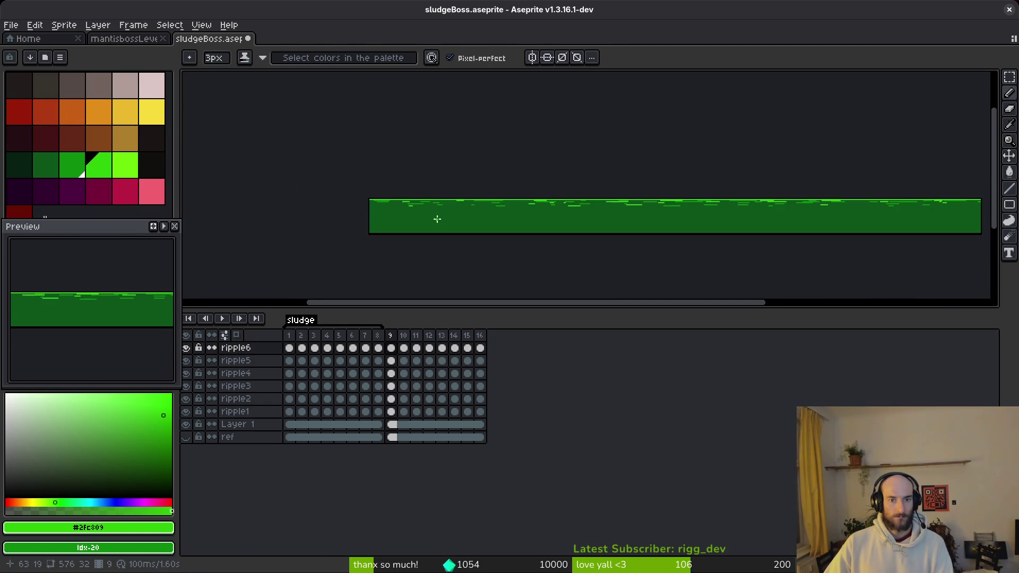
{"action": "scroll", "coordinate": [437, 218], "scroll_direction": "up", "scroll_amount": 3}
{"action": "scroll", "coordinate": [416, 229], "scroll_direction": "down", "scroll_amount": 1}
{"action": "scroll", "coordinate": [416, 228], "scroll_direction": "down", "scroll_amount": 2}
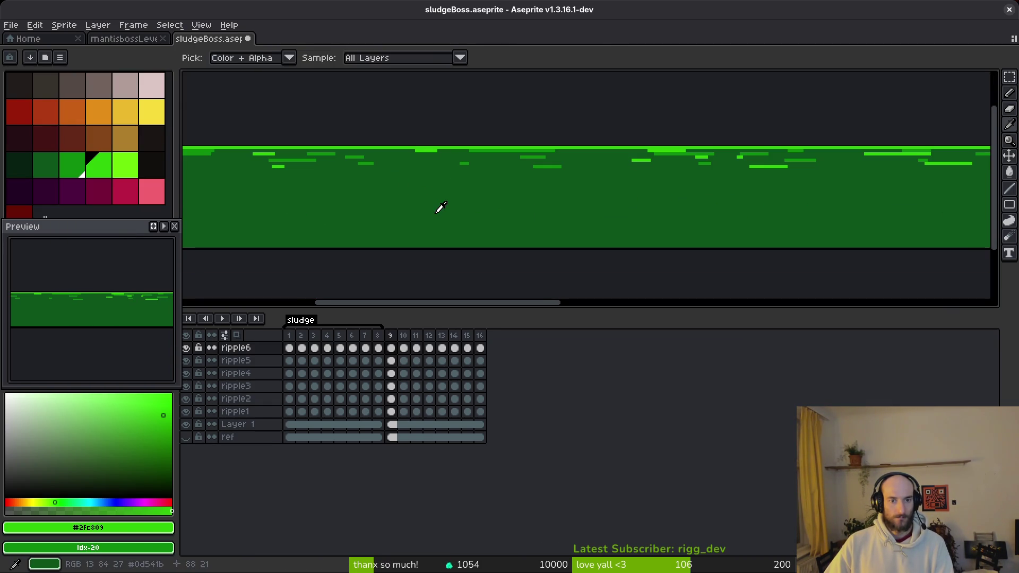
{"action": "left_click", "coordinate": [439, 209], "text": "alt"}
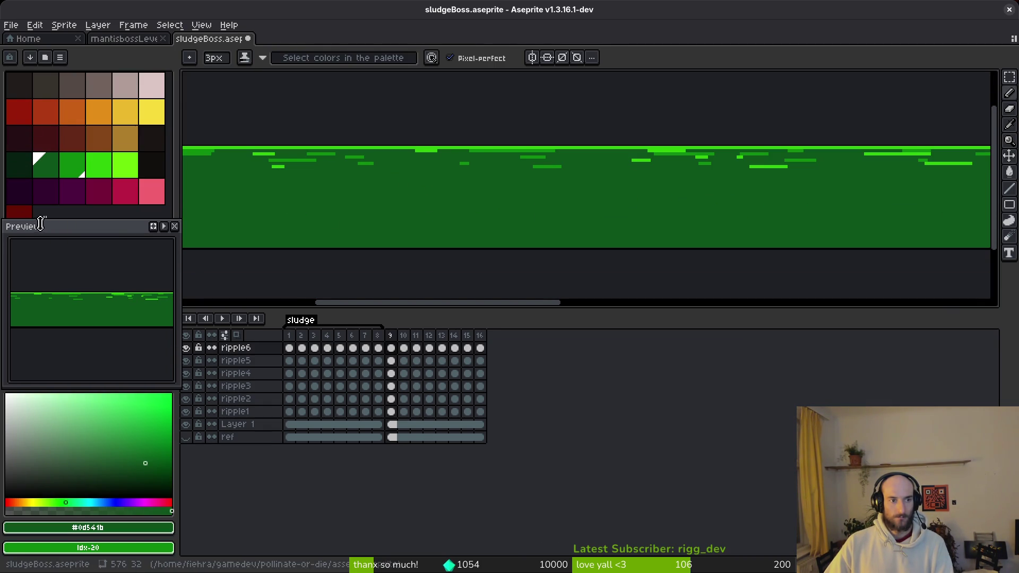
Replace the dark green fill with dark red in frames 9–16 on all layers.
{"action": "right_click", "coordinate": [20, 213]}
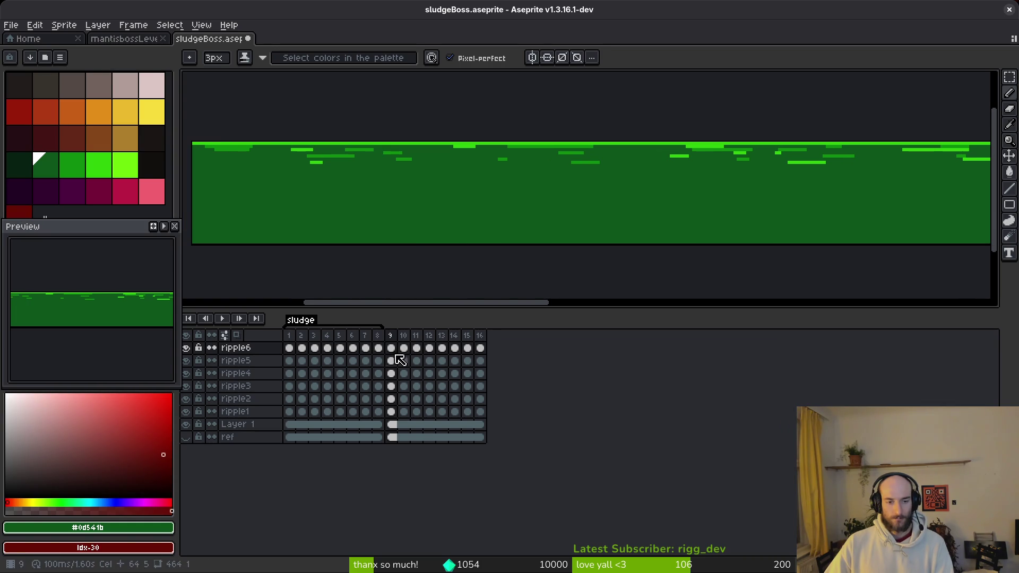
{"action": "mouse_move", "coordinate": [393, 351]}
{"action": "left_mouse_down"}
{"action": "mouse_move", "coordinate": [475, 405]}
{"action": "mouse_move", "coordinate": [487, 428]}
{"action": "mouse_move", "coordinate": [480, 434]}
{"action": "mouse_move", "coordinate": [391, 348]}
{"action": "left_mouse_up"}
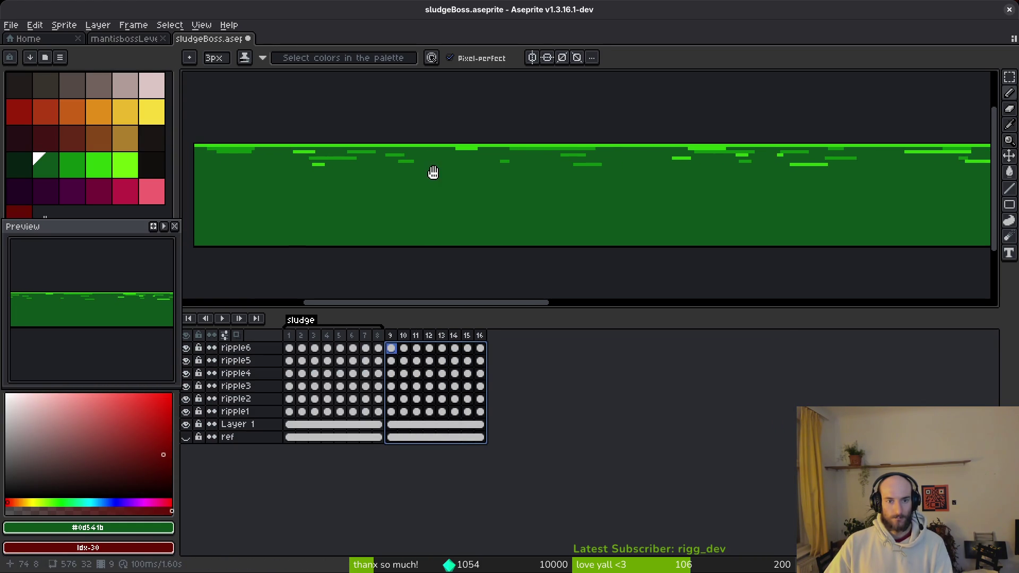
{"action": "left_click_drag", "start_coordinate": [433, 172], "coordinate": [451, 182]}
{"action": "key", "text": "shift+r"}
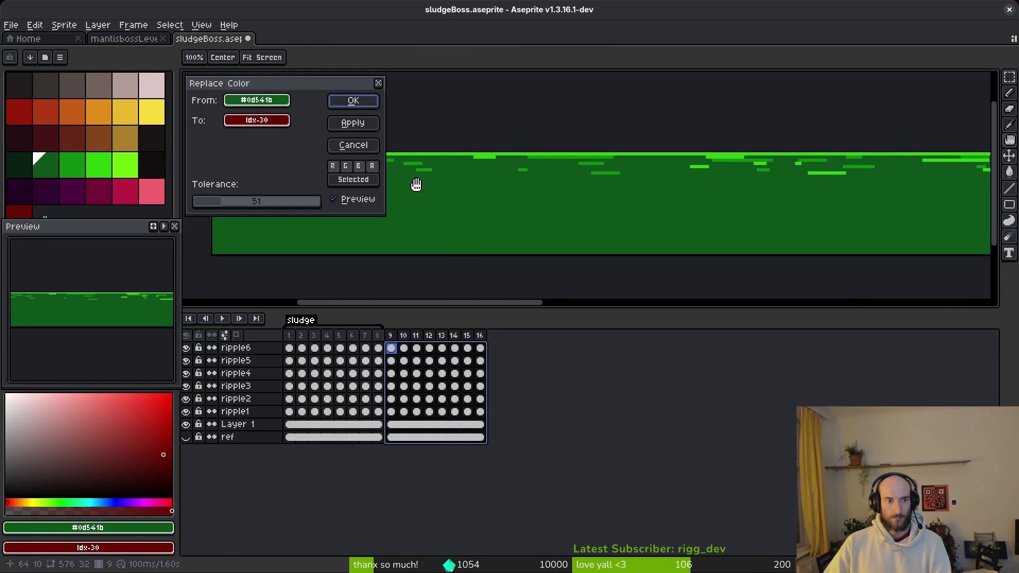
{"action": "left_click", "coordinate": [355, 103]}
{"action": "scroll", "coordinate": [475, 211], "scroll_direction": "down", "scroll_amount": 1}
{"action": "scroll", "coordinate": [505, 223], "scroll_direction": "up", "scroll_amount": 3}
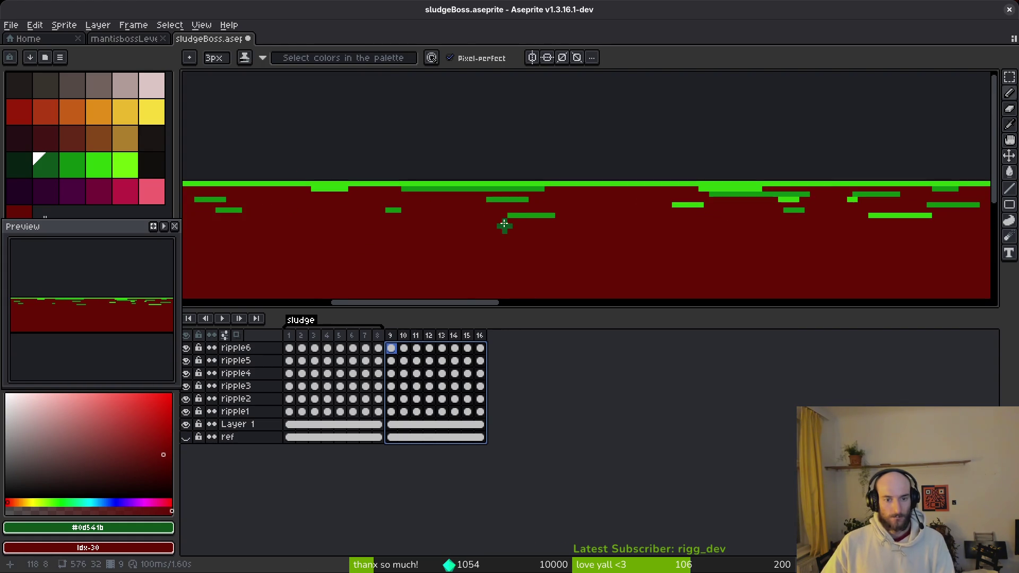
Replace the mid green ripple colour #0e8b0e with red across frames 9–16.
{"action": "key", "text": "i"}
{"action": "left_click", "coordinate": [518, 186]}
{"action": "right_click", "coordinate": [19, 112]}
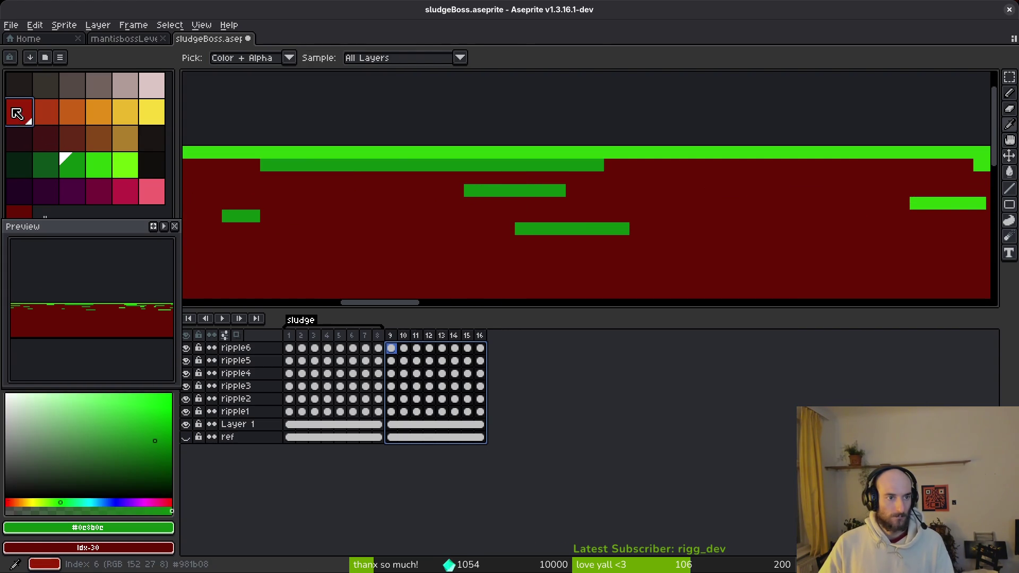
{"action": "key", "text": "shift+r"}
{"action": "key", "text": "Escape"}
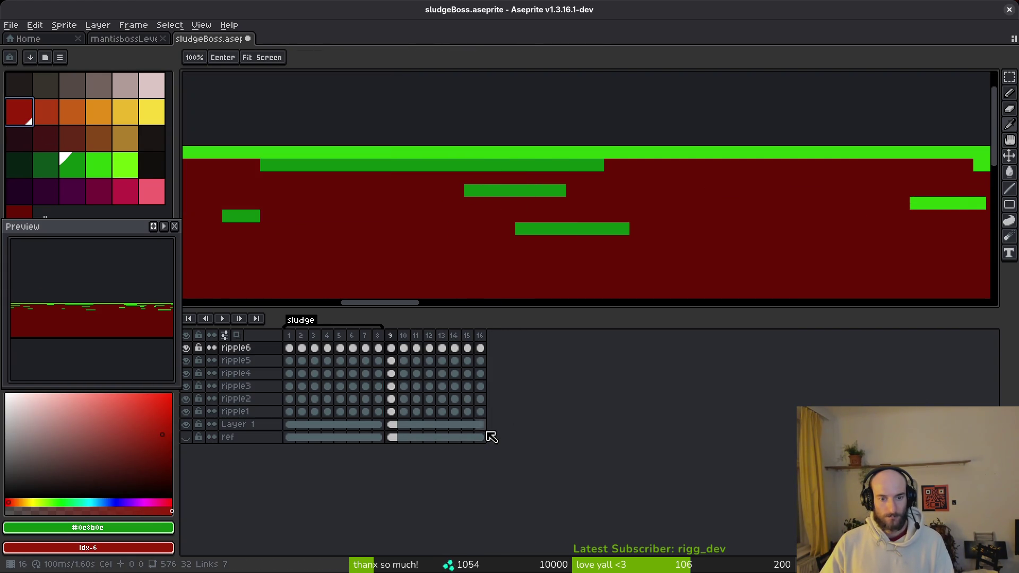
{"action": "left_click_drag", "start_coordinate": [481, 437], "coordinate": [396, 352]}
{"action": "scroll", "coordinate": [578, 239], "scroll_direction": "down", "scroll_amount": 2}
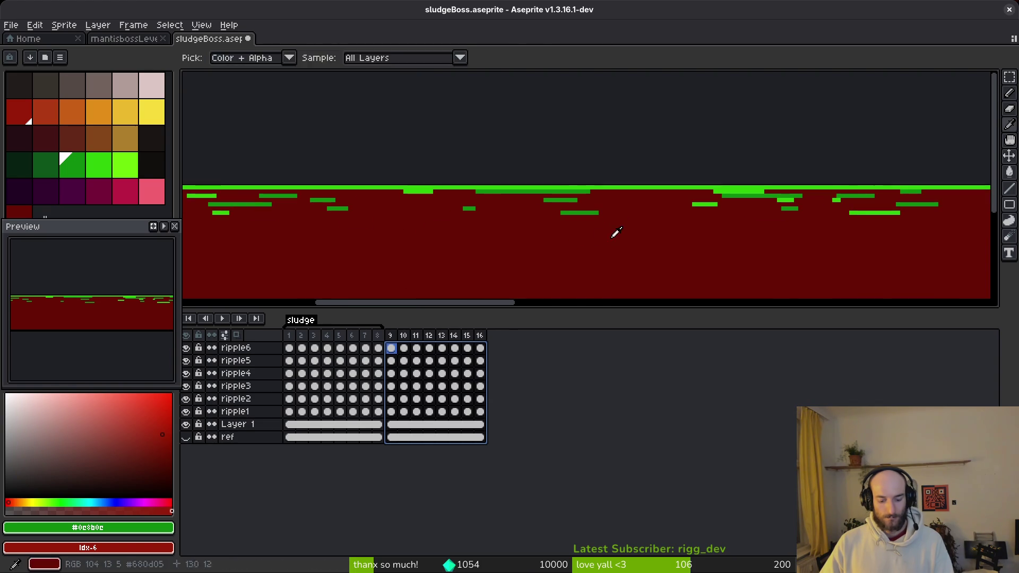
{"action": "key", "text": "shift+r"}
{"action": "left_click", "coordinate": [357, 101]}
{"action": "scroll", "coordinate": [558, 216], "scroll_direction": "up", "scroll_amount": 3}
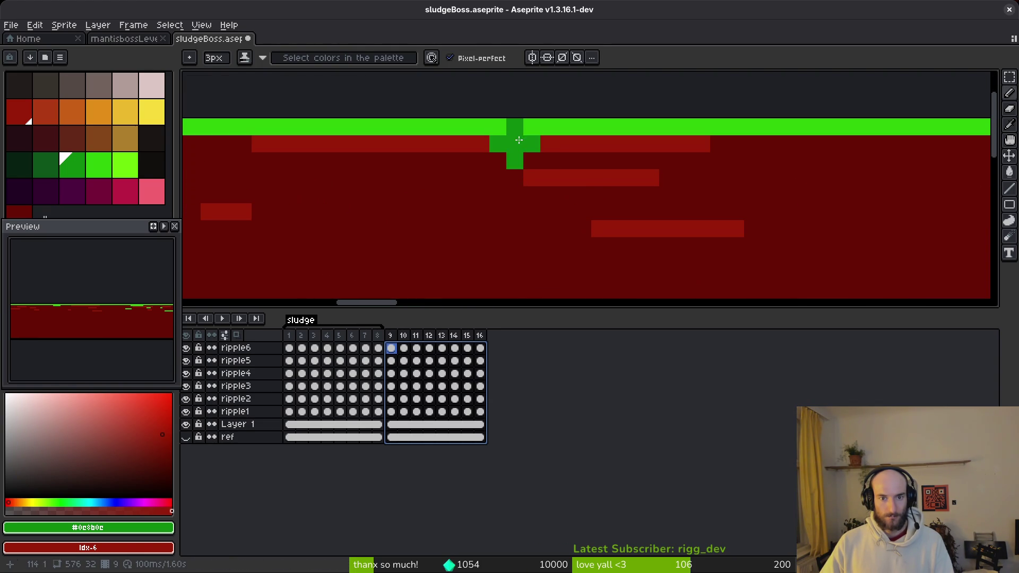
Replace the bright green top edge #2fc809 with orange-red in frames 9–16.
{"action": "key", "text": "i"}
{"action": "left_click", "coordinate": [494, 122]}
{"action": "right_click", "coordinate": [45, 112]}
{"action": "key", "text": "b"}
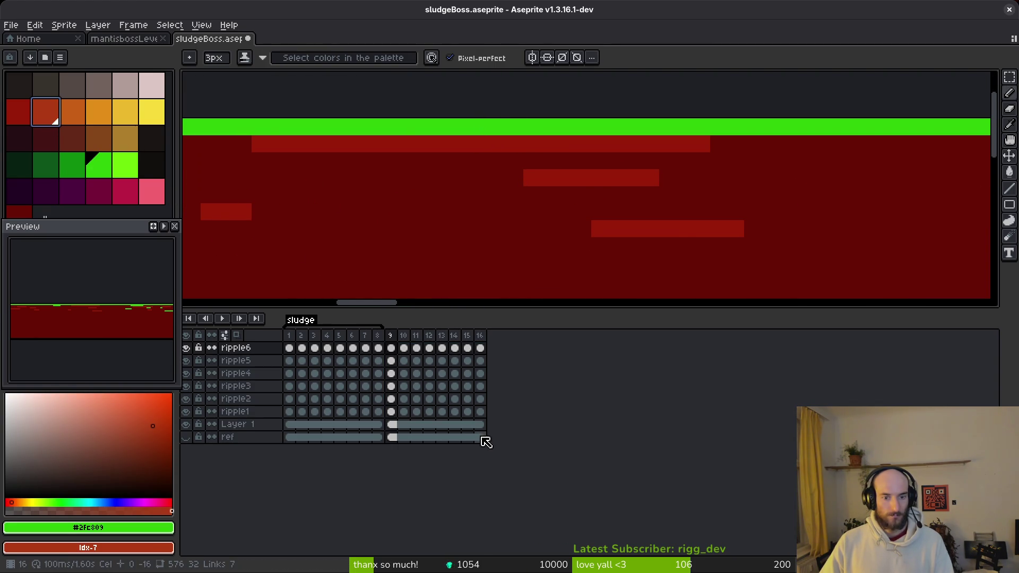
{"action": "left_click", "coordinate": [416, 370]}
{"action": "left_click", "coordinate": [394, 350]}
{"action": "scroll", "coordinate": [534, 232], "scroll_direction": "down", "scroll_amount": 2}
{"action": "key", "text": "shift+r"}
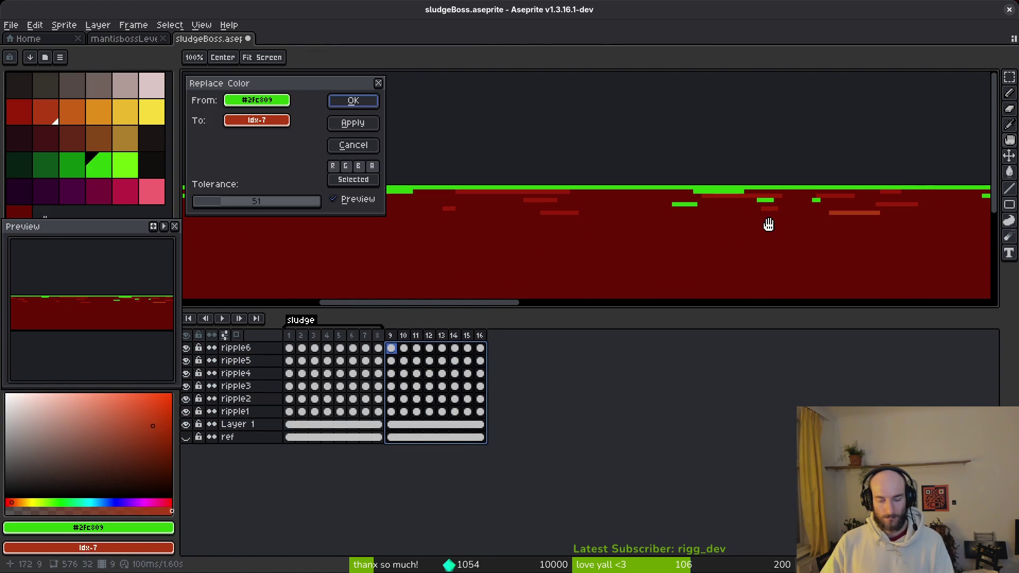
{"action": "left_click", "coordinate": [361, 102]}
{"action": "scroll", "coordinate": [512, 221], "scroll_direction": "down", "scroll_amount": 1}
{"action": "scroll", "coordinate": [530, 241], "scroll_direction": "down", "scroll_amount": 3}
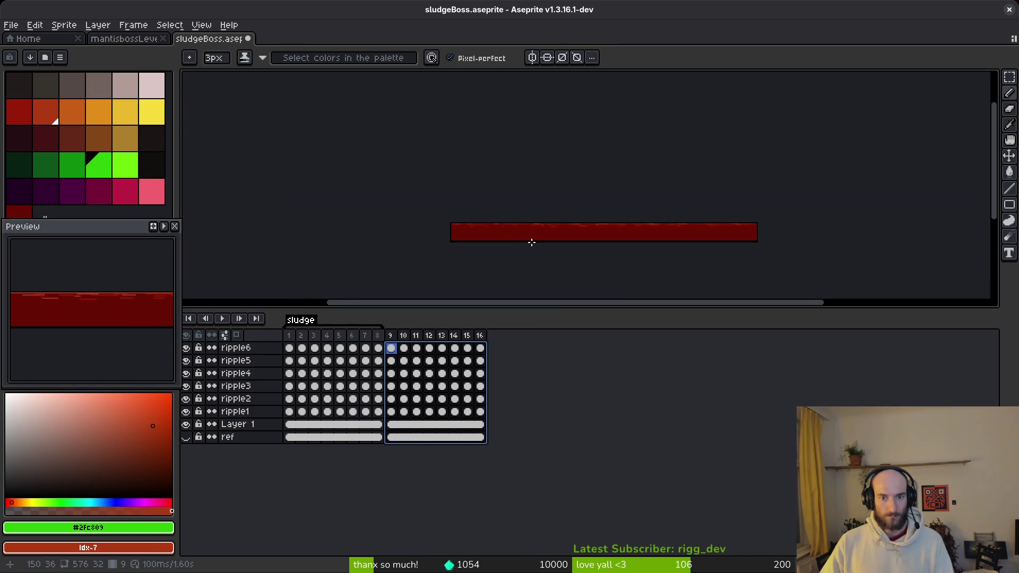
{"action": "scroll", "coordinate": [534, 239], "scroll_direction": "up", "scroll_amount": 4}
{"action": "scroll", "coordinate": [556, 225], "scroll_direction": "down", "scroll_amount": 1}
{"action": "scroll", "coordinate": [556, 225], "scroll_direction": "down", "scroll_amount": 2}
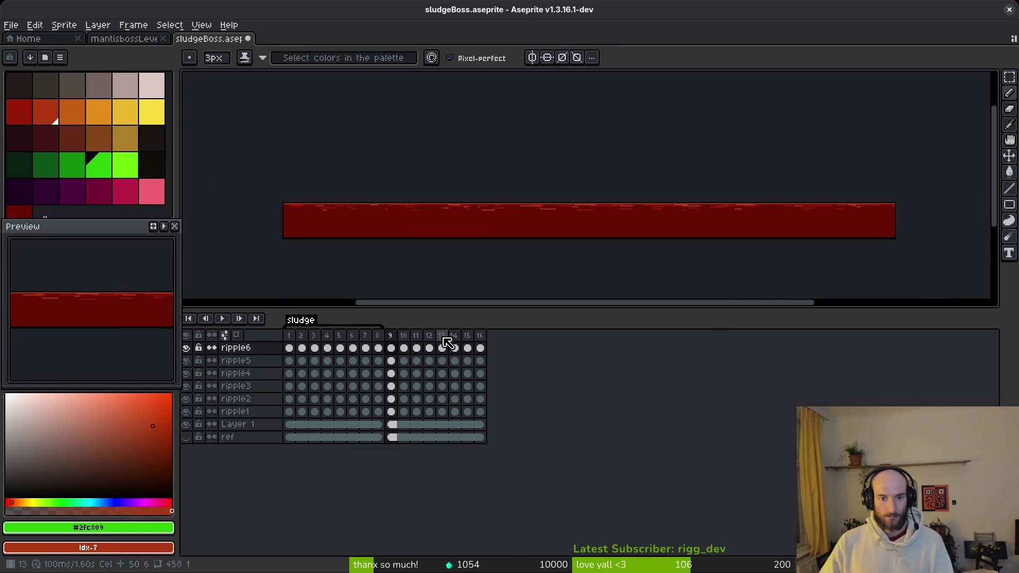
Tag frames 9–16, quick-open sludge_boss_level.tscn in Godot, then return to the sludgeBoss-Sheet.
{"action": "left_click_drag", "start_coordinate": [479, 348], "coordinate": [480, 349]}
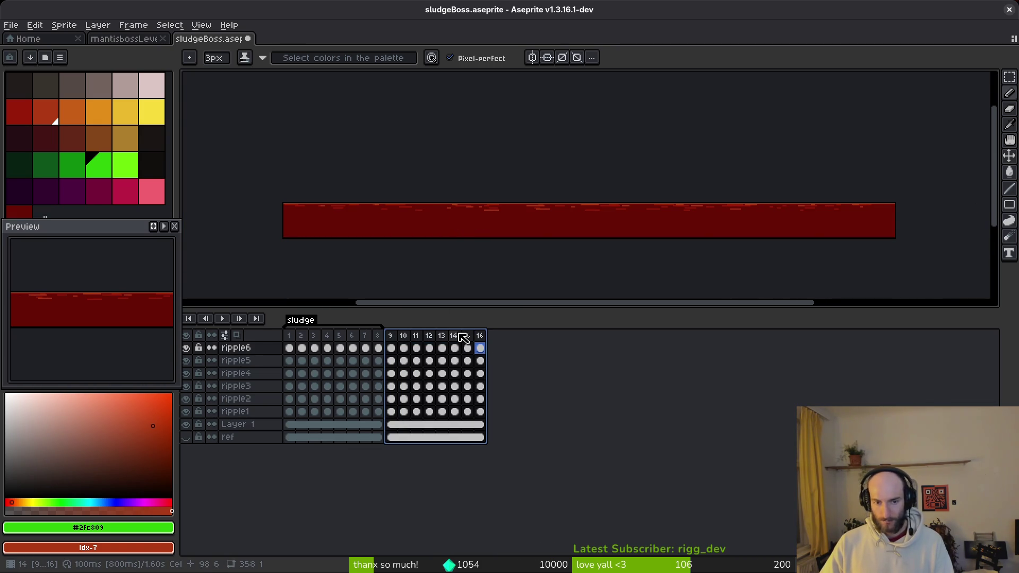
{"action": "key", "text": "F2"}
{"action": "key", "text": "alt+Tab"}
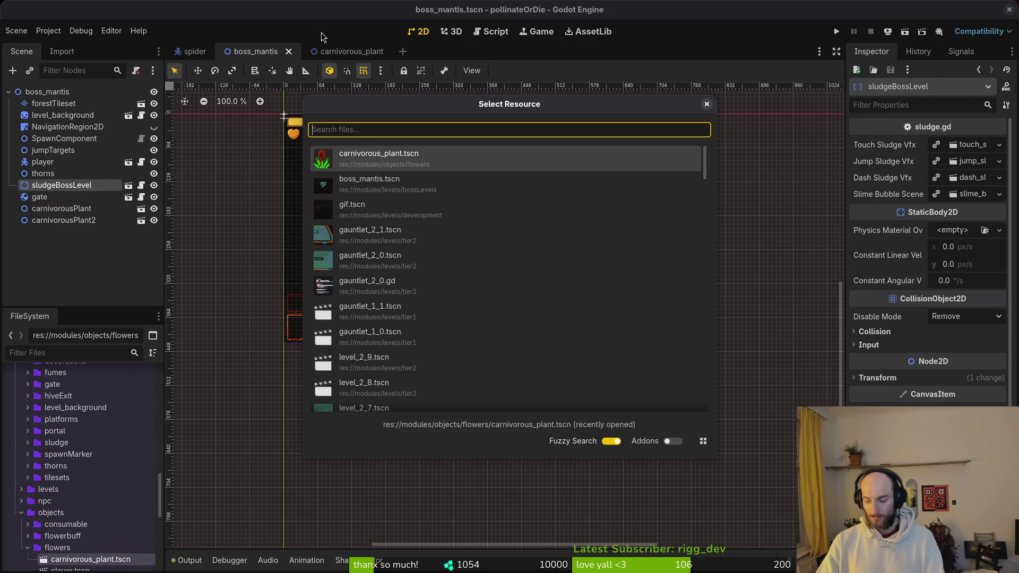
{"action": "type", "text": "slubosts"}
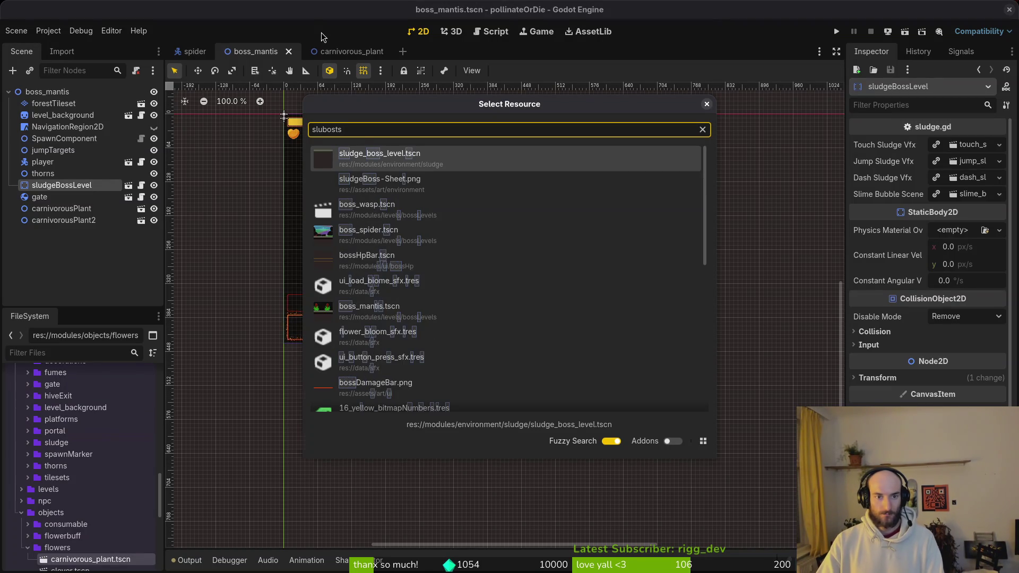
{"action": "key", "text": "Return"}
{"action": "key", "text": "alt+Tab"}
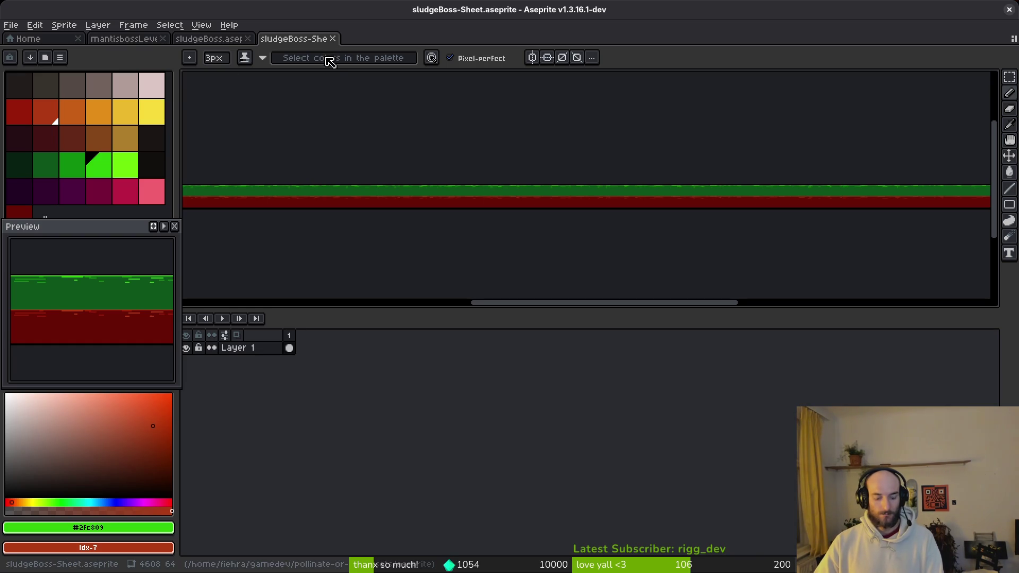
Export the sheet to art/environment/sludgeTutorial-Sheet.png, confirming the overwrite.
{"action": "key", "text": "ctrl+alt+shift+s"}
{"action": "left_click", "coordinate": [261, 52]}
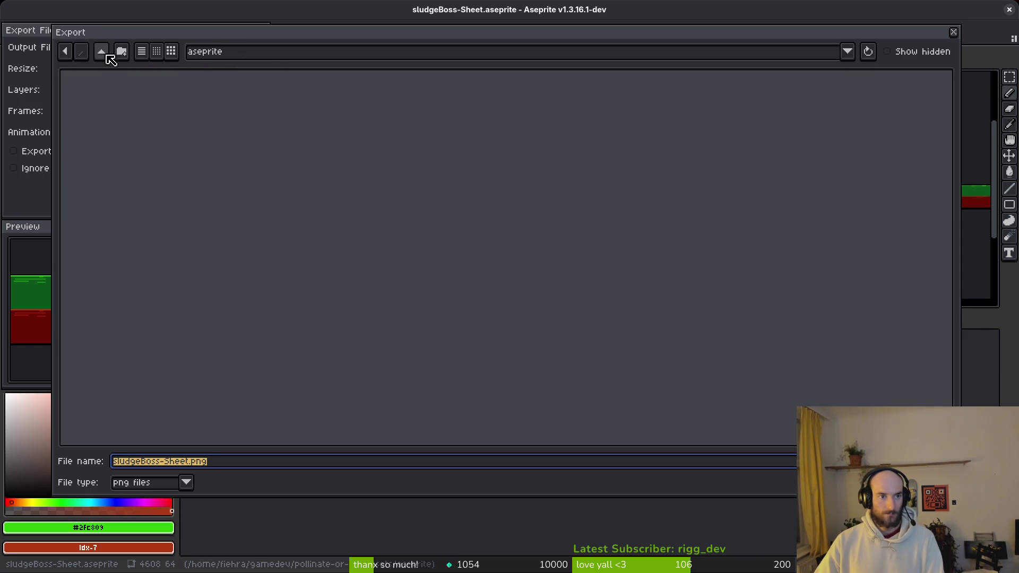
{"action": "left_click", "coordinate": [107, 54]}
{"action": "double_click", "coordinate": [109, 109]}
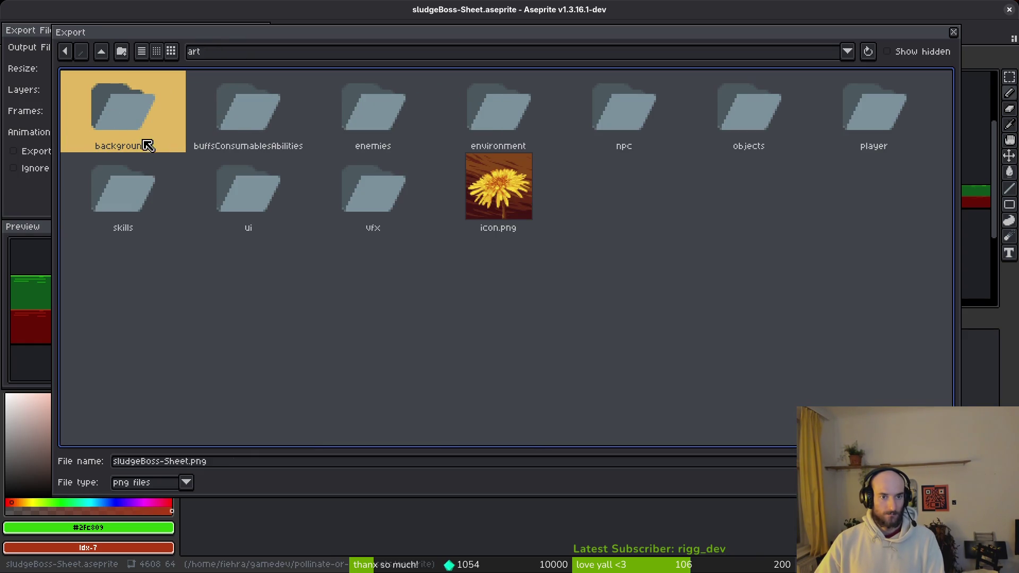
{"action": "double_click", "coordinate": [717, 113]}
{"action": "left_click", "coordinate": [523, 230]}
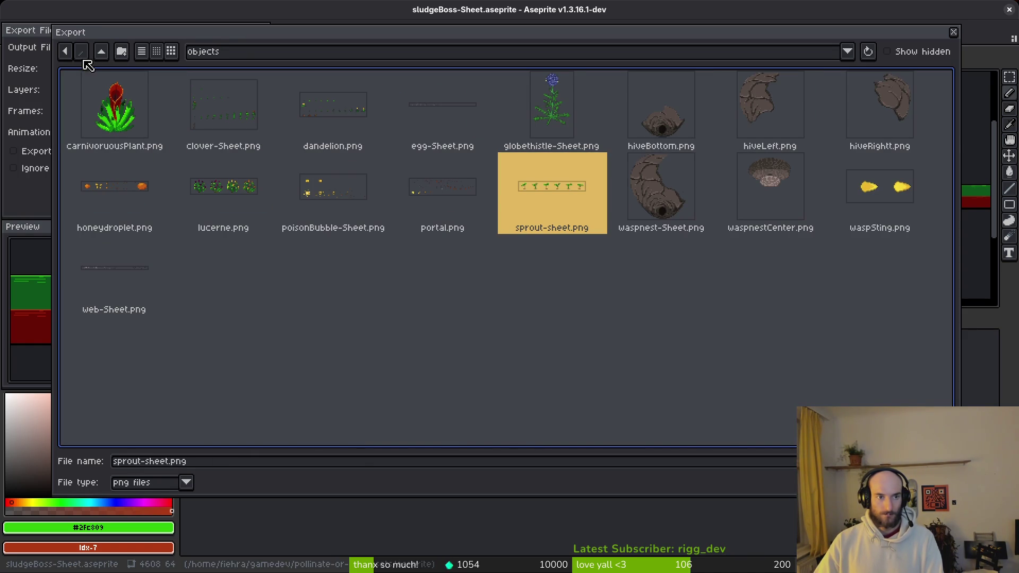
{"action": "left_click", "coordinate": [101, 52]}
{"action": "double_click", "coordinate": [539, 111]}
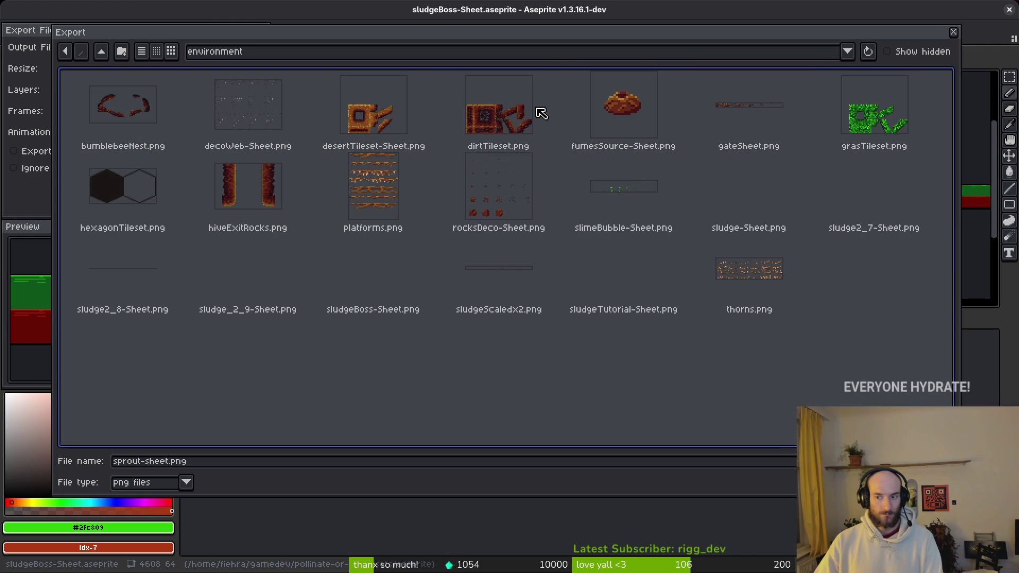
{"action": "left_click", "coordinate": [615, 298]}
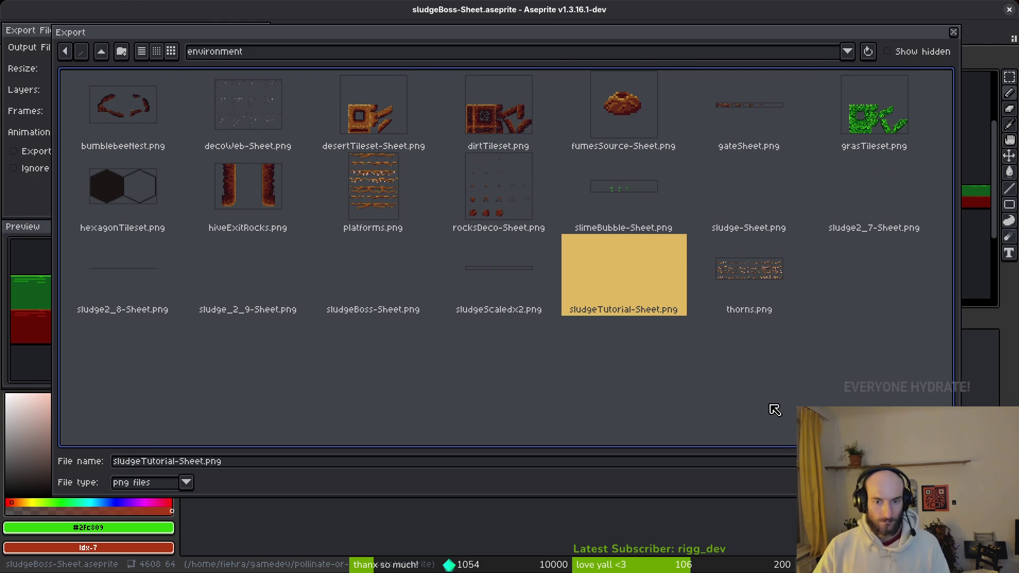
{"action": "key", "text": "Return"}
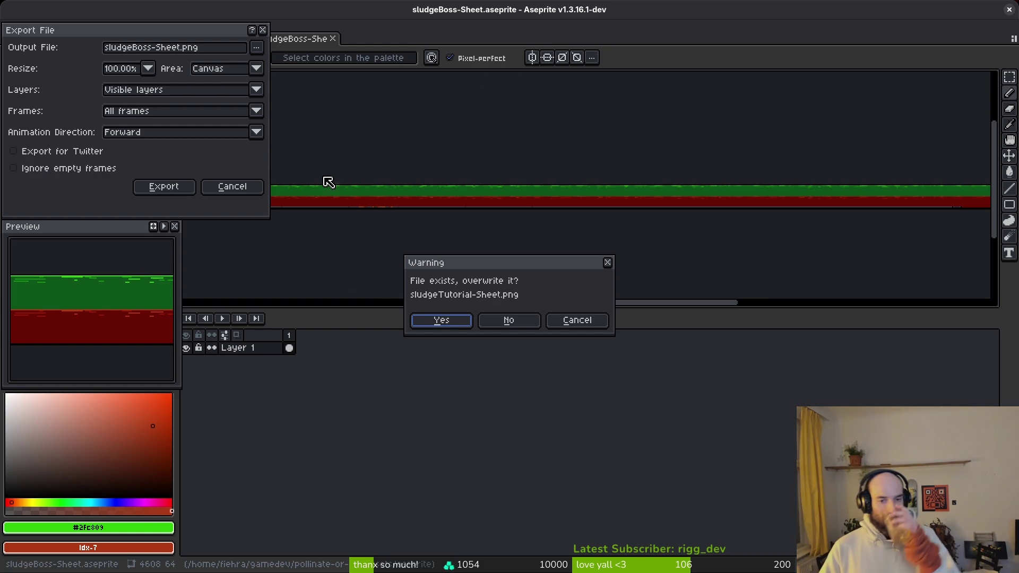
{"action": "left_click", "coordinate": [445, 320]}
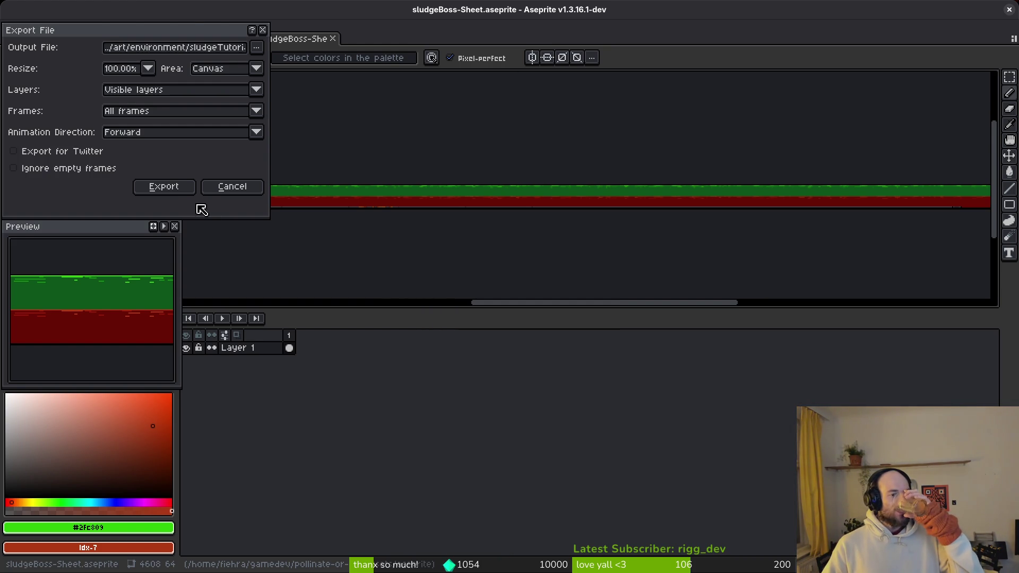
{"action": "left_click", "coordinate": [176, 188]}
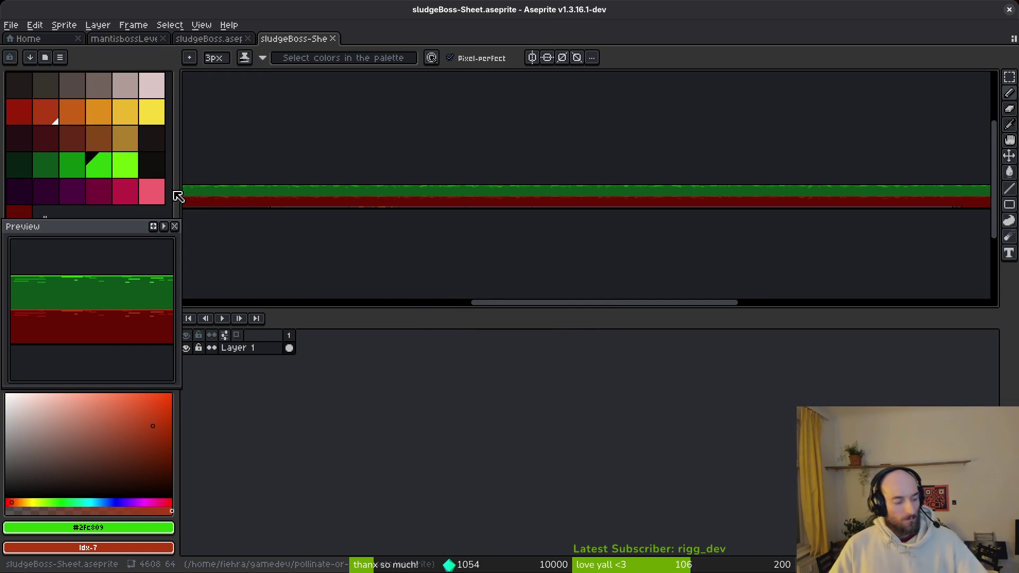
Select the level's Sprite2D, expand its Animation settings, and close sludgeBoss-Sheet in Aseprite.
{"action": "key", "text": "alt+Tab"}
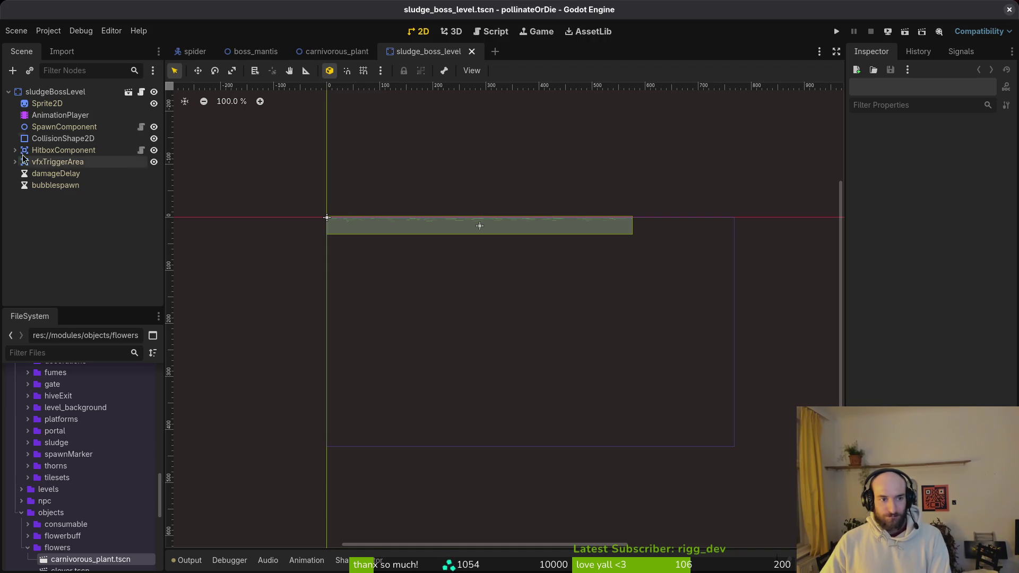
{"action": "left_click", "coordinate": [46, 103]}
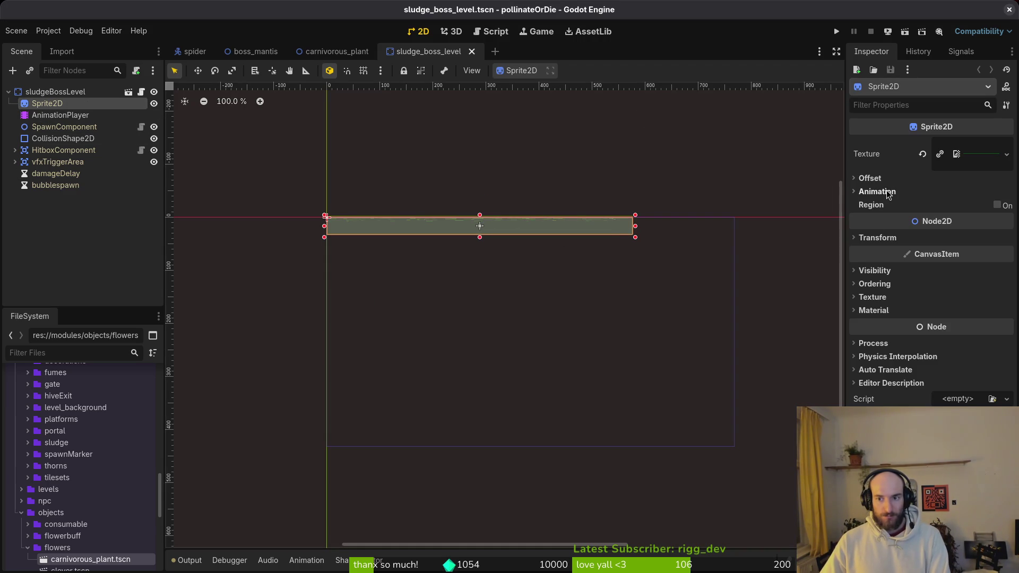
{"action": "left_click", "coordinate": [886, 191]}
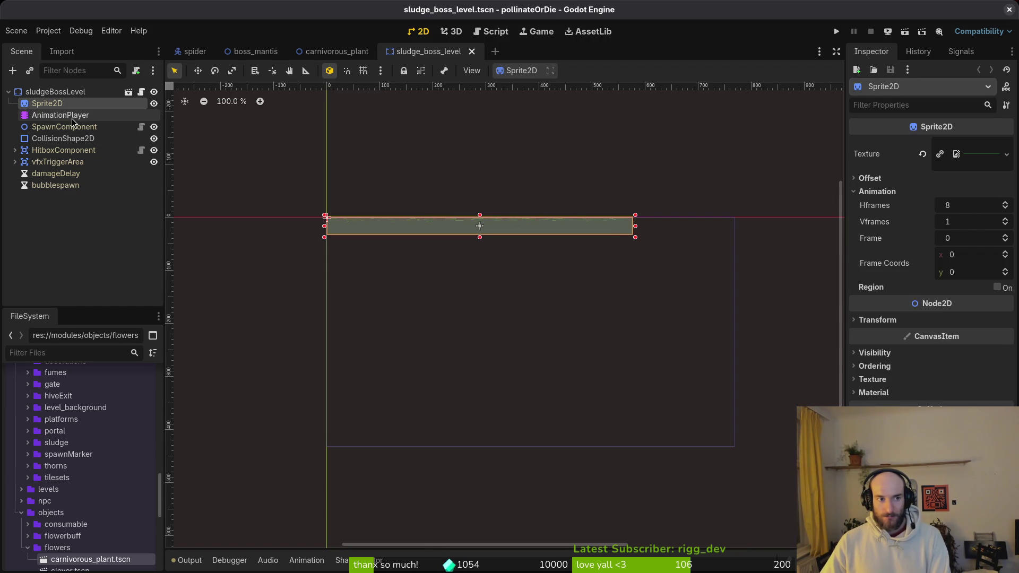
{"action": "scroll", "coordinate": [534, 212], "scroll_direction": "up", "scroll_amount": 5}
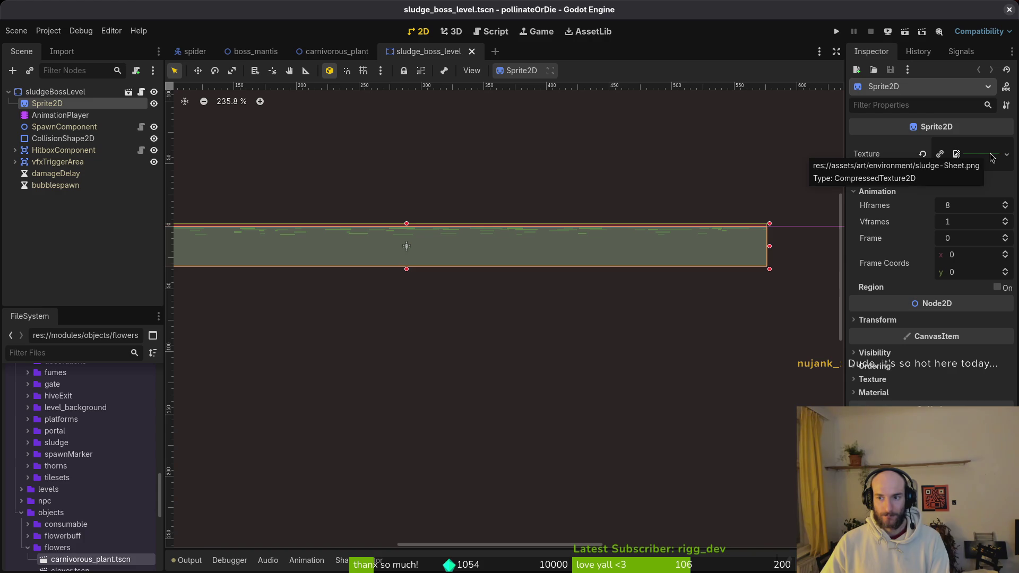
{"action": "key", "text": "alt+Tab"}
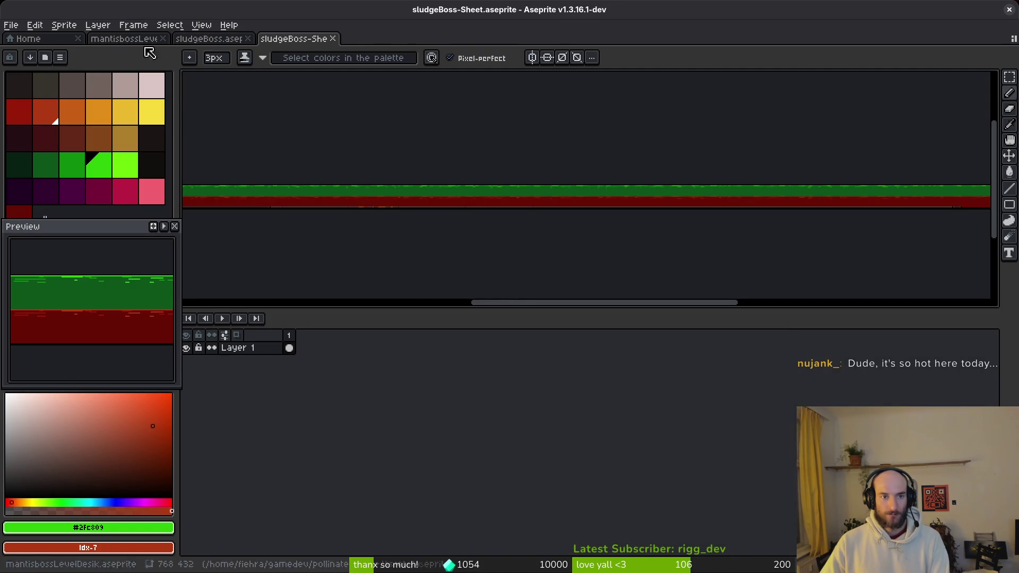
{"action": "left_click", "coordinate": [333, 39]}
{"action": "key", "text": "alt+Tab"}
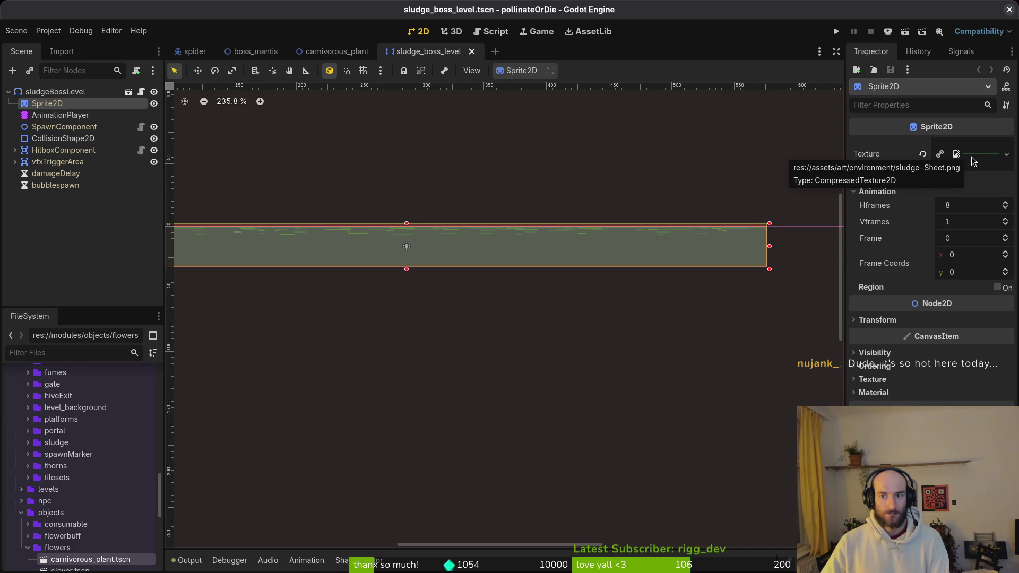
{"action": "key", "text": "alt+Tab"}
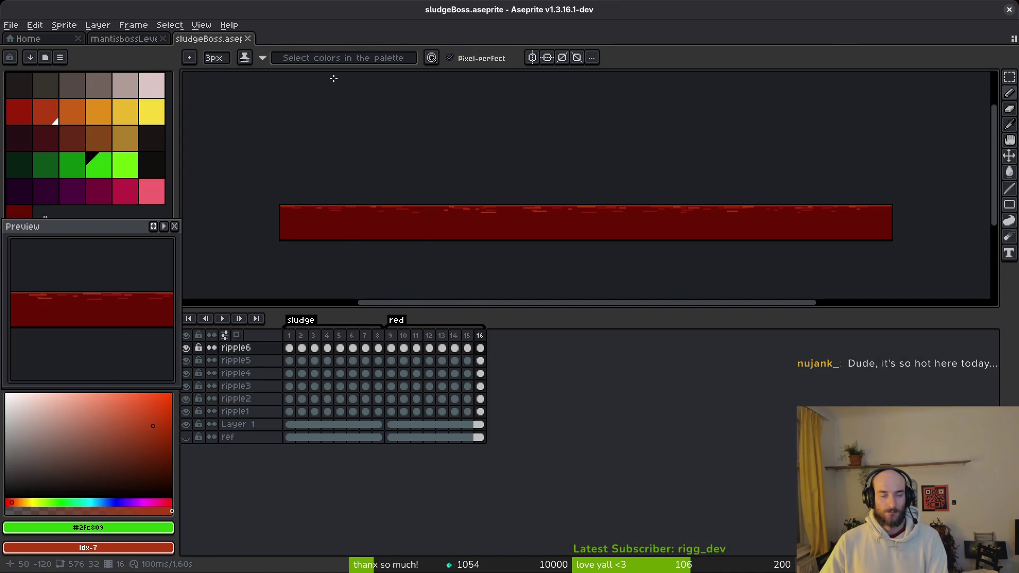
{"action": "key", "text": "alt+Tab"}
Clear the Sprite2D texture and reload a sludge sheet through Quick Load, searching 'sludge'.
{"action": "left_click", "coordinate": [971, 150]}
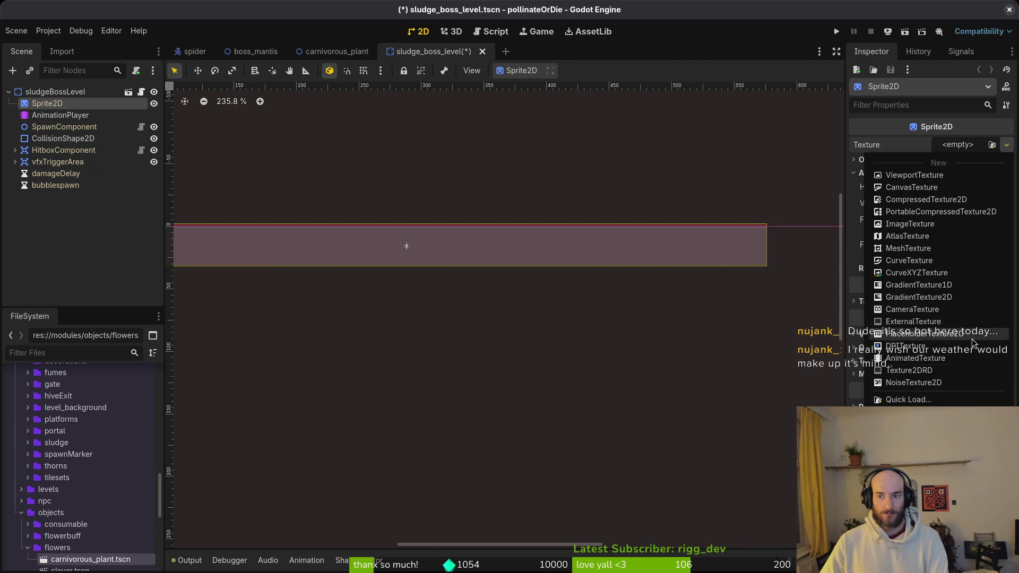
{"action": "left_click", "coordinate": [939, 397]}
{"action": "type", "text": "sludg"}
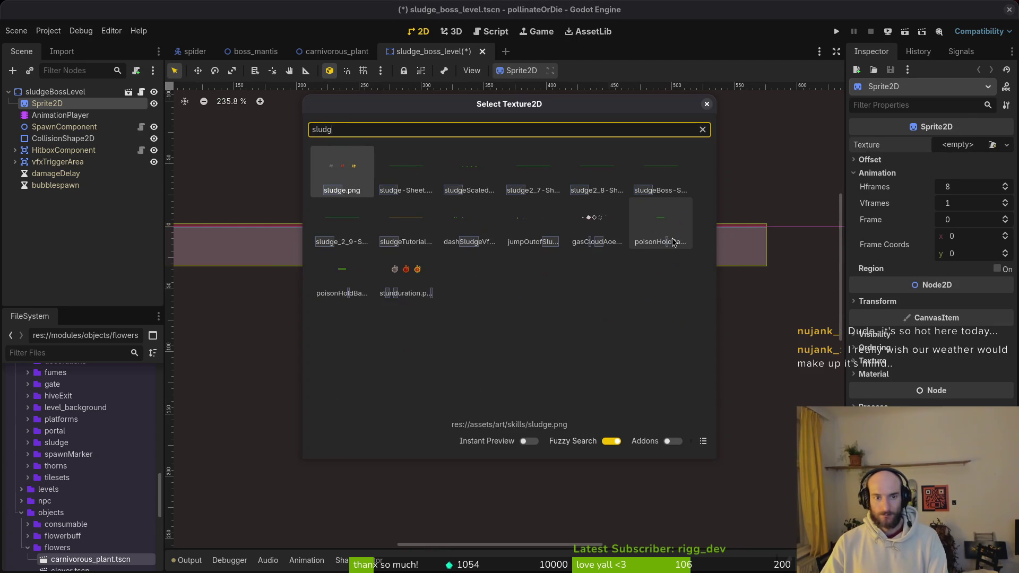
{"action": "type", "text": "e"}
{"action": "key", "text": "Down"}
{"action": "key", "text": "Right"}
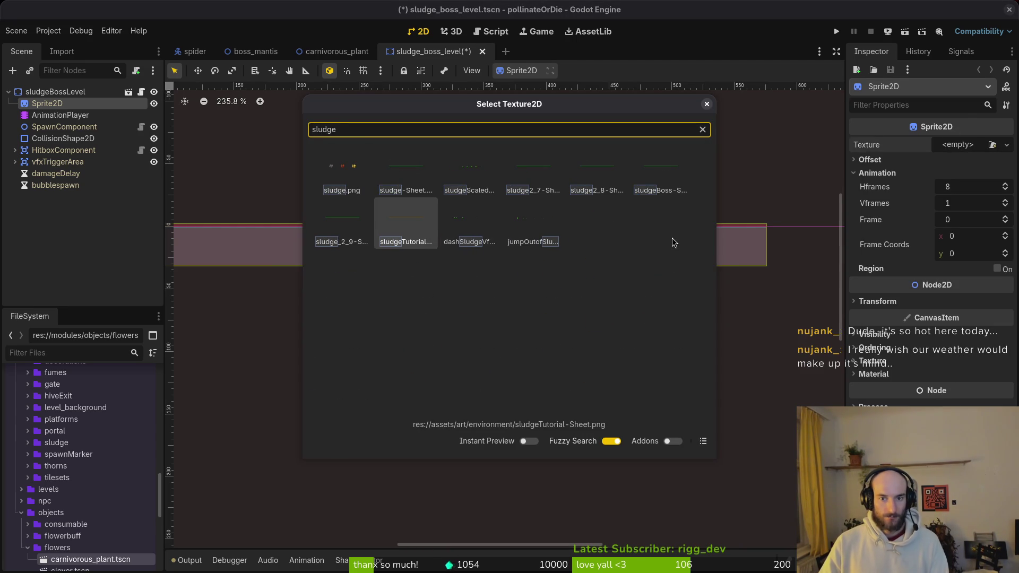
{"action": "key", "text": "Up"}
{"action": "key", "text": "Right"}
{"action": "key", "text": "Right"}
{"action": "key", "text": "Right"}
{"action": "key", "text": "Return"}
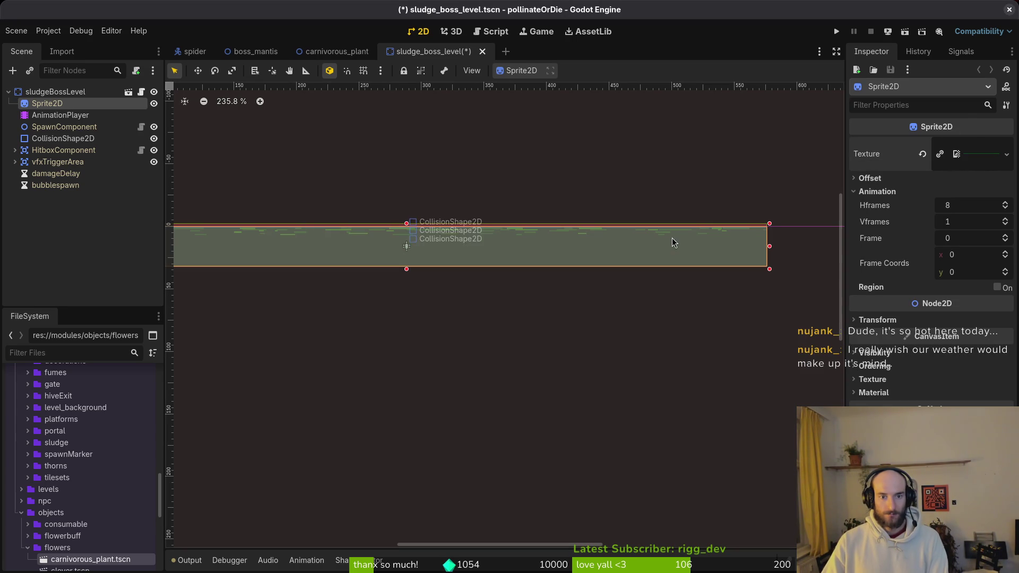
Open and dismiss the export settings and sprite sheet export dialogs in Aseprite.
{"action": "key", "text": "alt+Tab"}
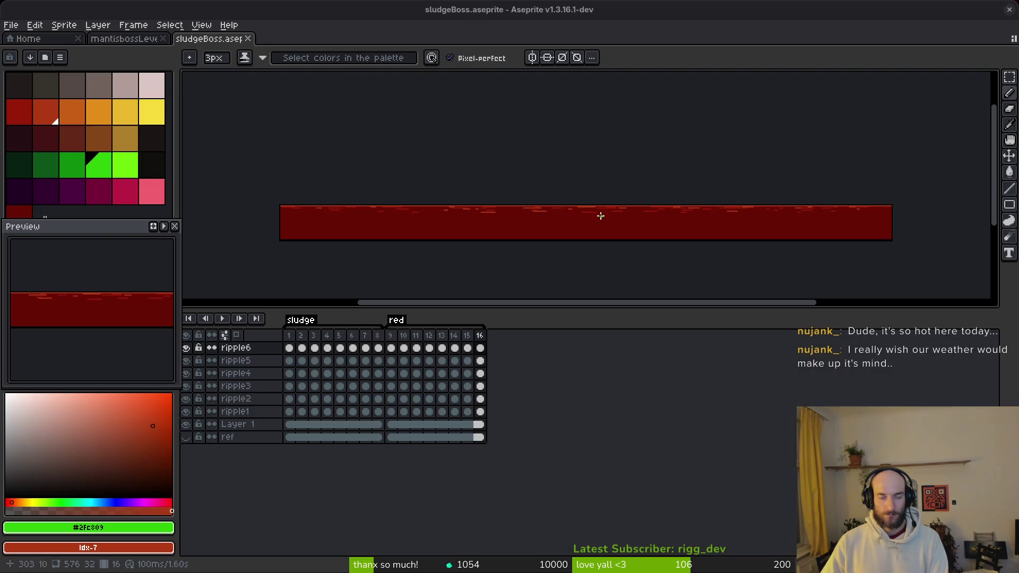
{"action": "key", "text": "ctrl+alt+shift+s"}
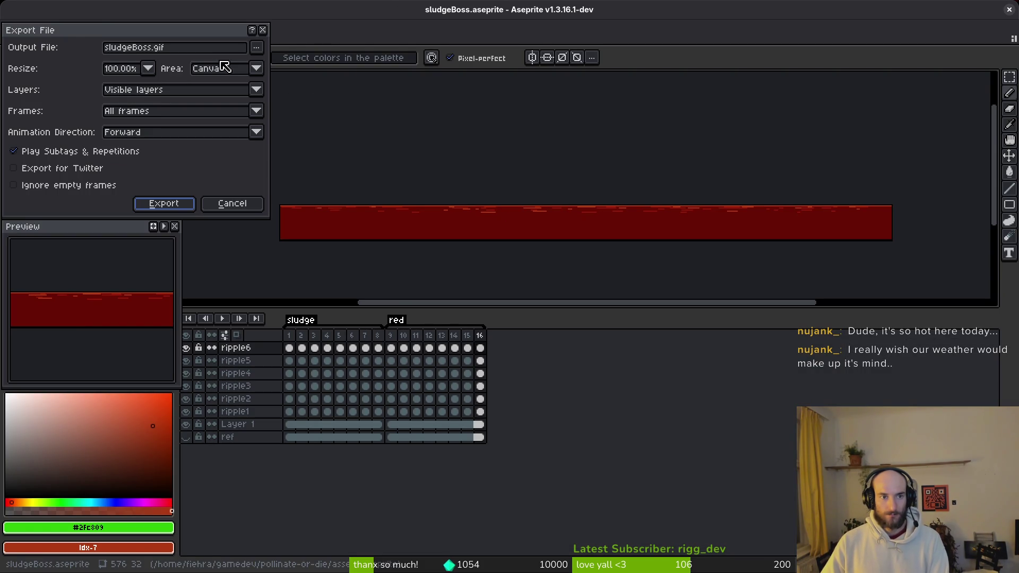
{"action": "key", "text": "Return"}
{"action": "key", "text": "ctrl+e"}
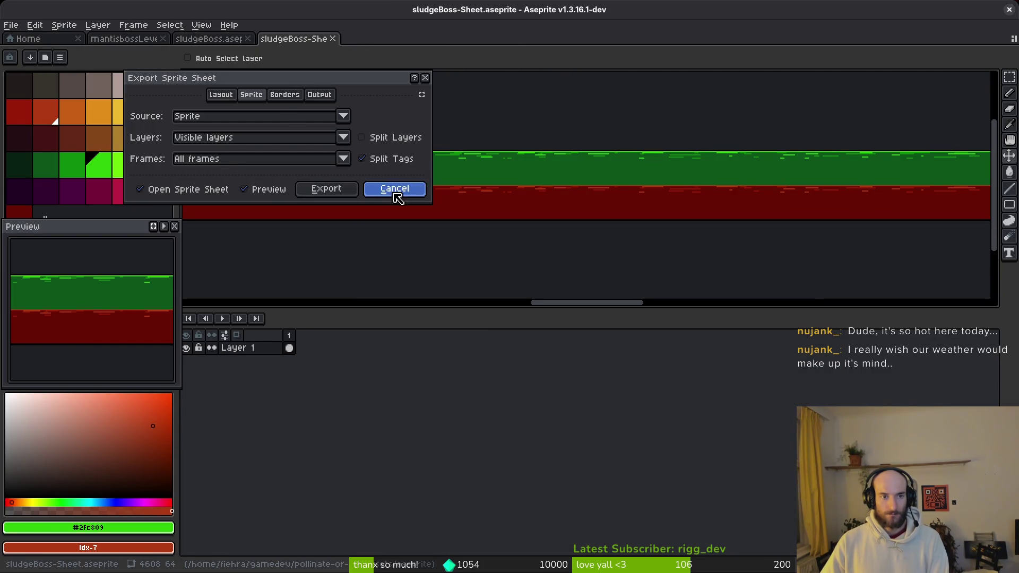
{"action": "left_click", "coordinate": [393, 189]}
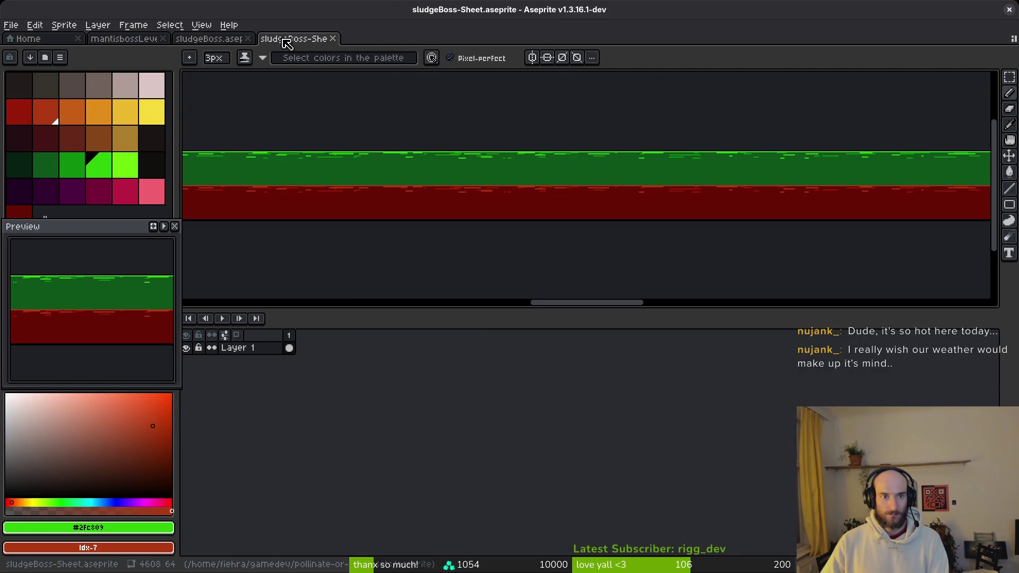
Export sludgeBoss-Sheet.png into art/environment, then return to Godot.
{"action": "key", "text": "ctrl+alt+shift+s"}
{"action": "left_click", "coordinate": [257, 48]}
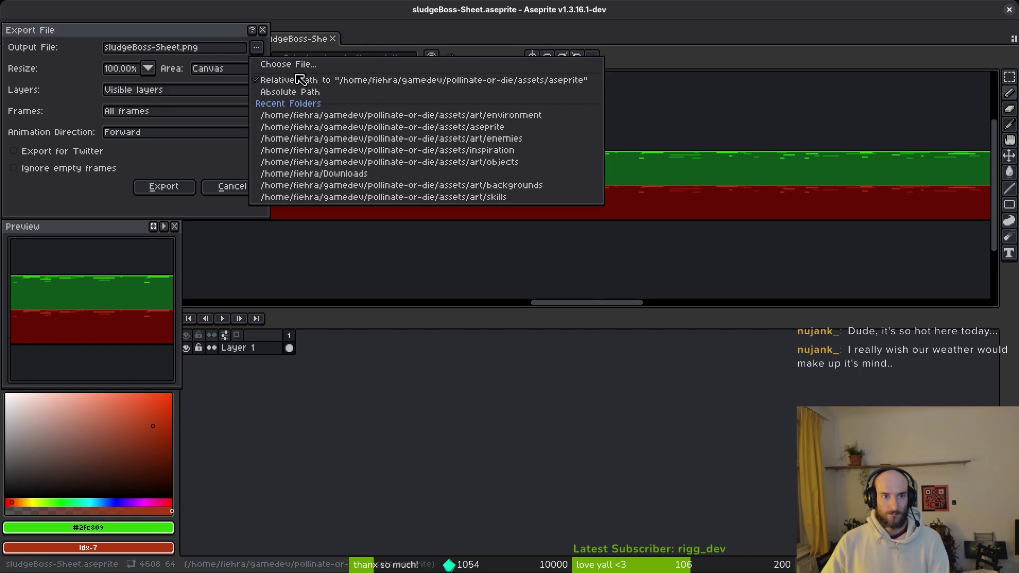
{"action": "left_click", "coordinate": [295, 76]}
{"action": "left_click", "coordinate": [101, 51]}
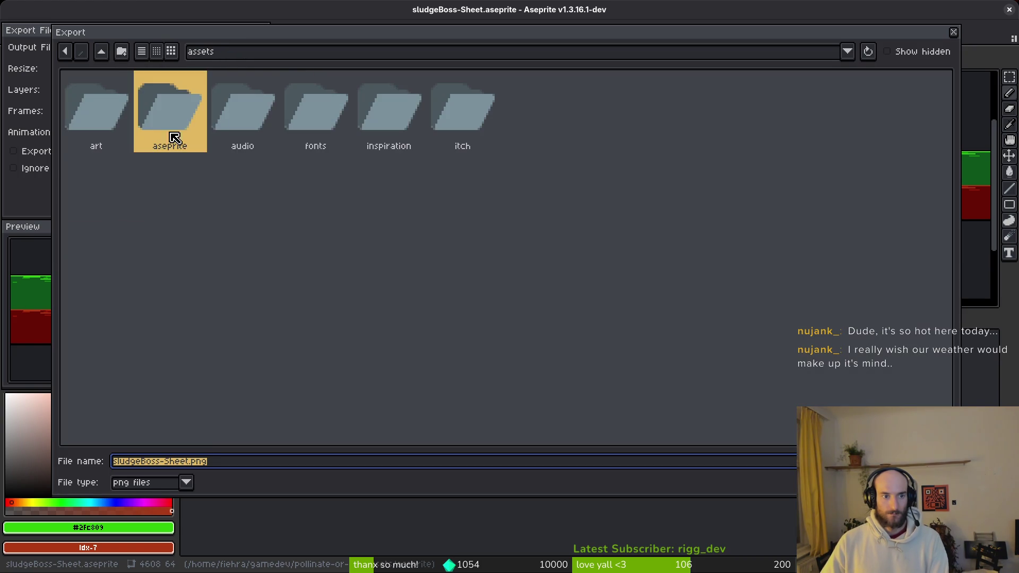
{"action": "double_click", "coordinate": [102, 106]}
{"action": "double_click", "coordinate": [484, 120]}
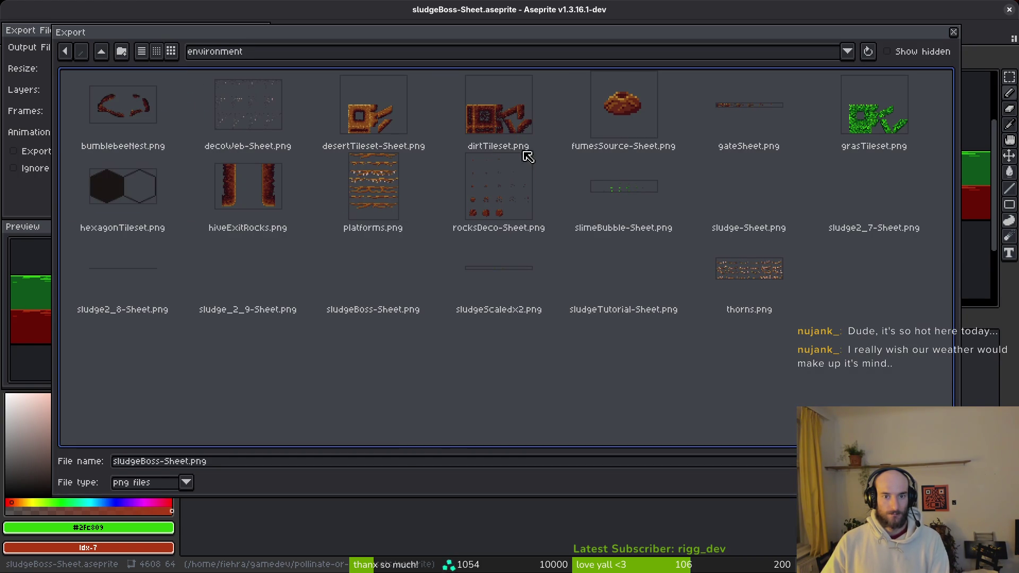
{"action": "left_click", "coordinate": [637, 294]}
{"action": "key", "text": "Return"}
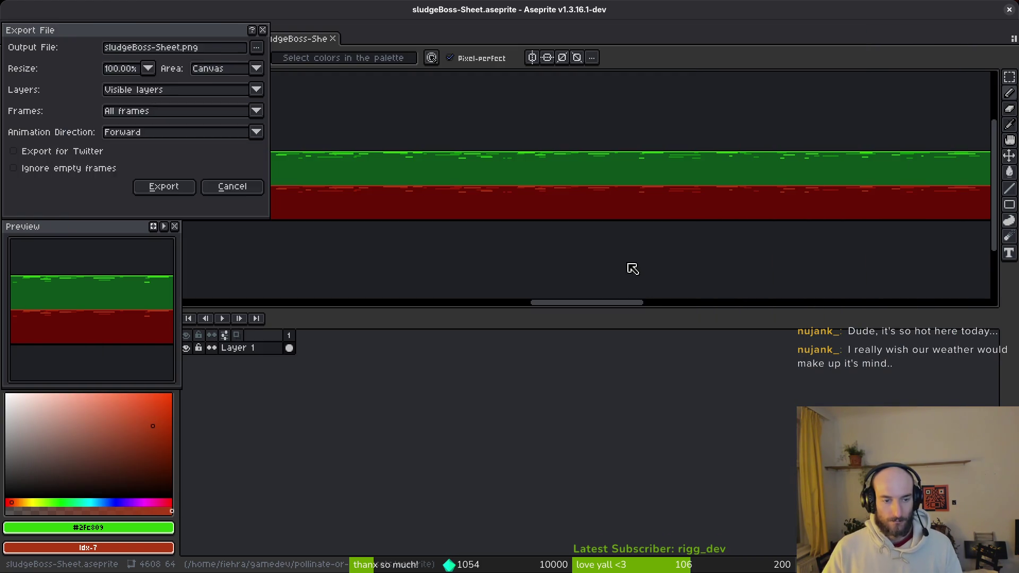
{"action": "key", "text": "Return"}
{"action": "key", "text": "alt+Tab"}
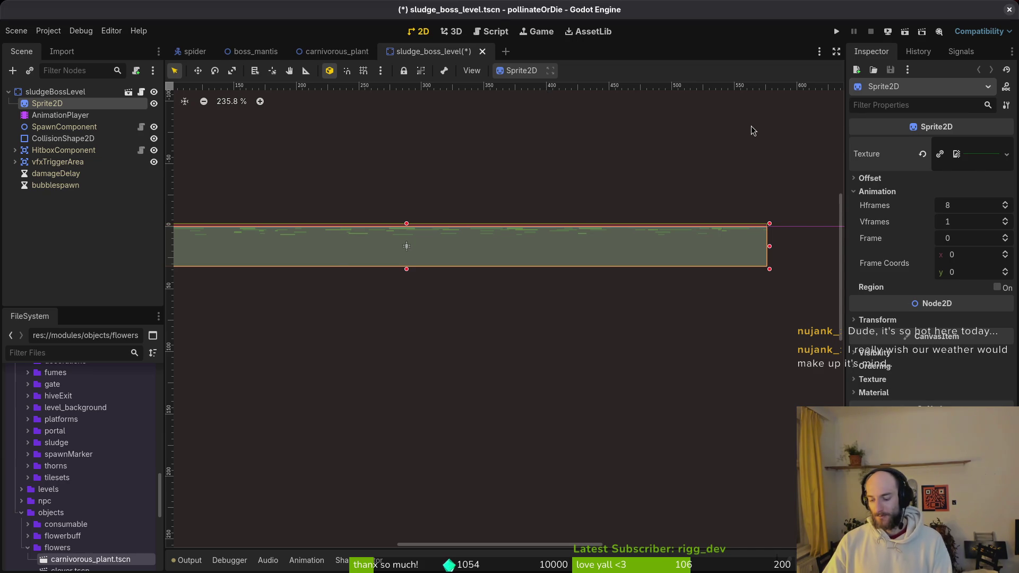
Search project files for the sludge tutorial sheet with Quick Open, then close the search.
{"action": "key", "text": "shift+alt+o"}
{"action": "type", "text": "slutut"}
{"action": "key", "text": "Down"}
{"action": "key", "text": "Down"}
{"action": "key", "text": "Down"}
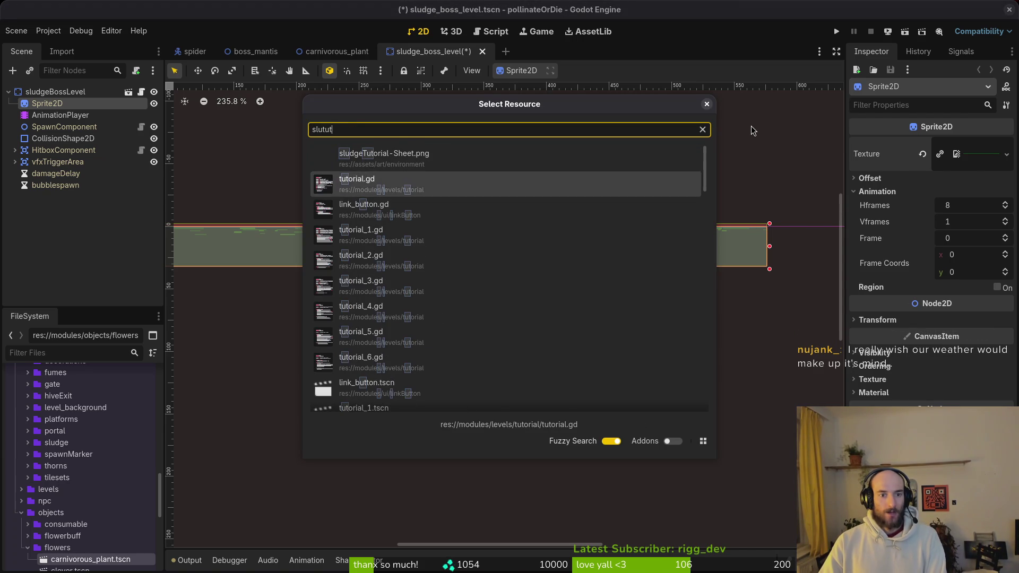
{"action": "key", "text": "Down"}
{"action": "key", "text": "Down"}
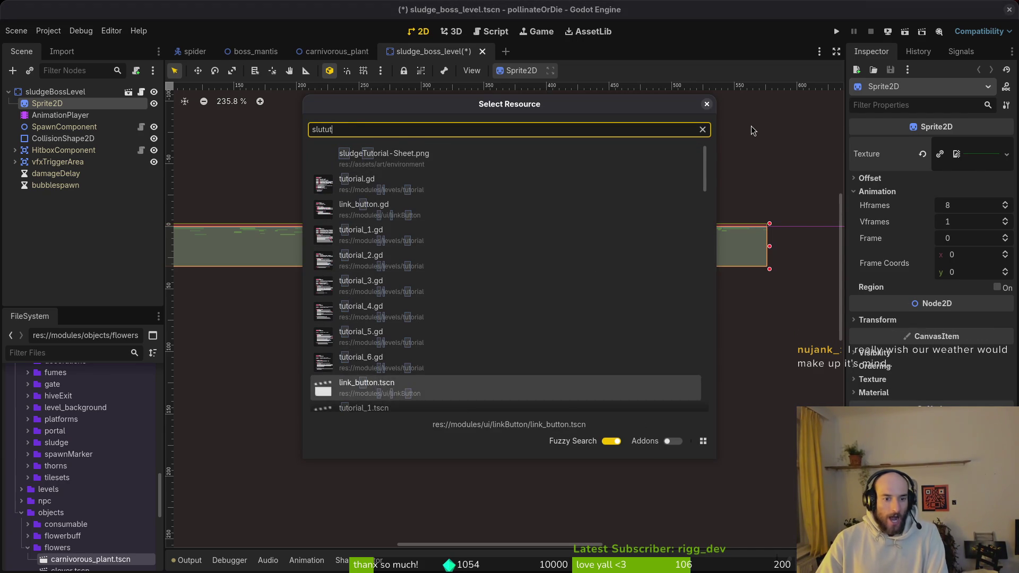
{"action": "type", "text": "l"}
{"action": "key", "text": "Up"}
{"action": "key", "text": "Up"}
{"action": "key", "text": "Up"}
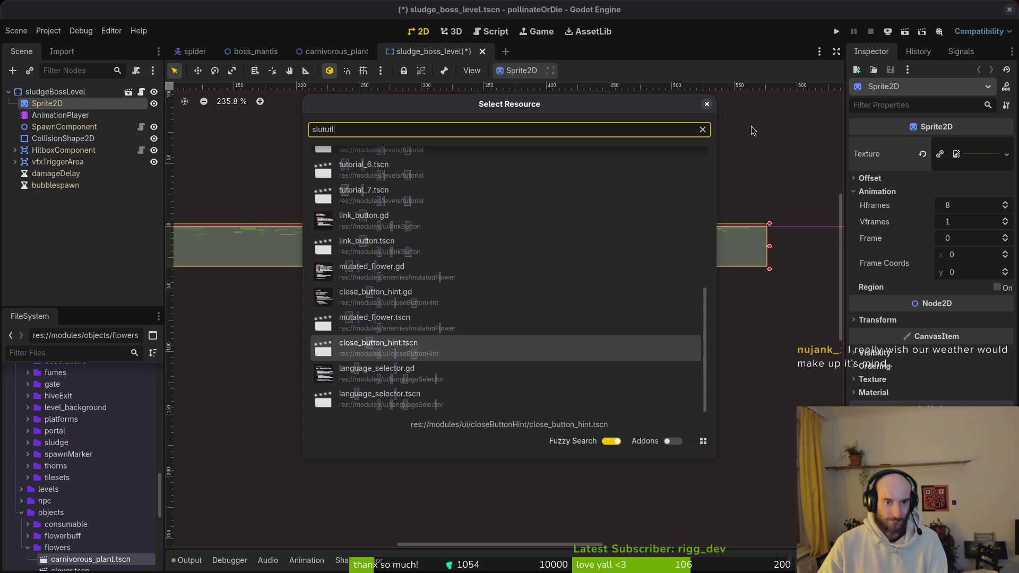
{"action": "key", "text": "Down"}
{"action": "key", "text": "Down"}
{"action": "key", "text": "Down"}
{"action": "type", "text": "ori"}
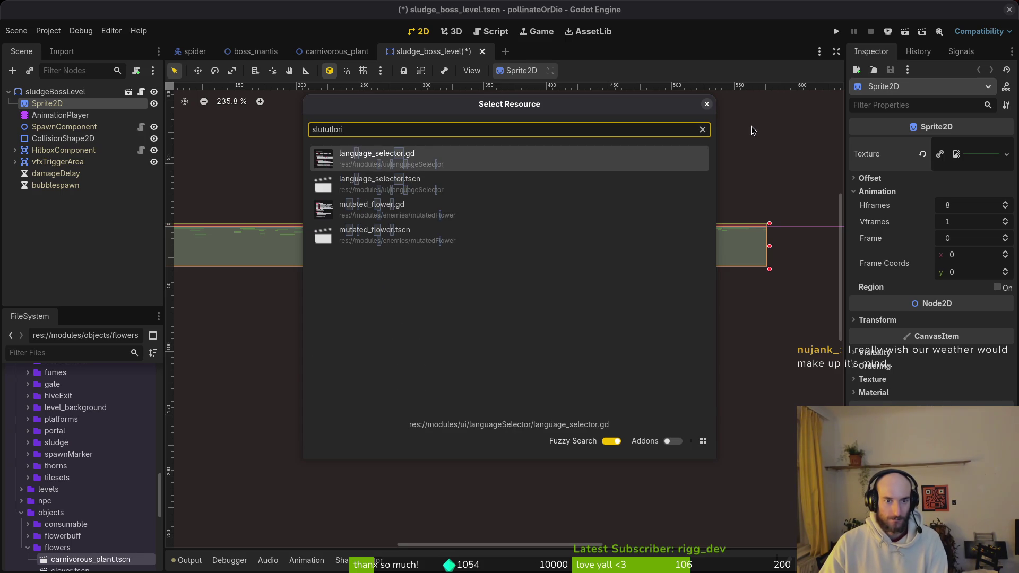
{"action": "key", "text": "BackSpace"}
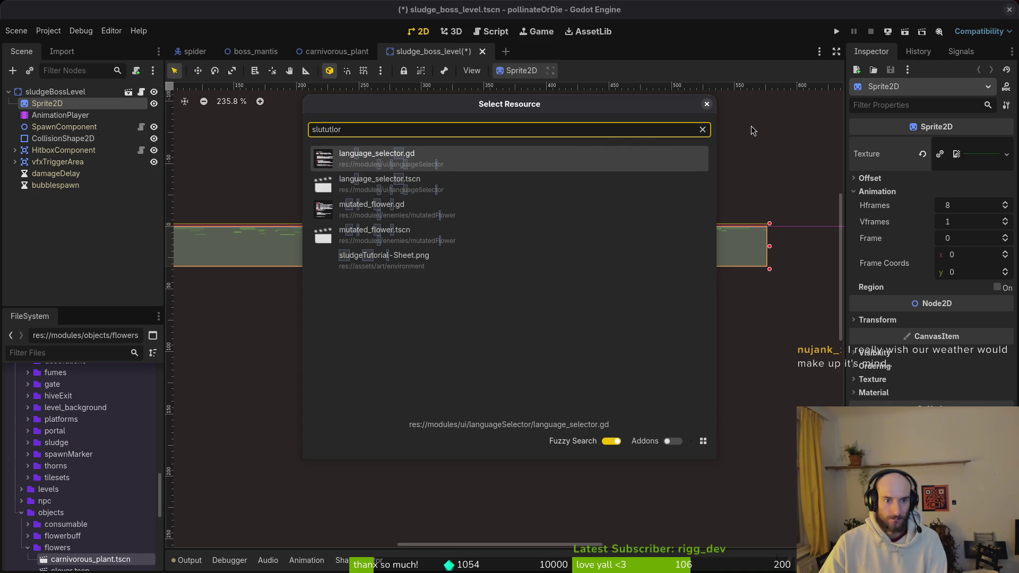
{"action": "key", "text": "Down"}
{"action": "key", "text": "Down"}
{"action": "key", "text": "Down"}
{"action": "key", "text": "Escape"}
{"action": "key", "text": "shift+alt+o"}
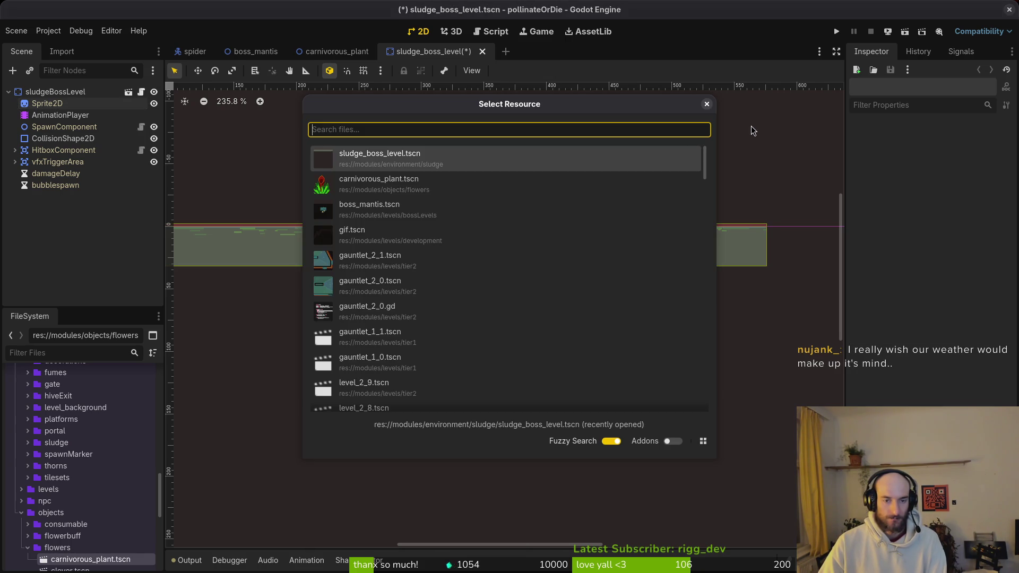
{"action": "type", "text": "sludgte"}
{"action": "key", "text": "BackSpace"}
{"action": "key", "text": "BackSpace"}
{"action": "key", "text": "BackSpace"}
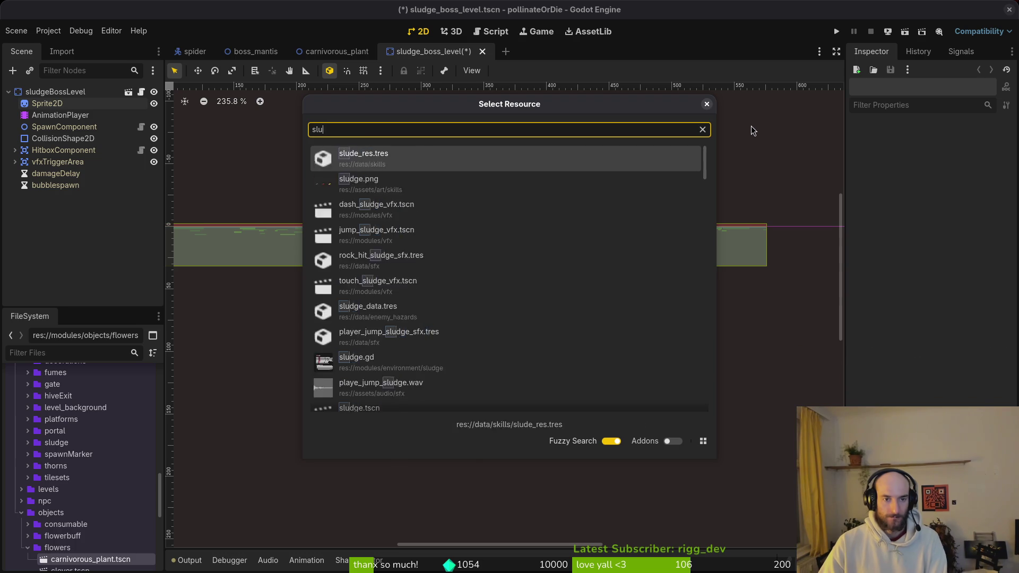
{"action": "type", "text": "tutdl"}
{"action": "key", "text": "BackSpace"}
{"action": "type", "text": "slu"}
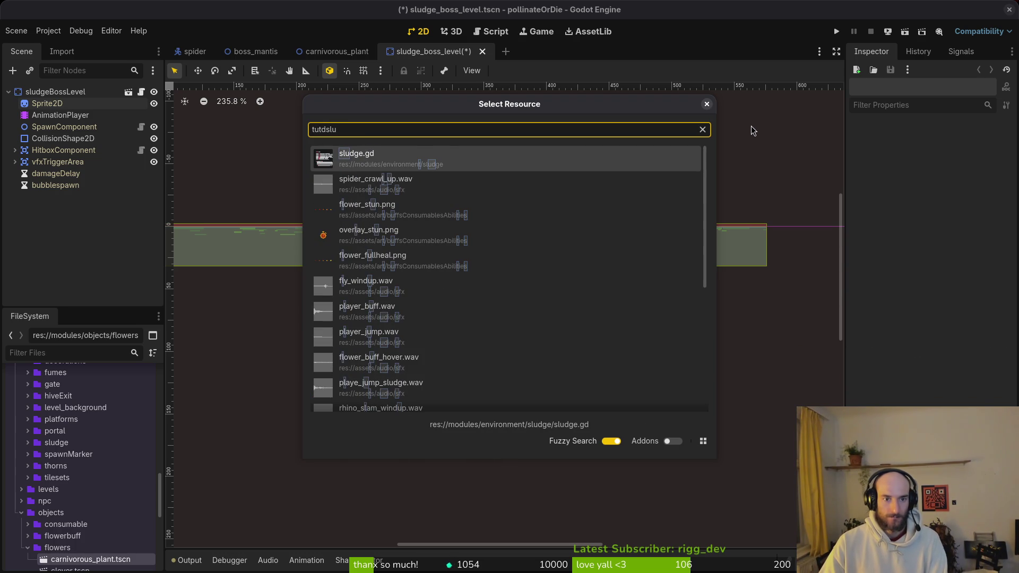
{"action": "key", "text": "Down"}
{"action": "key", "text": "Escape"}
{"action": "scroll", "coordinate": [660, 304], "scroll_direction": "down", "scroll_amount": 10}
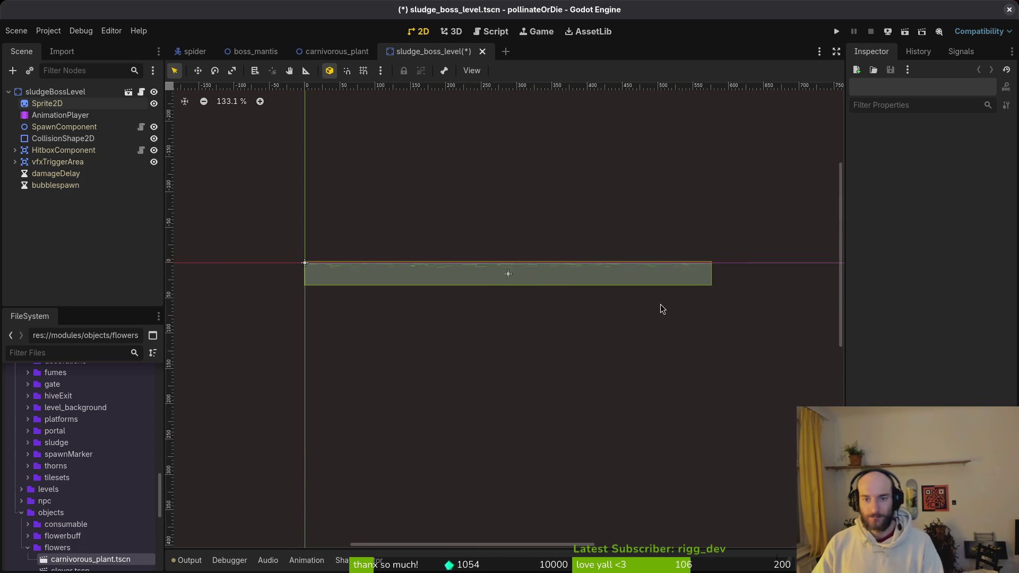
Clear the Sprite2D texture and quick-load the sludge boss sheet by searching 'boss'.
{"action": "left_click", "coordinate": [520, 255]}
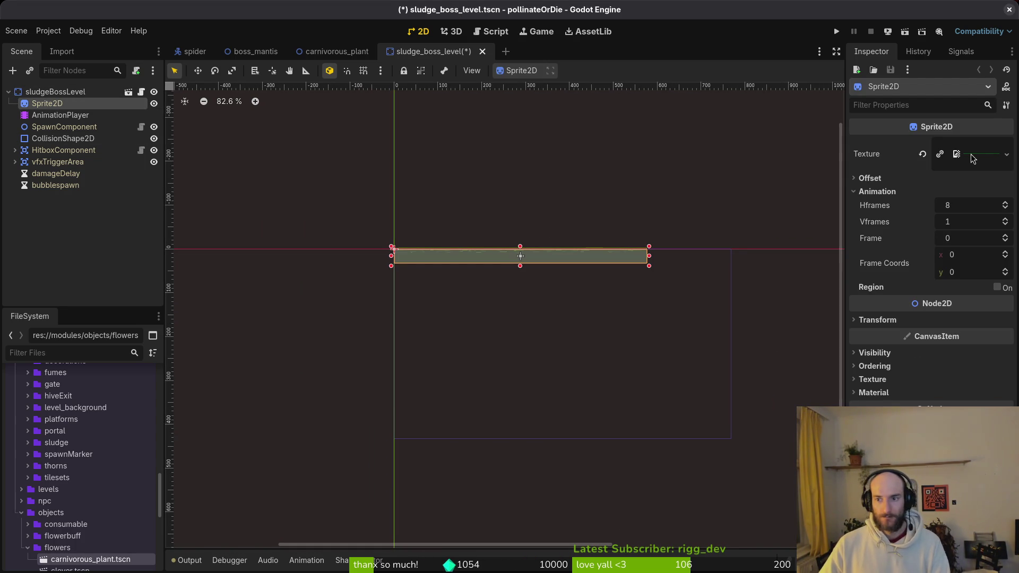
{"action": "left_click", "coordinate": [923, 154]}
{"action": "left_click", "coordinate": [958, 145]}
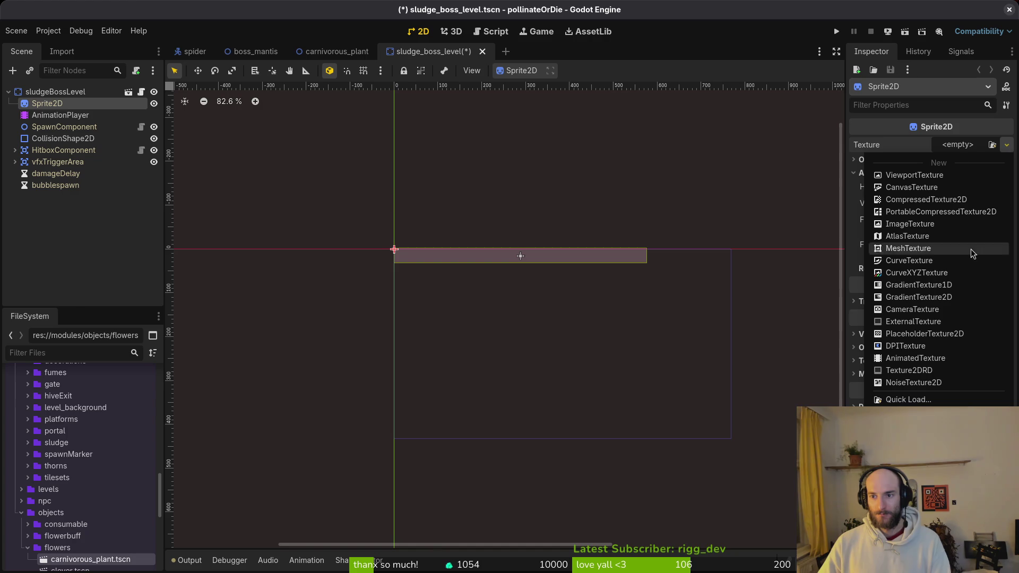
{"action": "left_click", "coordinate": [923, 396]}
{"action": "type", "text": "boss"}
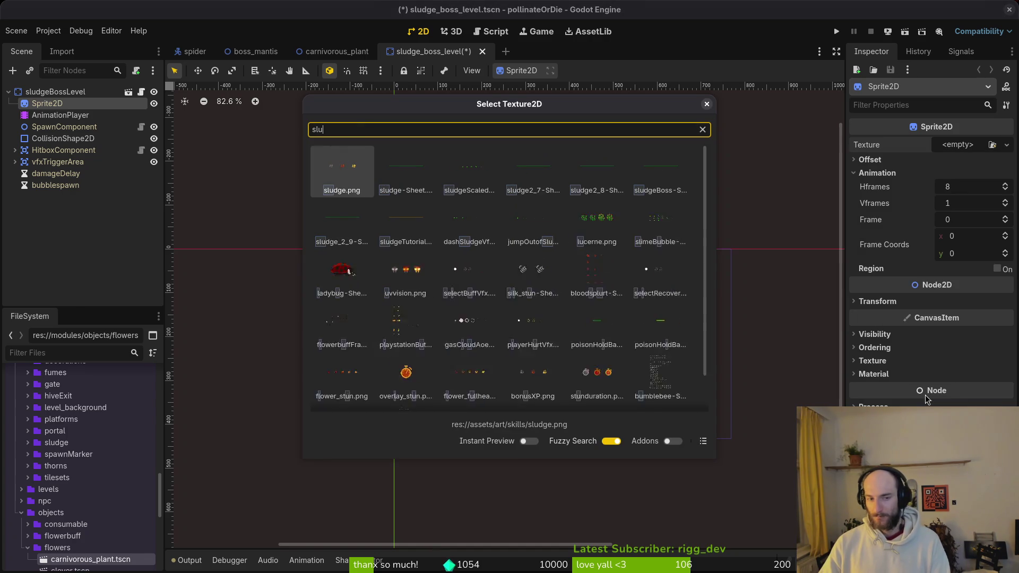
{"action": "key", "text": "Right"}
{"action": "key", "text": "Return"}
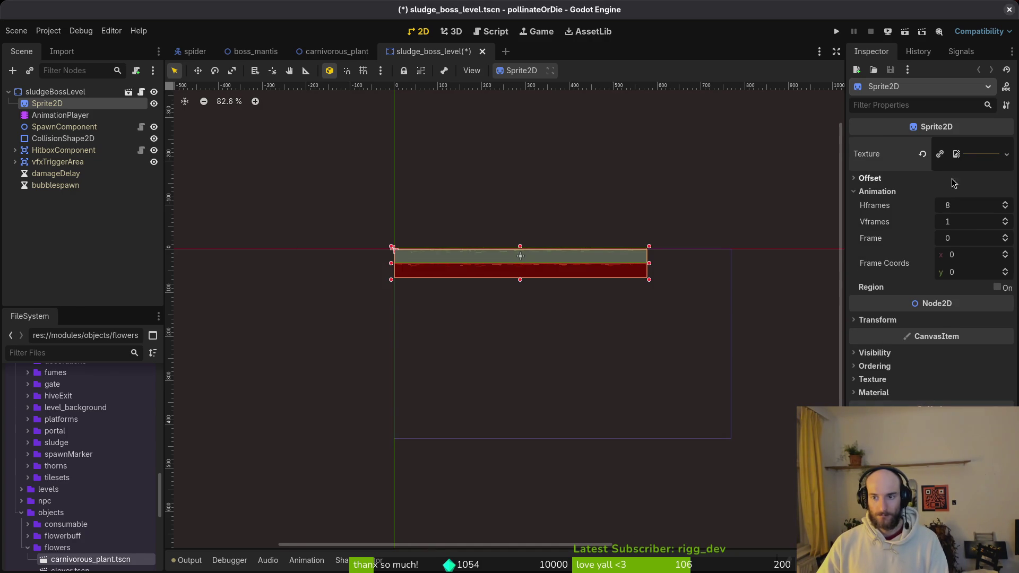
Set the sprite's Vframes to 2 and save the scene.
{"action": "left_click", "coordinate": [974, 222]}
{"action": "type", "text": "2"}
{"action": "key", "text": "Return"}
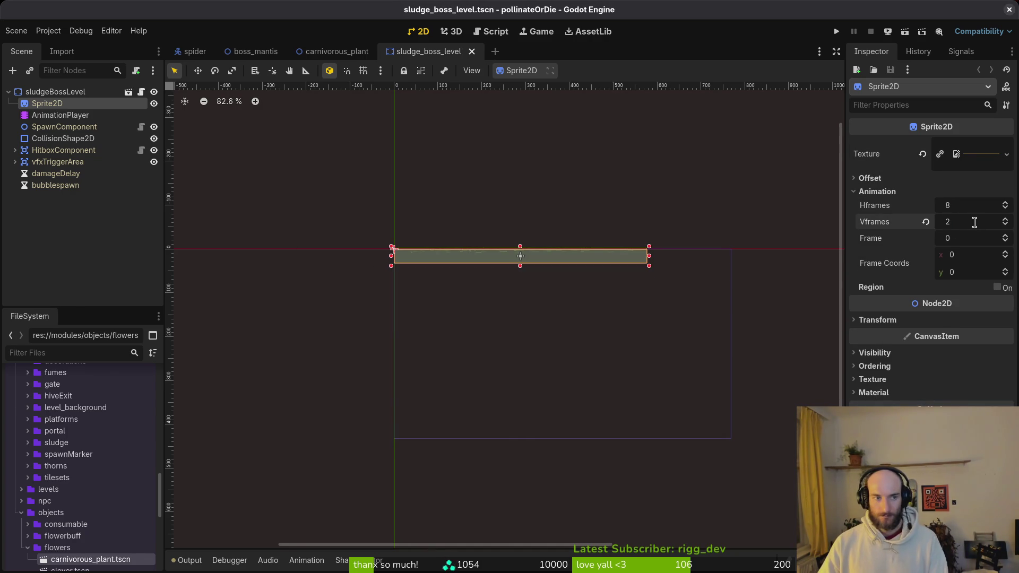
{"action": "key", "text": "ctrl+s"}
Create a new AnimationPlayer animation named 'red' with 12 FPS snapping, and save.
{"action": "left_click", "coordinate": [90, 114]}
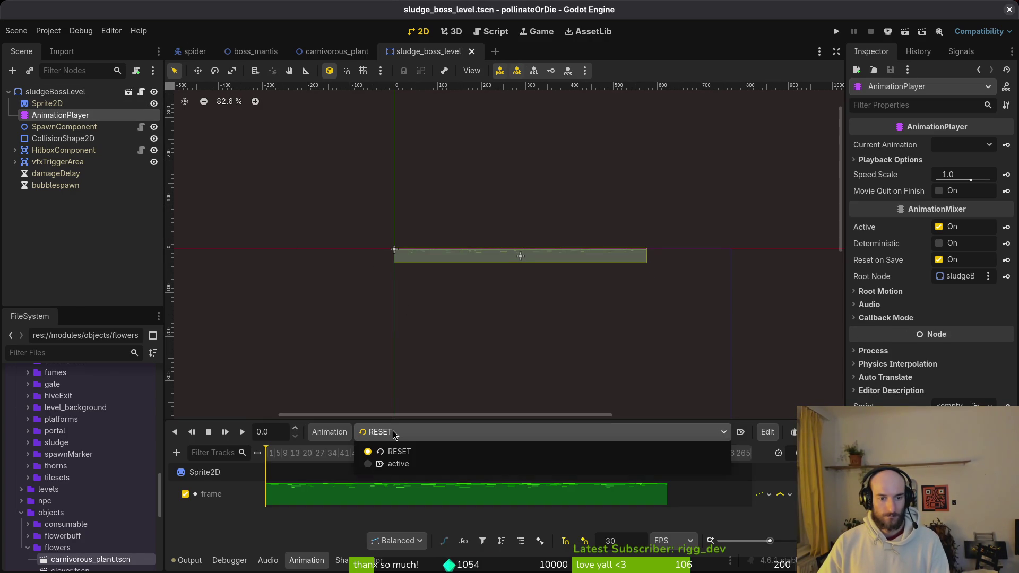
{"action": "left_click", "coordinate": [318, 432]}
{"action": "left_click", "coordinate": [353, 452]}
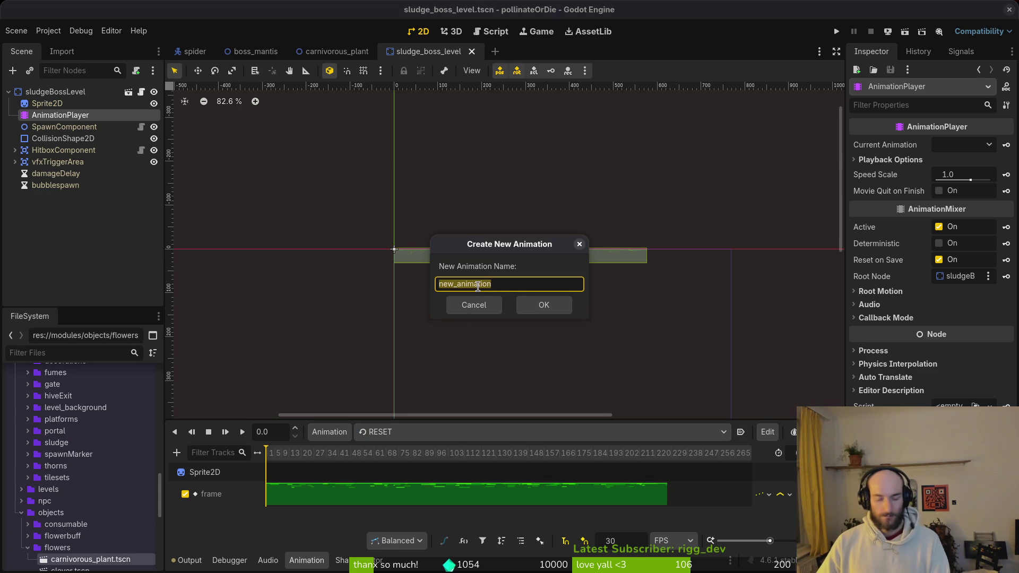
{"action": "type", "text": "red"}
{"action": "key", "text": "Return"}
{"action": "left_click", "coordinate": [467, 432]}
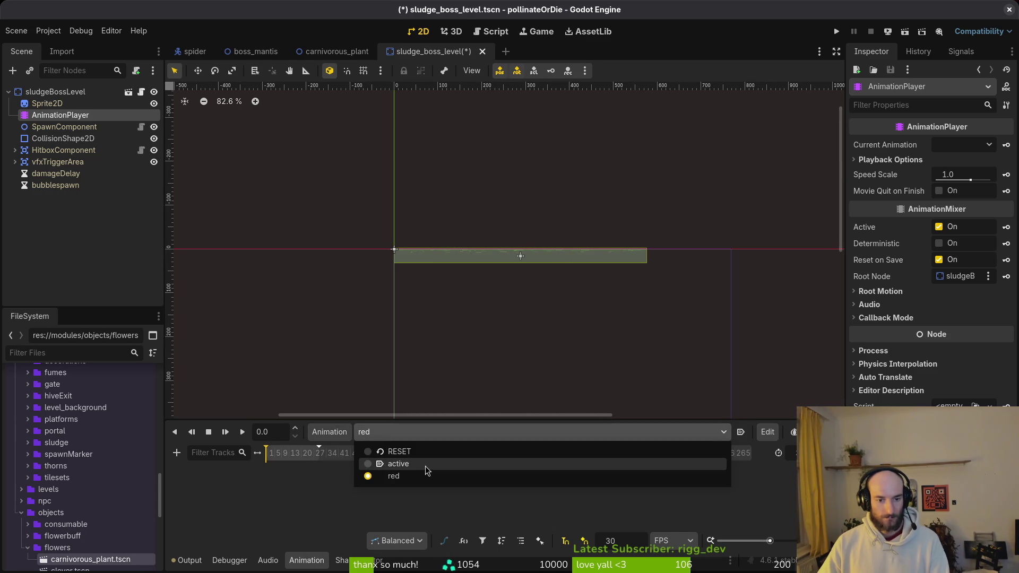
{"action": "left_click", "coordinate": [431, 471]}
{"action": "left_click", "coordinate": [414, 432]}
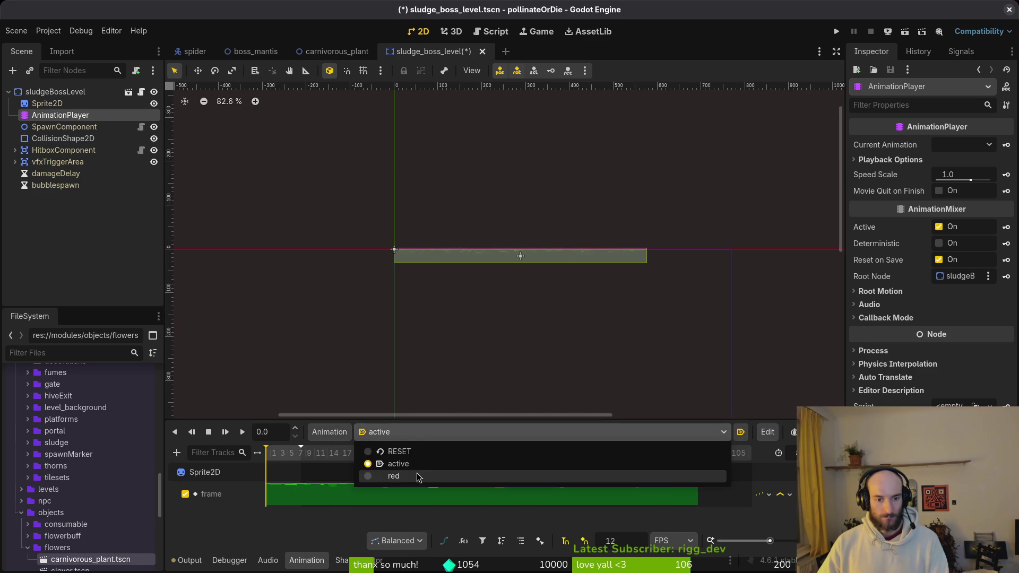
{"action": "left_click", "coordinate": [416, 478]}
{"action": "left_click", "coordinate": [634, 544]}
{"action": "key", "text": "Return"}
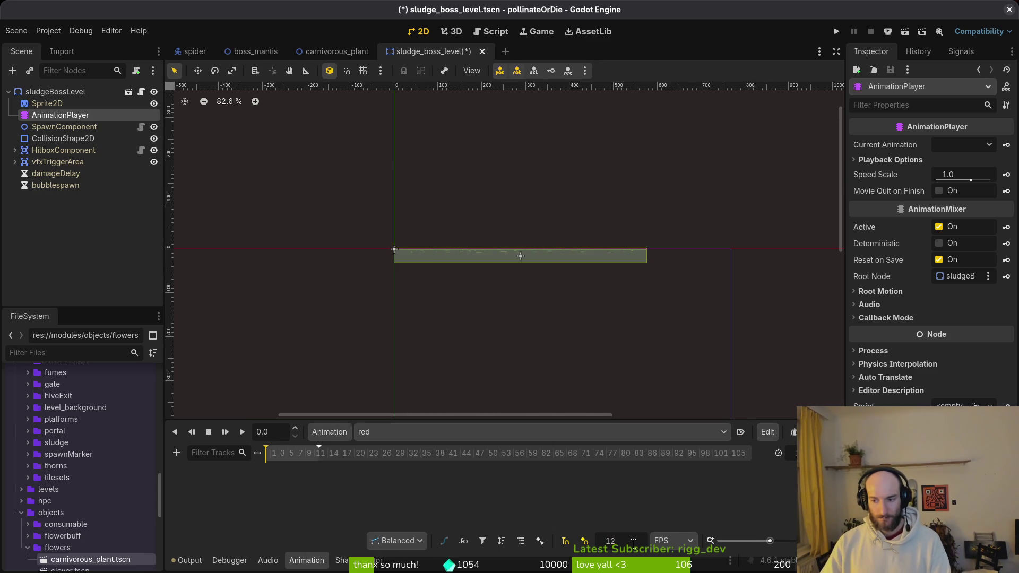
{"action": "key", "text": "ctrl+s"}
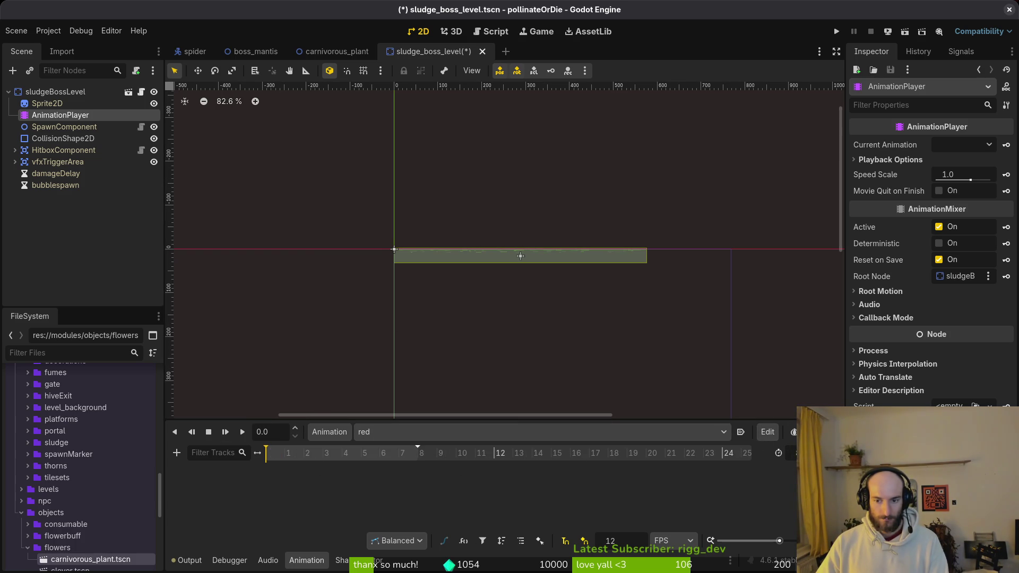
Key Sprite2D frame 9 into the red animation as a new track and save.
{"action": "left_click", "coordinate": [48, 103]}
{"action": "scroll", "coordinate": [836, 212], "scroll_direction": "up", "scroll_amount": 2}
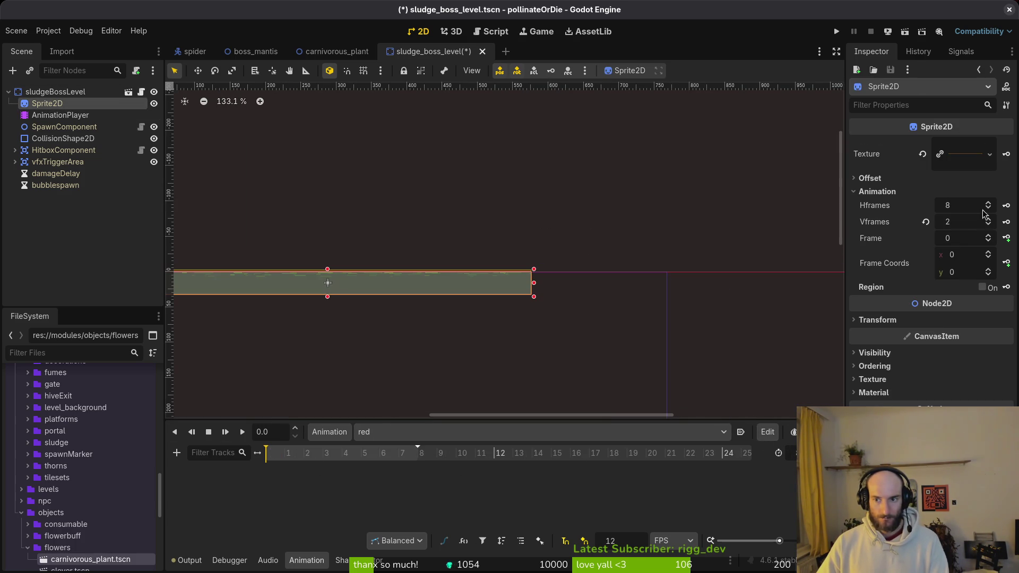
{"action": "left_click", "coordinate": [988, 270]}
{"action": "left_click", "coordinate": [1006, 238]}
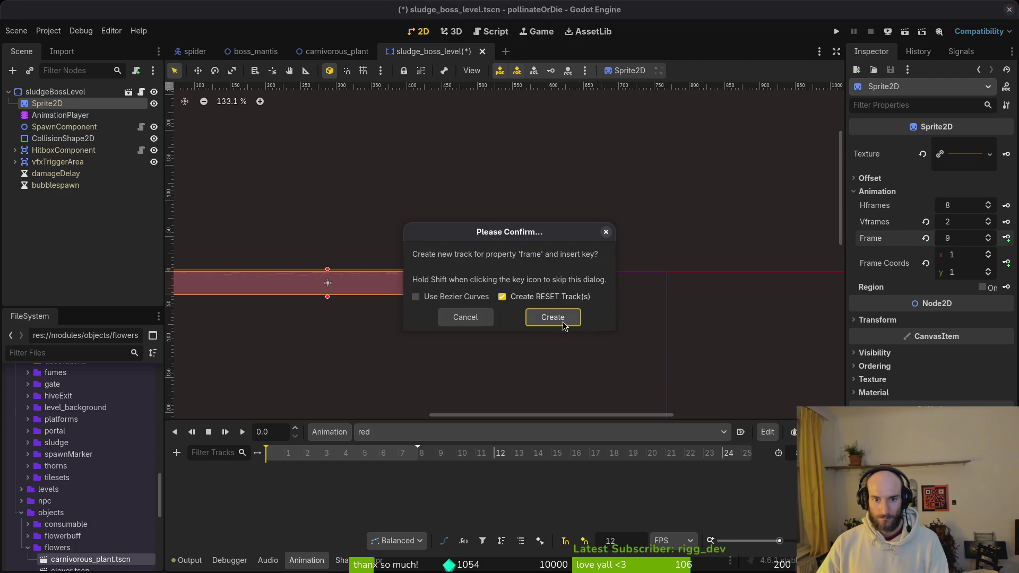
{"action": "left_click", "coordinate": [558, 325]}
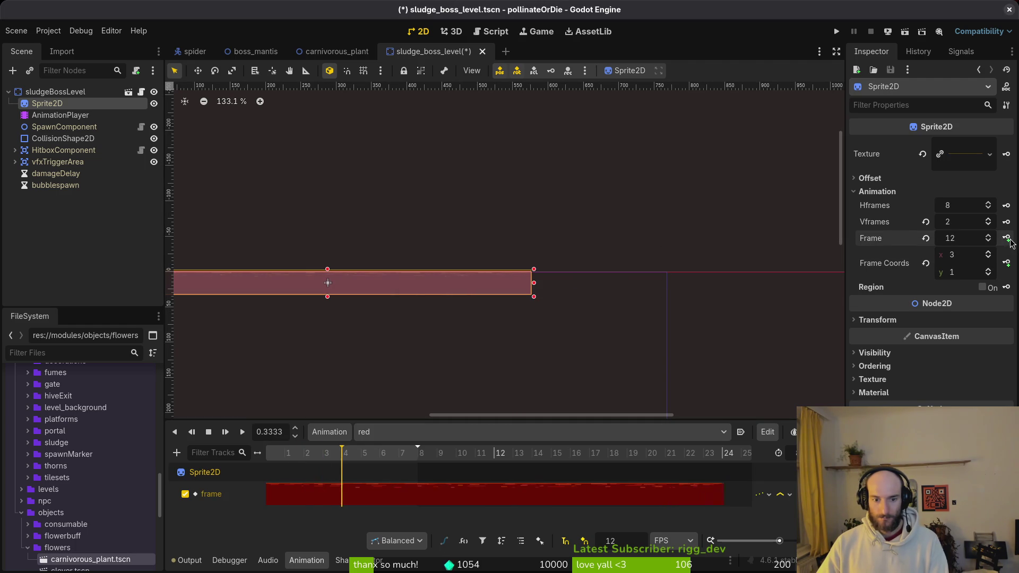
{"action": "key", "text": "ctrl+s"}
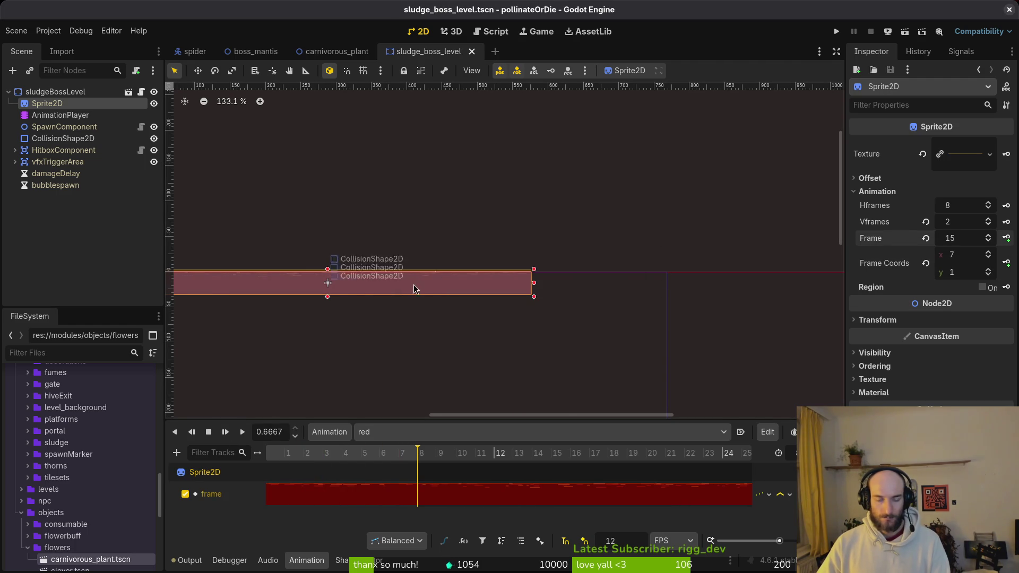
{"action": "scroll", "coordinate": [413, 284], "scroll_direction": "down", "scroll_amount": 3}
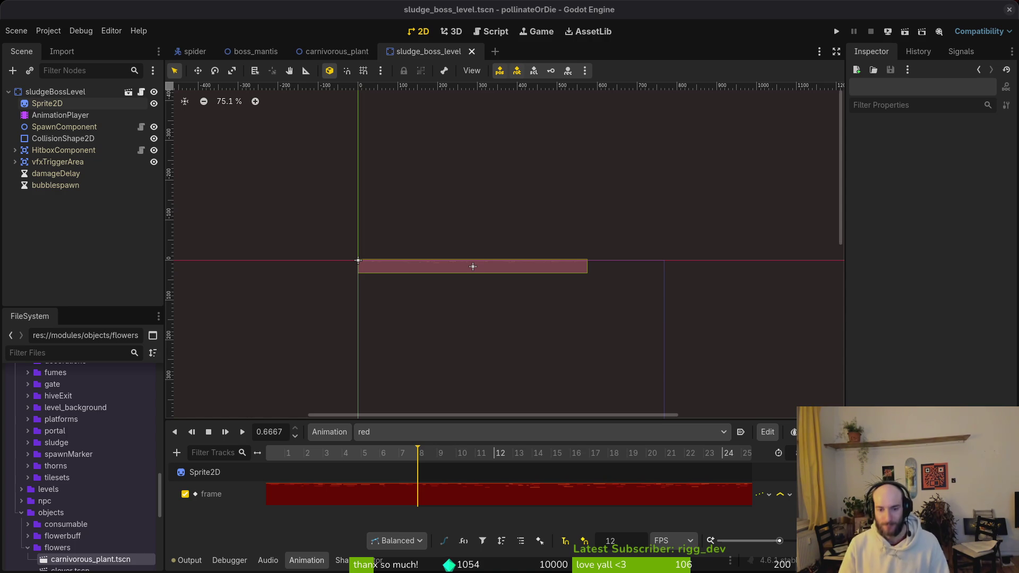
Save the sludge boss level, switch to the boss_mantis scene, and clear the node selection.
{"action": "key", "text": "ctrl+s"}
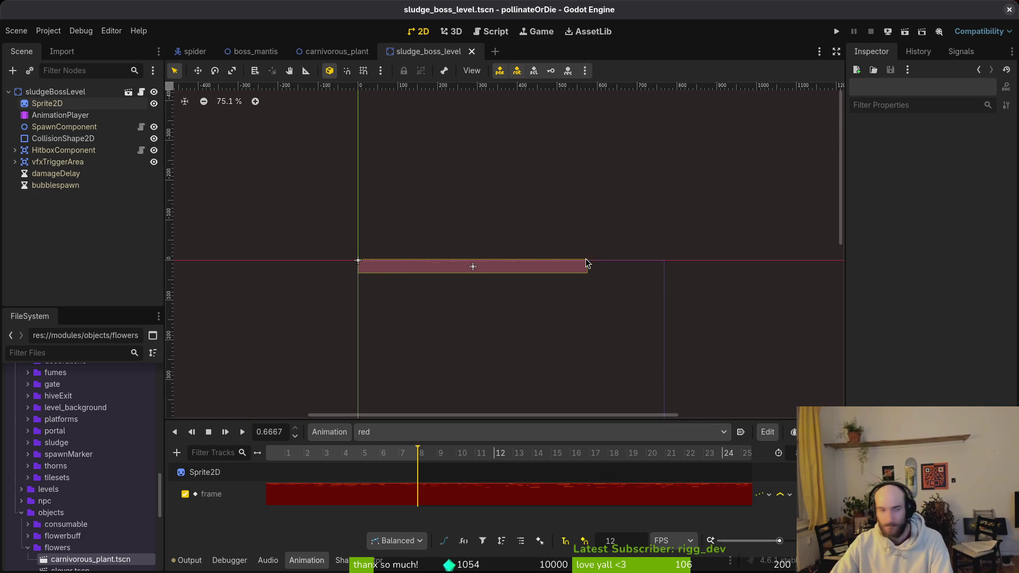
{"action": "left_click", "coordinate": [268, 52]}
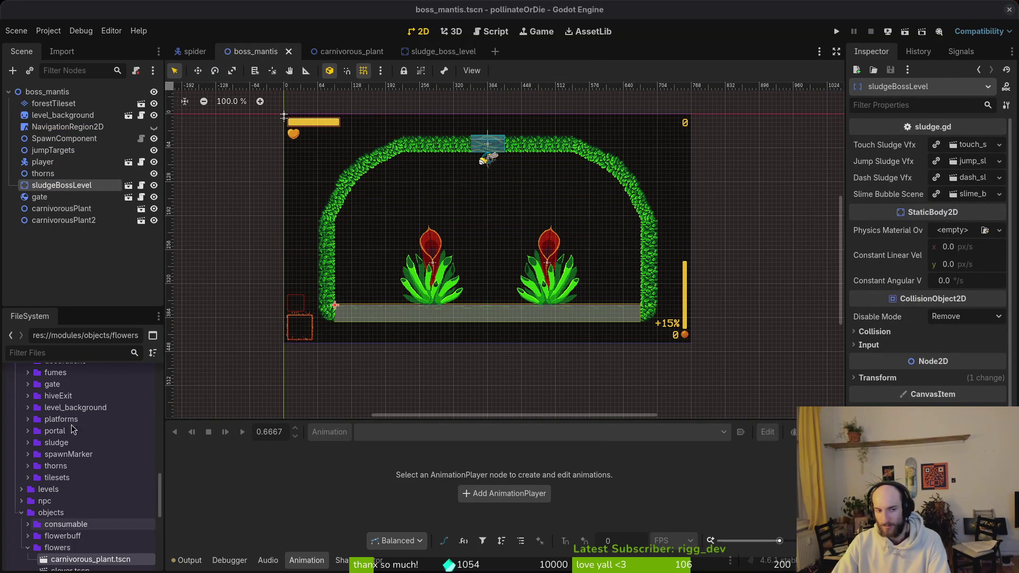
{"action": "left_click", "coordinate": [101, 276]}
In the terminal, change into the gamedev/pollinate-or-die project folder.
{"action": "key", "text": "super"}
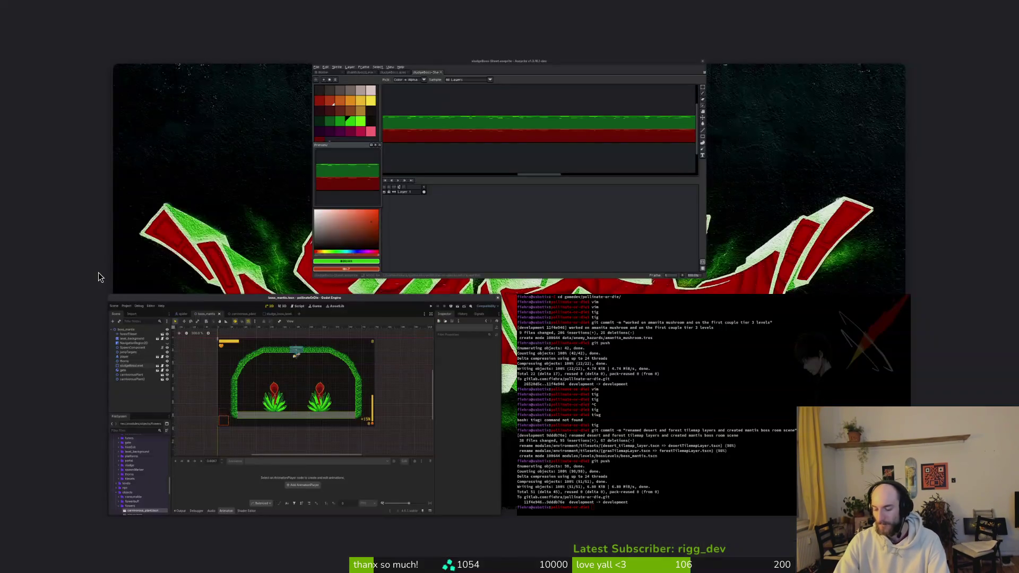
{"action": "key", "text": "super+2"}
{"action": "type", "text": "cd ga"}
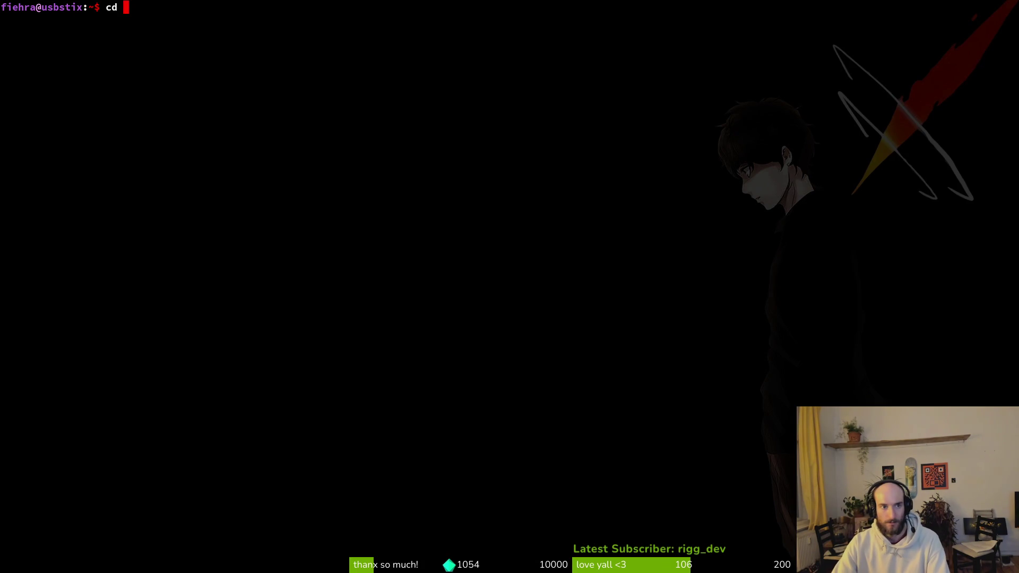
{"action": "key", "text": "Tab"}
{"action": "type", "text": "p"}
{"action": "key", "text": "Tab"}
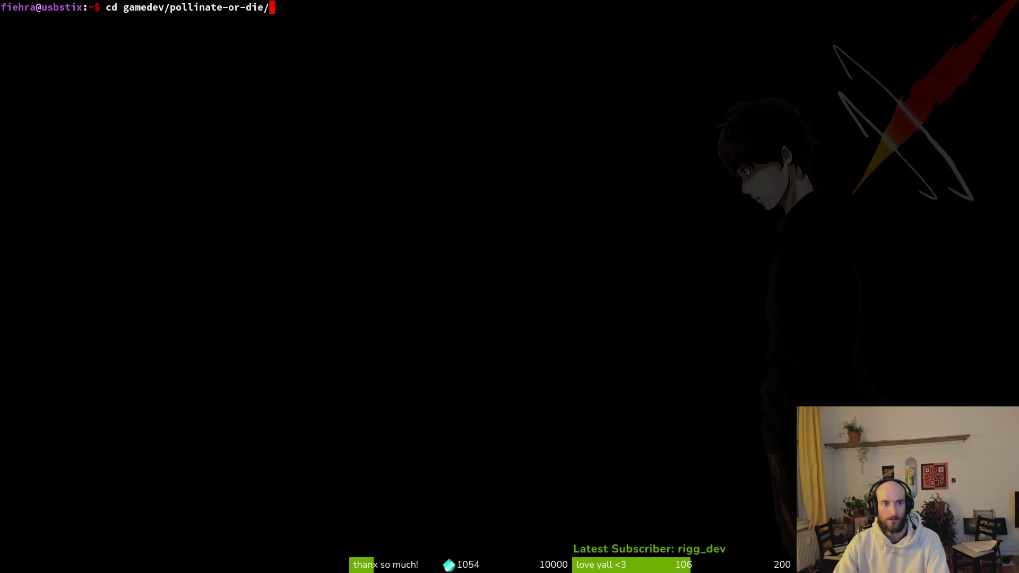
{"action": "key", "text": "Return"}
Launch Neovim on the project, search files for boss_spider, then return to Godot.
{"action": "type", "text": "nvim ."}
{"action": "key", "text": "Return"}
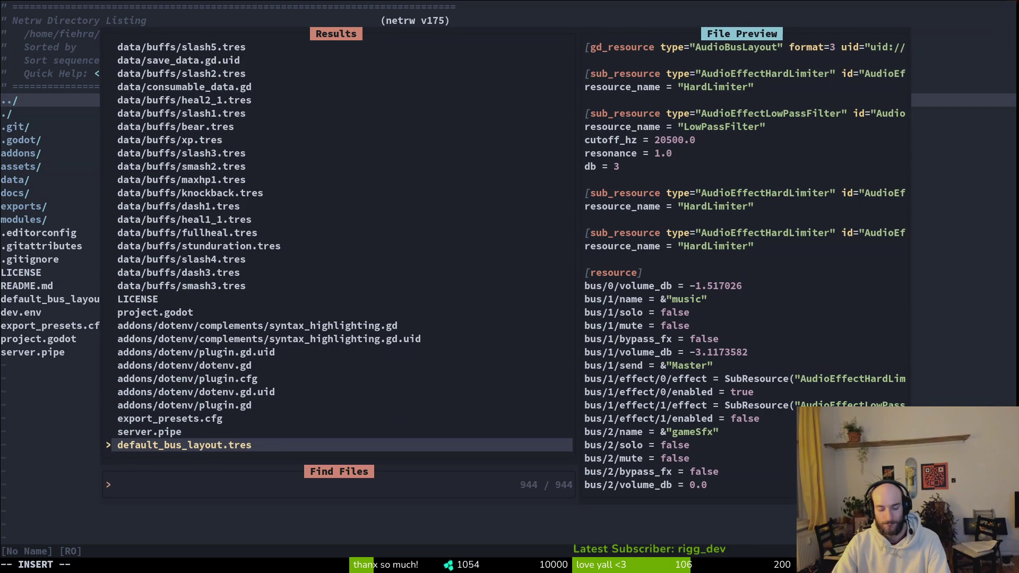
{"action": "type", "text": "bos"}
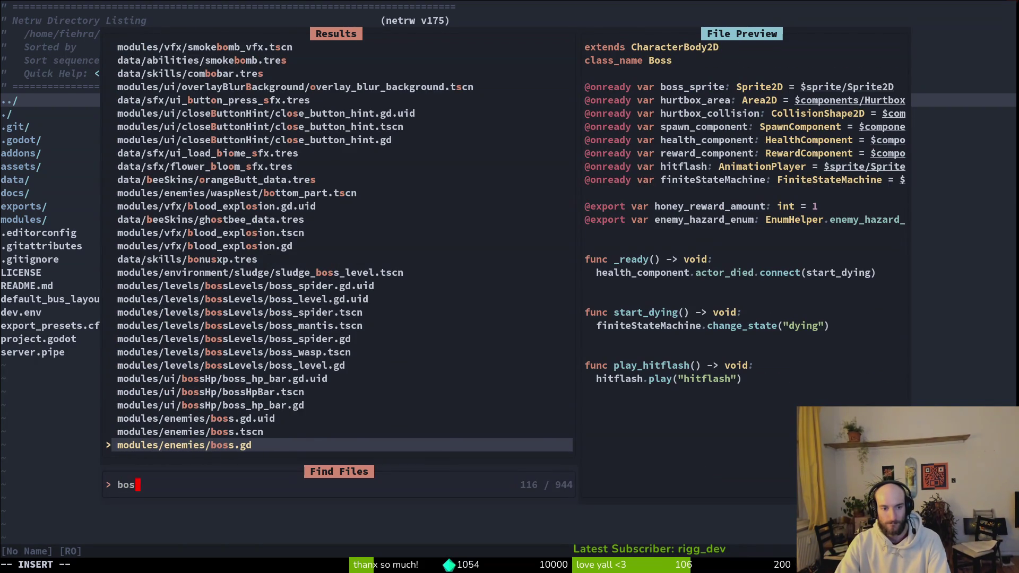
{"action": "key", "text": "BackSpace"}
{"action": "key", "text": "BackSpace"}
{"action": "key", "text": "BackSpace"}
{"action": "type", "text": "bbsospd"}
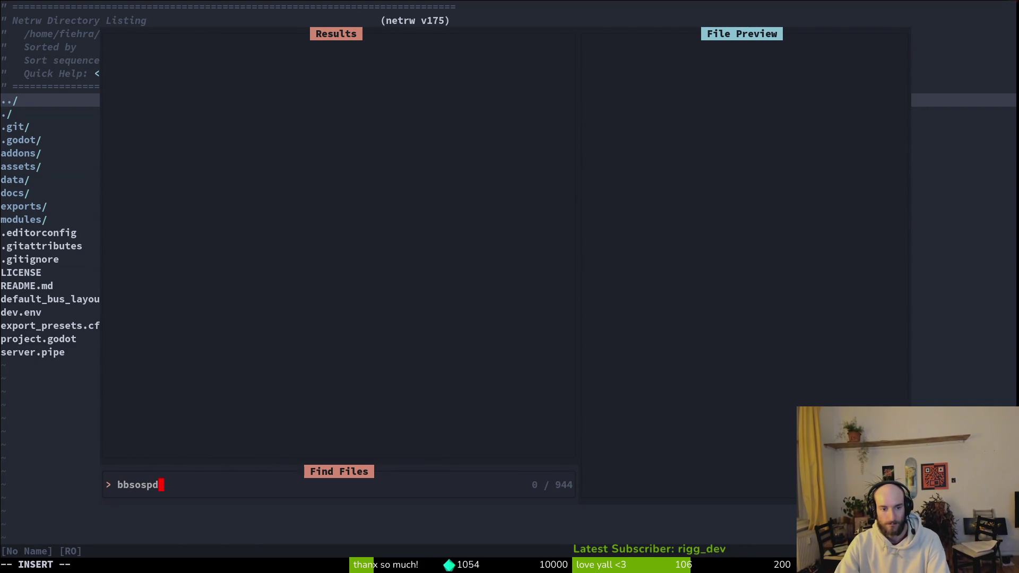
{"action": "key", "text": "BackSpace"}
{"action": "key", "text": "BackSpace"}
{"action": "key", "text": "BackSpace"}
{"action": "type", "text": "ossspi"}
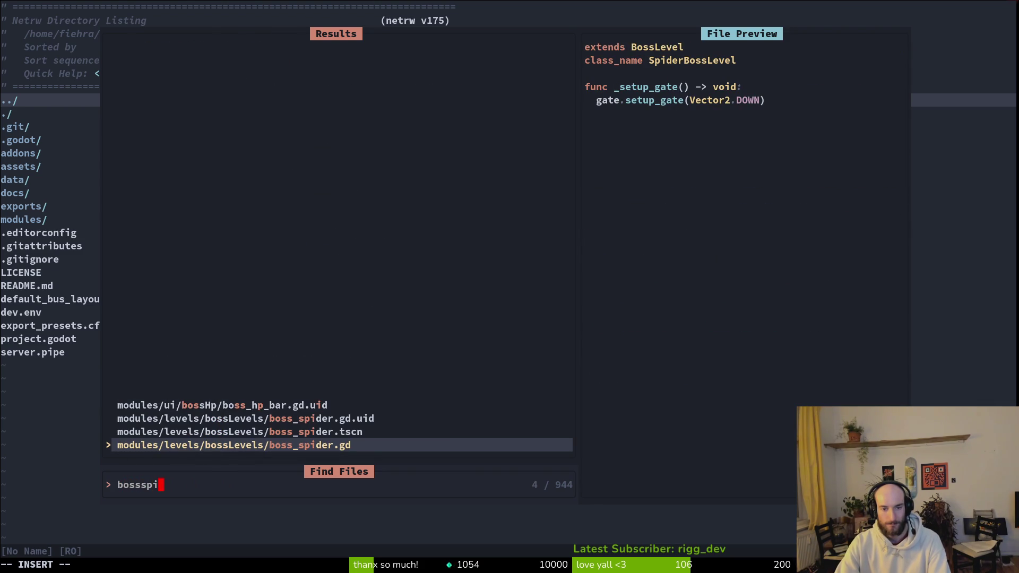
{"action": "key", "text": "Escape"}
{"action": "key", "text": "alt+Tab"}
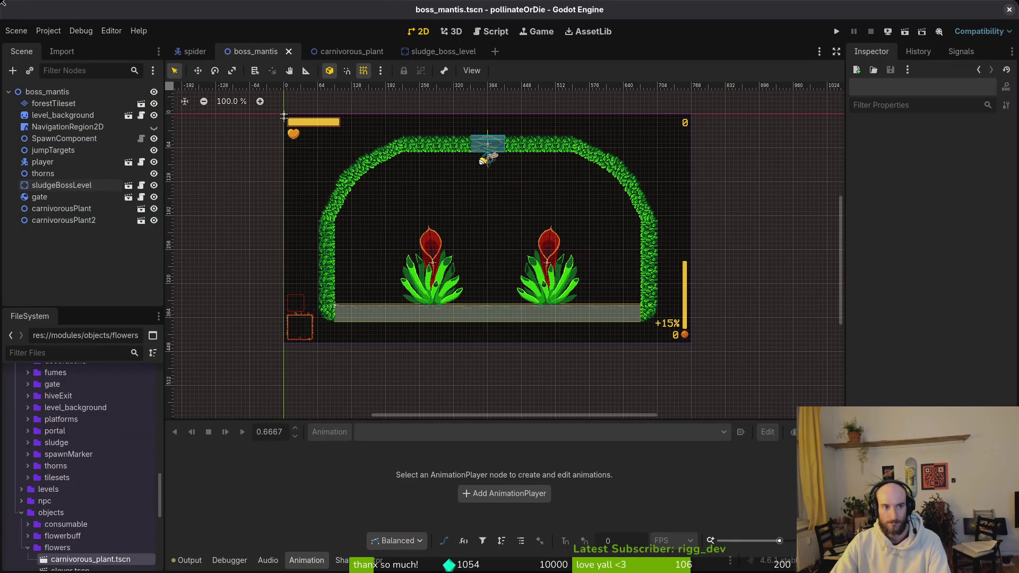
Attach the existing boss_level.gd script to the boss_mantis root node.
{"action": "right_click", "coordinate": [133, 92]}
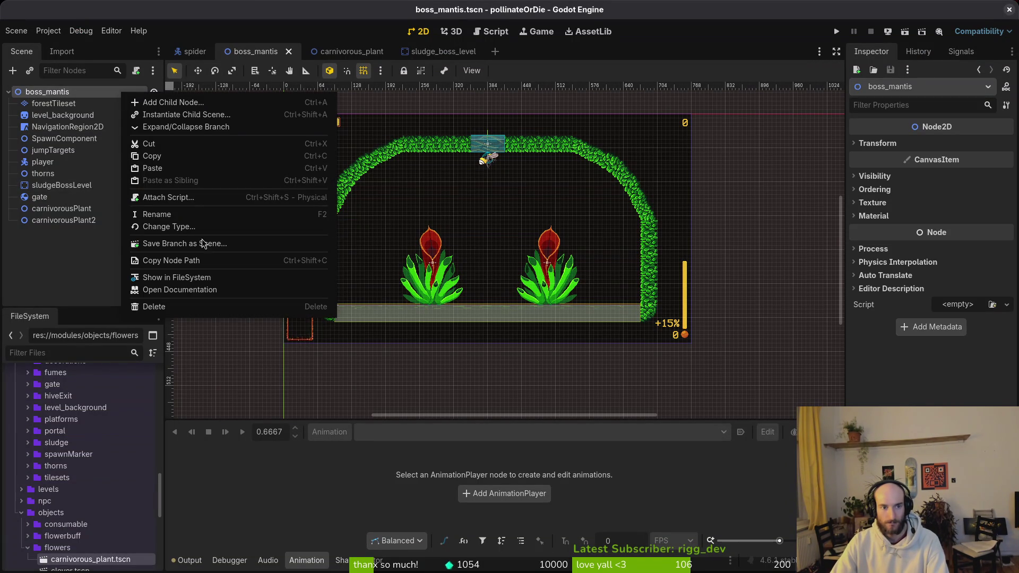
{"action": "left_click", "coordinate": [136, 74]}
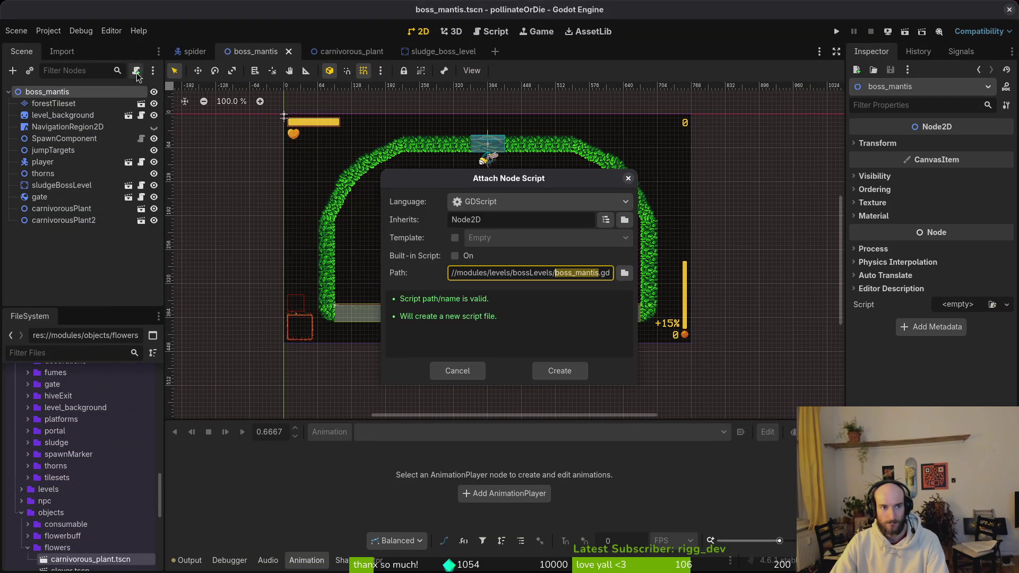
{"action": "left_click", "coordinate": [621, 275]}
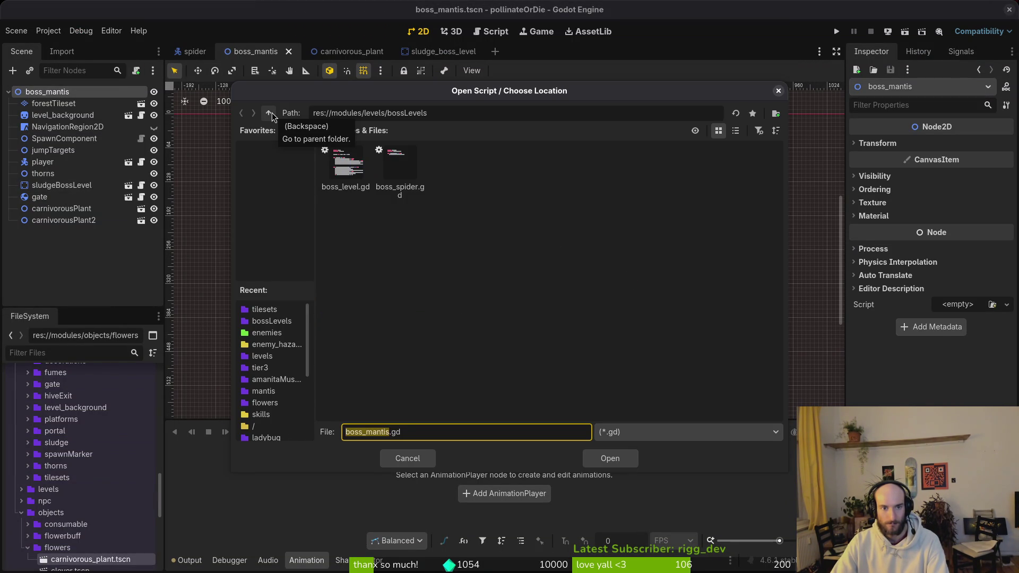
{"action": "left_click", "coordinate": [346, 168]}
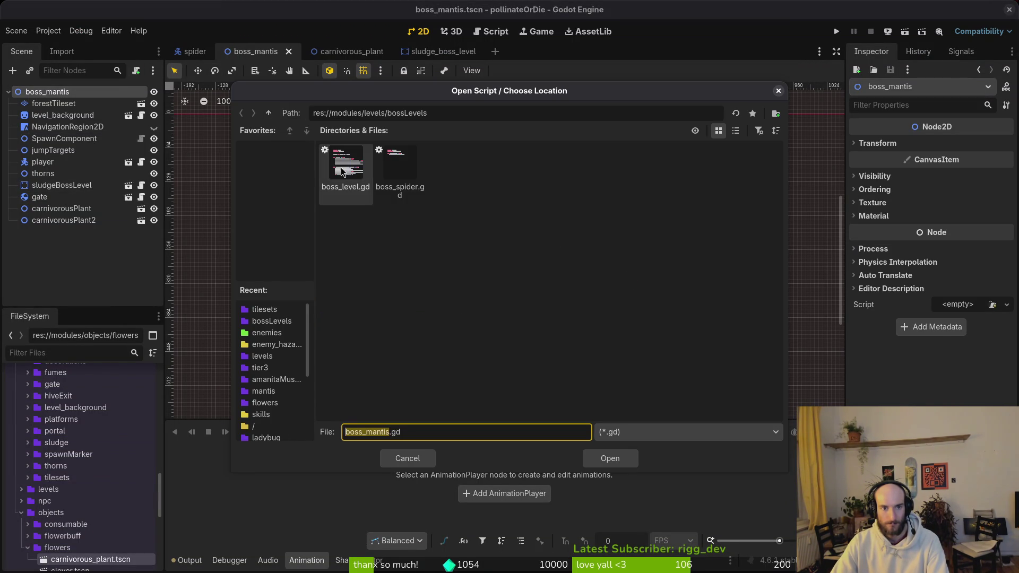
{"action": "left_click", "coordinate": [631, 465]}
{"action": "left_click", "coordinate": [559, 369]}
Extend the BossLevel script into a new boss_mantis.gd.
{"action": "right_click", "coordinate": [128, 96]}
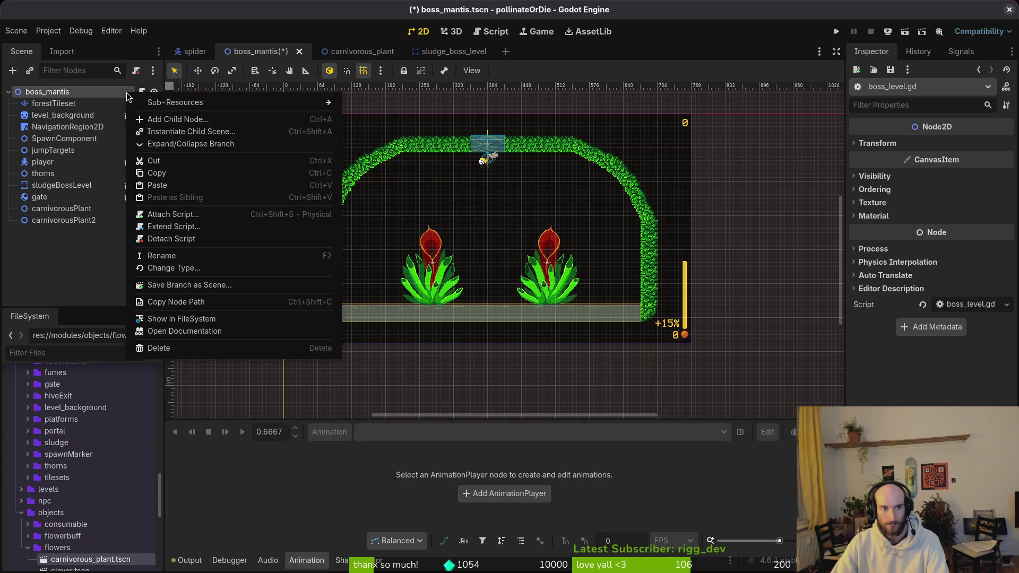
{"action": "left_click", "coordinate": [174, 226]}
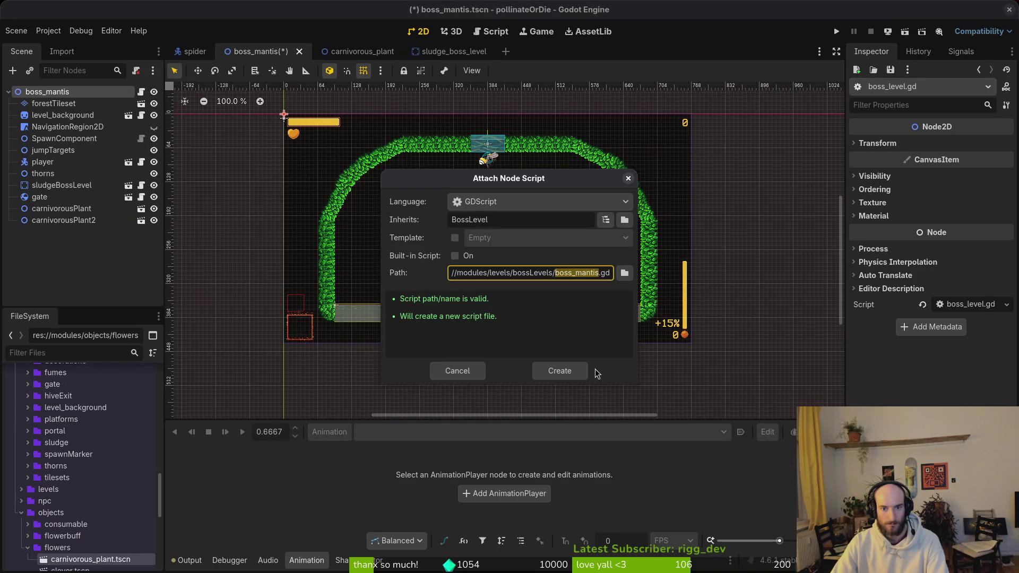
{"action": "left_click", "coordinate": [561, 373]}
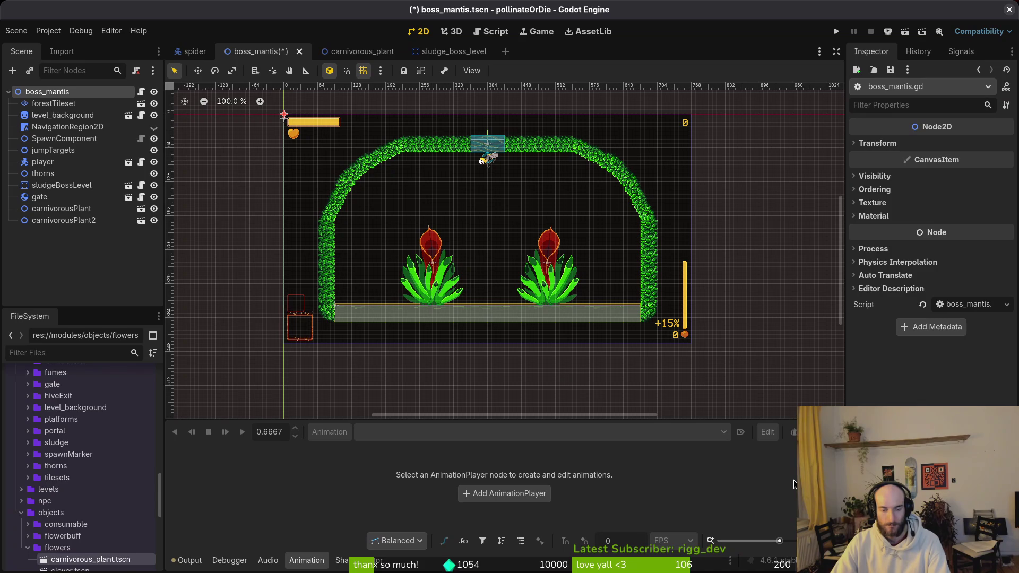
Open boss_mantis.gd in Neovim with the file finder.
{"action": "key", "text": "alt+Tab"}
{"action": "key", "text": "ctrl+p"}
{"action": "type", "text": "bosm"}
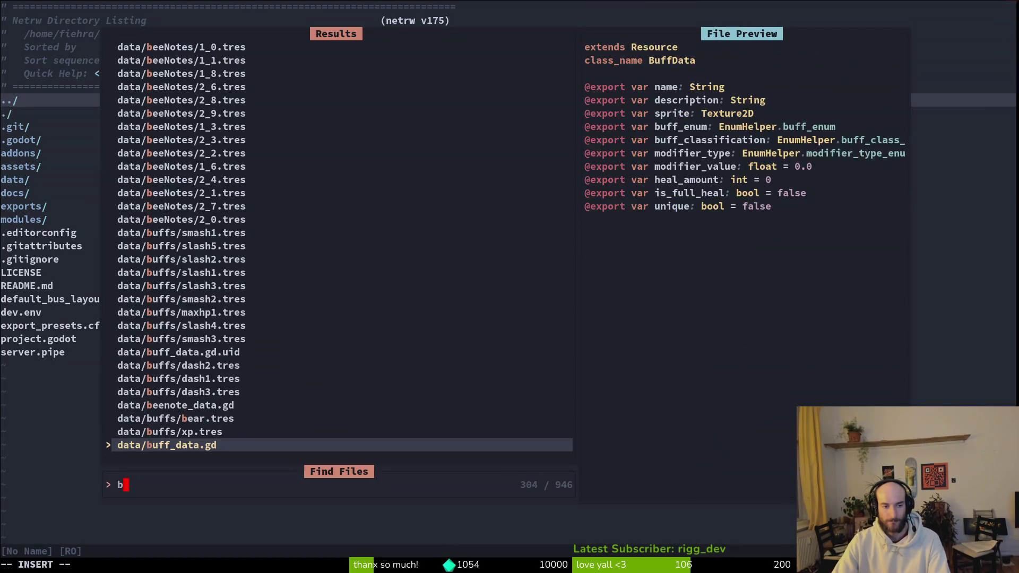
{"action": "key", "text": "Return"}
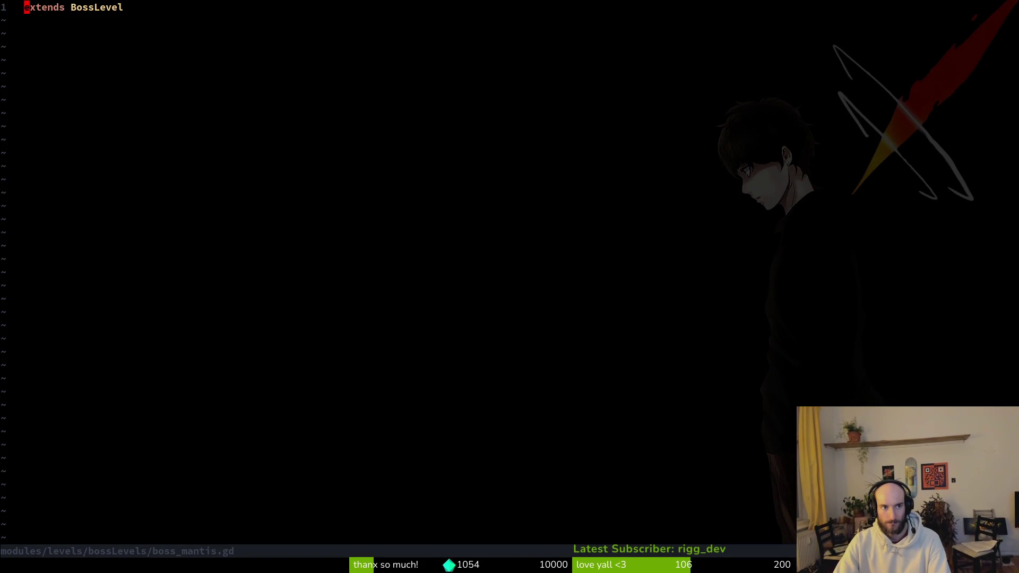
Copy the gate variable line from boss_level.gd into boss_mantis.gd and save.
{"action": "key", "text": "ctrl+p"}
{"action": "type", "text": "bosl"}
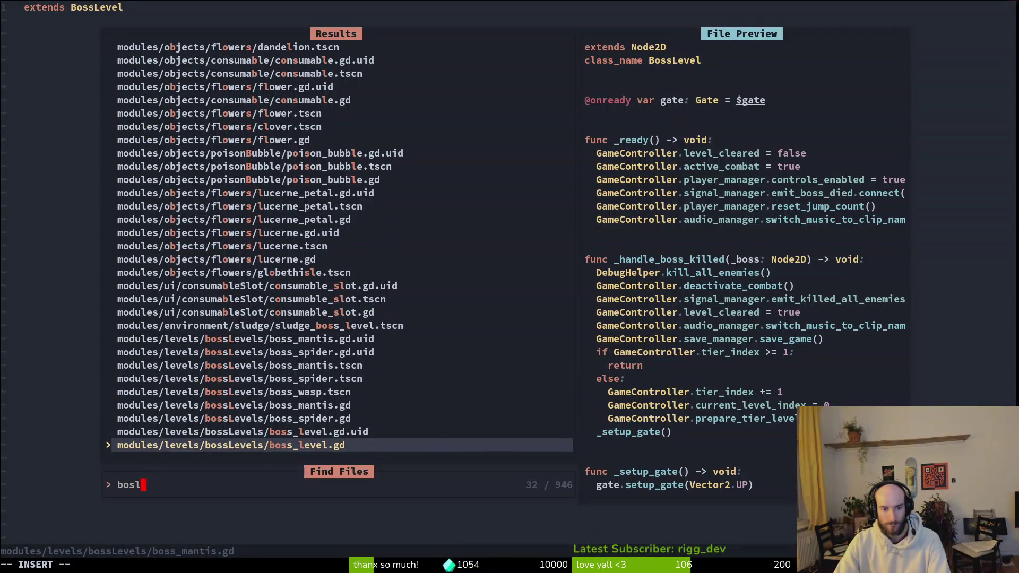
{"action": "key", "text": "Return"}
{"action": "key", "text": "j"}
{"action": "key", "text": "j"}
{"action": "key", "text": "j"}
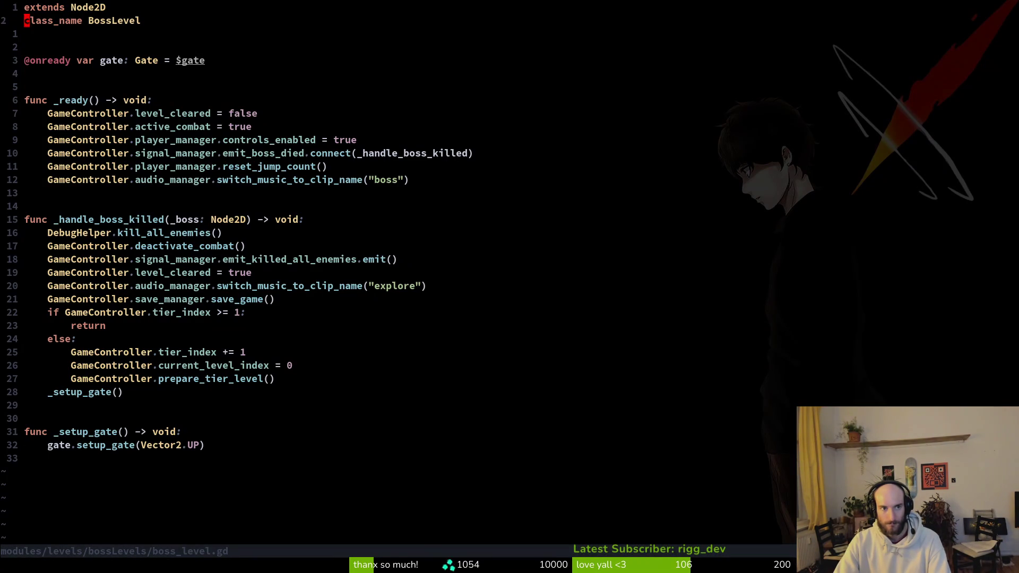
{"action": "key", "text": "ctrl+o"}
{"action": "key", "text": "p"}
{"action": "key", "text": "O"}
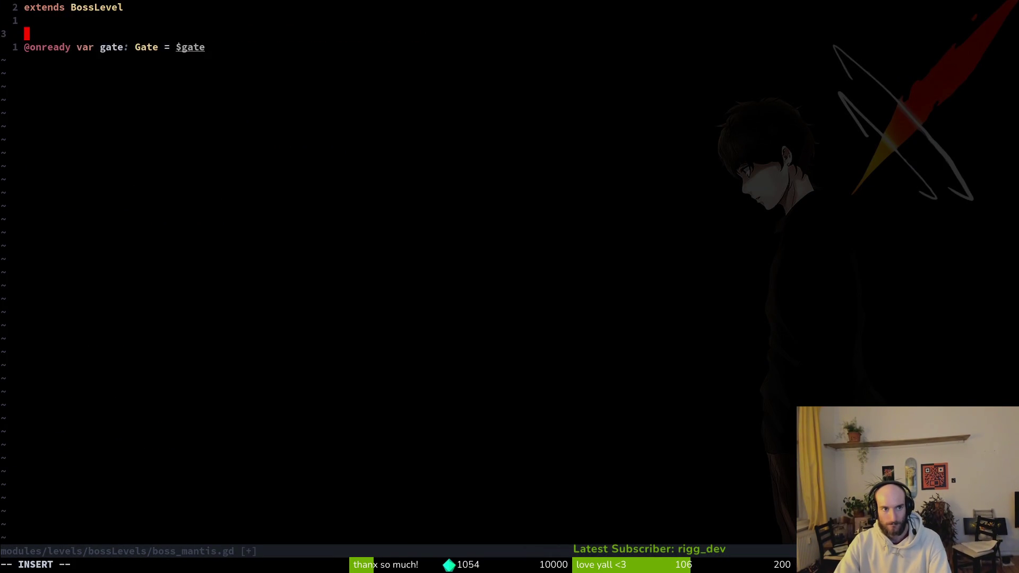
{"action": "key", "text": "Escape"}
{"action": "type", "text": ":w"}
{"action": "key", "text": "Return"}
Open boss_spider.gd, try renaming its class, then revert to SpiderBossLevel and save.
{"action": "key", "text": "ctrl+p"}
{"action": "type", "text": "bosspi"}
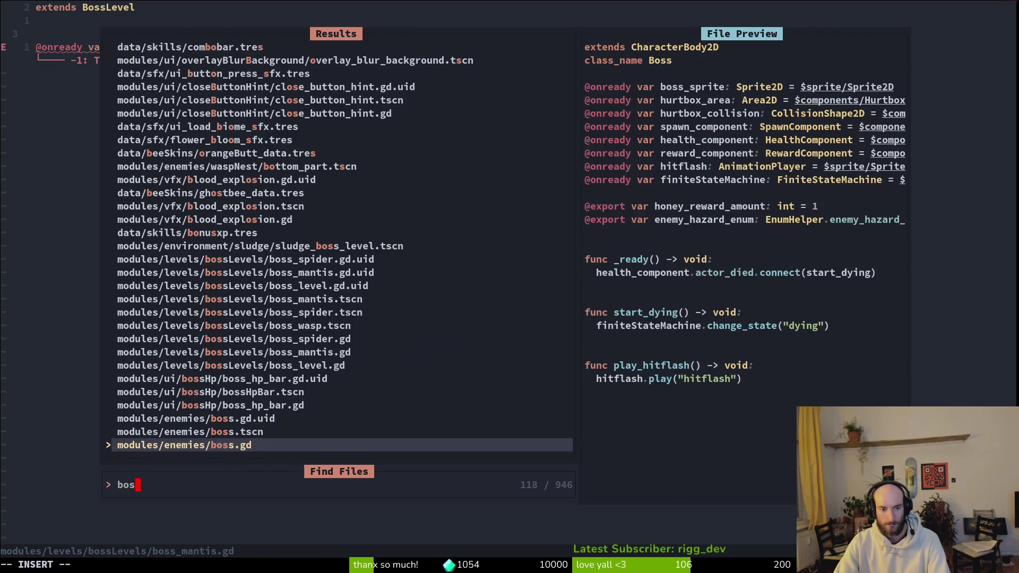
{"action": "key", "text": "Return"}
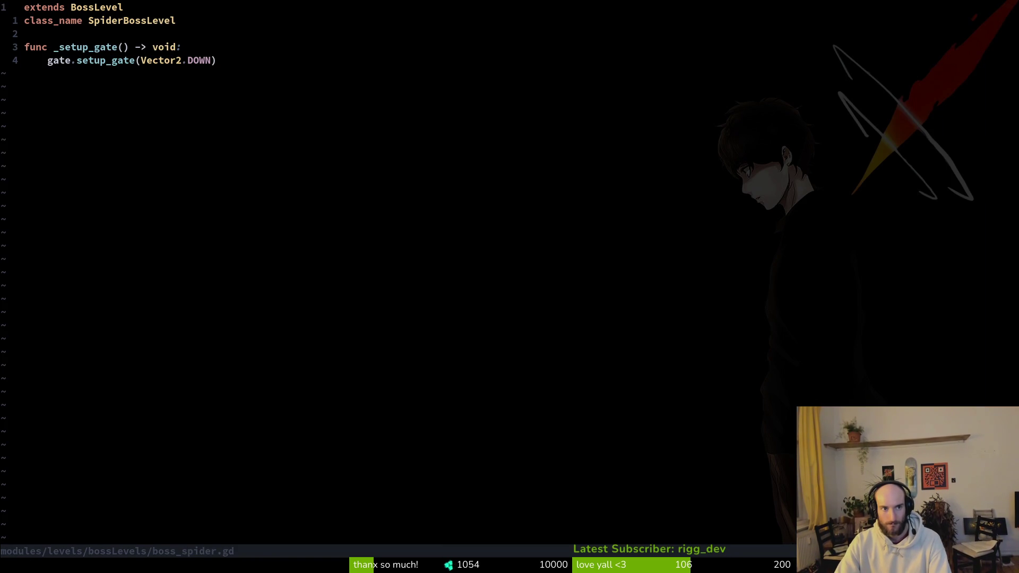
{"action": "key", "text": "j"}
{"action": "key", "text": "j"}
{"action": "key", "text": "j"}
{"action": "key", "text": "k"}
{"action": "key", "text": "k"}
{"action": "type", "text": "wcw"}
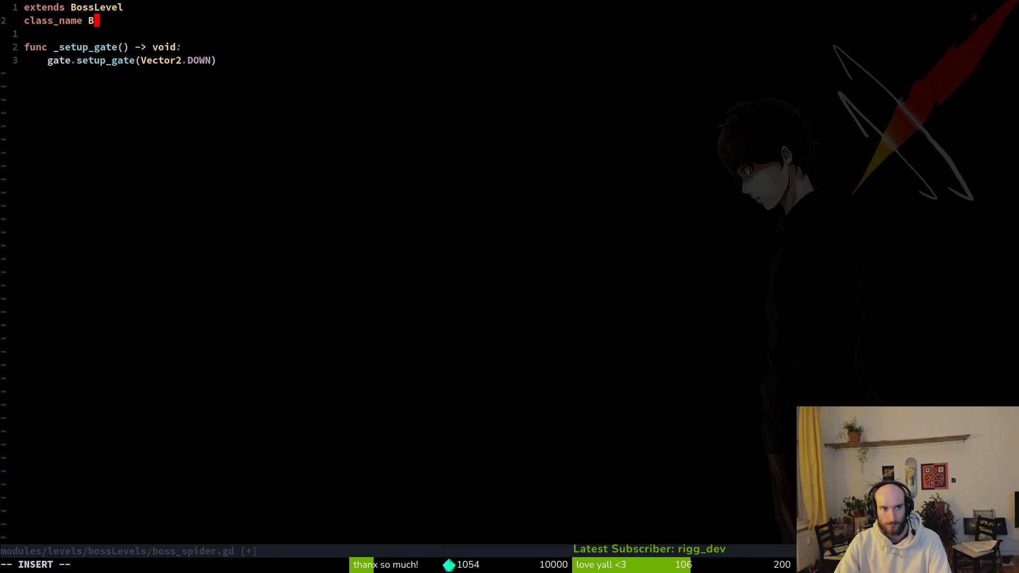
{"action": "type", "text": "BossSpider"}
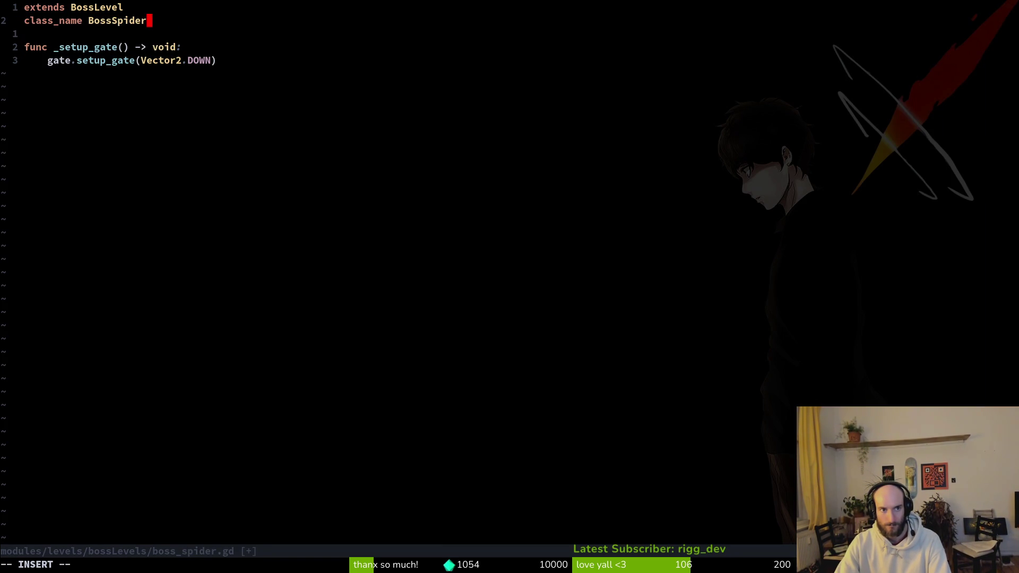
{"action": "key", "text": "BackSpace"}
{"action": "key", "text": "BackSpace"}
{"action": "key", "text": "Escape"}
{"action": "type", "text": "u"}
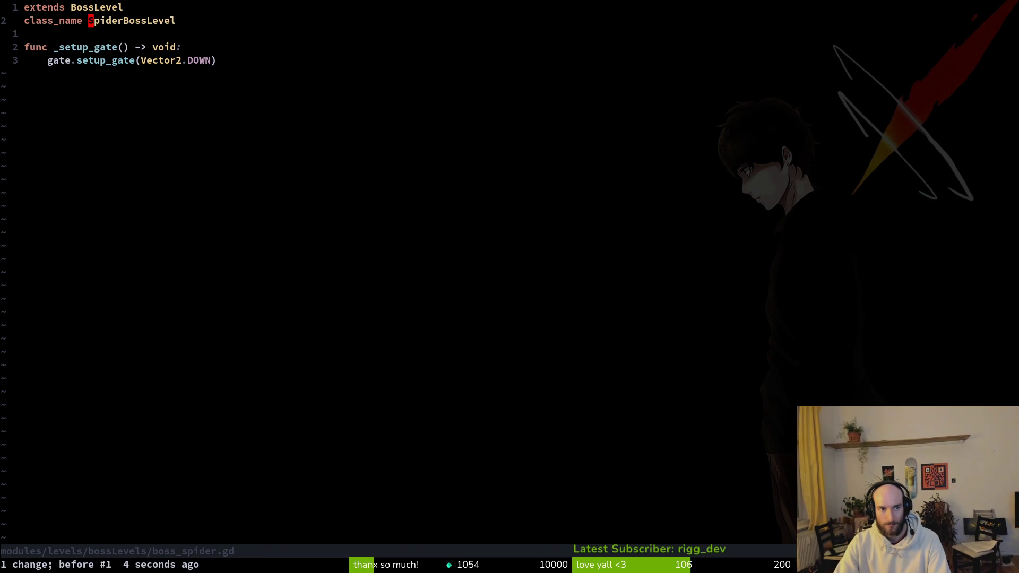
{"action": "type", "text": ":w"}
{"action": "key", "text": "Return"}
Rename the boss_spider.gd class from SpiderBossLevel to BossSpider and save.
{"action": "type", "text": "cwBossSpider"}
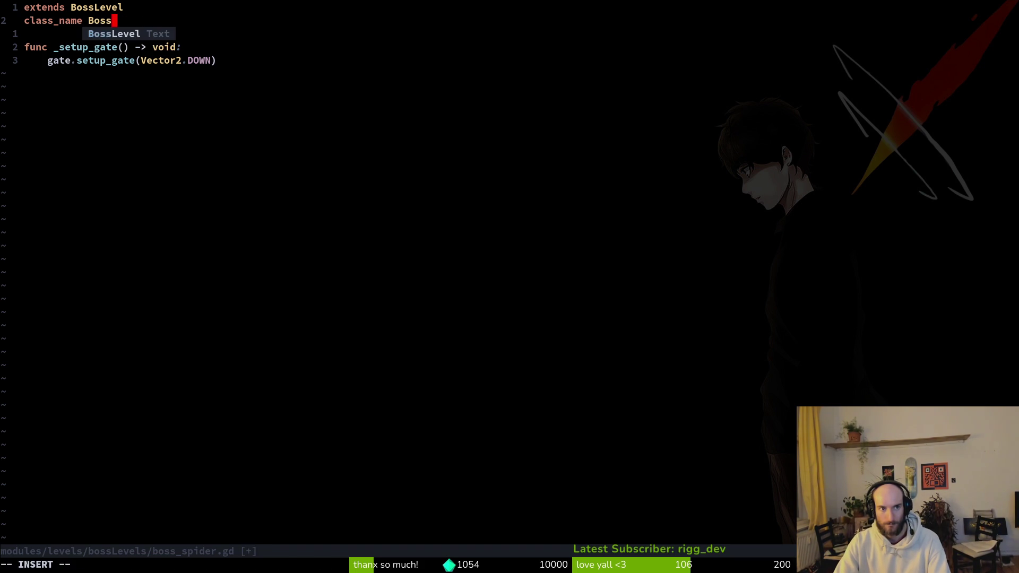
{"action": "key", "text": "Escape"}
{"action": "type", "text": ":w"}
{"action": "key", "text": "Return"}
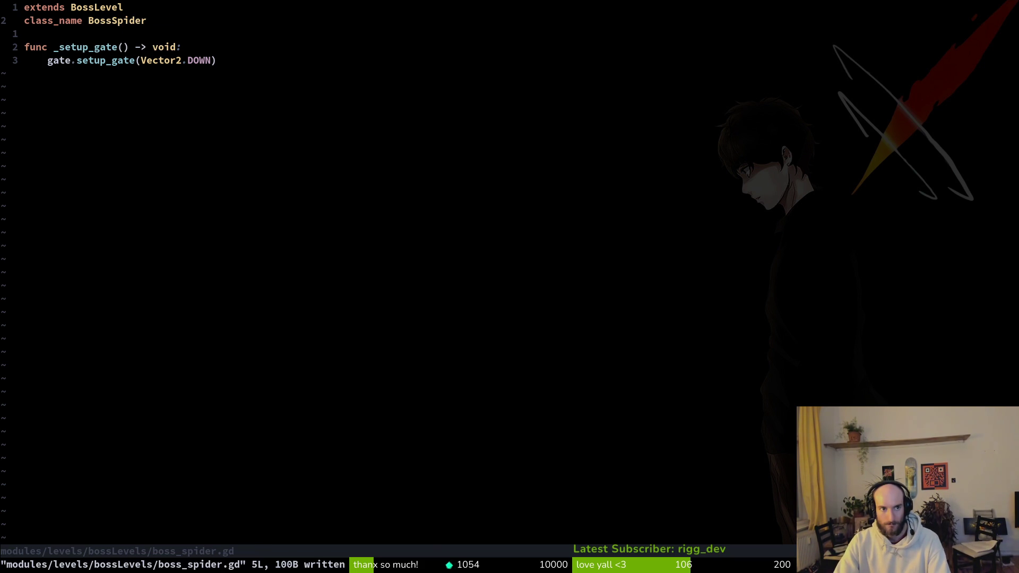
{"action": "key", "text": "u"}
{"action": "key", "text": "y"}
Find the SpiderBossLevel usage in gate.gd, change it to BossSpider, and save.
{"action": "key", "text": "i"}
{"action": "key", "text": "w"}
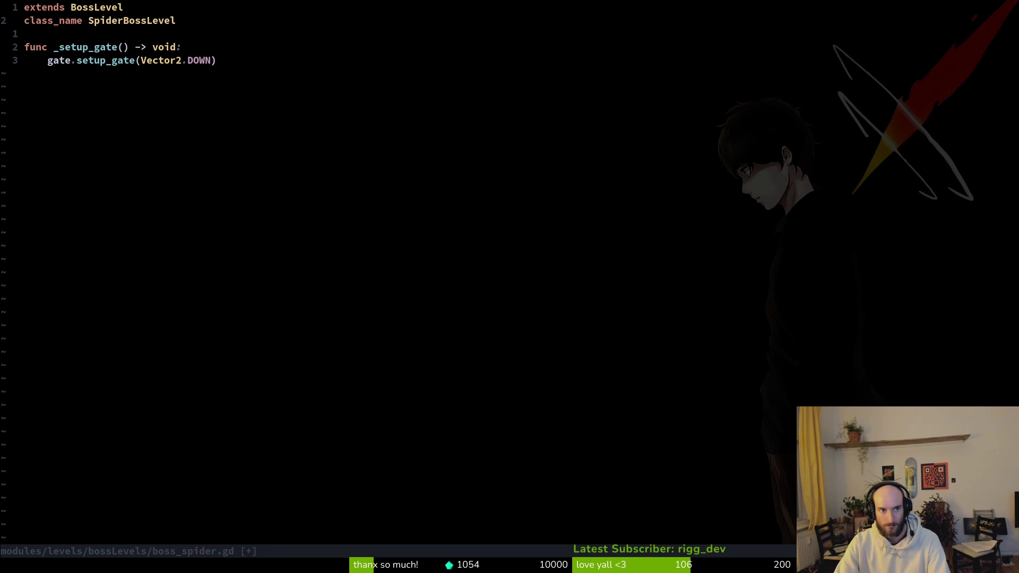
{"action": "key", "text": "ctrl+r"}
{"action": "key", "text": "space"}
{"action": "type", "text": "fgSpiderBossLevel"}
{"action": "key", "text": "Return"}
{"action": "key", "text": "Return"}
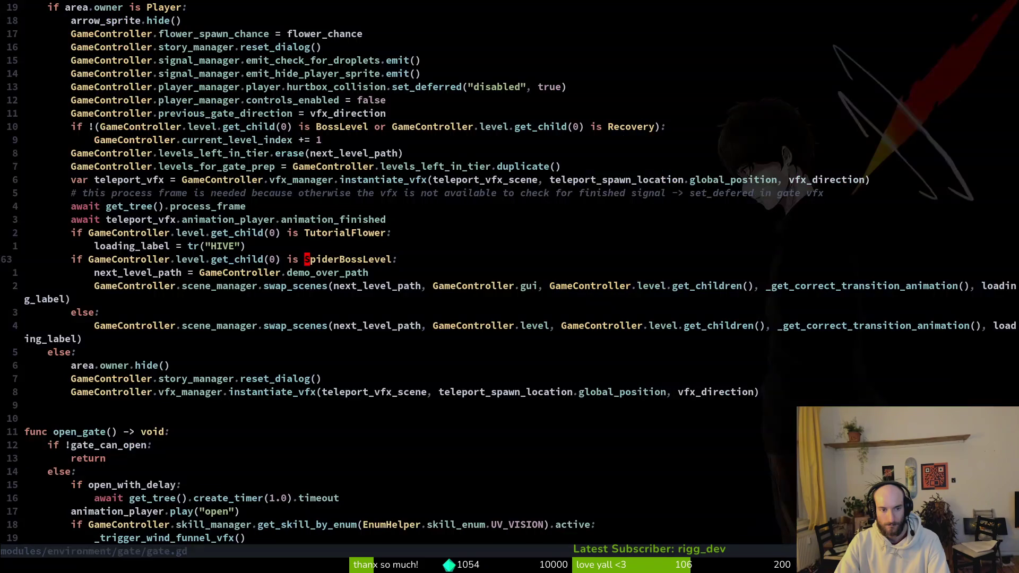
{"action": "type", "text": "ciwBos"}
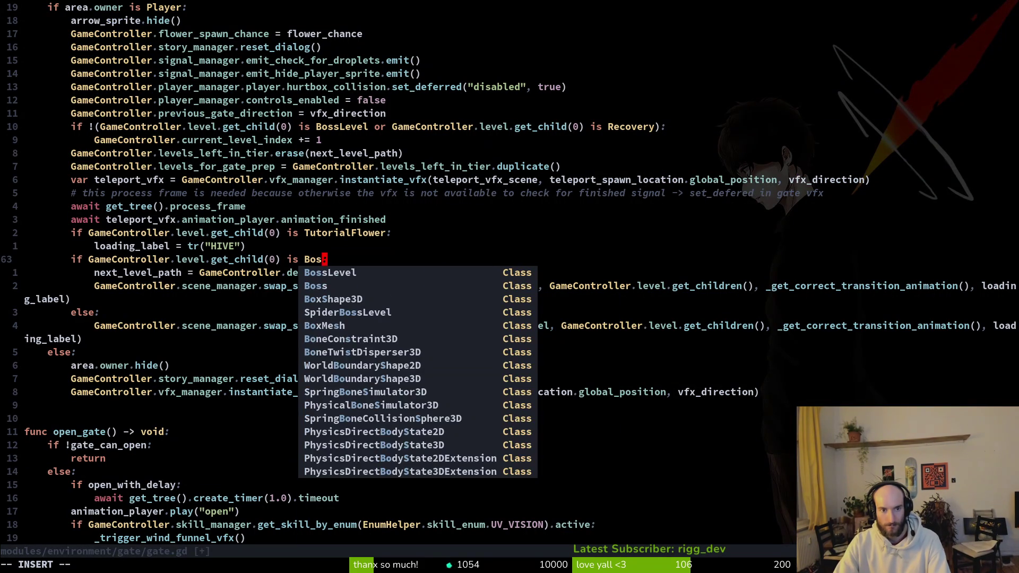
{"action": "type", "text": "sSpider"}
{"action": "key", "text": "Escape"}
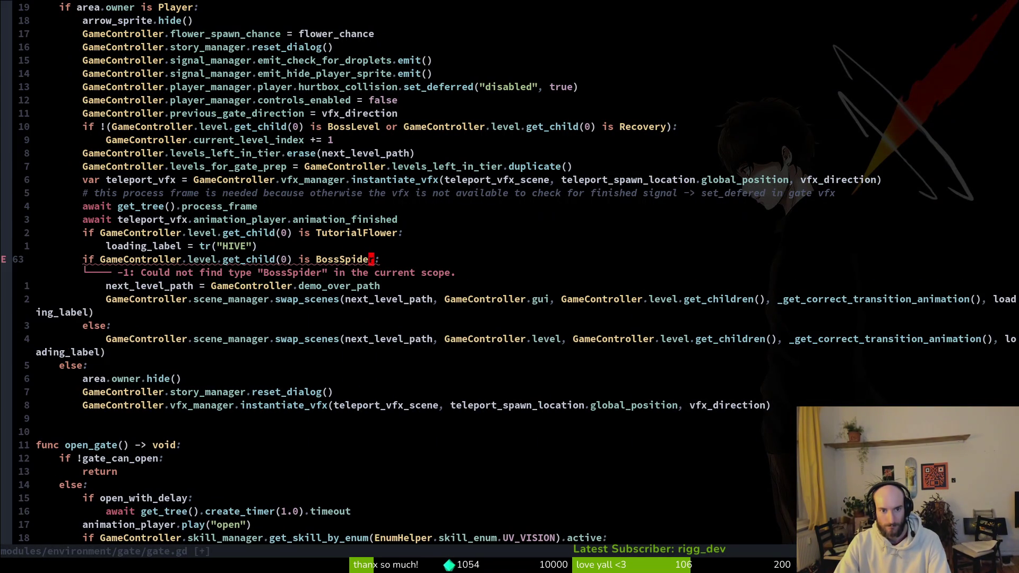
{"action": "type", "text": ":w"}
{"action": "key", "text": "Return"}
{"action": "key", "text": "alt+Tab"}
{"action": "key", "text": "alt+Tab"}
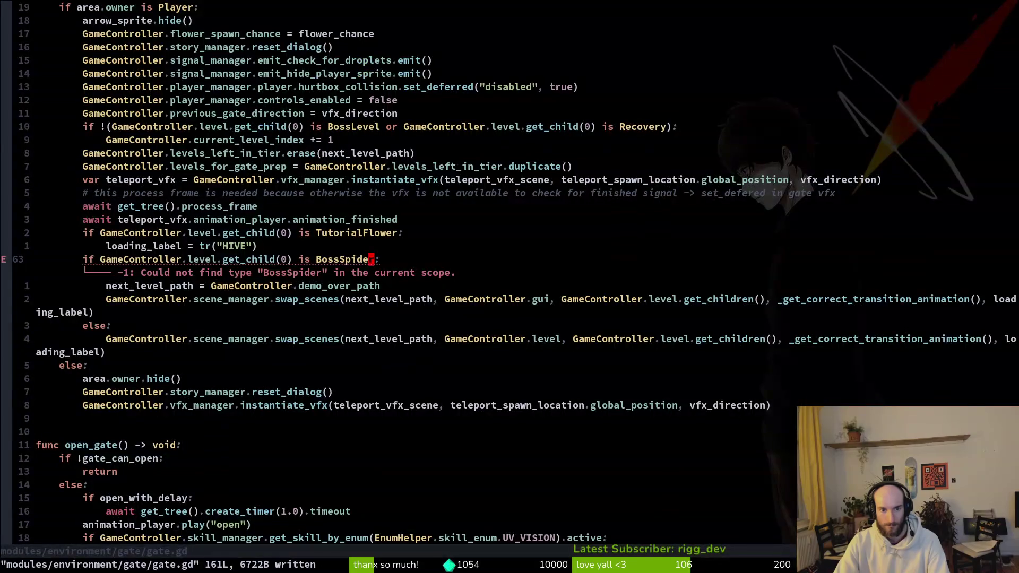
{"action": "key", "text": "alt+Tab"}
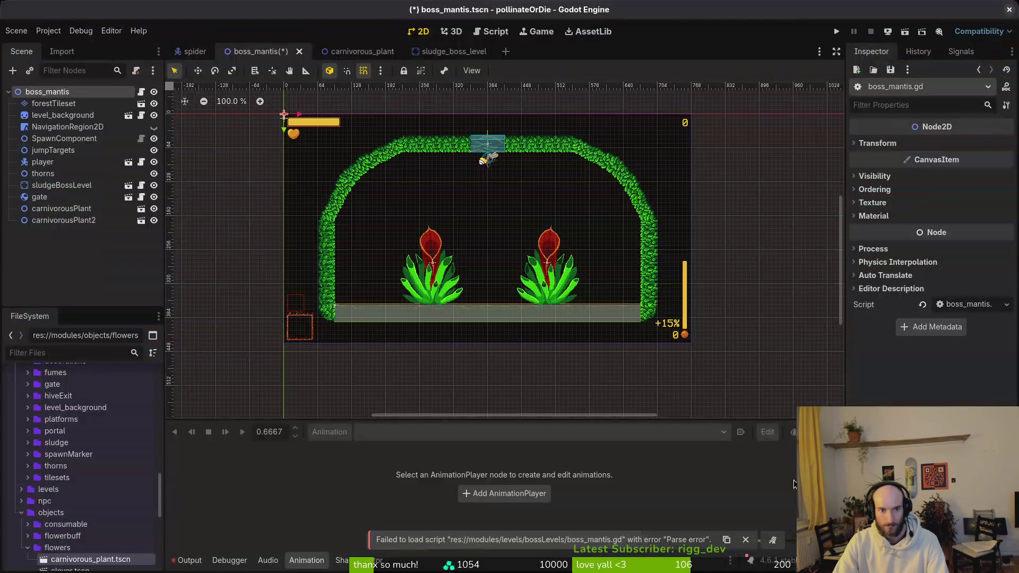
{"action": "key", "text": "alt+Tab"}
Add class_name BossMantis to boss_mantis.gd and save.
{"action": "key", "text": "space"}
{"action": "key", "text": "f"}
{"action": "key", "text": "f"}
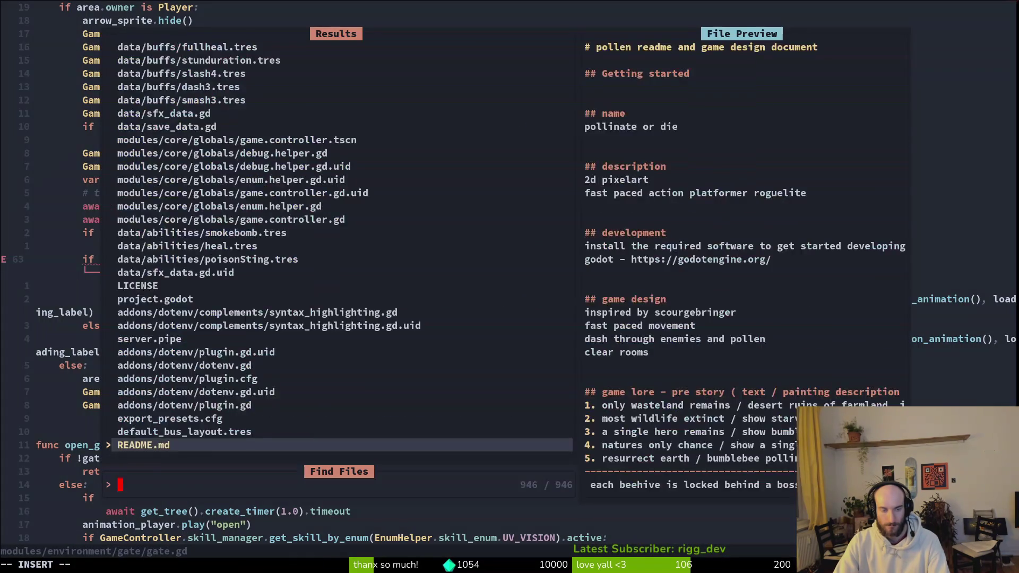
{"action": "type", "text": "bosma"}
{"action": "key", "text": "Return"}
{"action": "type", "text": "o"}
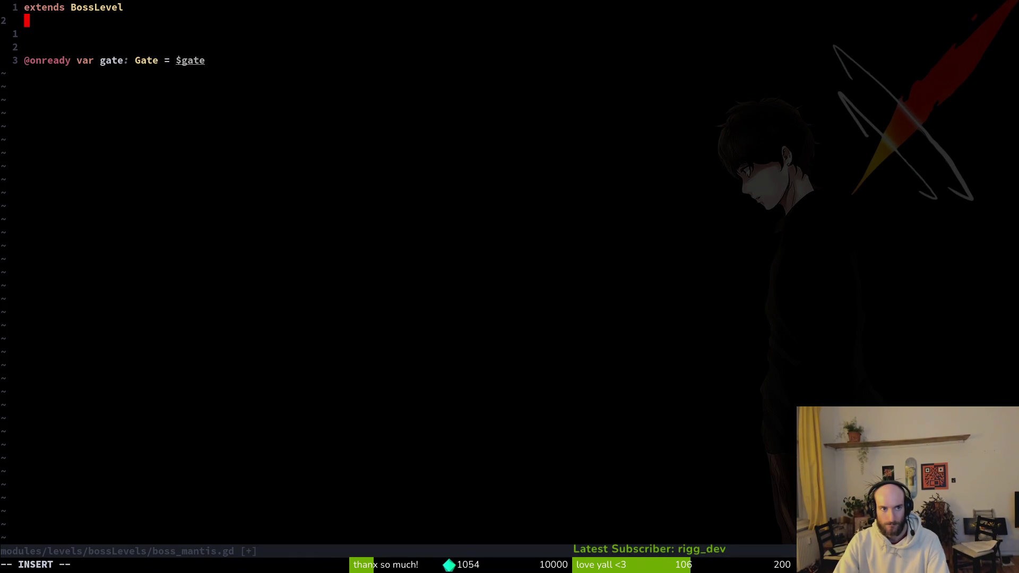
{"action": "type", "text": "clasn"}
{"action": "key", "text": "Tab"}
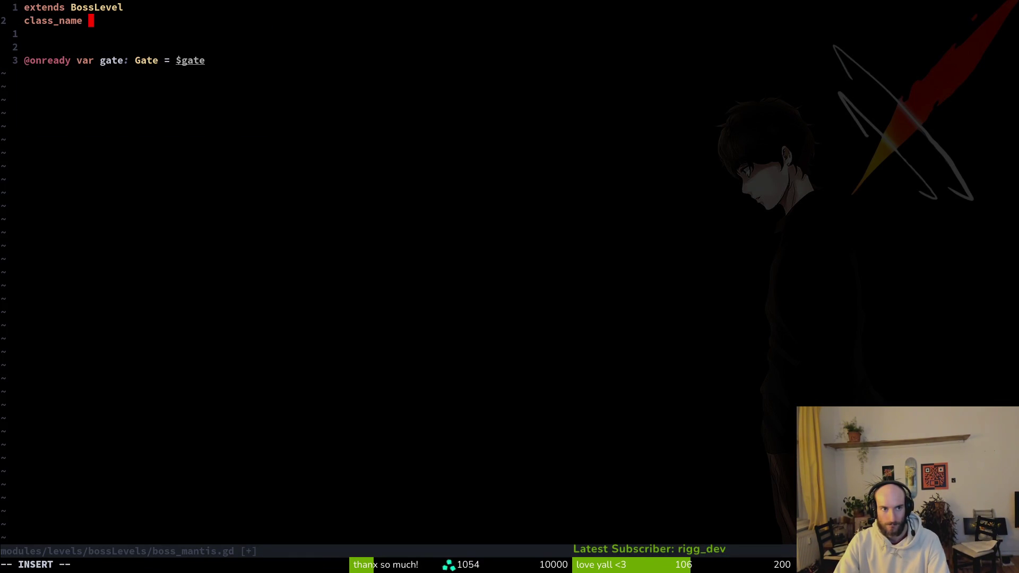
{"action": "type", "text": "BossMantis"}
{"action": "key", "text": "Escape"}
{"action": "type", "text": ":w"}
{"action": "key", "text": "Return"}
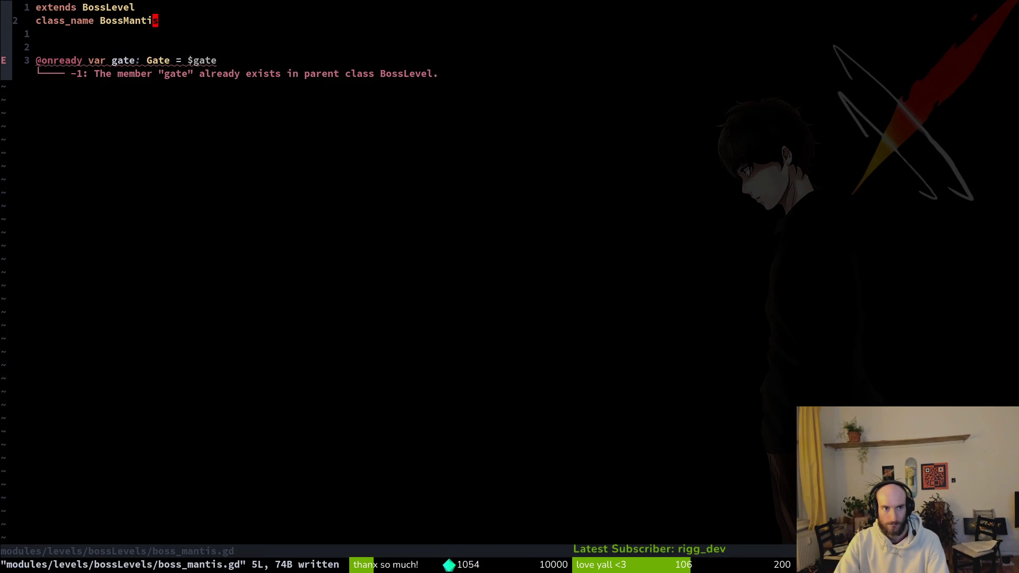
Rename the gate variable to sludge with type Sludge and save.
{"action": "key", "text": "j"}
{"action": "key", "text": "j"}
{"action": "key", "text": "j"}
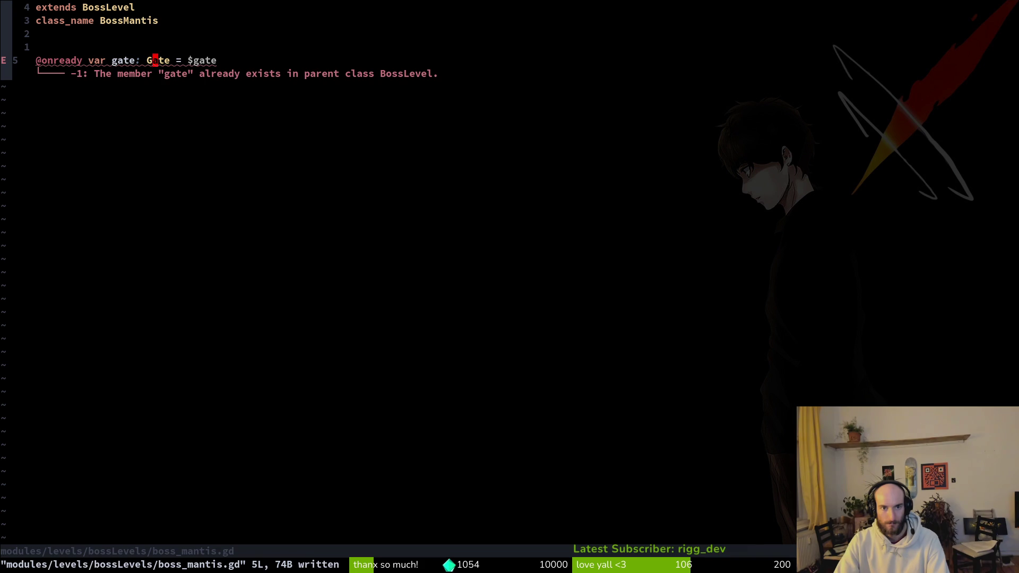
{"action": "key", "text": "b"}
{"action": "key", "text": "b"}
{"action": "type", "text": "bcw"}
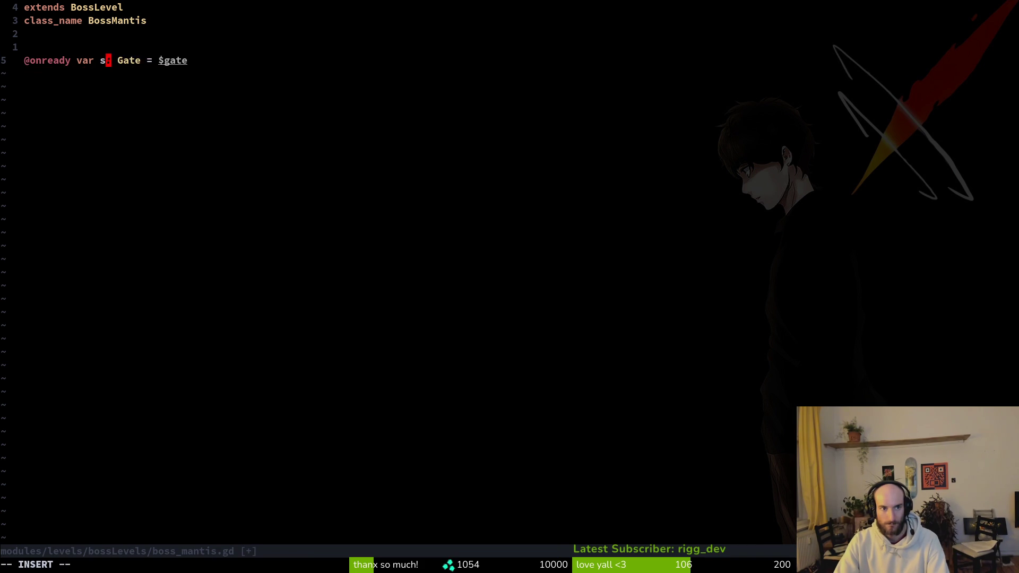
{"action": "type", "text": "sludge"}
{"action": "key", "text": "Escape"}
{"action": "type", "text": ":w"}
{"action": "key", "text": "Return"}
{"action": "key", "text": "w"}
{"action": "key", "text": "w"}
{"action": "type", "text": "cw"}
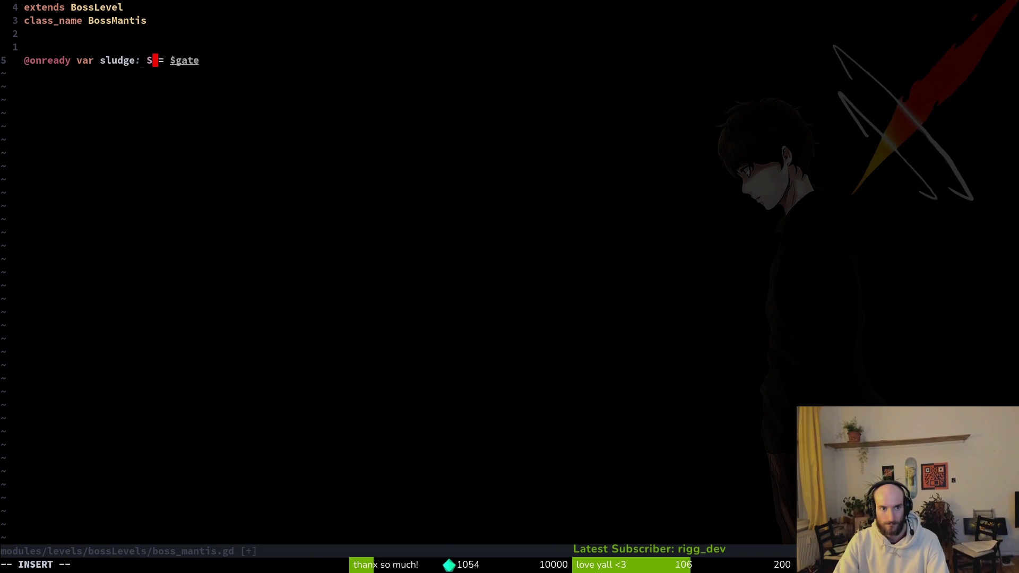
{"action": "type", "text": "Sludge"}
{"action": "key", "text": "Escape"}
{"action": "type", "text": ":w"}
{"action": "key", "text": "Return"}
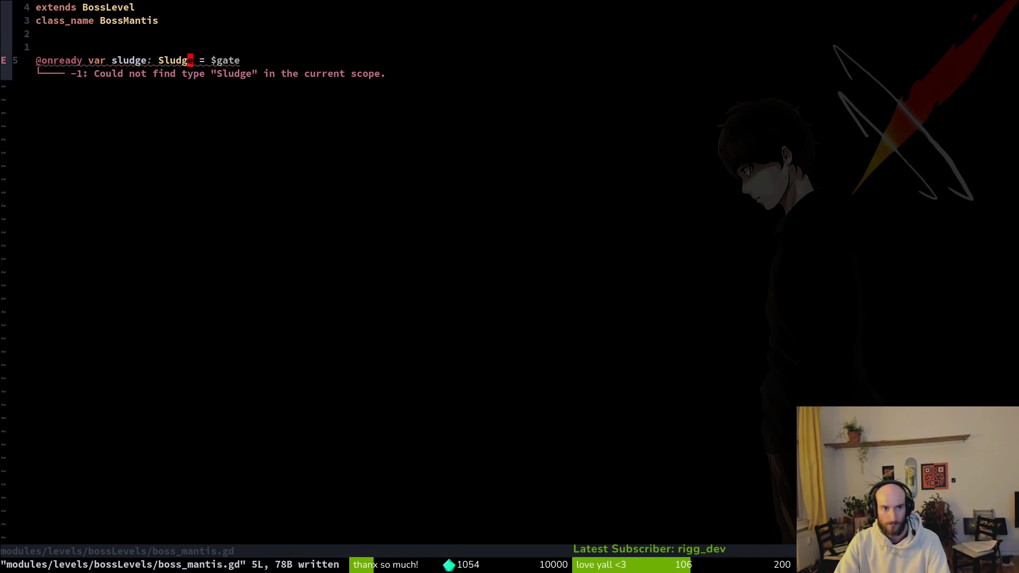
Add class_name Sludge to sludge.gd and save it.
{"action": "key", "text": "space"}
{"action": "key", "text": "f"}
{"action": "key", "text": "f"}
{"action": "type", "text": "sludge"}
{"action": "key", "text": "Up"}
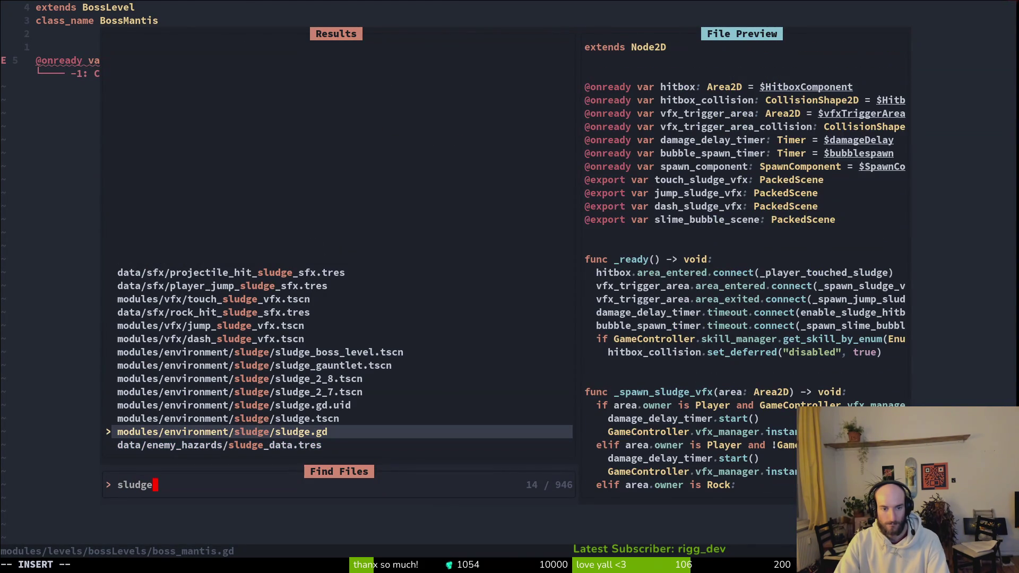
{"action": "key", "text": "Return"}
{"action": "type", "text": "oclass_name Sl"}
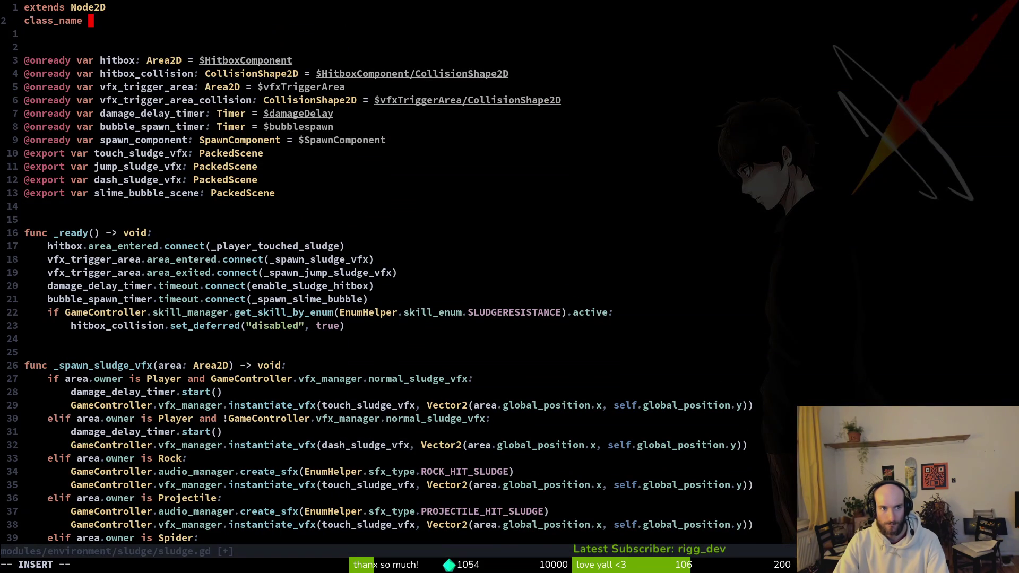
{"action": "type", "text": "udge"}
{"action": "key", "text": "Escape"}
{"action": "type", "text": ":w"}
{"action": "key", "text": "Return"}
Back in boss_mantis.gd, retype the variable's type as Sludge via completion and save.
{"action": "key", "text": "ctrl+6"}
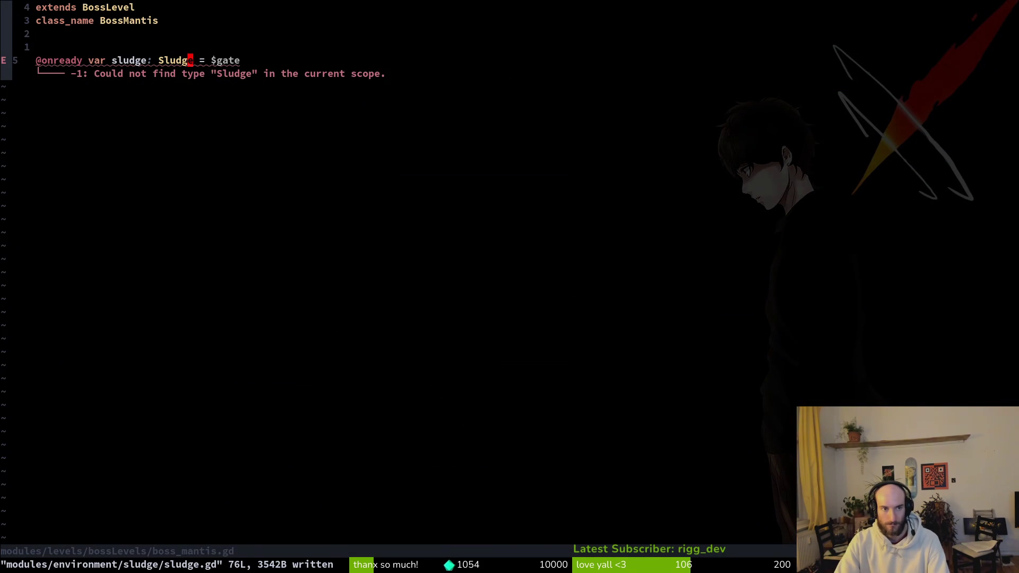
{"action": "key", "text": "a"}
{"action": "key", "text": "BackSpace"}
{"action": "key", "text": "BackSpace"}
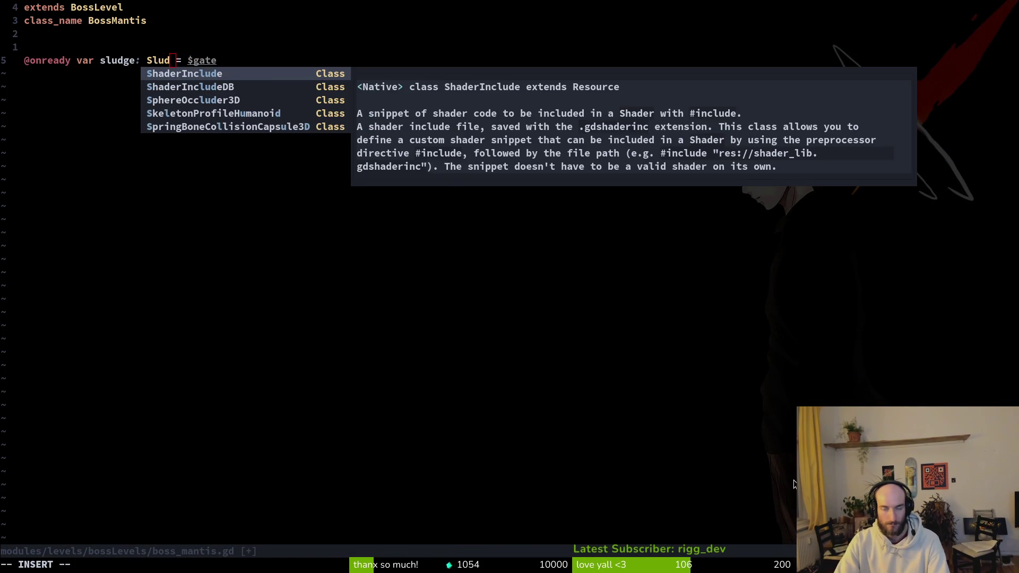
{"action": "key", "text": "alt+Tab"}
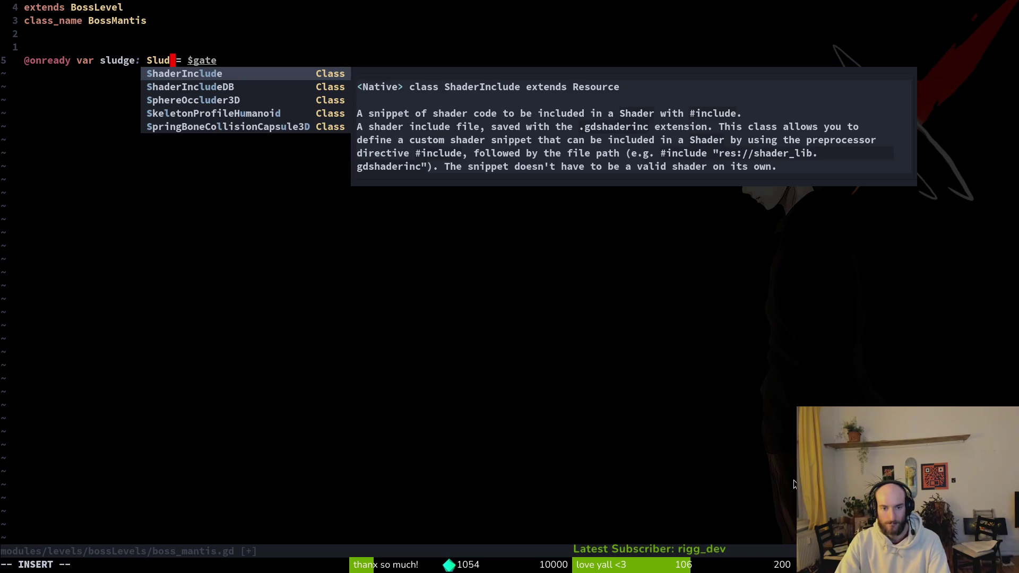
{"action": "key", "text": "Escape"}
{"action": "type", "text": "ciwslu"}
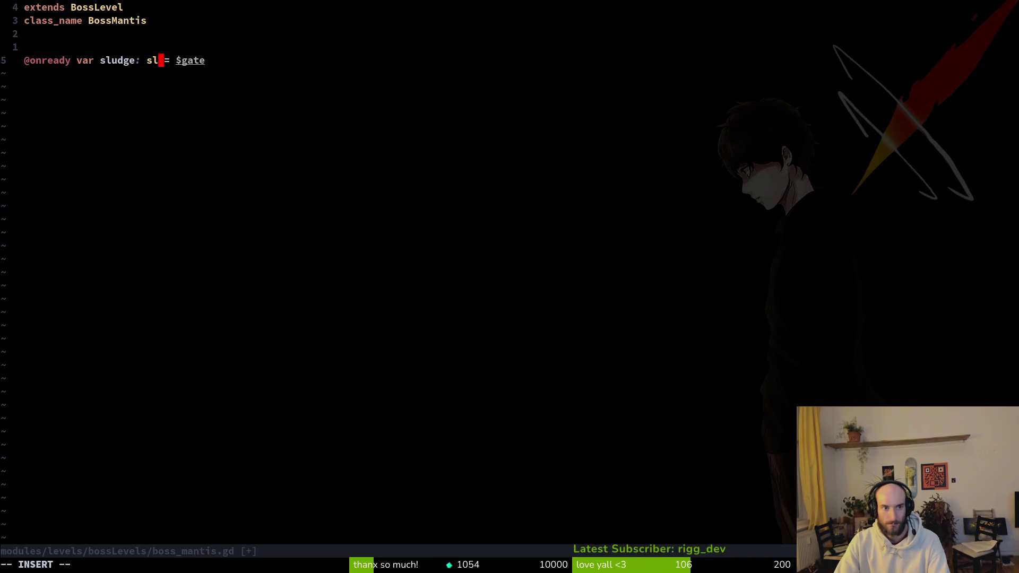
{"action": "key", "text": "Return"}
{"action": "key", "text": "Escape"}
{"action": "type", "text": ":w"}
{"action": "key", "text": "Return"}
{"action": "key", "text": "w"}
{"action": "key", "text": "w"}
{"action": "key", "text": "w"}
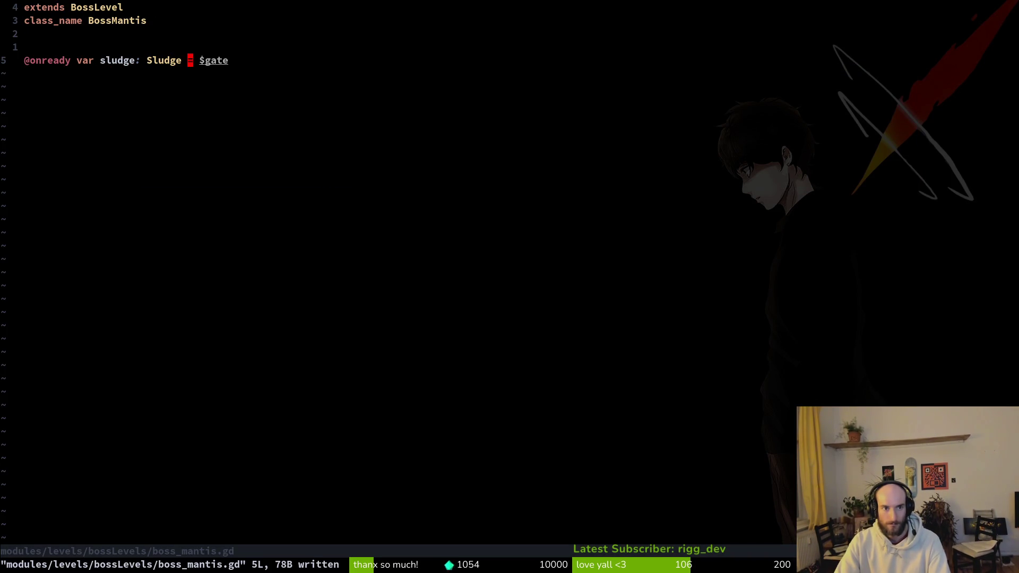
Replace the $gate node path with $sludgeBossLevel and save.
{"action": "key", "text": "alt+Tab"}
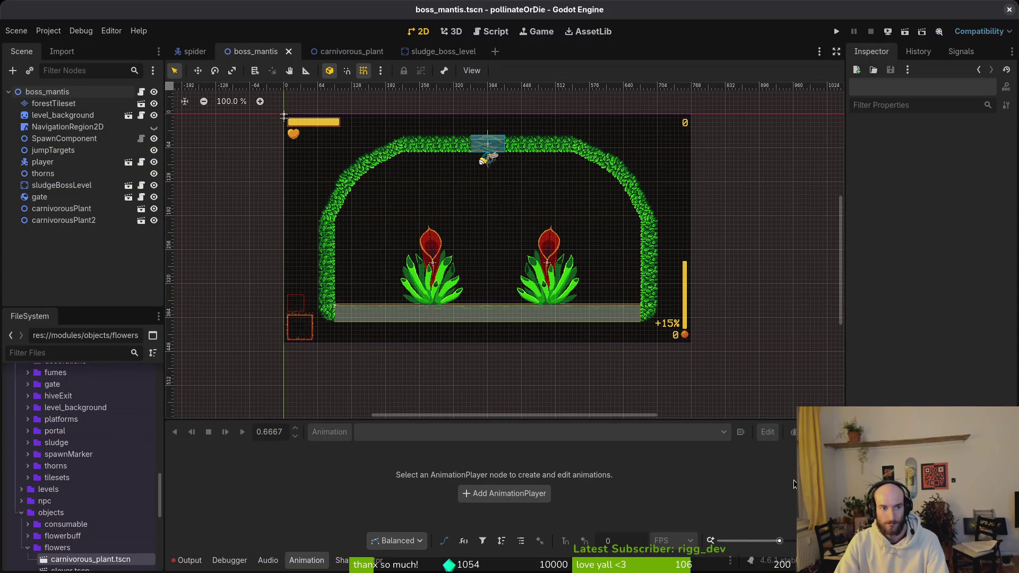
{"action": "key", "text": "alt+Tab"}
{"action": "type", "text": "ciw"}
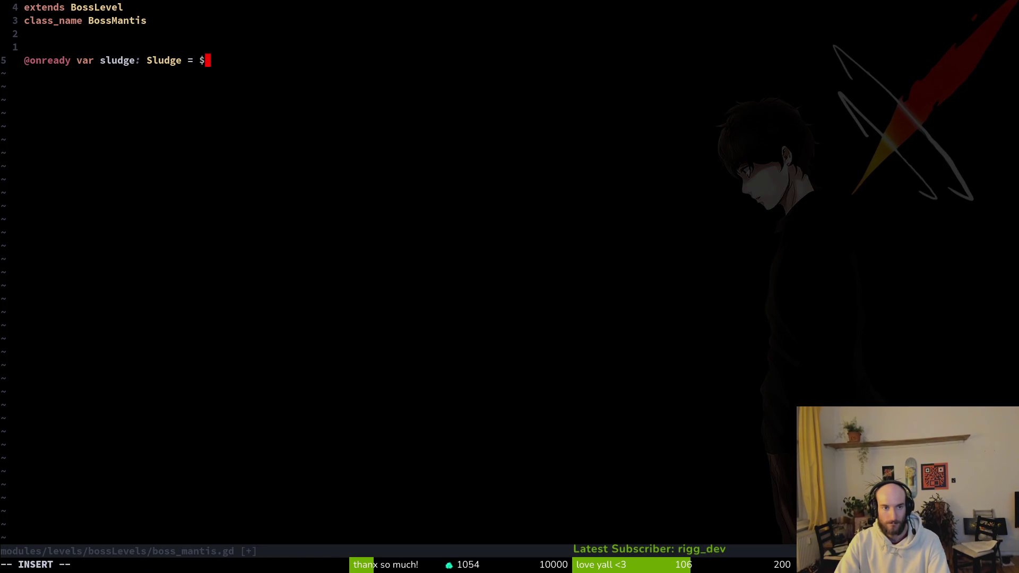
{"action": "type", "text": "slu"}
{"action": "key", "text": "Tab"}
{"action": "key", "text": "Escape"}
{"action": "type", "text": ":w"}
{"action": "key", "text": "Return"}
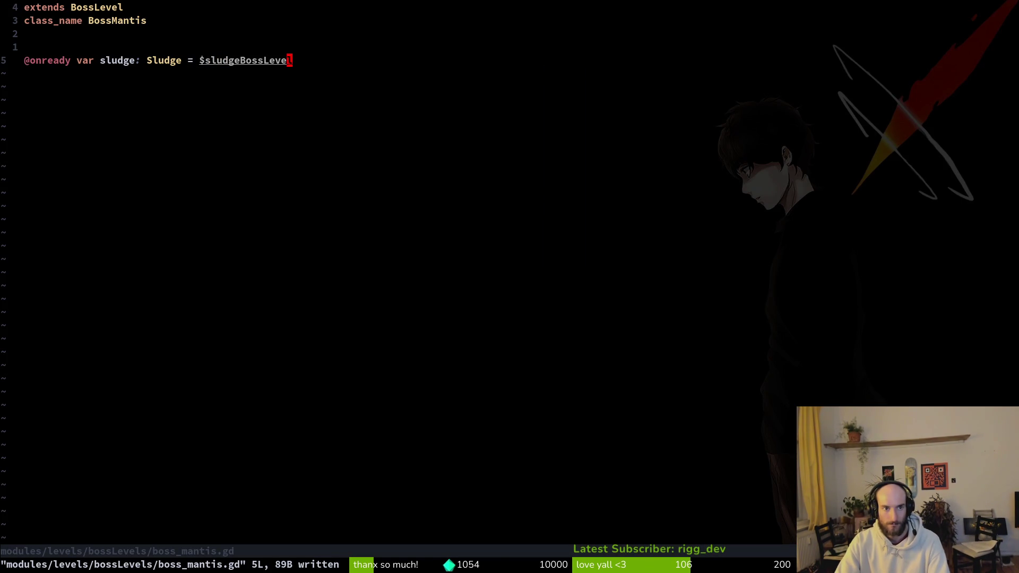
Start a _ready() function whose body begins with 'sludge.anim'.
{"action": "key", "text": "k"}
{"action": "key", "text": "j"}
{"action": "key", "text": "o"}
{"action": "key", "text": "Return"}
{"action": "key", "text": "Return"}
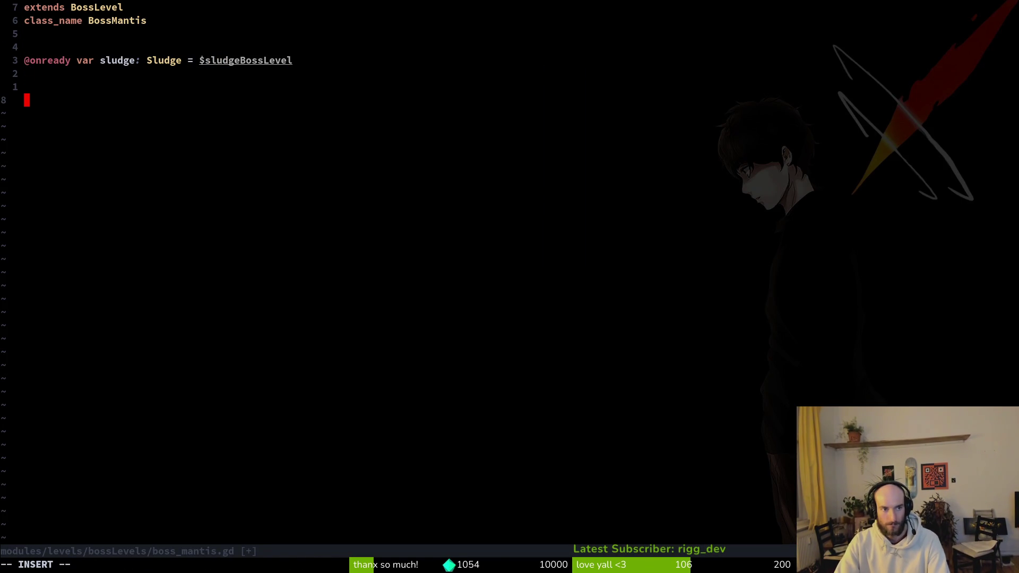
{"action": "type", "text": "func _r"}
{"action": "key", "text": "Tab"}
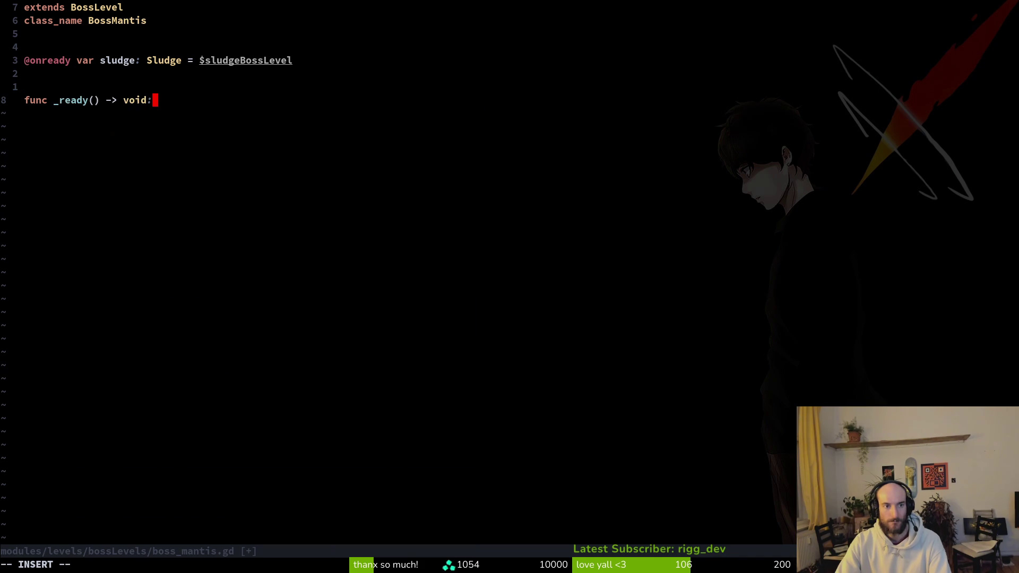
{"action": "key", "text": "Return"}
{"action": "key", "text": "Tab"}
{"action": "type", "text": "sludge.anim"}
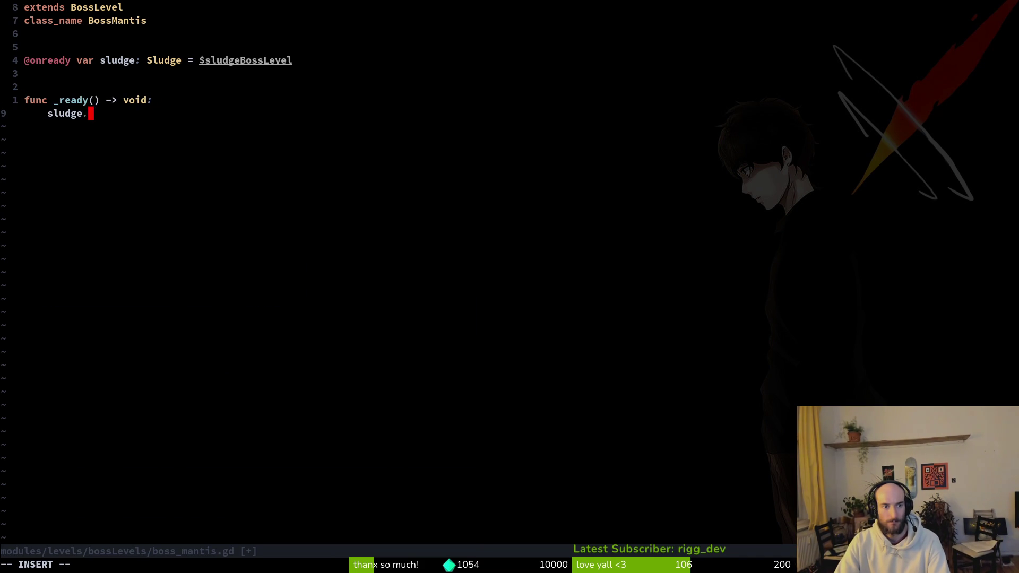
In sludge.gd, duplicate the bubble_spawn_timer declaration as animation_player of type AnimationPlayer.
{"action": "key", "text": "Escape"}
{"action": "key", "text": "ctrl+p"}
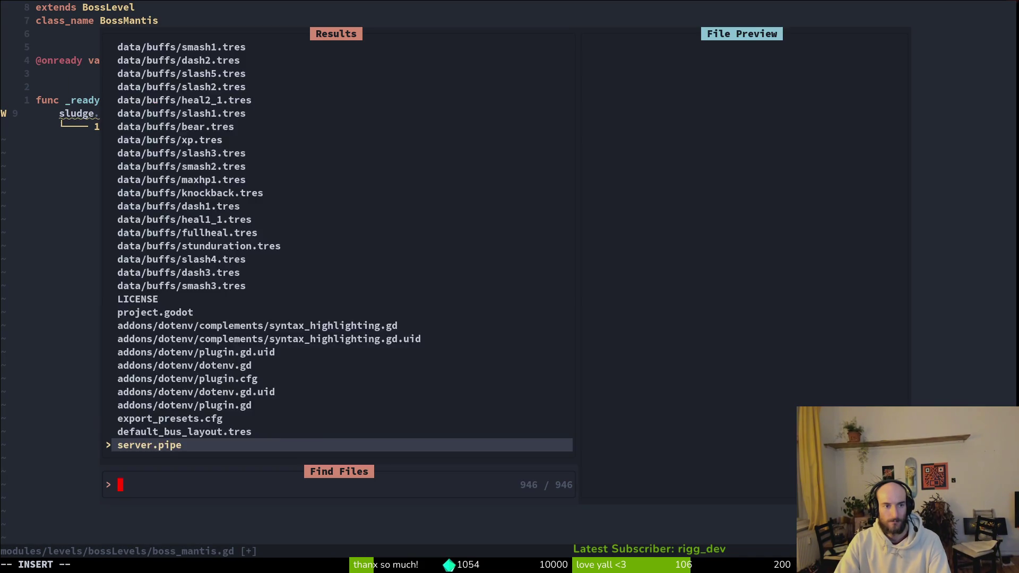
{"action": "type", "text": "slud"}
{"action": "key", "text": "Up"}
{"action": "key", "text": "Up"}
{"action": "key", "text": "Return"}
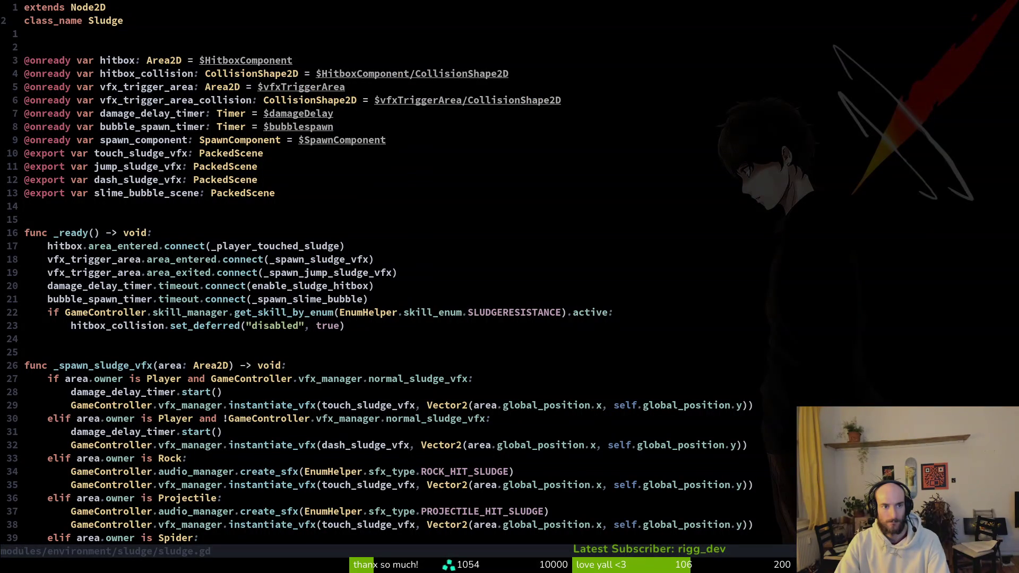
{"action": "key", "text": "j"}
{"action": "key", "text": "j"}
{"action": "key", "text": "j"}
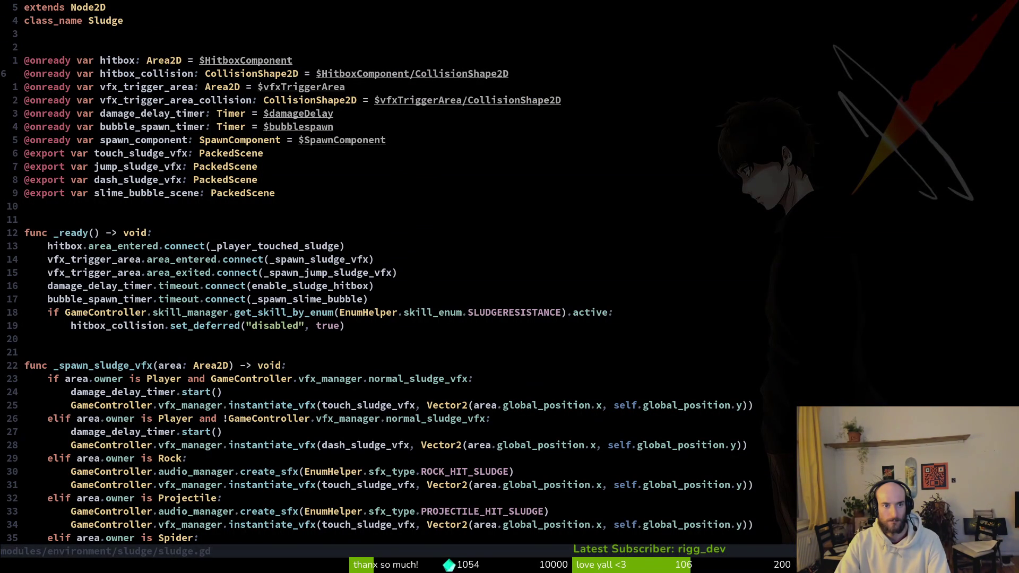
{"action": "key", "text": "j"}
{"action": "key", "text": "j"}
{"action": "key", "text": "j"}
{"action": "key", "text": "j"}
{"action": "key", "text": "y"}
{"action": "key", "text": "y"}
{"action": "key", "text": "p"}
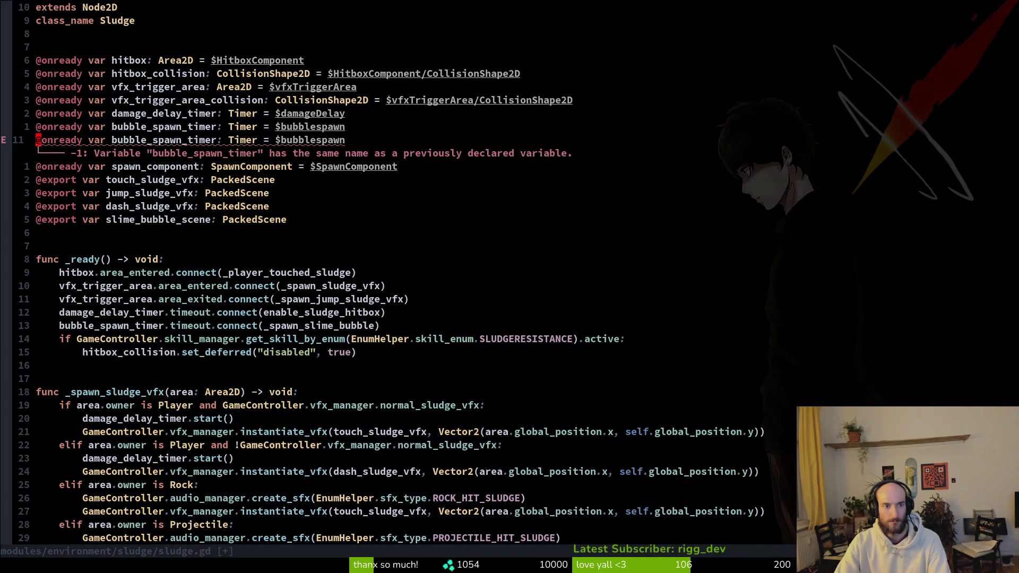
{"action": "key", "text": "w"}
{"action": "key", "text": "w"}
{"action": "type", "text": "wciwanimatinoa"}
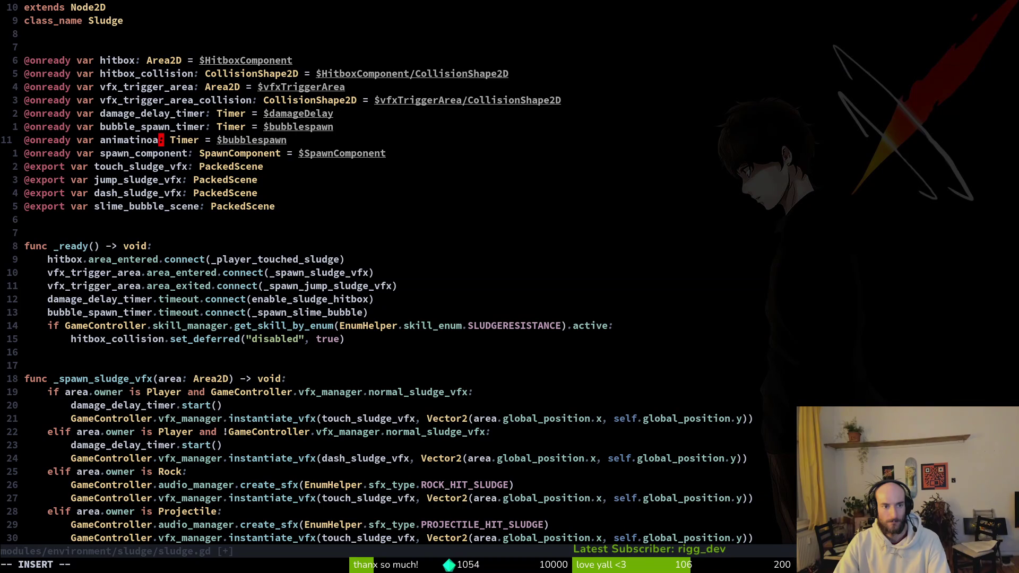
{"action": "type", "text": "on_pla"}
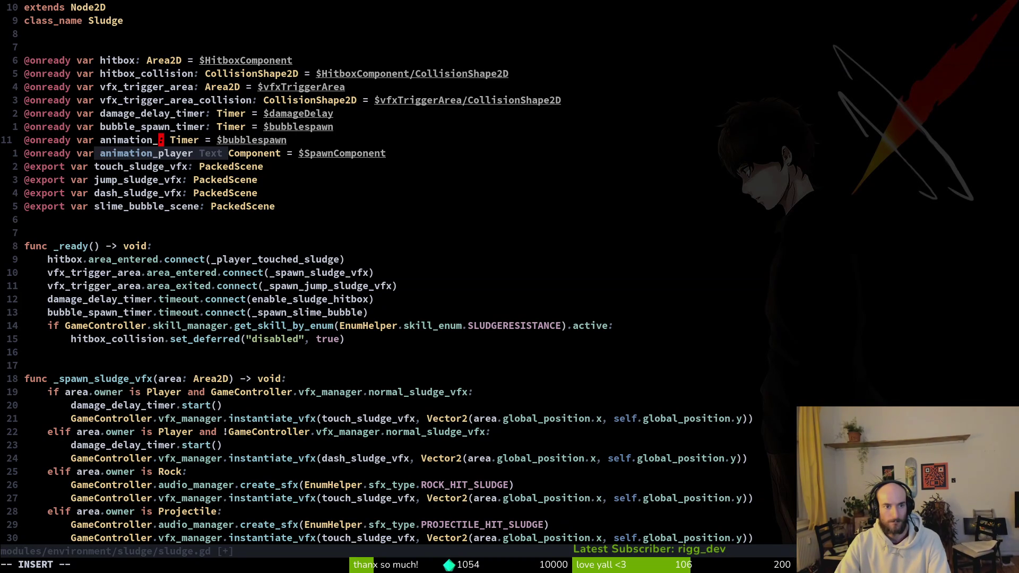
{"action": "type", "text": "yer"}
{"action": "key", "text": "Right"}
{"action": "key", "text": "Right"}
{"action": "key", "text": "Delete"}
{"action": "key", "text": "Delete"}
{"action": "key", "text": "Delete"}
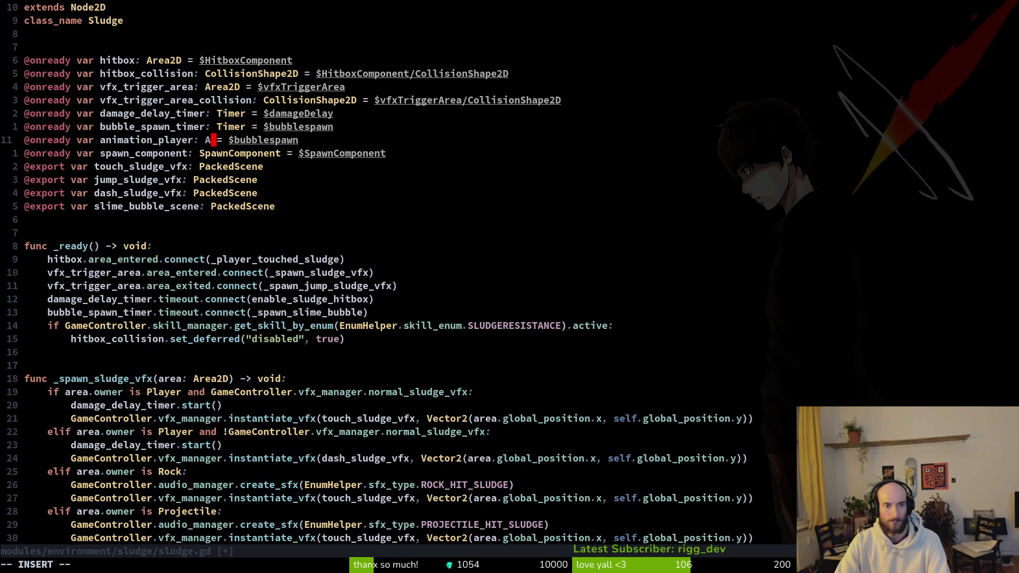
{"action": "type", "text": "AnimationPlayer"}
{"action": "key", "text": "Escape"}
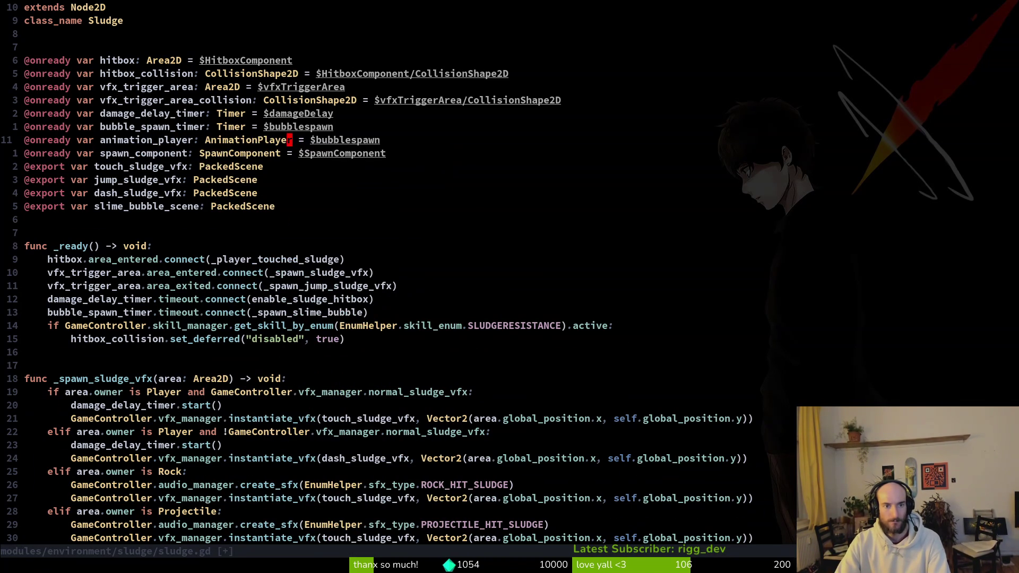
Bind animation_player to $AnimationPlayer, save, and move it to the top of the onready block.
{"action": "type", "text": ":w"}
{"action": "key", "text": "Return"}
{"action": "key", "text": "w"}
{"action": "key", "text": "w"}
{"action": "key", "text": "w"}
{"action": "type", "text": "cw"}
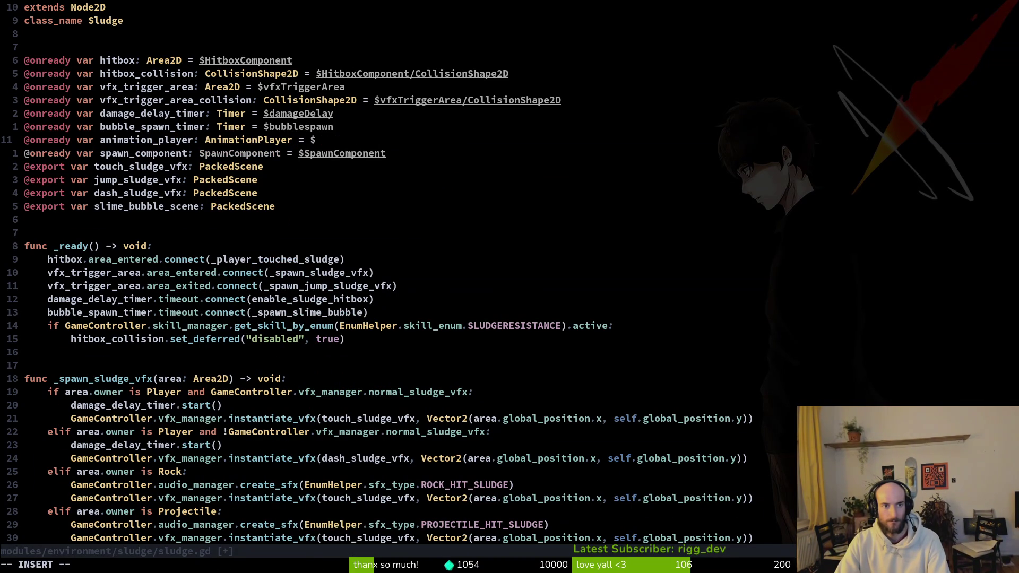
{"action": "type", "text": "AnimationPlayer"}
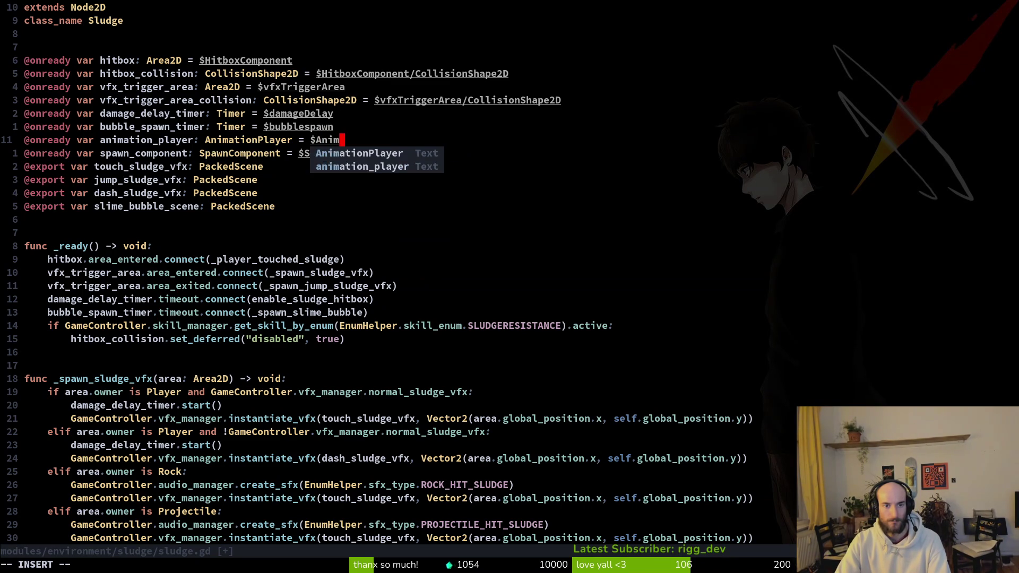
{"action": "key", "text": "Escape"}
{"action": "type", "text": ":w"}
{"action": "key", "text": "Return"}
{"action": "key", "text": "shift+v"}
{"action": "key", "text": "K"}
{"action": "key", "text": "K"}
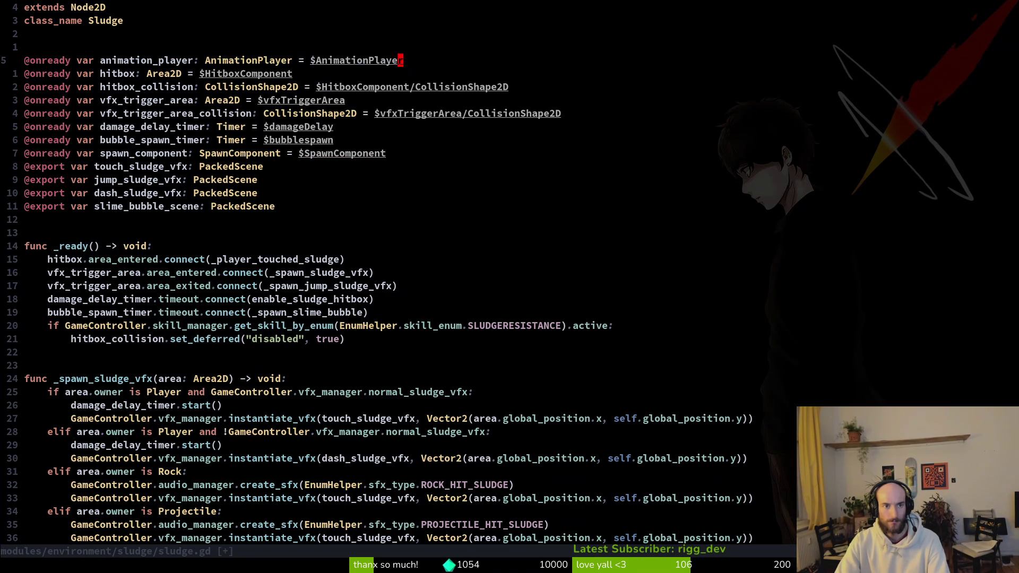
{"action": "key", "text": "ctrl+s"}
Check the sludge_boss_level scene's animations in Godot, then switch to boss_mantis.gd.
{"action": "key", "text": "alt+Tab"}
{"action": "key", "text": "alt+shift+o"}
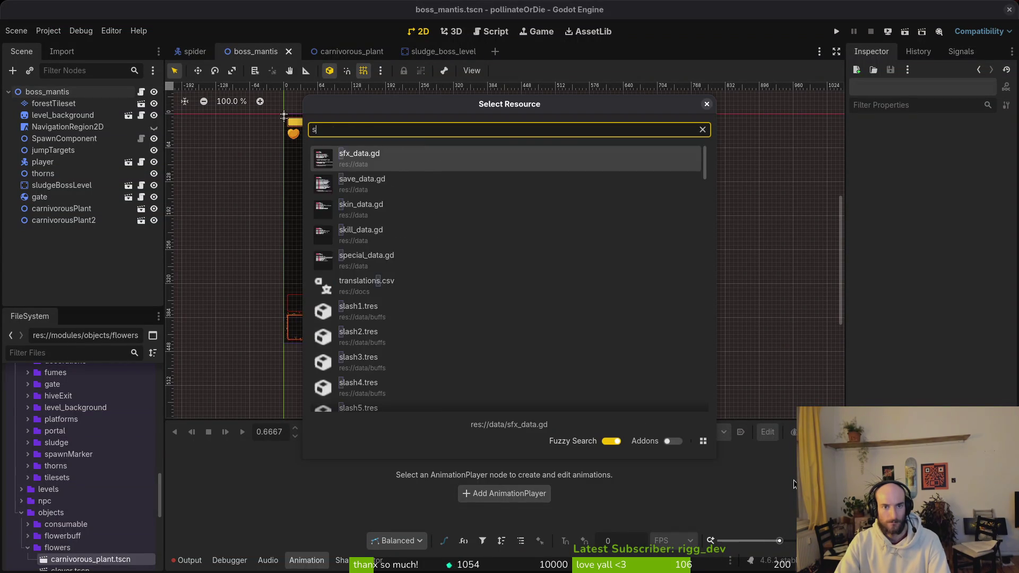
{"action": "key", "text": "Escape"}
{"action": "left_click", "coordinate": [431, 51]}
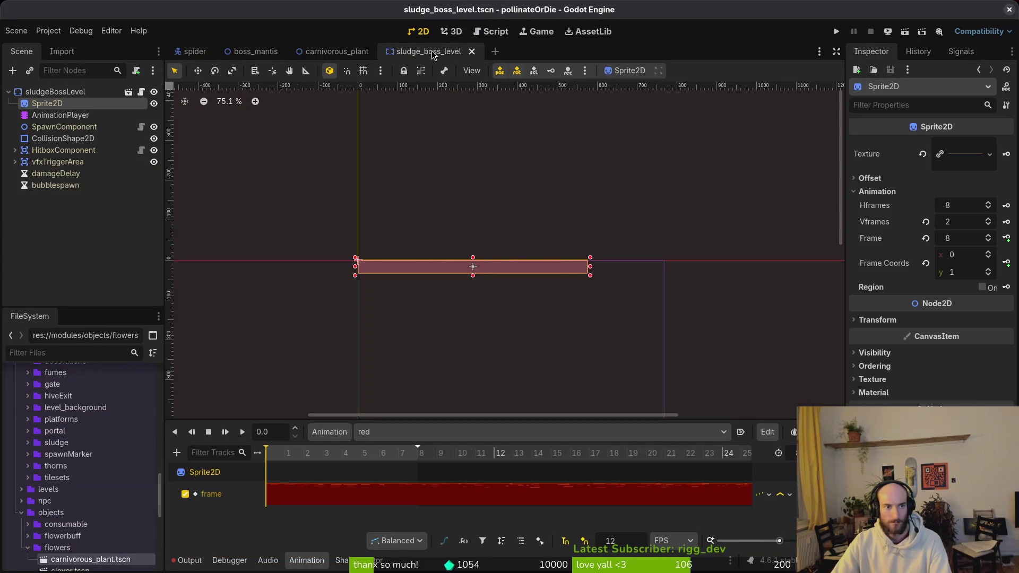
{"action": "left_click", "coordinate": [256, 51]}
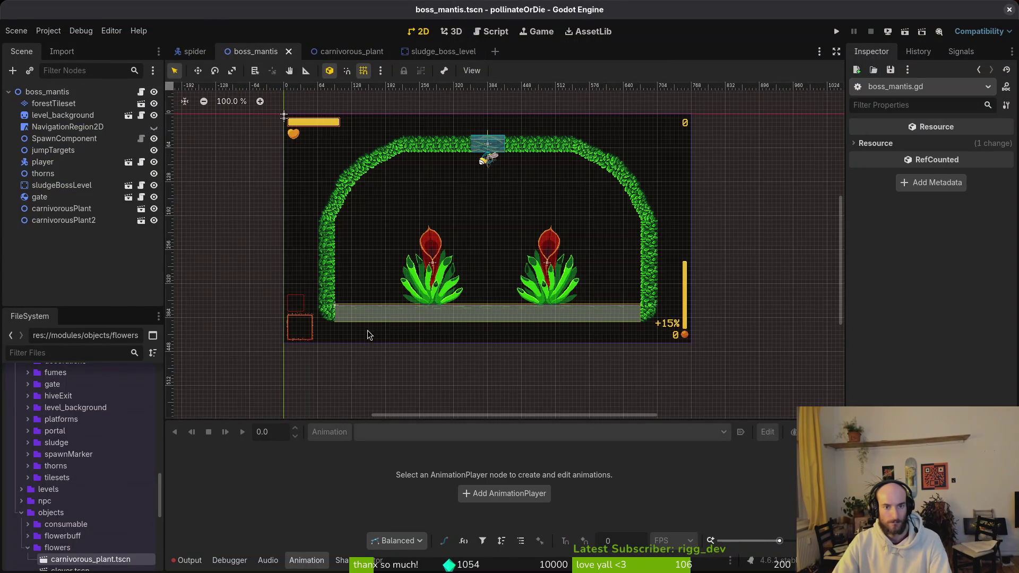
{"action": "key", "text": "alt+Tab"}
{"action": "key", "text": "ctrl+6"}
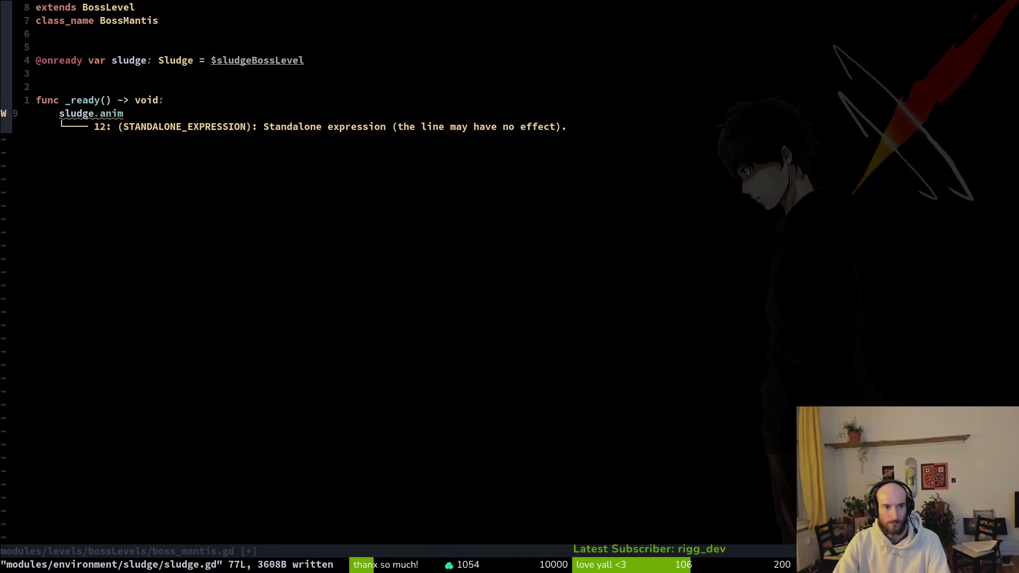
Complete the _ready line as sludge.animation_player.play("red") and save boss_mantis.gd.
{"action": "type", "text": "At"}
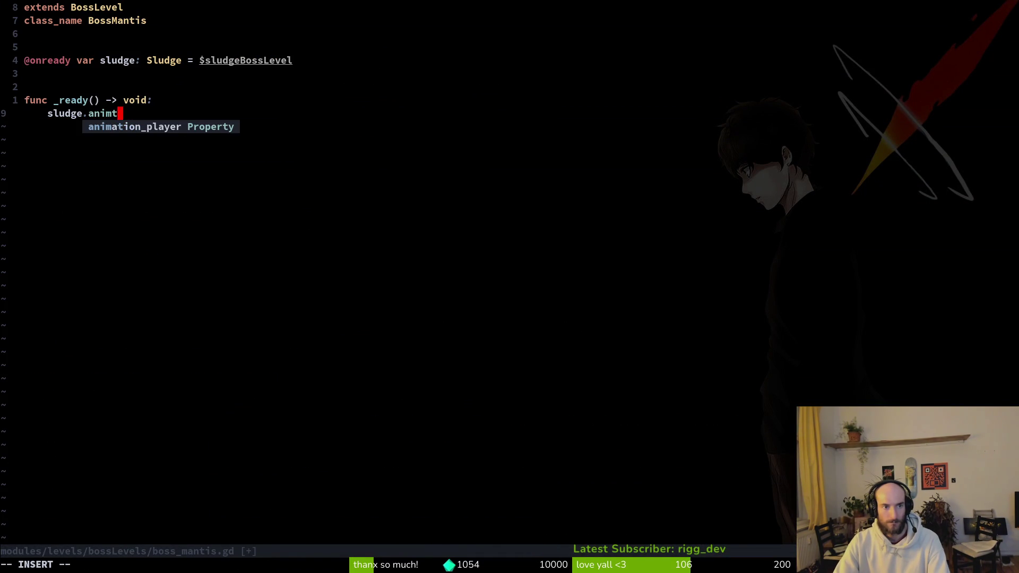
{"action": "key", "text": "BackSpace"}
{"action": "type", "text": "at"}
{"action": "key", "text": "Tab"}
{"action": "type", "text": ".pla"}
{"action": "key", "text": "Tab"}
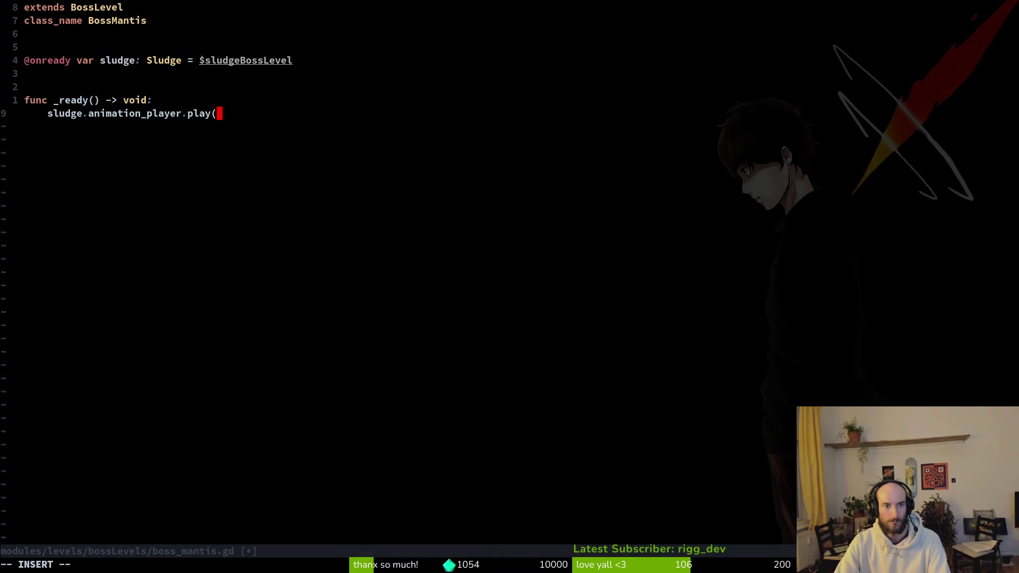
{"action": "type", "text": "\"red\")"}
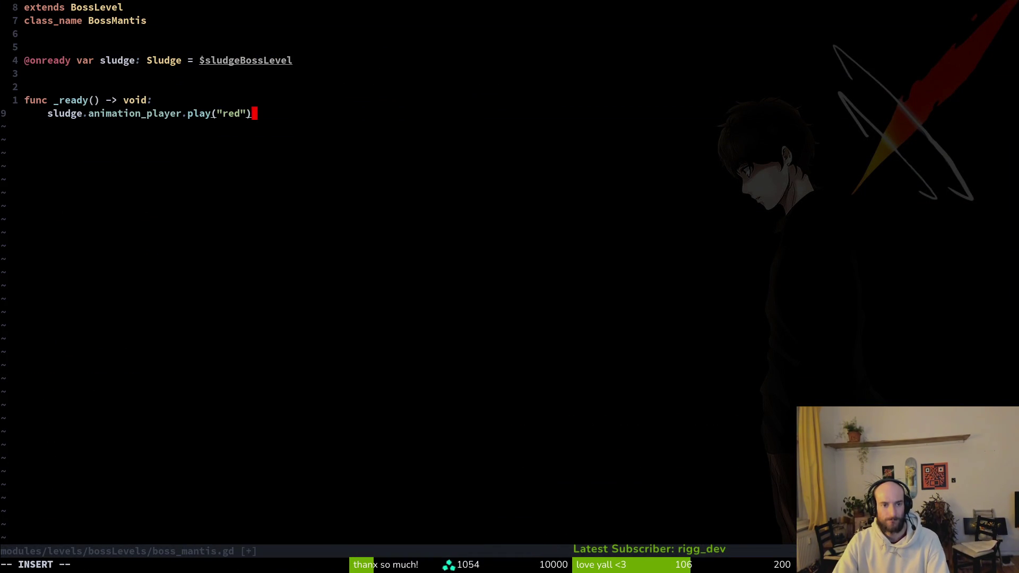
{"action": "key", "text": "Escape"}
{"action": "type", "text": ":w"}
{"action": "key", "text": "Return"}
{"action": "key", "text": "alt+Tab"}
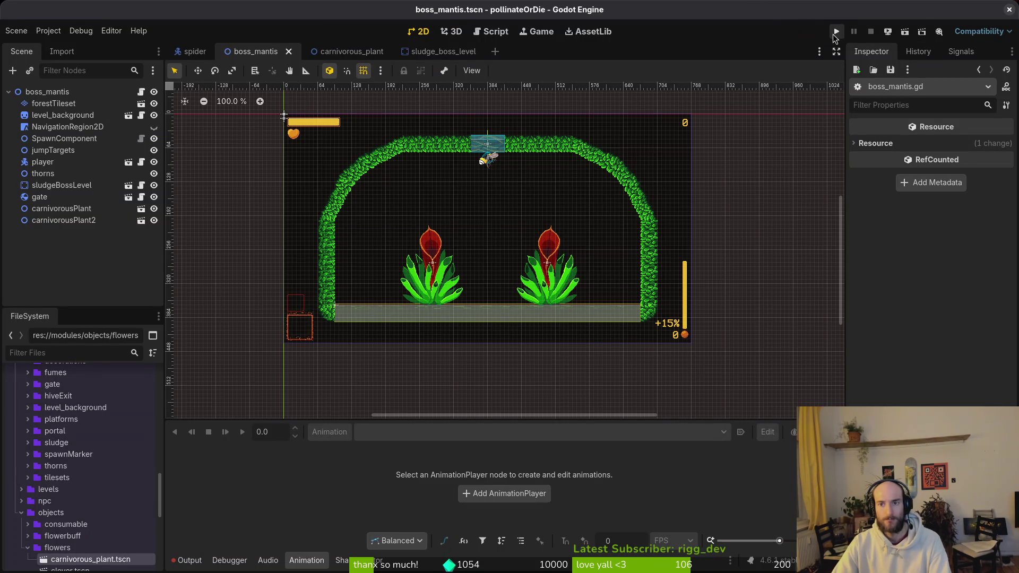
{"action": "key", "text": "alt+Tab"}
{"action": "key", "text": "space"}
In game.controller.gd, duplicate the boss_spider_path constant and rename the copy boss_mantis_path.
{"action": "key", "text": "f"}
{"action": "key", "text": "f"}
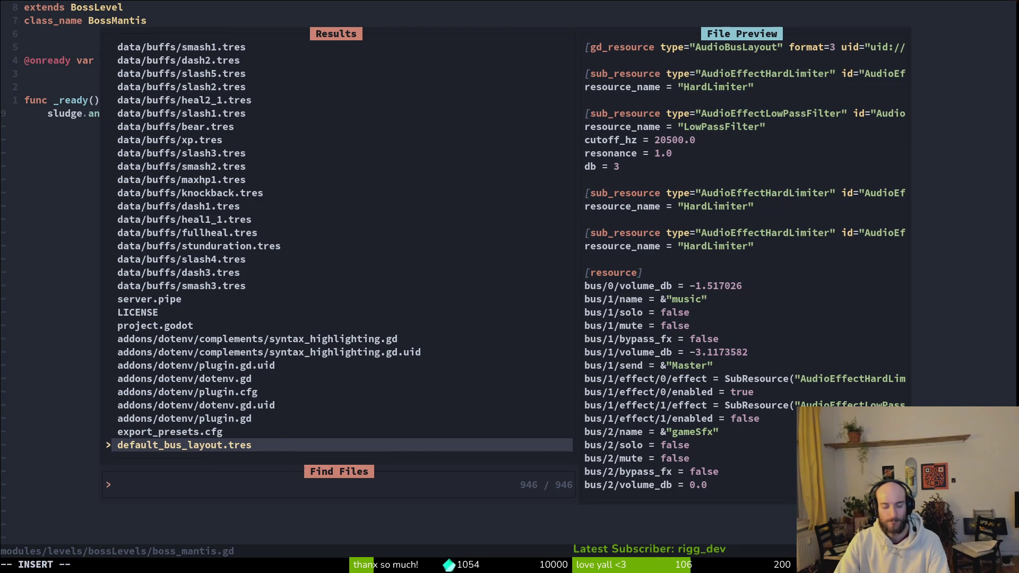
{"action": "type", "text": "gamecontro"}
{"action": "key", "text": "Return"}
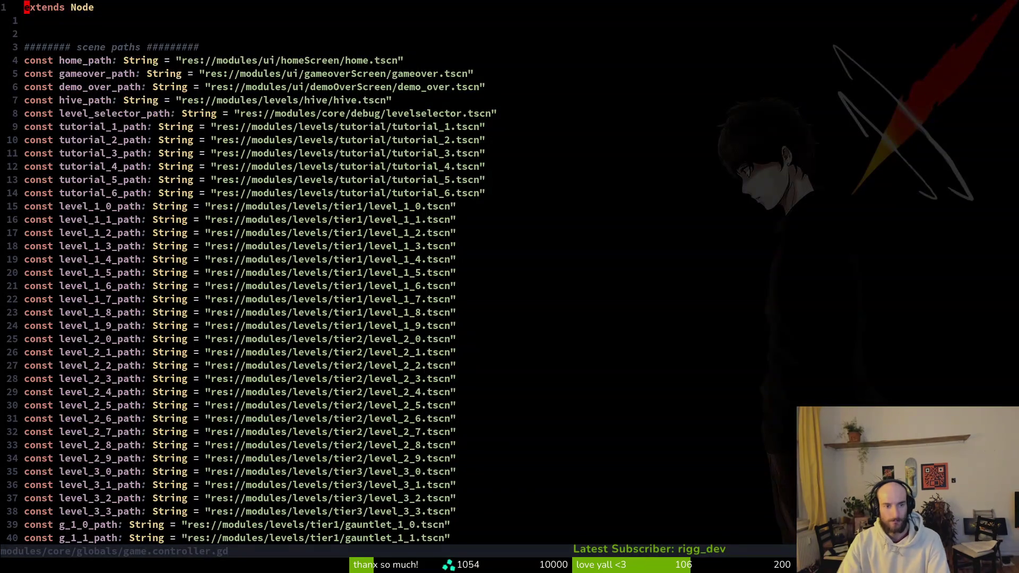
{"action": "key", "text": "ctrl+d"}
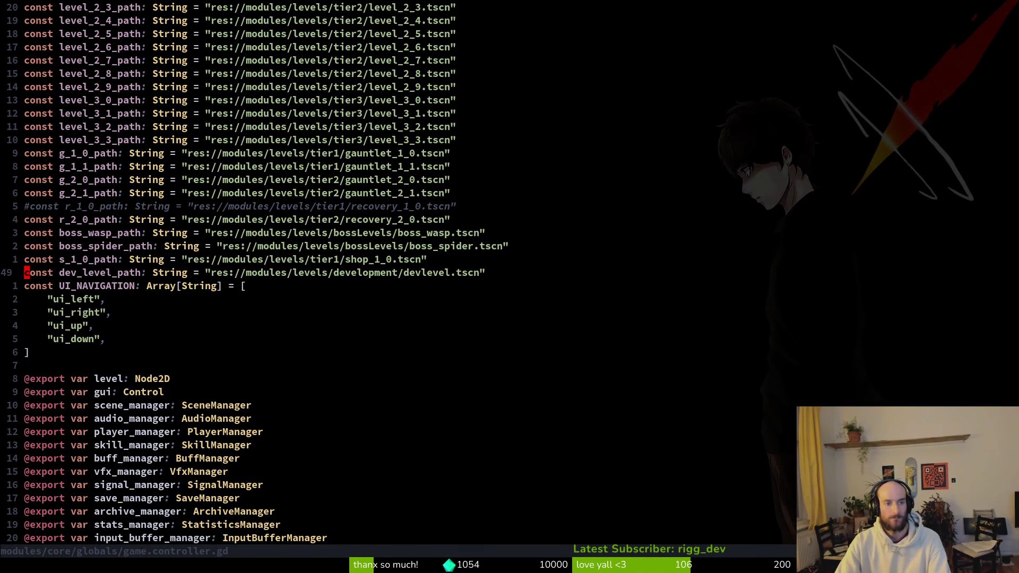
{"action": "key", "text": "k"}
{"action": "key", "text": "k"}
{"action": "key", "text": "k"}
{"action": "key", "text": "j"}
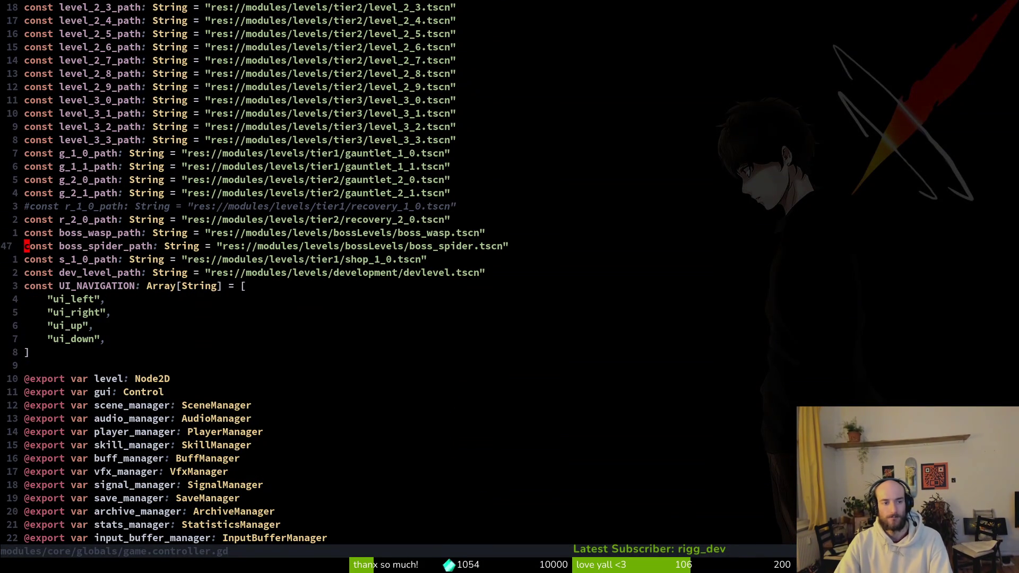
{"action": "key", "text": "y"}
{"action": "key", "text": "y"}
{"action": "key", "text": "p"}
{"action": "key", "text": "f"}
{"action": "key", "text": "colon"}
{"action": "type", "text": "b"}
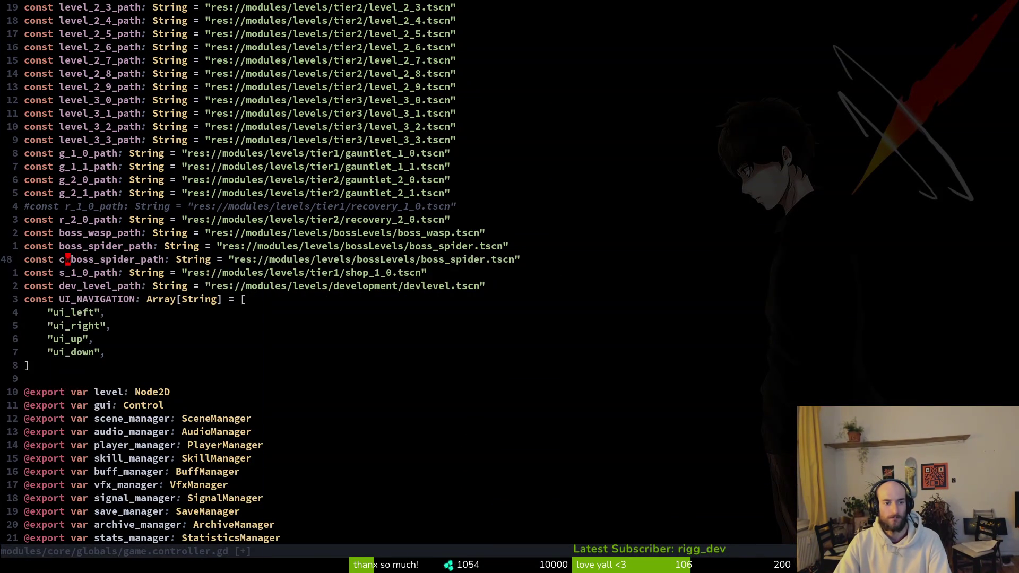
{"action": "type", "text": "cwboss_matnis"}
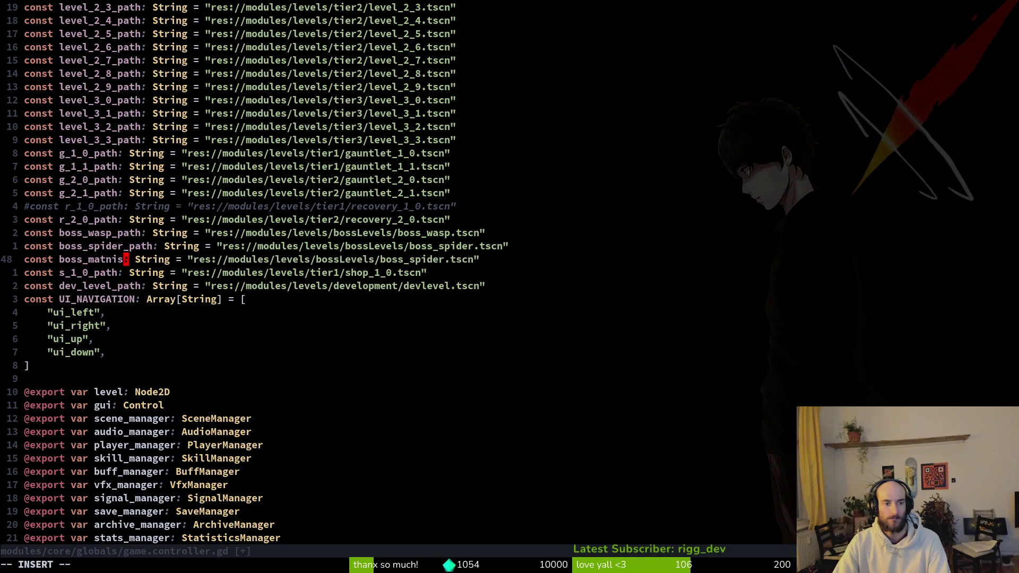
{"action": "type", "text": "ntis_path"}
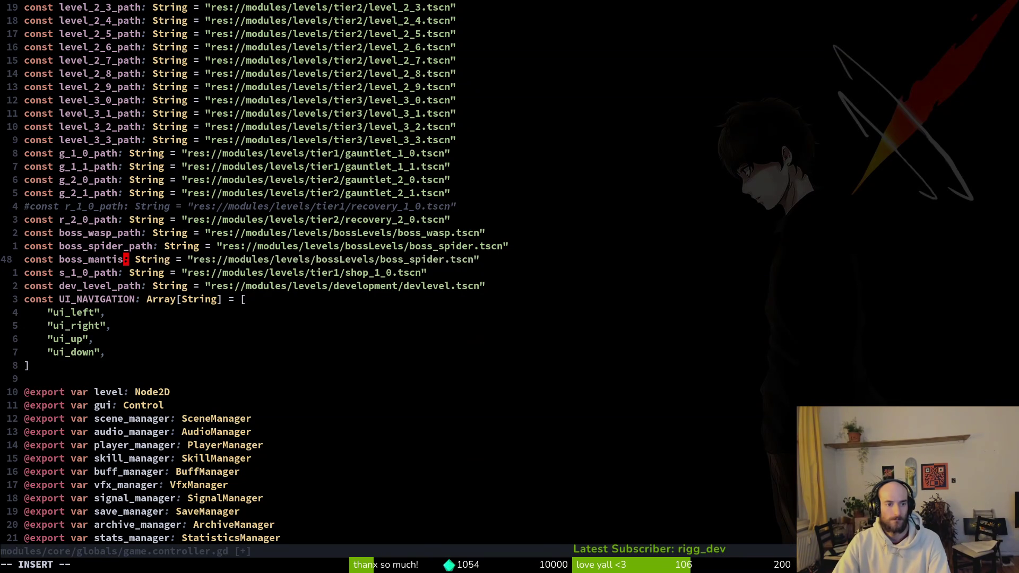
{"action": "key", "text": "Escape"}
{"action": "key", "text": "colon"}
{"action": "key", "text": "w"}
{"action": "key", "text": "Return"}
Change the copied path's scene name from boss_spider to boss_mantis and save.
{"action": "key", "text": "shift+w"}
{"action": "key", "text": "shift+w"}
{"action": "key", "text": "shift+w"}
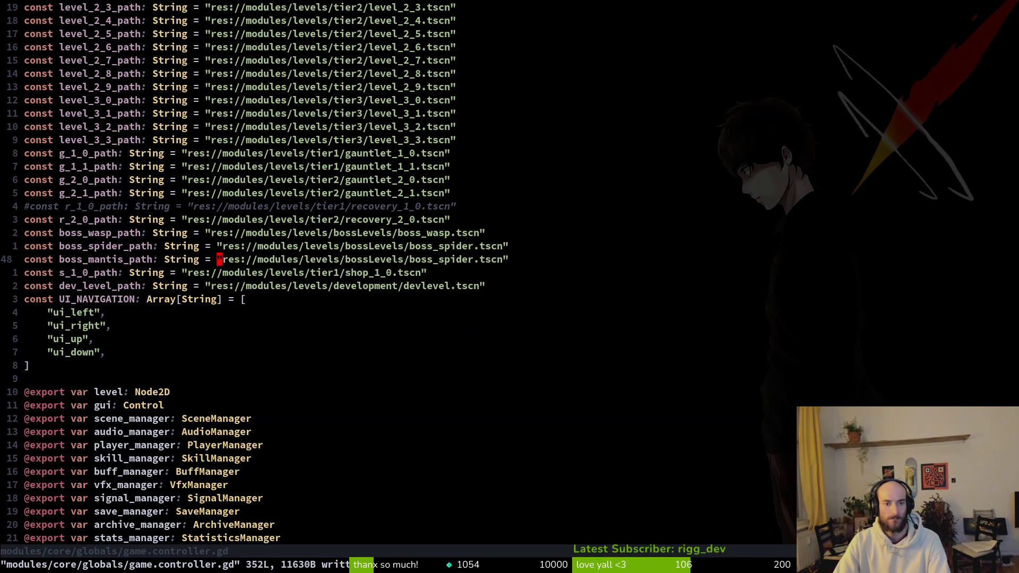
{"action": "key", "text": "shift+e"}
{"action": "key", "text": "b"}
{"action": "key", "text": "b"}
{"action": "type", "text": "cb"}
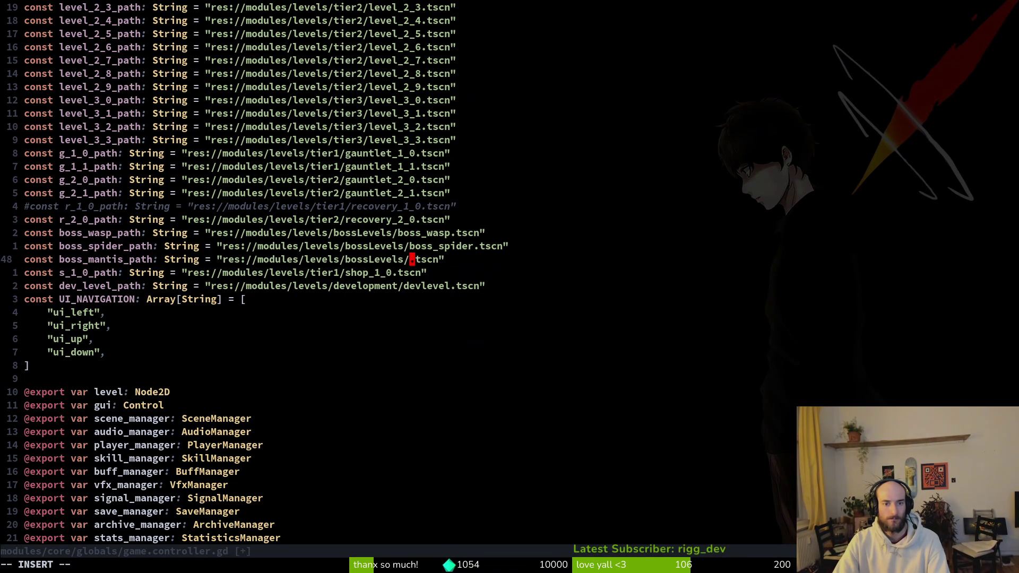
{"action": "type", "text": "boss-man"}
{"action": "key", "text": "BackSpace"}
{"action": "key", "text": "BackSpace"}
{"action": "key", "text": "BackSpace"}
{"action": "type", "text": "_"}
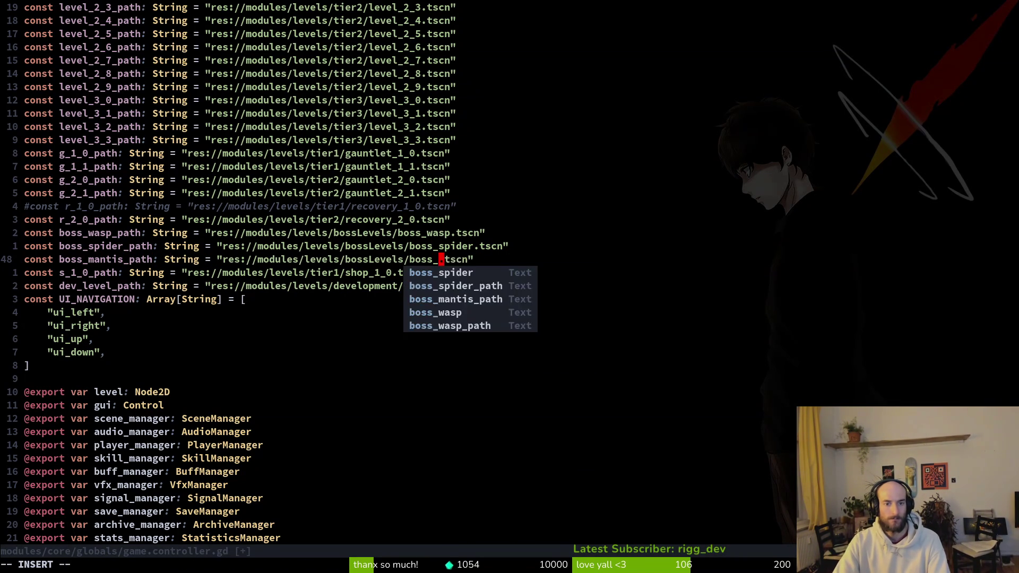
{"action": "type", "text": "mantis"}
{"action": "key", "text": "Escape"}
{"action": "type", "text": ":w"}
{"action": "key", "text": "Return"}
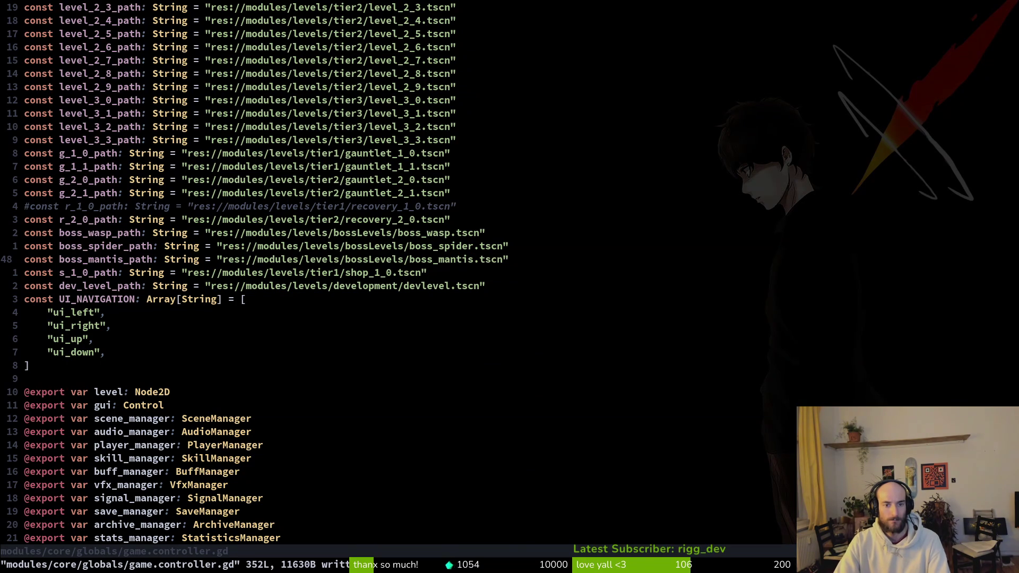
Search briefly for the boss_mantis file, then scroll down to the tier boss path function.
{"action": "key", "text": "space"}
{"action": "key", "text": "f"}
{"action": "key", "text": "f"}
{"action": "type", "text": "bosmant"}
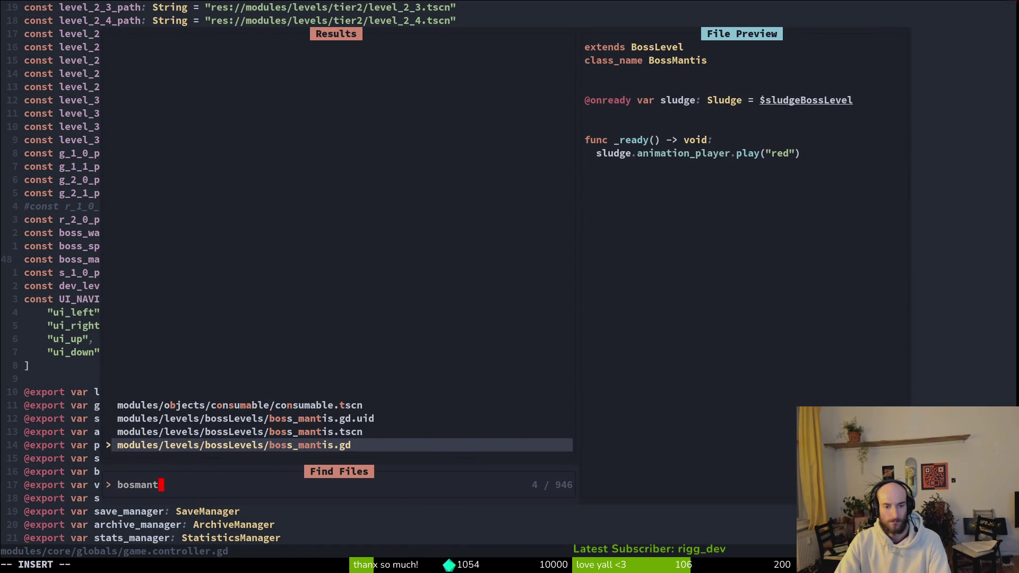
{"action": "key", "text": "Escape"}
{"action": "key", "text": "ctrl+d"}
{"action": "key", "text": "ctrl+d"}
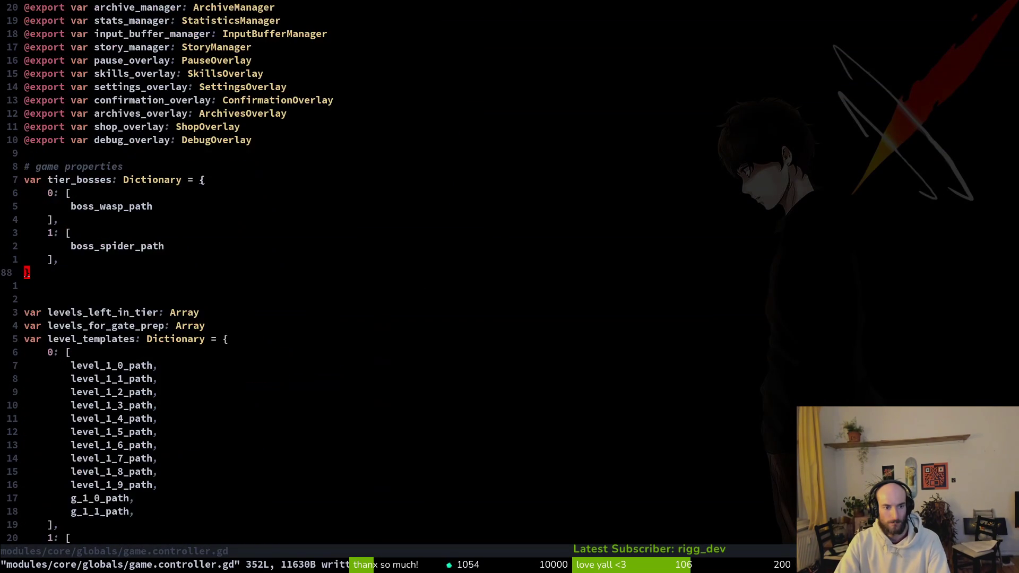
{"action": "key", "text": "ctrl+d"}
{"action": "key", "text": "ctrl+d"}
{"action": "key", "text": "ctrl+d"}
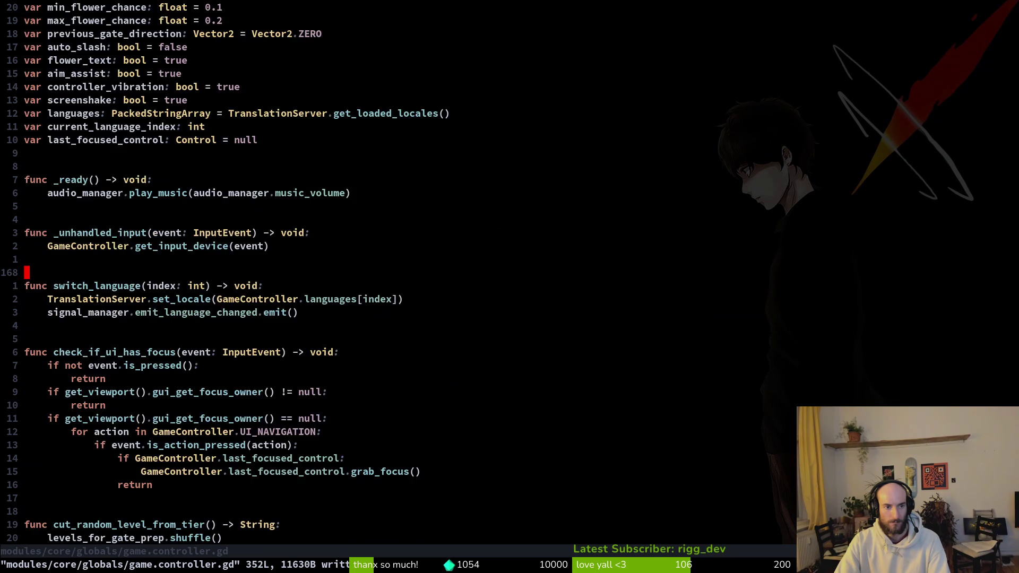
{"action": "key", "text": "ctrl+d"}
{"action": "key", "text": "ctrl+d"}
{"action": "key", "text": "k"}
{"action": "key", "text": "k"}
{"action": "key", "text": "k"}
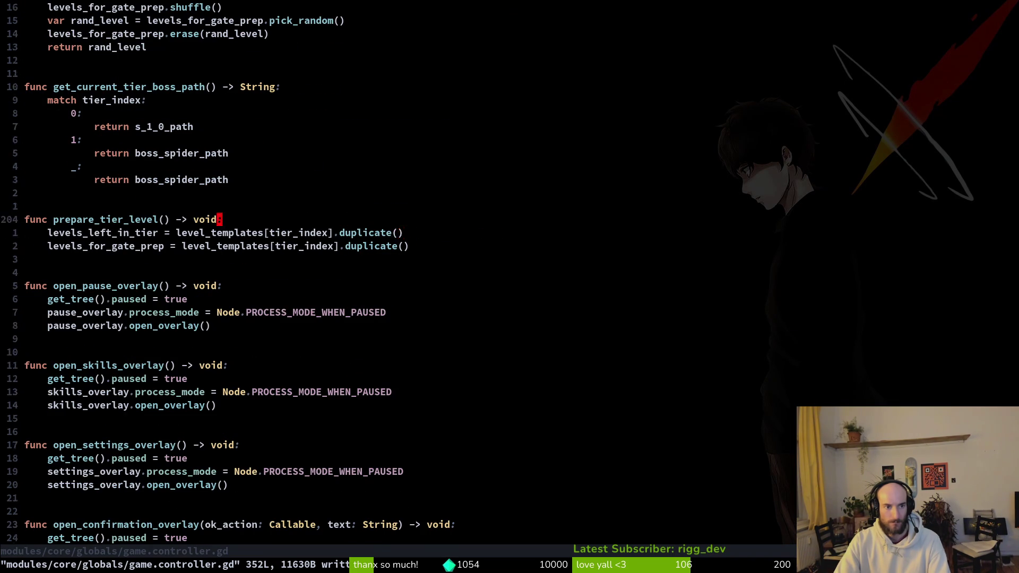
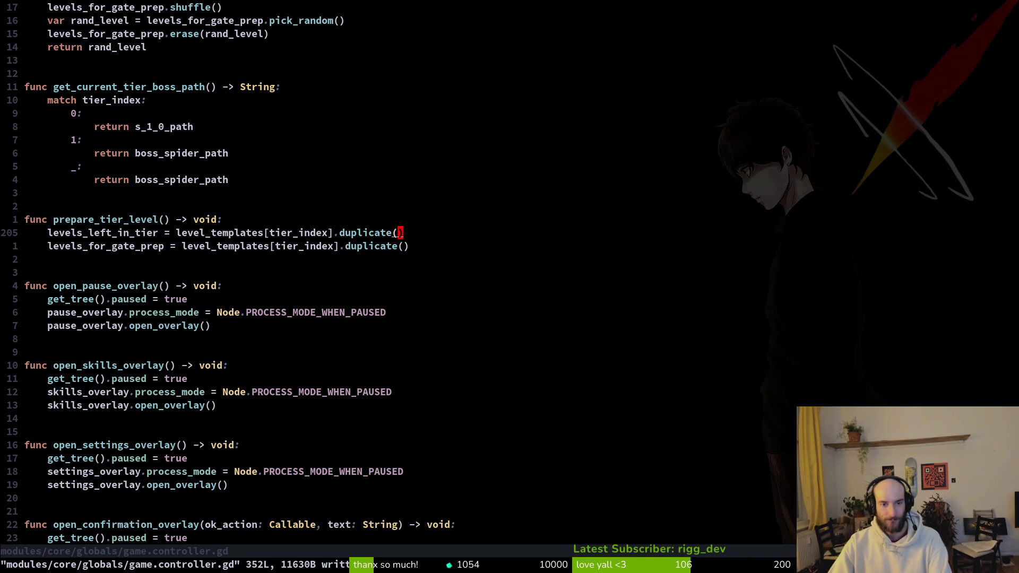
Scroll through game.controller.gd to the end and back to the tier level functions.
{"action": "key", "text": "j"}
{"action": "key", "text": "j"}
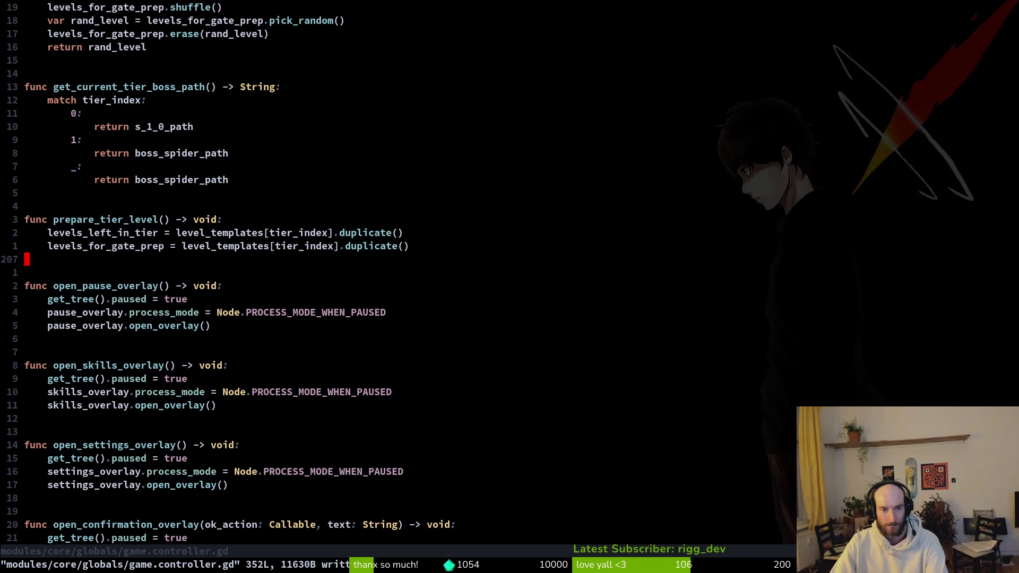
{"action": "key", "text": "k"}
{"action": "key", "text": "j"}
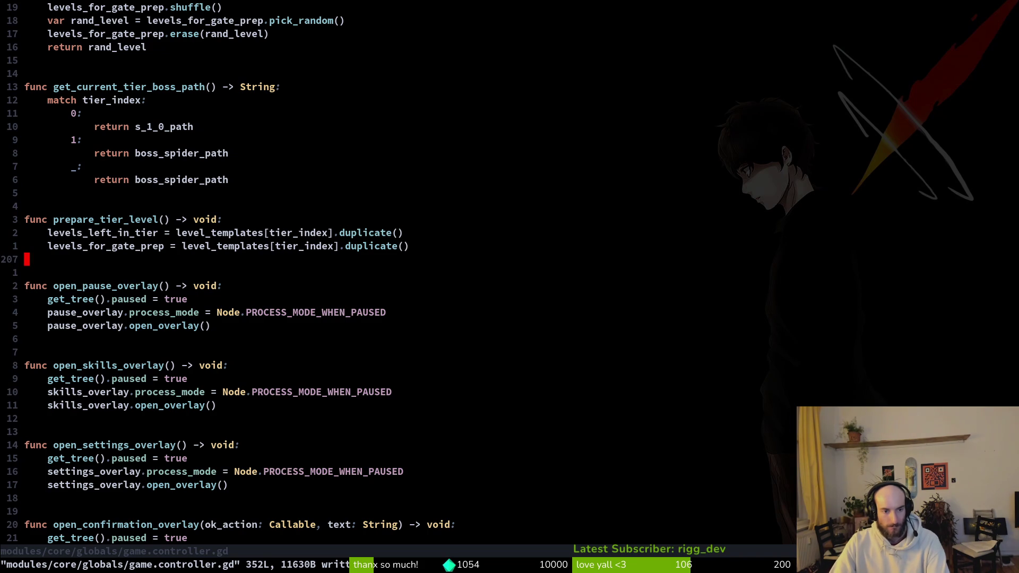
{"action": "key", "text": "ctrl+d"}
{"action": "key", "text": "ctrl+d"}
{"action": "key", "text": "ctrl+d"}
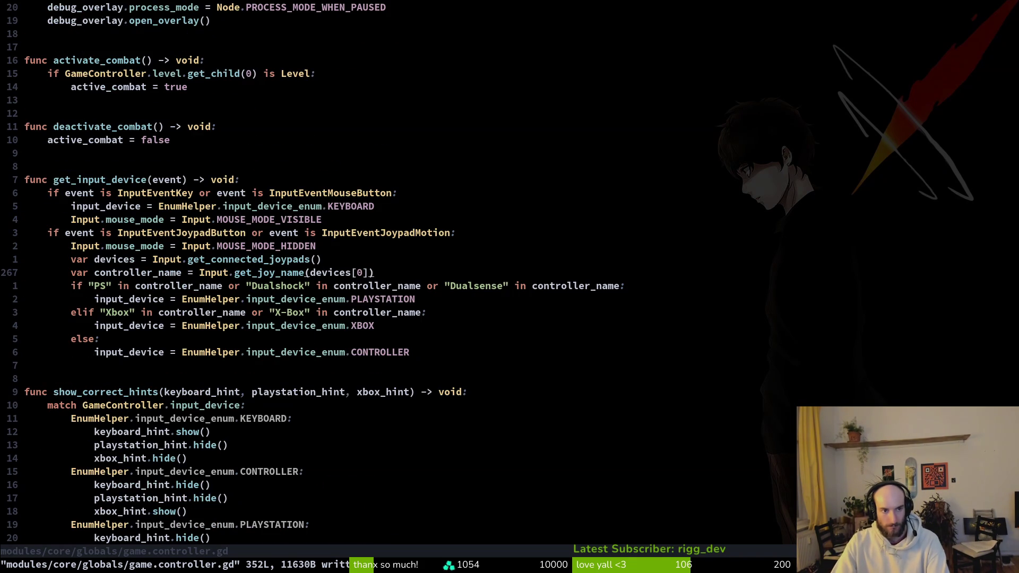
{"action": "key", "text": "ctrl+d"}
{"action": "key", "text": "ctrl+d"}
{"action": "key", "text": "ctrl+d"}
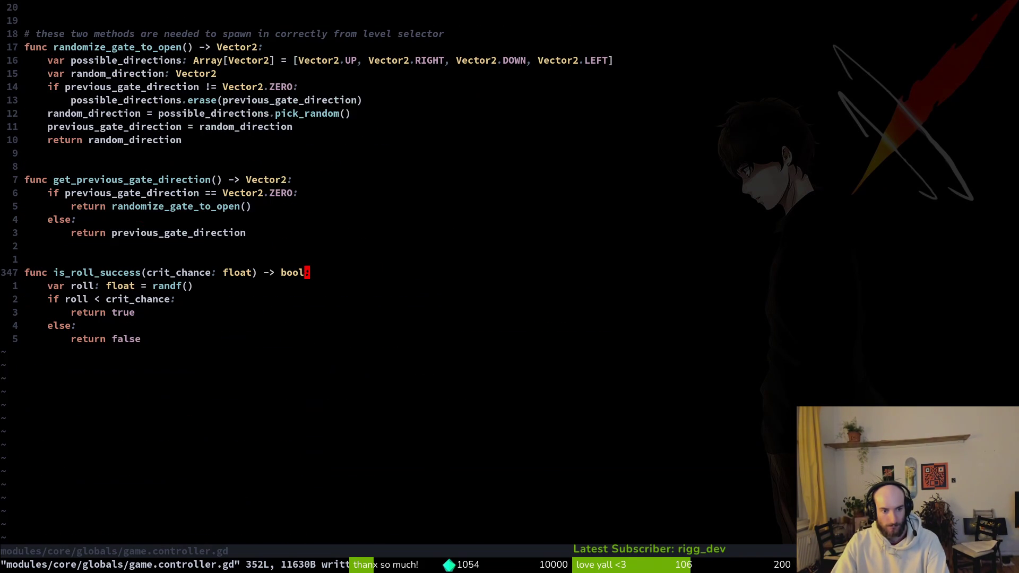
{"action": "key", "text": "ctrl+u"}
{"action": "key", "text": "ctrl+u"}
{"action": "key", "text": "ctrl+u"}
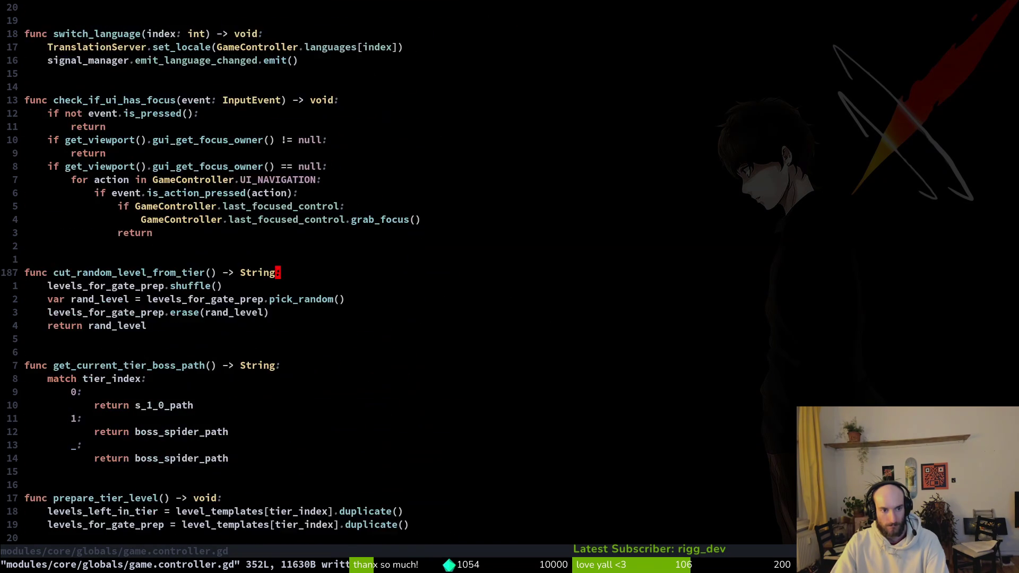
Quit Vim and view the game.controller.gd diff in tig's status view.
{"action": "type", "text": ":q"}
{"action": "key", "text": "Return"}
{"action": "type", "text": "ts"}
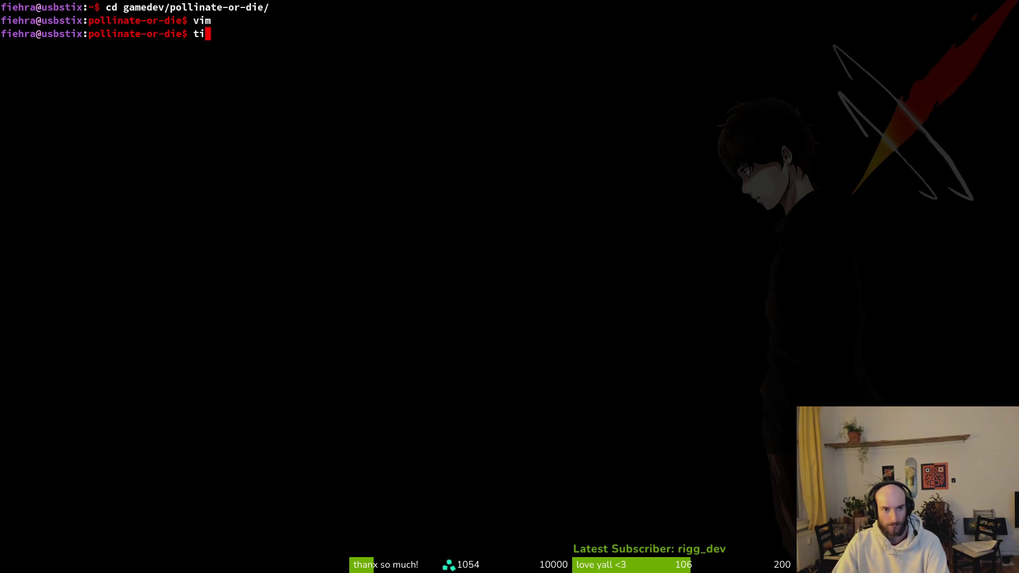
{"action": "key", "text": "Return"}
{"action": "key", "text": "j"}
{"action": "key", "text": "j"}
{"action": "key", "text": "j"}
{"action": "key", "text": "k"}
{"action": "key", "text": "Return"}
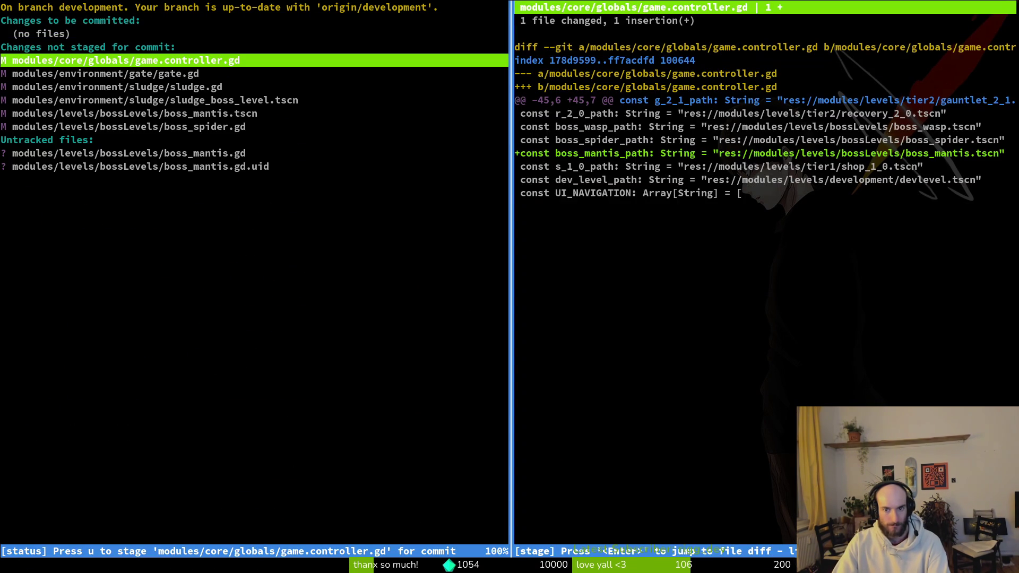
Close tig, relaunch Vim and open boss_level.gd from the project file finder.
{"action": "key", "text": "q"}
{"action": "key", "text": "q"}
{"action": "type", "text": "vim"}
{"action": "key", "text": "Return"}
{"action": "key", "text": "space"}
{"action": "type", "text": "pf"}
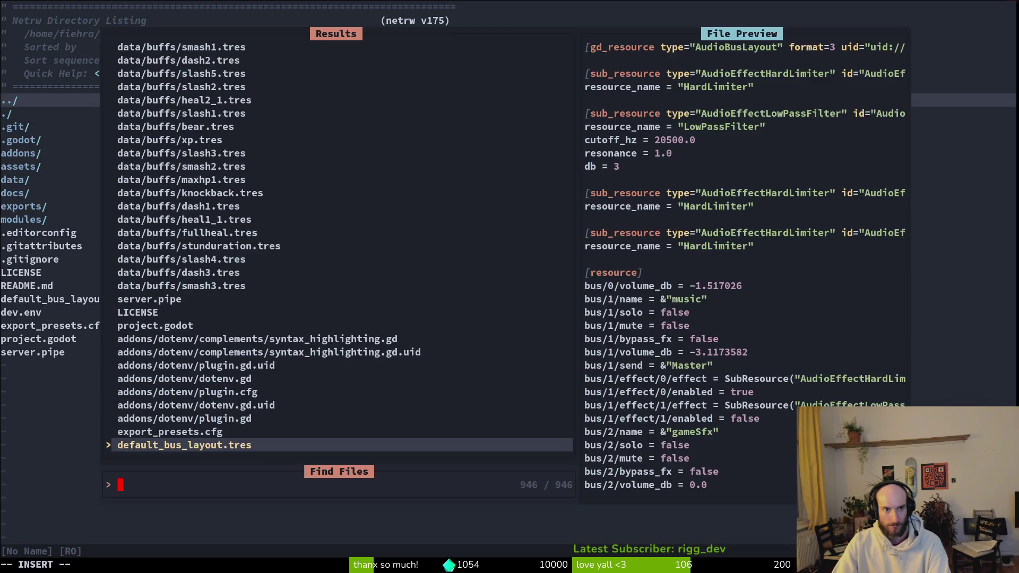
{"action": "type", "text": "levels"}
{"action": "key", "text": "Return"}
Open levelselector.gd with the project file finder.
{"action": "key", "text": "space"}
{"action": "type", "text": "pf"}
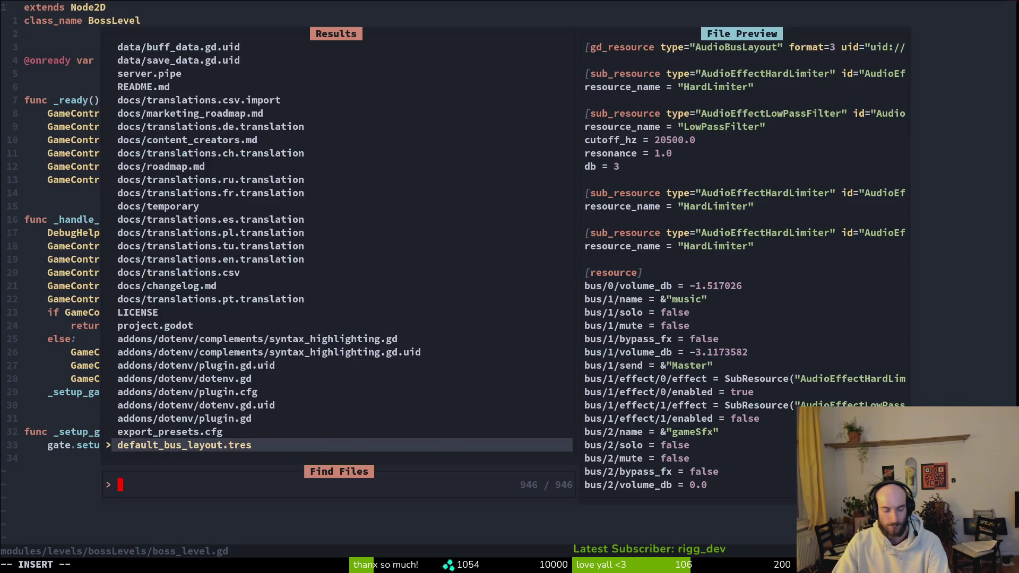
{"action": "type", "text": "levelssele"}
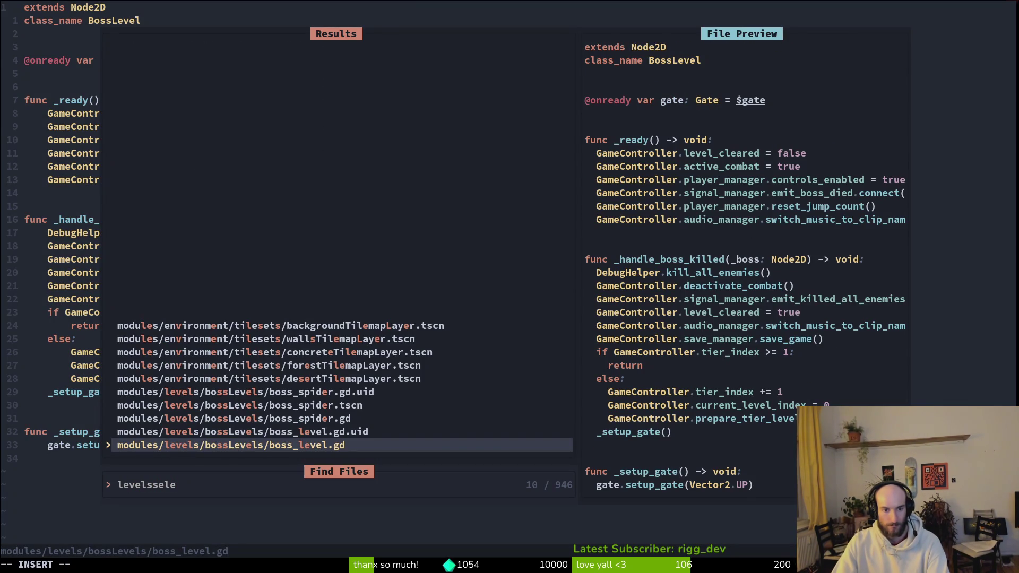
{"action": "key", "text": "BackSpace"}
{"action": "key", "text": "BackSpace"}
{"action": "key", "text": "BackSpace"}
{"action": "type", "text": "ele"}
{"action": "key", "text": "Return"}
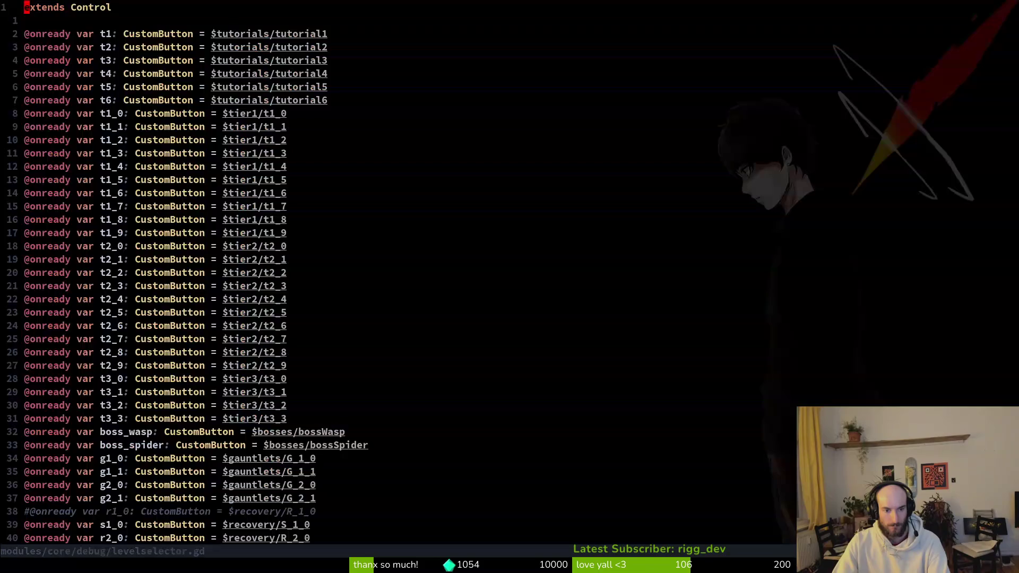
Duplicate the boss_spider declaration line and rename the copy's variable to boss_mantis.
{"action": "key", "text": "ctrl+d"}
{"action": "key", "text": "ctrl+d"}
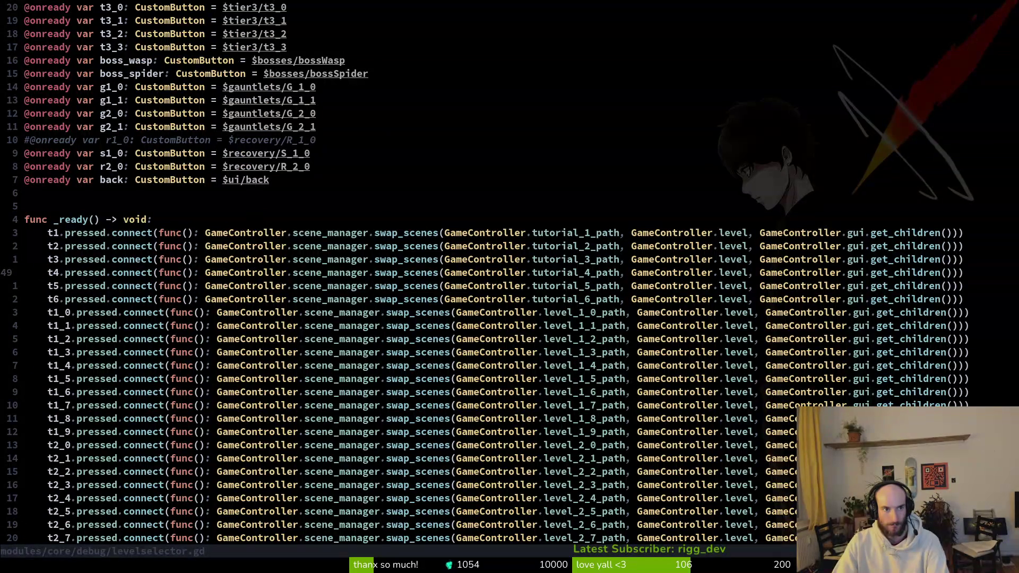
{"action": "key", "text": "1"}
{"action": "key", "text": "5"}
{"action": "key", "text": "k"}
{"action": "key", "text": "y"}
{"action": "key", "text": "y"}
{"action": "key", "text": "p"}
{"action": "key", "text": "w"}
{"action": "key", "text": "w"}
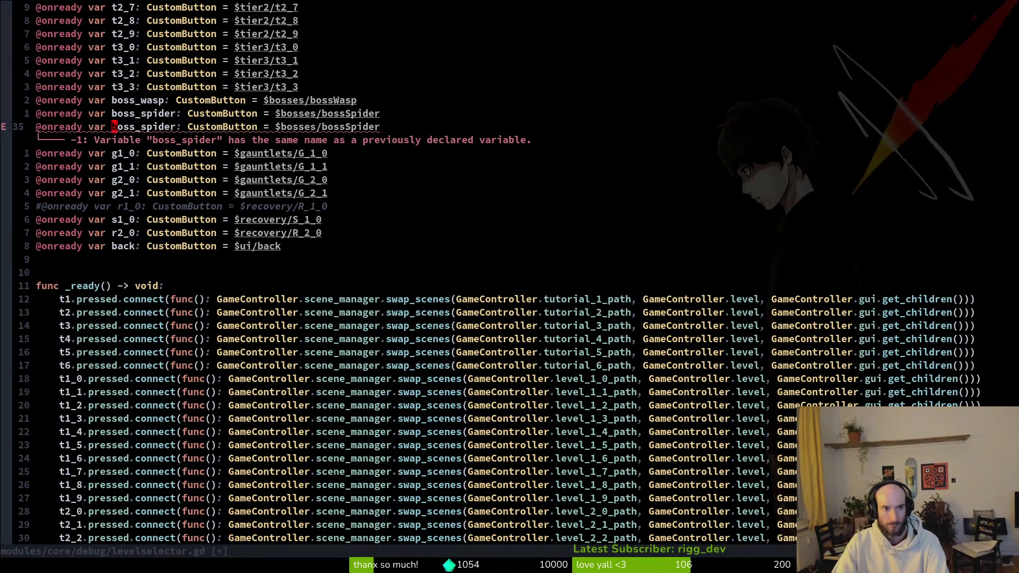
{"action": "type", "text": "ciwma"}
{"action": "key", "text": "BackSpace"}
{"action": "key", "text": "BackSpace"}
{"action": "type", "text": "boss_man"}
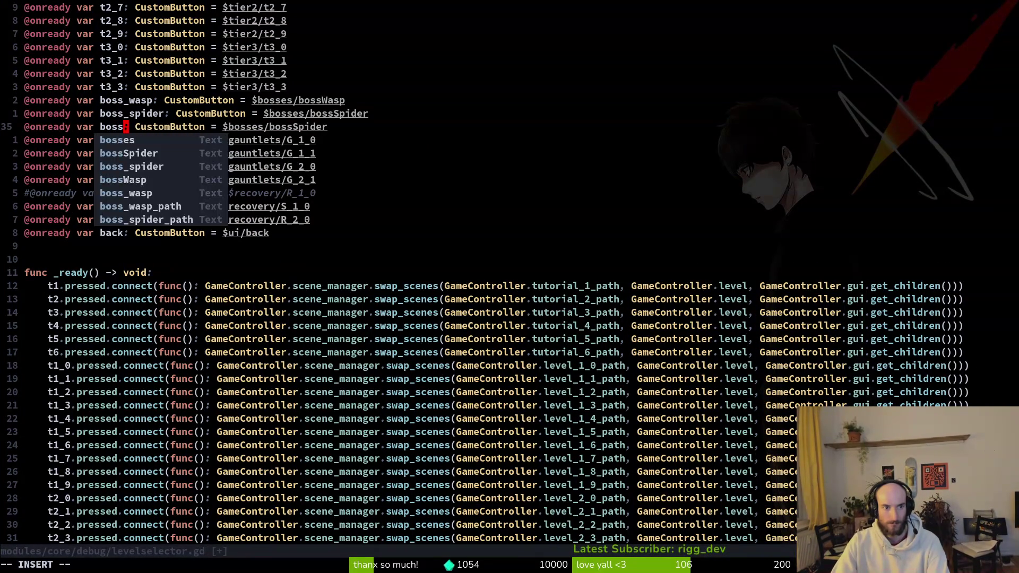
{"action": "type", "text": "tis"}
{"action": "key", "text": "Escape"}
Change the copied node path to bossMantis and save levelselector.gd.
{"action": "key", "text": "dollar"}
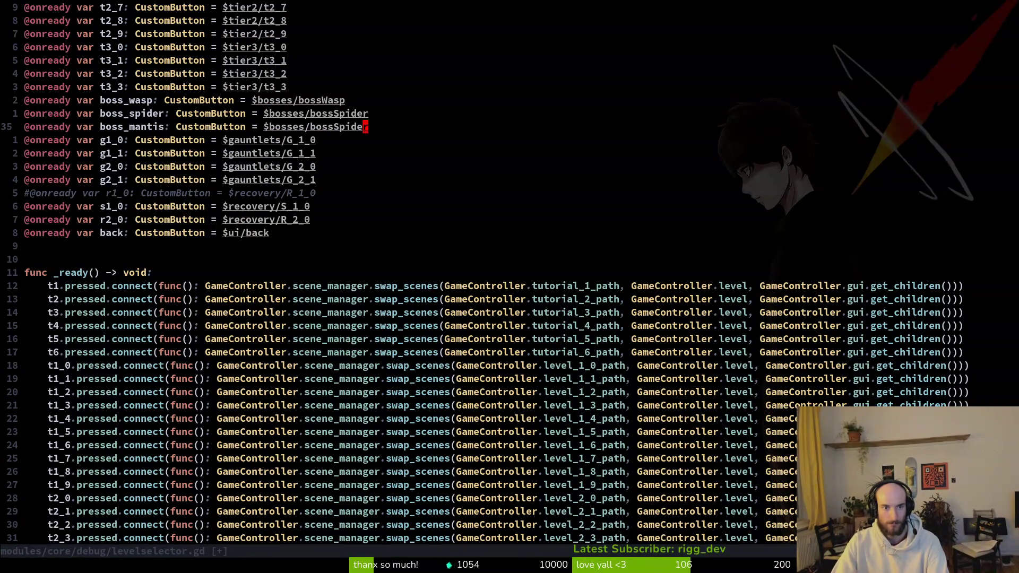
{"action": "type", "text": "ciwbossMan"}
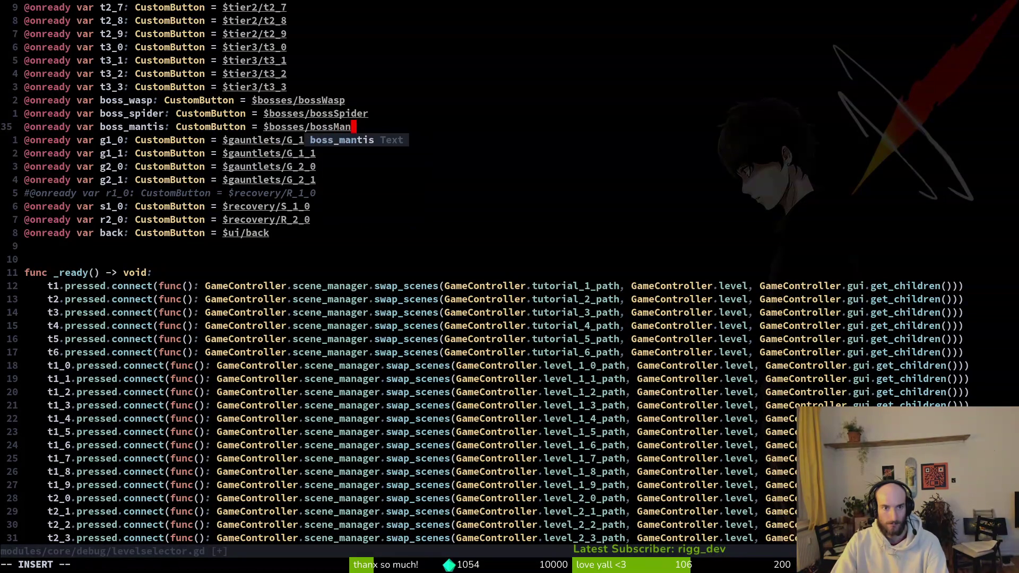
{"action": "type", "text": "tis"}
{"action": "key", "text": "Escape"}
{"action": "type", "text": ":w"}
{"action": "key", "text": "Return"}
{"action": "key", "text": "alt+Tab"}
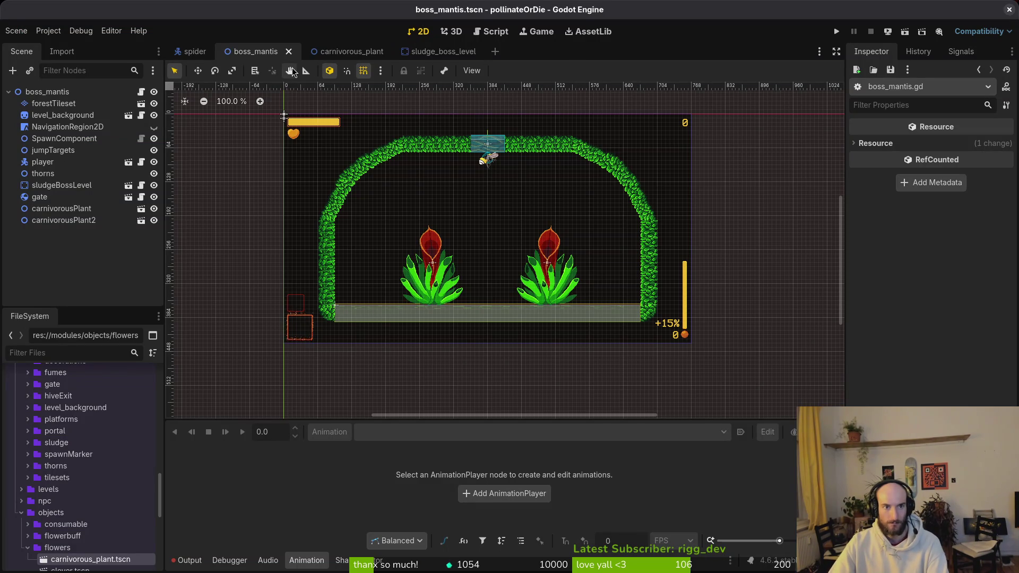
Open levelselector.tscn and duplicate the bossSpider button under bosses as bossMantis.
{"action": "key", "text": "ctrl+shift+o"}
{"action": "type", "text": "levelsel"}
{"action": "key", "text": "Return"}
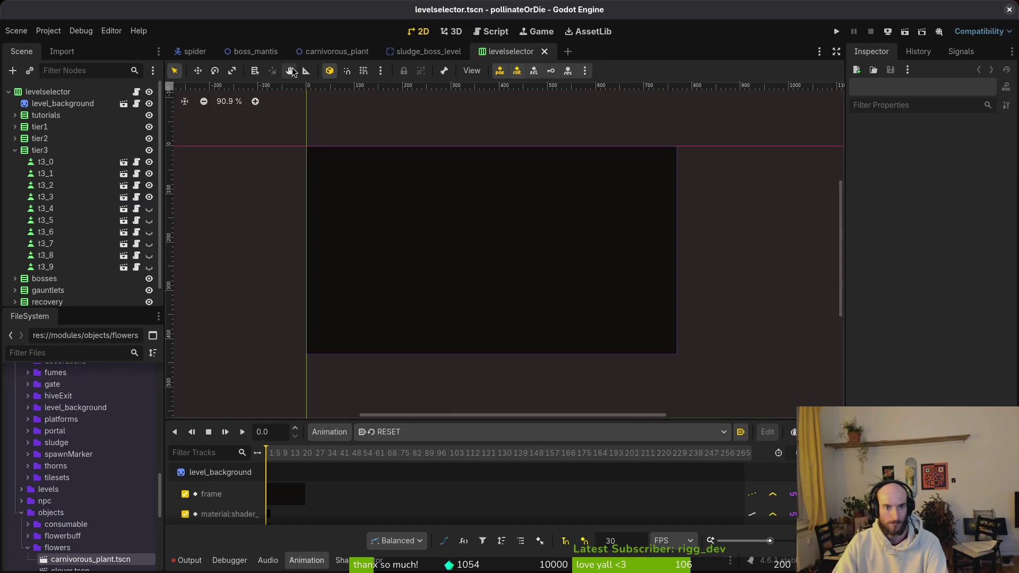
{"action": "left_click", "coordinate": [15, 278]}
{"action": "scroll", "coordinate": [73, 268], "scroll_direction": "down", "scroll_amount": 2}
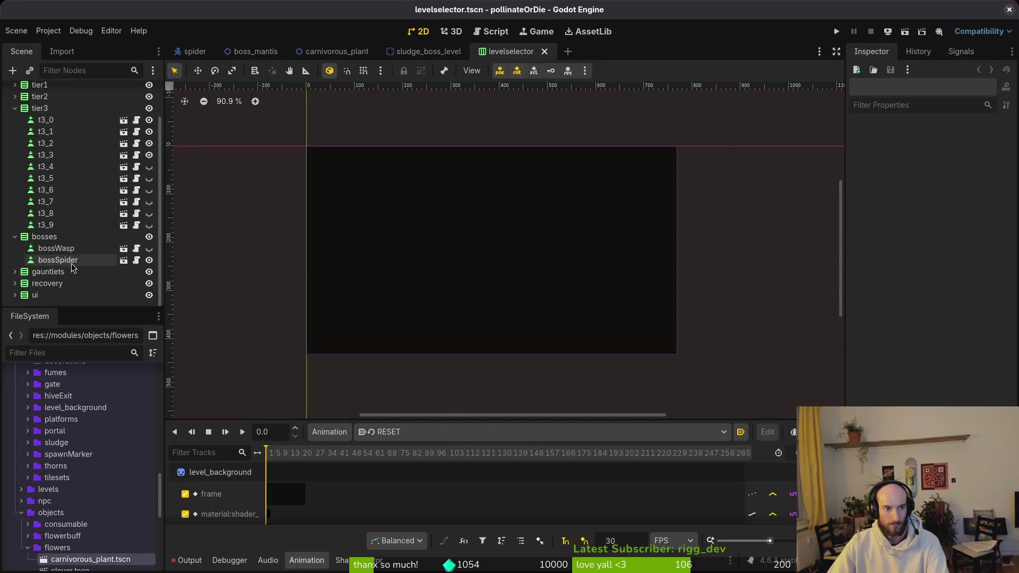
{"action": "left_click", "coordinate": [73, 262]}
{"action": "key", "text": "ctrl+d"}
{"action": "double_click", "coordinate": [78, 272]}
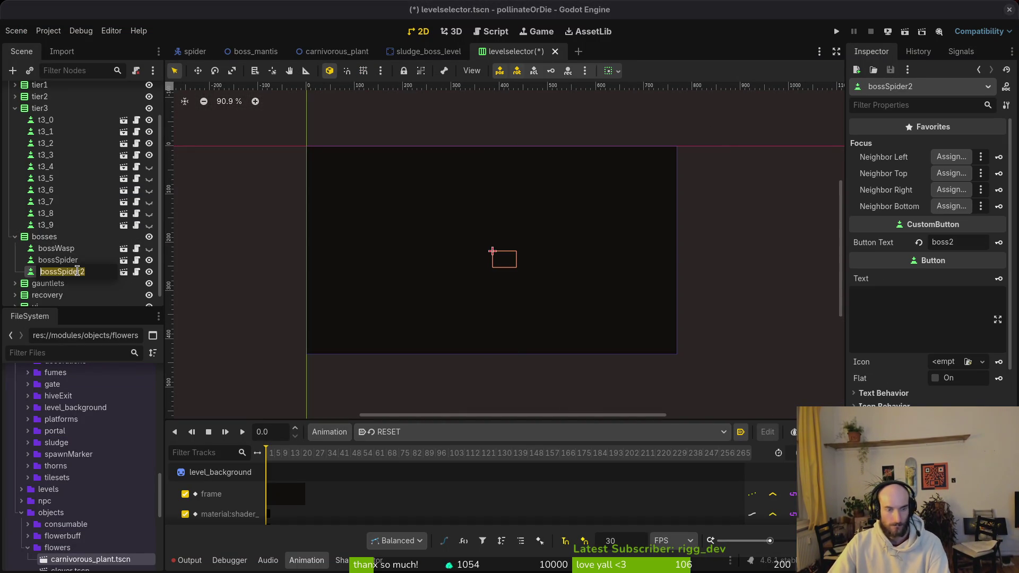
{"action": "type", "text": "boss"}
{"action": "type", "text": "is"}
{"action": "key", "text": "Return"}
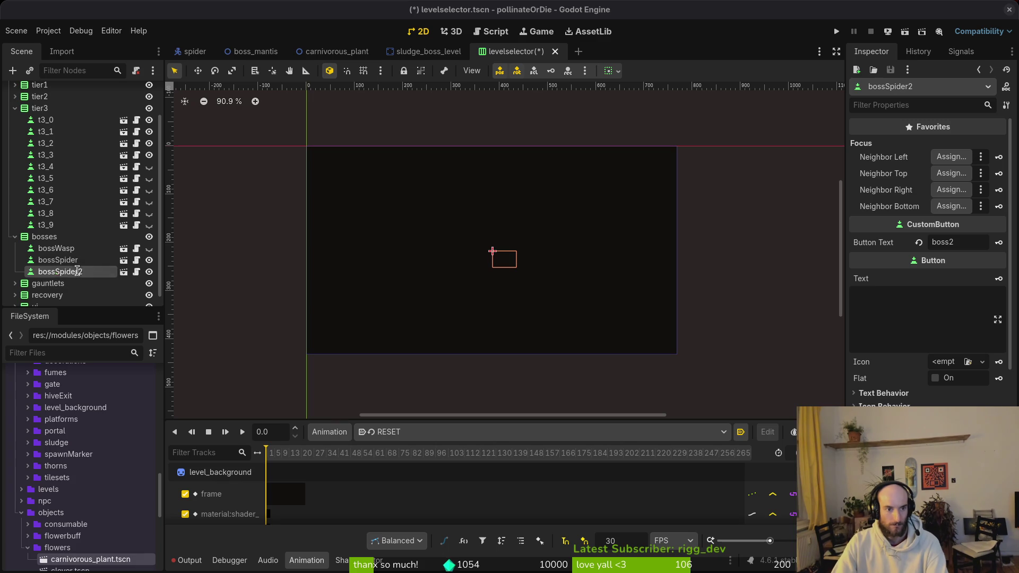
Set the bossMantis button text to 'mantis' and bossSpider's to 'spider'.
{"action": "left_click", "coordinate": [987, 244]}
{"action": "key", "text": "ctrl+a"}
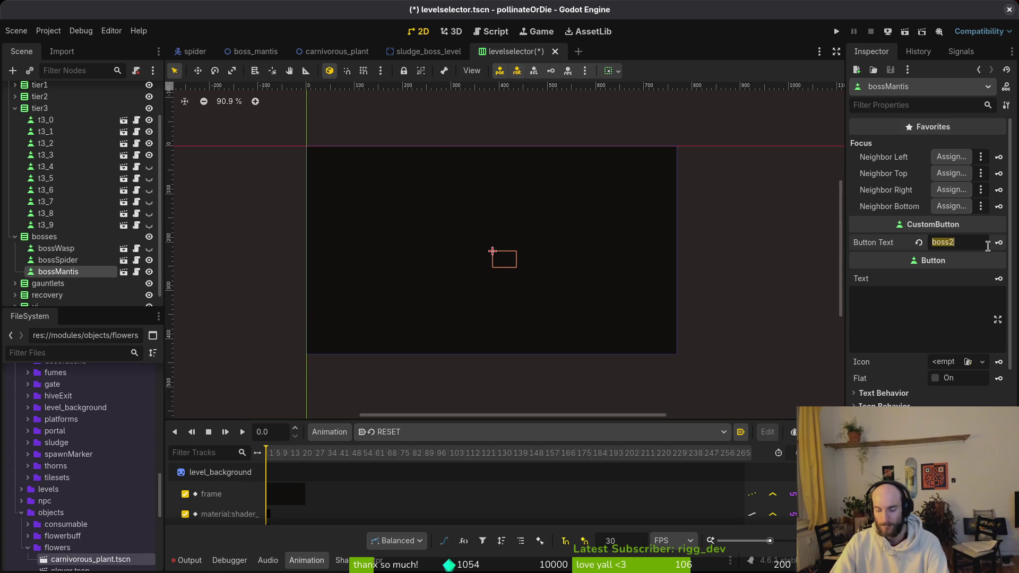
{"action": "type", "text": "mantis"}
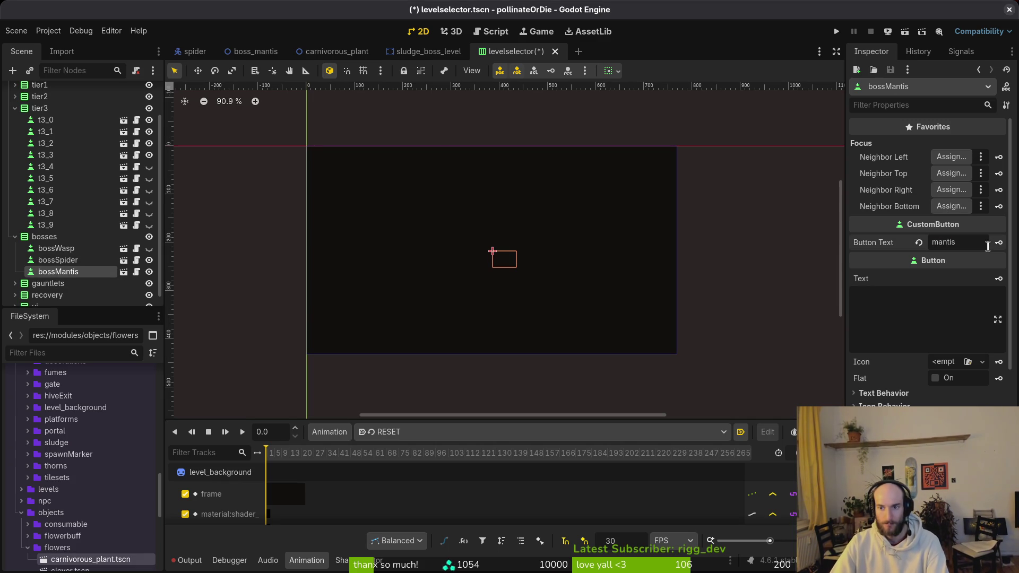
{"action": "left_click", "coordinate": [56, 260]}
{"action": "left_click", "coordinate": [969, 244]}
{"action": "key", "text": "ctrl+a"}
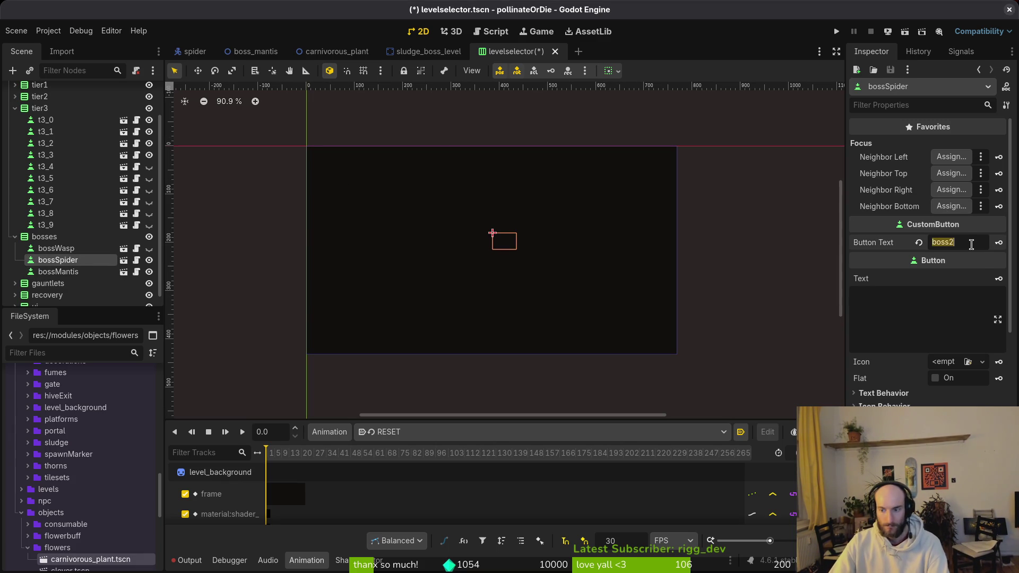
{"action": "type", "text": "spp"}
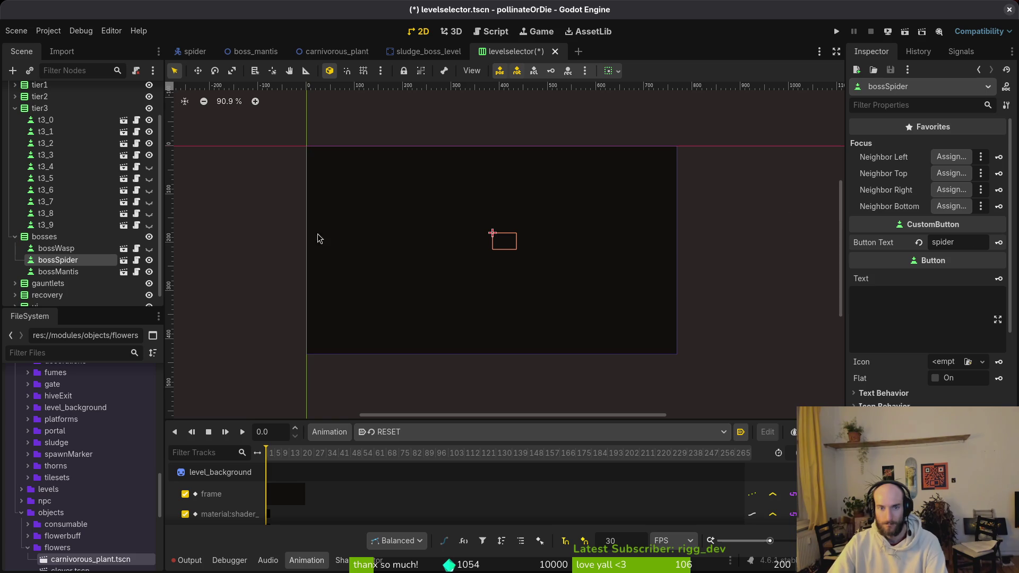
Relabel the bossWasp button 'wasp' and save the level selector scene.
{"action": "left_click", "coordinate": [45, 247]}
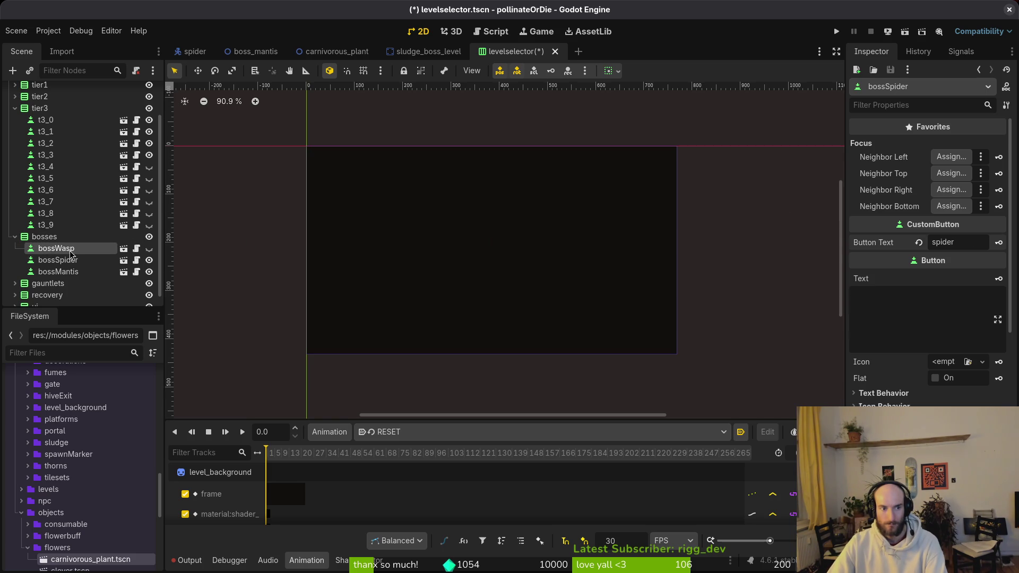
{"action": "left_click", "coordinate": [970, 243]}
{"action": "key", "text": "ctrl+a"}
{"action": "type", "text": "wasp"}
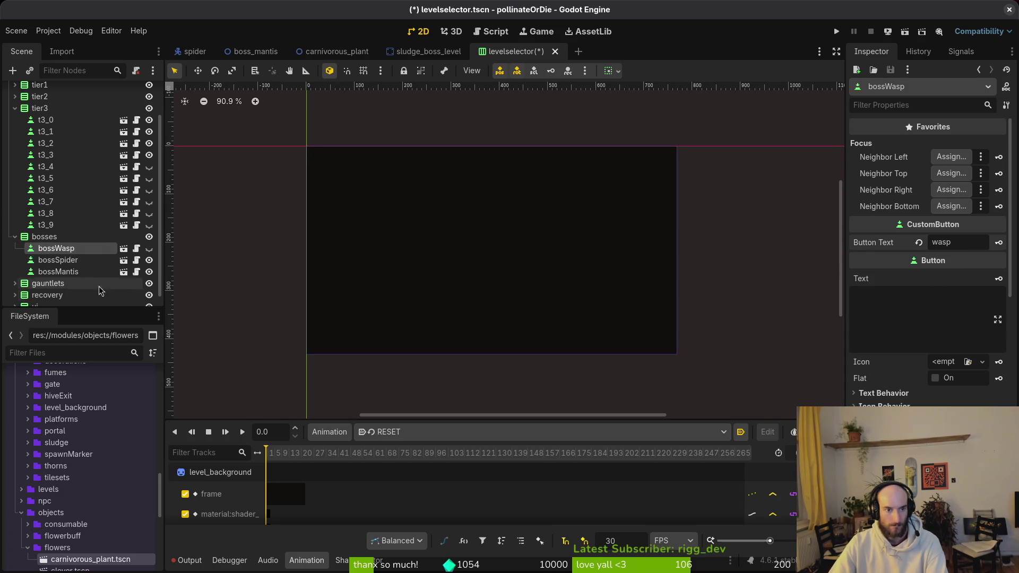
{"action": "left_click", "coordinate": [45, 190]}
{"action": "key", "text": "ctrl+s"}
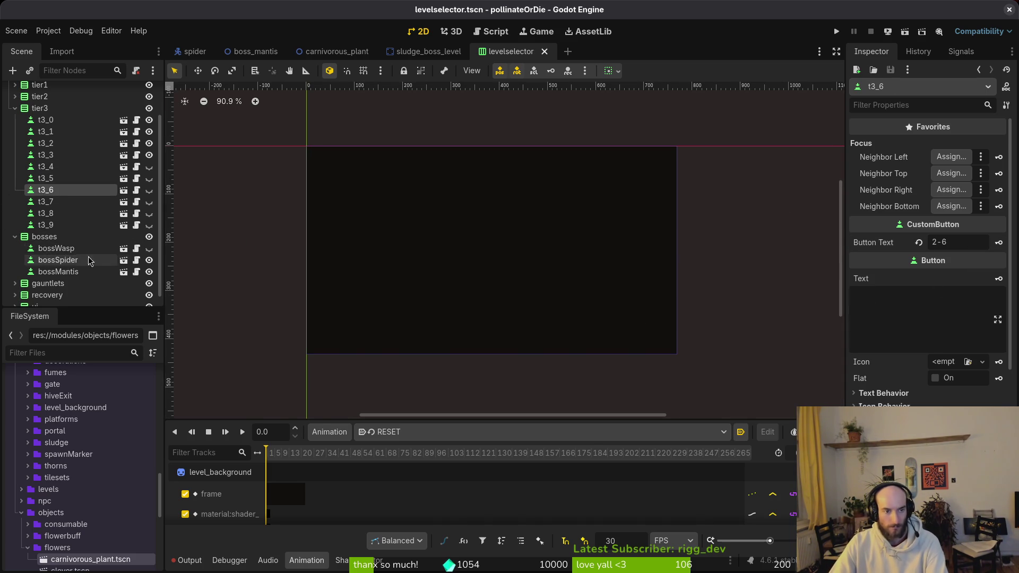
{"action": "key", "text": "alt+Tab"}
Duplicate the boss_spider connect line as a boss_mantis connection and save.
{"action": "key", "text": "Escape"}
{"action": "type", "text": ":w"}
{"action": "key", "text": "Return"}
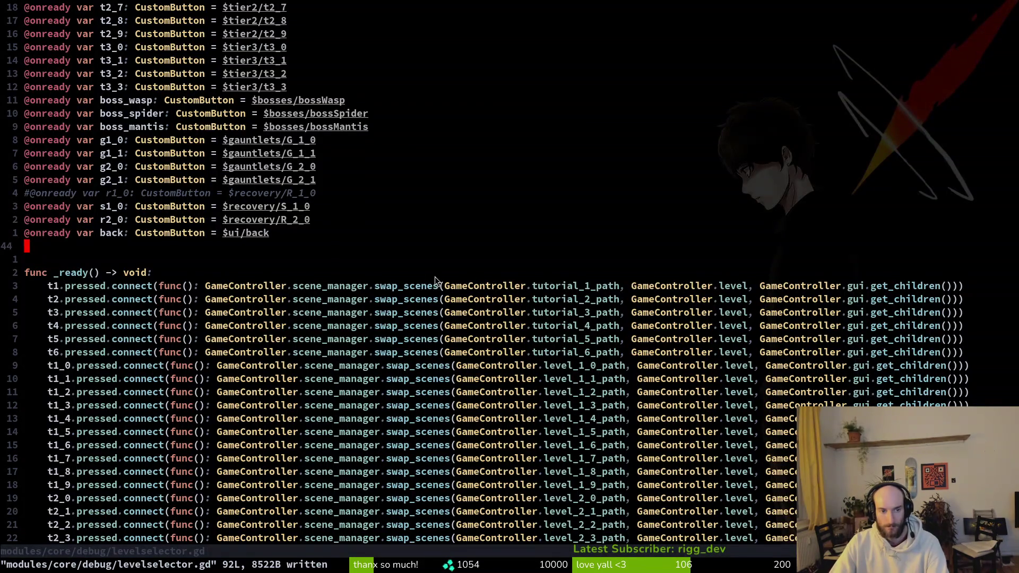
{"action": "scroll", "coordinate": [350, 249], "scroll_direction": "down", "scroll_amount": 5}
{"action": "scroll", "coordinate": [191, 217], "scroll_direction": "up", "scroll_amount": 6}
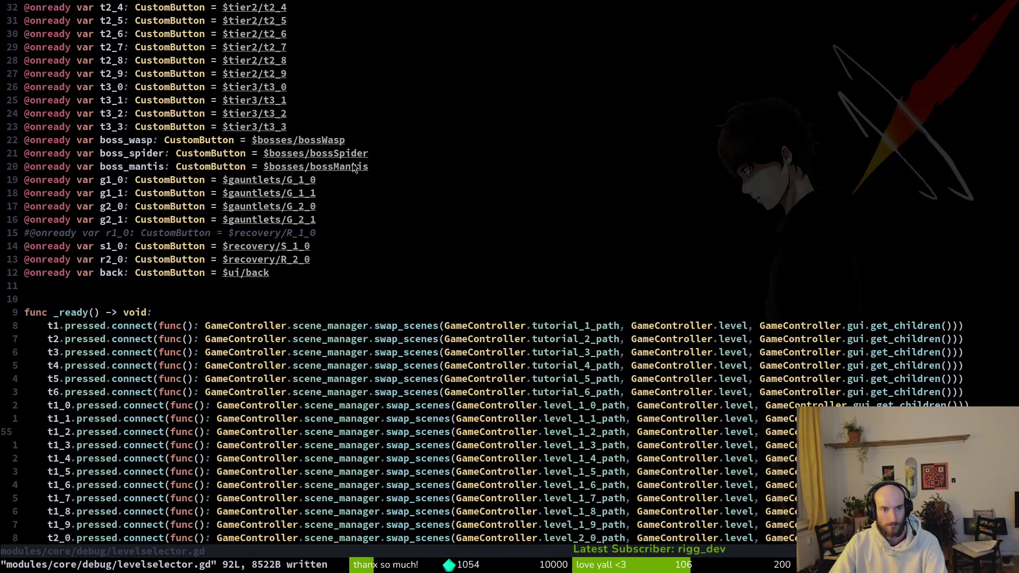
{"action": "scroll", "coordinate": [412, 259], "scroll_direction": "down", "scroll_amount": 13}
{"action": "left_click", "coordinate": [77, 218]}
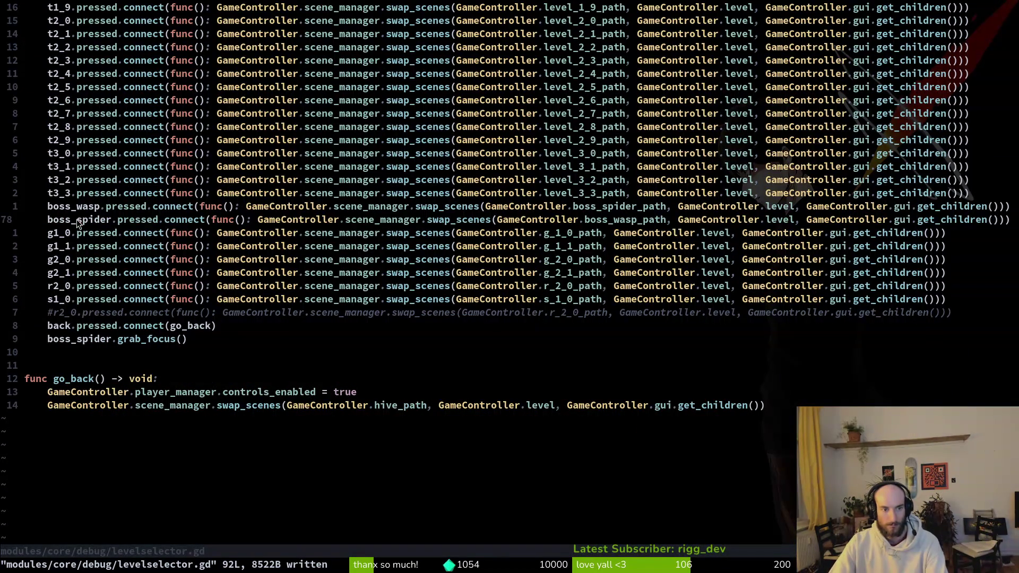
{"action": "key", "text": "y"}
{"action": "key", "text": "y"}
{"action": "type", "text": "p"}
{"action": "type", "text": "cwboss_mantis"}
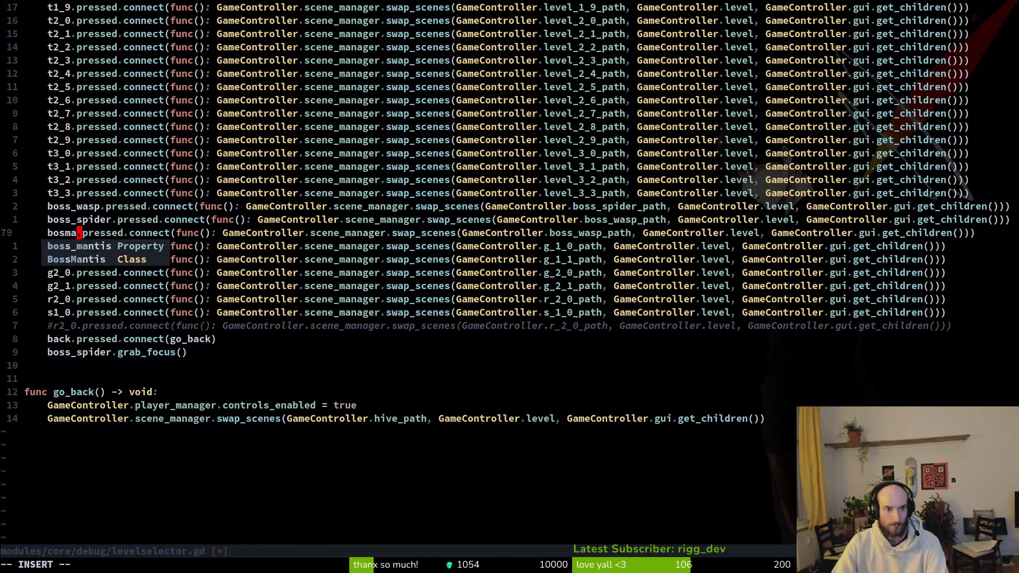
{"action": "key", "text": "Escape"}
{"action": "type", "text": ":w"}
{"action": "key", "text": "Return"}
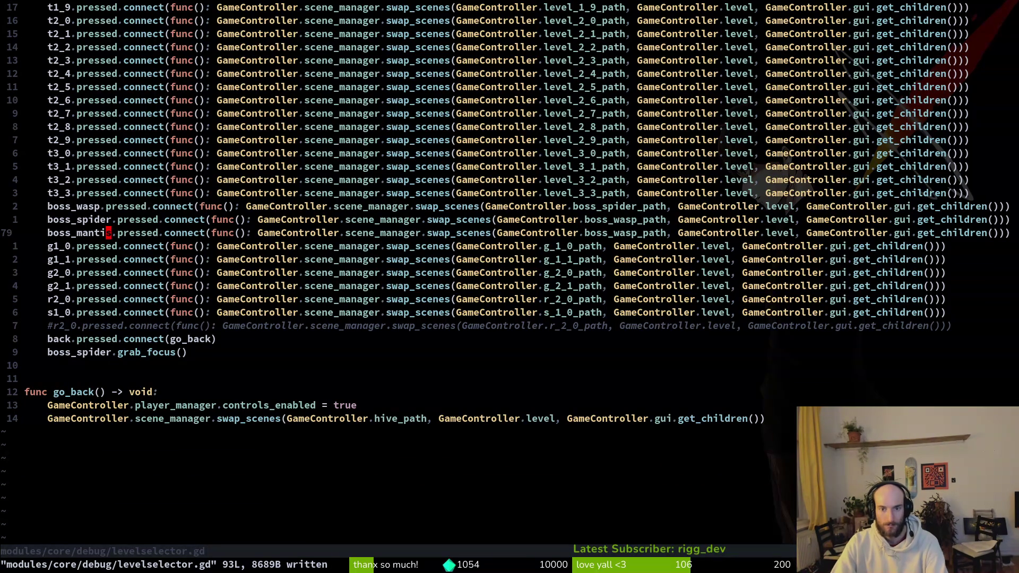
Point the new boss_mantis connection at boss_mantis_path and save levelselector.gd.
{"action": "left_click", "coordinate": [587, 233]}
{"action": "type", "text": "cwboss_mantis_path"}
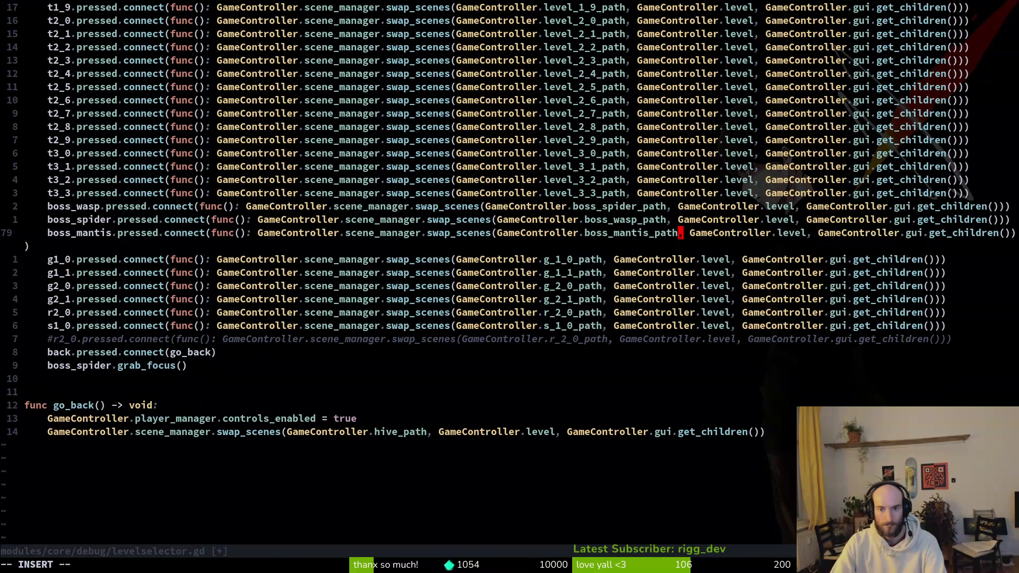
{"action": "key", "text": "Escape"}
{"action": "type", "text": ":w"}
{"action": "key", "text": "Return"}
Quit Vim and run tig status.
{"action": "type", "text": ":q"}
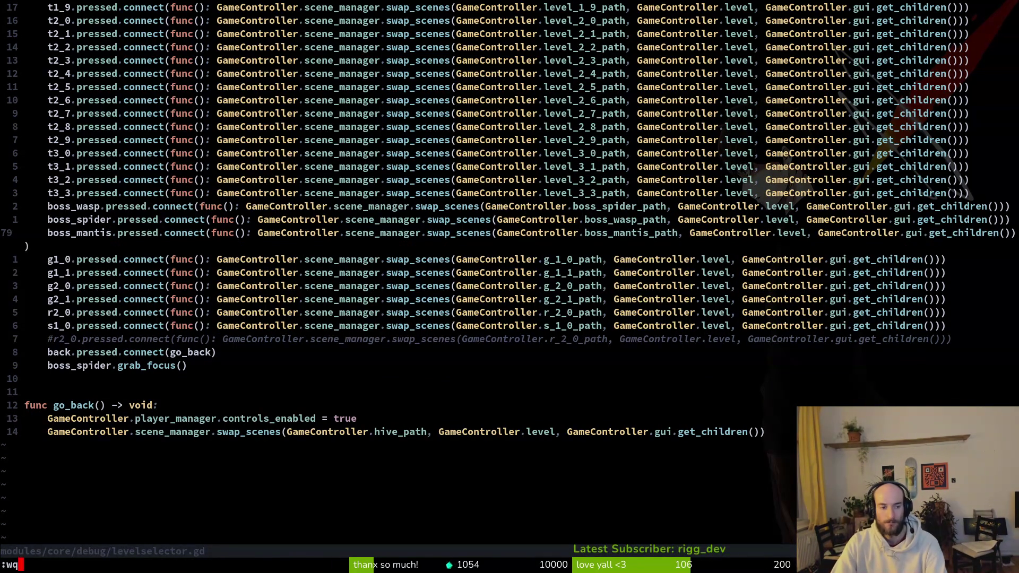
{"action": "key", "text": "Return"}
{"action": "type", "text": "tig status"}
{"action": "key", "text": "Return"}
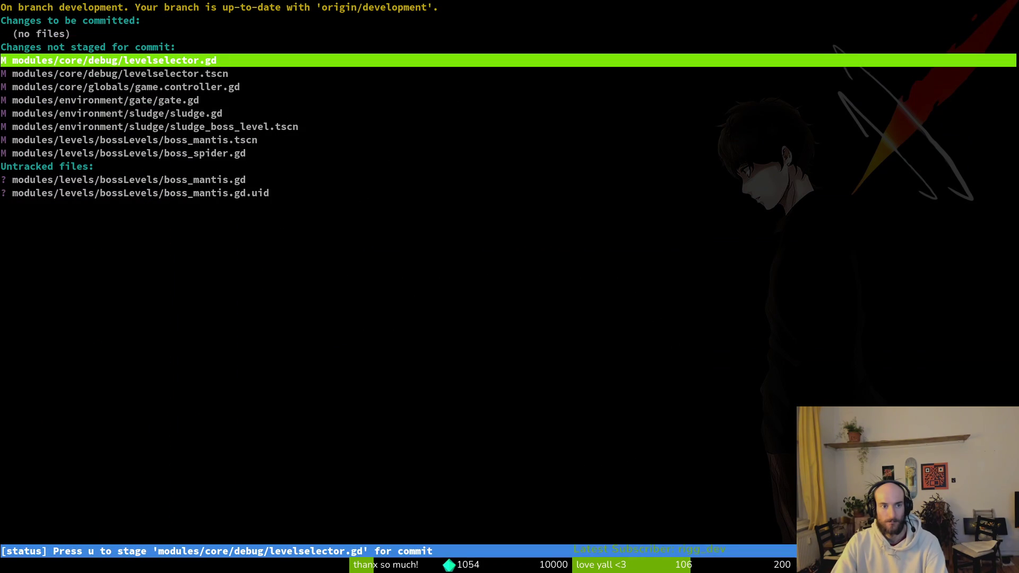
Stage levelselector.gd, levelselector.tscn, game.controller.gd, gate.gd, sludge.gd and sludge_boss_level.tscn.
{"action": "key", "text": "u"}
{"action": "key", "text": "u"}
{"action": "key", "text": "Return"}
{"action": "key", "text": "u"}
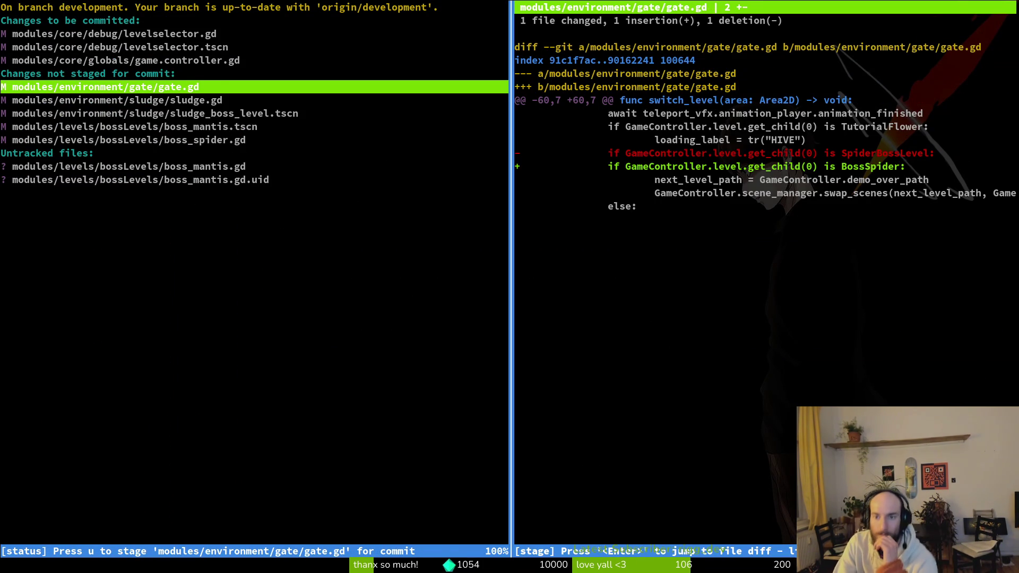
{"action": "key", "text": "u"}
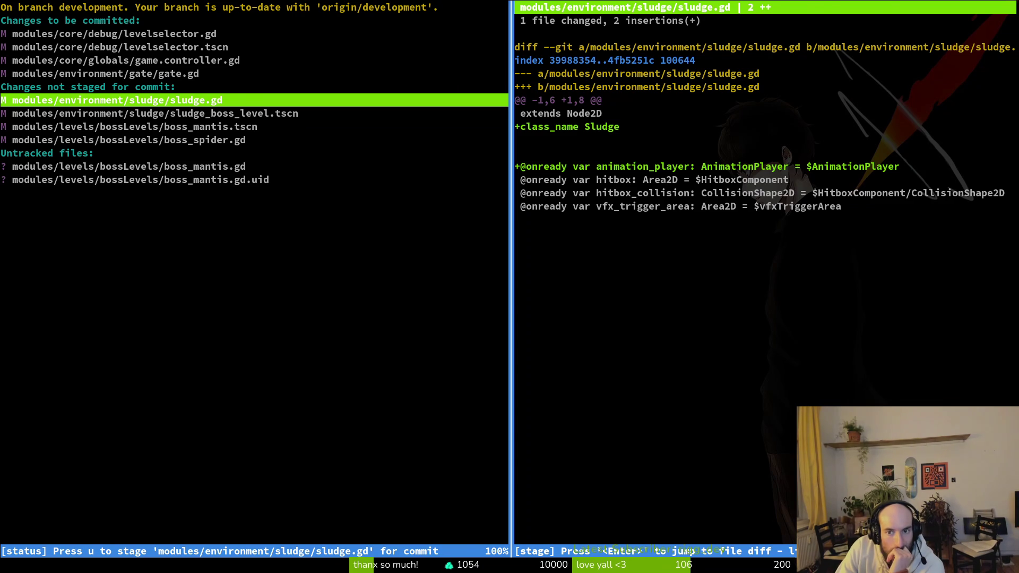
{"action": "key", "text": "u"}
{"action": "key", "text": "u"}
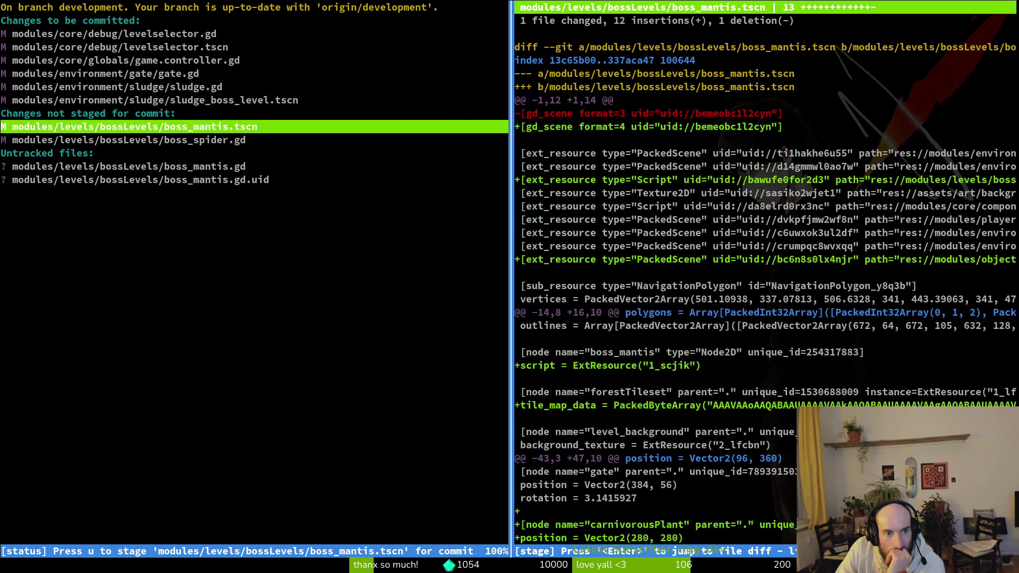
{"action": "key", "text": "u"}
{"action": "key", "text": "u"}
Commit as 'added mantis boss arena to level selector and gamecontroller' and git push.
{"action": "type", "text": "u"}
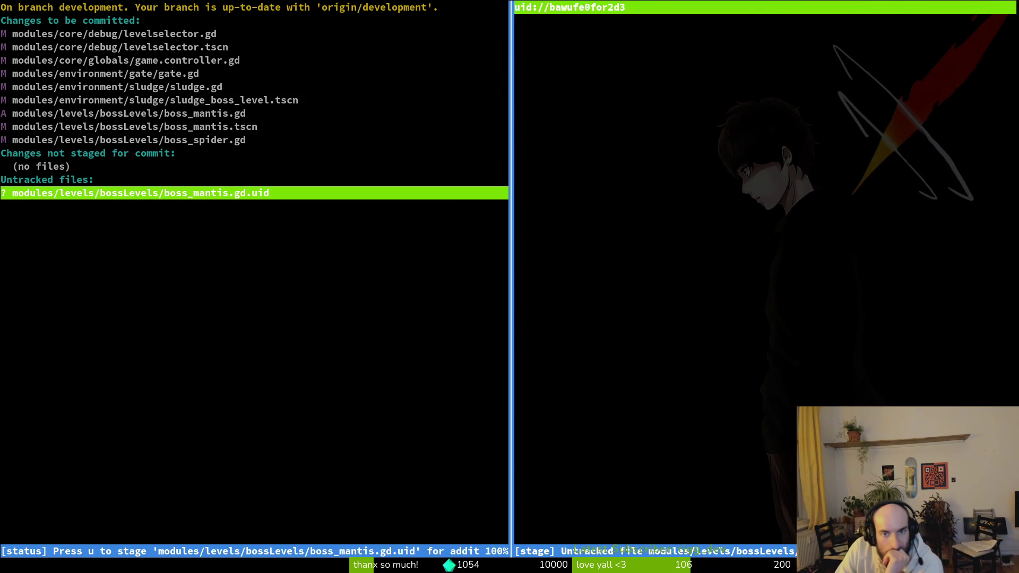
{"action": "type", "text": "uqgit commit -"}
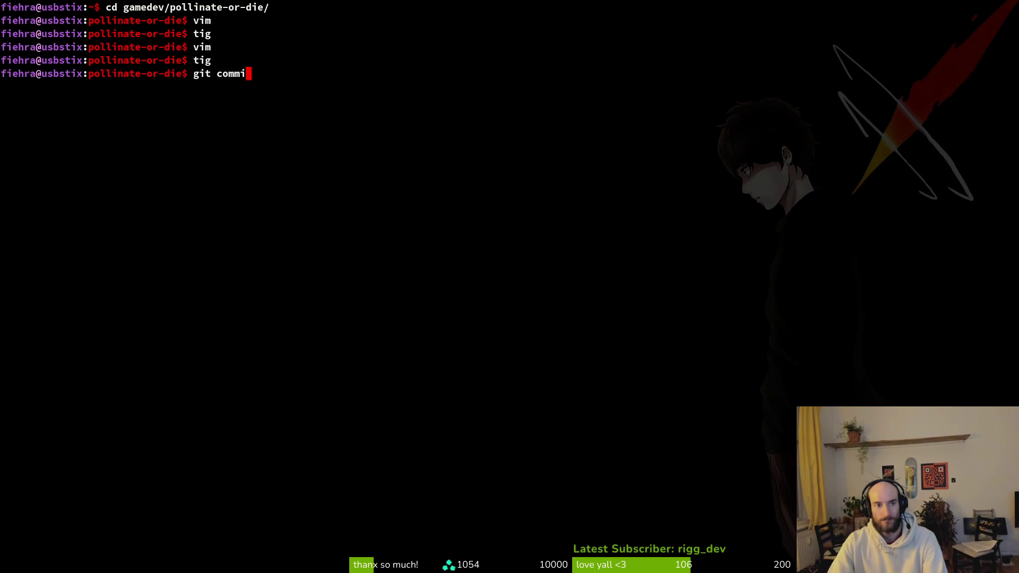
{"action": "type", "text": "m a"}
{"action": "key", "text": "BackSpace"}
{"action": "type", "text": "\"added bo"}
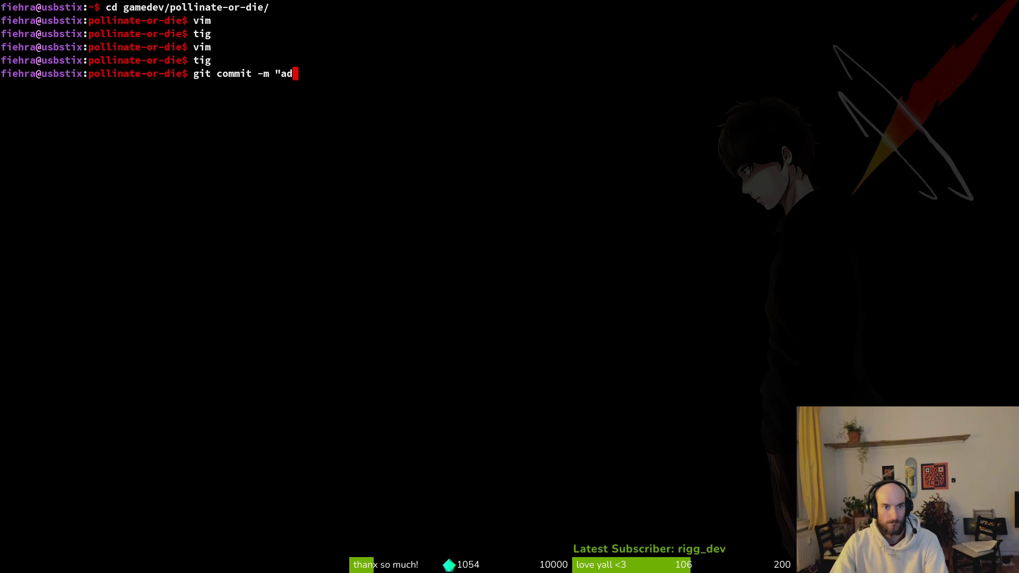
{"action": "key", "text": "BackSpace"}
{"action": "key", "text": "BackSpace"}
{"action": "type", "text": "mant"}
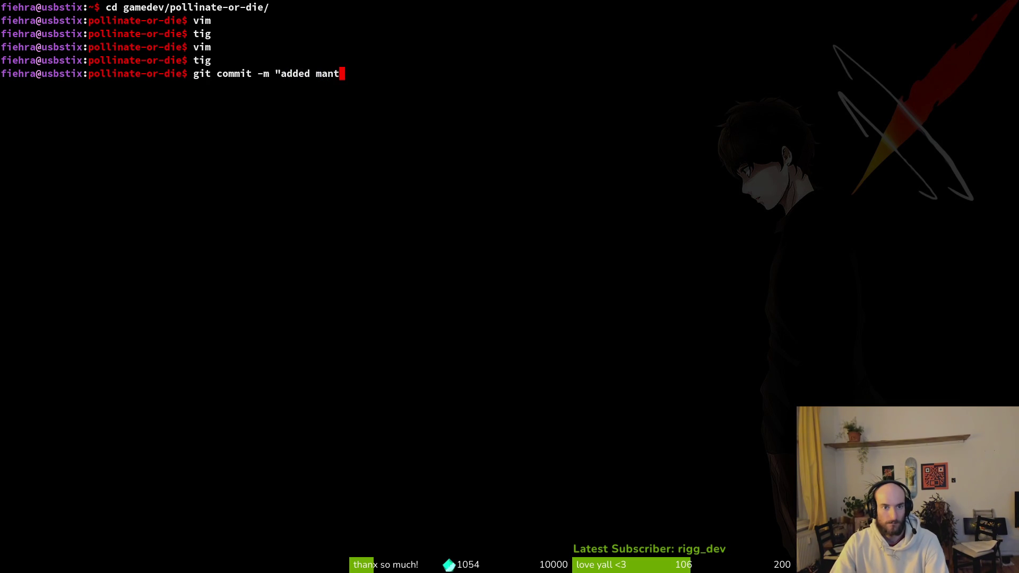
{"action": "type", "text": "is boss arena "}
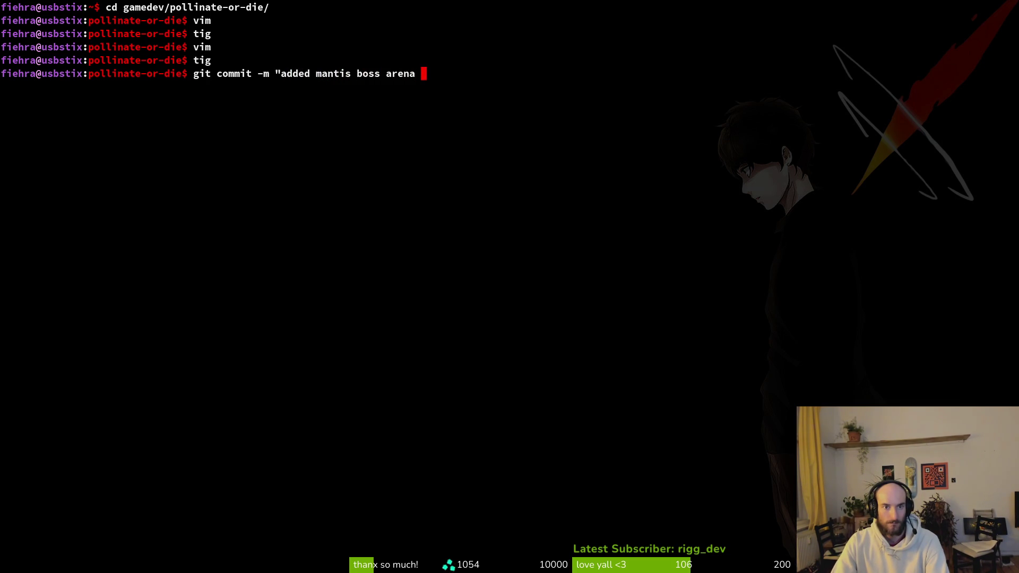
{"action": "type", "text": "to level selector"}
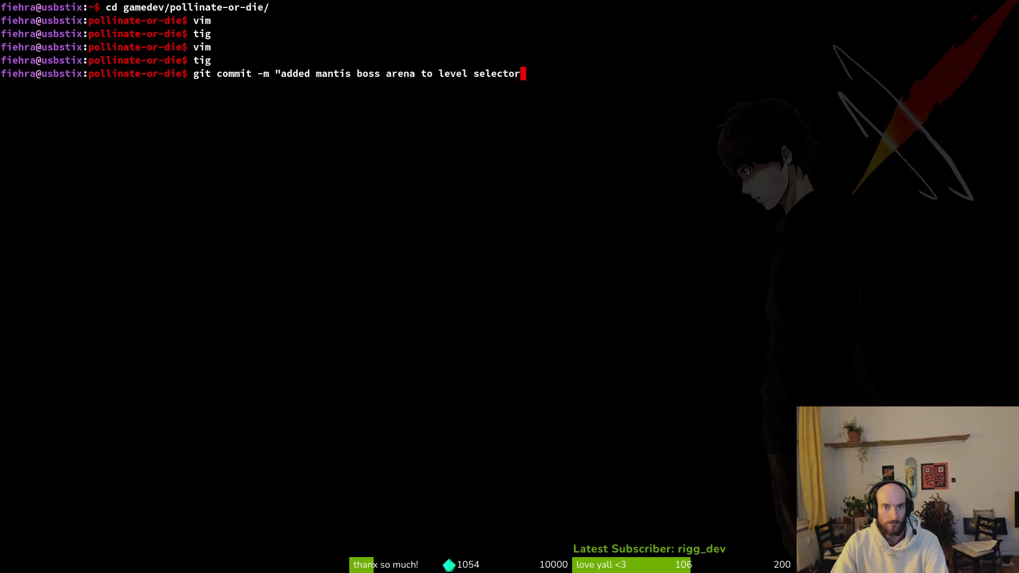
{"action": "type", "text": " and gamectontr"}
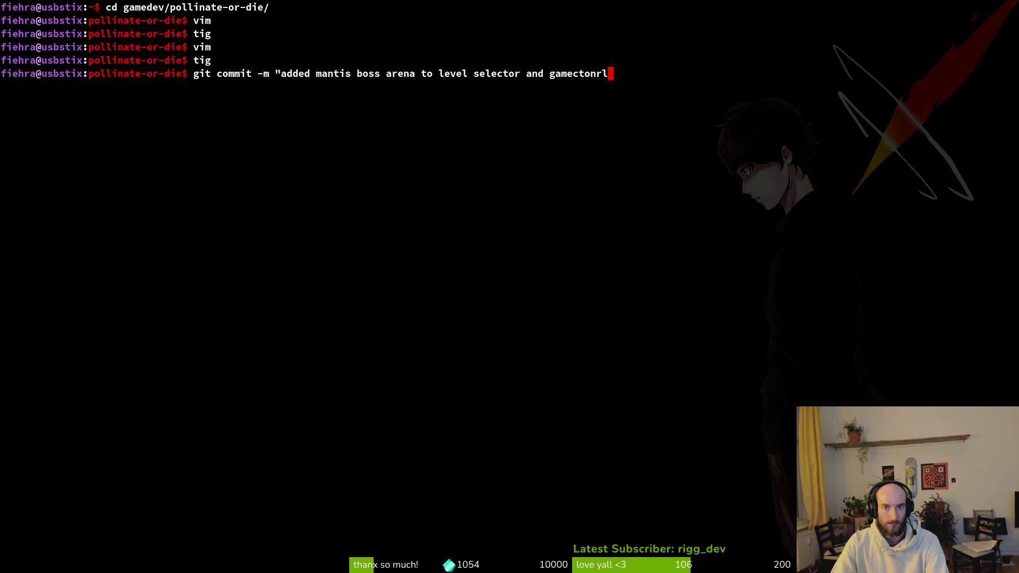
{"action": "key", "text": "BackSpace"}
{"action": "key", "text": "BackSpace"}
{"action": "key", "text": "BackSpace"}
{"action": "type", "text": "ontroller\""}
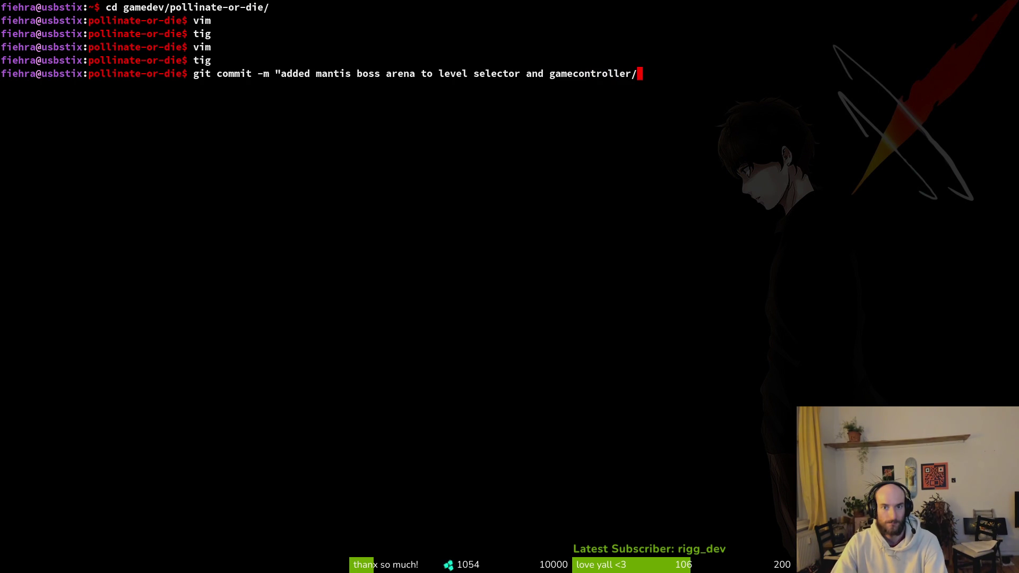
{"action": "key", "text": "Return"}
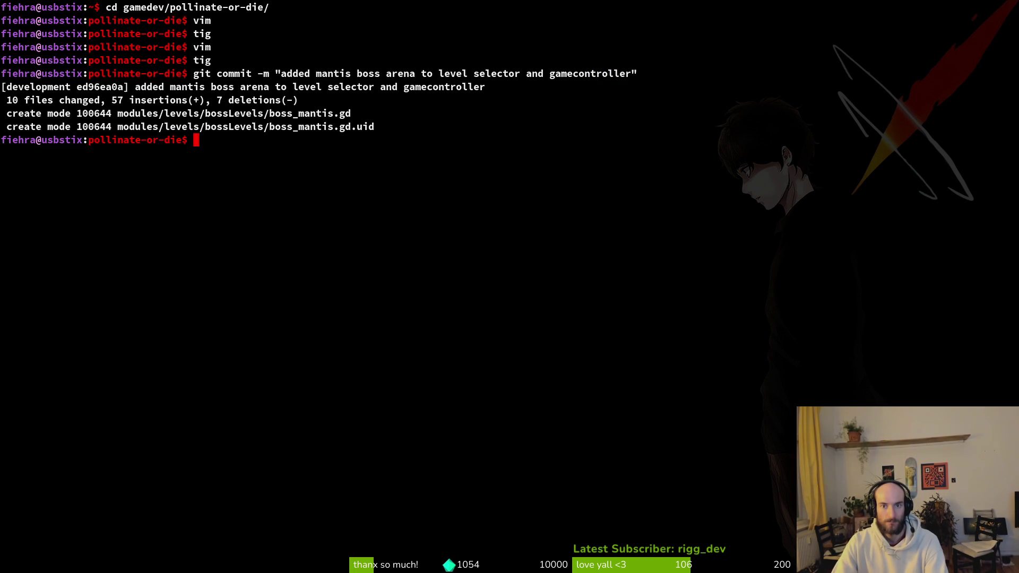
{"action": "type", "text": "git push"}
{"action": "key", "text": "Return"}
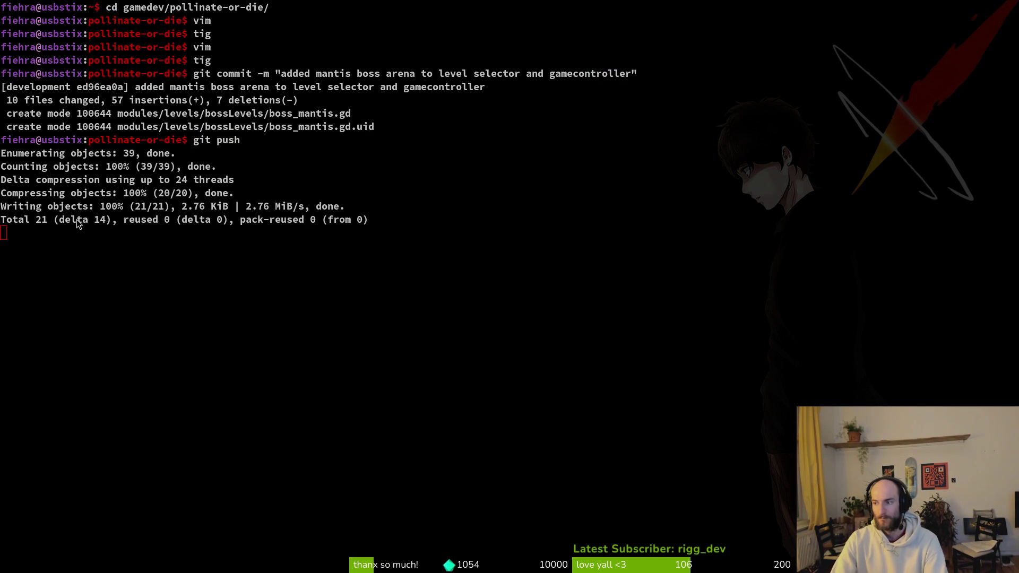
Run the game in Godot, load the mantis boss level, then stop it.
{"action": "key", "text": "alt+Tab"}
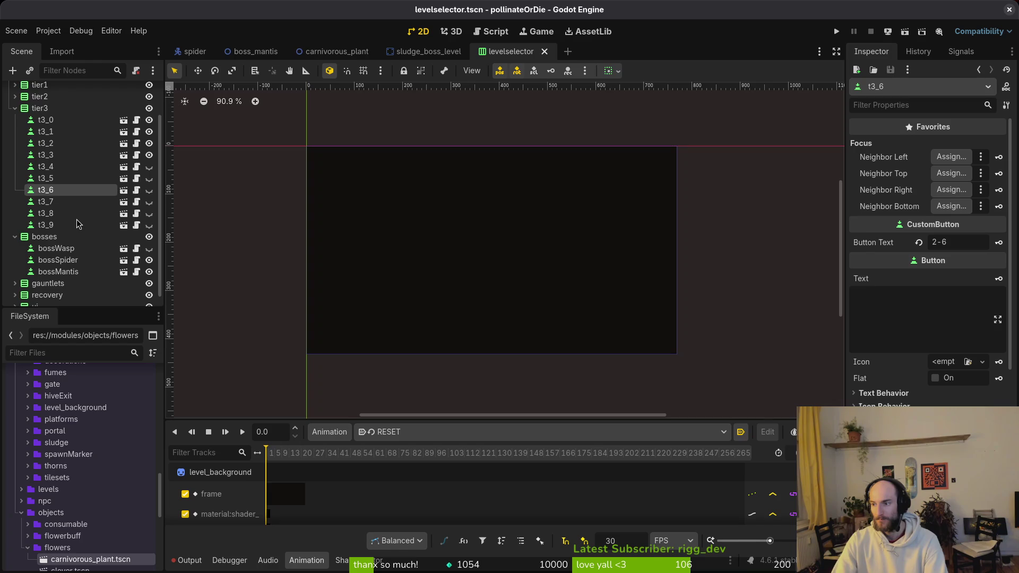
{"action": "left_click", "coordinate": [836, 33]}
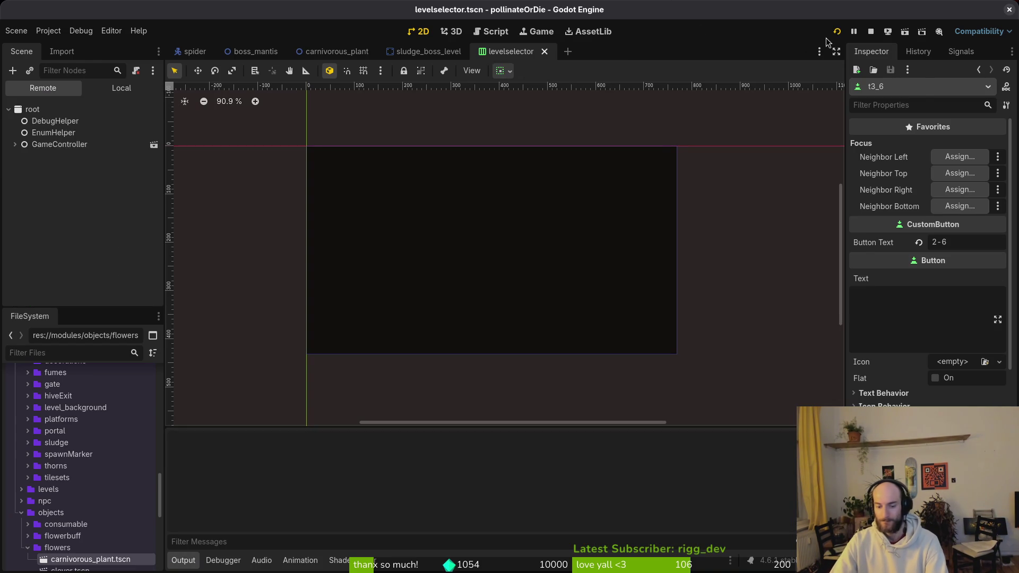
{"action": "key", "text": "Return"}
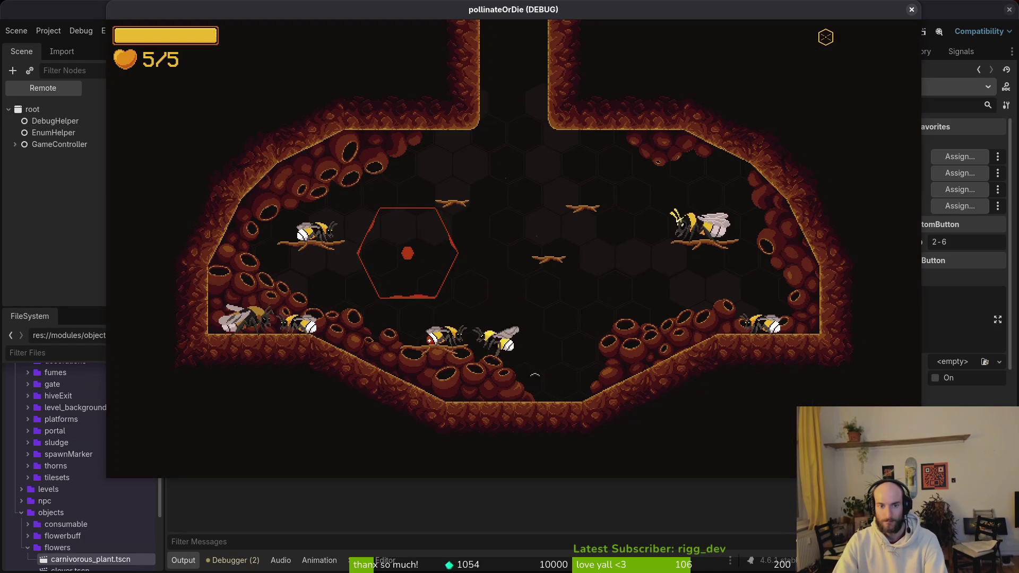
{"action": "key", "text": "Escape"}
{"action": "key", "text": "Down"}
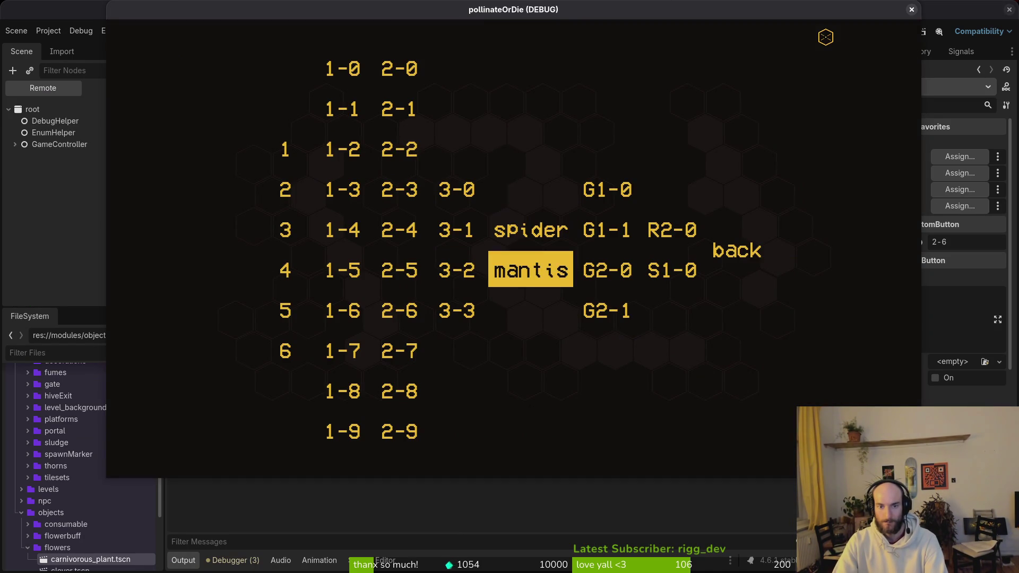
{"action": "key", "text": "Return"}
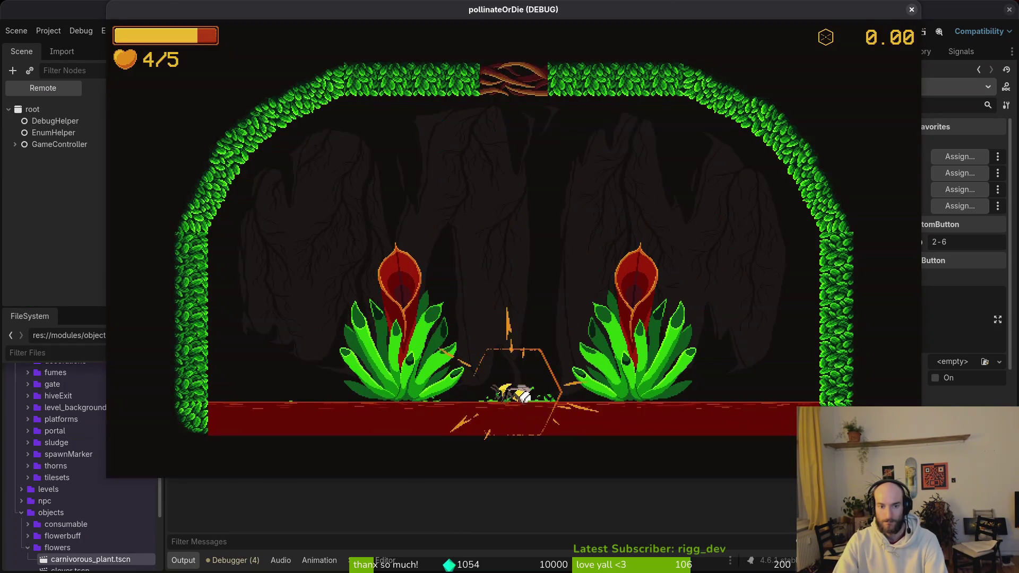
{"action": "key", "text": "F8"}
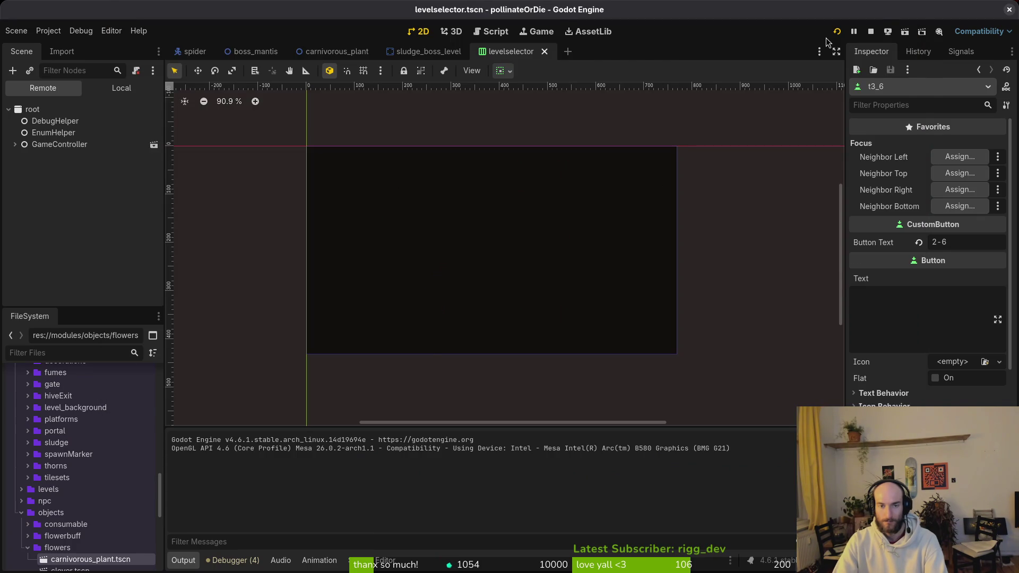
Relaunch the game and load the G1-1 level from the debug level select.
{"action": "key", "text": "F5"}
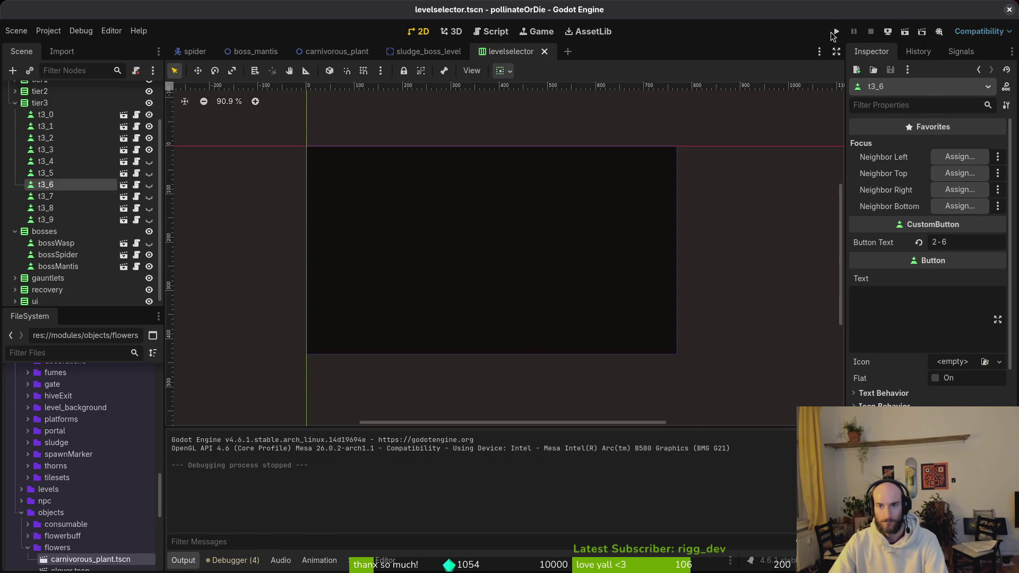
{"action": "left_click", "coordinate": [834, 33]}
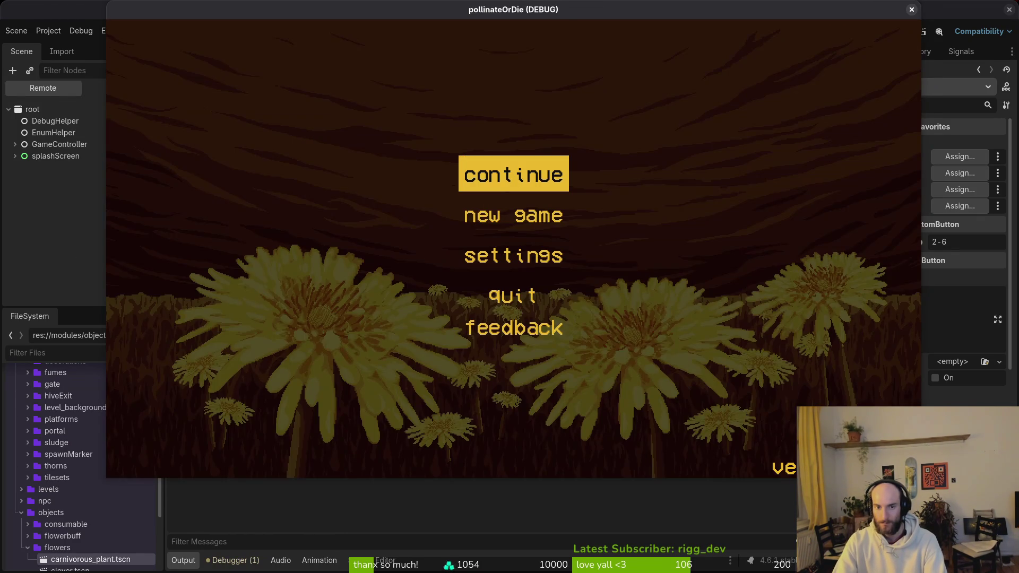
{"action": "key", "text": "Return"}
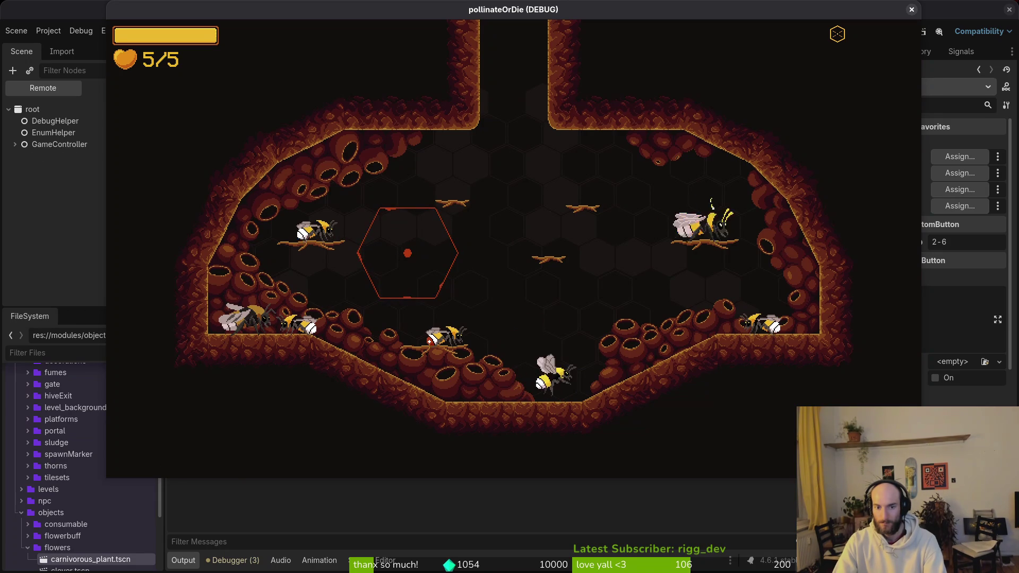
{"action": "key", "text": "Escape"}
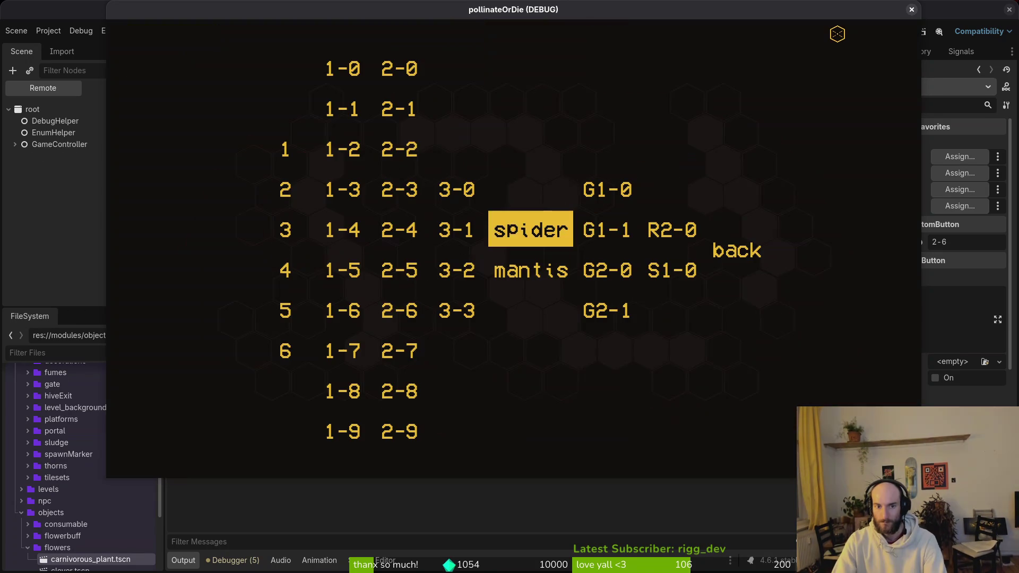
{"action": "key", "text": "Right"}
{"action": "key", "text": "Return"}
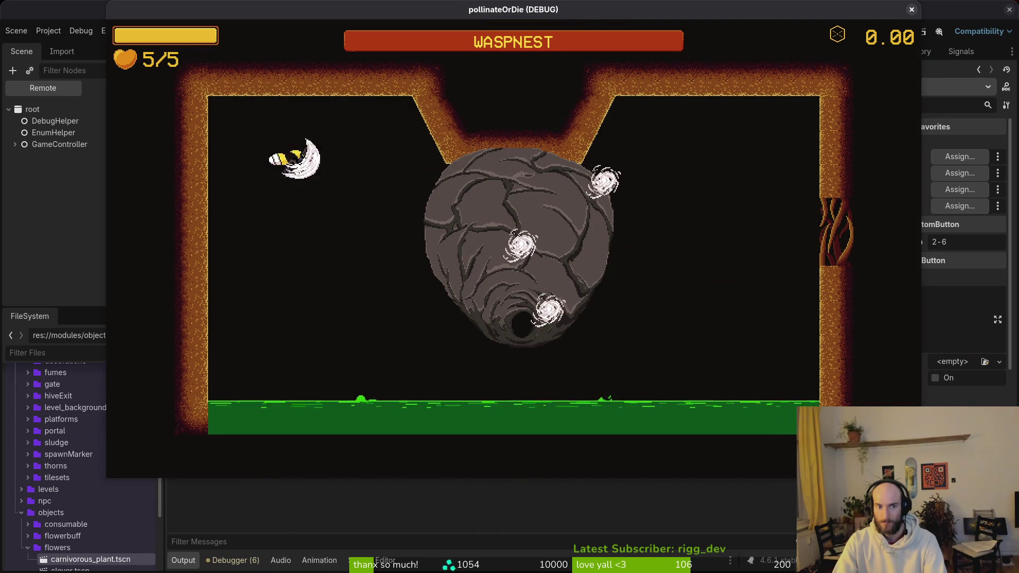
Pause, choose return to hive, and close the running game window.
{"action": "key", "text": "Escape"}
{"action": "key", "text": "Down"}
{"action": "key", "text": "Down"}
{"action": "key", "text": "Down"}
{"action": "key", "text": "Return"}
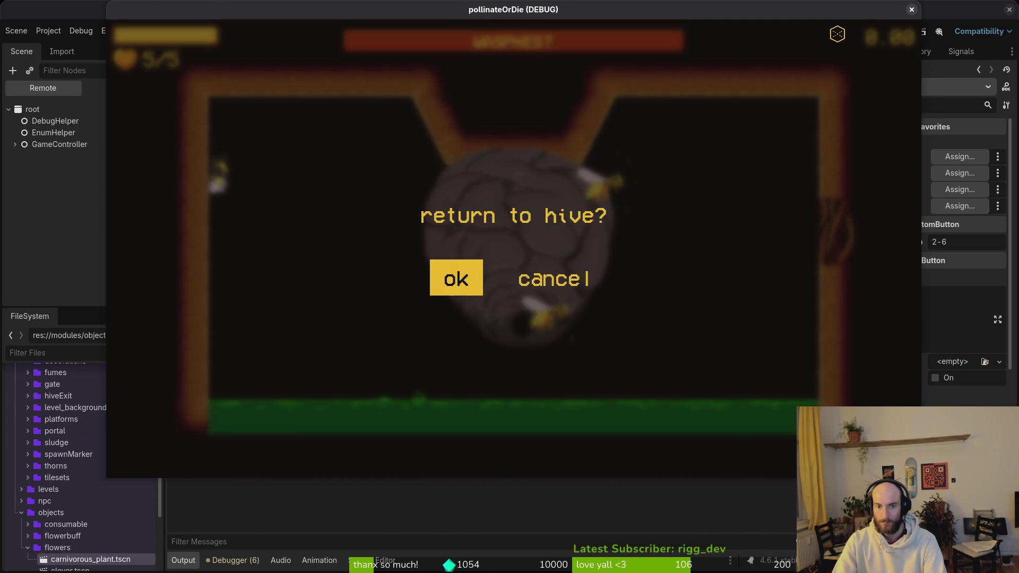
{"action": "key", "text": "Escape"}
{"action": "left_click", "coordinate": [911, 10]}
Start Vim in the project folder and open levelselector.gd through the file search.
{"action": "key", "text": "alt+Tab"}
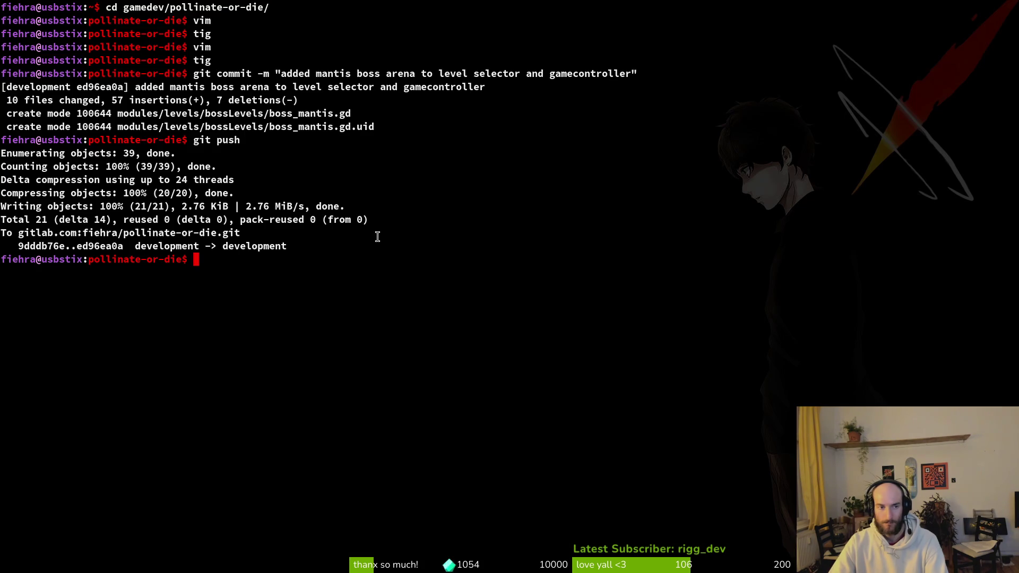
{"action": "type", "text": "m ."}
{"action": "key", "text": "Return"}
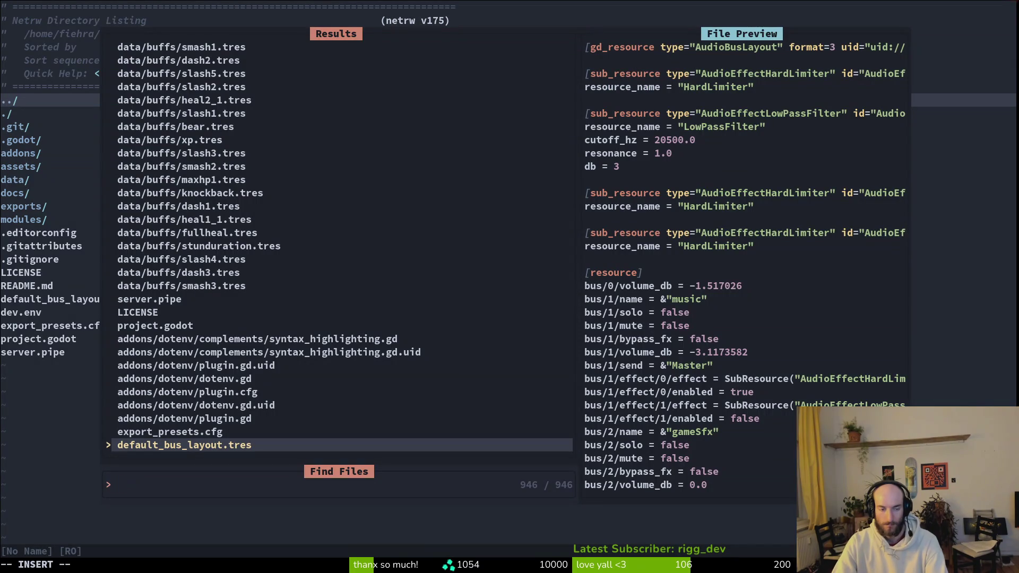
{"action": "type", "text": "levelsl"}
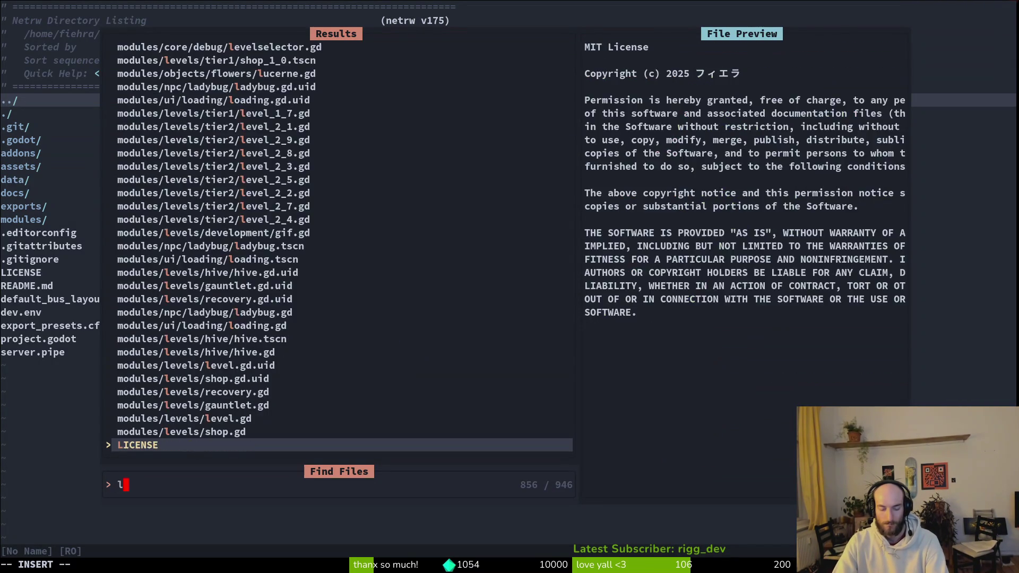
{"action": "key", "text": "BackSpace"}
{"action": "type", "text": "elec"}
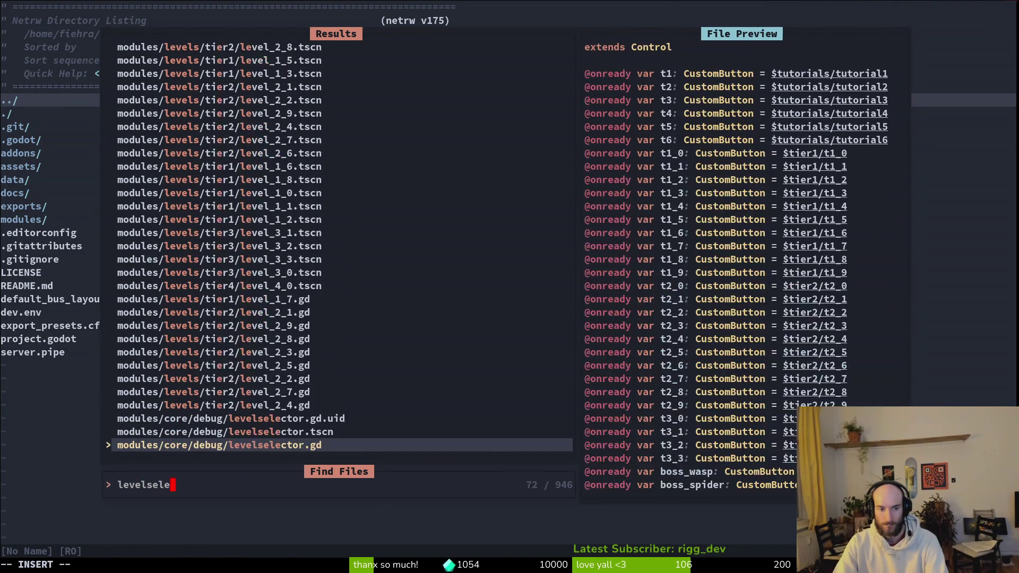
{"action": "key", "text": "Return"}
{"action": "scroll", "coordinate": [500, 272], "scroll_direction": "down", "scroll_amount": 15}
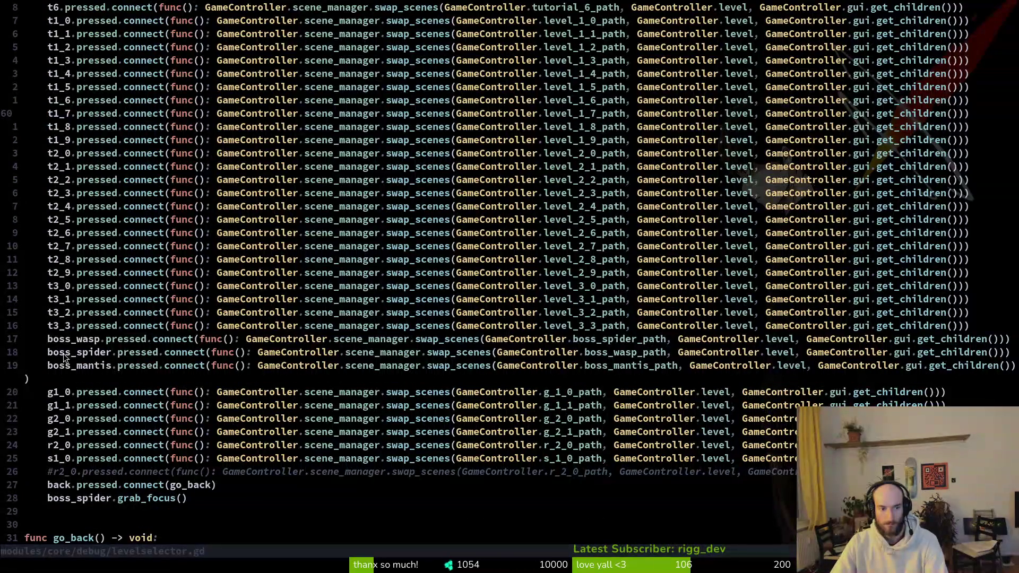
Change the boss_spider connection's path constant from boss_wasp_path to boss_spider_path.
{"action": "left_click", "coordinate": [615, 353]}
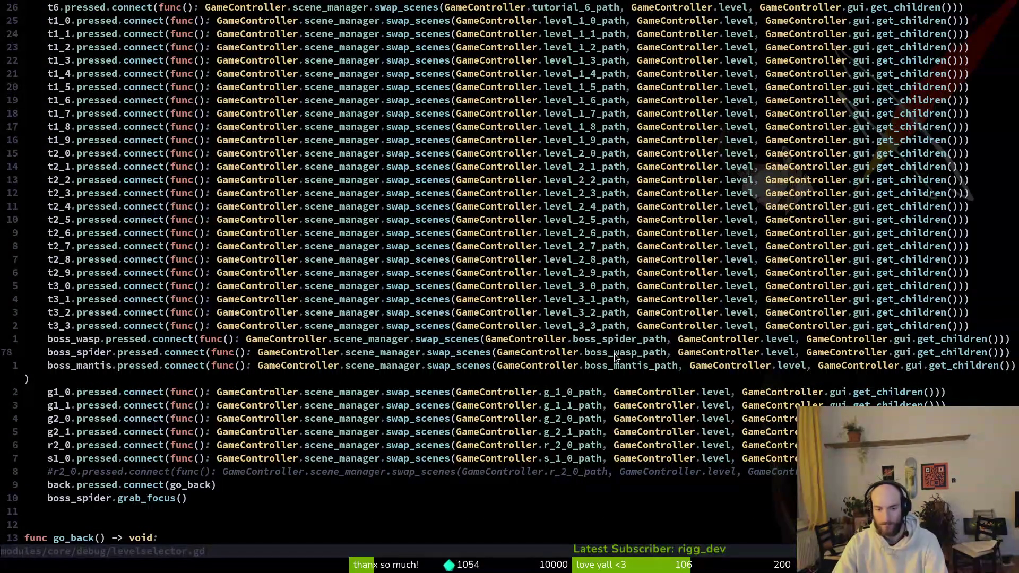
{"action": "key", "text": "shift+f"}
{"action": "key", "text": "r"}
{"action": "key", "text": "v"}
{"action": "key", "text": "i"}
{"action": "key", "text": "w"}
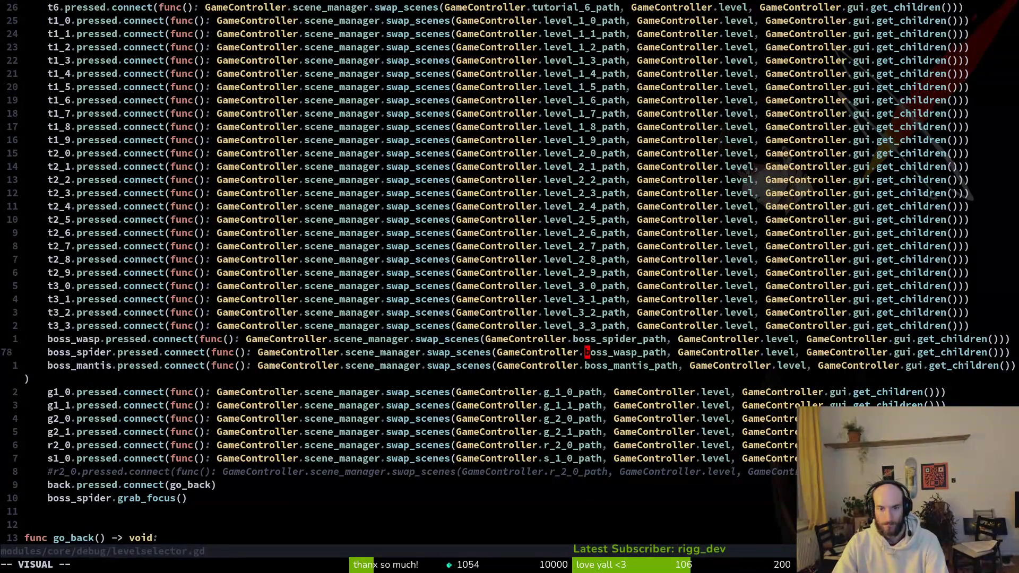
{"action": "key", "text": "p"}
{"action": "key", "text": "ctrl+s"}
Set the boss_wasp line to boss_wasp_path via completion, save, and quit Vim.
{"action": "type", "text": "ciw"}
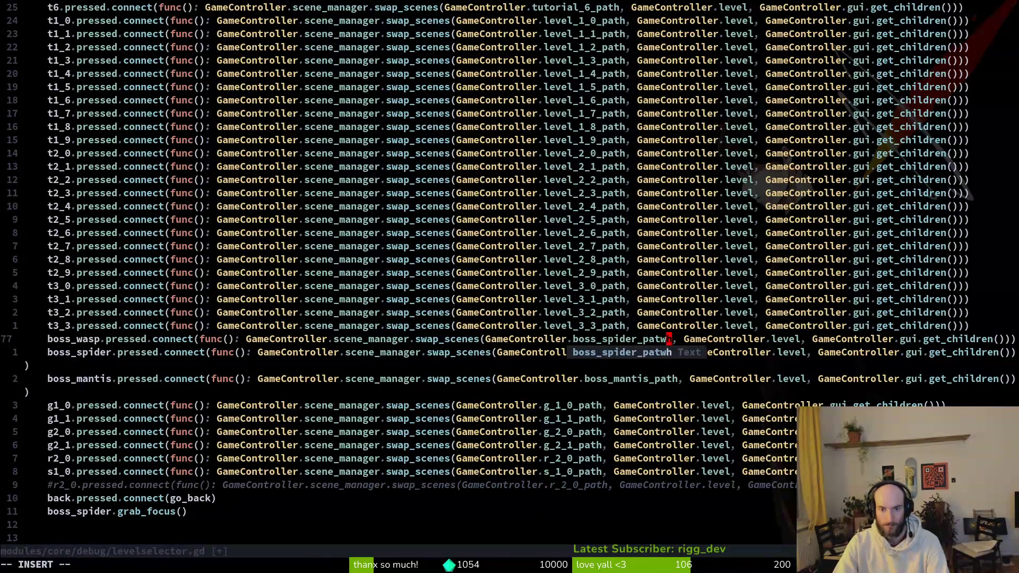
{"action": "type", "text": "bos"}
{"action": "key", "text": "Tab"}
{"action": "key", "text": "Tab"}
{"action": "key", "text": "Tab"}
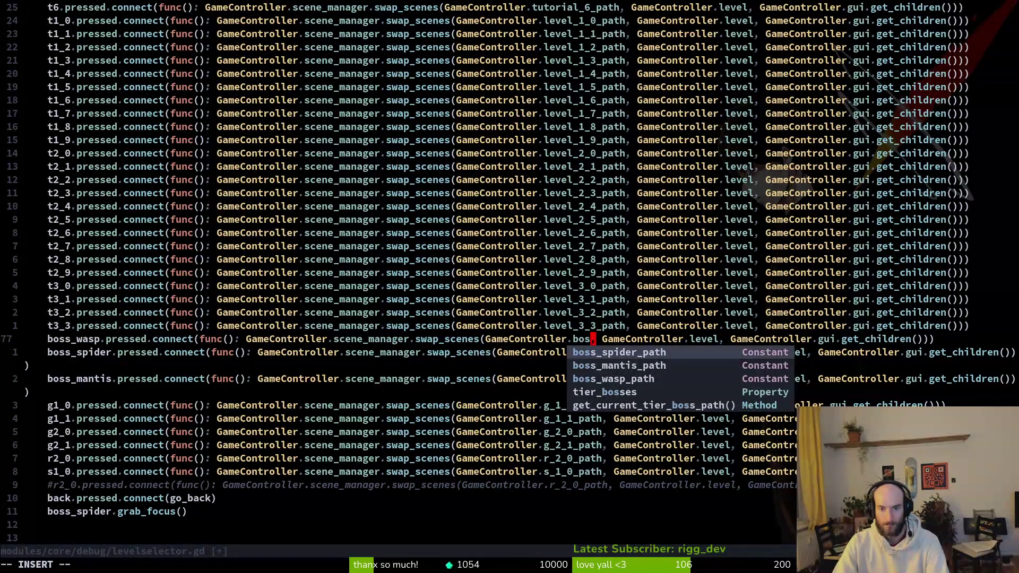
{"action": "key", "text": "Escape"}
{"action": "key", "text": "ctrl+s"}
{"action": "type", "text": ":q"}
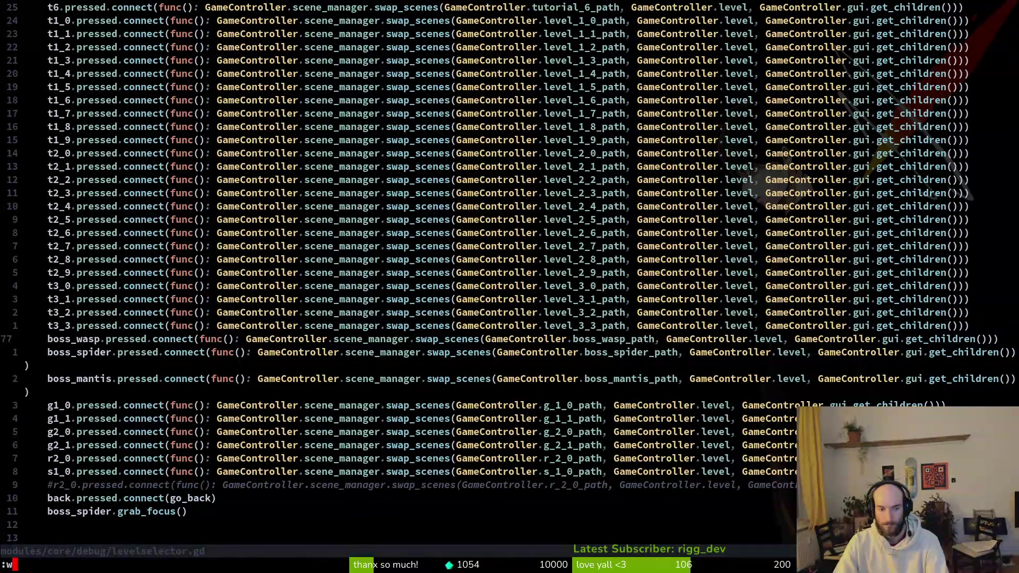
{"action": "key", "text": "Return"}
{"action": "key", "text": "alt+Tab"}
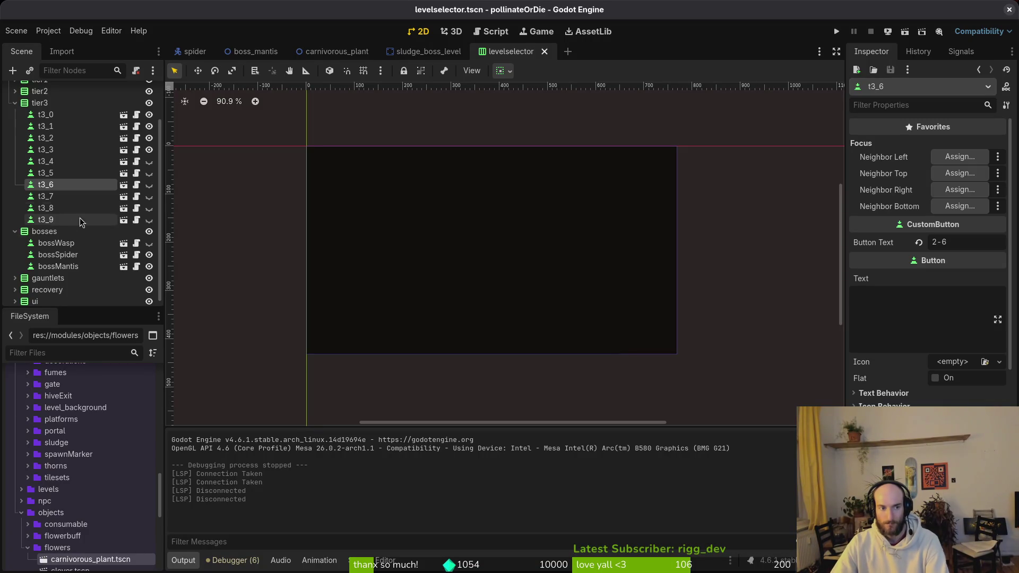
Launch Vim in the project folder and open boss_spider.gd via Telescope.
{"action": "scroll", "coordinate": [69, 247], "scroll_direction": "up", "scroll_amount": 2}
{"action": "key", "text": "alt+Tab"}
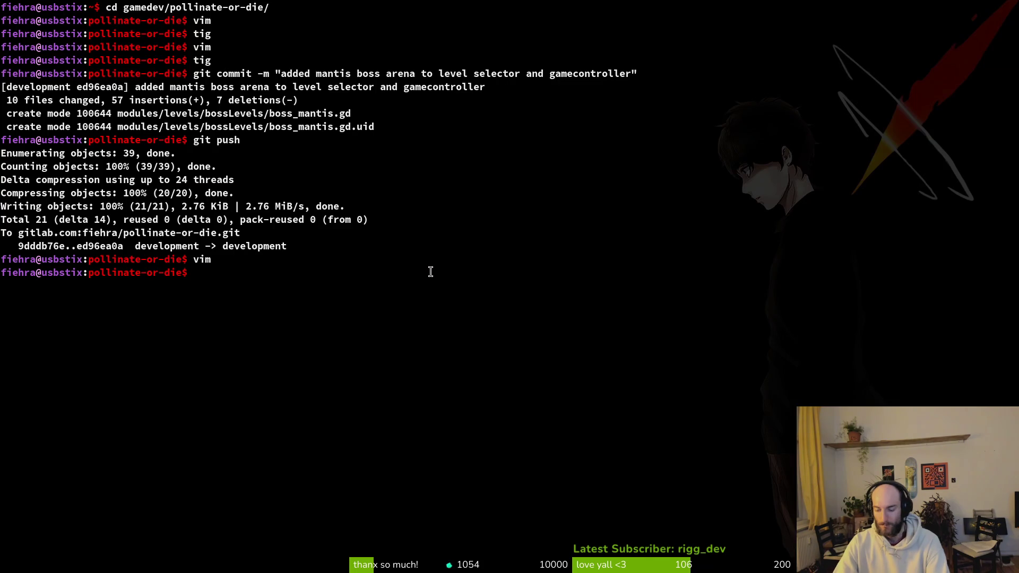
{"action": "type", "text": "vim"}
{"action": "key", "text": "Return"}
{"action": "type", "text": "spi"}
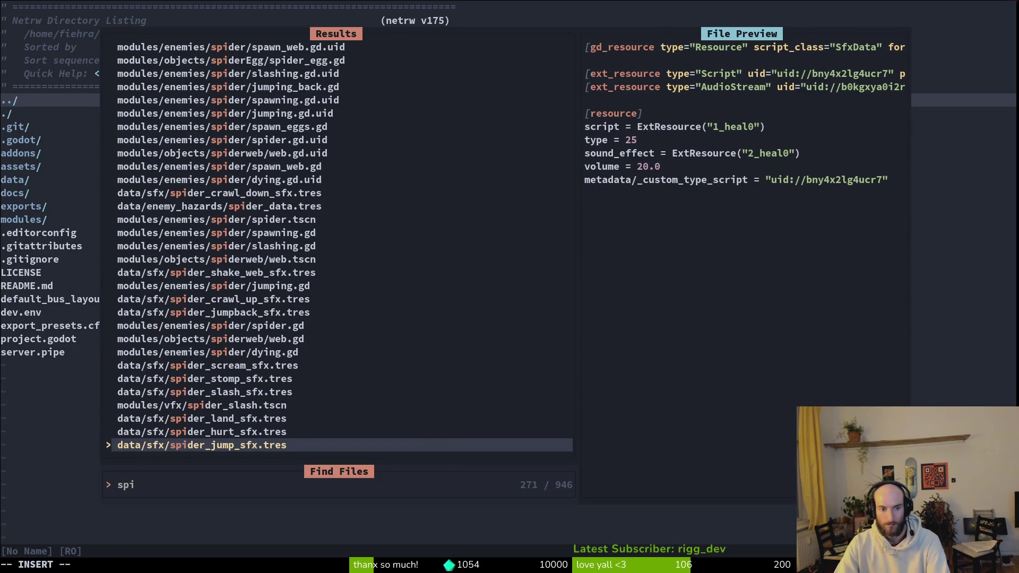
{"action": "key", "text": "BackSpace"}
{"action": "key", "text": "BackSpace"}
{"action": "key", "text": "BackSpace"}
{"action": "type", "text": "bossp"}
{"action": "key", "text": "Return"}
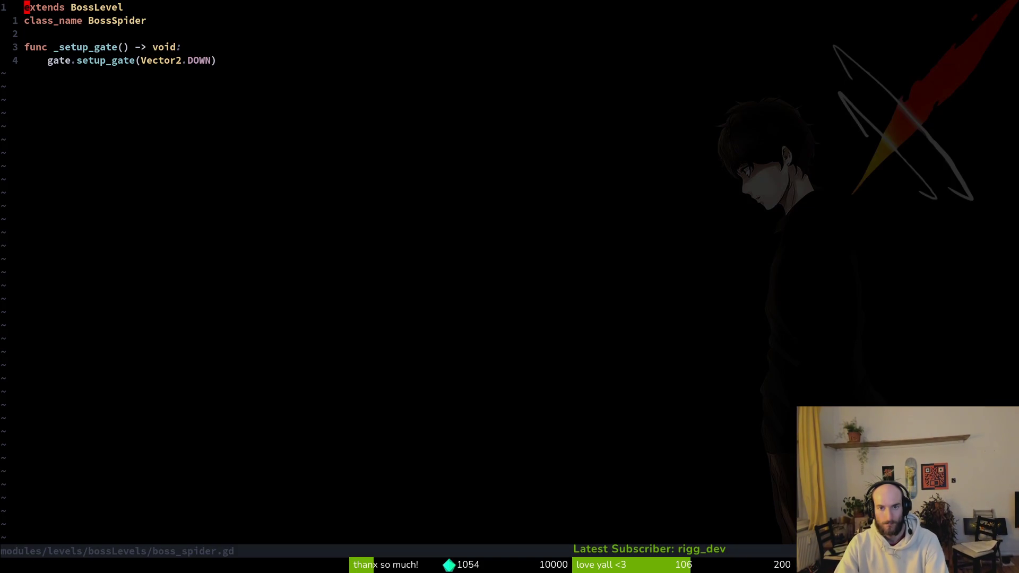
{"action": "key", "text": "ctrl+p"}
{"action": "key", "text": "Escape"}
Add a blank line below line 3 of boss_spider.gd and save it with :w.
{"action": "key", "text": "j"}
{"action": "key", "text": "j"}
{"action": "key", "text": "o"}
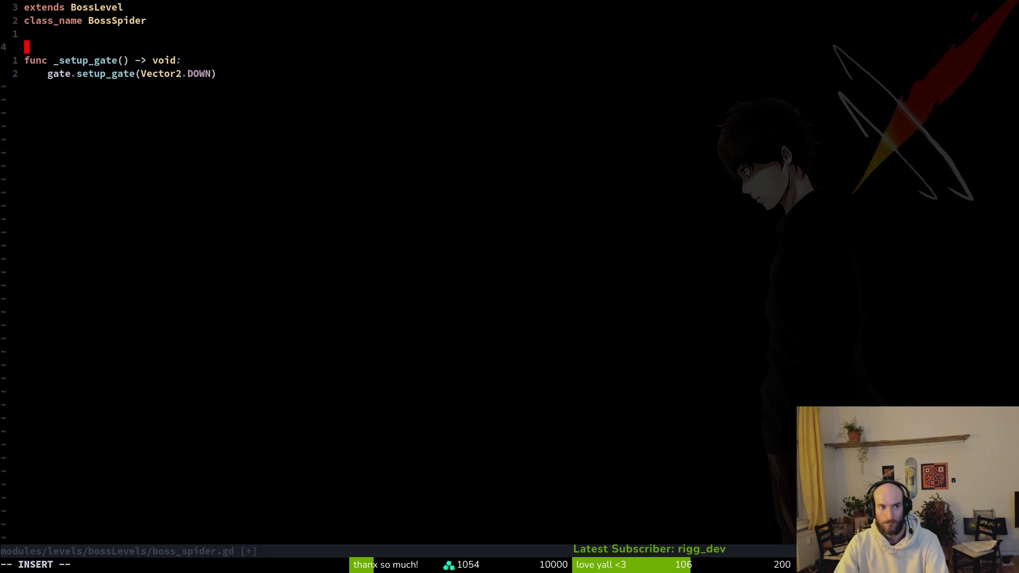
{"action": "key", "text": "Escape"}
{"action": "type", "text": ":w"}
{"action": "key", "text": "Return"}
Open boss_level.gd from the file finder and jump to a line in it.
{"action": "key", "text": "ctrl+p"}
{"action": "type", "text": "bos"}
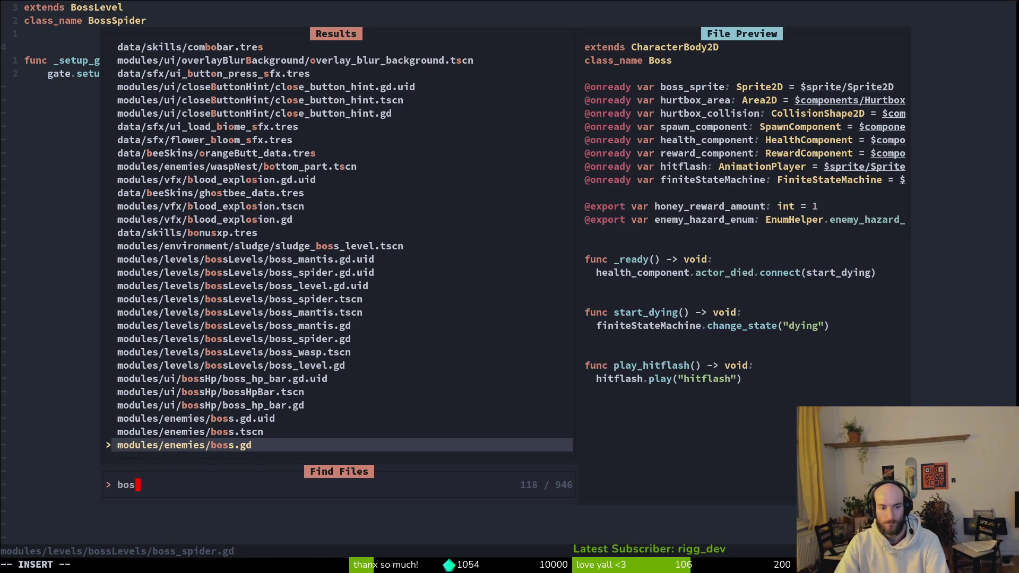
{"action": "type", "text": "sle"}
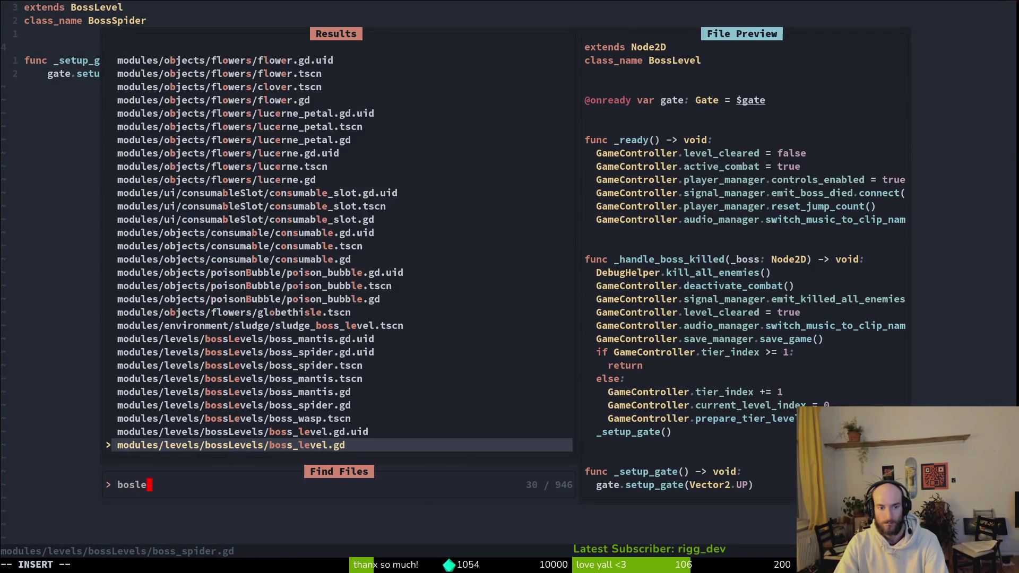
{"action": "key", "text": "Return"}
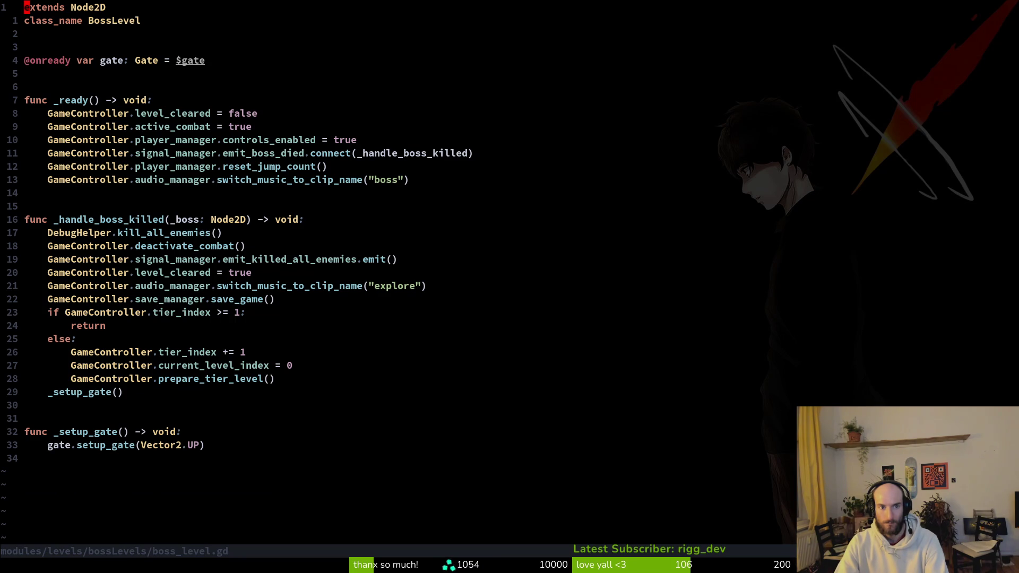
{"action": "left_click", "coordinate": [47, 153]}
Replace the boss_mantis root node's script with boss_level.gd.
{"action": "key", "text": "alt+Tab"}
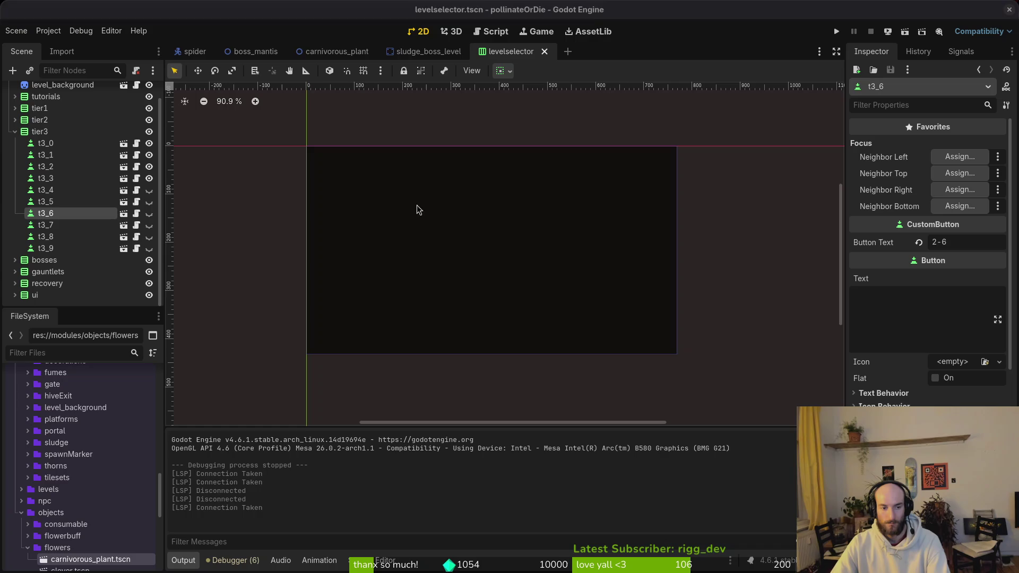
{"action": "left_click", "coordinate": [256, 52]}
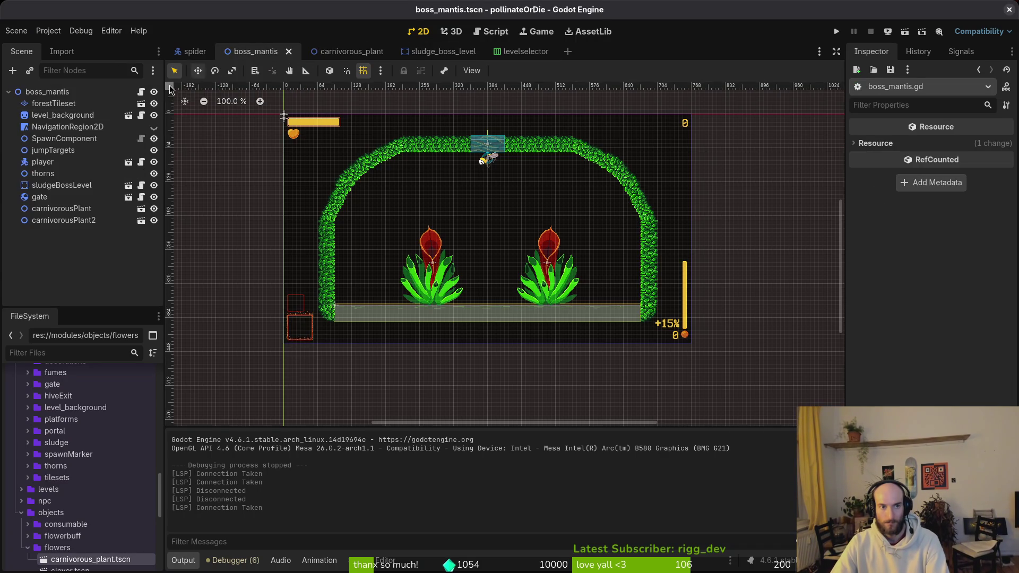
{"action": "left_click", "coordinate": [133, 92]}
{"action": "left_click", "coordinate": [136, 71]}
{"action": "left_click", "coordinate": [137, 71]}
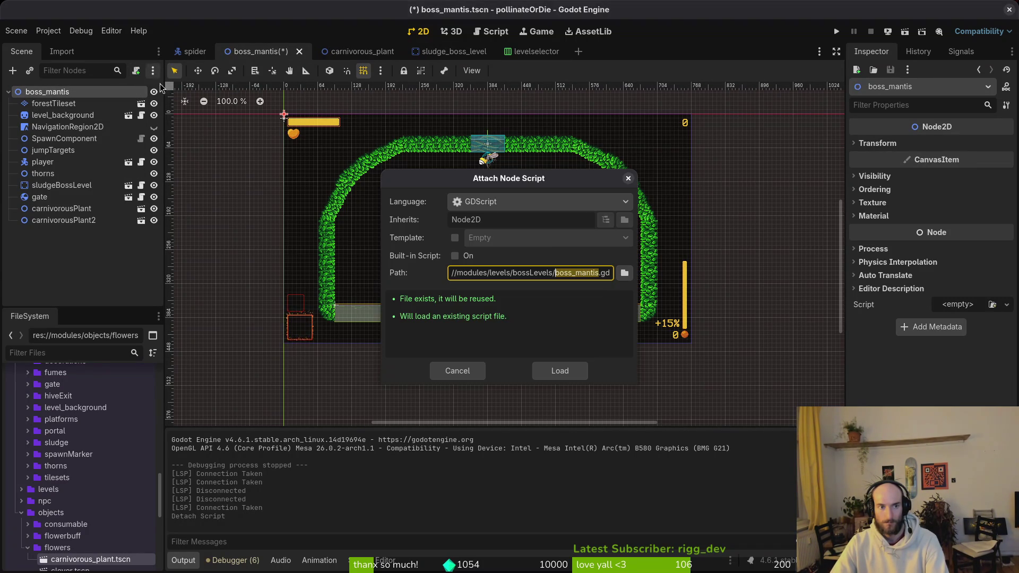
{"action": "left_click", "coordinate": [621, 276]}
{"action": "left_click", "coordinate": [345, 168]}
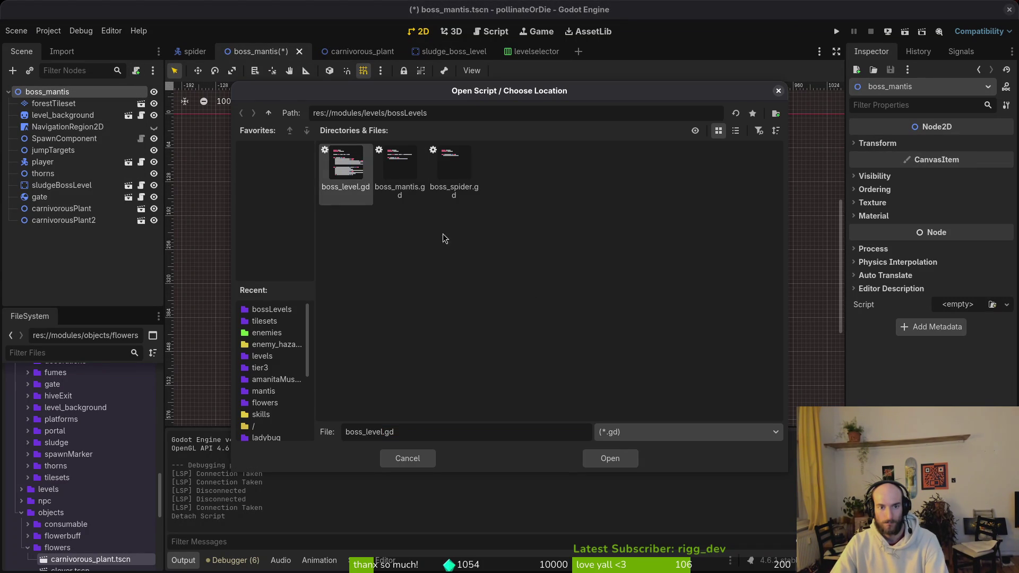
{"action": "left_click", "coordinate": [611, 458]}
{"action": "left_click", "coordinate": [559, 368]}
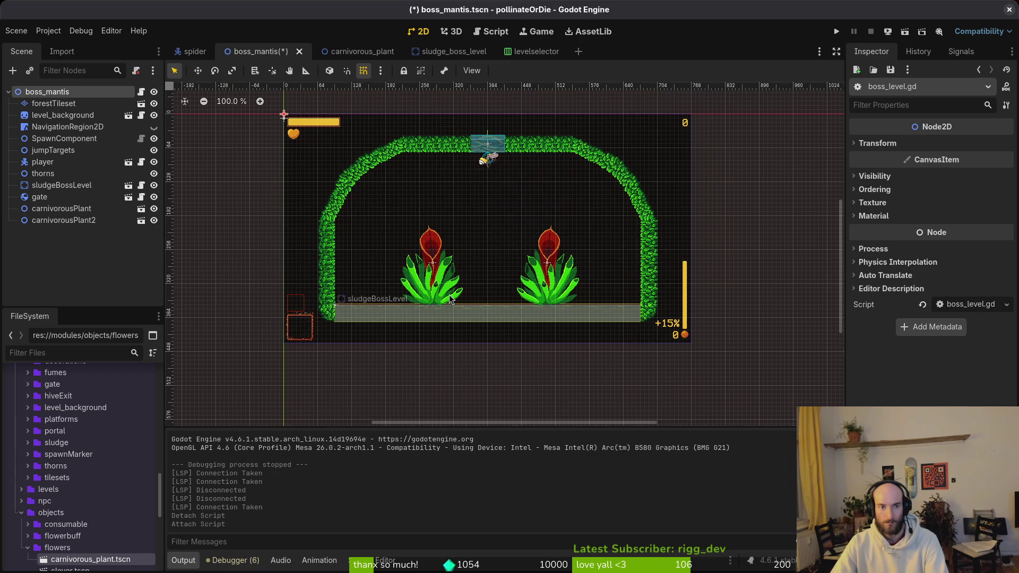
Extend the BossLevel script as boss_mantis.gd on the root node and launch the game.
{"action": "right_click", "coordinate": [88, 92]}
{"action": "left_click", "coordinate": [188, 222]}
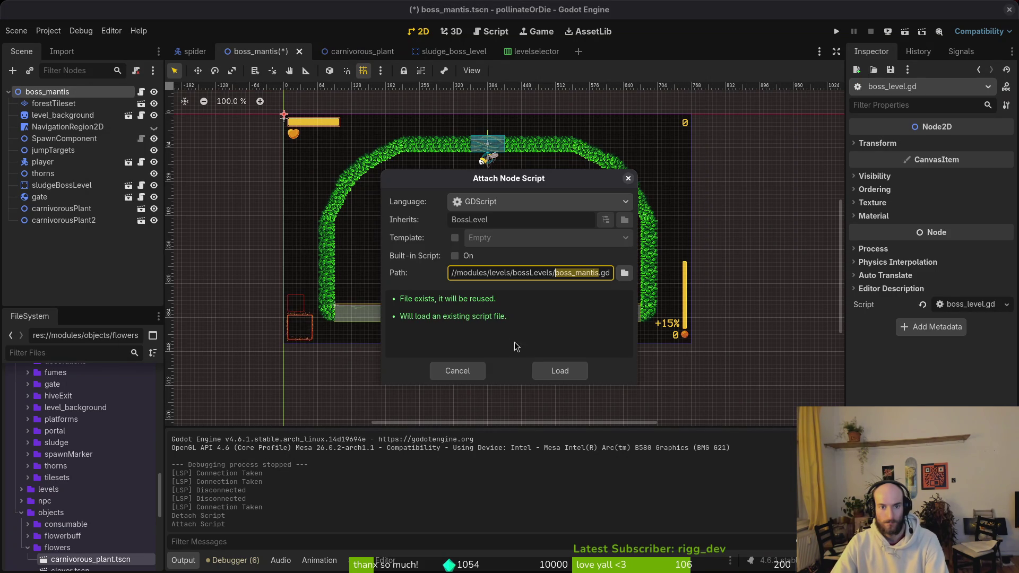
{"action": "left_click", "coordinate": [624, 273]}
{"action": "left_click", "coordinate": [601, 461]}
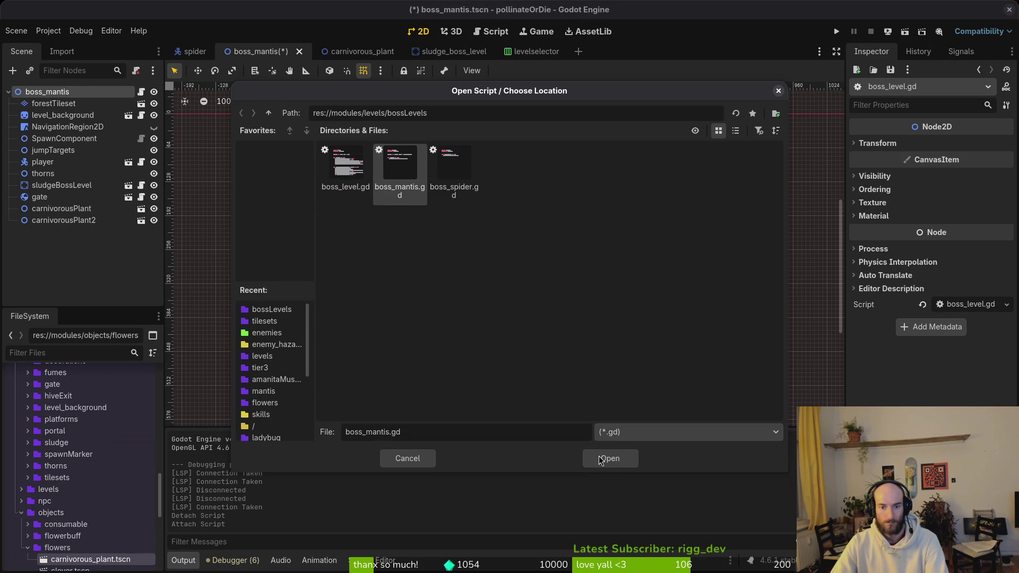
{"action": "left_click", "coordinate": [609, 469]}
{"action": "left_click", "coordinate": [557, 372]}
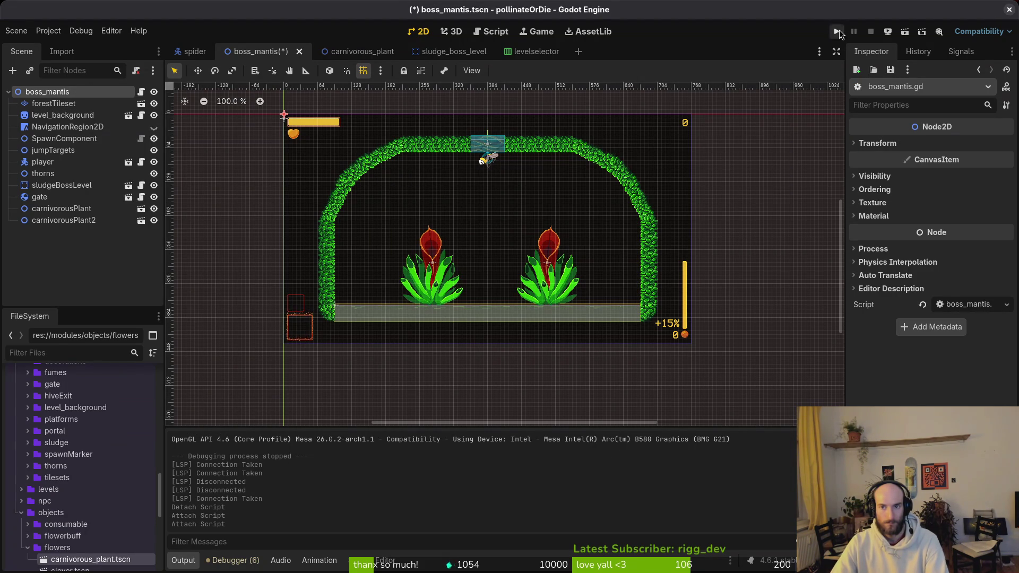
{"action": "left_click", "coordinate": [838, 31]}
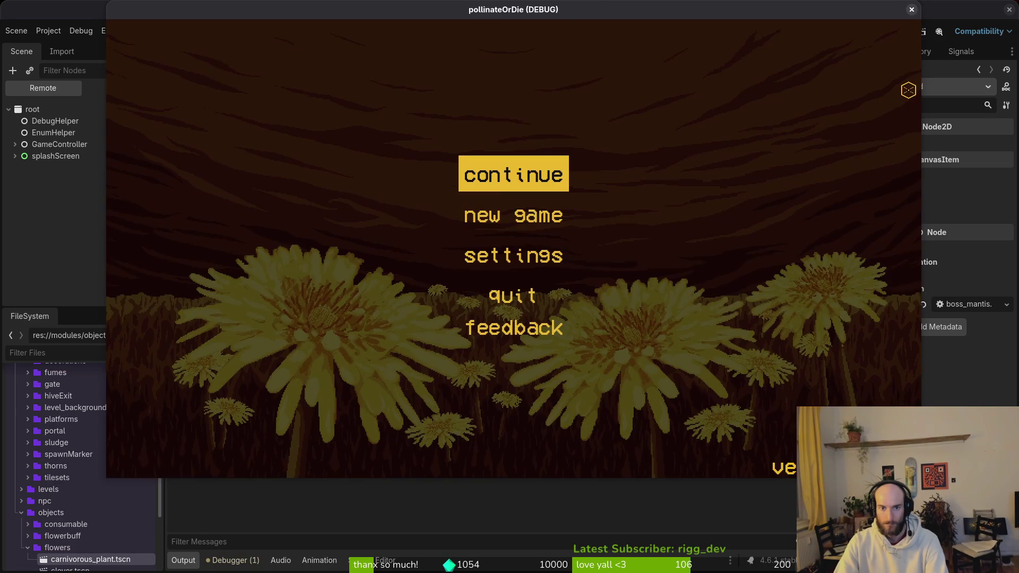
Load the mantis boss level from debug level select, then pause and return to the hive.
{"action": "key", "text": "Return"}
{"action": "key", "text": "Escape"}
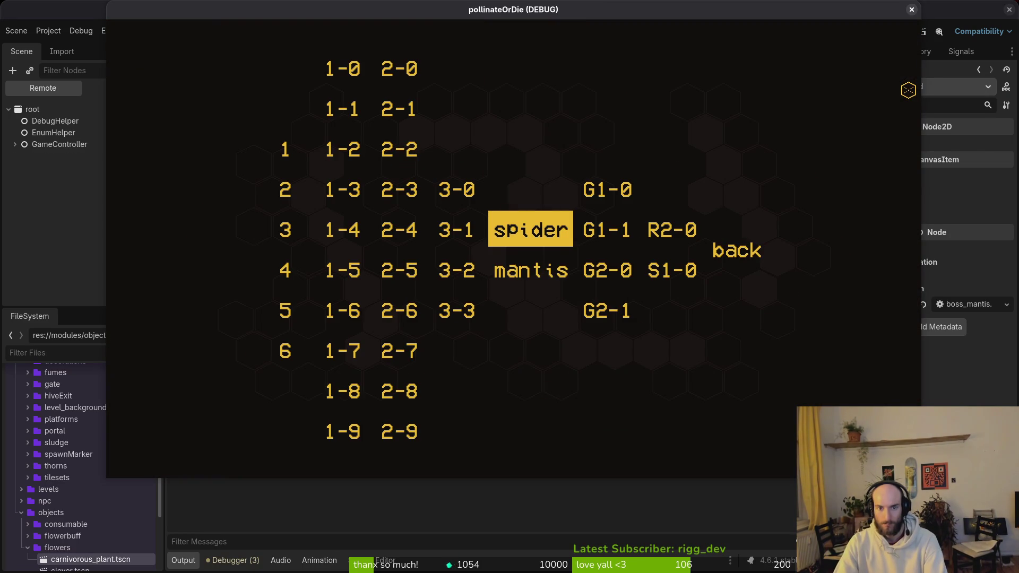
{"action": "key", "text": "Down"}
{"action": "key", "text": "Return"}
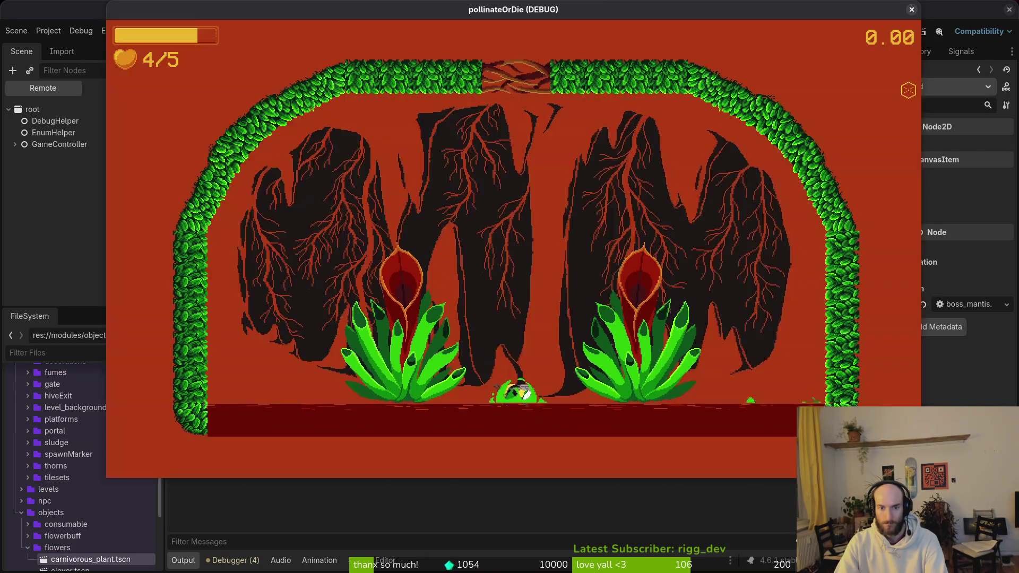
{"action": "key", "text": "Escape"}
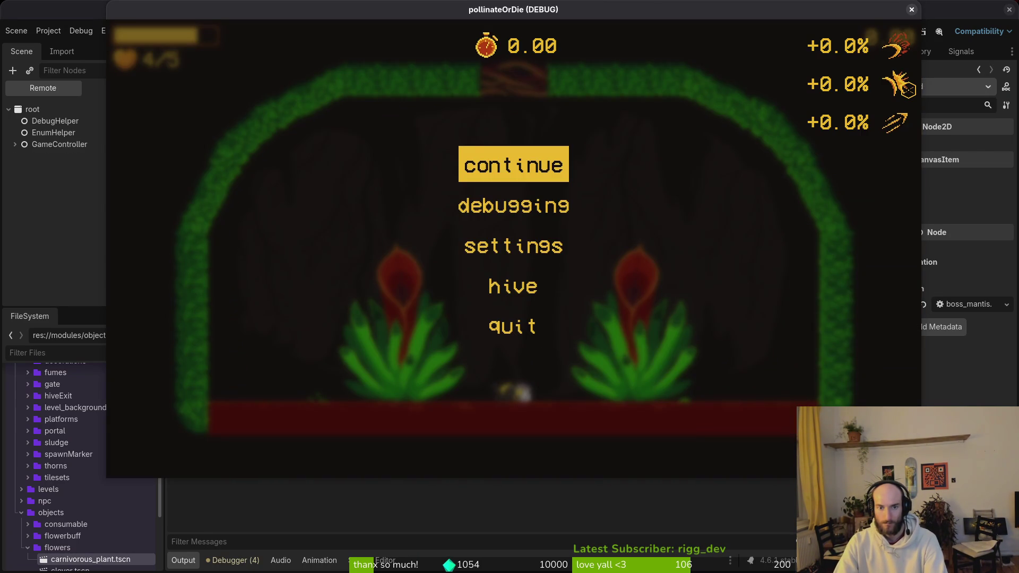
{"action": "key", "text": "Down"}
{"action": "key", "text": "Down"}
{"action": "key", "text": "Down"}
{"action": "key", "text": "Return"}
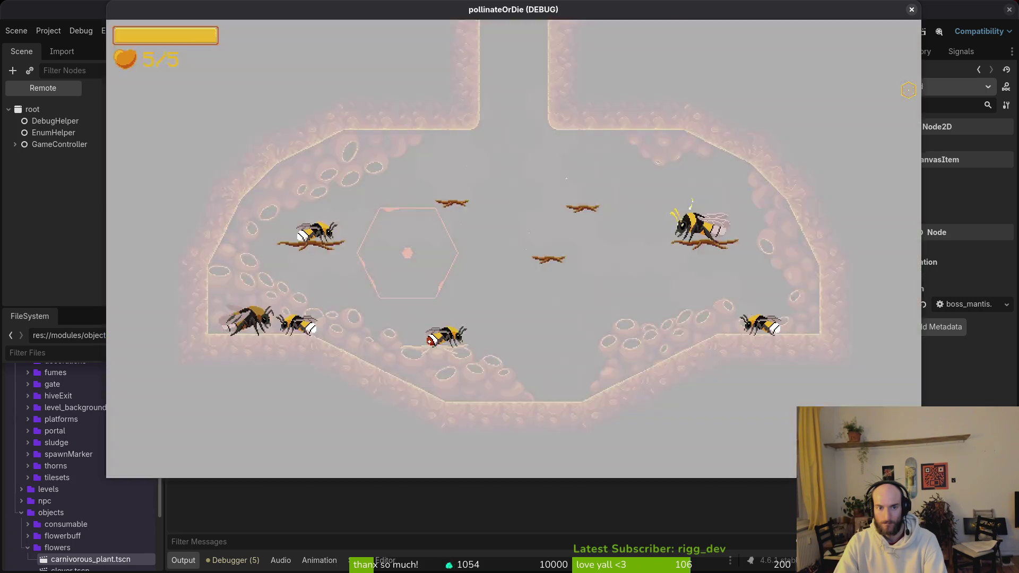
Enter the spider level, go back and load mantis again, then close the game window.
{"action": "key", "text": "Return"}
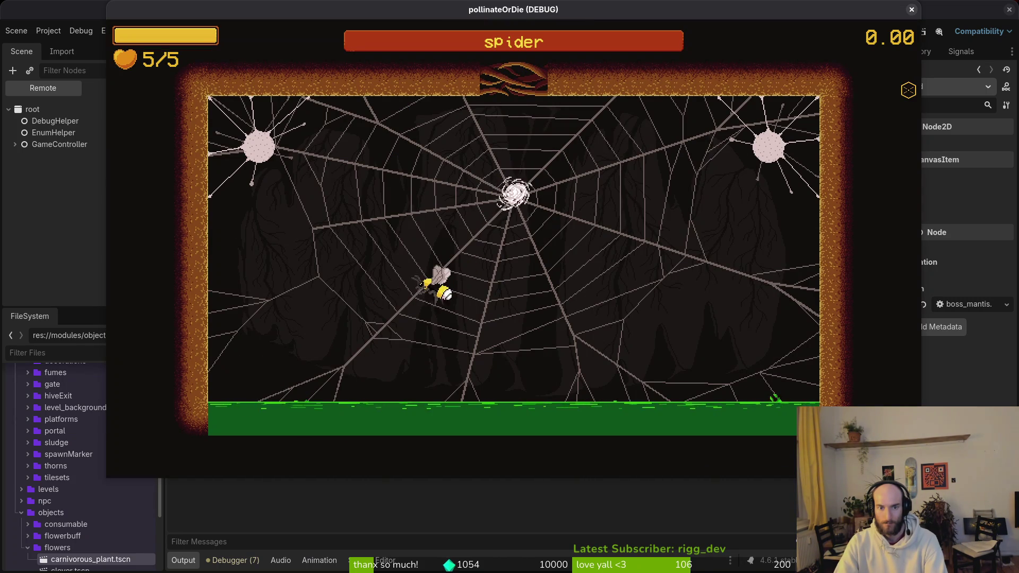
{"action": "key", "text": "Left"}
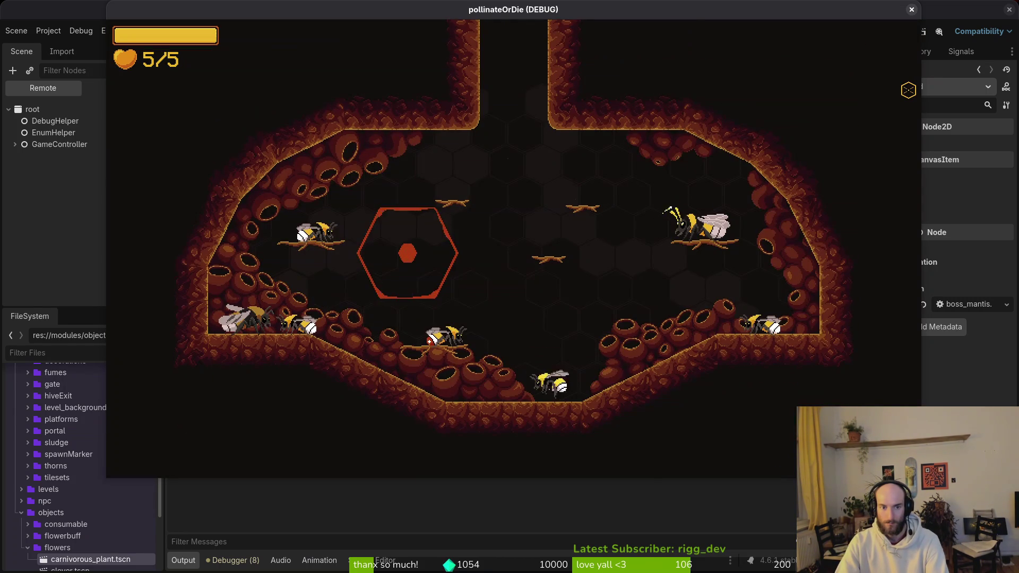
{"action": "key", "text": "Down"}
{"action": "key", "text": "Return"}
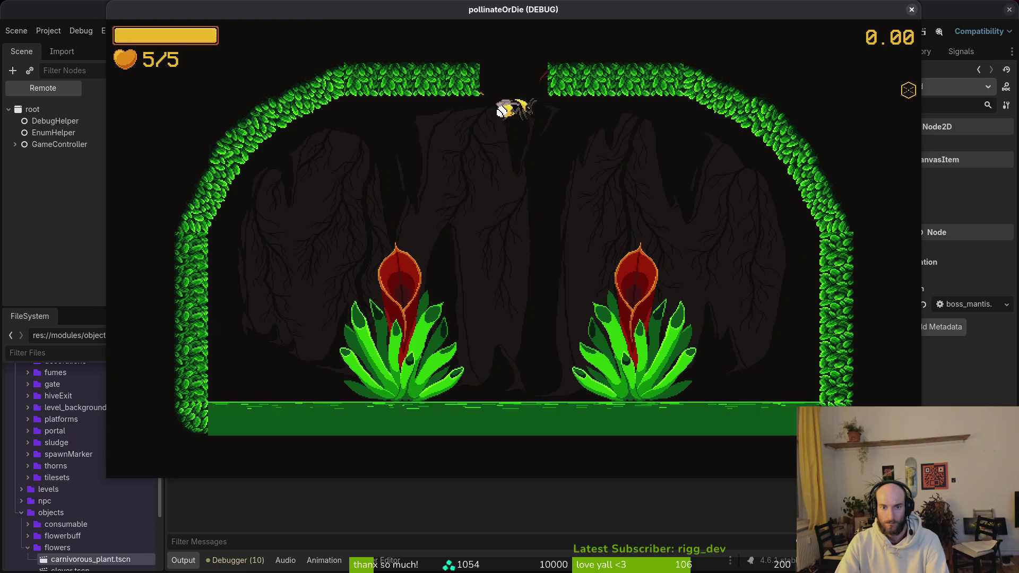
{"action": "key", "text": "Escape"}
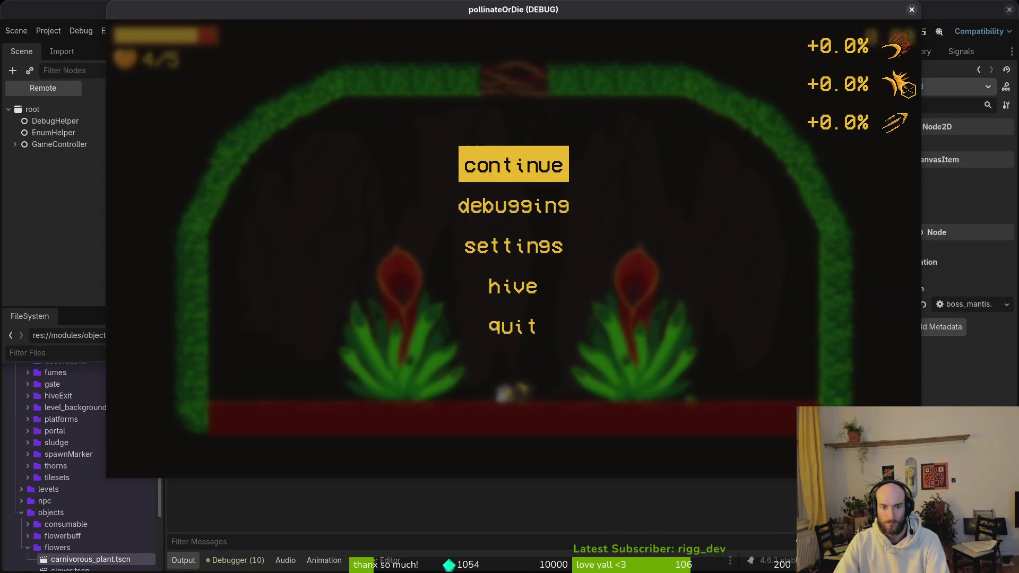
{"action": "left_click", "coordinate": [912, 9]}
{"action": "key", "text": "alt+Tab"}
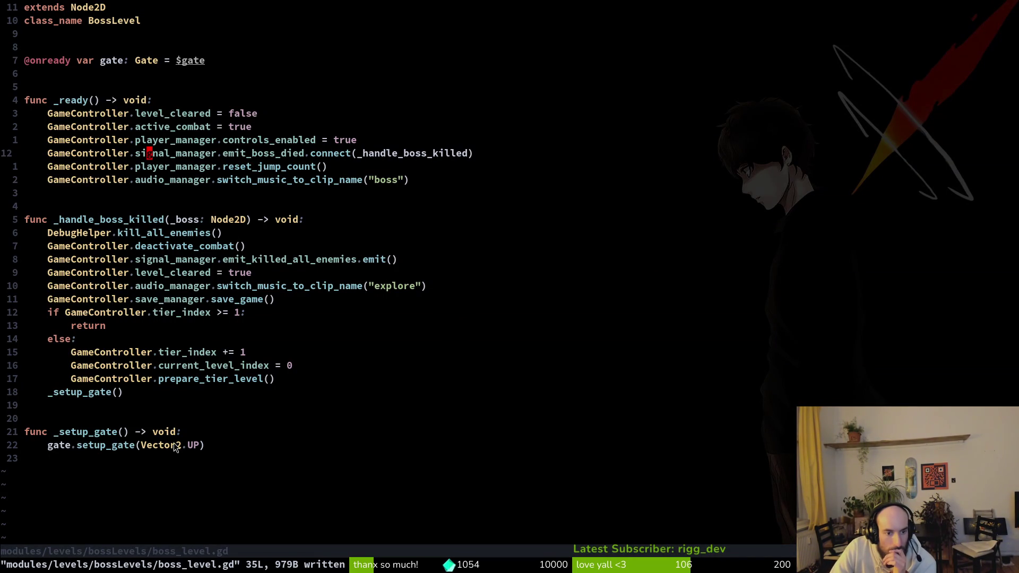
Open boss_mantis.gd in a split beside boss_spider.gd using the project file finder.
{"action": "left_click", "coordinate": [342, 141]}
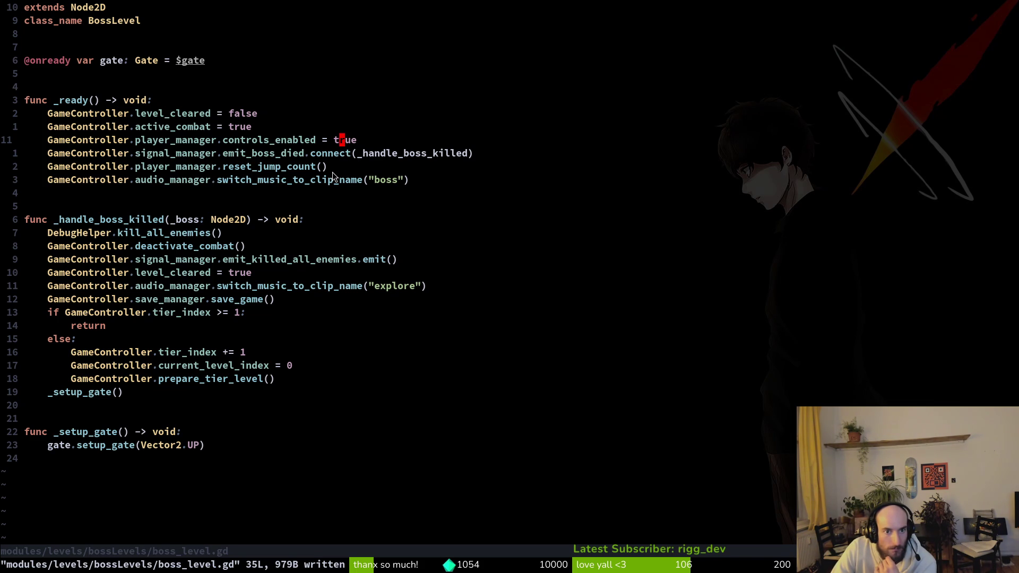
{"action": "key", "text": "ctrl+6"}
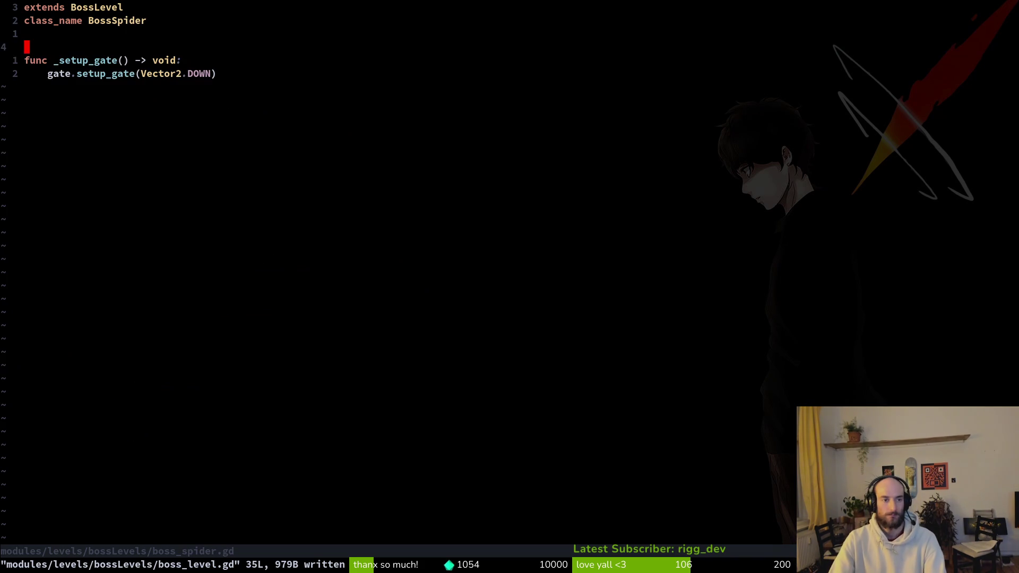
{"action": "key", "text": "ctrl+6"}
{"action": "key", "text": "ctrl+6"}
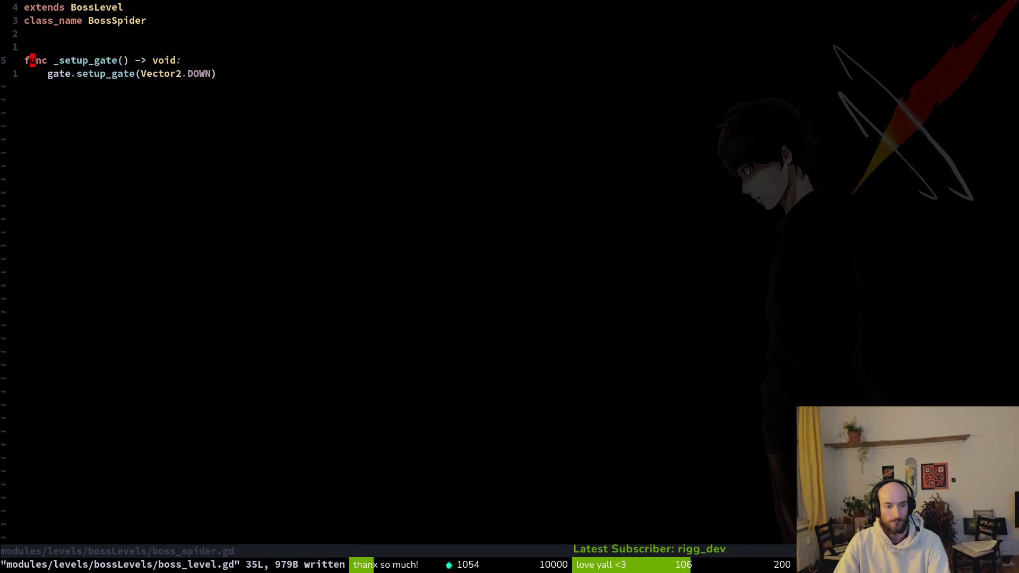
{"action": "key", "text": "space"}
{"action": "key", "text": "f"}
{"action": "key", "text": "f"}
{"action": "type", "text": "bossman"}
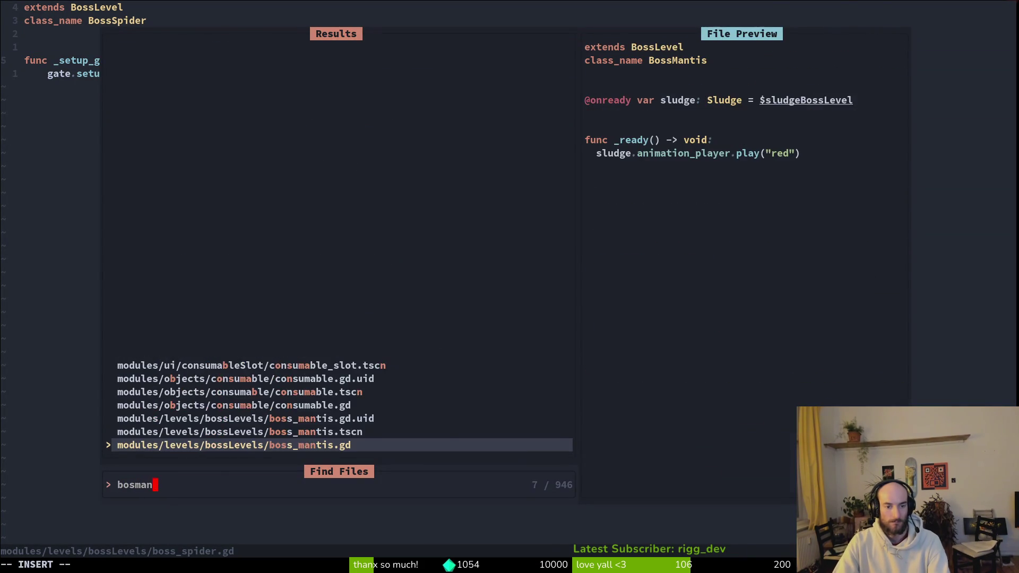
{"action": "key", "text": "ctrl+v"}
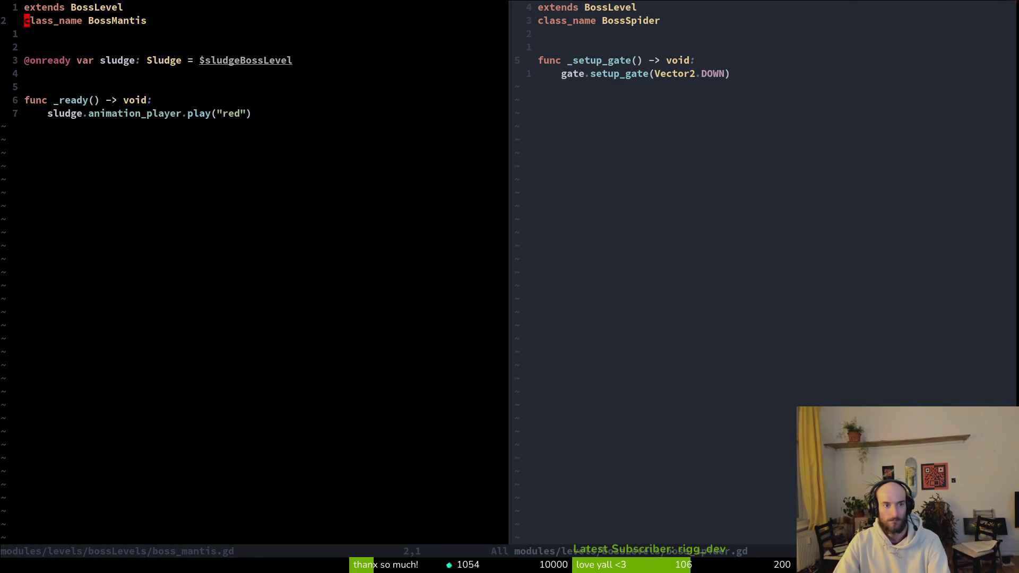
Insert super._ready() above the sludge line in _ready and save boss_mantis.gd.
{"action": "type", "text": "Osuperl."}
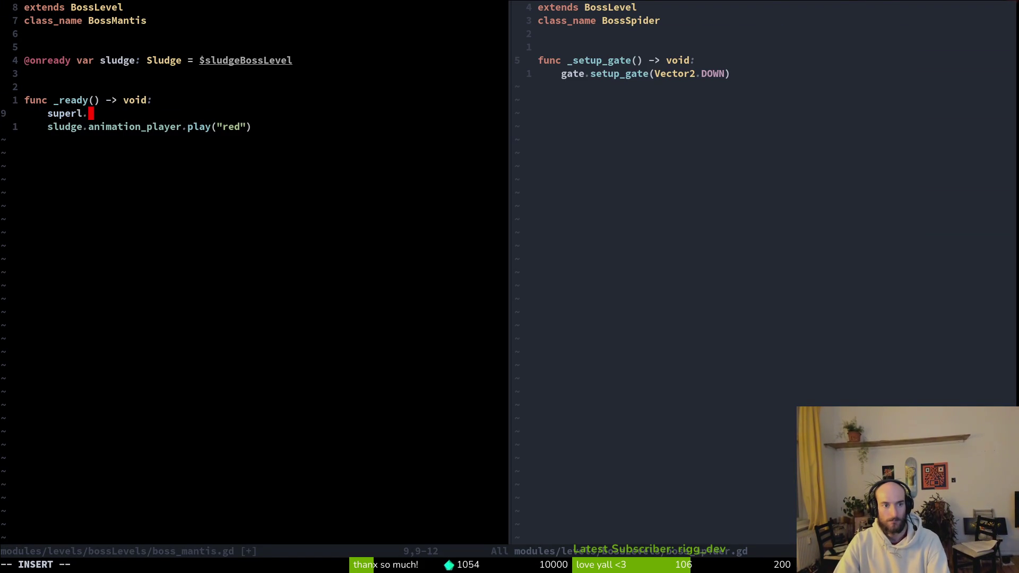
{"action": "type", "text": "._"}
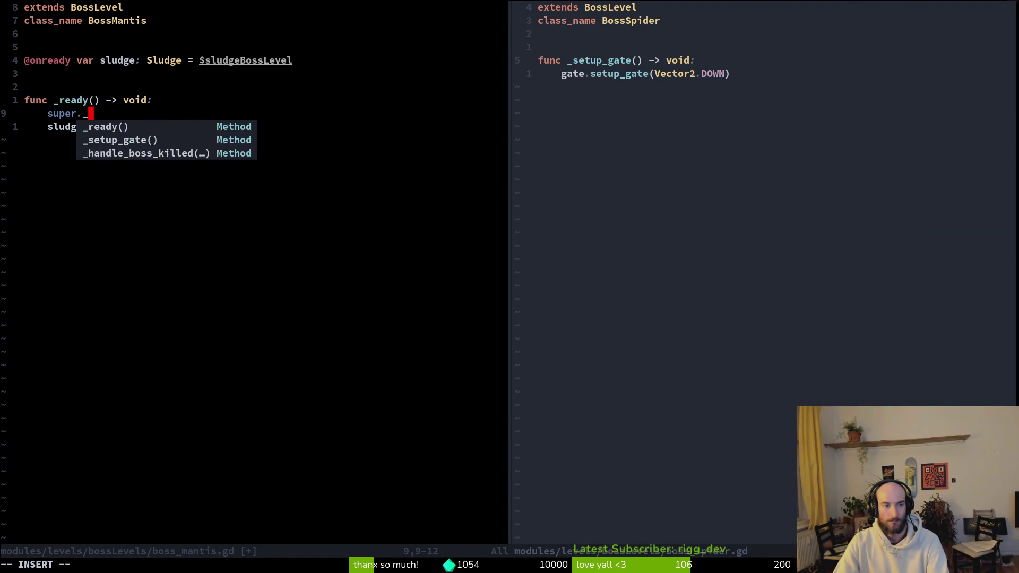
{"action": "type", "text": "rea"}
{"action": "key", "text": "Return"}
{"action": "key", "text": "Escape"}
{"action": "type", "text": ":write"}
{"action": "key", "text": "Return"}
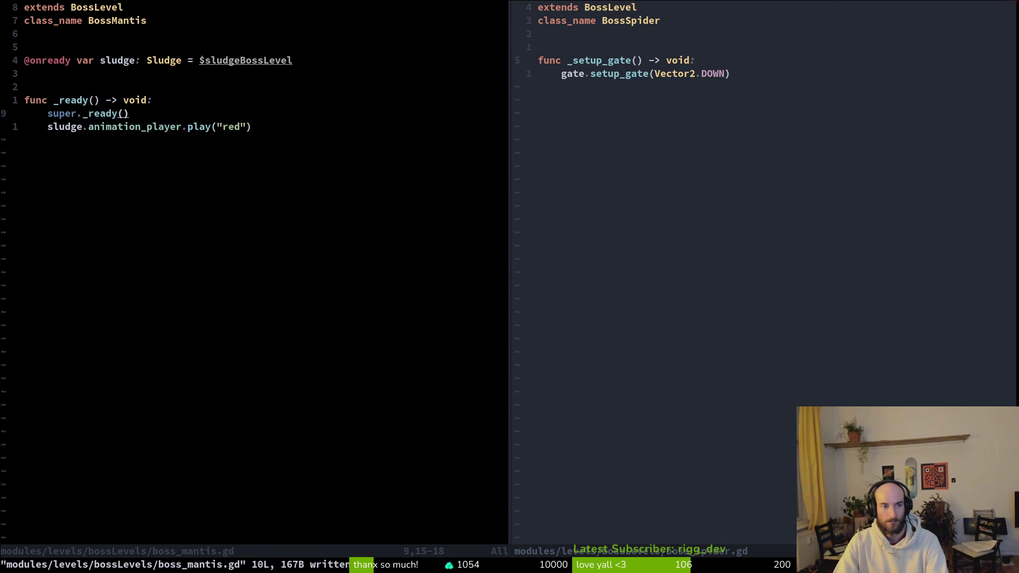
{"action": "key", "text": "j"}
{"action": "key", "text": "alt+Tab"}
Run the game, load the mantis level and attack, then stop it and open sludge_boss_level.
{"action": "key", "text": "F5"}
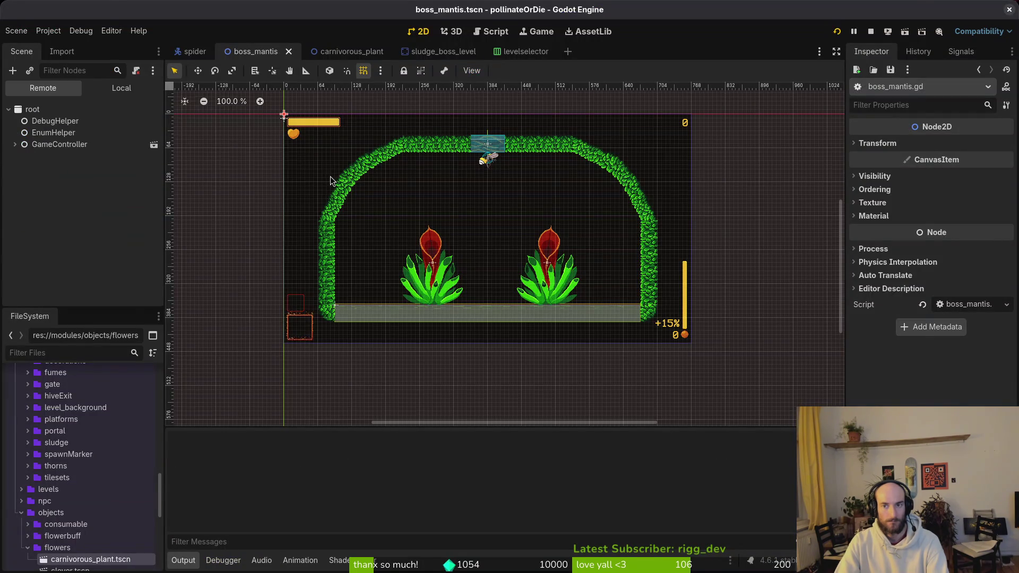
{"action": "key", "text": "Return"}
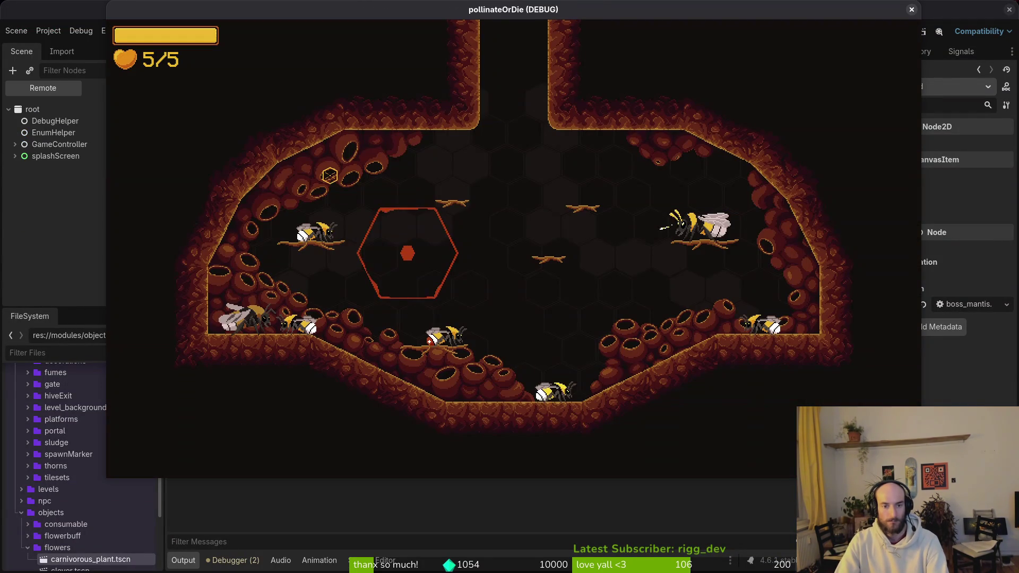
{"action": "key", "text": "Escape"}
{"action": "key", "text": "Down"}
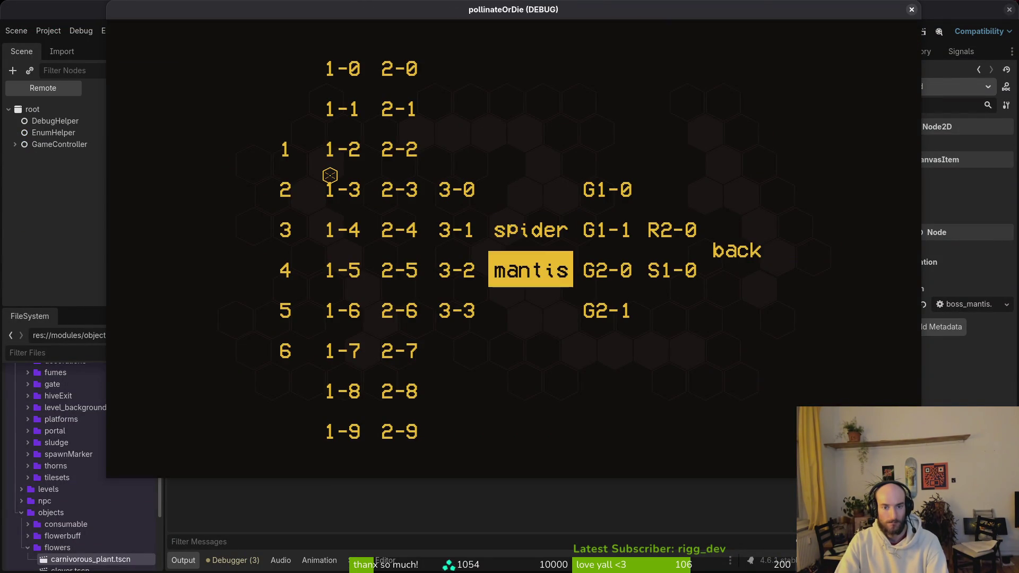
{"action": "key", "text": "Return"}
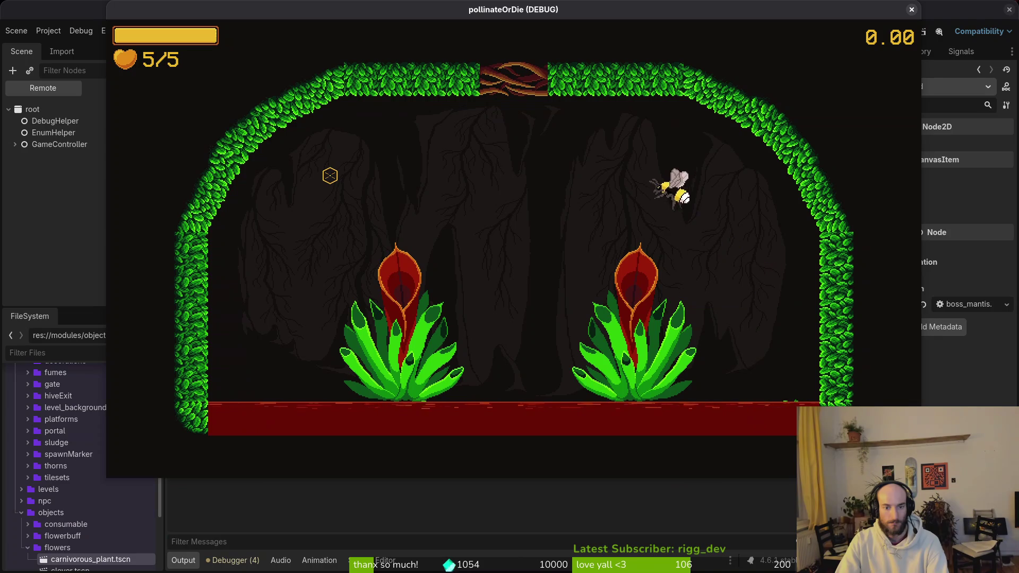
{"action": "left_click", "coordinate": [330, 176]}
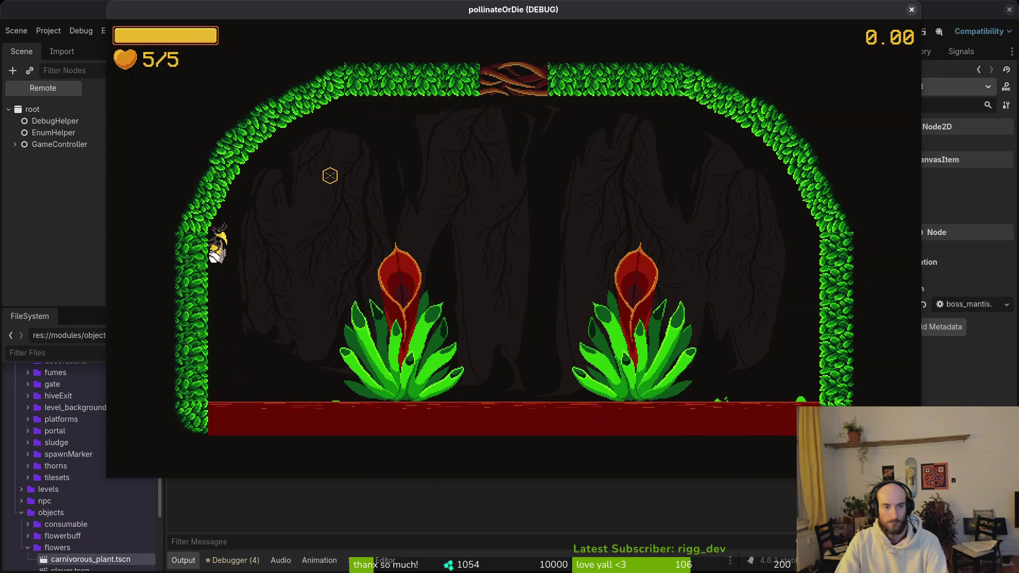
{"action": "key", "text": "F8"}
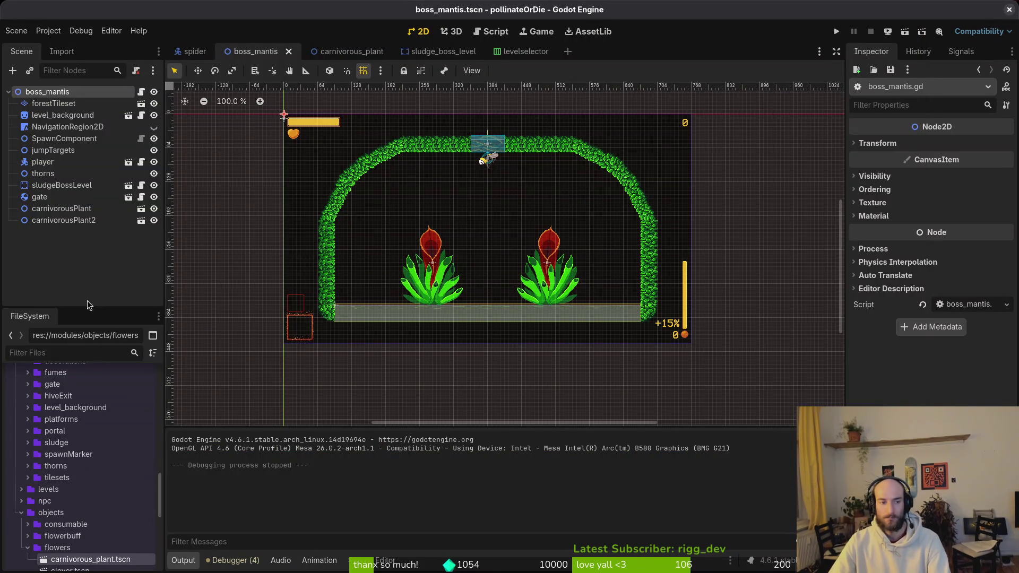
{"action": "left_click", "coordinate": [437, 52]}
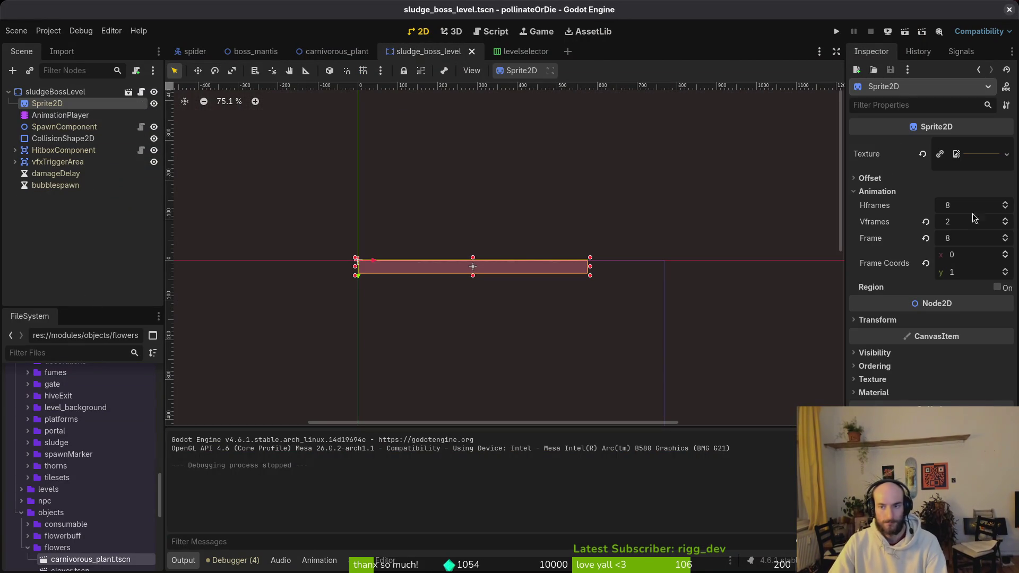
{"action": "key", "text": "alt+Tab"}
Set the sprite sheet export to include only the sludge tag frames.
{"action": "left_click", "coordinate": [330, 39]}
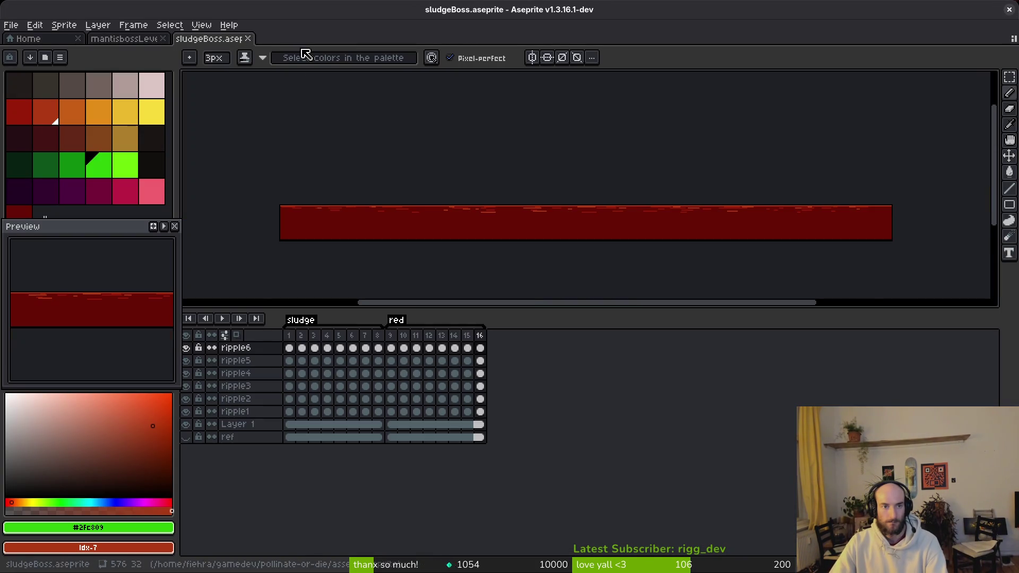
{"action": "left_click_drag", "start_coordinate": [289, 336], "coordinate": [387, 345]}
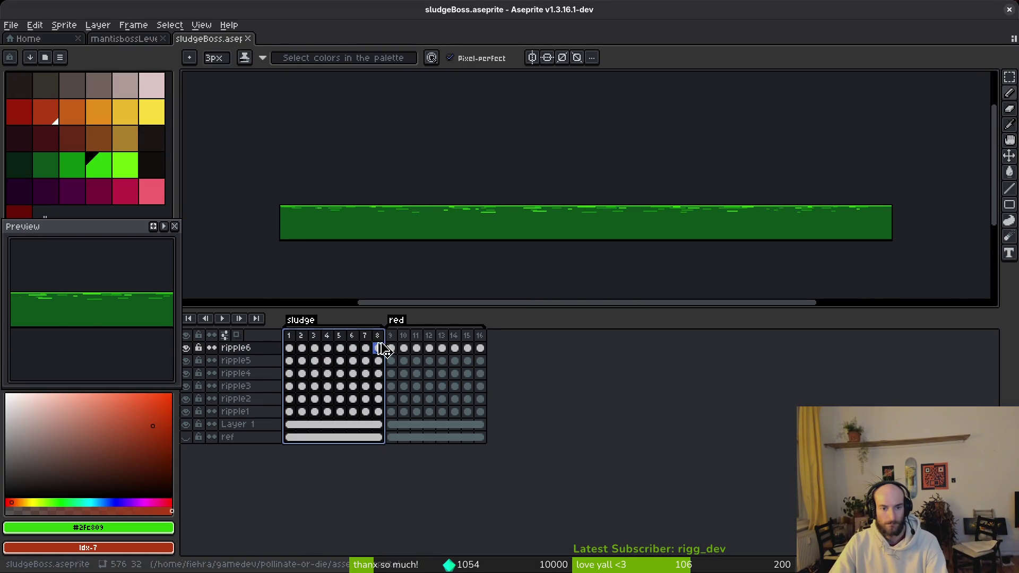
{"action": "key", "text": "ctrl+e"}
{"action": "left_click", "coordinate": [266, 159]}
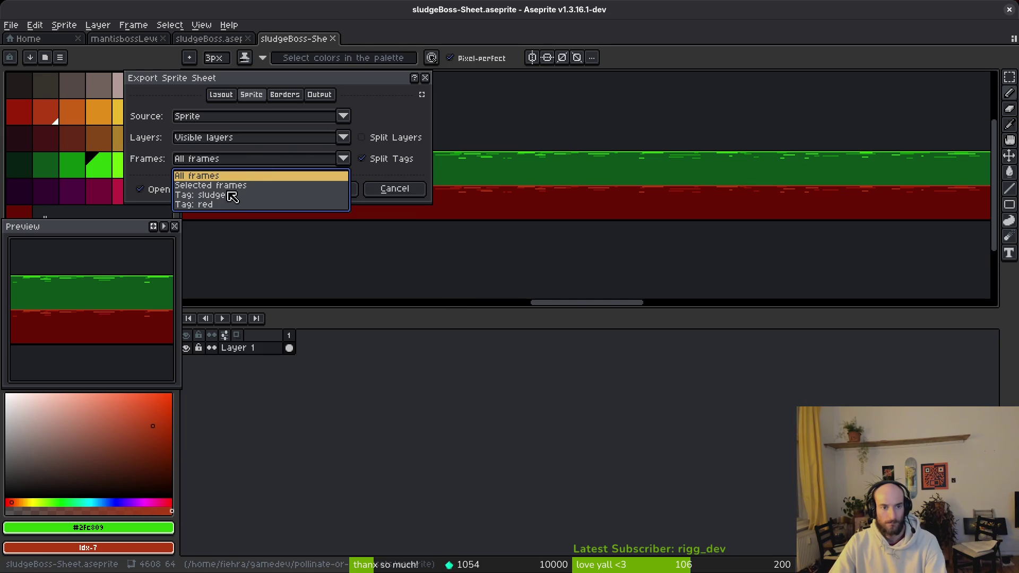
{"action": "left_click", "coordinate": [227, 196]}
{"action": "left_click", "coordinate": [345, 190]}
Export to art/environment/sludgeBoss-Sheet.png, overwriting the existing file.
{"action": "key", "text": "ctrl+shift+e"}
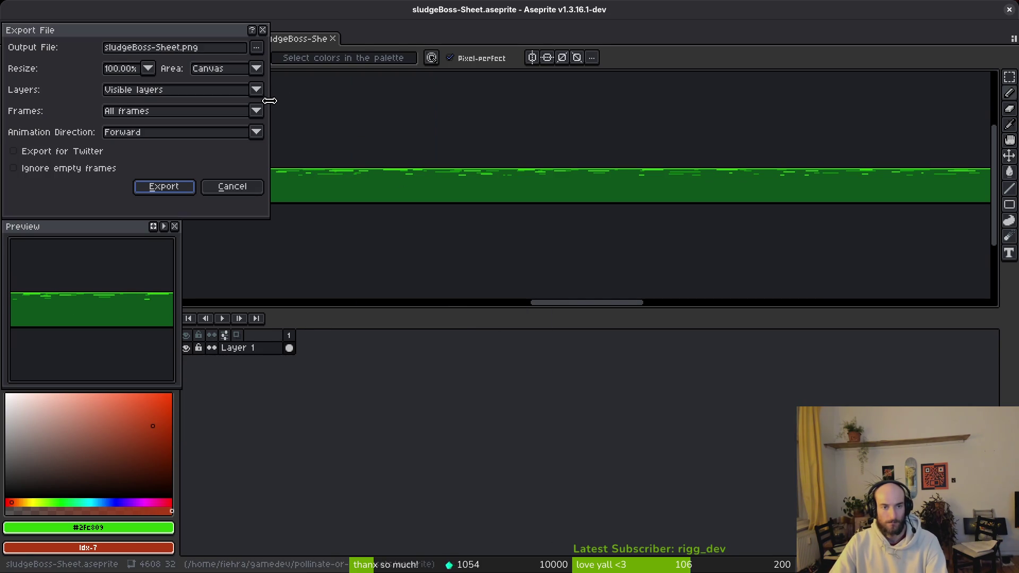
{"action": "left_click", "coordinate": [259, 51]}
{"action": "left_click", "coordinate": [319, 64]}
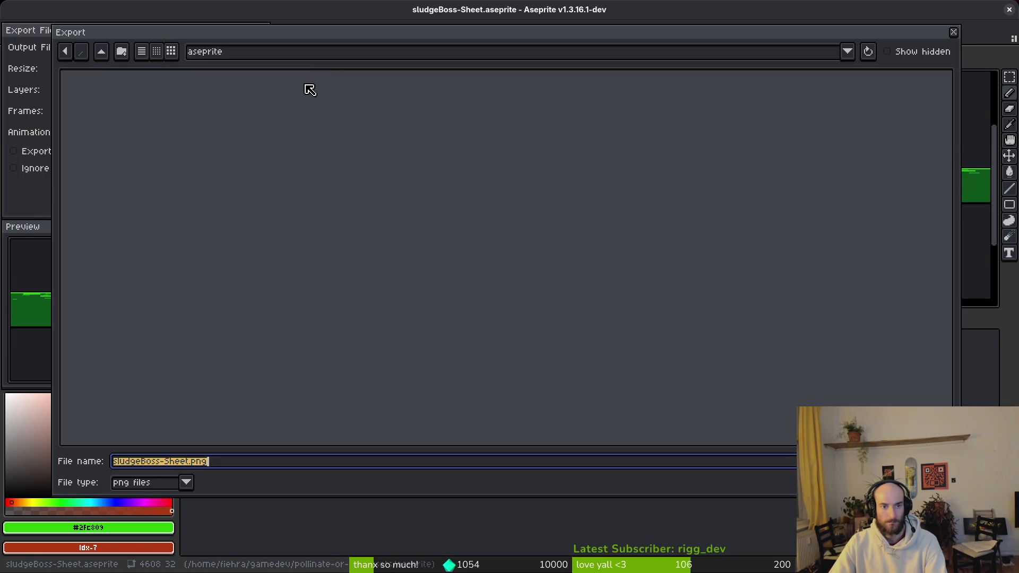
{"action": "left_click", "coordinate": [104, 54]}
{"action": "double_click", "coordinate": [99, 93]}
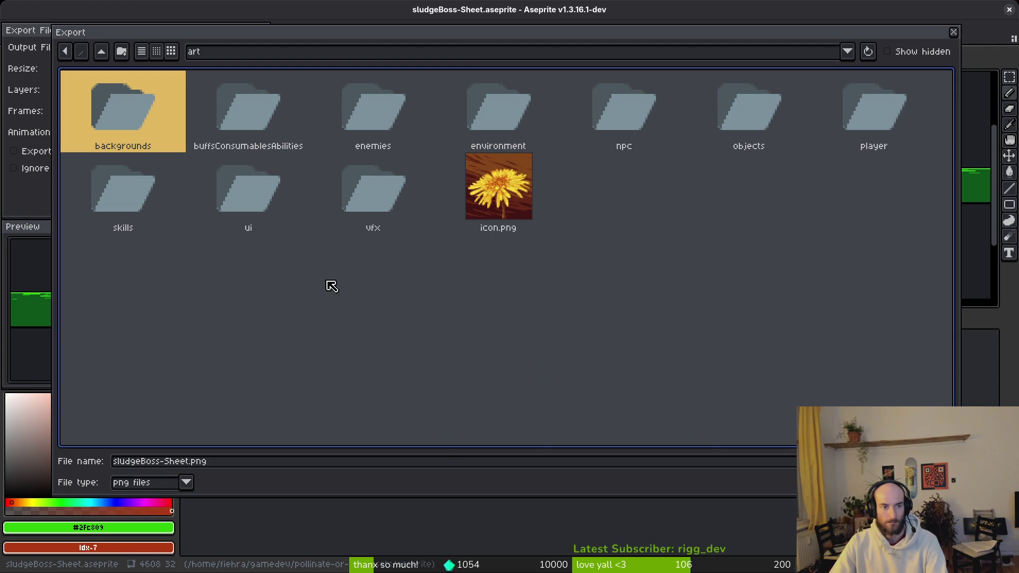
{"action": "double_click", "coordinate": [499, 109]}
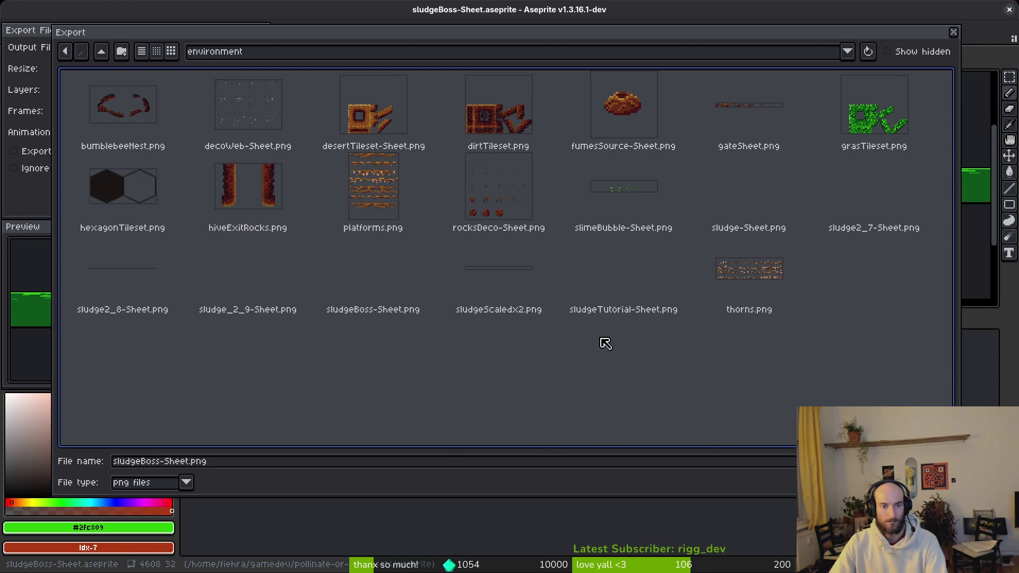
{"action": "left_click", "coordinate": [355, 259]}
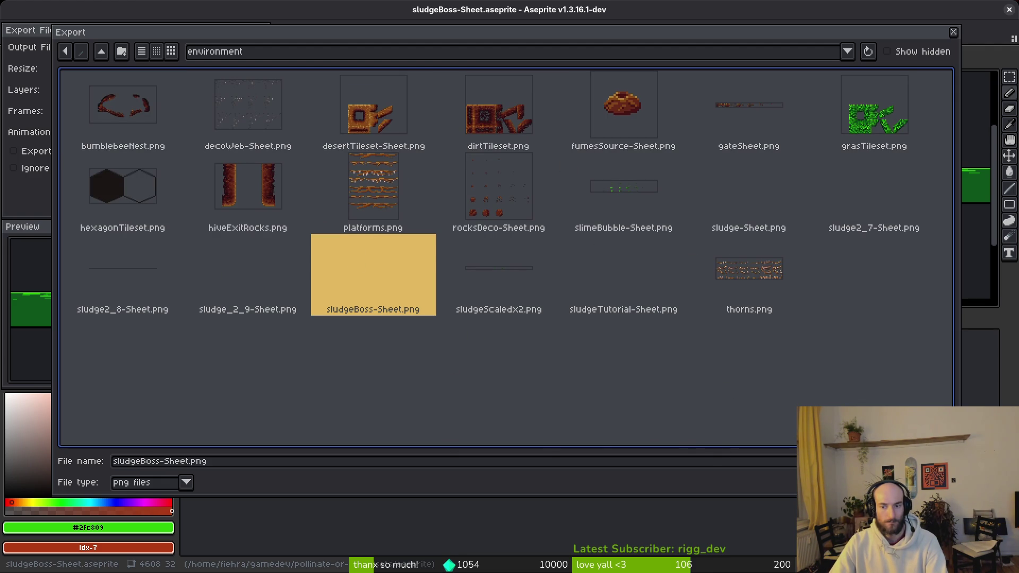
{"action": "key", "text": "Return"}
{"action": "left_click", "coordinate": [450, 324]}
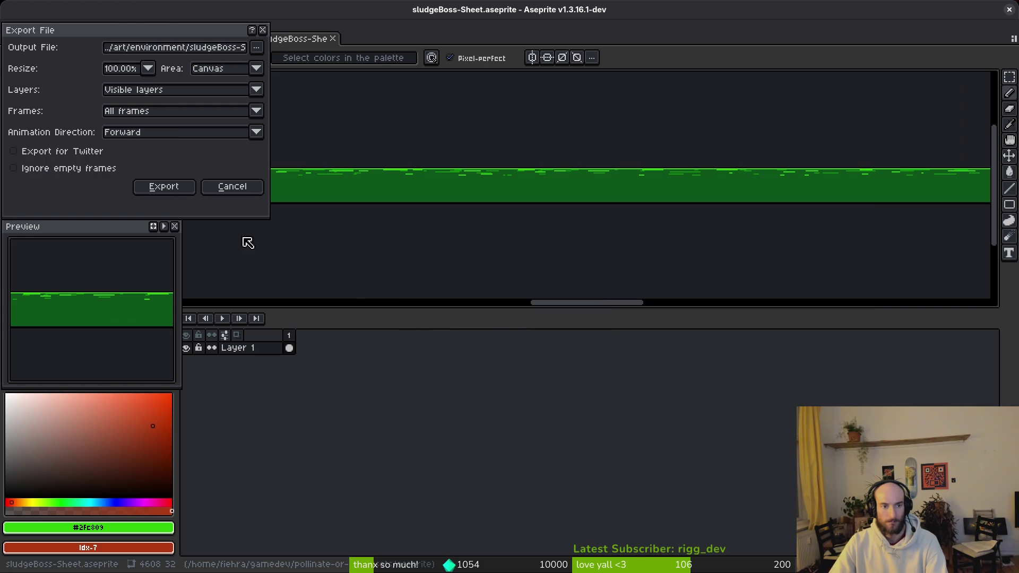
{"action": "left_click", "coordinate": [164, 186]}
Set the sludge boss Sprite2D's Vframes to 1 and save the scene.
{"action": "key", "text": "alt+Tab"}
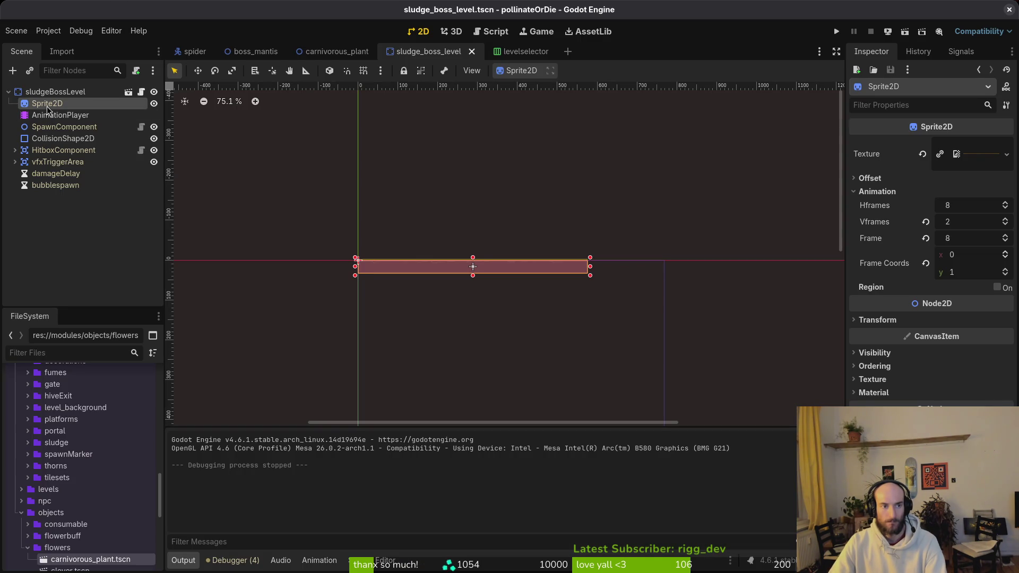
{"action": "left_click", "coordinate": [971, 218]}
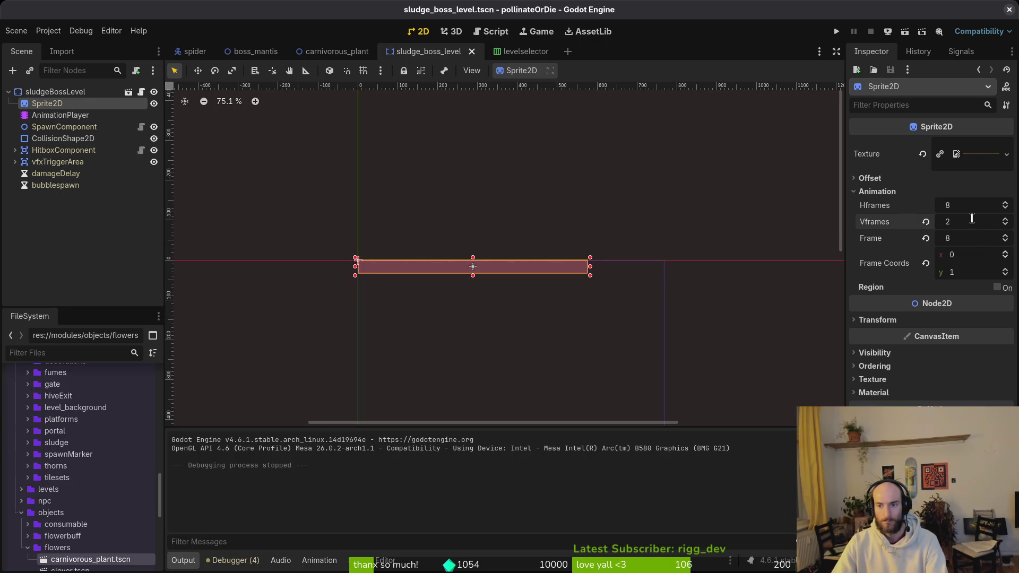
{"action": "type", "text": "1"}
{"action": "key", "text": "Return"}
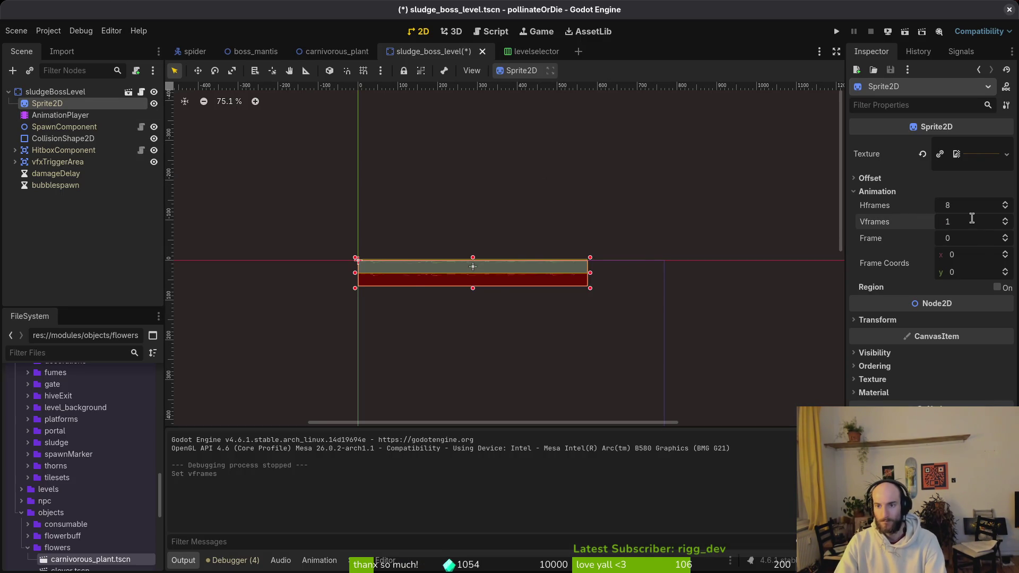
{"action": "key", "text": "ctrl+s"}
Delete the 'red' animation from the AnimationPlayer's library and save the scene.
{"action": "left_click", "coordinate": [60, 115]}
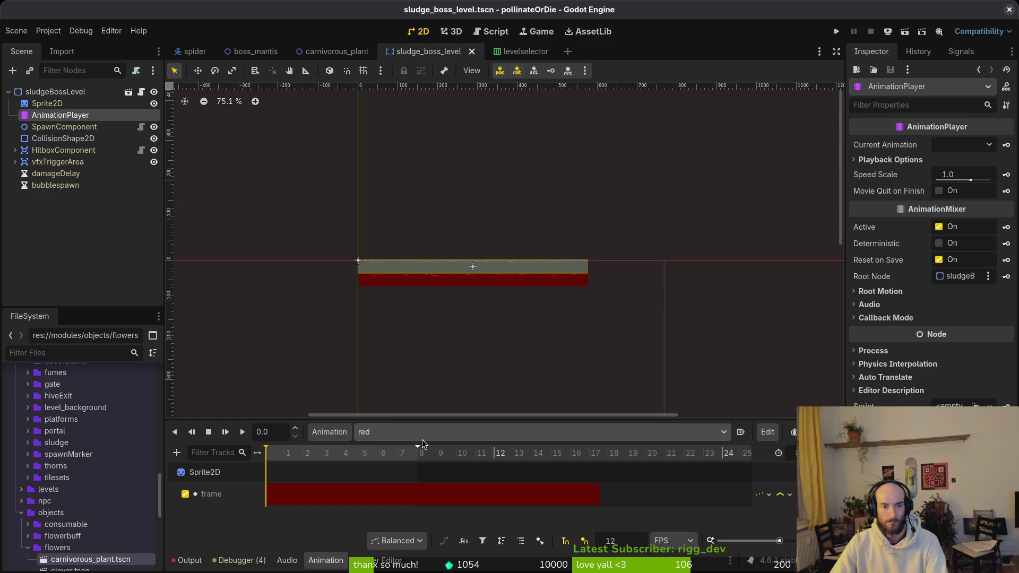
{"action": "left_click", "coordinate": [347, 432]}
{"action": "left_click", "coordinate": [371, 470]}
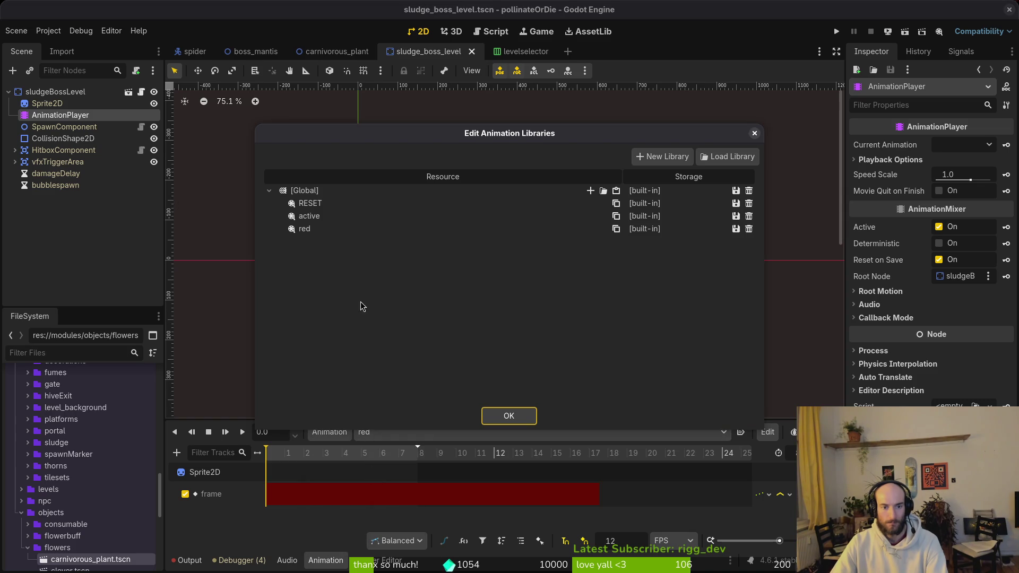
{"action": "left_click", "coordinate": [749, 229]}
{"action": "left_click", "coordinate": [509, 416]}
{"action": "key", "text": "ctrl+s"}
Quick Load the sludgeBoss sheet as the Sprite2D's Texture.
{"action": "left_click", "coordinate": [47, 103]}
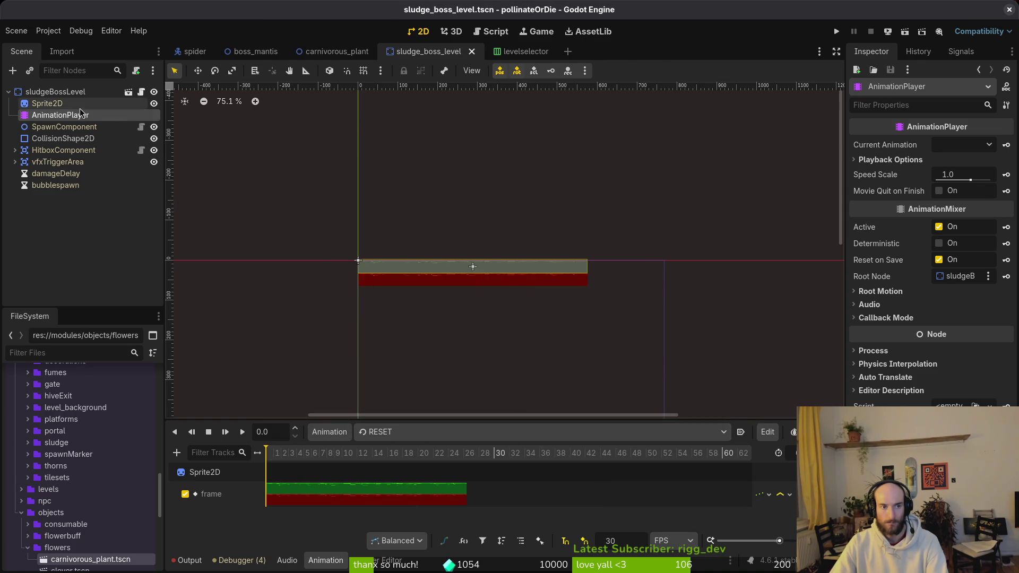
{"action": "left_click", "coordinate": [950, 145]}
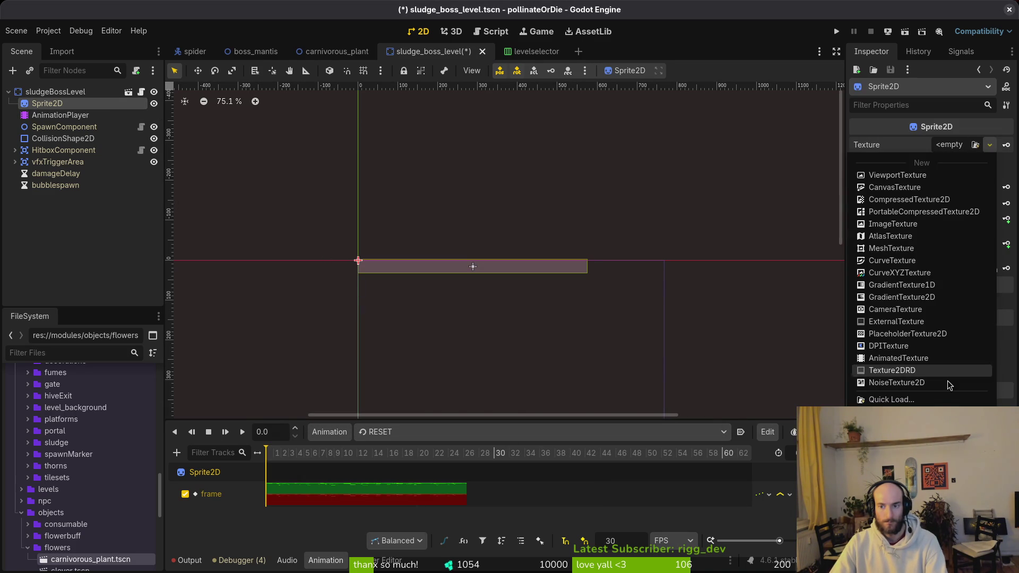
{"action": "left_click", "coordinate": [931, 400]}
{"action": "type", "text": "slud"}
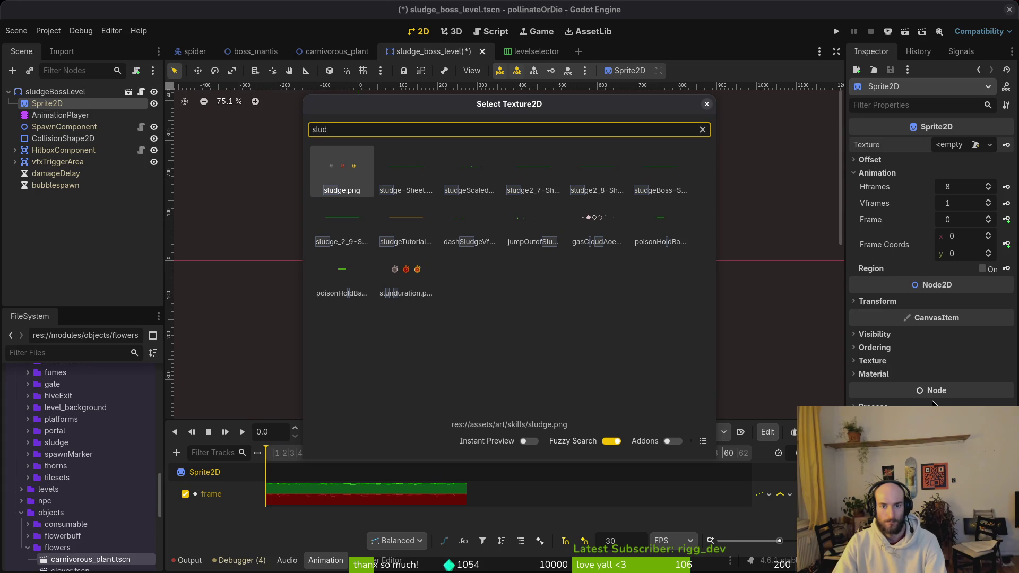
{"action": "key", "text": "Right"}
{"action": "key", "text": "Right"}
{"action": "key", "text": "Right"}
{"action": "key", "text": "Return"}
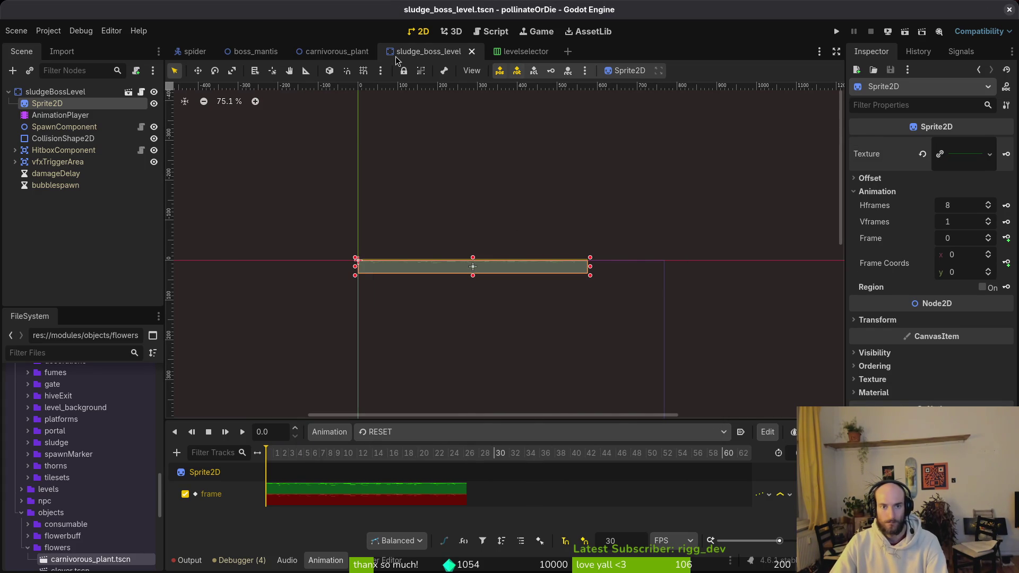
{"action": "key", "text": "alt+shift+o"}
{"action": "type", "text": "sludge"}
{"action": "key", "text": "Return"}
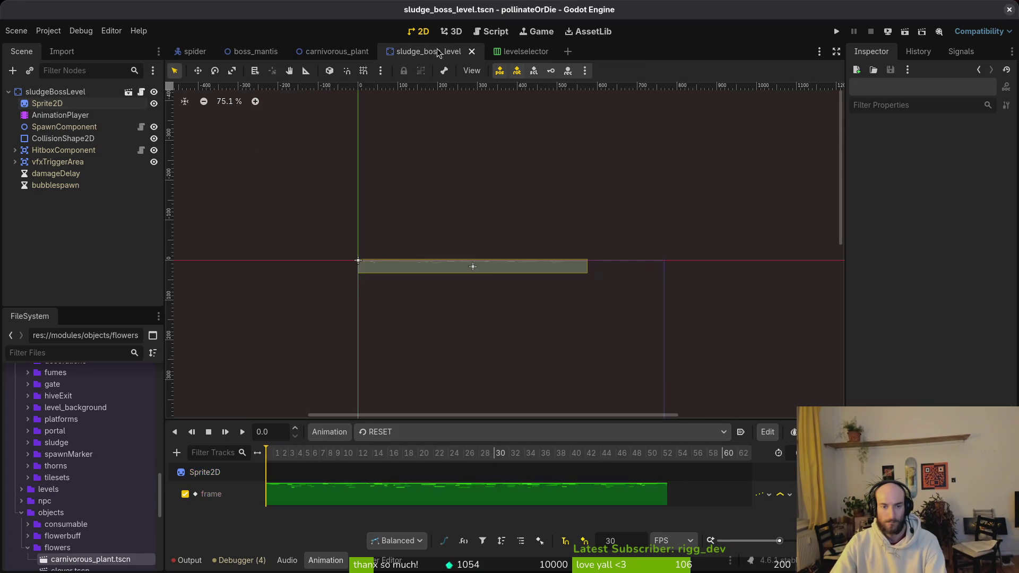
{"action": "key", "text": "alt+Tab"}
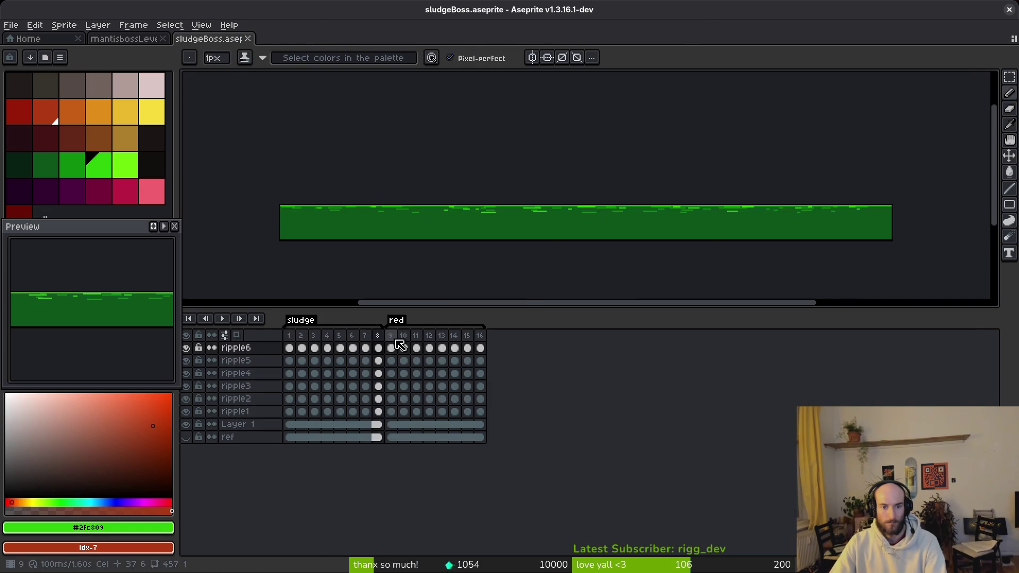
Select the red sludge frames 9–16 and start a sprite sheet export.
{"action": "left_click_drag", "start_coordinate": [401, 346], "coordinate": [468, 346]}
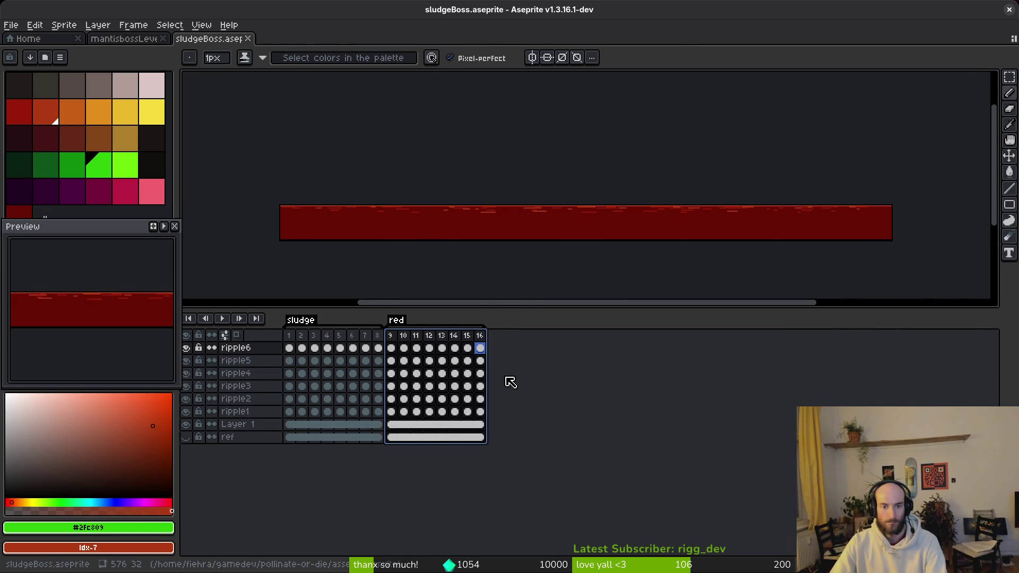
{"action": "key", "text": "ctrl+e"}
{"action": "left_click", "coordinate": [337, 191]}
{"action": "key", "text": "ctrl+shift+e"}
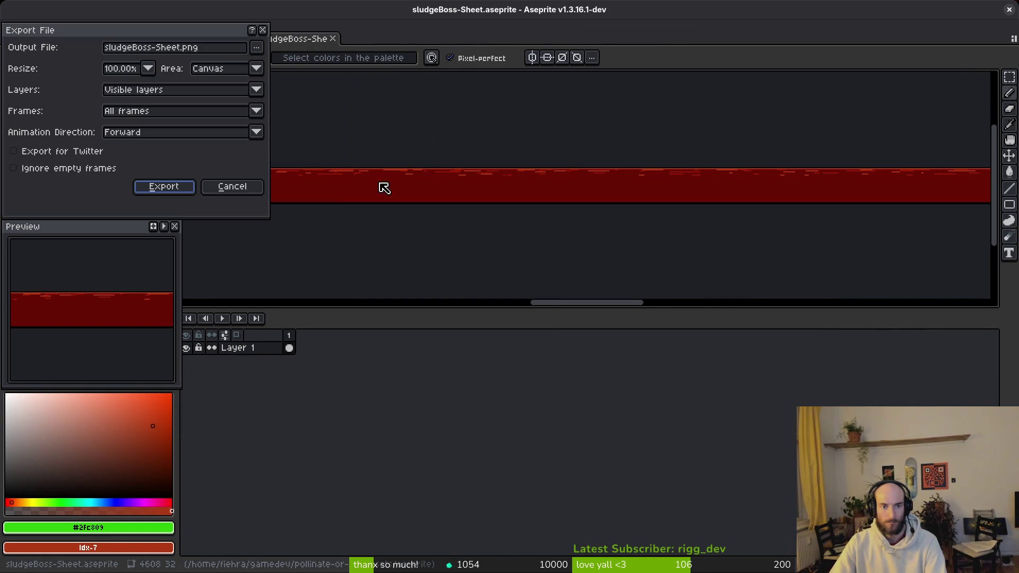
Export the sheet over art/environment/sludgeTutorial-Sheet.png, confirming the overwrite.
{"action": "left_click", "coordinate": [253, 53]}
{"action": "left_click", "coordinate": [273, 64]}
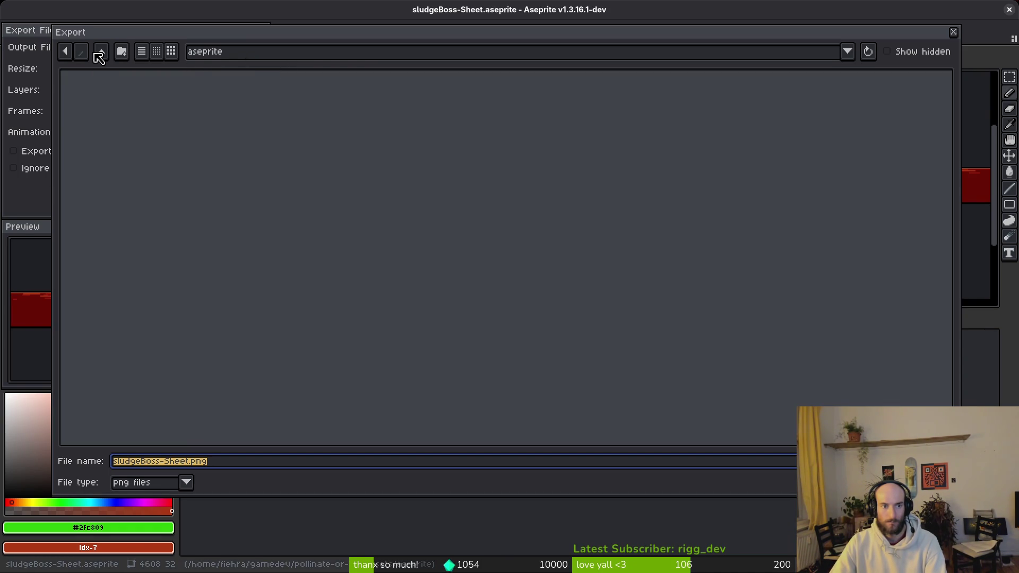
{"action": "left_click", "coordinate": [98, 57]}
{"action": "double_click", "coordinate": [103, 103]}
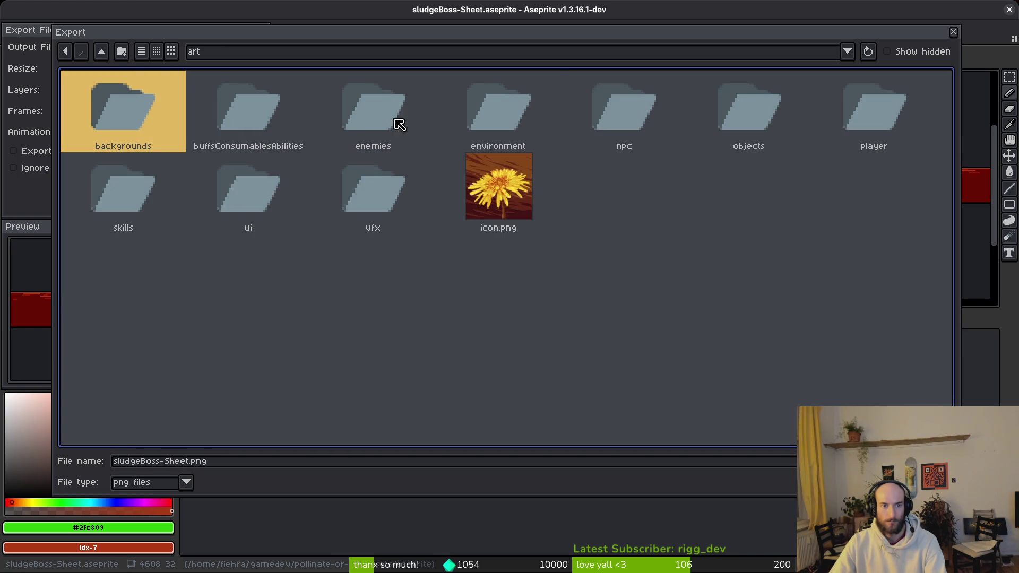
{"action": "double_click", "coordinate": [502, 120]}
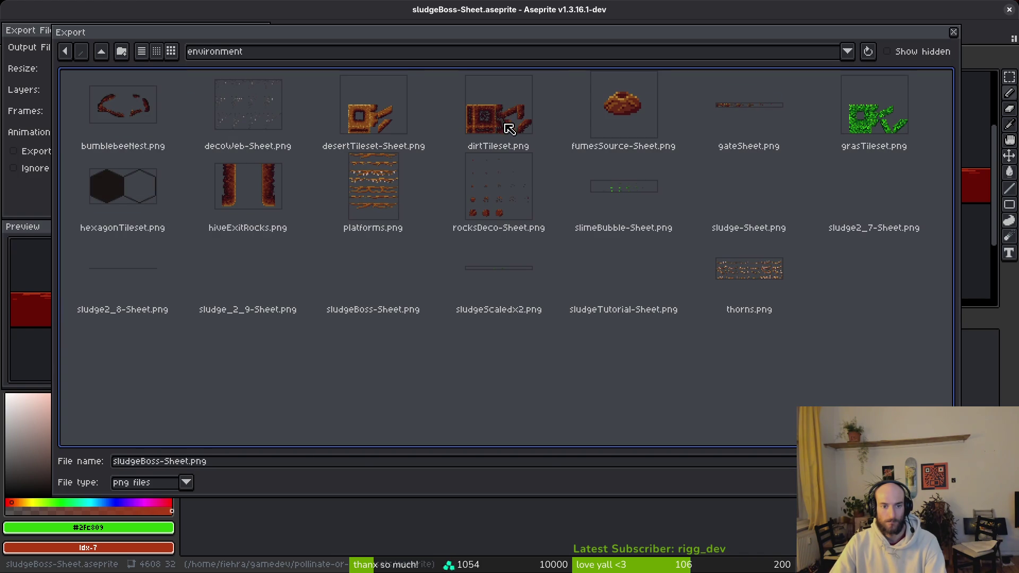
{"action": "double_click", "coordinate": [656, 296]}
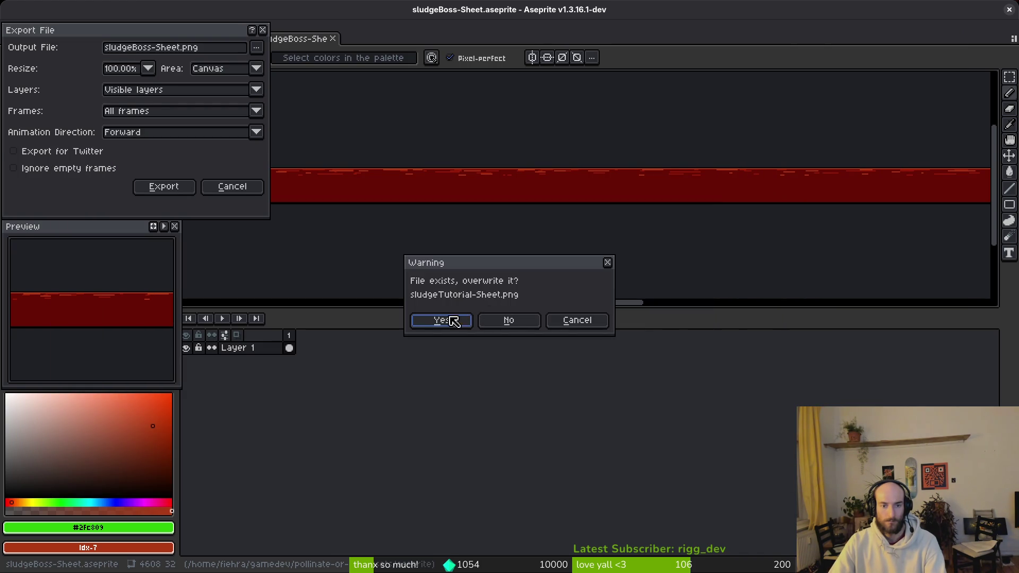
{"action": "left_click", "coordinate": [453, 321]}
{"action": "left_click", "coordinate": [160, 186]}
Open the file manager at pollinate-or-die/assets/art/environment.
{"action": "key", "text": "super+f"}
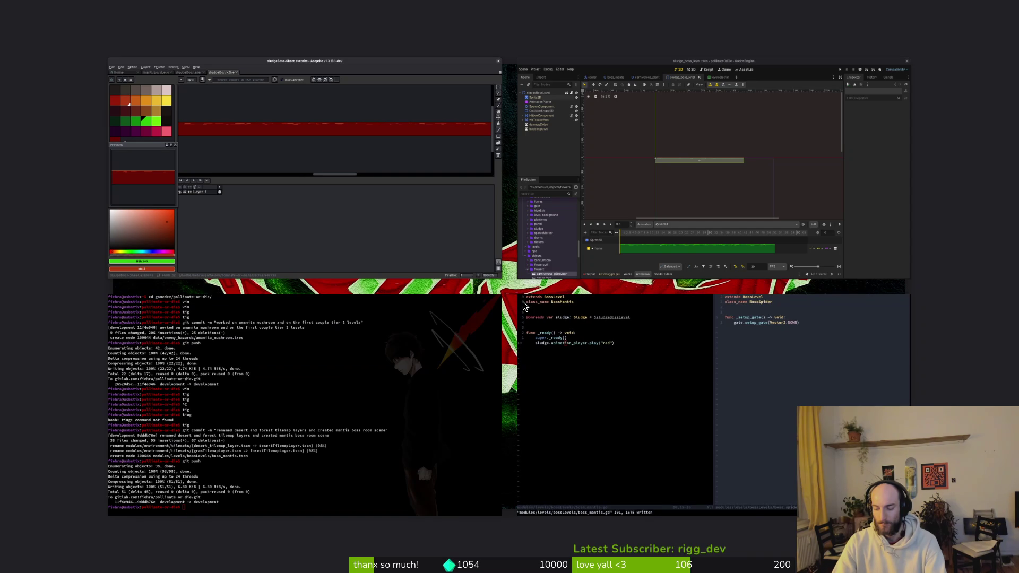
{"action": "key", "text": "super+f"}
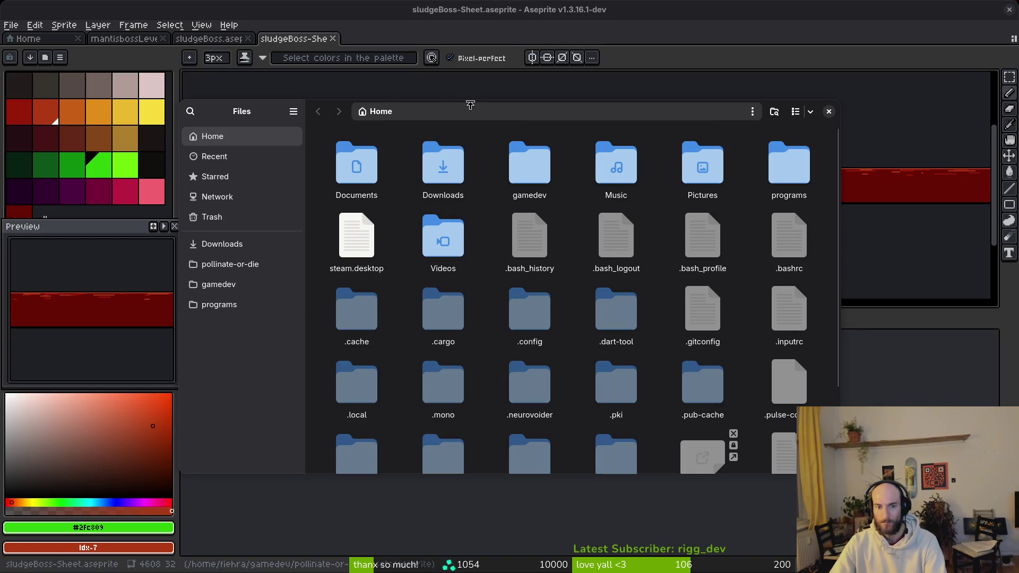
{"action": "left_click", "coordinate": [244, 266]}
{"action": "double_click", "coordinate": [422, 149]}
{"action": "double_click", "coordinate": [384, 171]}
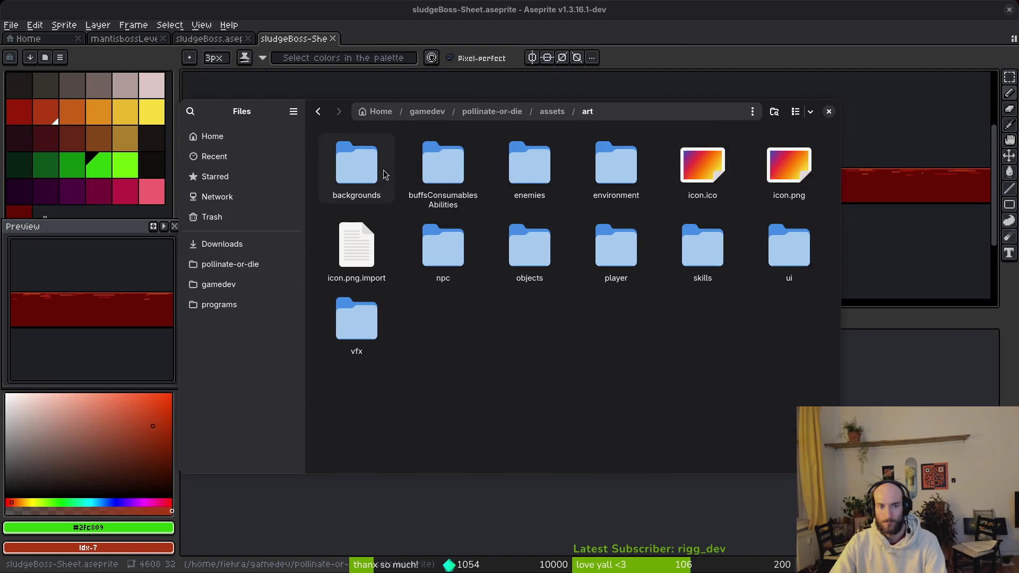
{"action": "double_click", "coordinate": [619, 162]}
{"action": "scroll", "coordinate": [693, 281], "scroll_direction": "down", "scroll_amount": 5}
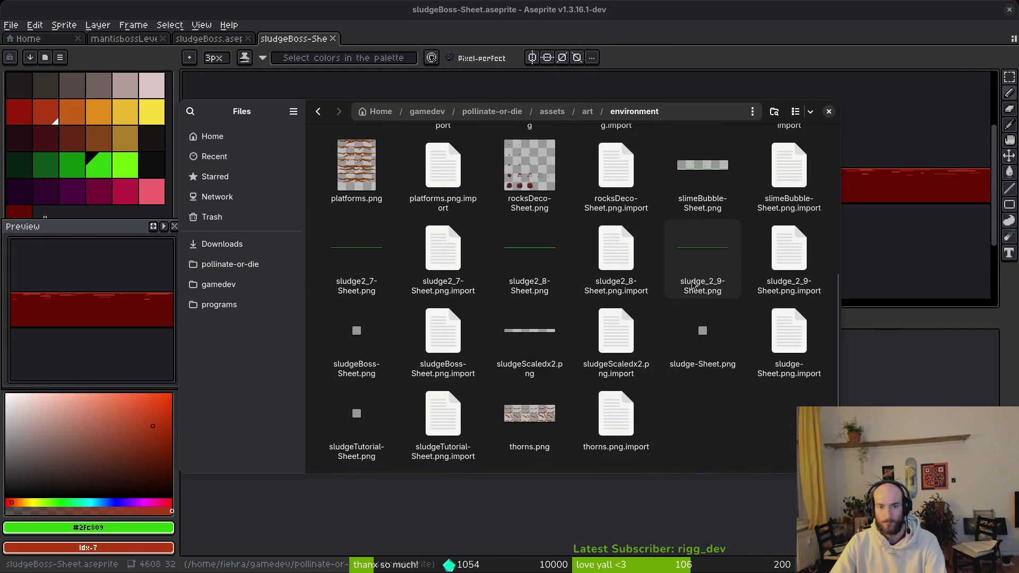
Rename sludgeTutorial-Sheet.png to sludge_boss_mantis.png and return to Godot.
{"action": "left_click", "coordinate": [536, 368]}
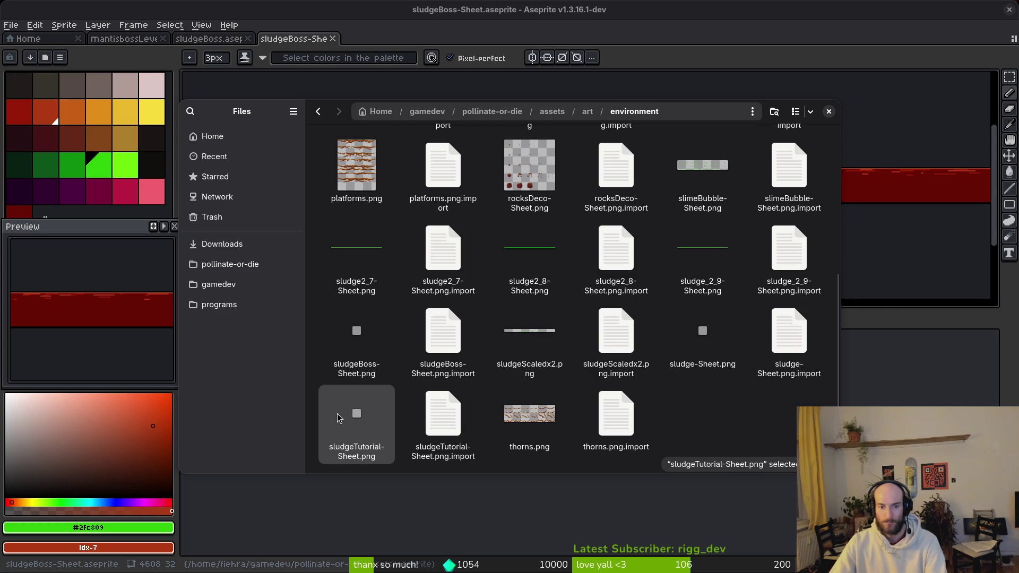
{"action": "key", "text": "F2"}
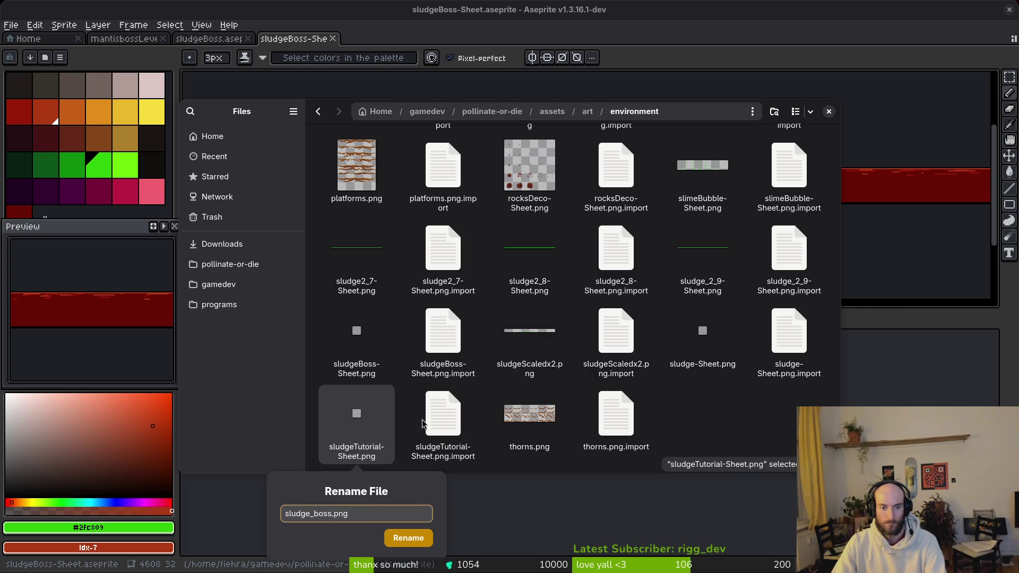
{"action": "type", "text": "_mantis"}
{"action": "key", "text": "Return"}
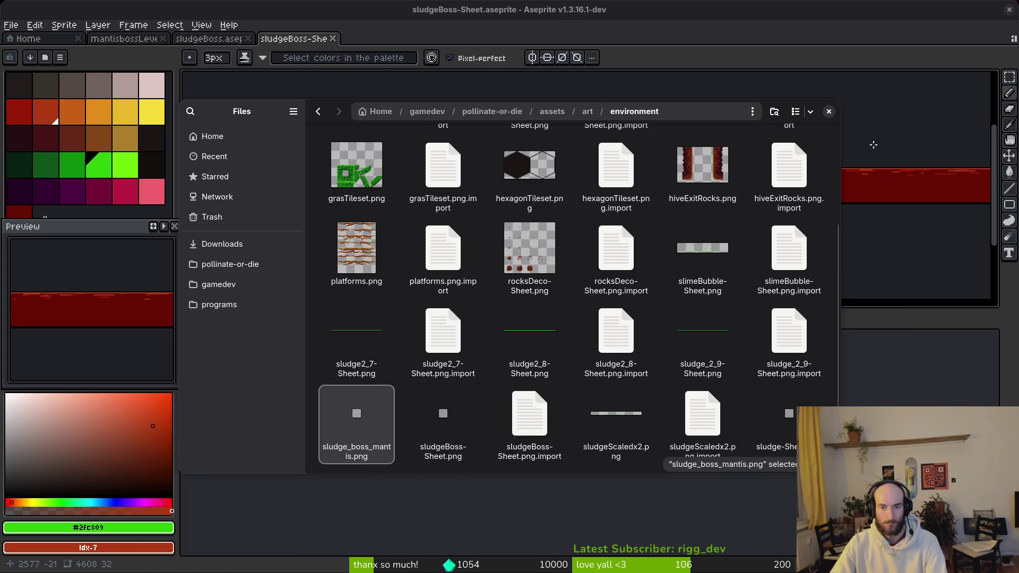
{"action": "left_click", "coordinate": [829, 111]}
{"action": "key", "text": "alt+Tab"}
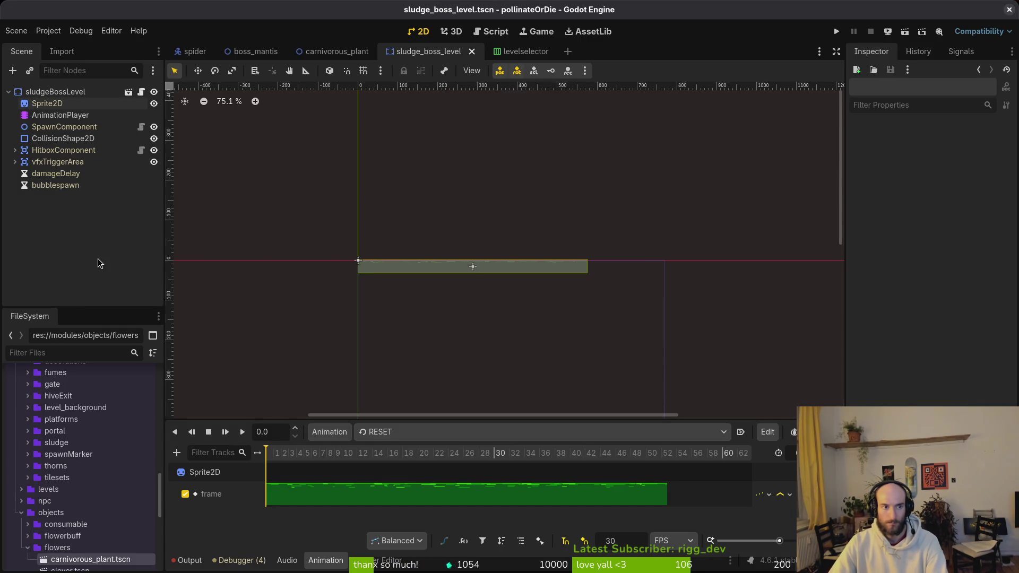
Reveal the sludge_boss_level scene's file in the FileSystem dock.
{"action": "left_click", "coordinate": [38, 96]}
{"action": "left_click", "coordinate": [78, 222]}
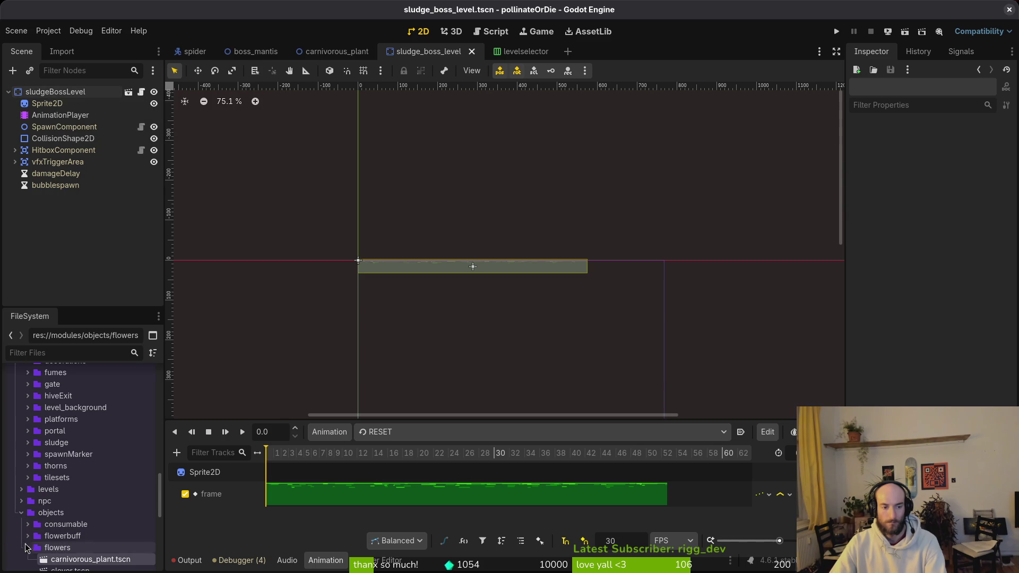
{"action": "left_click", "coordinate": [21, 512]}
{"action": "scroll", "coordinate": [53, 493], "scroll_direction": "up", "scroll_amount": 10}
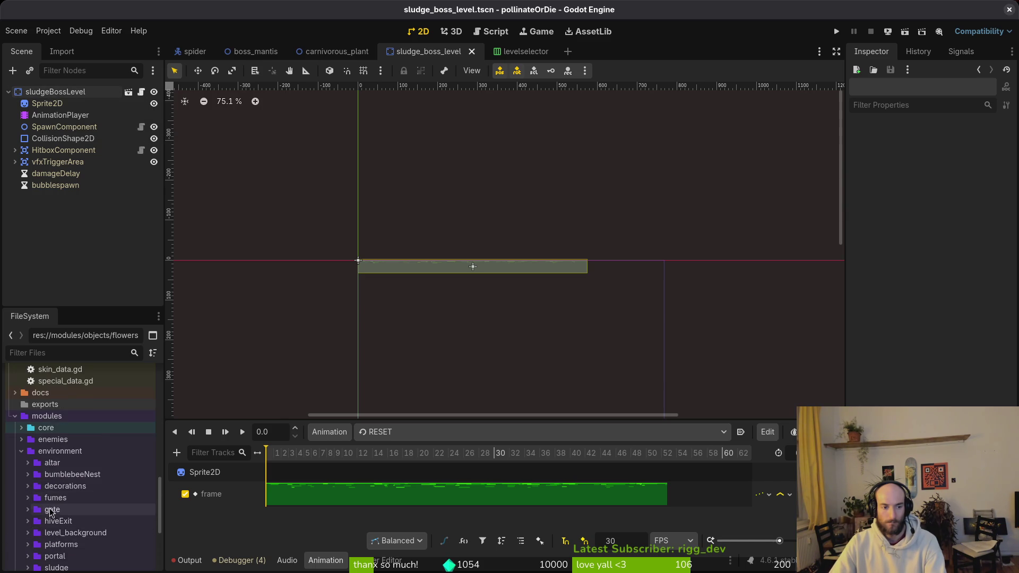
{"action": "left_click", "coordinate": [21, 453]}
{"action": "left_click", "coordinate": [21, 452]}
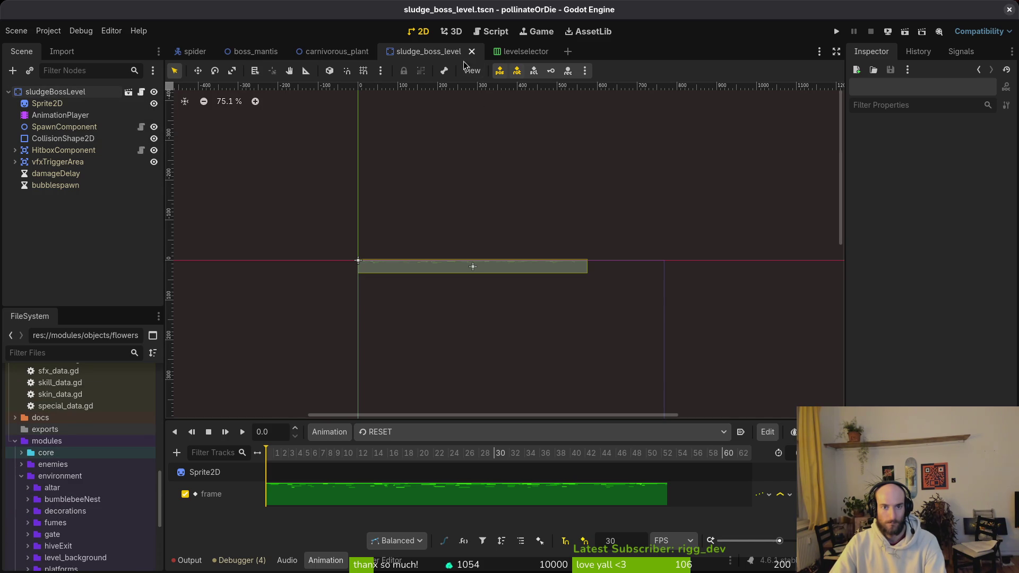
{"action": "right_click", "coordinate": [412, 54]}
{"action": "left_click", "coordinate": [488, 118]}
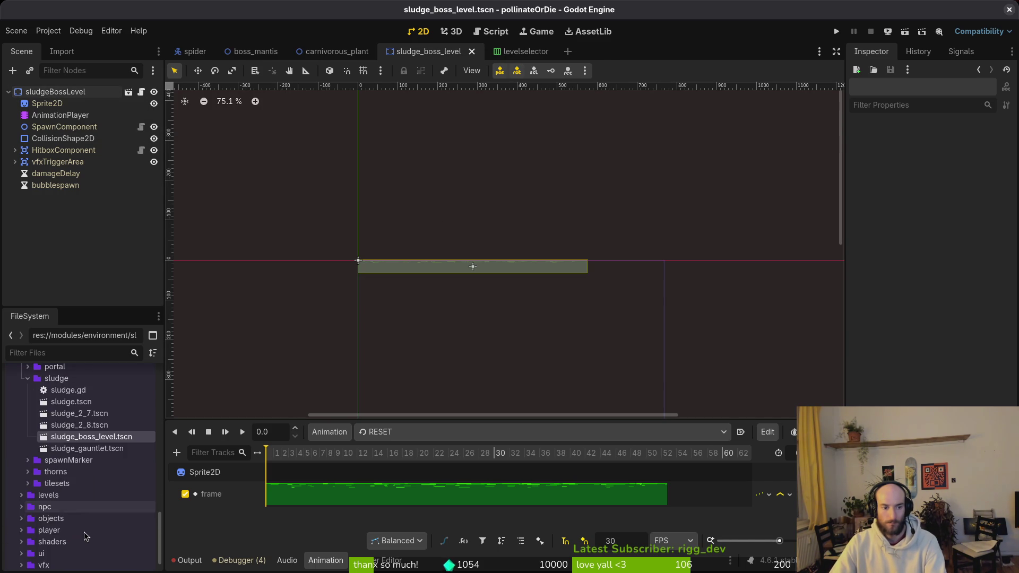
Create a new scene inheriting sludge.tscn and rename its root sludgeMantis.
{"action": "left_click", "coordinate": [71, 403]}
{"action": "right_click", "coordinate": [71, 407]}
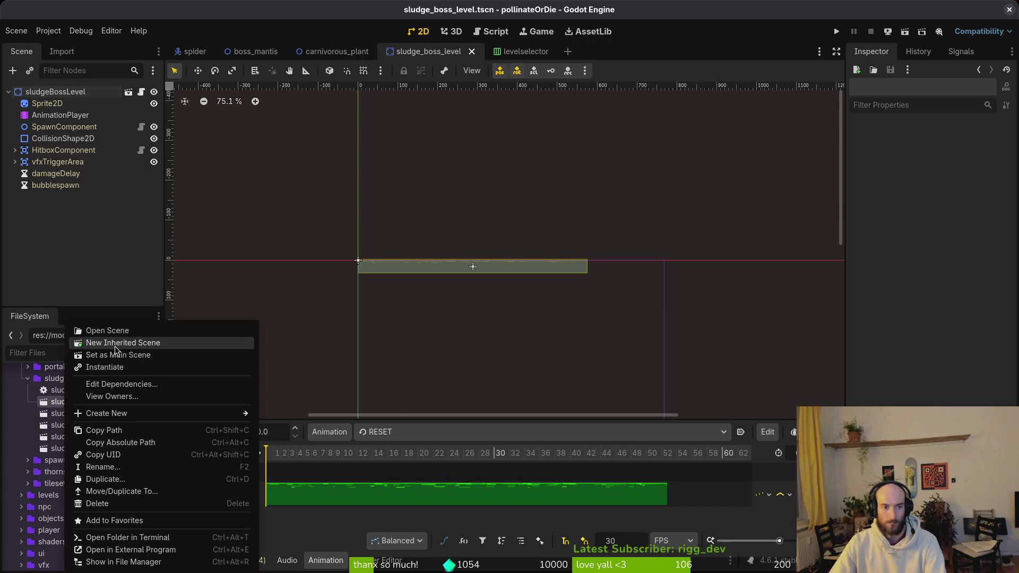
{"action": "left_click", "coordinate": [90, 342]}
{"action": "double_click", "coordinate": [65, 93]}
{"action": "type", "text": "sl"}
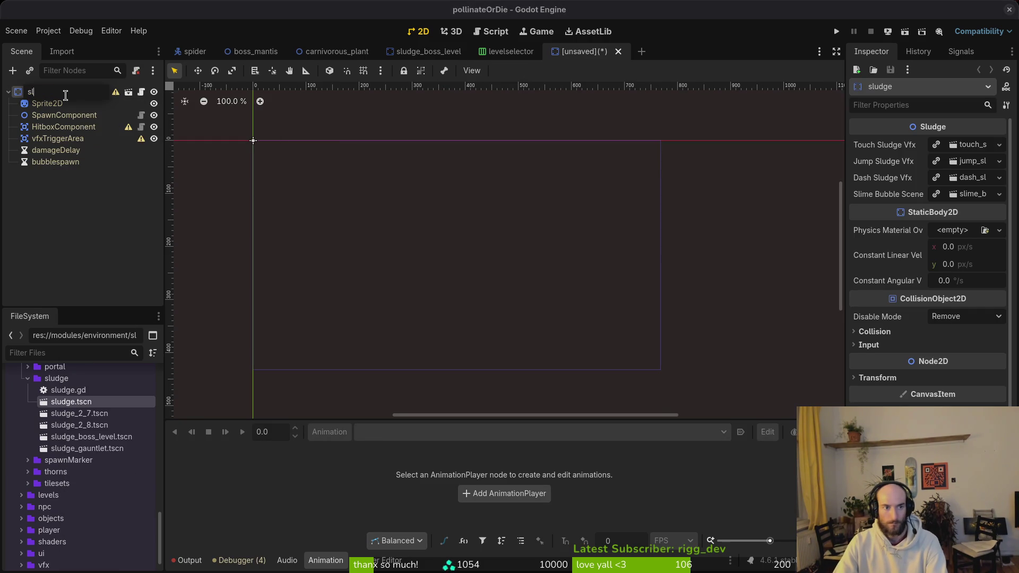
{"action": "type", "text": "udgeMantis"}
{"action": "key", "text": "Return"}
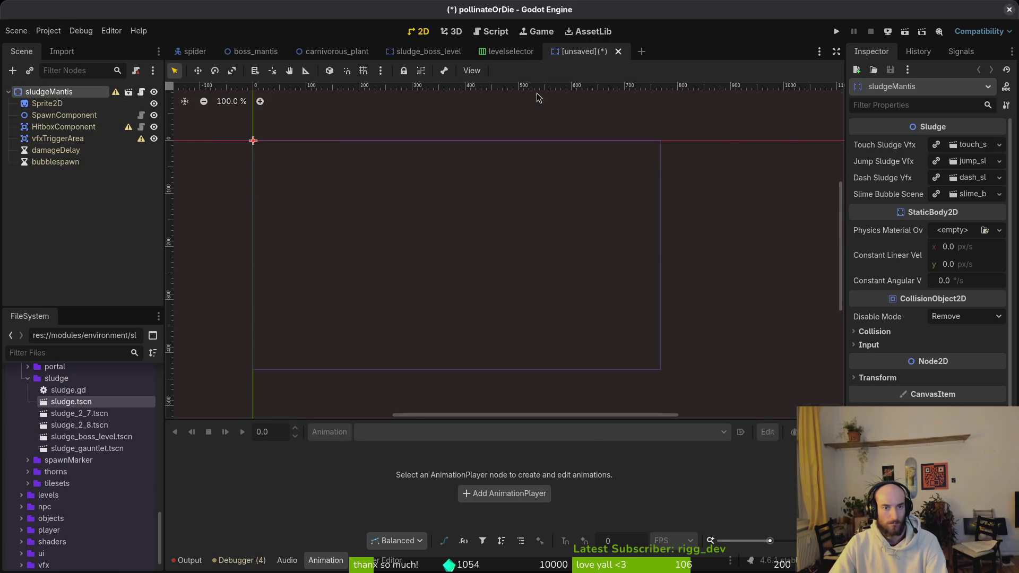
Save the new scene as sludge_mantis.tscn in modules/environment/sludge.
{"action": "key", "text": "ctrl+s"}
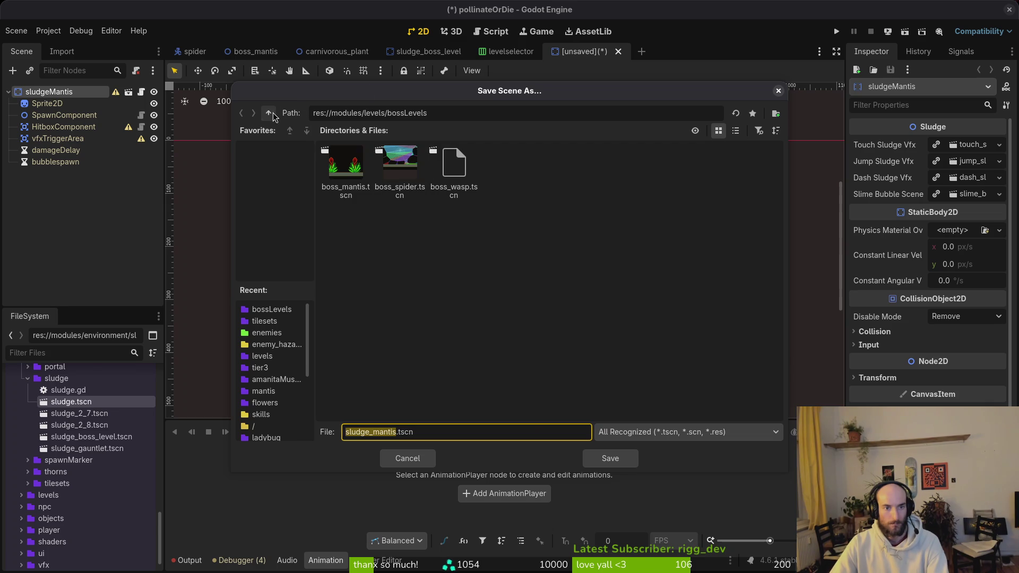
{"action": "left_click", "coordinate": [270, 113]}
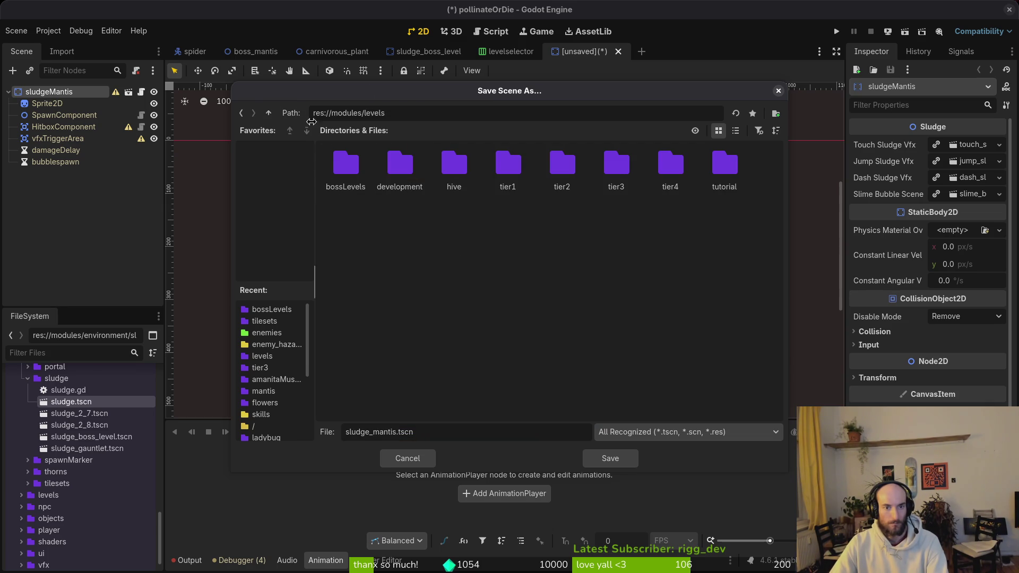
{"action": "left_click", "coordinate": [271, 117]}
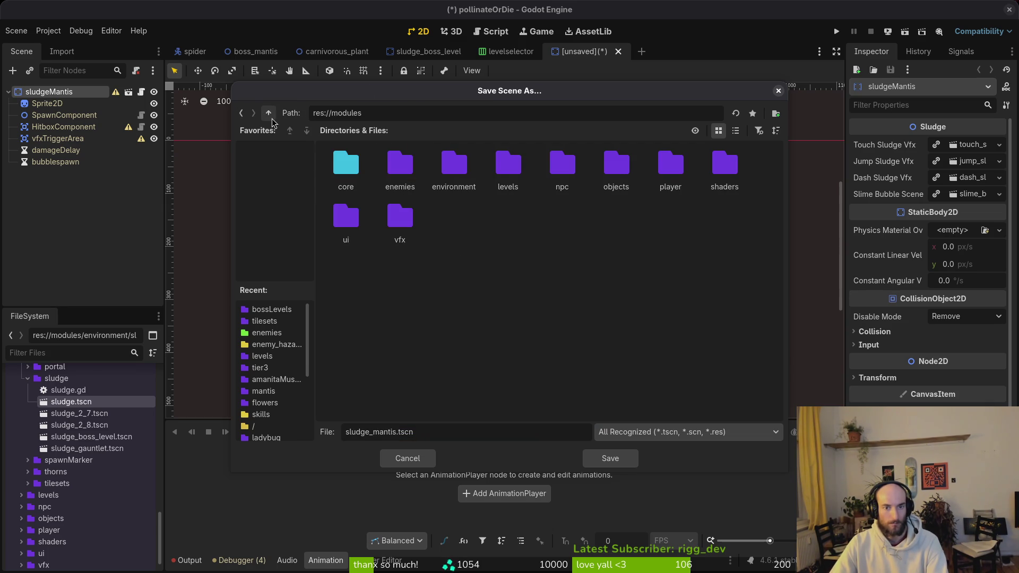
{"action": "double_click", "coordinate": [431, 170]}
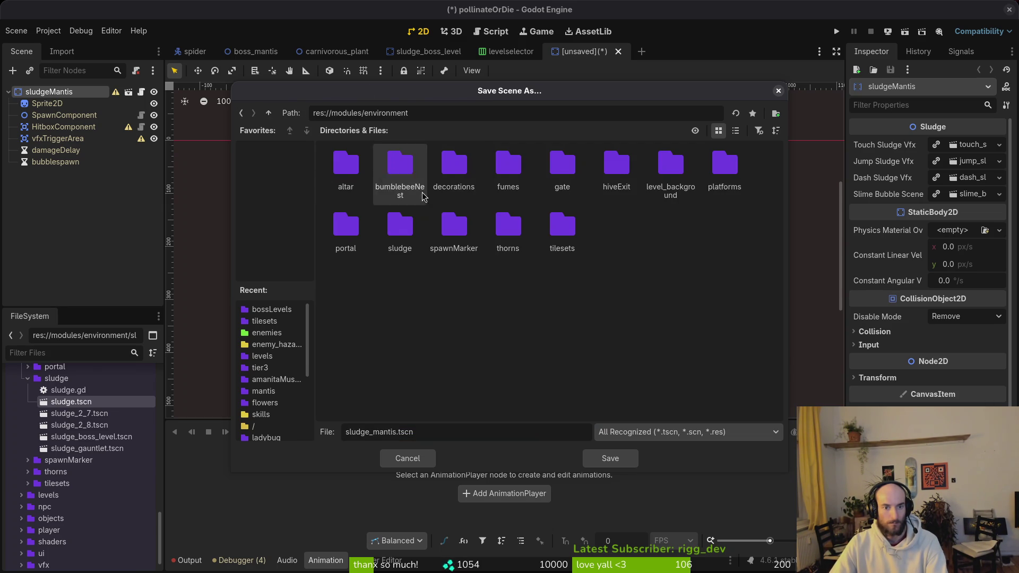
{"action": "double_click", "coordinate": [407, 247]}
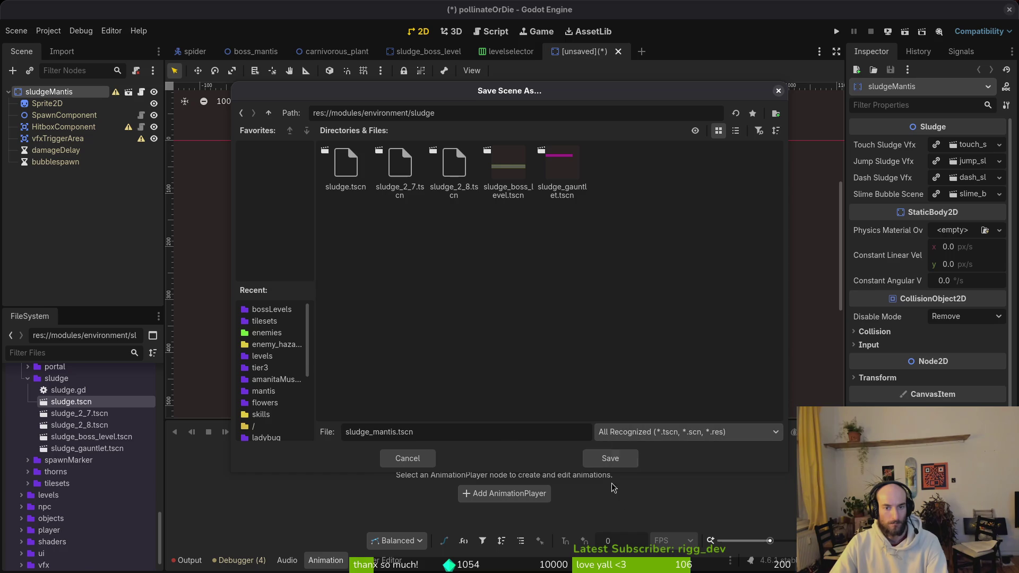
{"action": "left_click", "coordinate": [612, 464]}
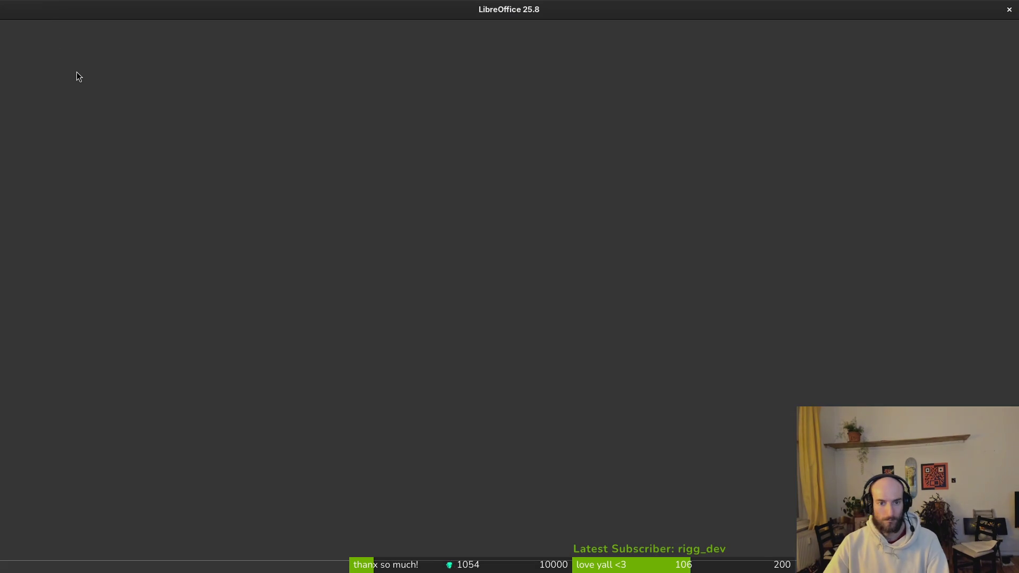
Close the stray spreadsheet and file browser windows, returning to the editor's file tree.
{"action": "key", "text": "super"}
{"action": "key", "text": "super"}
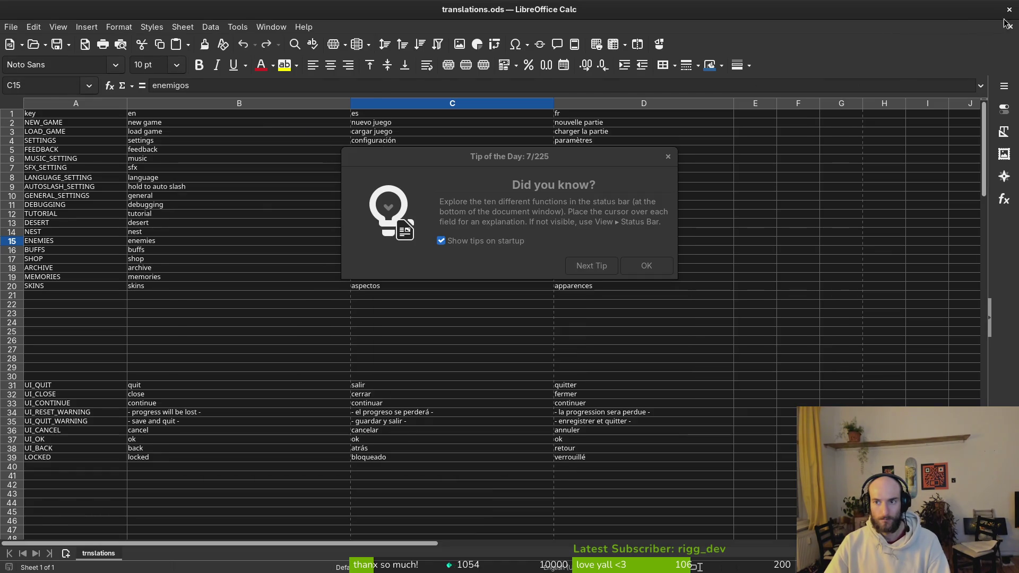
{"action": "left_click", "coordinate": [1009, 9]}
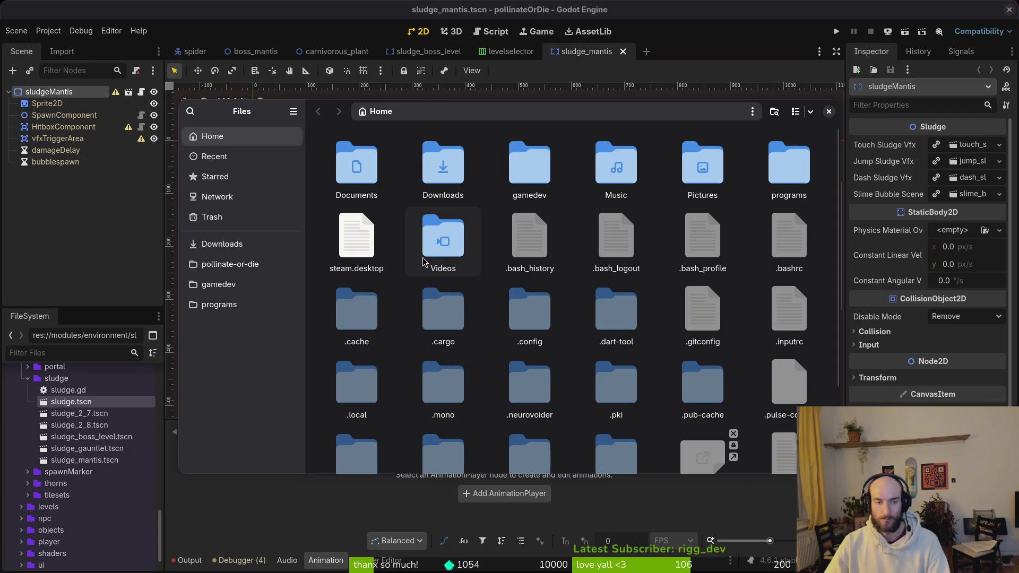
{"action": "left_click", "coordinate": [227, 265]}
{"action": "left_click", "coordinate": [79, 425]}
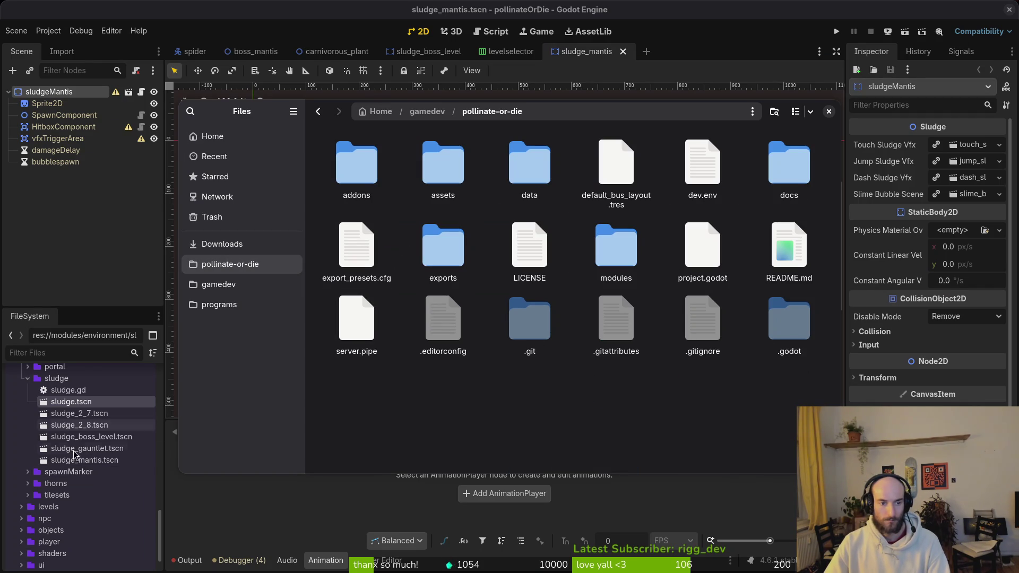
Rename sludge_boss_level.tscn to sludge_spider.tscn.
{"action": "left_click", "coordinate": [109, 442]}
{"action": "key", "text": "F2"}
{"action": "type", "text": "sludge_spider.tscn"}
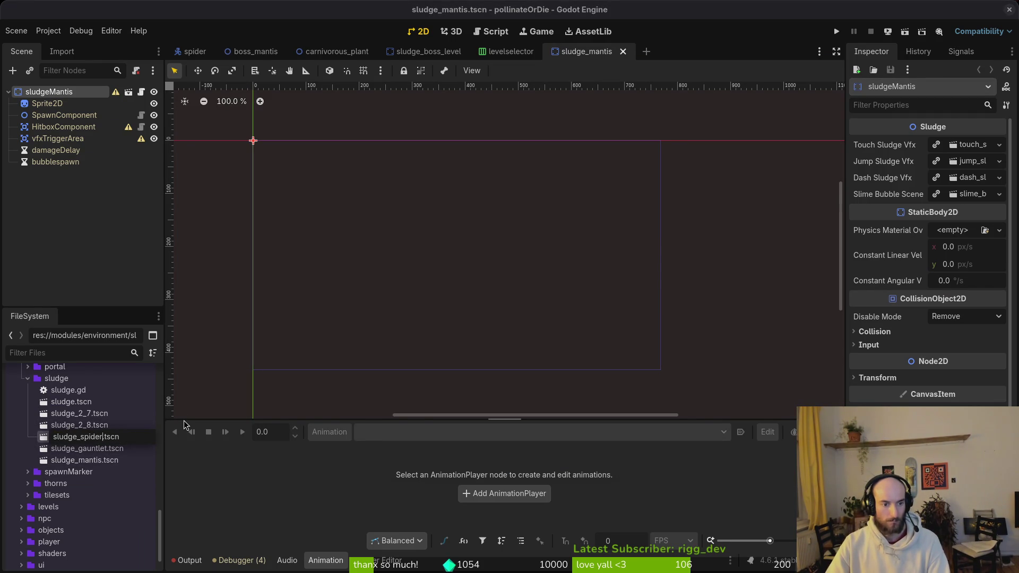
{"action": "key", "text": "Return"}
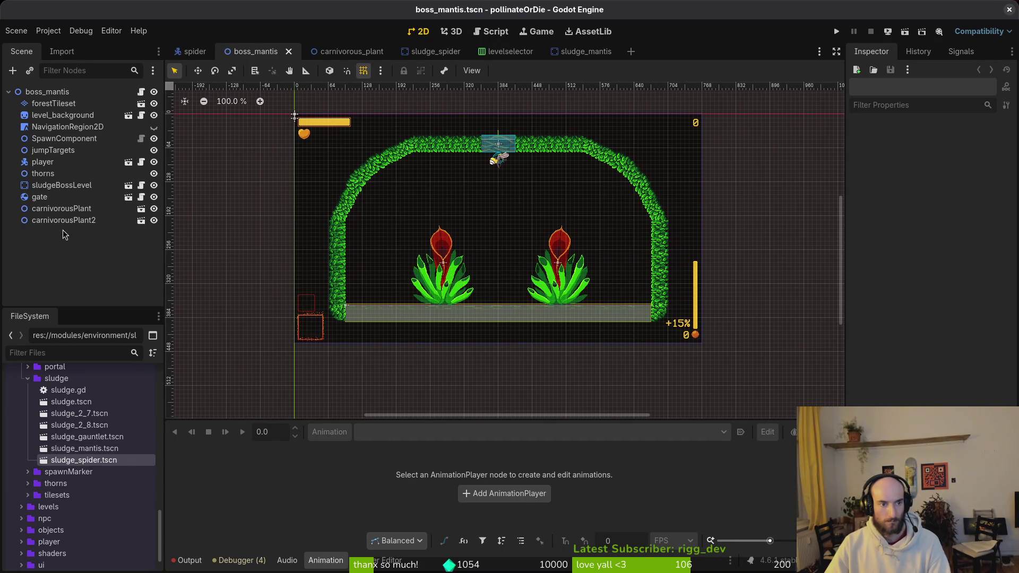
Delete the sludgeBossLevel node from boss_mantis and save the level.
{"action": "left_click", "coordinate": [58, 207]}
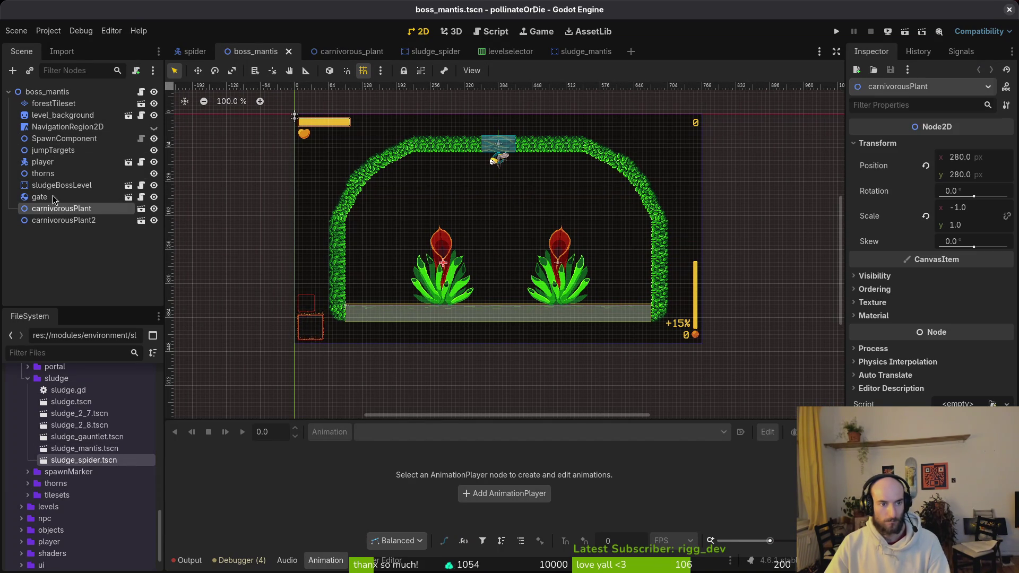
{"action": "left_click", "coordinate": [59, 185]}
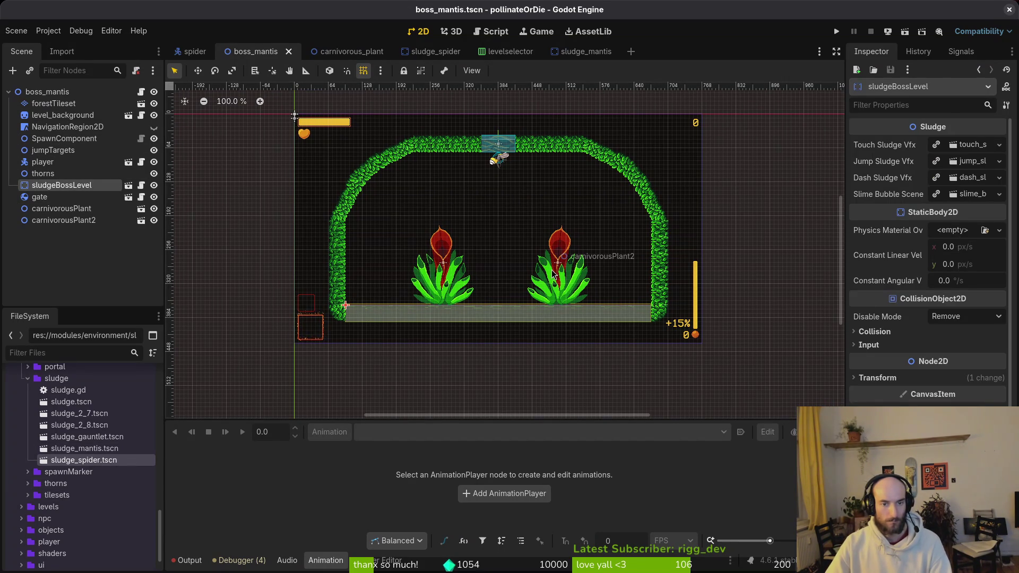
{"action": "key", "text": "Delete"}
{"action": "key", "text": "Return"}
{"action": "key", "text": "ctrl+s"}
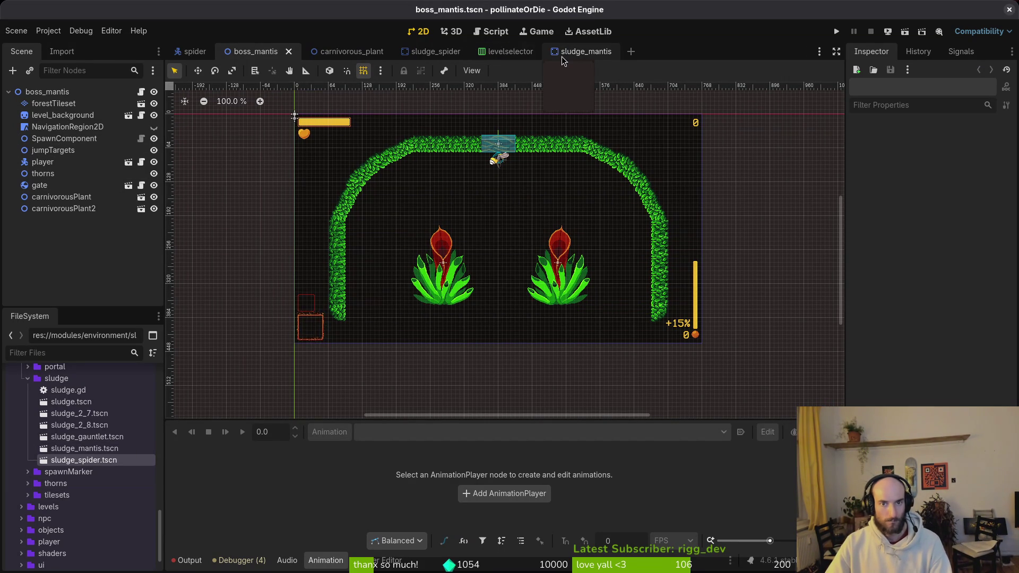
{"action": "key", "text": "ctrl+Tab"}
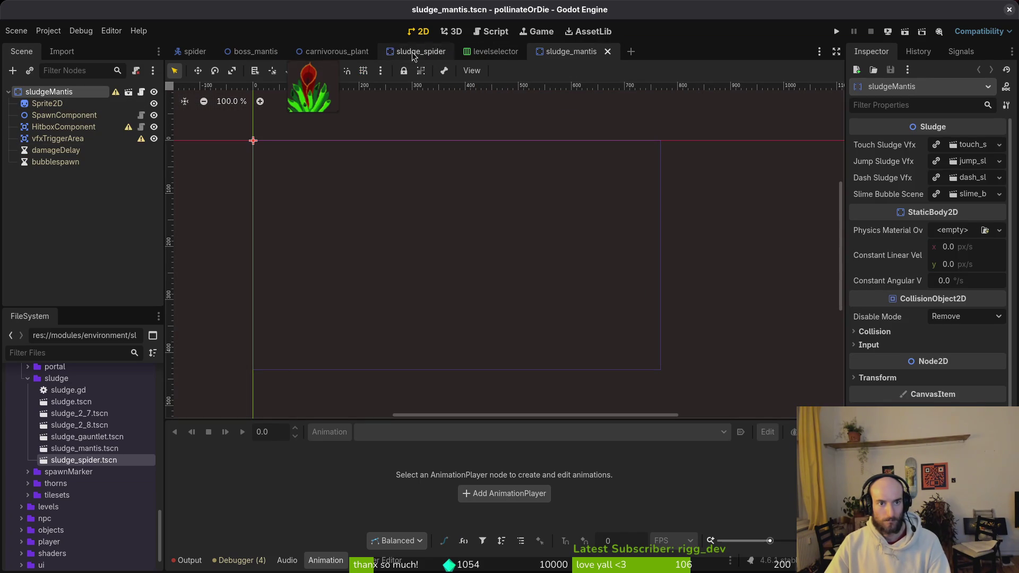
Close the levelselector scene and bring up the sludge_mantis scene.
{"action": "middle_click", "coordinate": [491, 53]}
{"action": "left_click", "coordinate": [397, 56]}
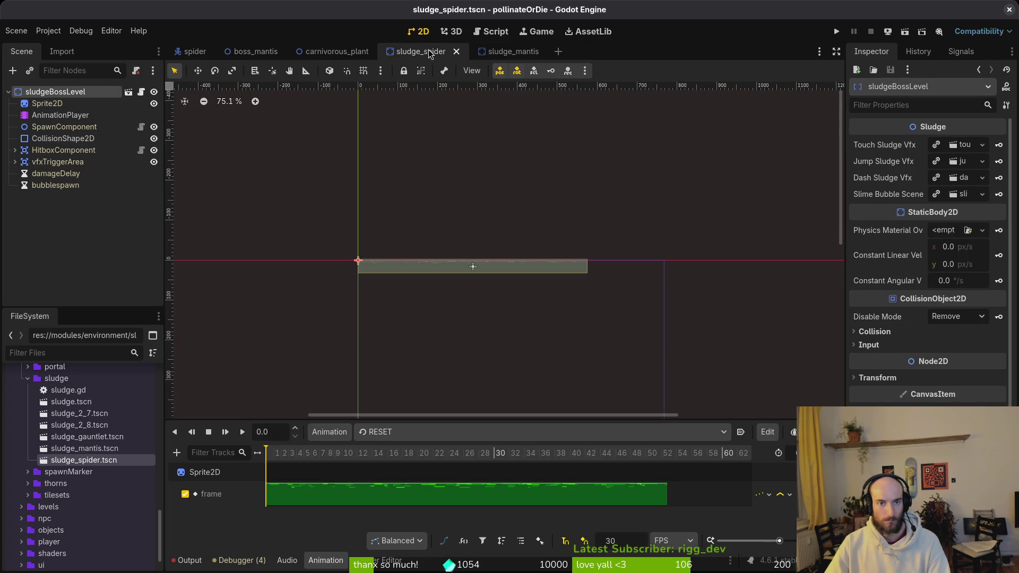
{"action": "left_click", "coordinate": [540, 51]}
Add an AnimationPlayer to sludgeMantis directly below Sprite2D and save.
{"action": "key", "text": "ctrl+a"}
{"action": "type", "text": "animp"}
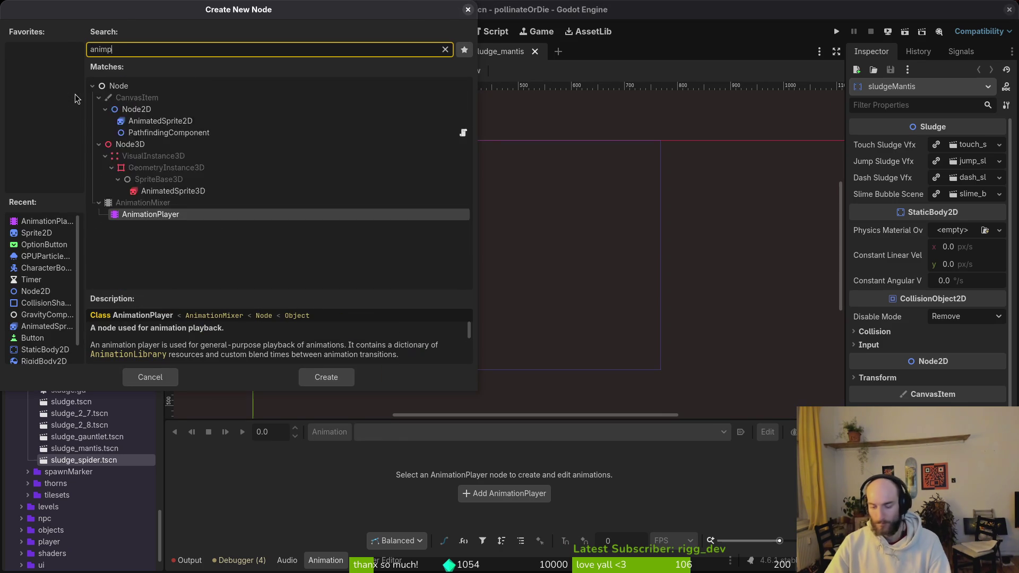
{"action": "type", "text": "la"}
{"action": "key", "text": "Return"}
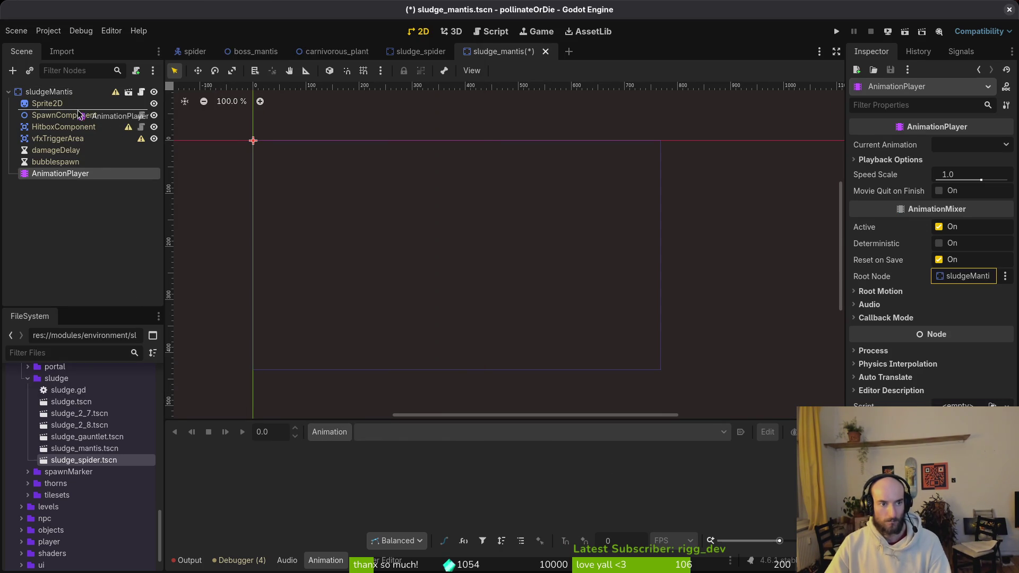
{"action": "left_click_drag", "start_coordinate": [78, 114], "coordinate": [78, 111]}
{"action": "key", "text": "ctrl+s"}
Compare HitboxComponent in sludge_mantis with sludge_spider's CollisionShape2D.
{"action": "left_click", "coordinate": [438, 57]}
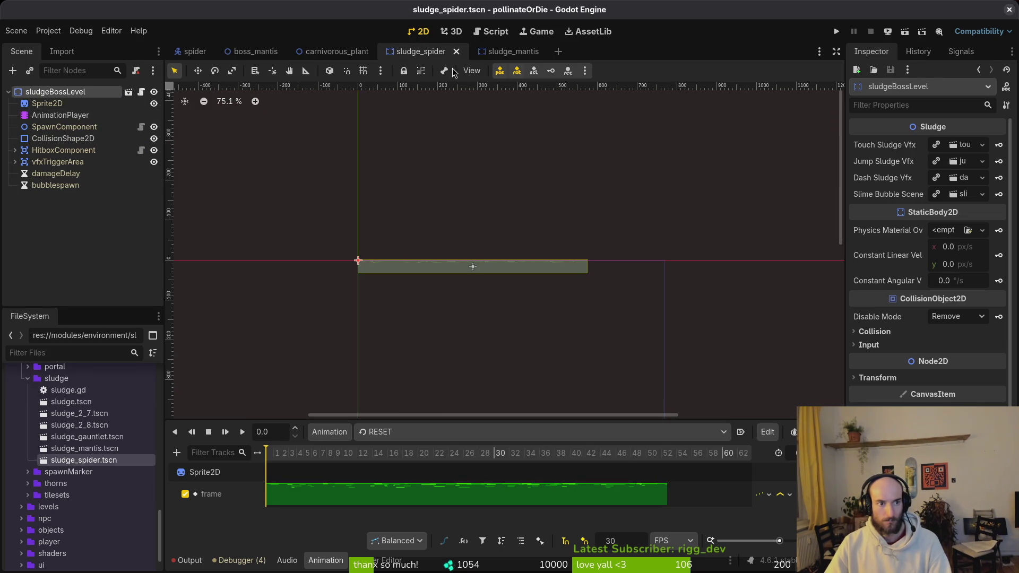
{"action": "left_click", "coordinate": [496, 53]}
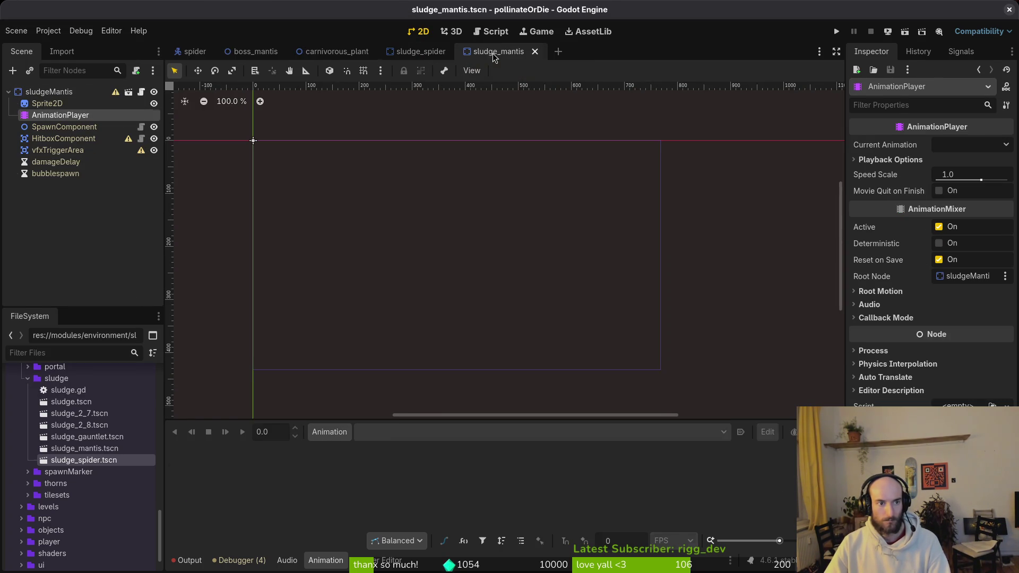
{"action": "left_click", "coordinate": [61, 139]}
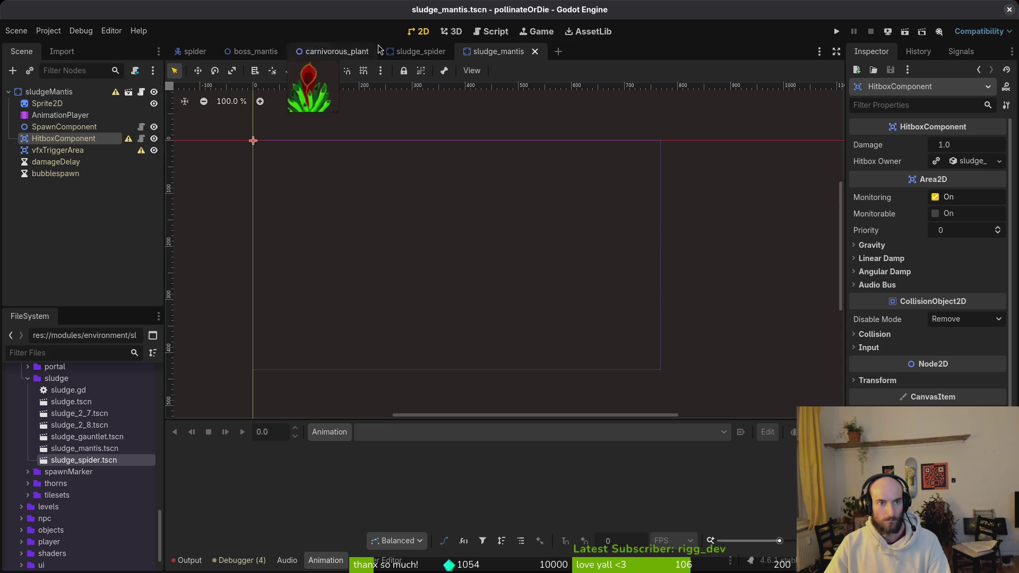
{"action": "left_click", "coordinate": [410, 51]}
{"action": "left_click", "coordinate": [66, 139]}
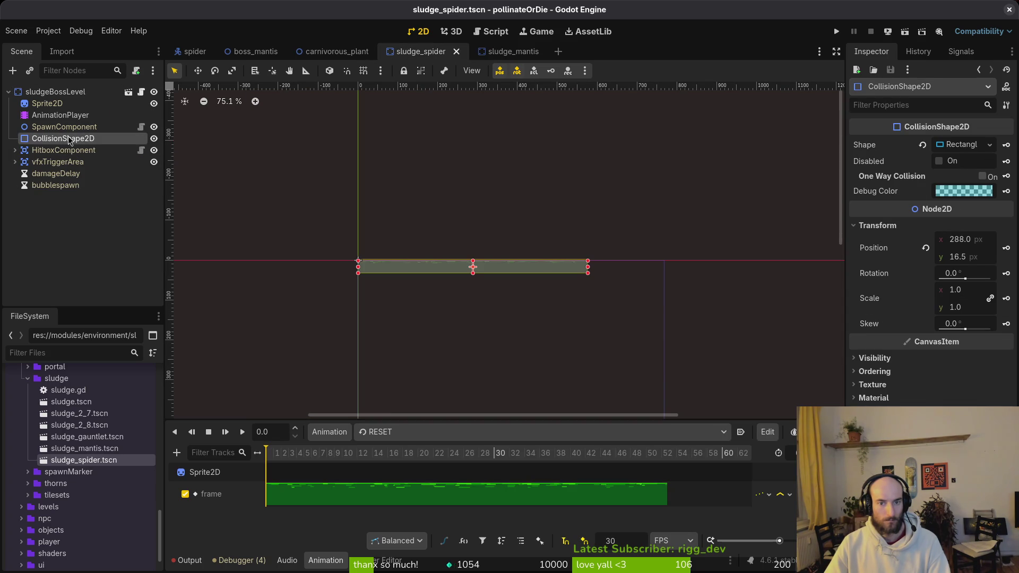
{"action": "key", "text": "ctrl+Tab"}
Add a CollisionShape2D node to sludgeMantis, then select Sprite2D.
{"action": "key", "text": "ctrl+a"}
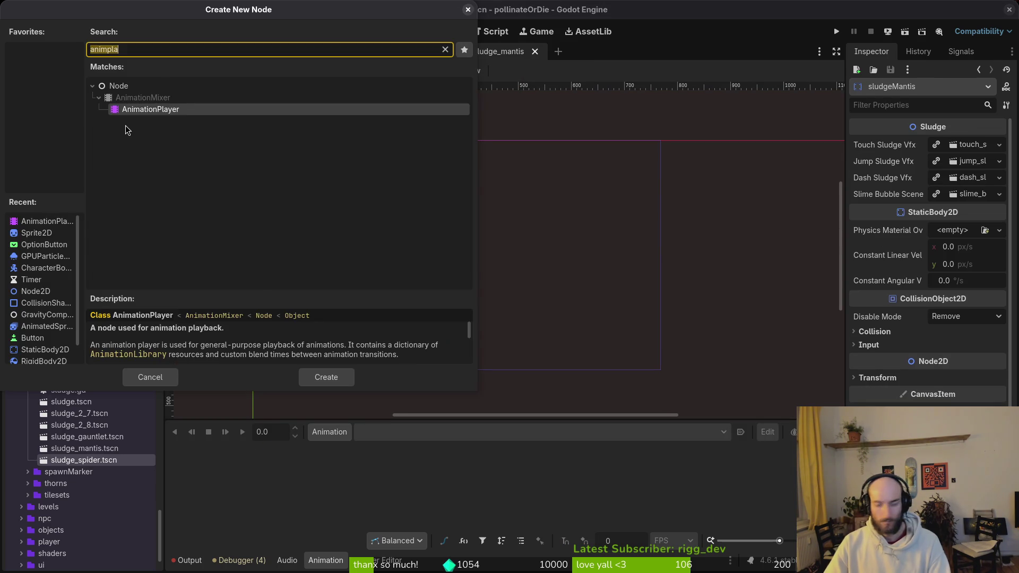
{"action": "type", "text": "collisionshape"}
{"action": "key", "text": "Return"}
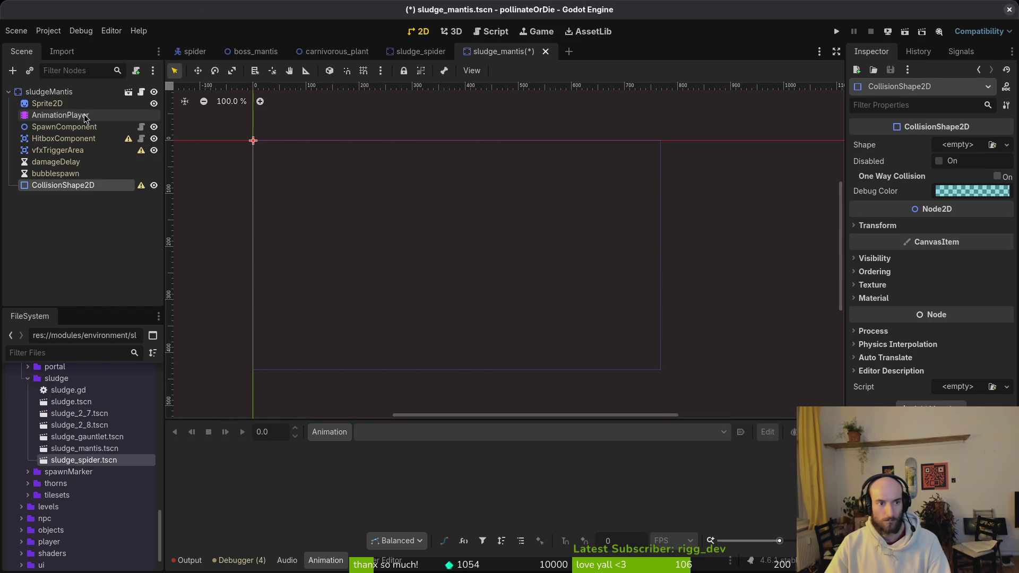
{"action": "key", "text": "ctrl+shift+Tab"}
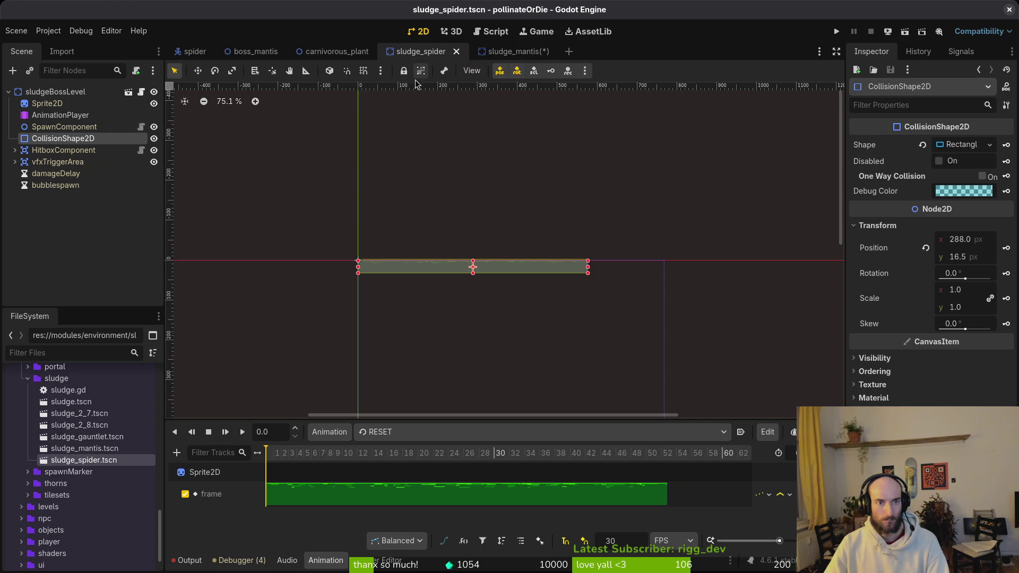
{"action": "key", "text": "ctrl+Tab"}
{"action": "left_click", "coordinate": [47, 103]}
Quick-load the sludge_boss_mantis texture onto the Sprite2D and save the scene.
{"action": "left_click", "coordinate": [962, 145]}
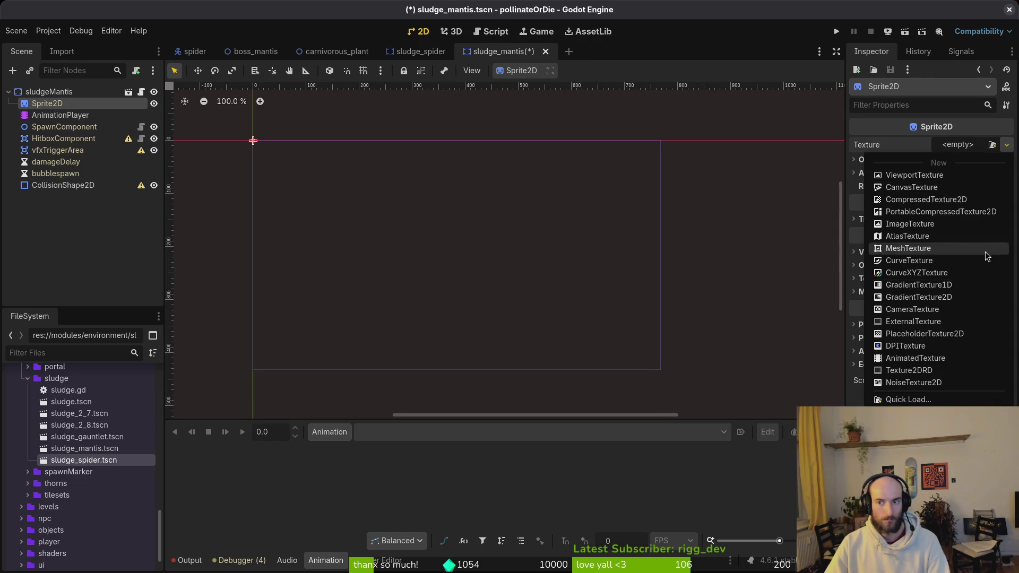
{"action": "left_click", "coordinate": [951, 402]}
{"action": "type", "text": "matni"}
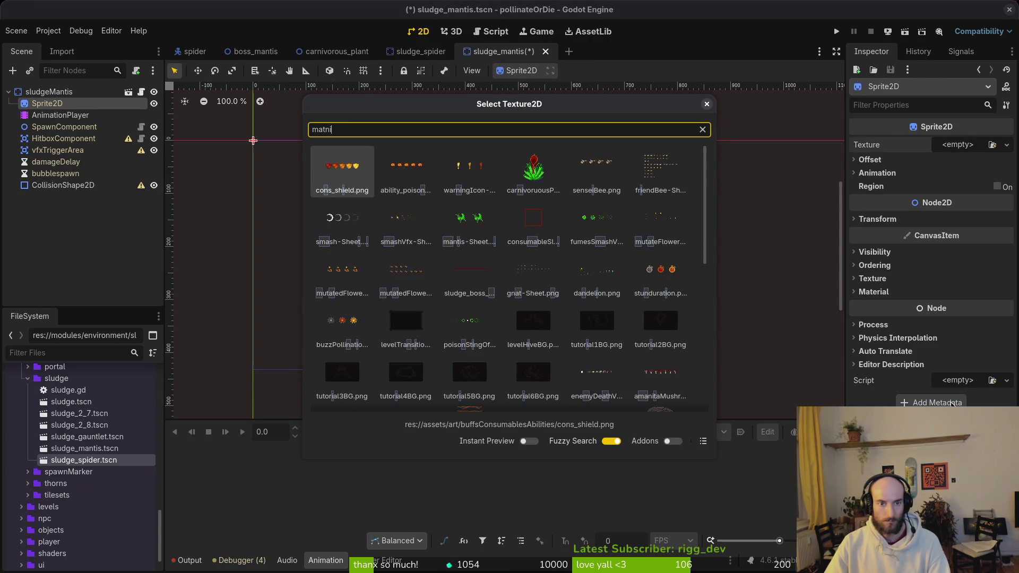
{"action": "key", "text": "Right"}
{"action": "key", "text": "Right"}
{"action": "key", "text": "Down"}
{"action": "key", "text": "Down"}
{"action": "key", "text": "Return"}
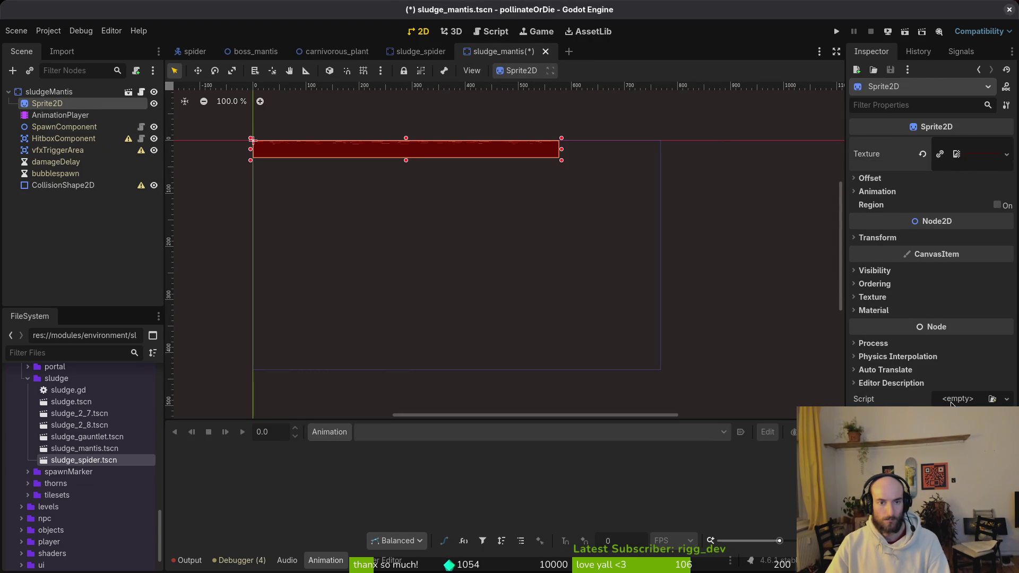
{"action": "key", "text": "ctrl+s"}
{"action": "key", "text": "f"}
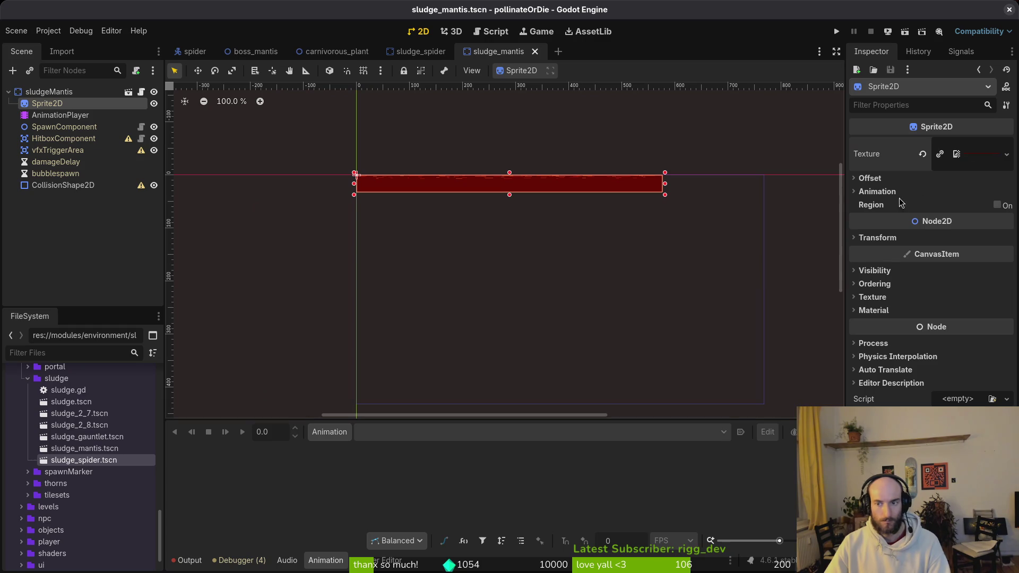
Expand the sprite's animation settings and open the AnimationPlayer's animation options.
{"action": "left_click", "coordinate": [876, 191]}
{"action": "left_click", "coordinate": [60, 115]}
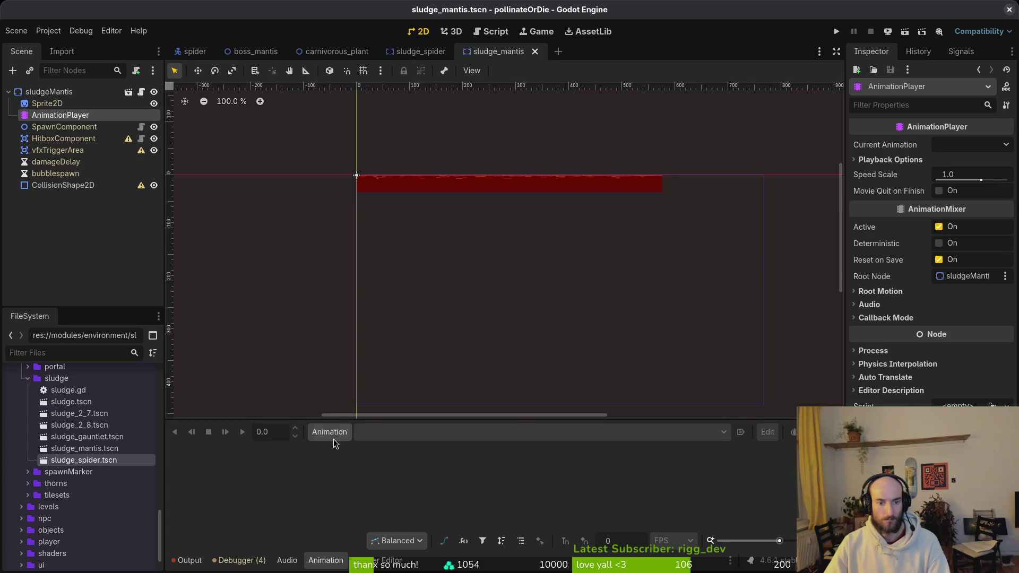
{"action": "left_click", "coordinate": [331, 432]}
Create a new animation named red at 12 fps and save.
{"action": "left_click", "coordinate": [340, 453]}
{"action": "type", "text": "d"}
{"action": "key", "text": "Return"}
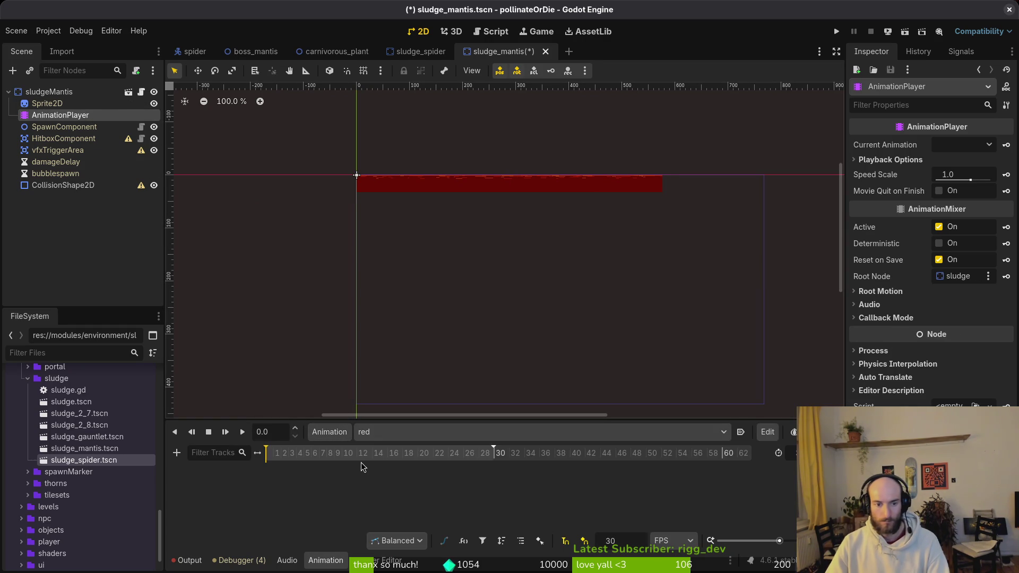
{"action": "type", "text": "12"}
{"action": "key", "text": "Return"}
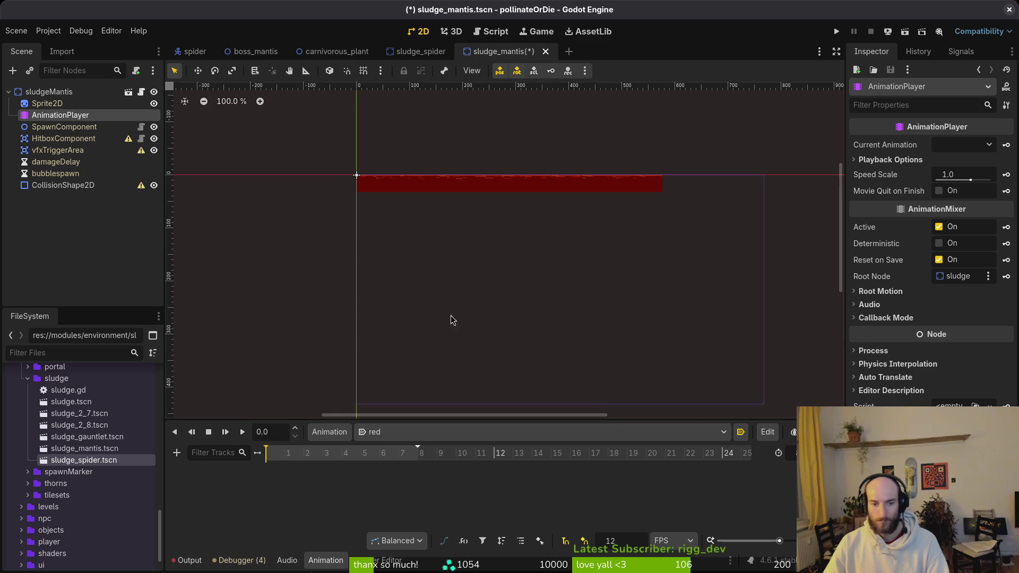
{"action": "key", "text": "ctrl+s"}
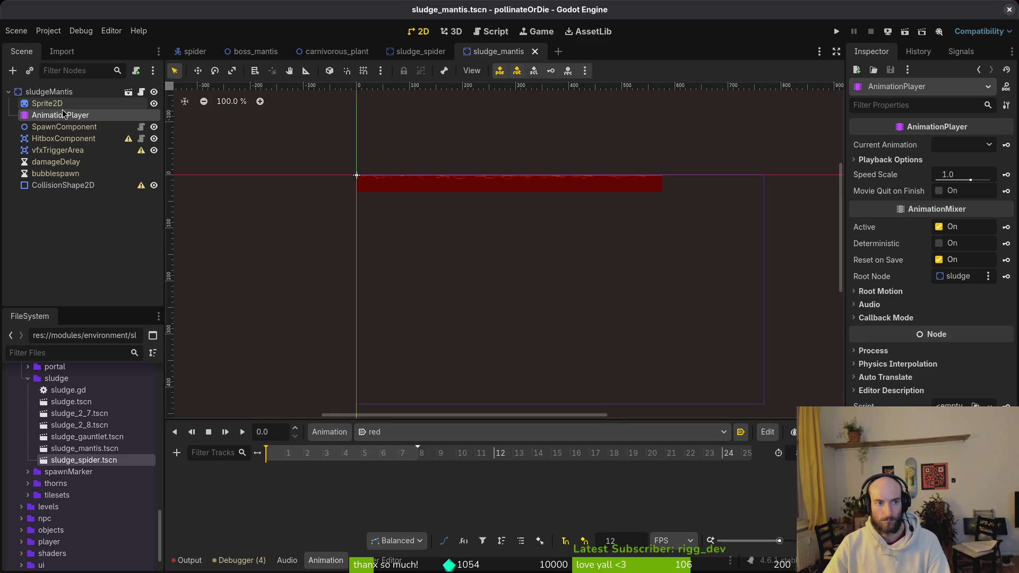
Key the Sprite2D Frame property in the red animation, stepping through frames.
{"action": "left_click", "coordinate": [46, 103]}
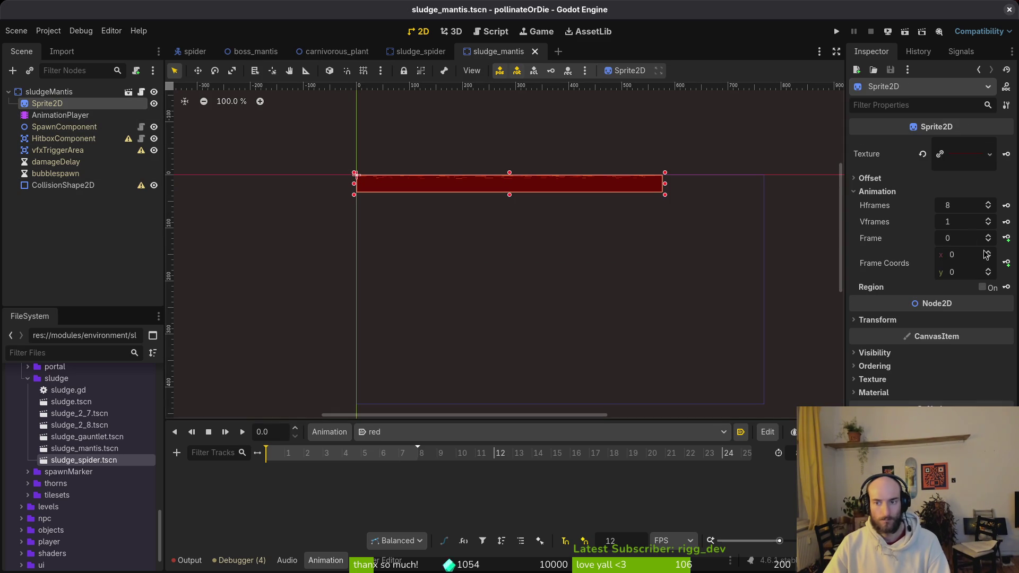
{"action": "left_click", "coordinate": [1006, 238]}
{"action": "key", "text": "Return"}
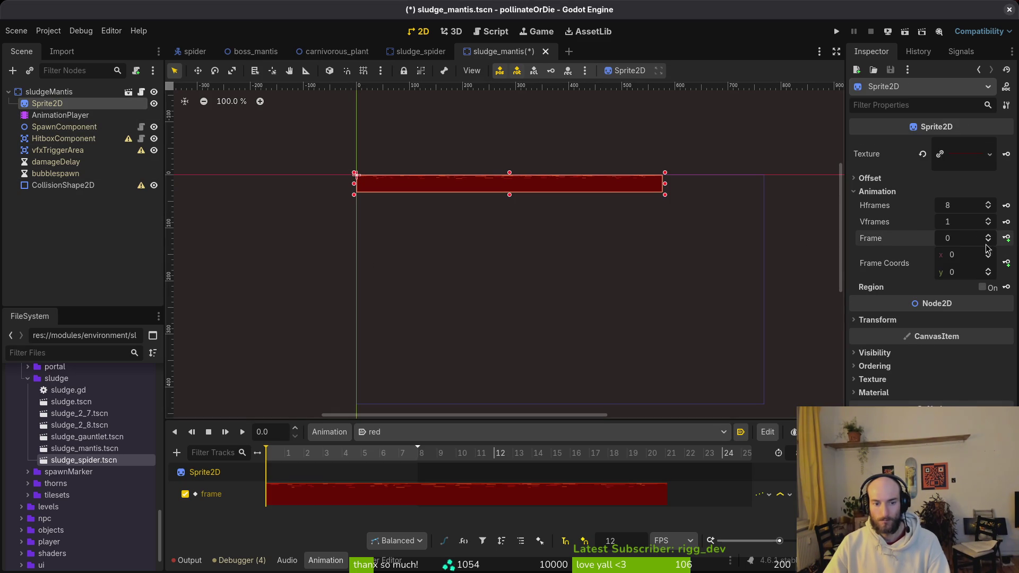
{"action": "left_click", "coordinate": [287, 454]}
{"action": "left_click", "coordinate": [988, 235]}
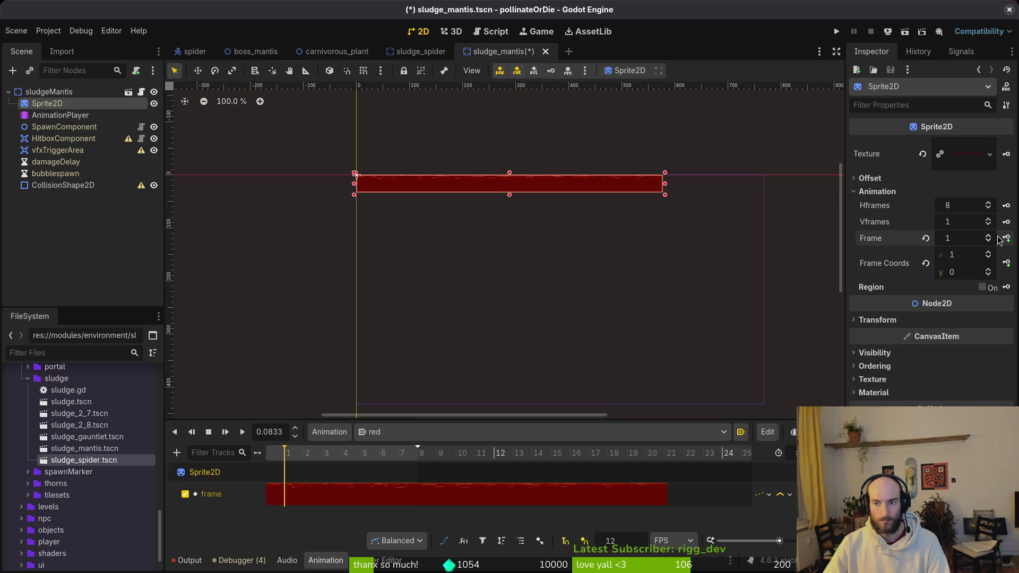
{"action": "key", "text": "ctrl+s"}
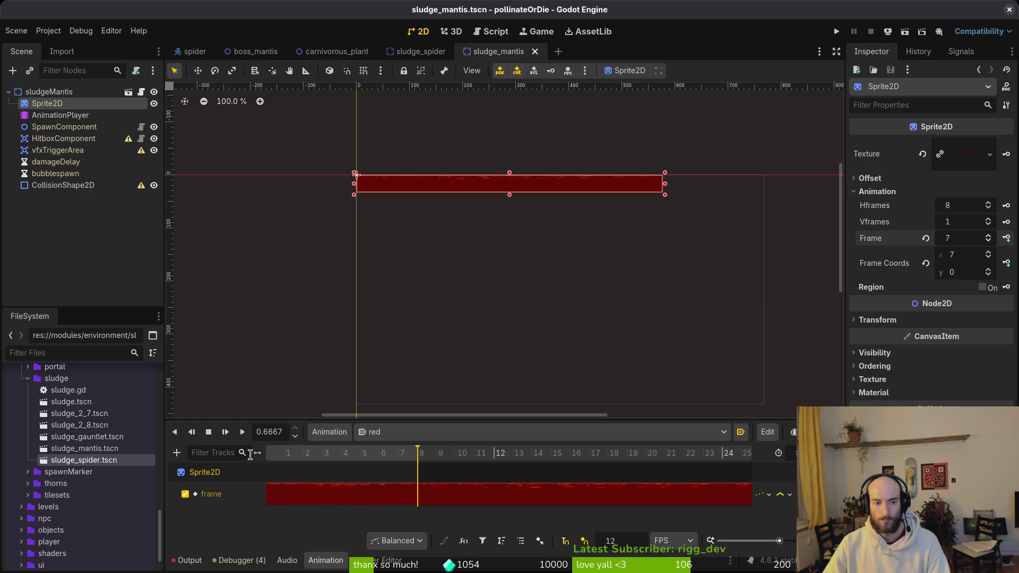
Play back the red animation, save, and switch to the sludge_spider scene.
{"action": "left_click", "coordinate": [225, 431]}
{"action": "scroll", "coordinate": [473, 209], "scroll_direction": "up", "scroll_amount": 3}
{"action": "scroll", "coordinate": [531, 244], "scroll_direction": "up", "scroll_amount": 4}
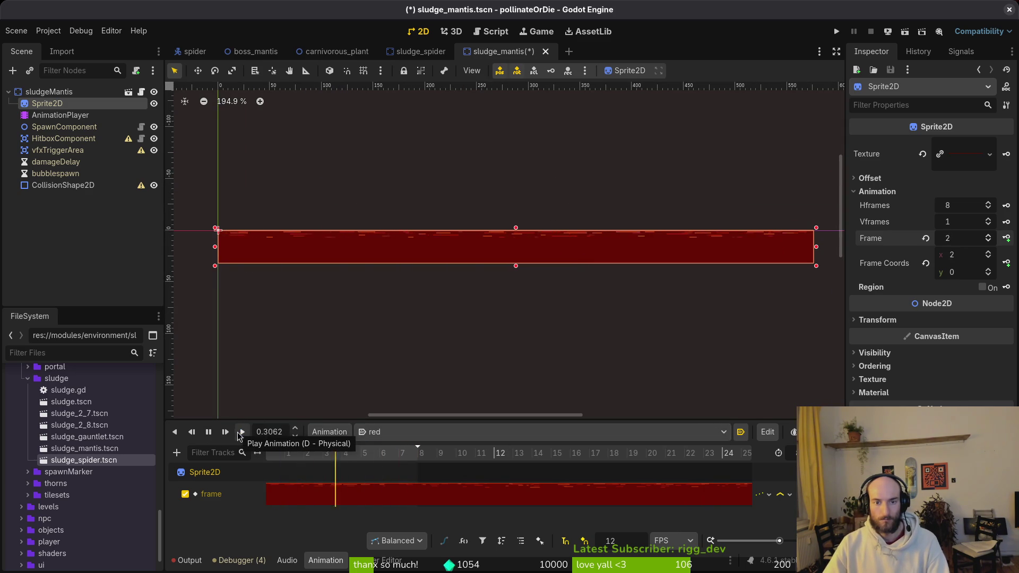
{"action": "left_click", "coordinate": [241, 432]}
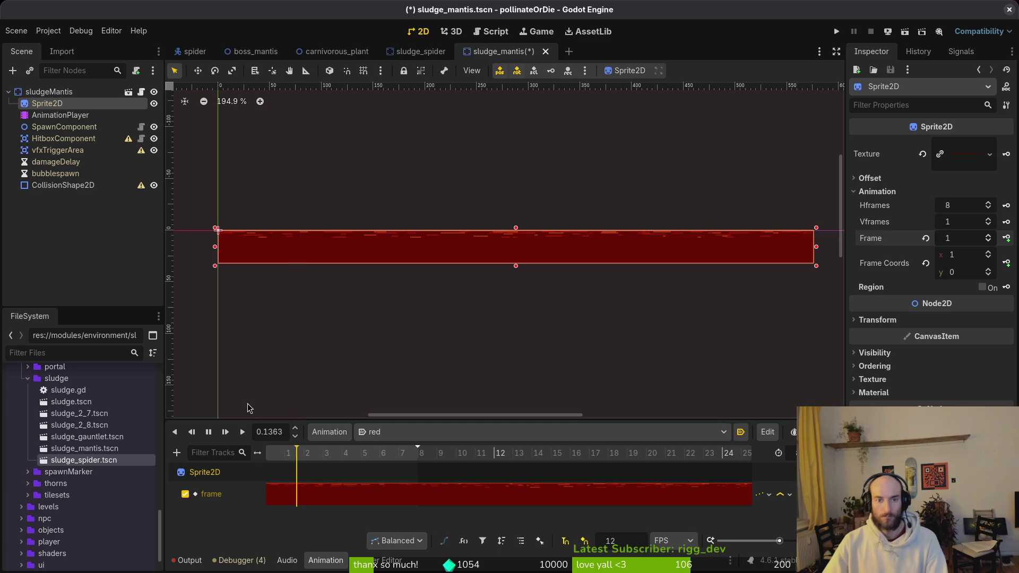
{"action": "left_click", "coordinate": [490, 340]}
{"action": "key", "text": "ctrl+s"}
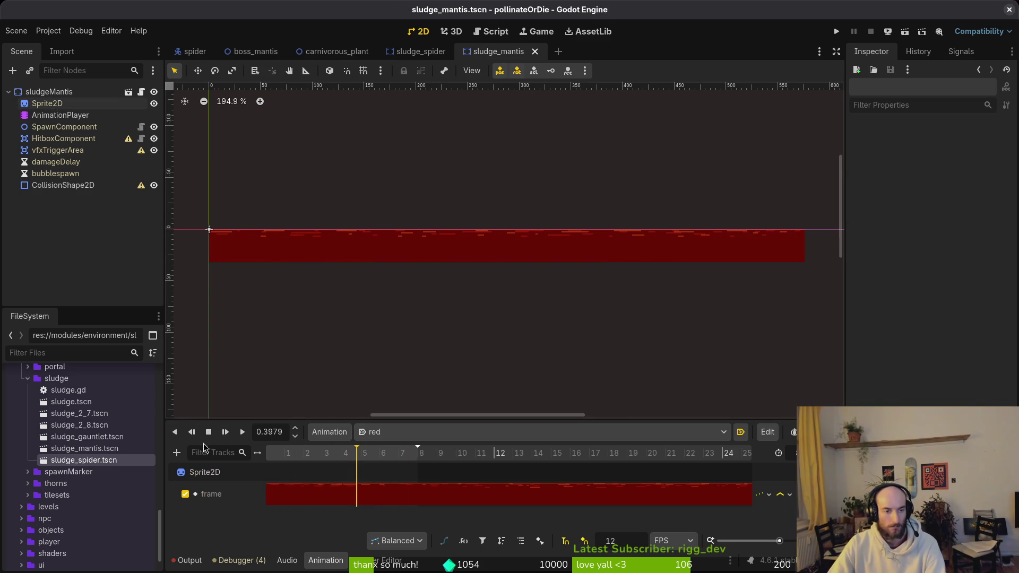
{"action": "left_click", "coordinate": [208, 431]}
{"action": "key", "text": "ctrl+s"}
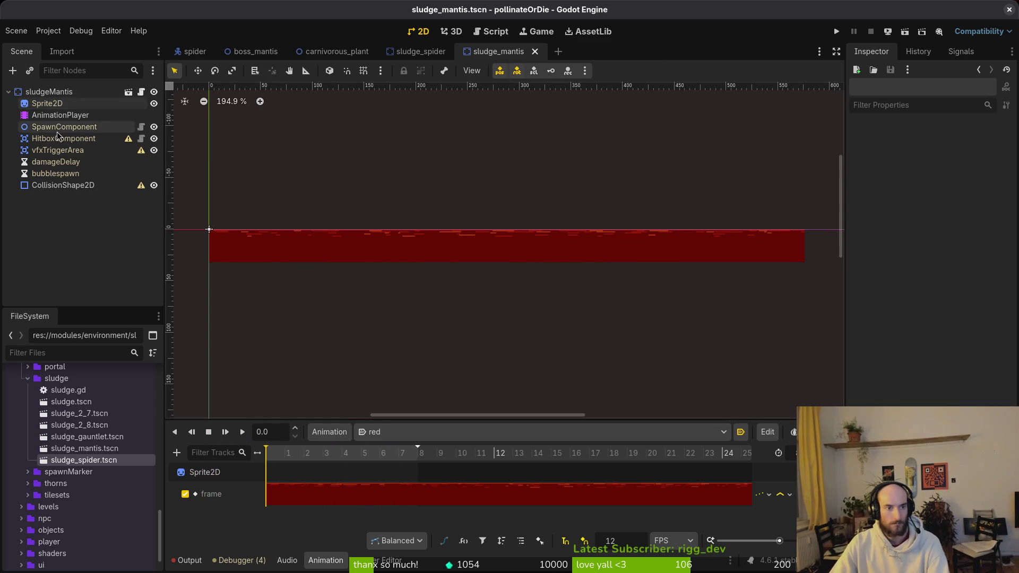
{"action": "left_click", "coordinate": [425, 55]}
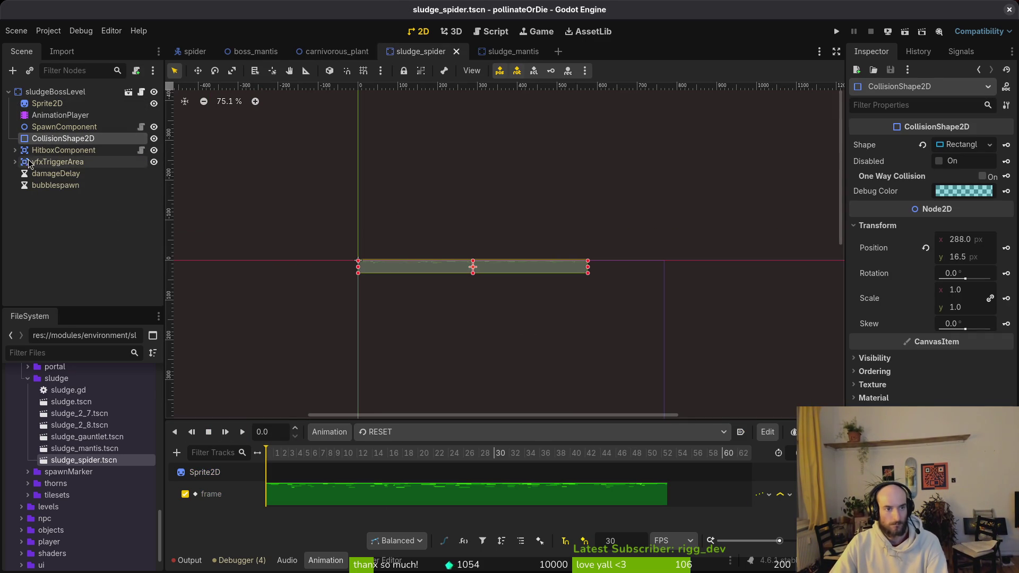
Add a CollisionShape2D child under sludge_mantis's HitboxComponent, matching the spider's hitbox.
{"action": "left_click", "coordinate": [15, 151]}
{"action": "left_click", "coordinate": [70, 163]}
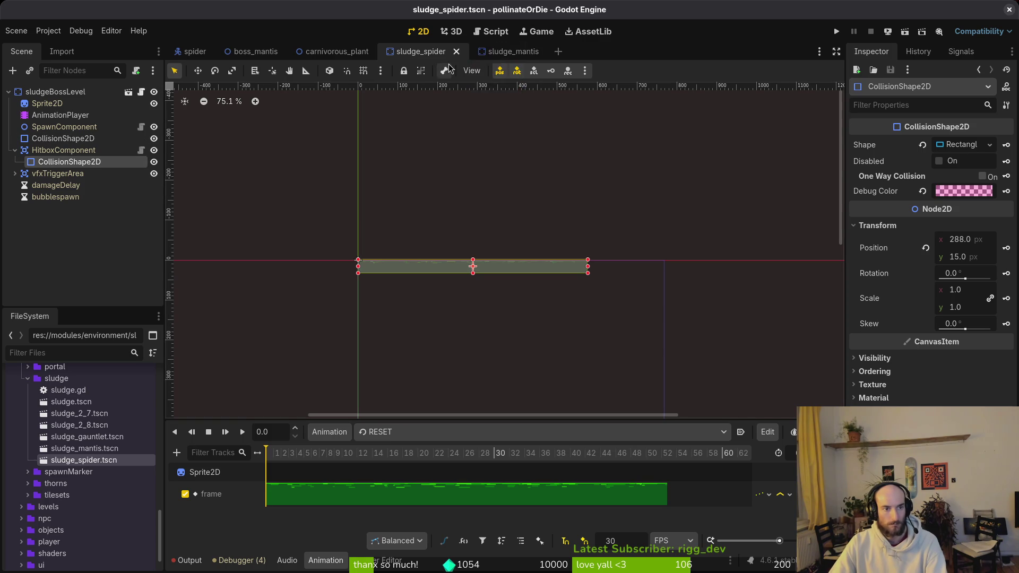
{"action": "left_click", "coordinate": [499, 52]}
{"action": "left_click", "coordinate": [18, 142]}
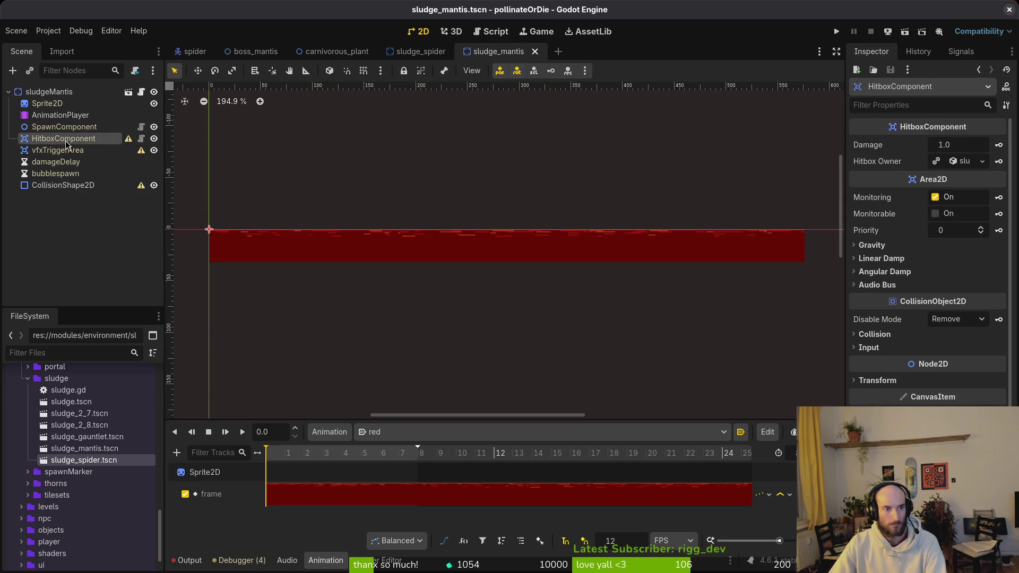
{"action": "key", "text": "ctrl+a"}
{"action": "type", "text": "colsh"}
{"action": "key", "text": "Return"}
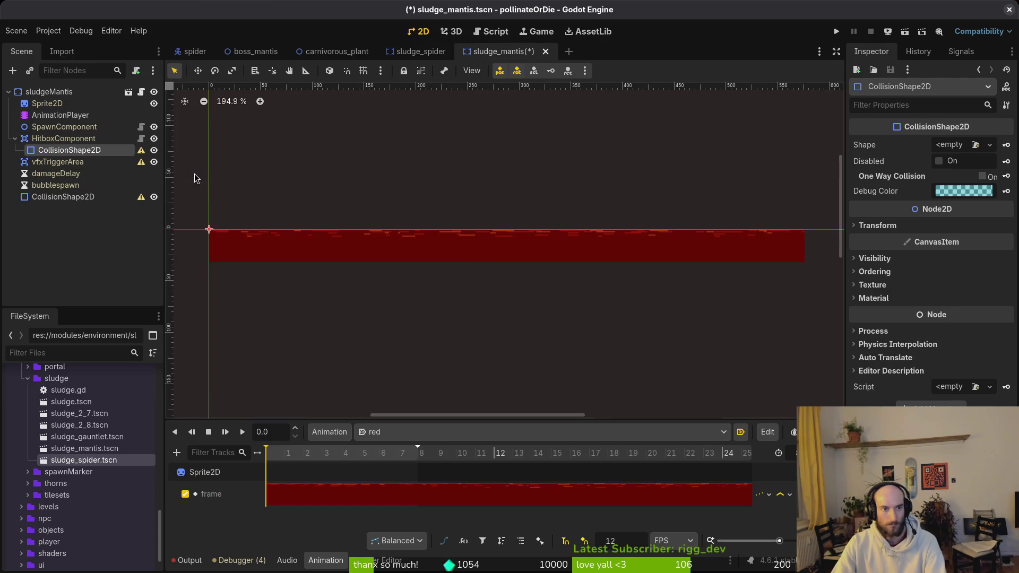
In sludge_spider, select the vfxTriggerArea collision shape and frame it in view.
{"action": "left_click", "coordinate": [419, 51]}
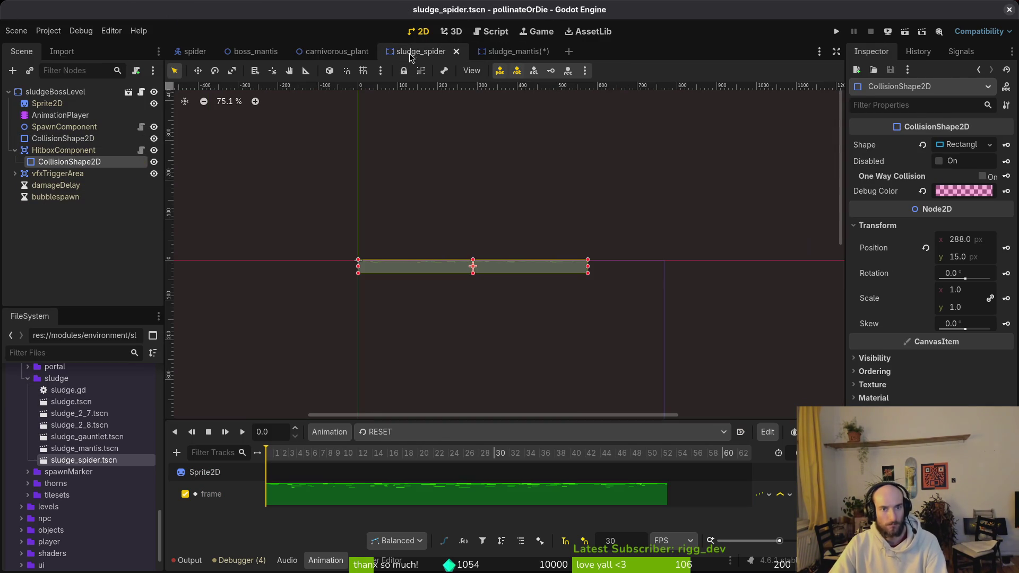
{"action": "scroll", "coordinate": [457, 229], "scroll_direction": "up", "scroll_amount": 15}
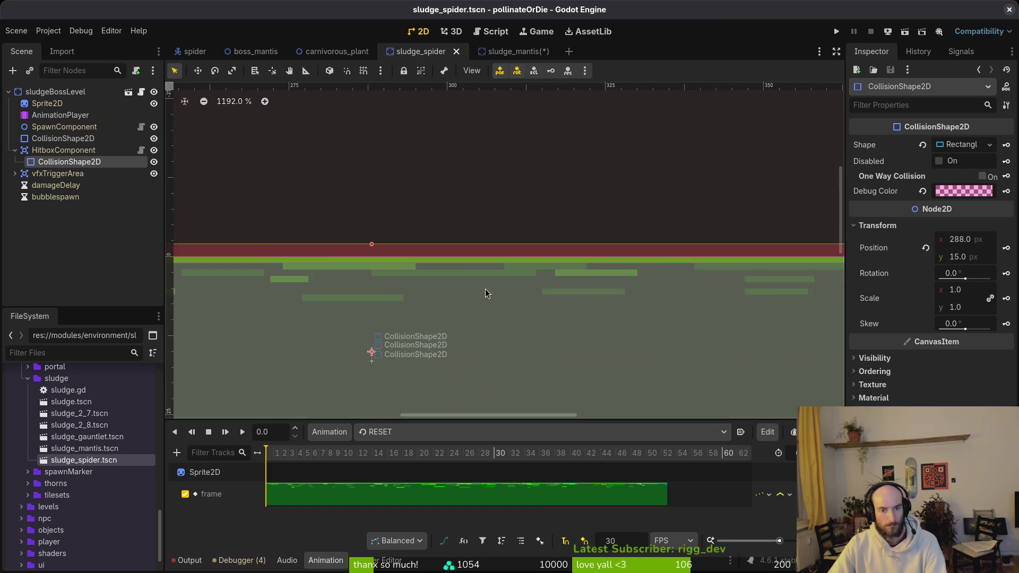
{"action": "left_click", "coordinate": [345, 229]}
{"action": "scroll", "coordinate": [316, 253], "scroll_direction": "down", "scroll_amount": 6}
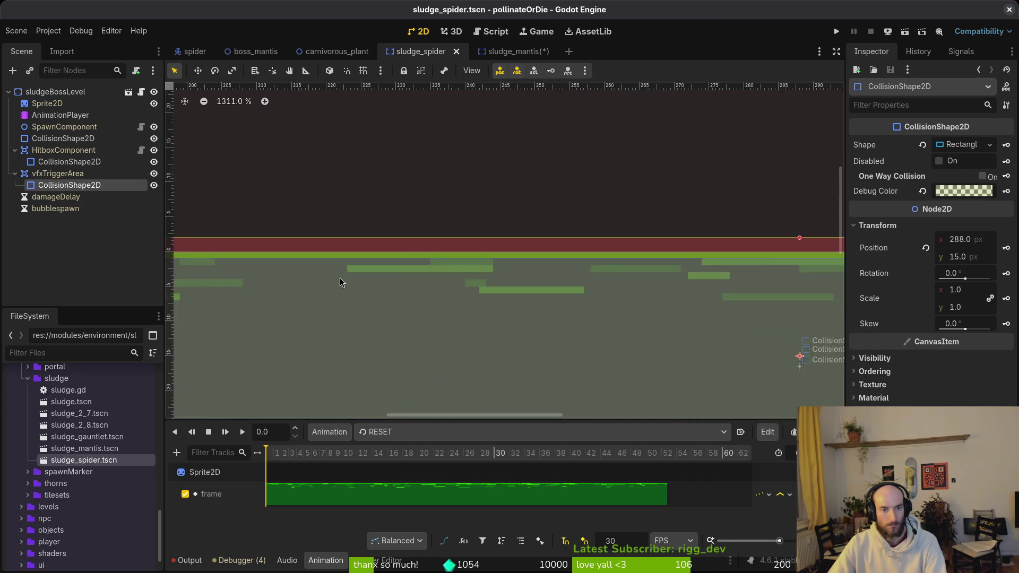
{"action": "scroll", "coordinate": [531, 289], "scroll_direction": "left", "scroll_amount": 5}
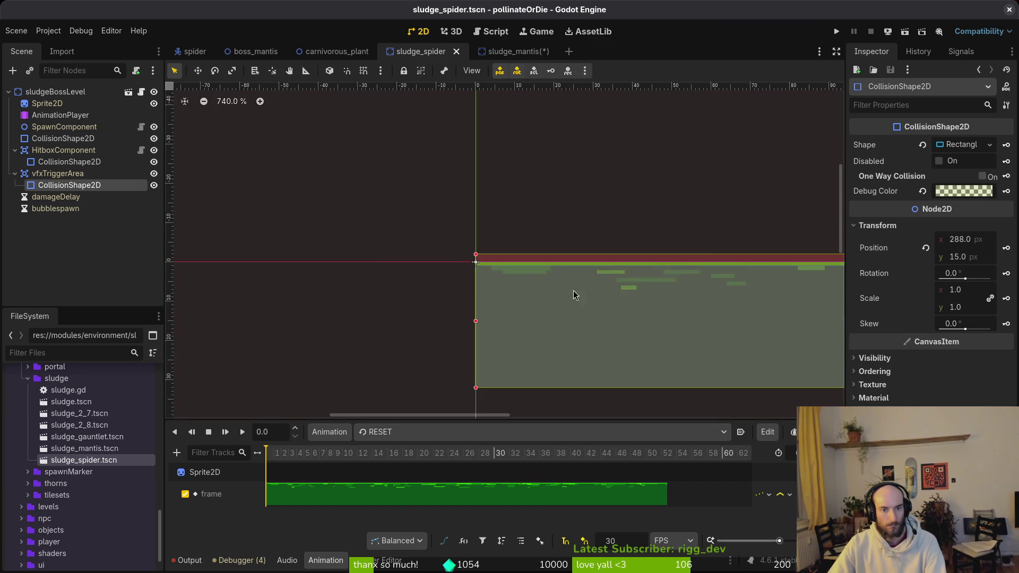
{"action": "scroll", "coordinate": [371, 248], "scroll_direction": "up", "scroll_amount": 3}
{"action": "scroll", "coordinate": [282, 273], "scroll_direction": "right", "scroll_amount": 3}
{"action": "scroll", "coordinate": [553, 276], "scroll_direction": "left", "scroll_amount": 5}
{"action": "scroll", "coordinate": [553, 276], "scroll_direction": "up", "scroll_amount": 6}
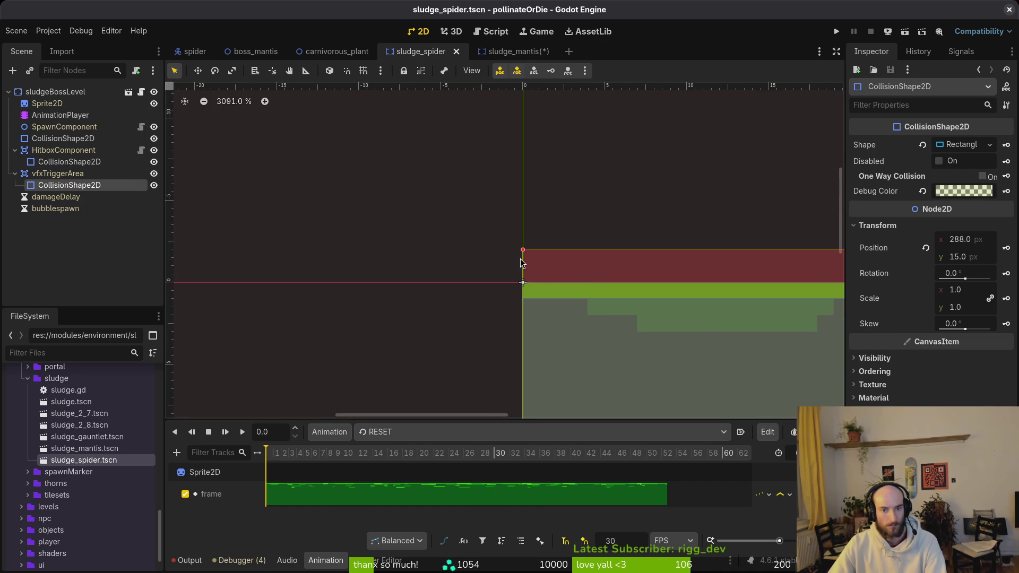
Move the trigger-area collision shape to y 15.5, save, and run the game.
{"action": "left_click", "coordinate": [525, 262]}
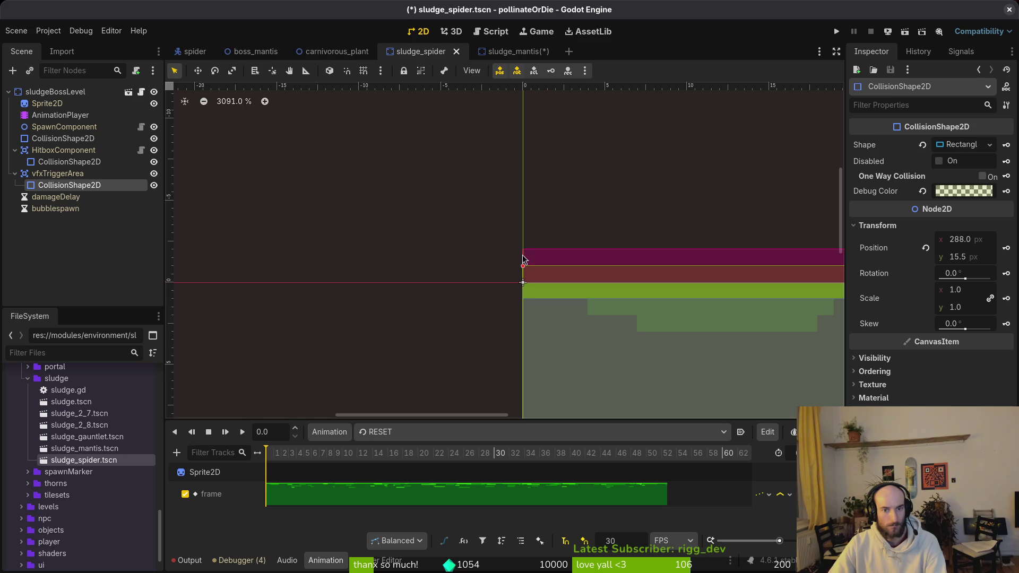
{"action": "scroll", "coordinate": [524, 265], "scroll_direction": "down", "scroll_amount": 10}
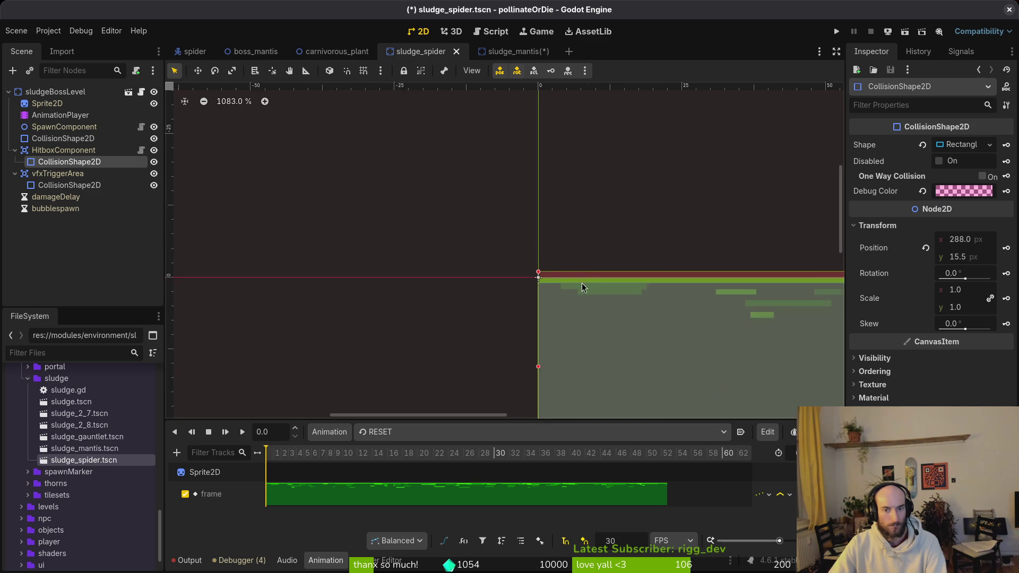
{"action": "mouse_move", "coordinate": [657, 333]}
{"action": "left_mouse_down"}
{"action": "mouse_move", "coordinate": [594, 338]}
{"action": "mouse_move", "coordinate": [303, 289]}
{"action": "left_mouse_up"}
{"action": "key", "text": "ctrl+s"}
{"action": "left_click_drag", "start_coordinate": [476, 301], "coordinate": [605, 298]}
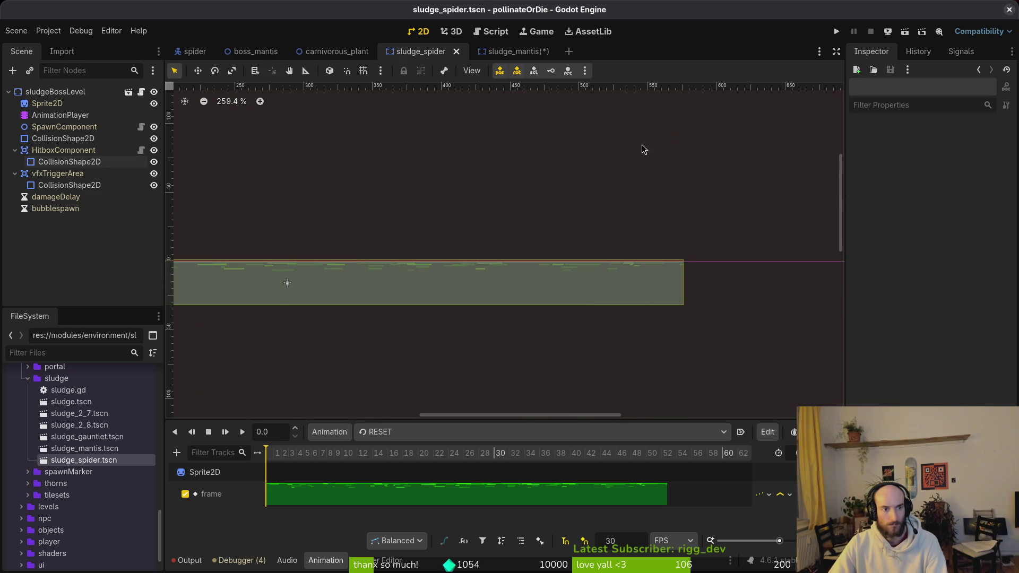
{"action": "left_click", "coordinate": [836, 31]}
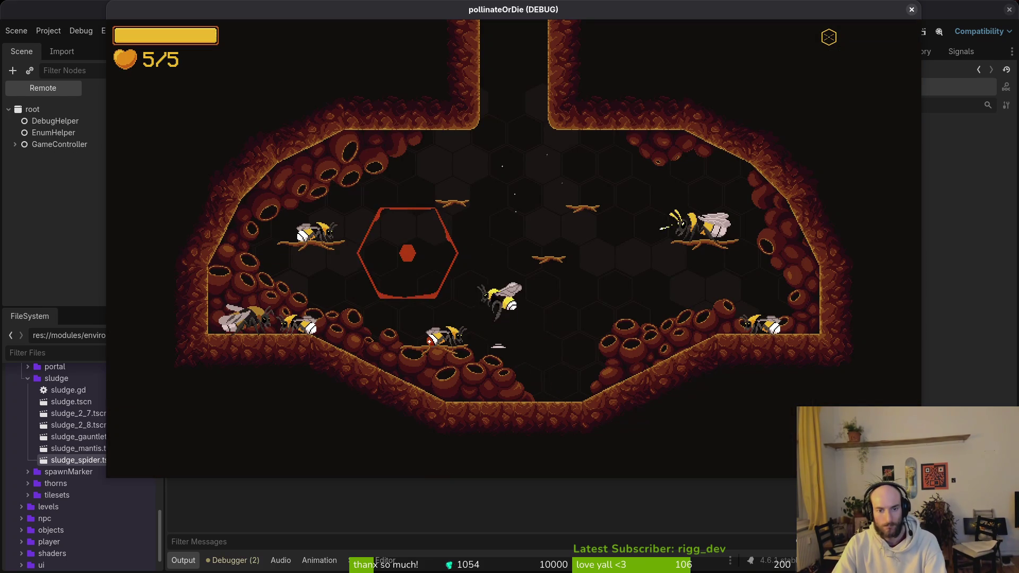
Start the spider boss level from level select to see its green sludge, then stop.
{"action": "key", "text": "Escape"}
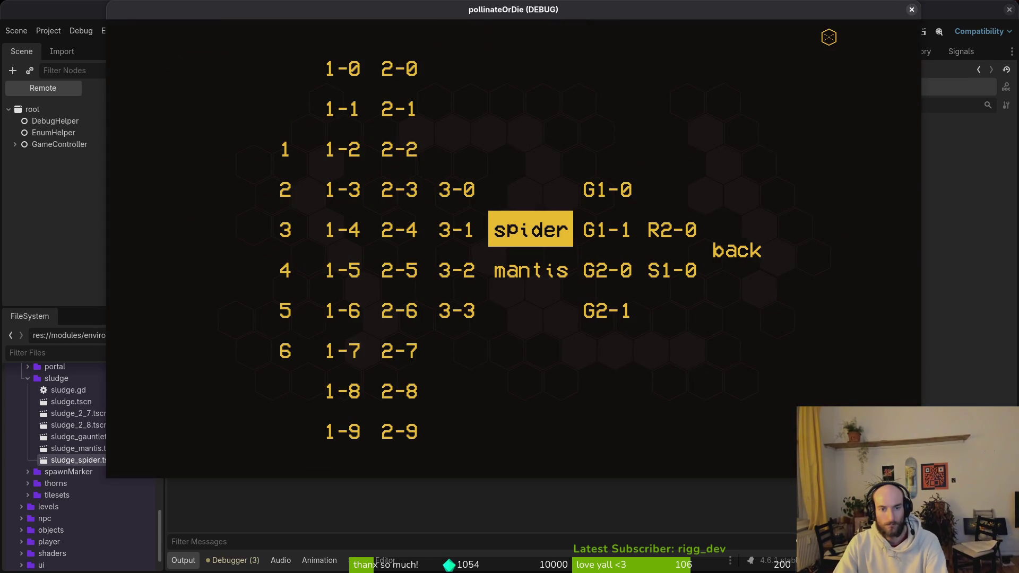
{"action": "key", "text": "Return"}
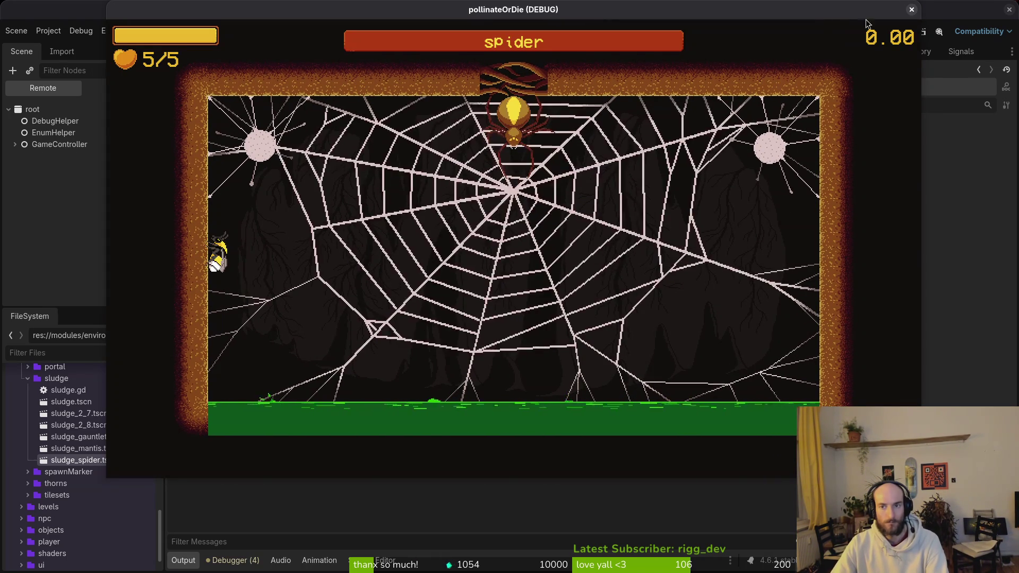
{"action": "left_click", "coordinate": [911, 9]}
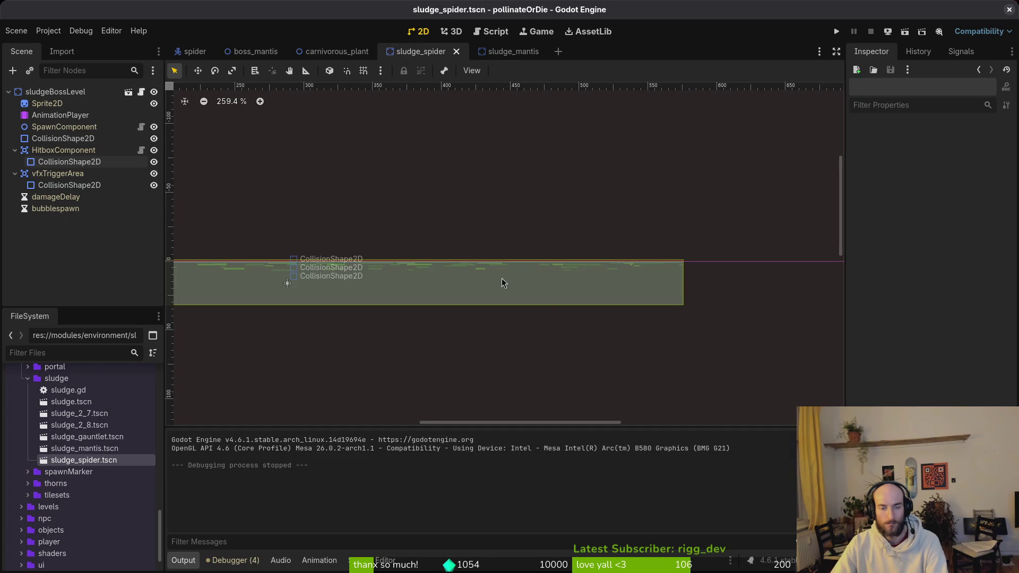
Resize the spider sludge collision shape, then return to the sludge_mantis scene.
{"action": "left_click_drag", "start_coordinate": [503, 283], "coordinate": [667, 297]}
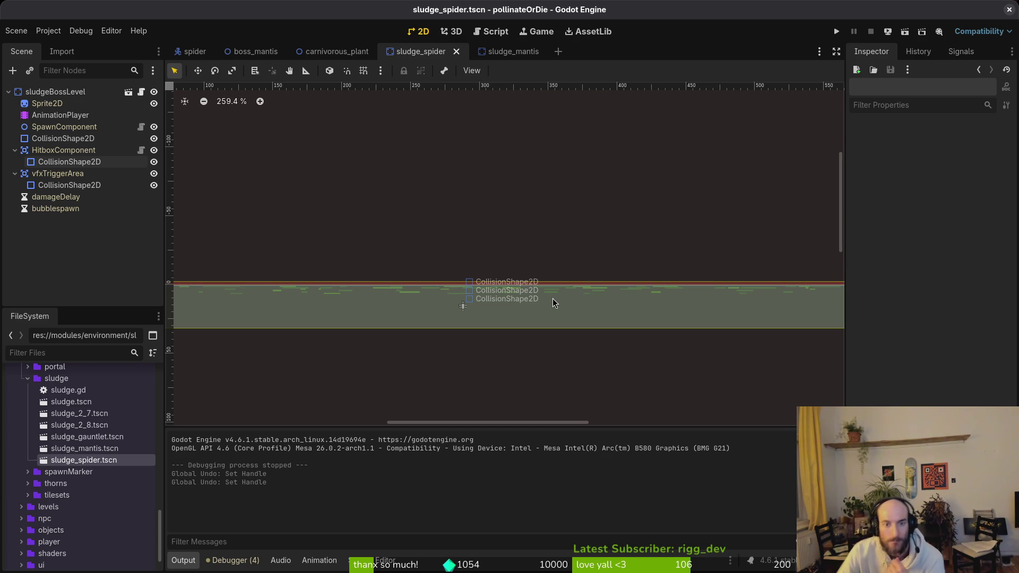
{"action": "left_click", "coordinate": [506, 51]}
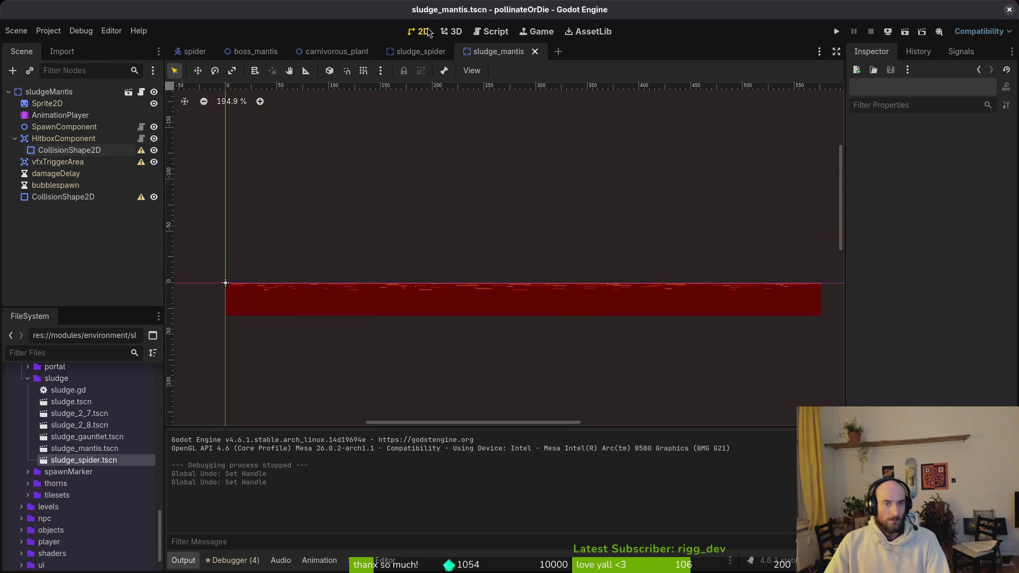
In sludge_spider, hide the HitboxComponent and vfxTriggerArea collision shapes but keep the root shape visible.
{"action": "left_click", "coordinate": [421, 51]}
{"action": "scroll", "coordinate": [336, 298], "scroll_direction": "down", "scroll_amount": 3}
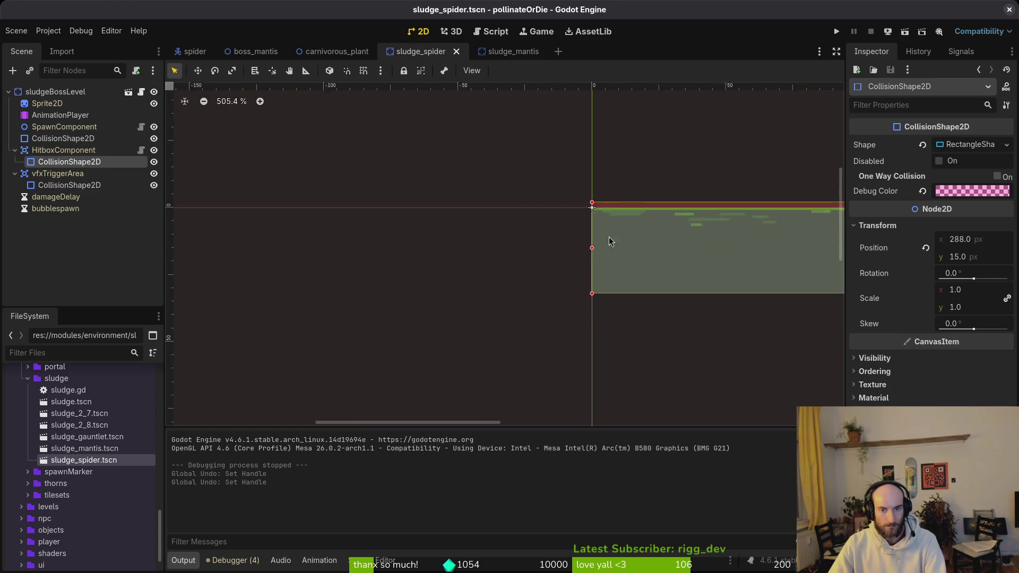
{"action": "scroll", "coordinate": [587, 276], "scroll_direction": "up", "scroll_amount": 2}
{"action": "scroll", "coordinate": [587, 301], "scroll_direction": "right", "scroll_amount": 3}
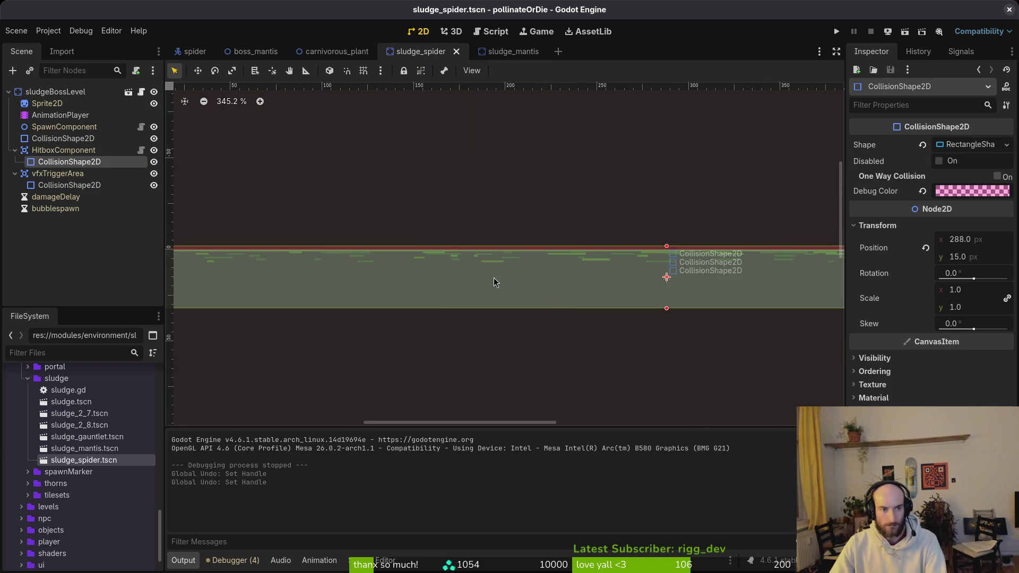
{"action": "left_click", "coordinate": [49, 139]}
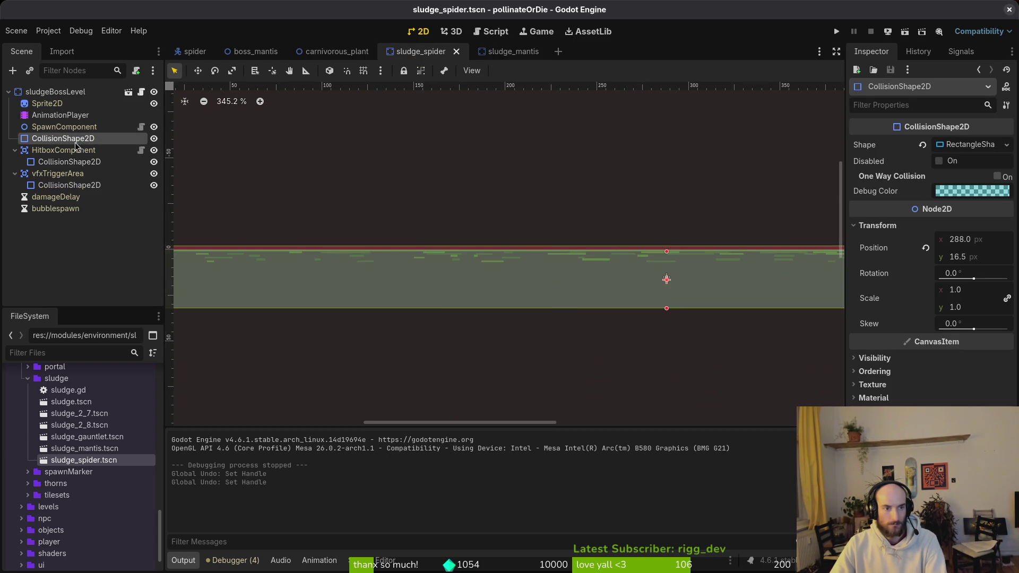
{"action": "left_click", "coordinate": [154, 139]}
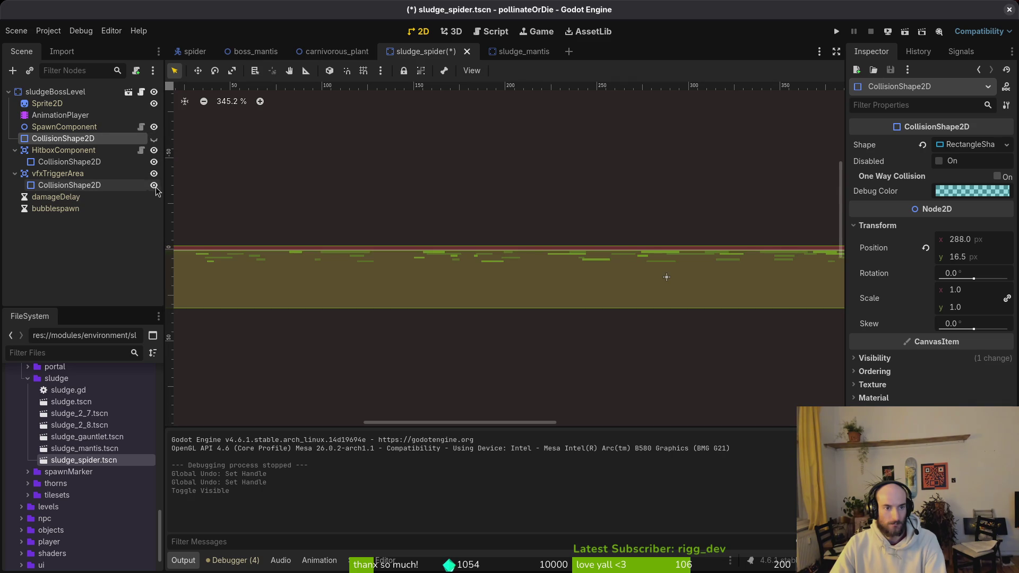
{"action": "left_click", "coordinate": [154, 186]}
{"action": "left_click", "coordinate": [154, 162]}
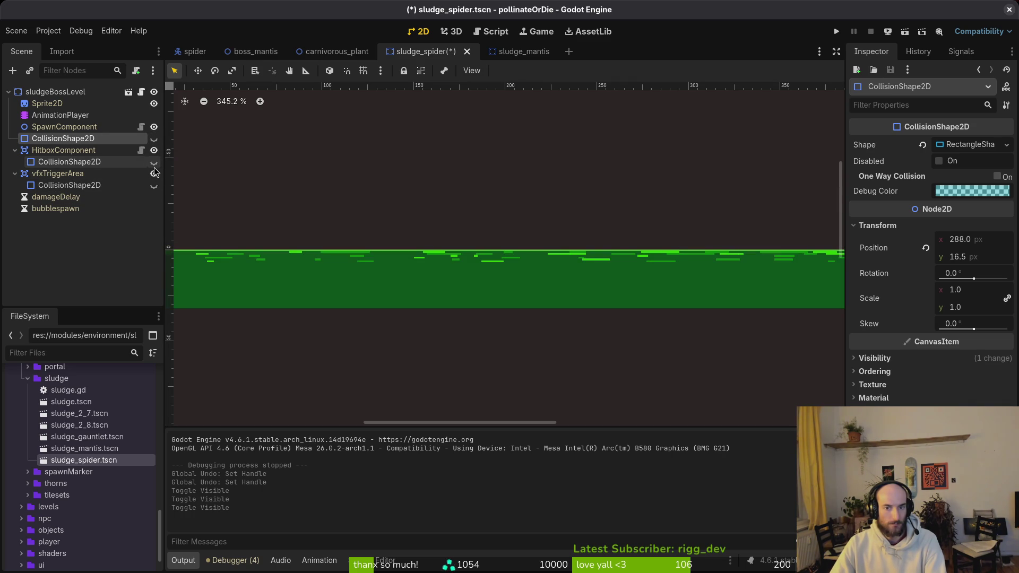
{"action": "left_click", "coordinate": [154, 140]}
{"action": "scroll", "coordinate": [664, 280], "scroll_direction": "up", "scroll_amount": 7}
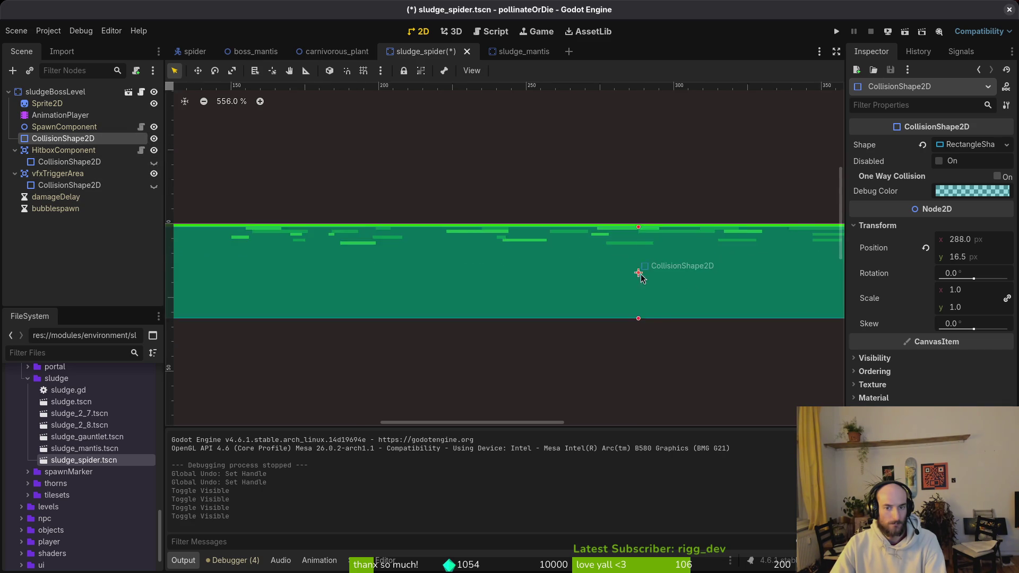
{"action": "scroll", "coordinate": [594, 221], "scroll_direction": "down", "scroll_amount": 3}
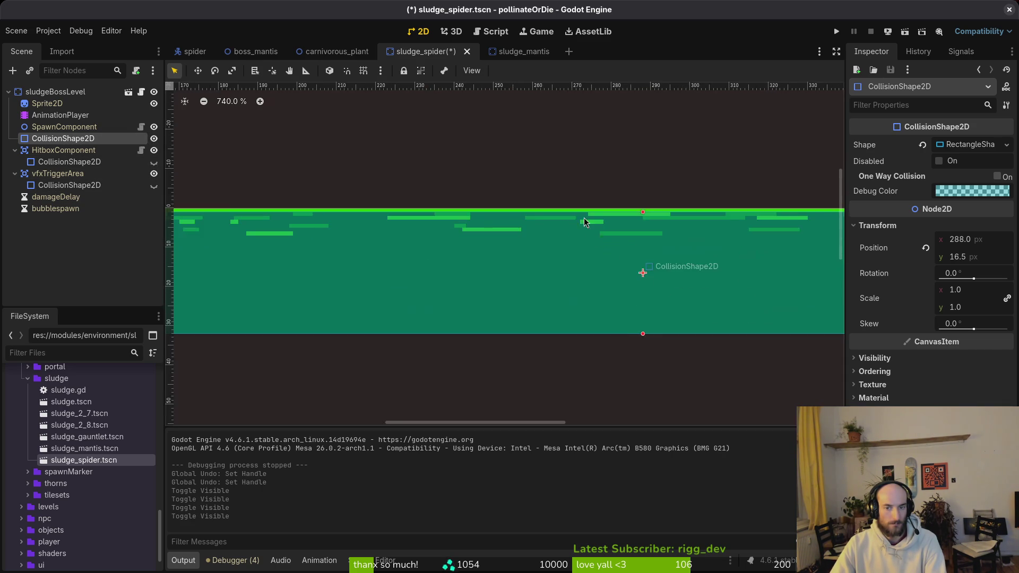
{"action": "left_click", "coordinate": [515, 52]}
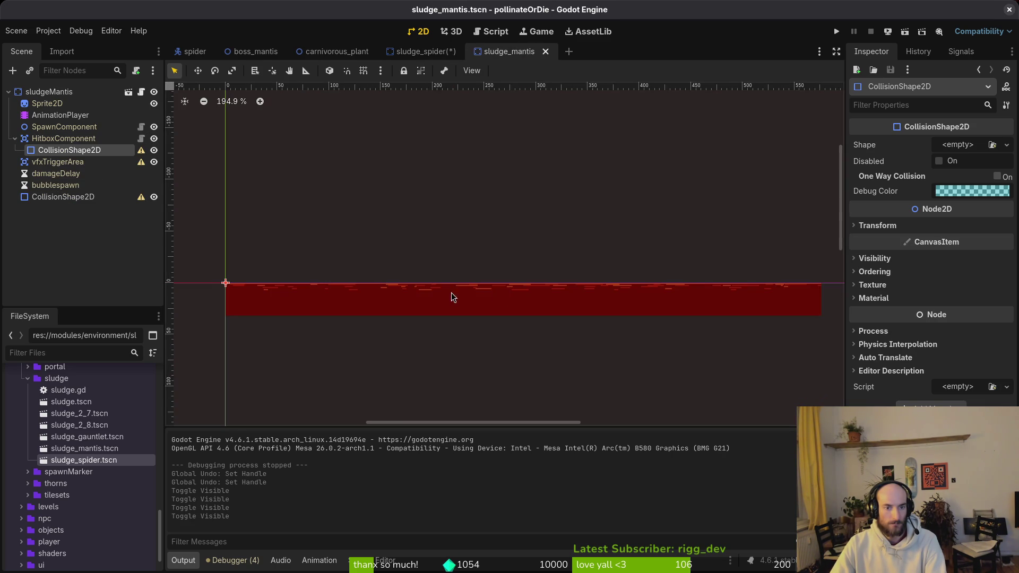
Give the hitbox CollisionShape2D a new RectangleShape2D over the sludge, undoing a stray sprite move.
{"action": "left_click", "coordinate": [958, 145]}
{"action": "left_click", "coordinate": [933, 225]}
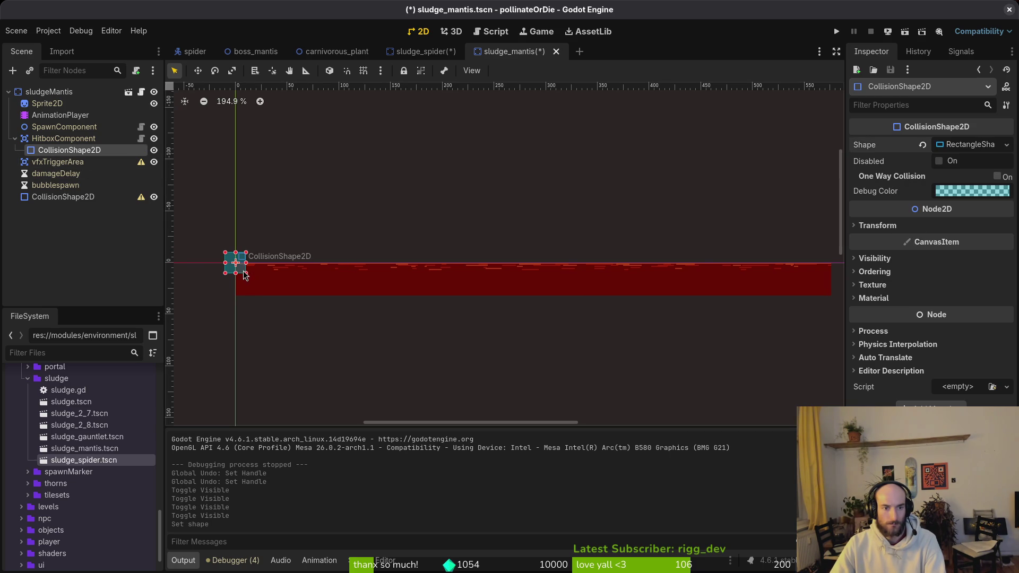
{"action": "mouse_move", "coordinate": [244, 274]}
{"action": "left_mouse_down"}
{"action": "mouse_move", "coordinate": [256, 286]}
{"action": "mouse_move", "coordinate": [783, 314]}
{"action": "mouse_move", "coordinate": [783, 294]}
{"action": "left_mouse_up"}
{"action": "scroll", "coordinate": [207, 274], "scroll_direction": "up", "scroll_amount": 8}
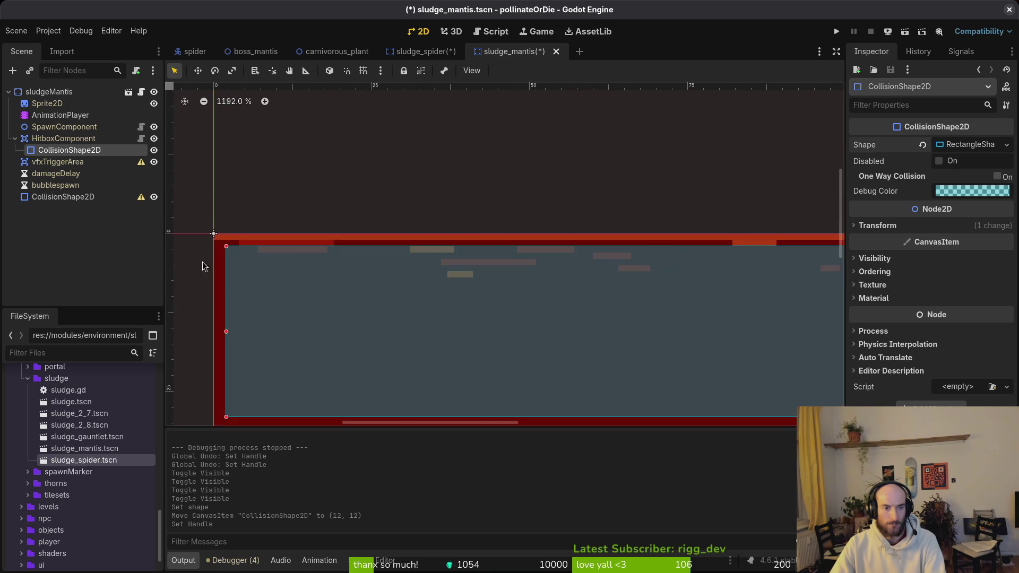
{"action": "scroll", "coordinate": [204, 267], "scroll_direction": "up", "scroll_amount": 3}
{"action": "left_click_drag", "start_coordinate": [373, 202], "coordinate": [355, 195]}
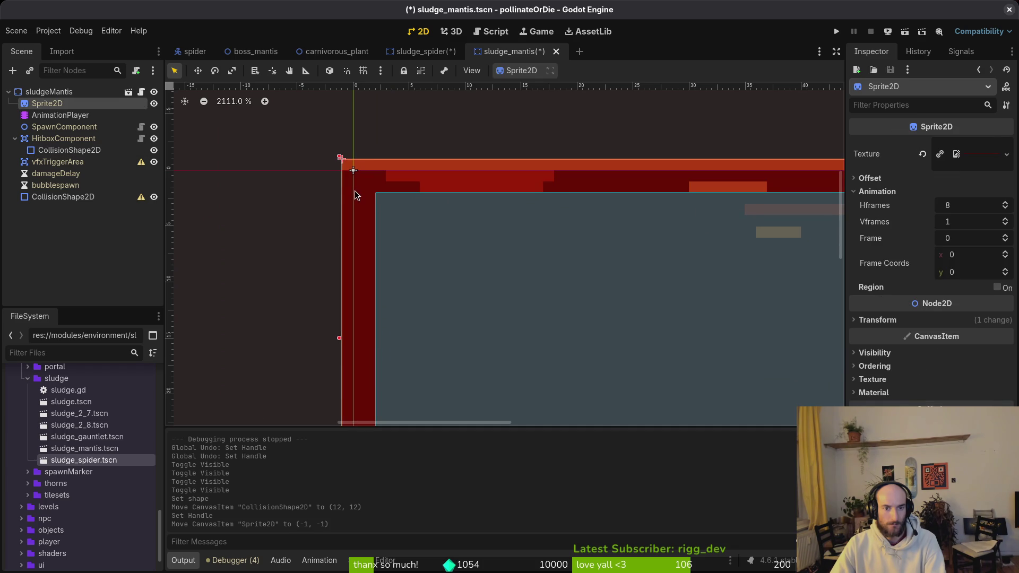
{"action": "key", "text": "ctrl+z"}
Extend the rectangle's bottom and right edges to cover the whole red strip, then save.
{"action": "left_click", "coordinate": [378, 221]}
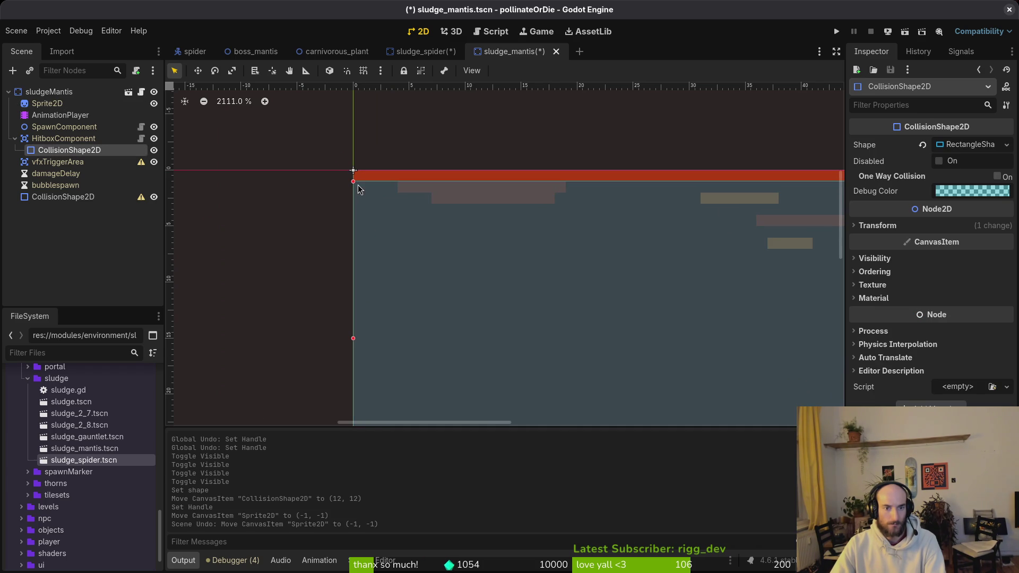
{"action": "left_click", "coordinate": [358, 190]}
{"action": "scroll", "coordinate": [450, 201], "scroll_direction": "down", "scroll_amount": 5}
{"action": "mouse_move", "coordinate": [332, 294]}
{"action": "left_mouse_down"}
{"action": "mouse_move", "coordinate": [337, 321]}
{"action": "mouse_move", "coordinate": [358, 332]}
{"action": "left_mouse_up"}
{"action": "scroll", "coordinate": [403, 285], "scroll_direction": "down", "scroll_amount": 6}
{"action": "scroll", "coordinate": [637, 282], "scroll_direction": "down", "scroll_amount": 2}
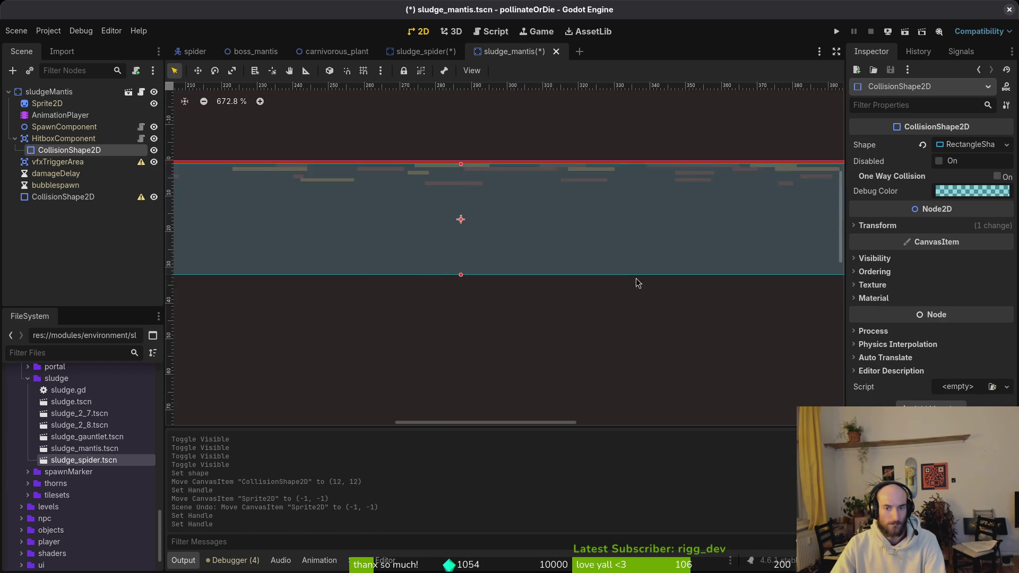
{"action": "scroll", "coordinate": [637, 282], "scroll_direction": "right", "scroll_amount": 10}
{"action": "scroll", "coordinate": [520, 234], "scroll_direction": "up", "scroll_amount": 4}
{"action": "scroll", "coordinate": [520, 181], "scroll_direction": "up", "scroll_amount": 3}
{"action": "scroll", "coordinate": [470, 331], "scroll_direction": "up", "scroll_amount": 1}
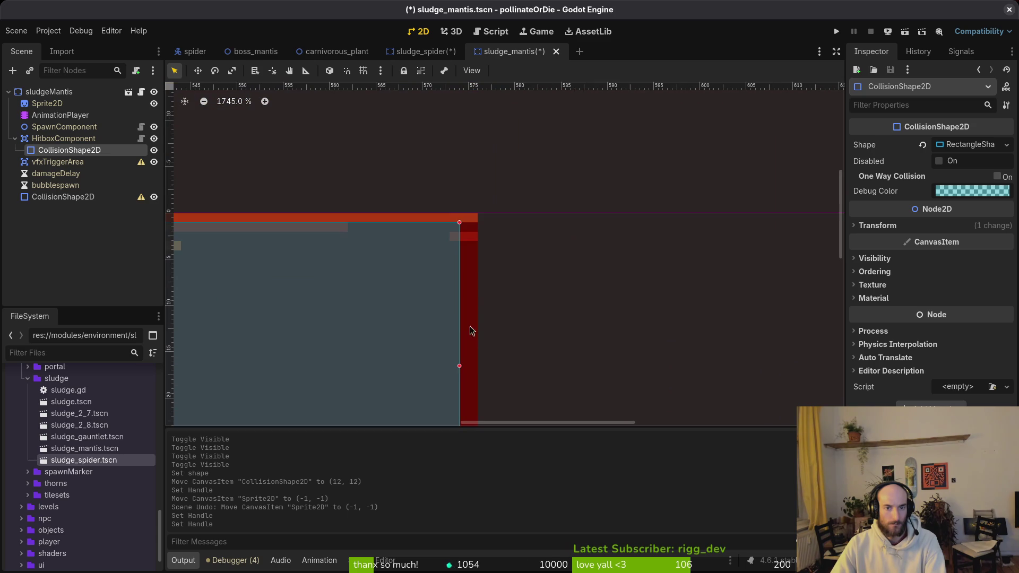
{"action": "left_click_drag", "start_coordinate": [460, 370], "coordinate": [477, 365]}
{"action": "scroll", "coordinate": [471, 364], "scroll_direction": "down", "scroll_amount": 4}
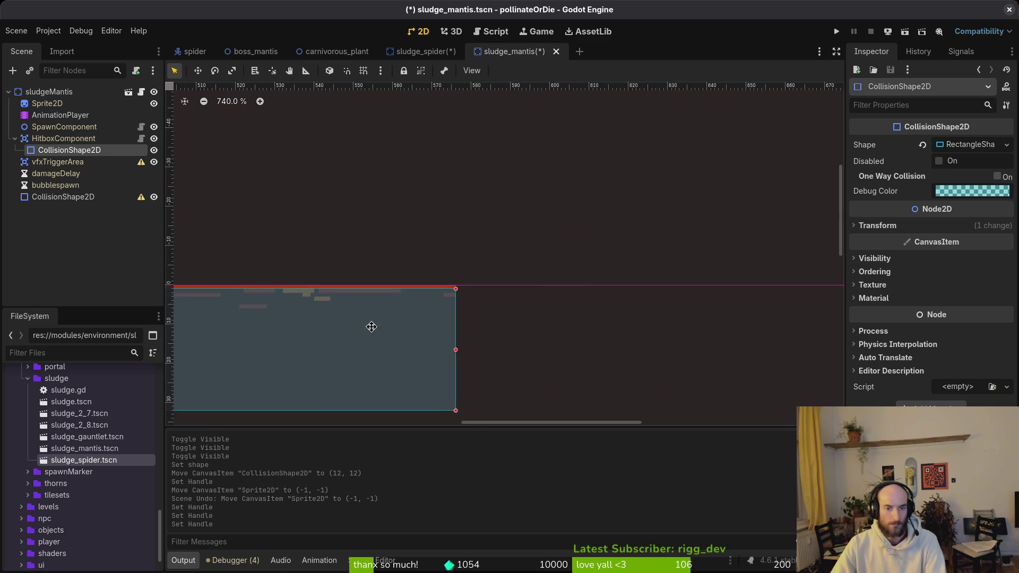
{"action": "left_click", "coordinate": [394, 308]}
{"action": "key", "text": "ctrl+s"}
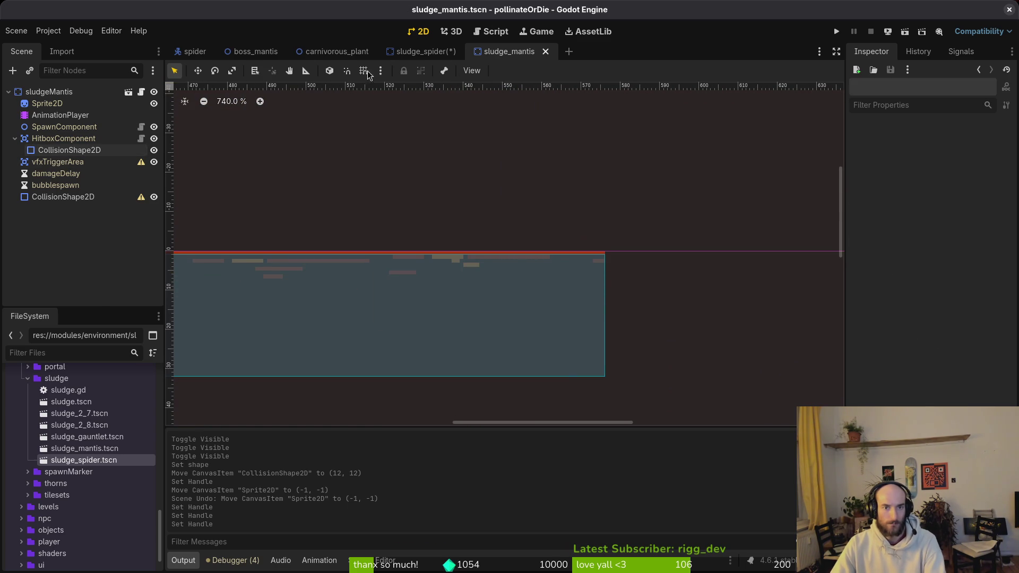
Compare the shape with sludge_spider's collision shape, then return to sludge_mantis.
{"action": "left_click", "coordinate": [61, 152]}
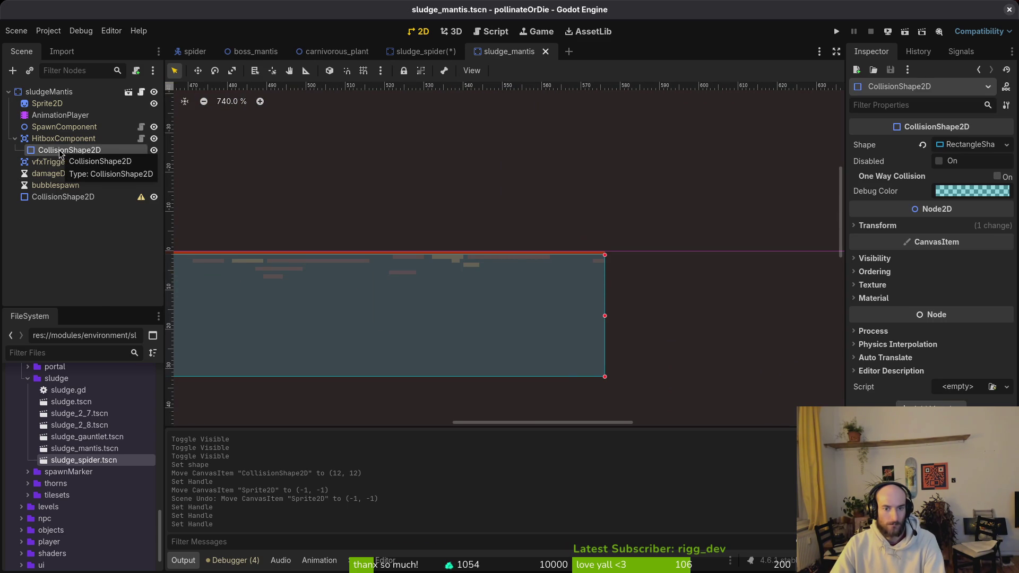
{"action": "left_click", "coordinate": [430, 51]}
{"action": "scroll", "coordinate": [510, 212], "scroll_direction": "down", "scroll_amount": 5}
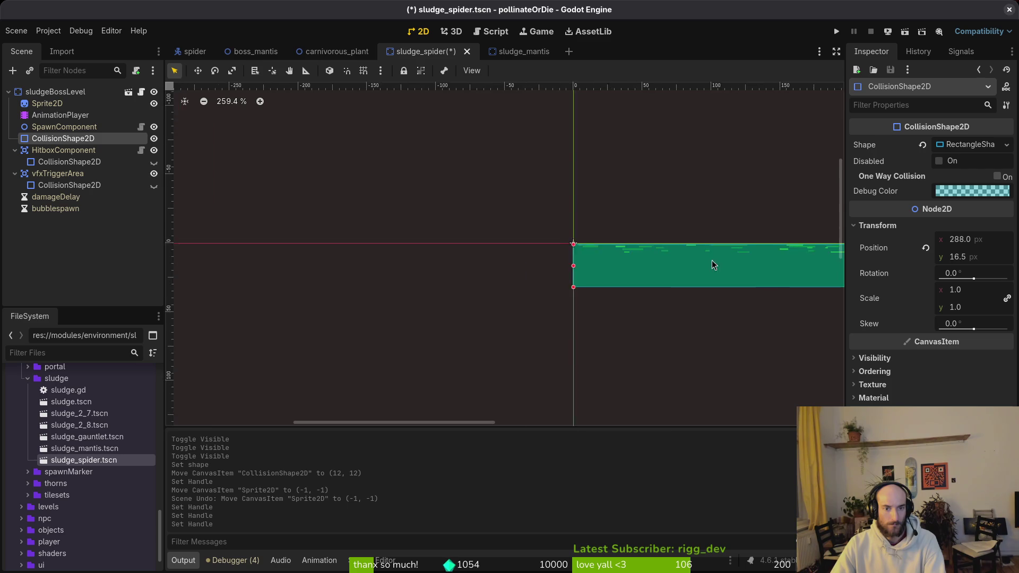
{"action": "scroll", "coordinate": [743, 258], "scroll_direction": "up", "scroll_amount": 15}
{"action": "left_click_drag", "start_coordinate": [712, 229], "coordinate": [534, 236]}
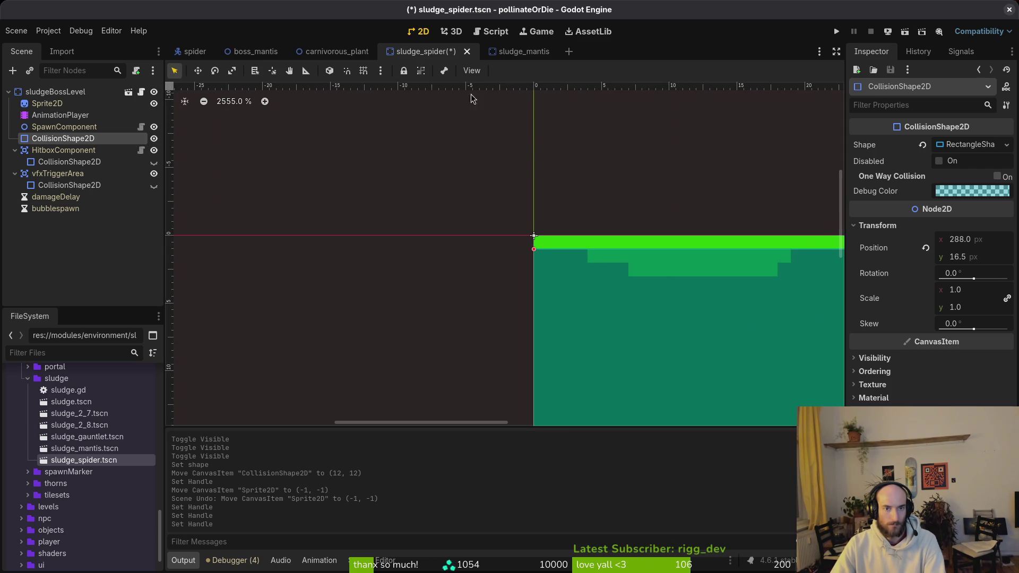
{"action": "left_click", "coordinate": [524, 51]}
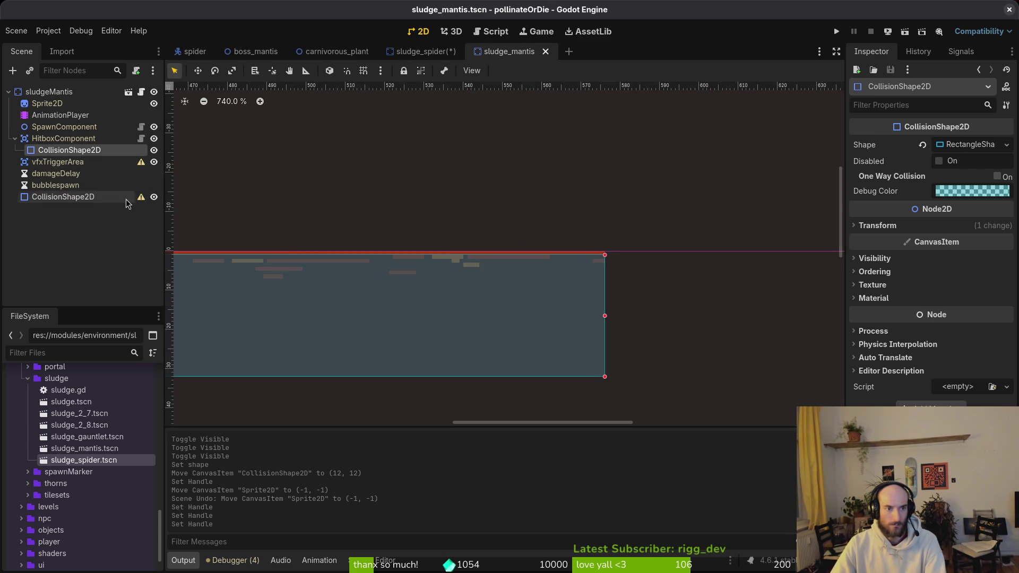
Reparent the root collision shape under HitboxComponent and rename it CollisionShape2D.
{"action": "mouse_move", "coordinate": [58, 154]}
{"action": "left_mouse_down"}
{"action": "mouse_move", "coordinate": [127, 121]}
{"action": "mouse_move", "coordinate": [129, 133]}
{"action": "left_mouse_up"}
{"action": "key", "text": "ctrl+s"}
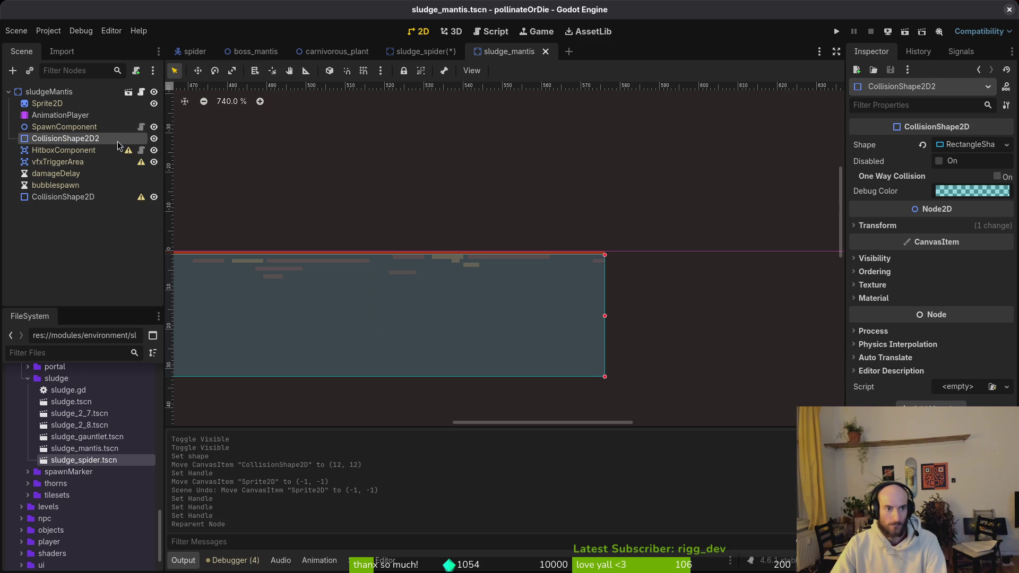
{"action": "double_click", "coordinate": [119, 140]}
{"action": "left_click", "coordinate": [63, 198]}
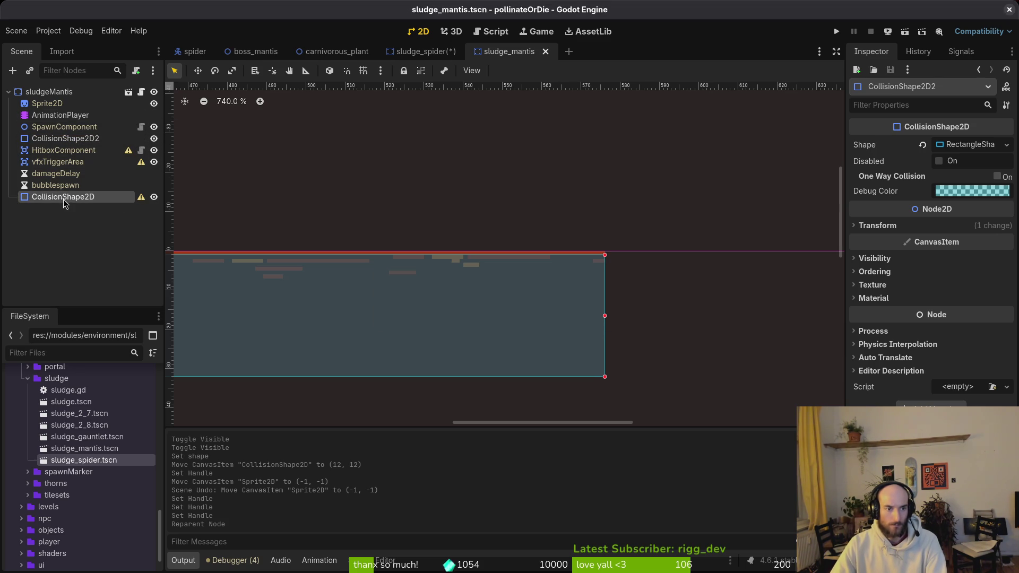
{"action": "mouse_move", "coordinate": [63, 198]}
{"action": "left_mouse_down"}
{"action": "mouse_move", "coordinate": [93, 173]}
{"action": "mouse_move", "coordinate": [77, 159]}
{"action": "mouse_move", "coordinate": [90, 146]}
{"action": "left_mouse_up"}
{"action": "double_click", "coordinate": [112, 138]}
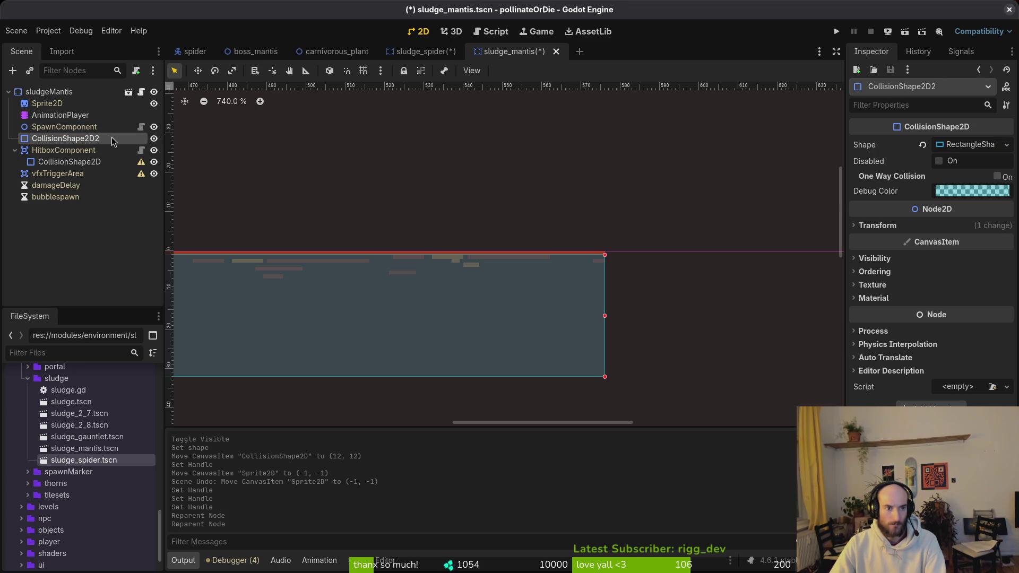
{"action": "key", "text": "End"}
{"action": "key", "text": "BackSpace"}
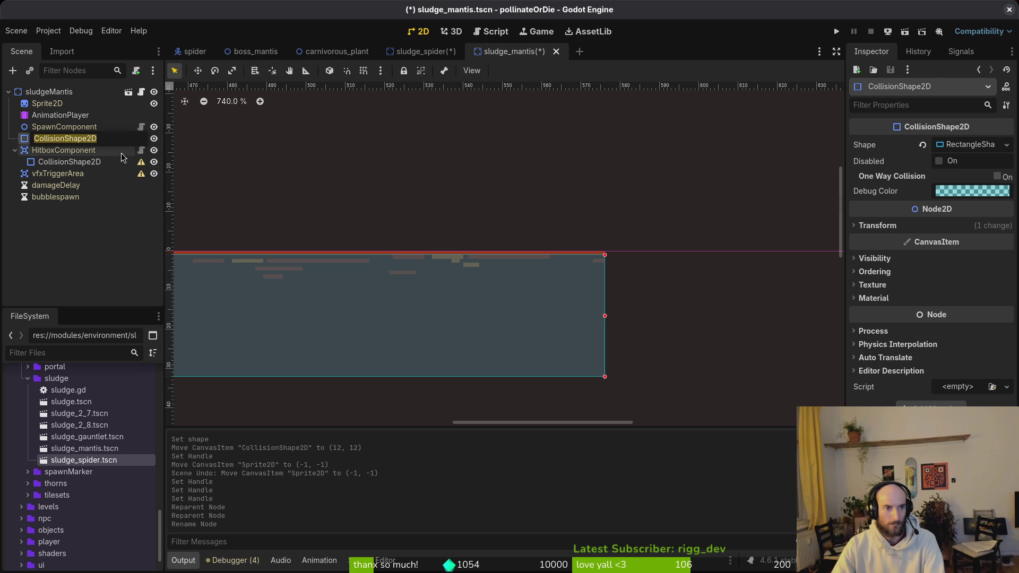
{"action": "key", "text": "Return"}
Give the hitbox collision shape a new RectangleShape2D stretched into a wide bar over the sludge.
{"action": "left_click", "coordinate": [101, 162]}
{"action": "scroll", "coordinate": [477, 212], "scroll_direction": "down", "scroll_amount": 3}
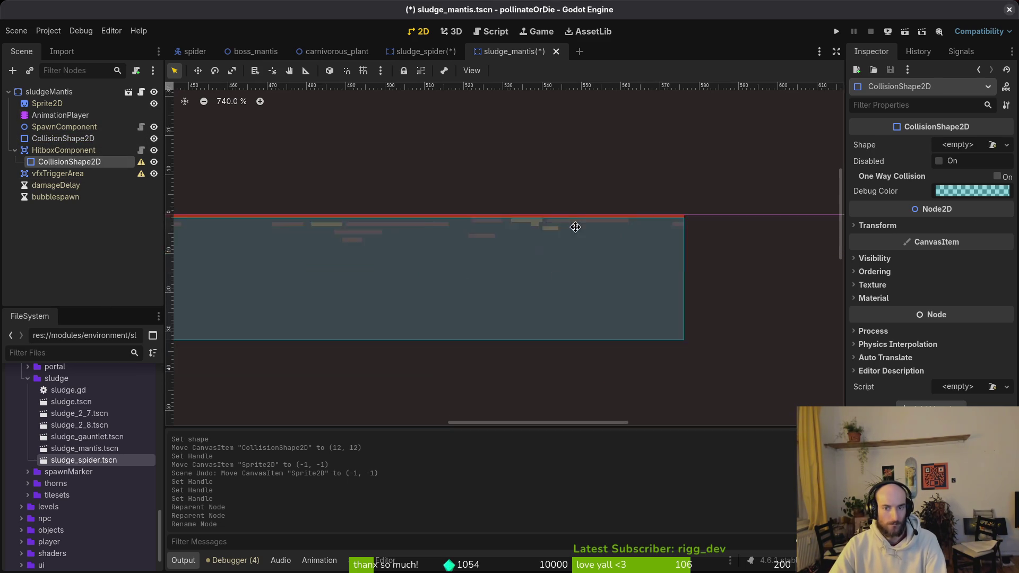
{"action": "left_click", "coordinate": [1007, 144]}
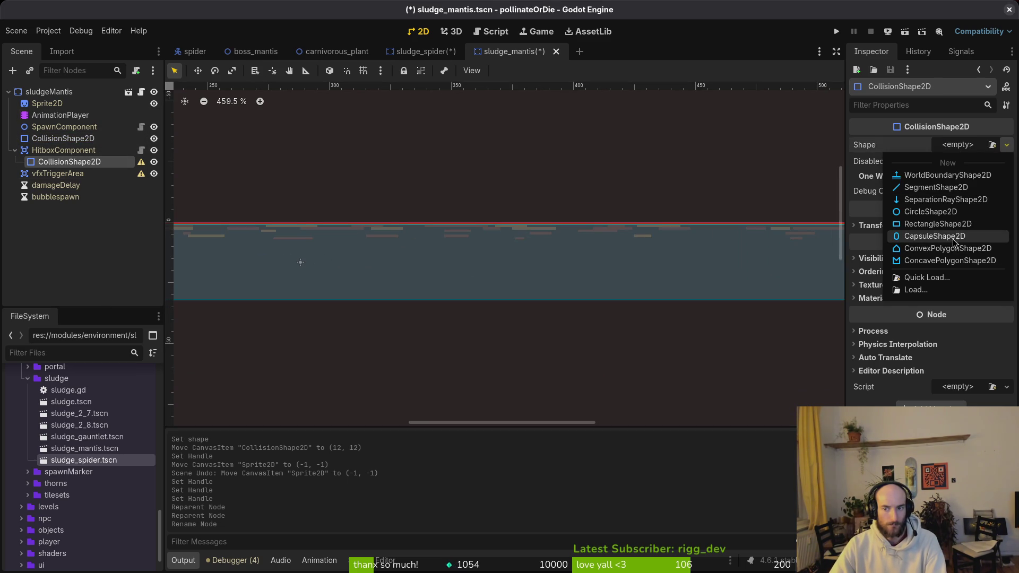
{"action": "left_click", "coordinate": [966, 224]}
{"action": "scroll", "coordinate": [522, 300], "scroll_direction": "down", "scroll_amount": 5}
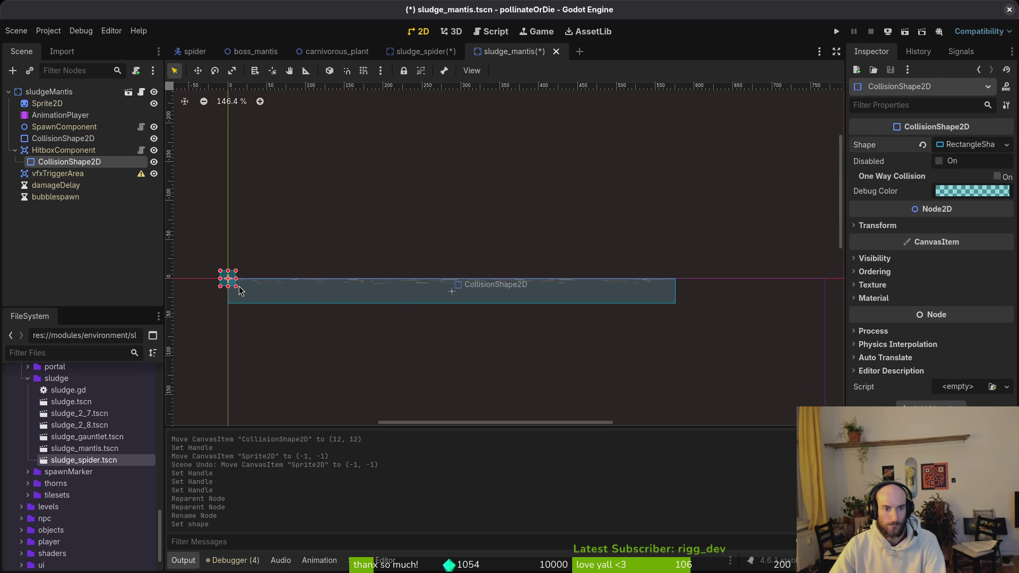
{"action": "left_click_drag", "start_coordinate": [240, 290], "coordinate": [679, 306]}
{"action": "scroll", "coordinate": [679, 306], "scroll_direction": "up", "scroll_amount": 4}
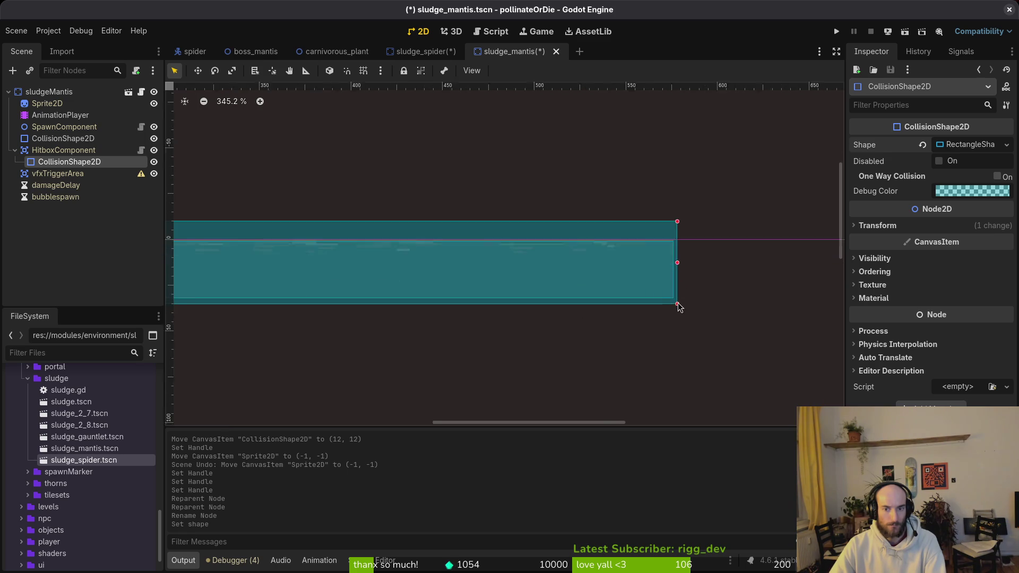
{"action": "scroll", "coordinate": [678, 305], "scroll_direction": "up", "scroll_amount": 1}
{"action": "scroll", "coordinate": [671, 303], "scroll_direction": "up", "scroll_amount": 1}
{"action": "left_click", "coordinate": [670, 302]}
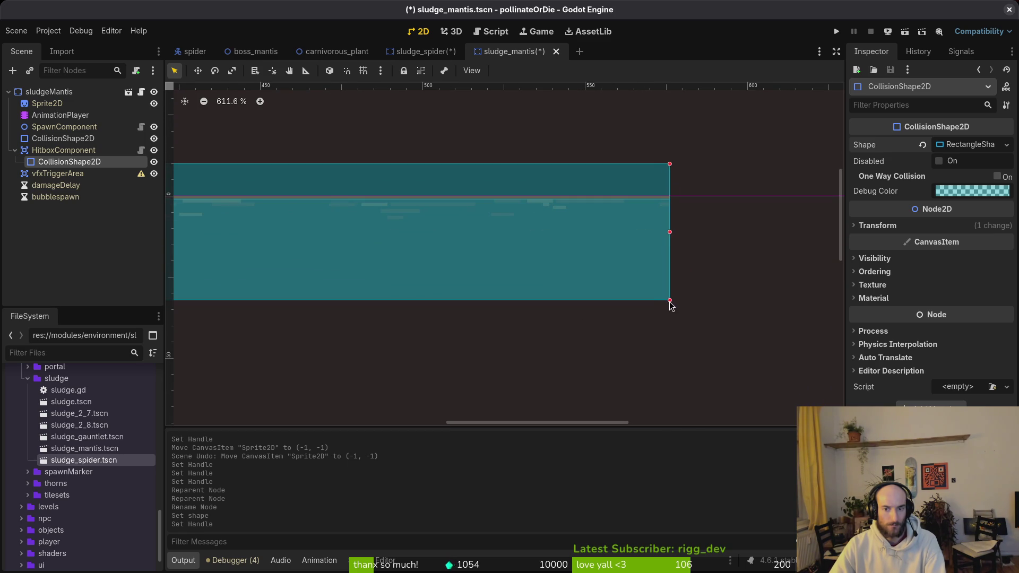
{"action": "left_click_drag", "start_coordinate": [670, 164], "coordinate": [672, 302]}
Put the rectangle's top-left corner on the origin and save sludge_mantis.
{"action": "scroll", "coordinate": [671, 230], "scroll_direction": "up", "scroll_amount": 3}
{"action": "scroll", "coordinate": [559, 349], "scroll_direction": "down", "scroll_amount": 5}
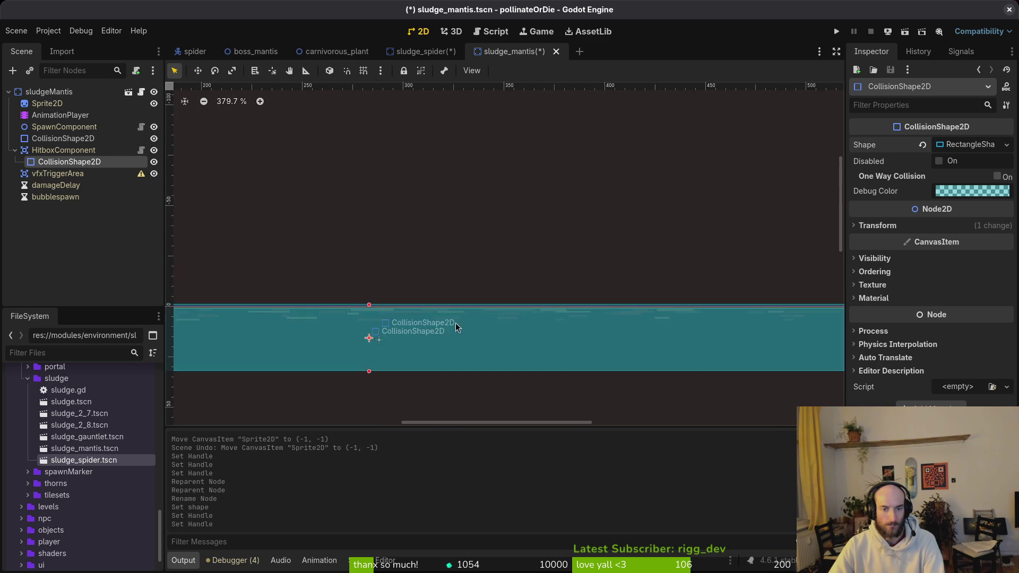
{"action": "scroll", "coordinate": [372, 313], "scroll_direction": "up", "scroll_amount": 8}
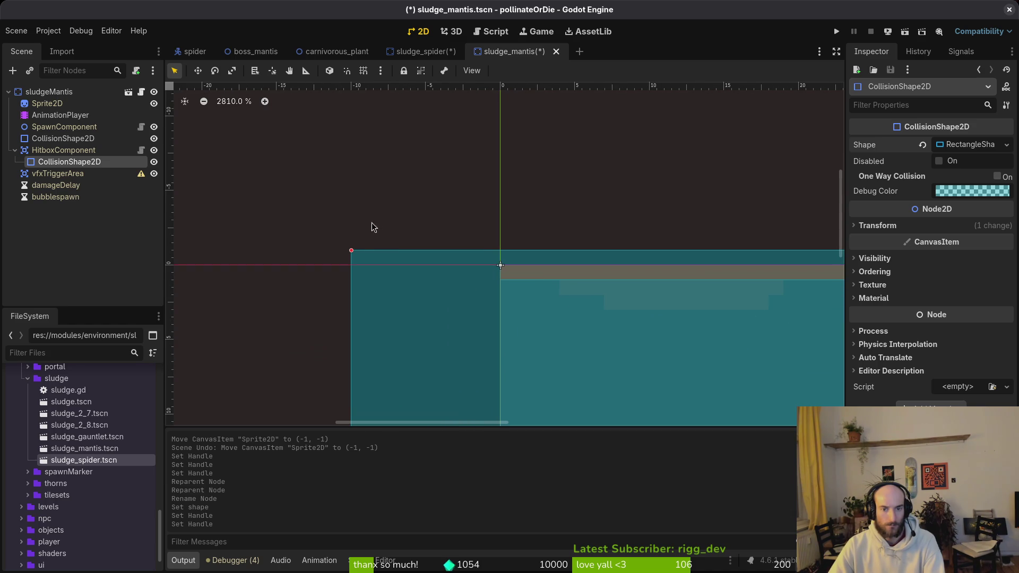
{"action": "left_click_drag", "start_coordinate": [354, 258], "coordinate": [503, 269]}
{"action": "scroll", "coordinate": [594, 297], "scroll_direction": "down", "scroll_amount": 5}
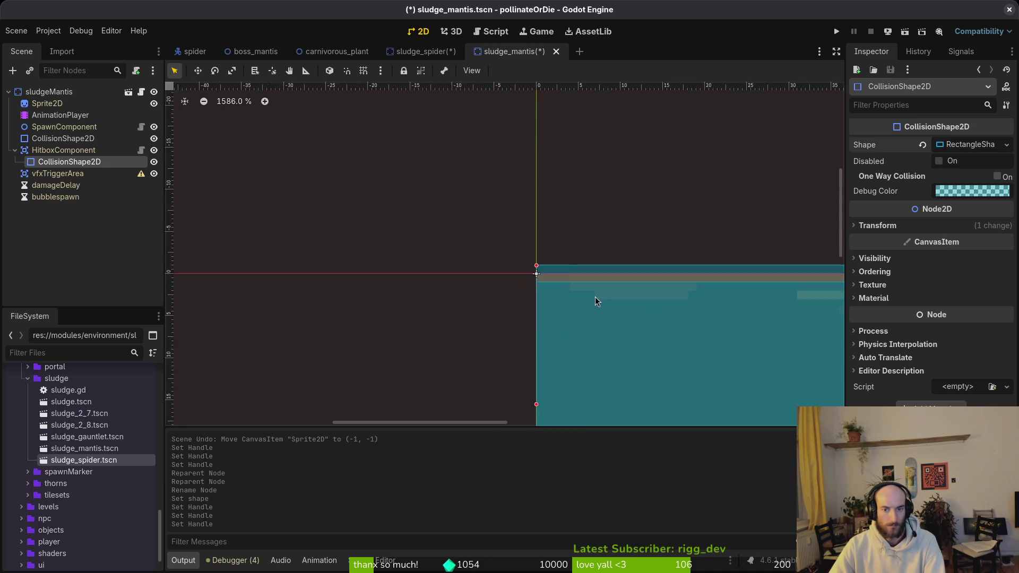
{"action": "scroll", "coordinate": [583, 308], "scroll_direction": "down", "scroll_amount": 2}
{"action": "left_click", "coordinate": [488, 304]}
{"action": "key", "text": "ctrl+s"}
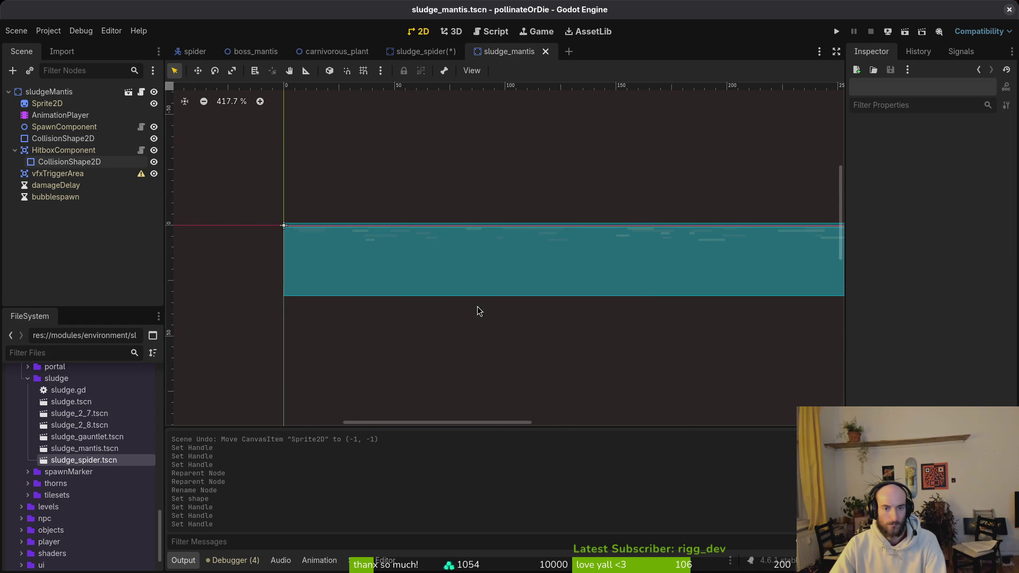
Make sludge_spider's hitbox and vfxTriggerArea collision shapes visible again to compare, undoing an accidental handle edit.
{"action": "scroll", "coordinate": [413, 268], "scroll_direction": "down", "scroll_amount": 3}
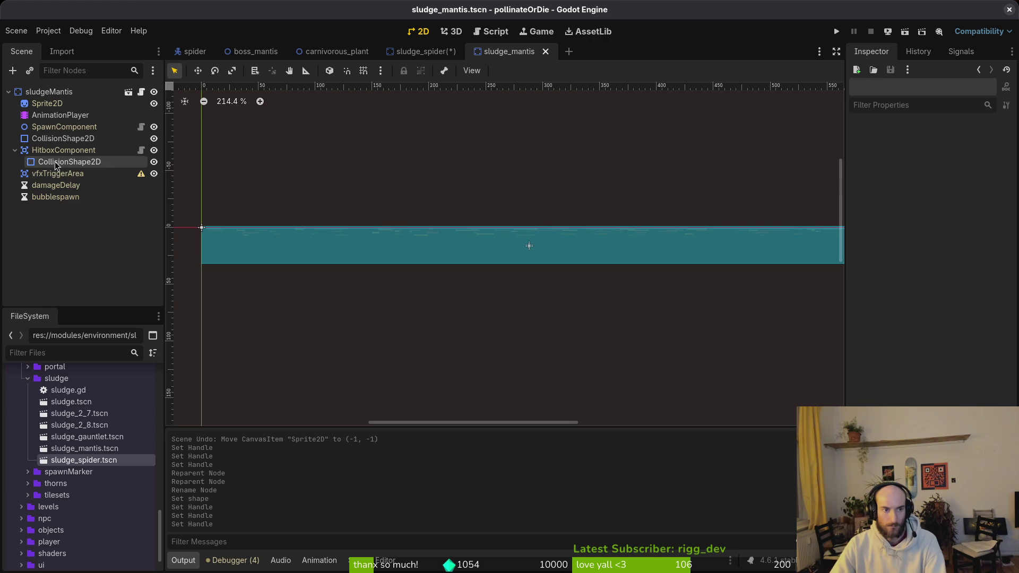
{"action": "left_click", "coordinate": [79, 173]}
{"action": "left_click", "coordinate": [78, 164]}
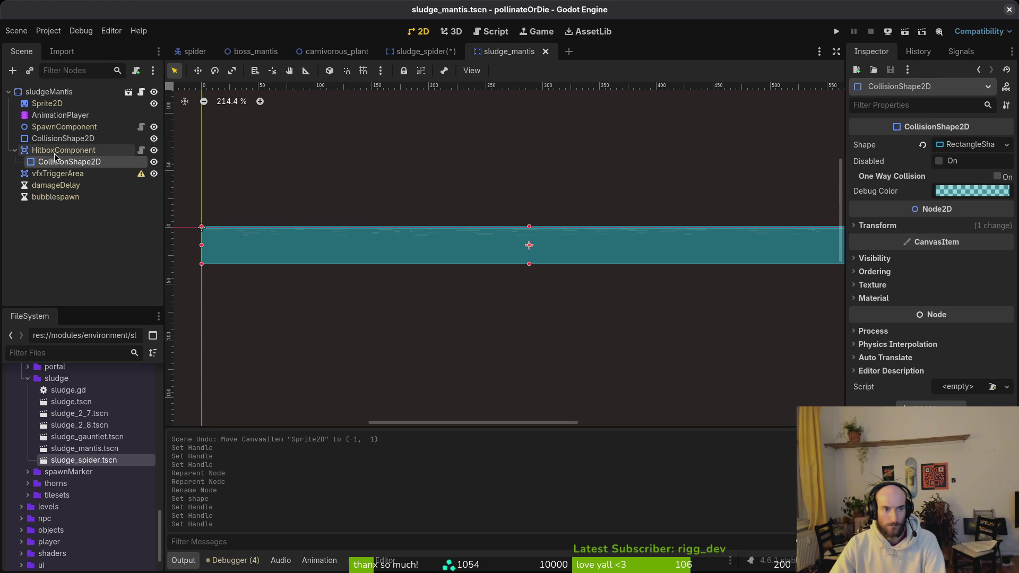
{"action": "left_click", "coordinate": [424, 51]}
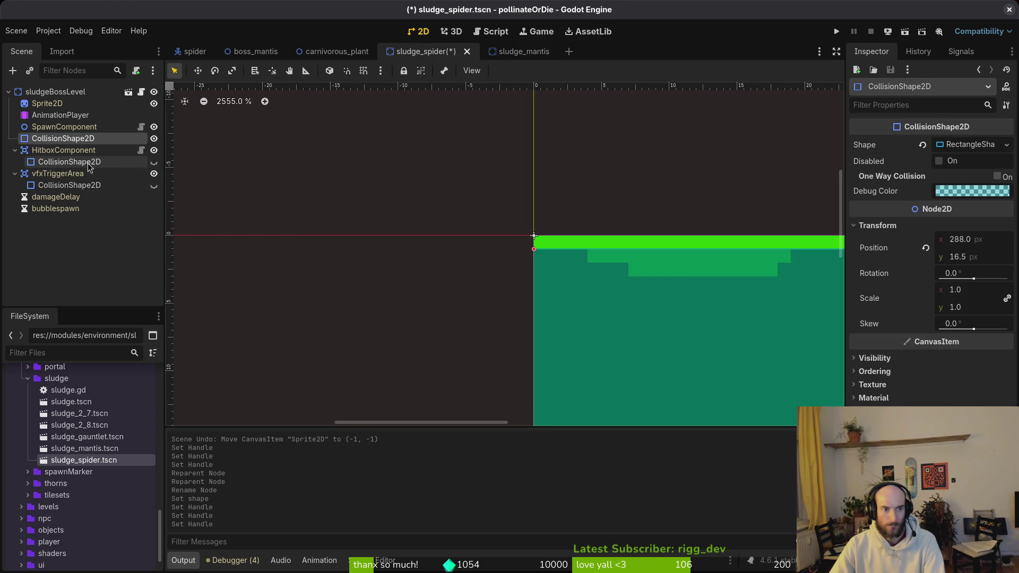
{"action": "left_click", "coordinate": [69, 161]}
{"action": "left_click", "coordinate": [95, 187]}
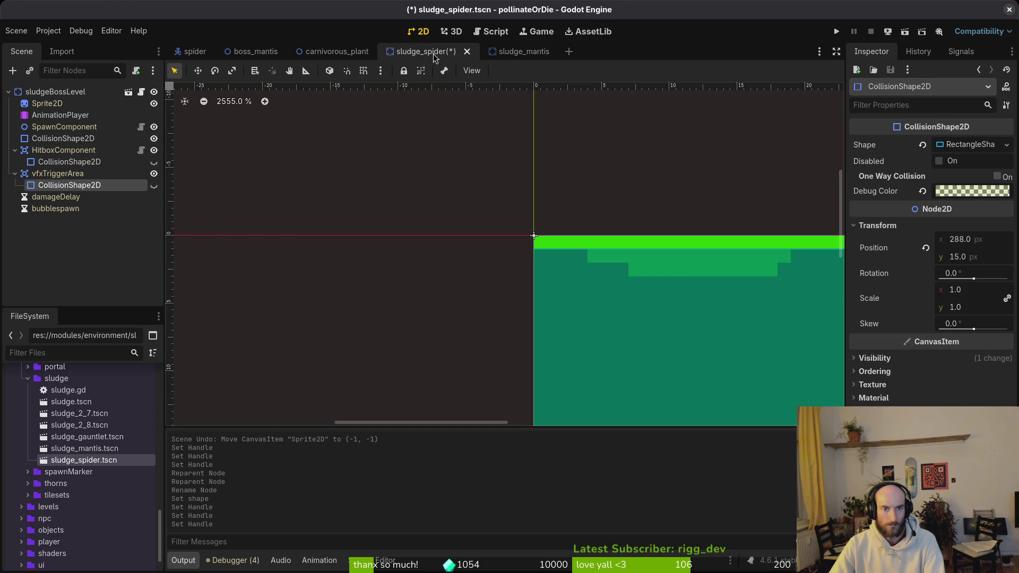
{"action": "left_click", "coordinate": [154, 161]}
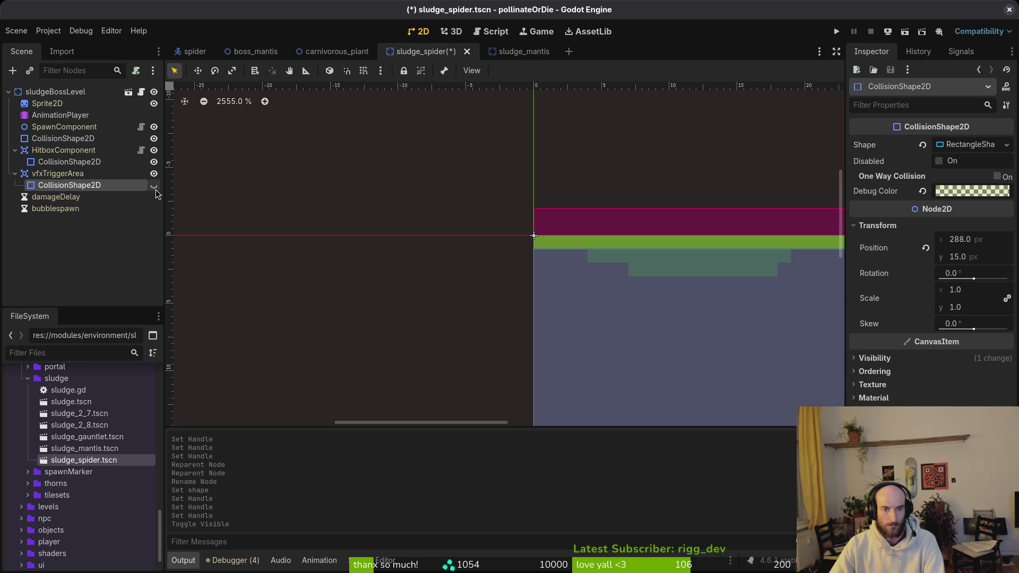
{"action": "left_click", "coordinate": [153, 185]}
{"action": "scroll", "coordinate": [626, 229], "scroll_direction": "down", "scroll_amount": 3}
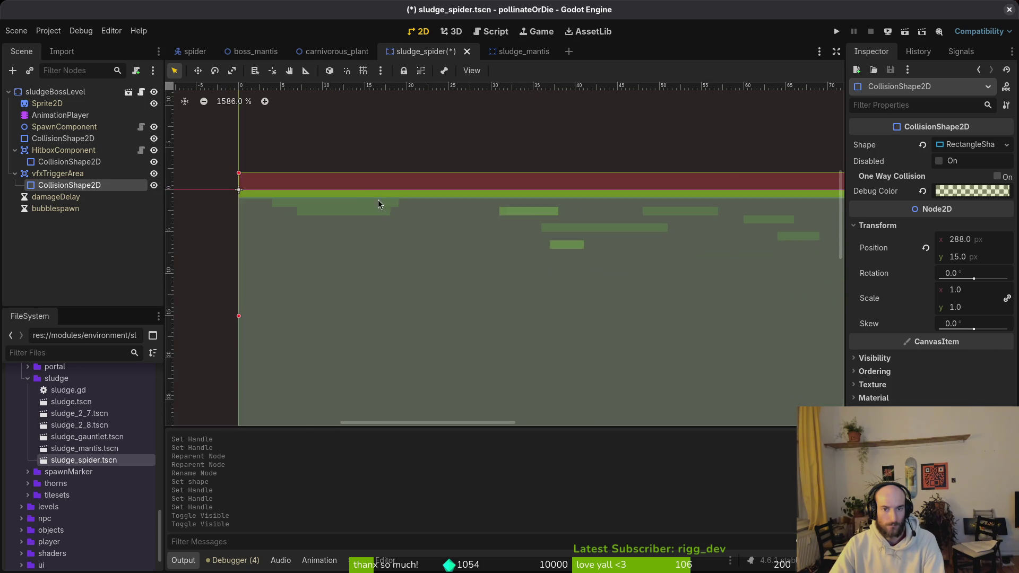
{"action": "left_click_drag", "start_coordinate": [378, 204], "coordinate": [419, 223]}
{"action": "scroll", "coordinate": [316, 200], "scroll_direction": "up", "scroll_amount": 5}
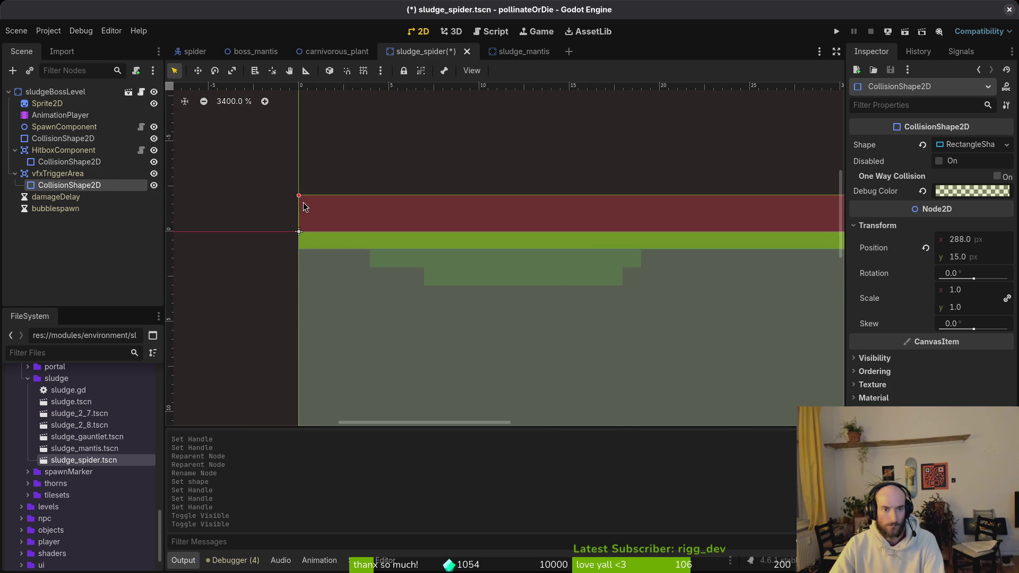
{"action": "left_click", "coordinate": [310, 205]}
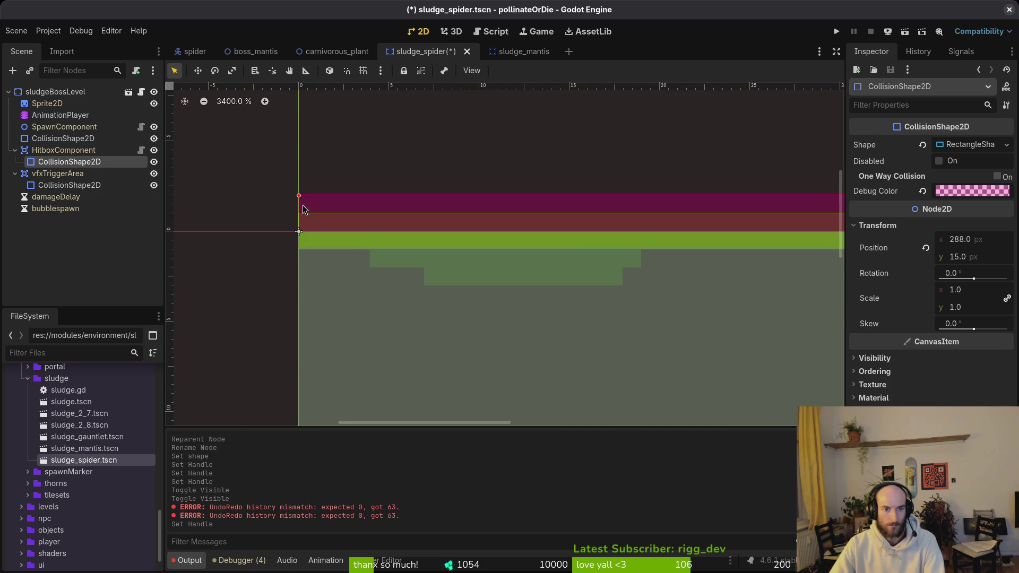
{"action": "key", "text": "ctrl+z"}
{"action": "key", "text": "ctrl+z"}
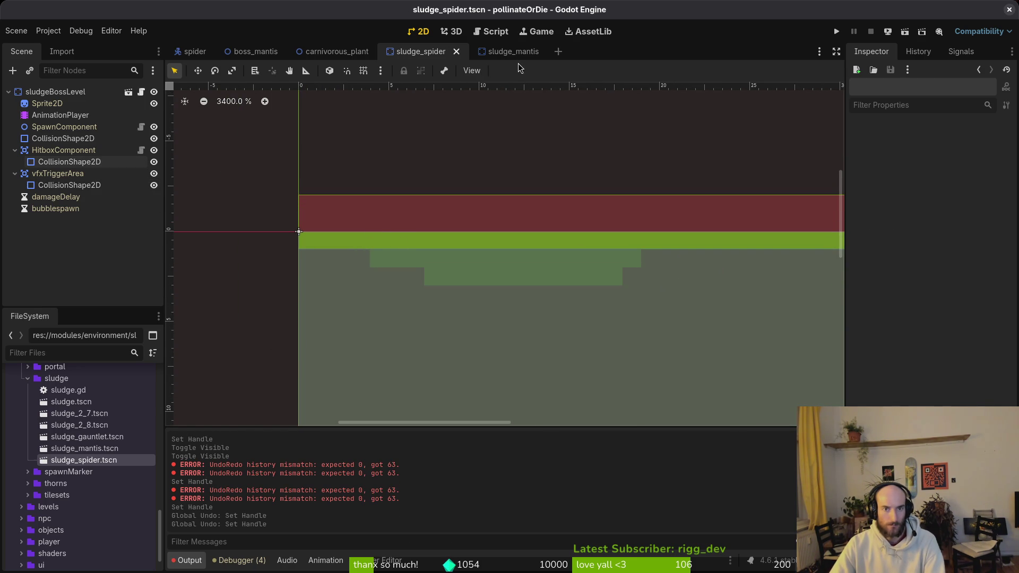
Raise the hitbox shape's top edge, paste a CollisionShape2D under vfxTriggerArea, save, and run with F5.
{"action": "left_click", "coordinate": [513, 52]}
{"action": "scroll", "coordinate": [202, 226], "scroll_direction": "up", "scroll_amount": 8}
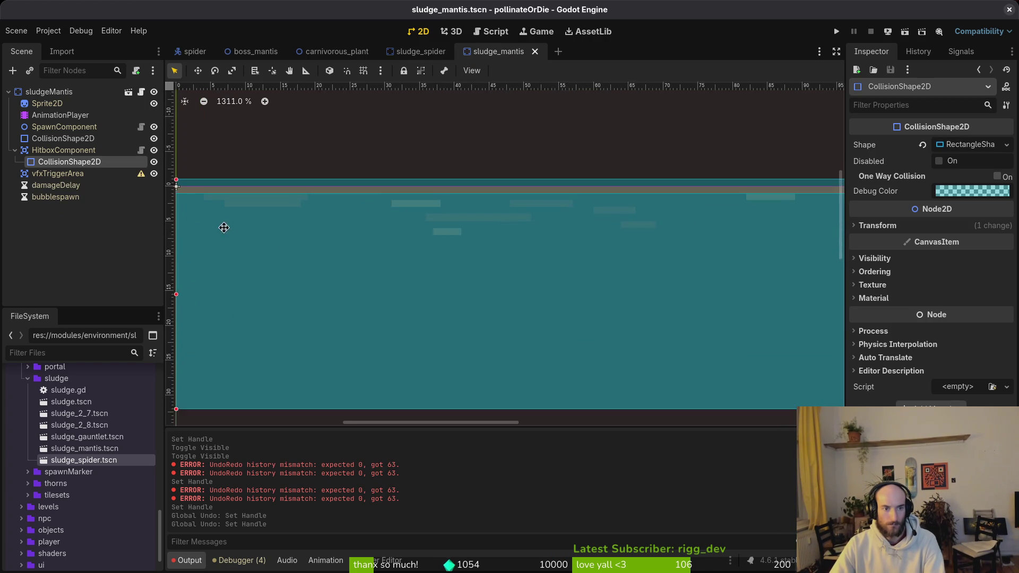
{"action": "scroll", "coordinate": [458, 279], "scroll_direction": "up", "scroll_amount": 8}
{"action": "left_click_drag", "start_coordinate": [494, 251], "coordinate": [493, 232]}
{"action": "left_click", "coordinate": [55, 174]}
{"action": "key", "text": "ctrl+v"}
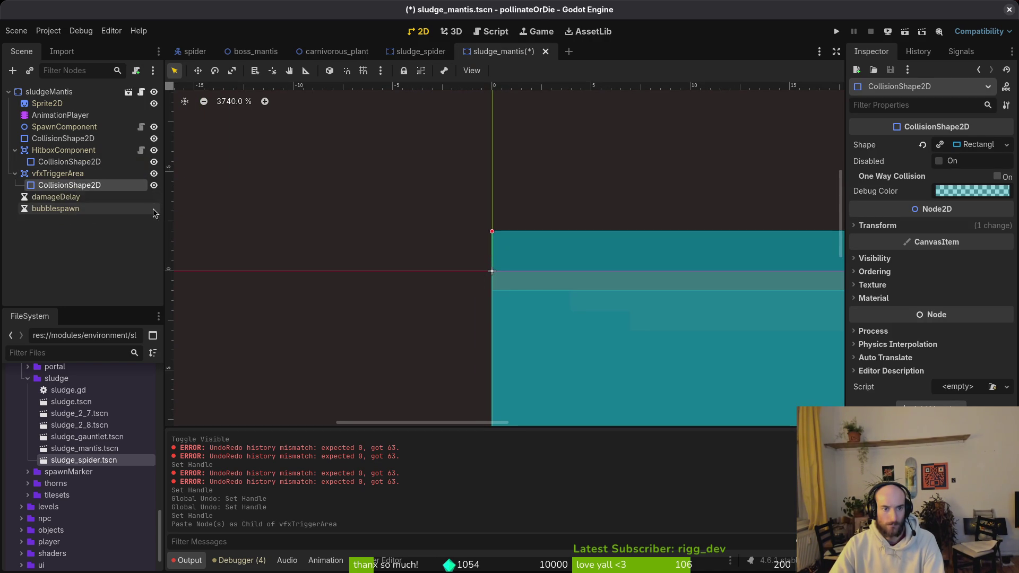
{"action": "key", "text": "ctrl+s"}
{"action": "left_click", "coordinate": [62, 163]}
{"action": "key", "text": "F5"}
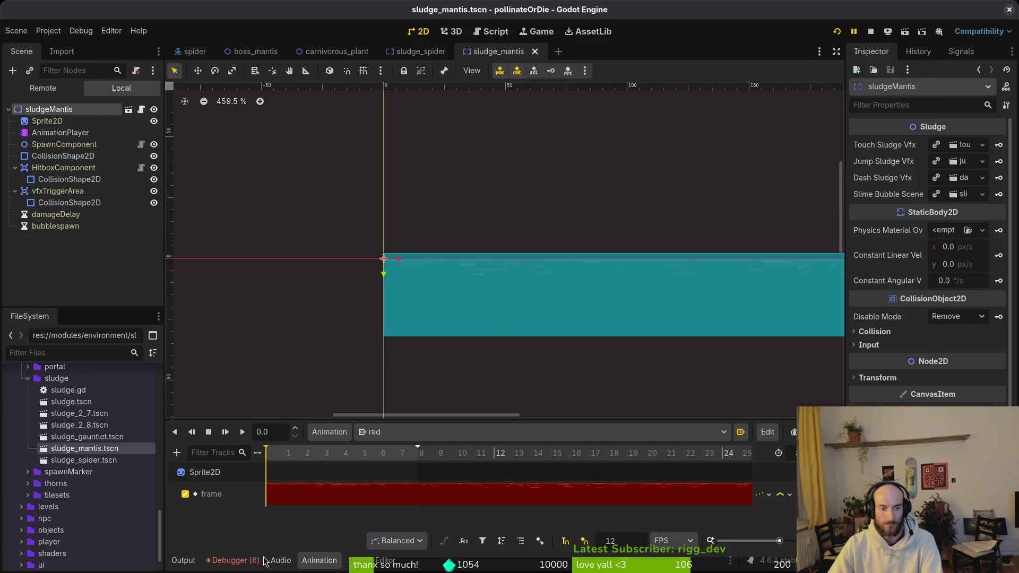
Read the null-instance animation_player error in the Debugger, then go to boss_mantis.gd in Vim.
{"action": "left_click", "coordinate": [233, 560]}
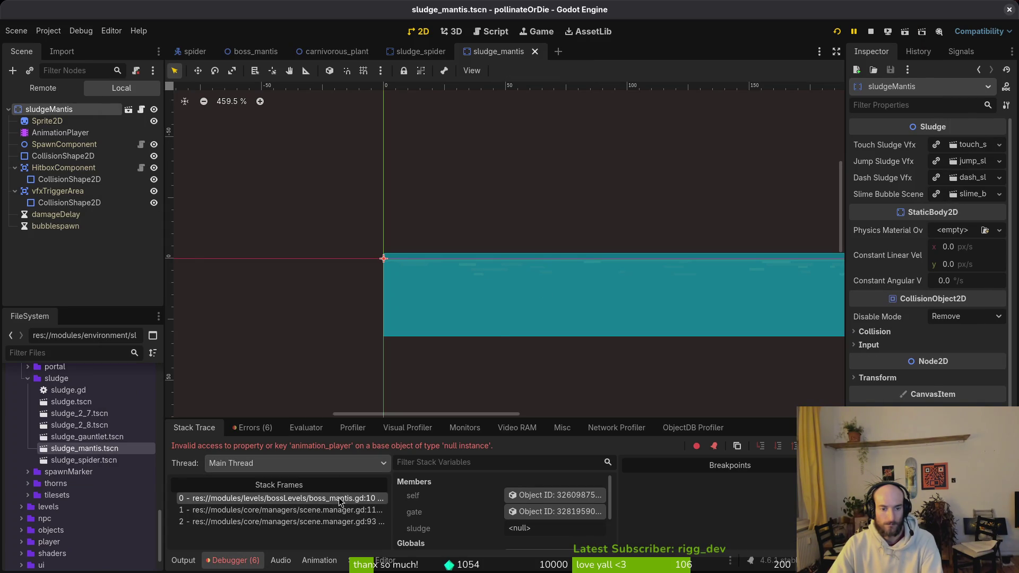
{"action": "key", "text": "alt+Tab"}
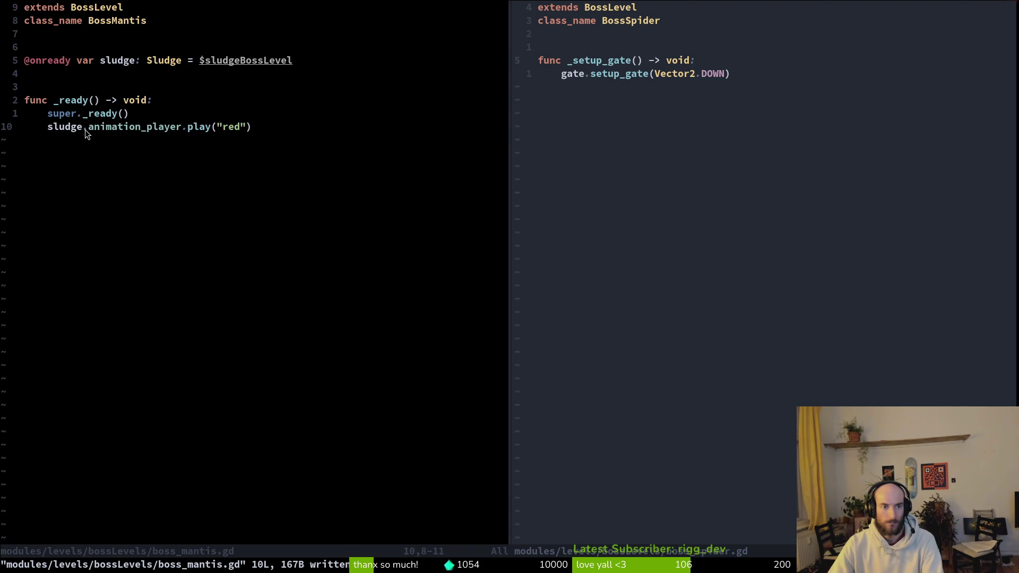
Open sludge.gd in the right-hand split by searching for 'sludge'.
{"action": "left_click", "coordinate": [658, 89]}
{"action": "key", "text": "space"}
{"action": "key", "text": "f"}
{"action": "key", "text": "f"}
{"action": "type", "text": "slud"}
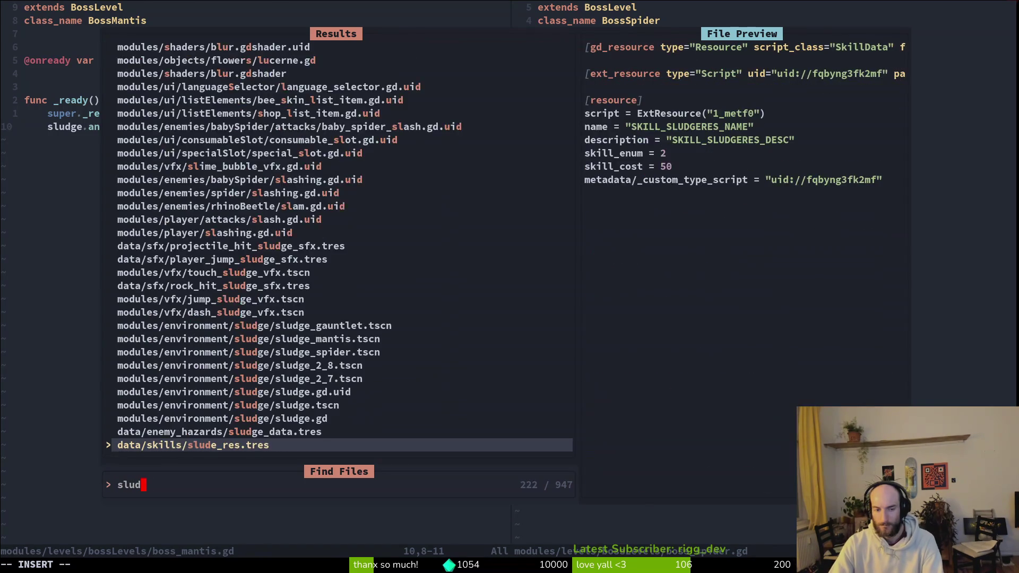
{"action": "type", "text": "ge"}
{"action": "key", "text": "Up"}
{"action": "key", "text": "Return"}
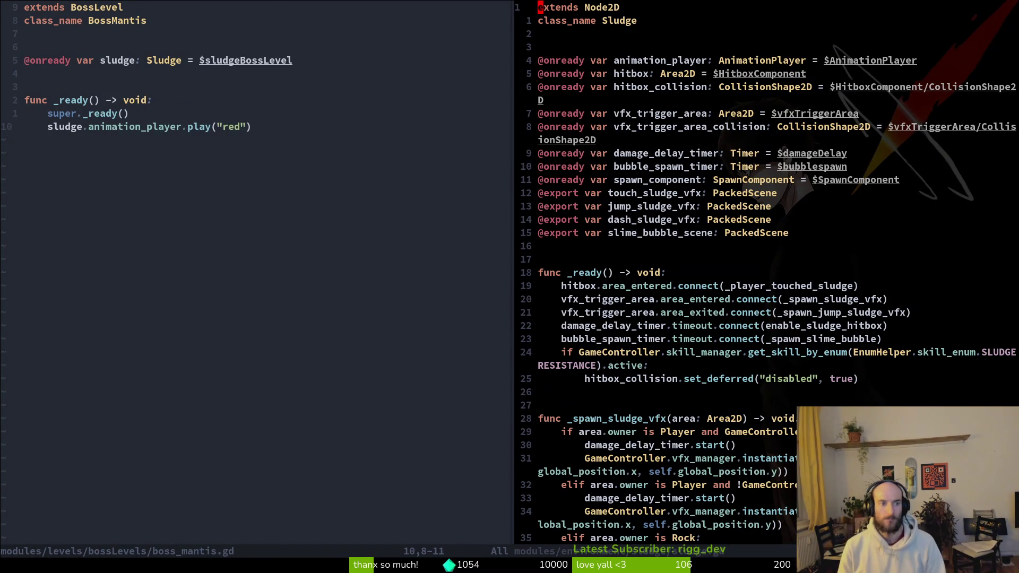
{"action": "left_click", "coordinate": [39, 71]}
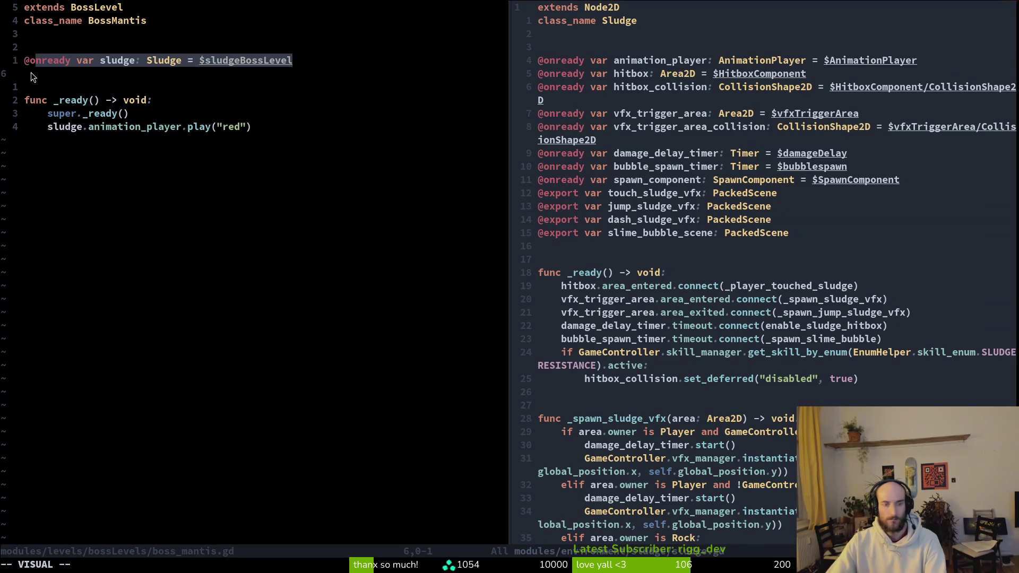
{"action": "key", "text": "Escape"}
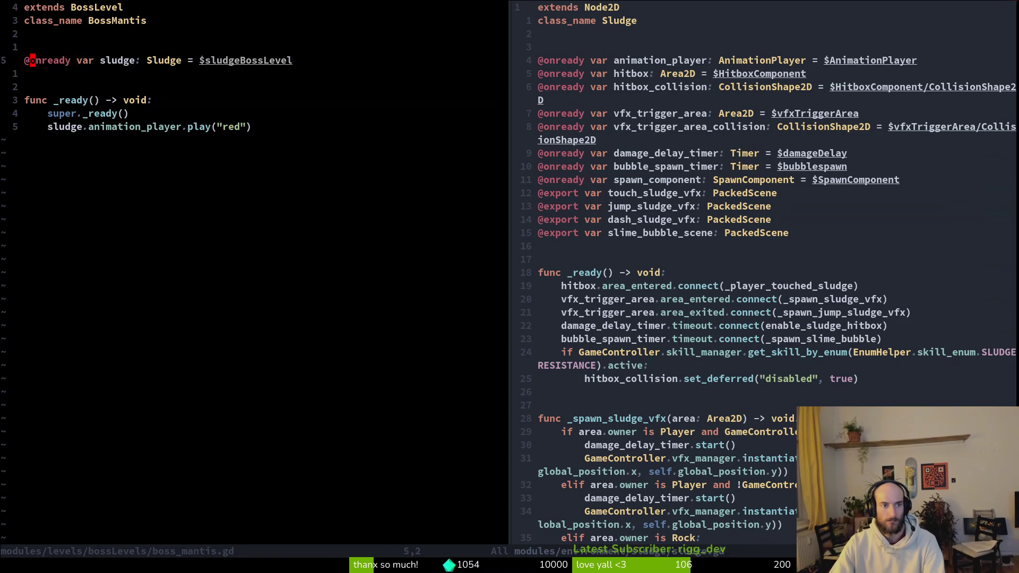
{"action": "key", "text": "Right"}
{"action": "key", "text": "ctrl+w"}
{"action": "type", "text": "es"}
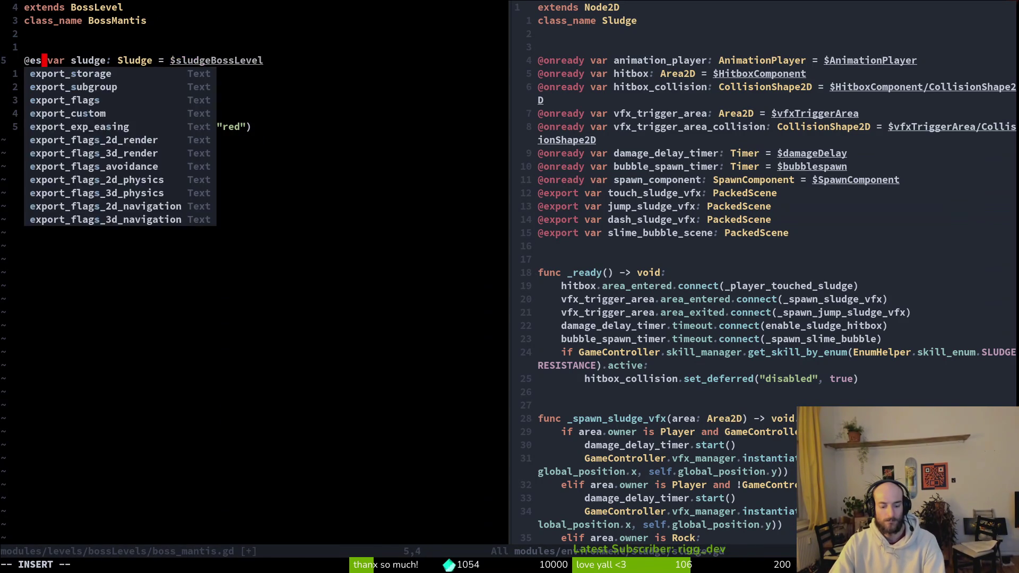
{"action": "type", "text": "port"}
{"action": "key", "text": "Escape"}
{"action": "type", "text": ":w"}
{"action": "key", "text": "Return"}
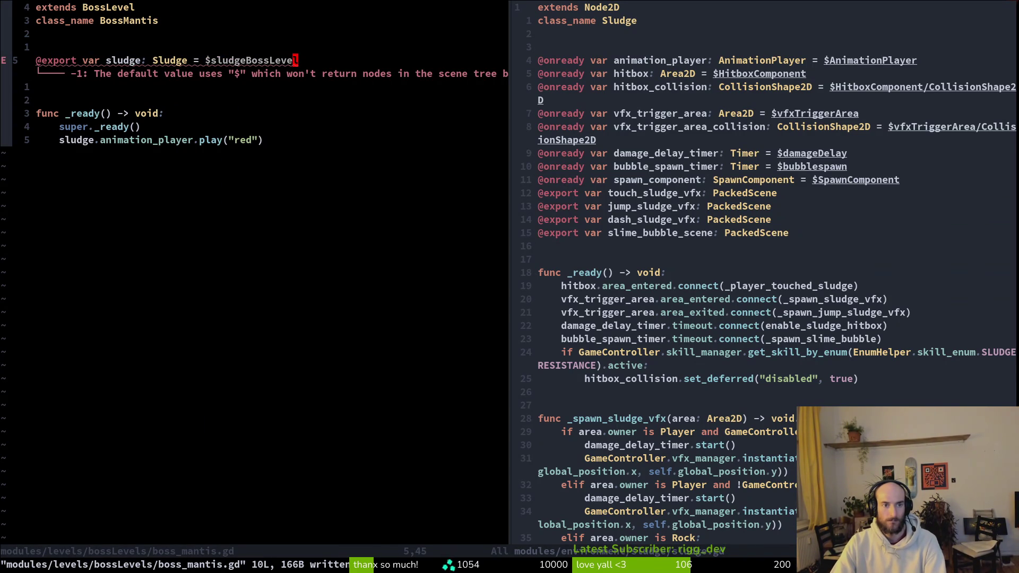
{"action": "type", "text": "ciW"}
{"action": "key", "text": "Escape"}
{"action": "type", "text": ":w"}
{"action": "key", "text": "Return"}
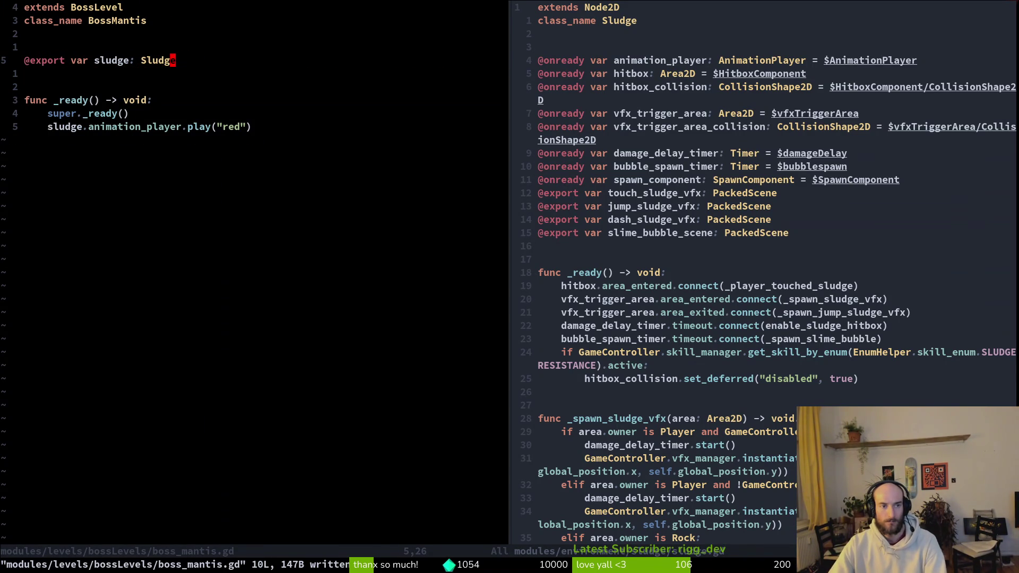
Assign sludgeMantis to the boss_mantis node's Sludge property and run the game.
{"action": "key", "text": "alt+Tab"}
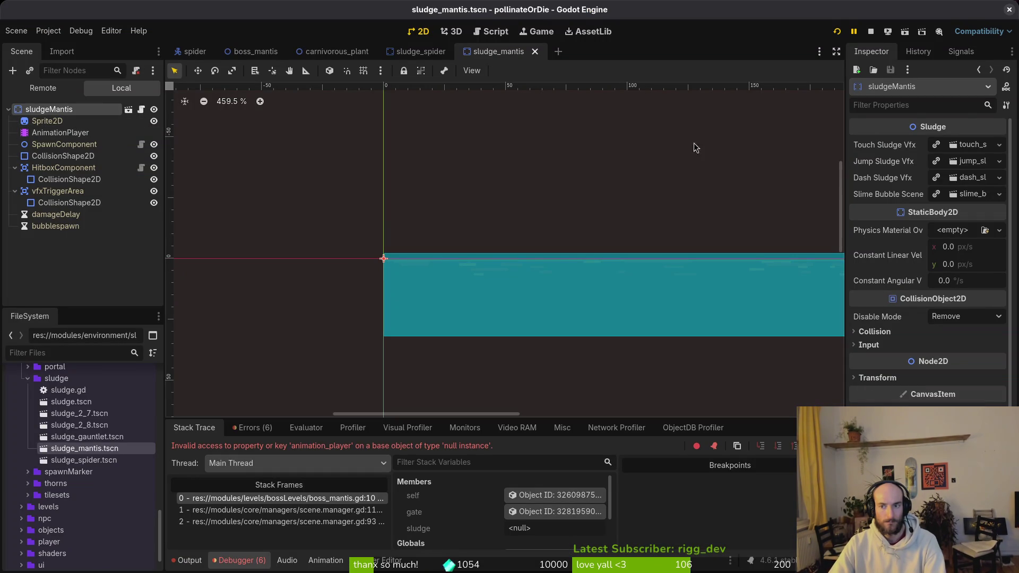
{"action": "left_click", "coordinate": [427, 55]}
{"action": "left_click", "coordinate": [251, 55]}
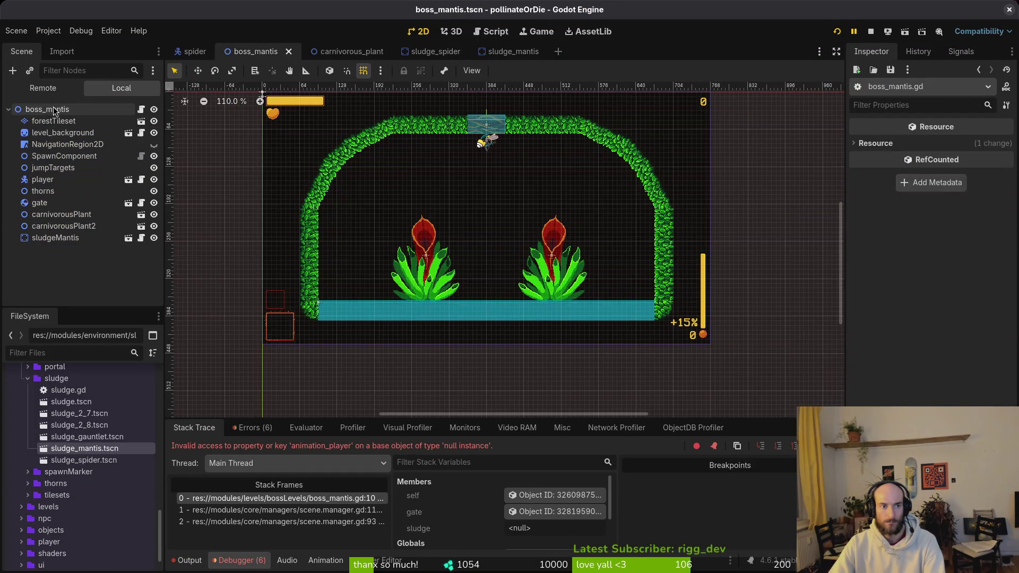
{"action": "left_click", "coordinate": [55, 111]}
{"action": "left_click", "coordinate": [959, 144]}
{"action": "left_click", "coordinate": [466, 167]}
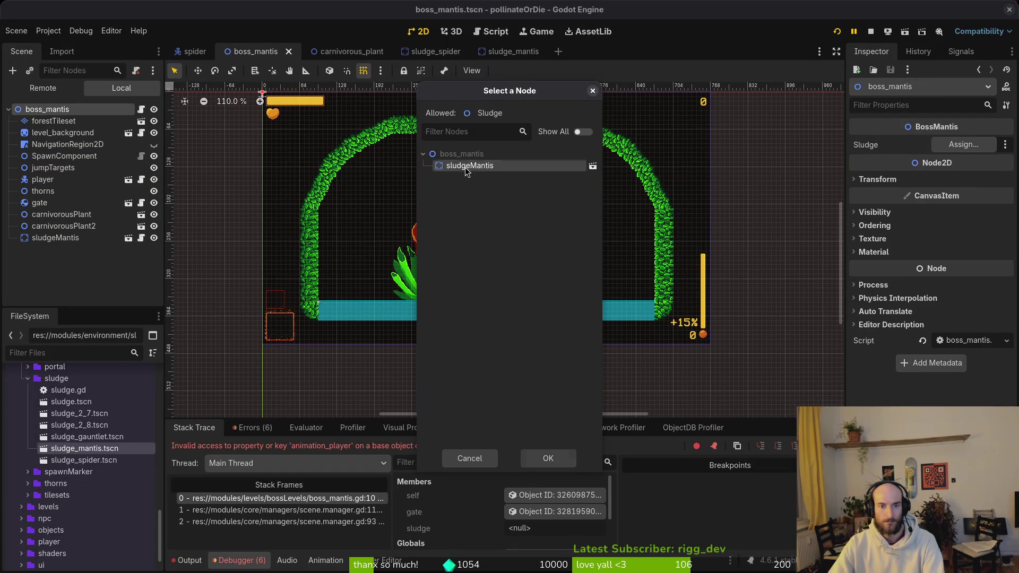
{"action": "left_click", "coordinate": [550, 459]}
{"action": "left_click", "coordinate": [837, 32]}
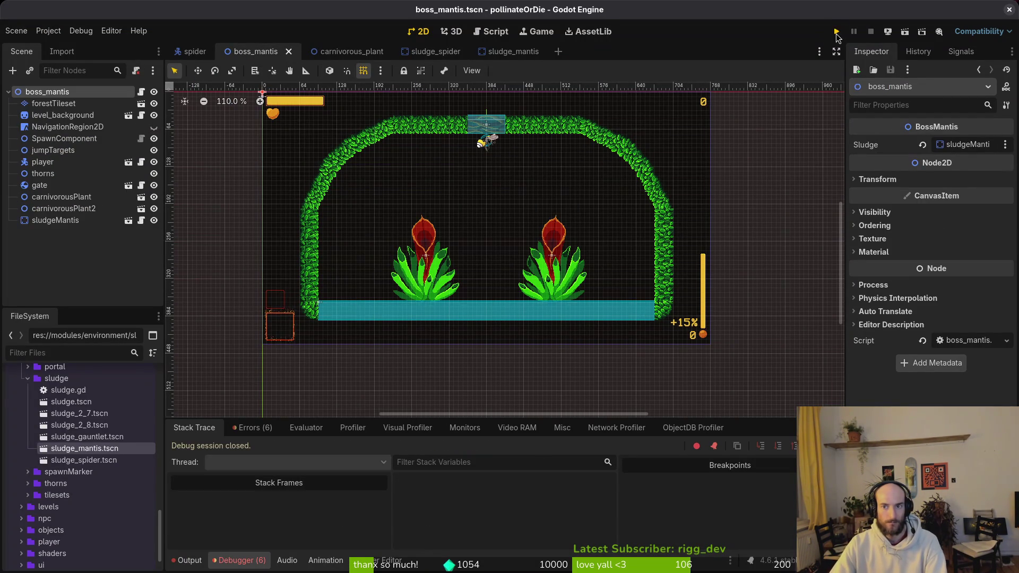
Go through the menus to level select and start the mantis boss level.
{"action": "key", "text": "Return"}
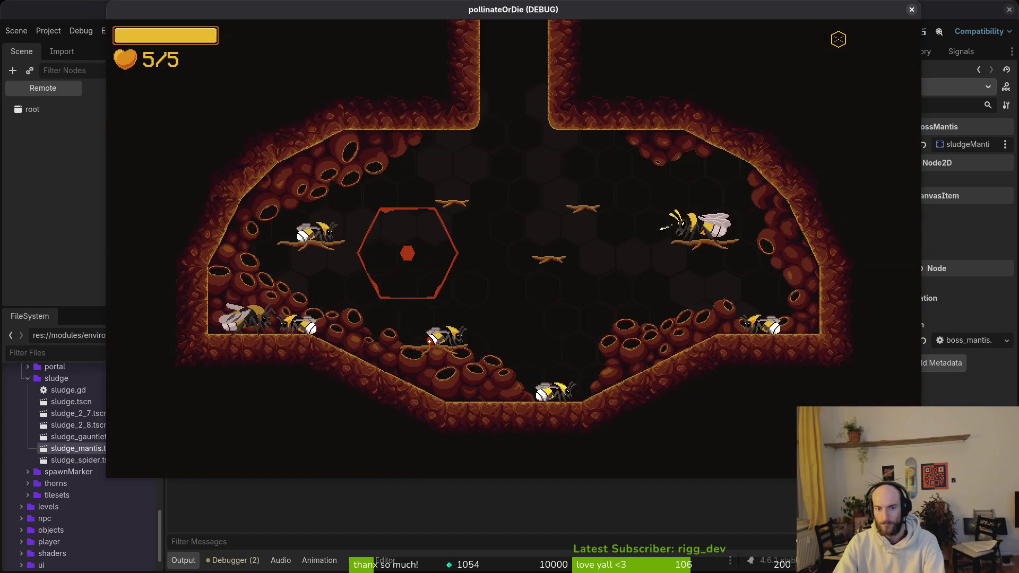
{"action": "key", "text": "Escape"}
{"action": "key", "text": "Return"}
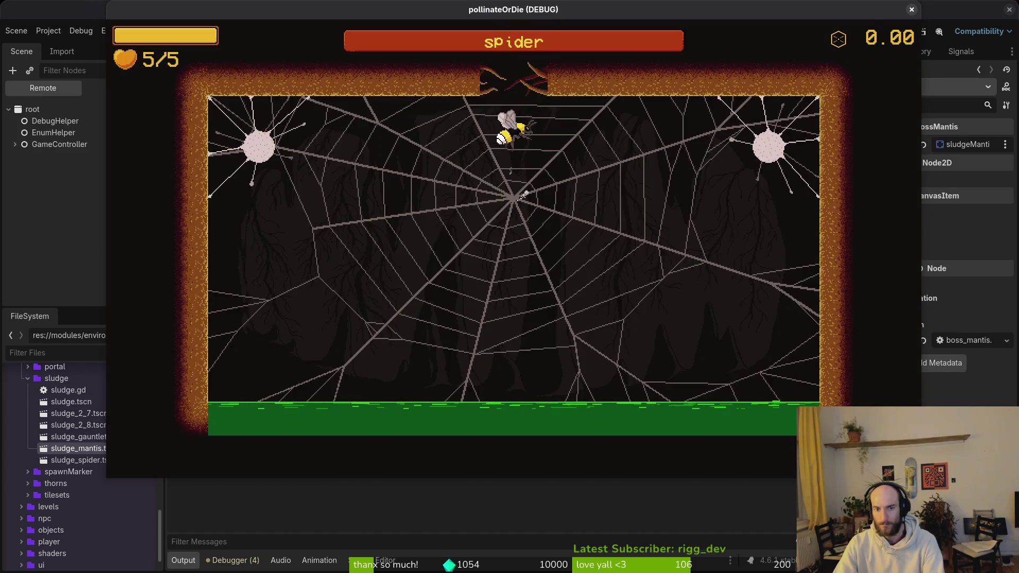
{"action": "key", "text": "Escape"}
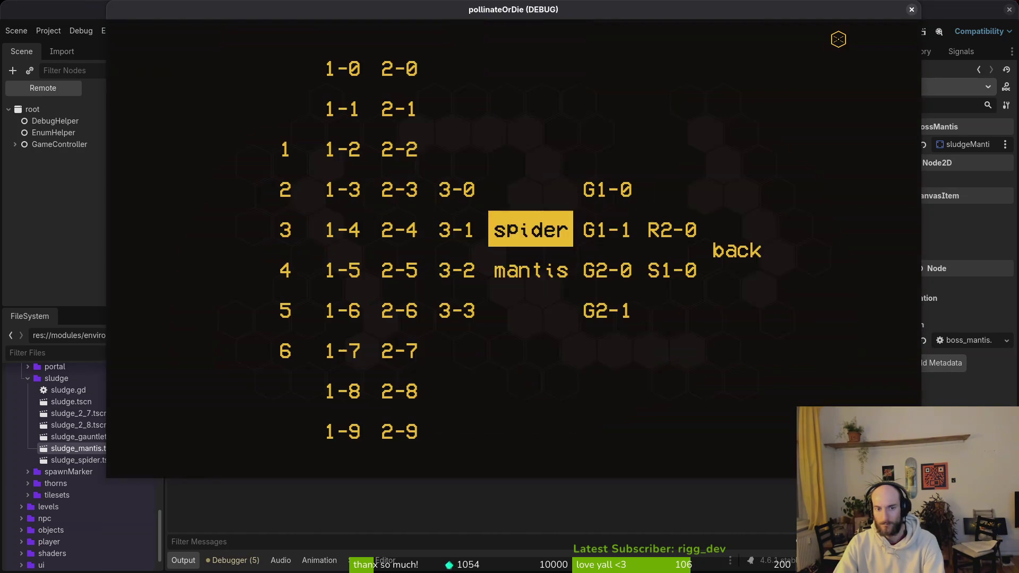
{"action": "key", "text": "Down"}
{"action": "key", "text": "Return"}
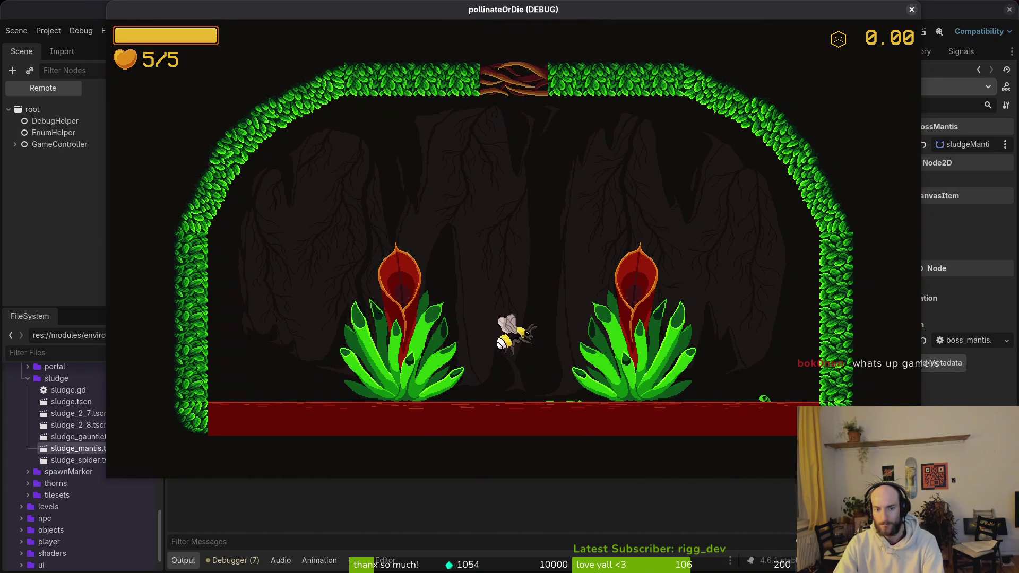
Fly the bee around the mantis arena over the red sludge floor, then close the game.
{"action": "key", "text": "Right"}
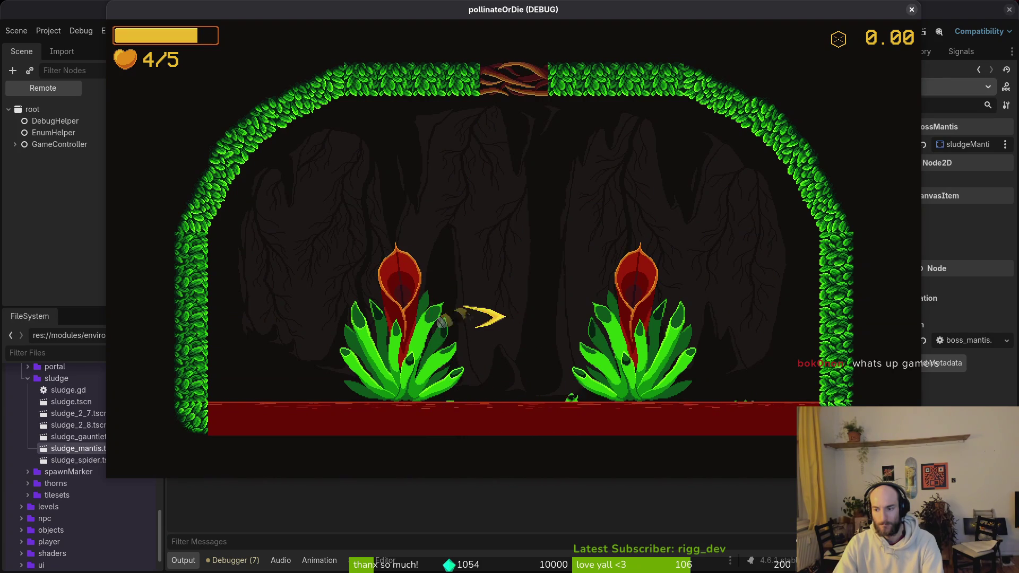
{"action": "key", "text": "Up"}
{"action": "key", "text": "Left"}
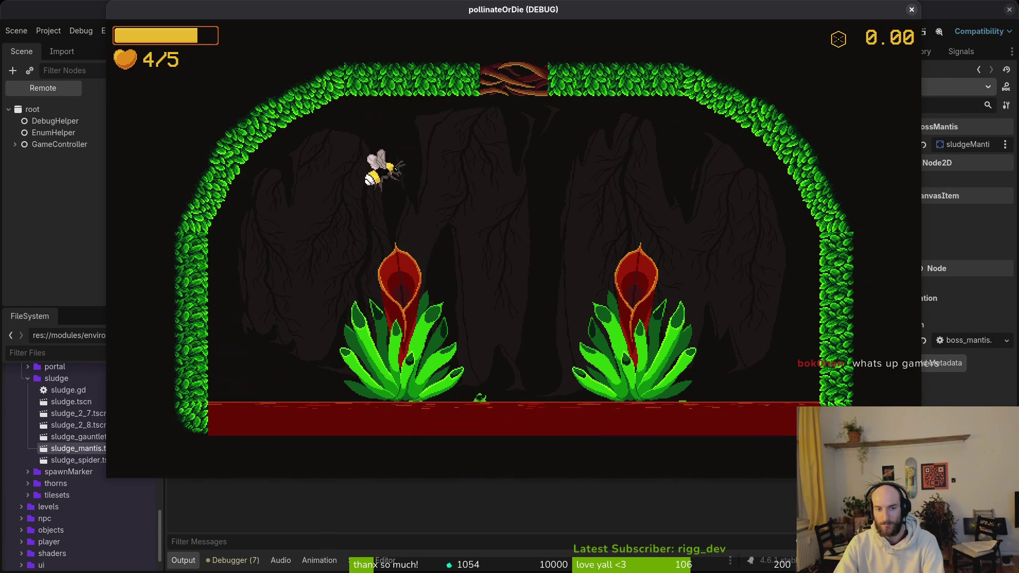
{"action": "key", "text": "Right"}
{"action": "key", "text": "Up"}
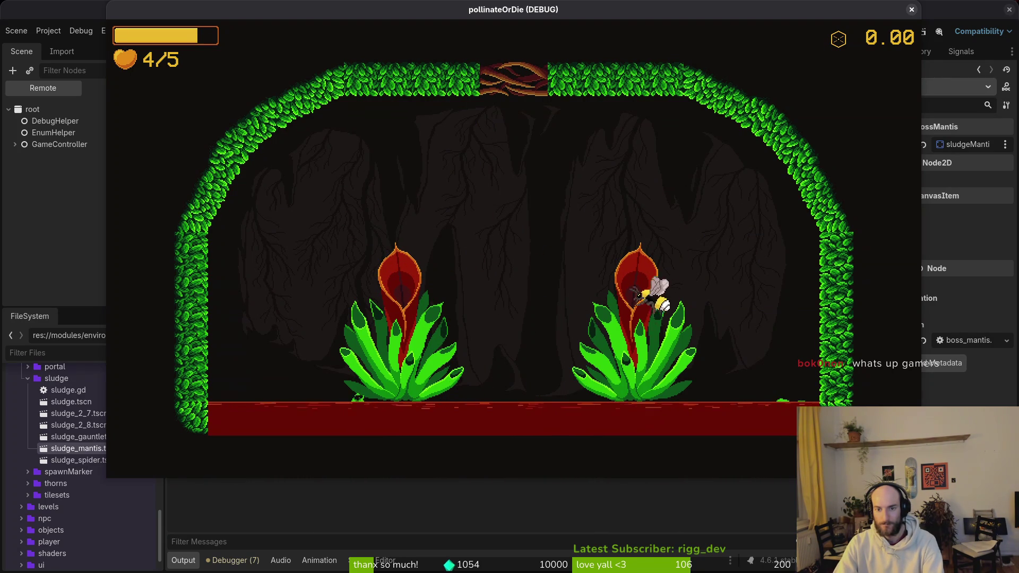
{"action": "key", "text": "Left"}
{"action": "key", "text": "Up"}
{"action": "key", "text": "Right"}
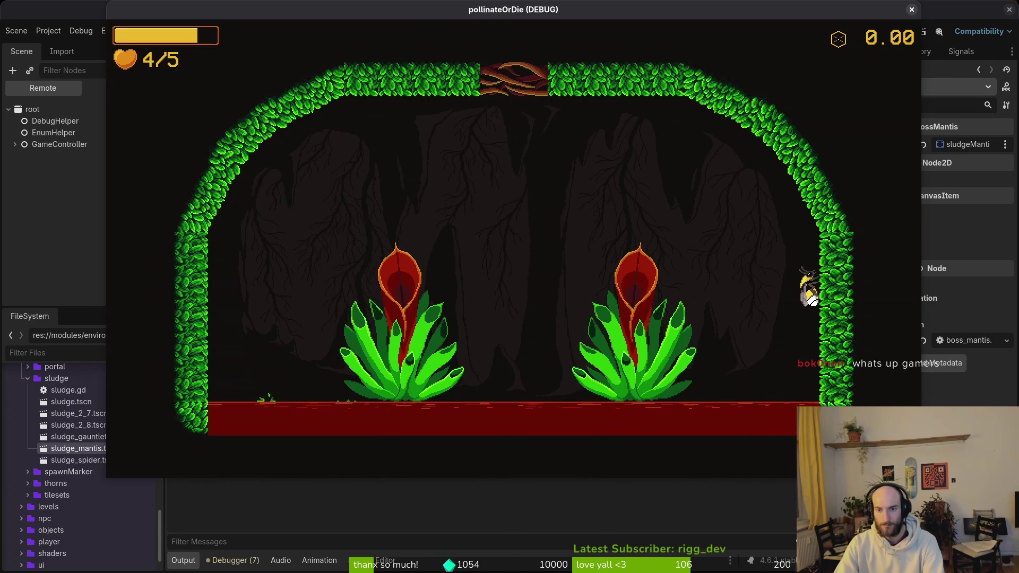
{"action": "key", "text": "Left"}
{"action": "key", "text": "Up"}
{"action": "key", "text": "Up"}
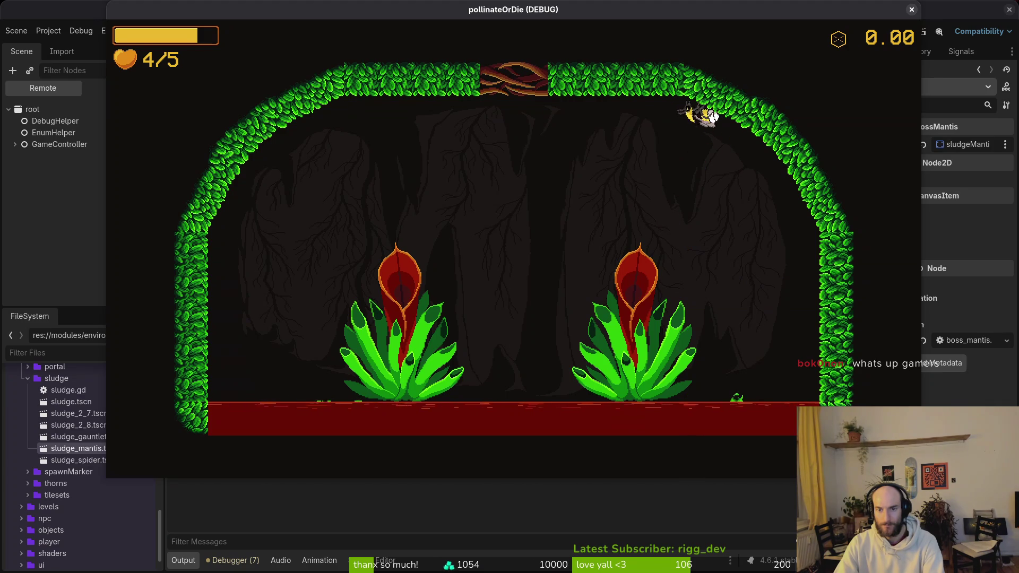
{"action": "key", "text": "Left"}
{"action": "key", "text": "Up"}
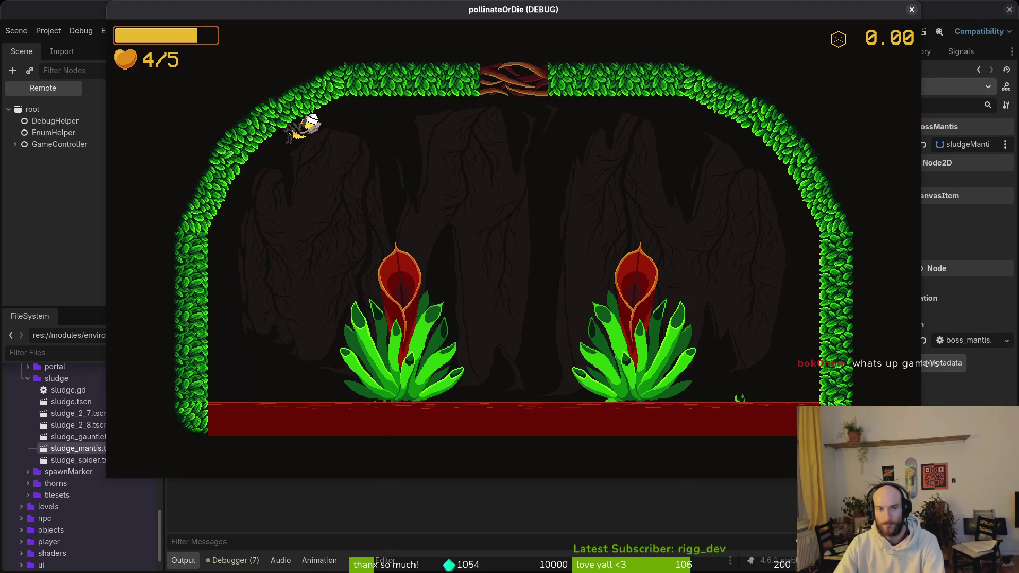
{"action": "left_click", "coordinate": [912, 10]}
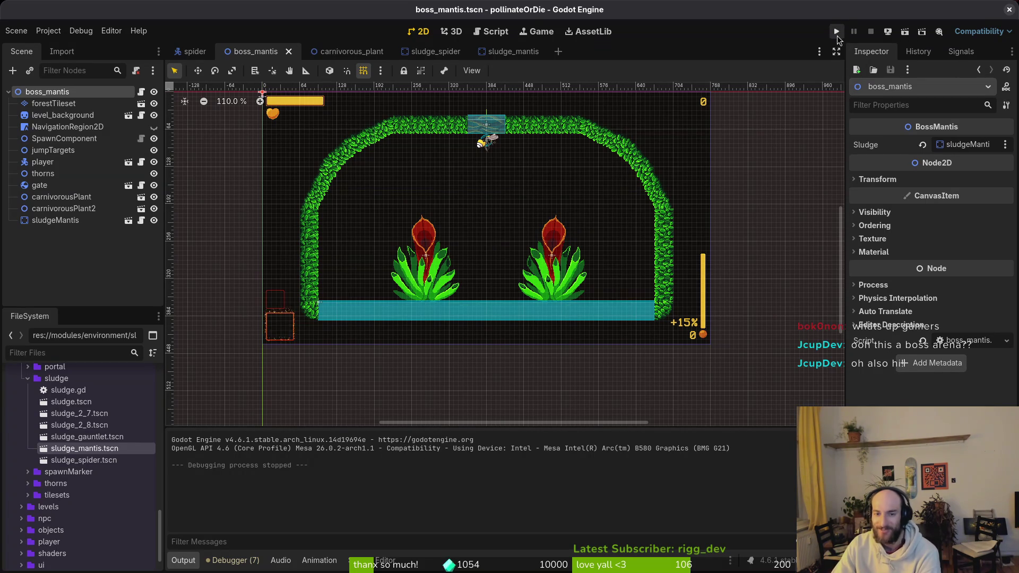
Nudge the level view, save boss_mantis, and switch to sludgeBoss-Sheet.aseprite in Aseprite.
{"action": "left_click_drag", "start_coordinate": [495, 374], "coordinate": [507, 398]}
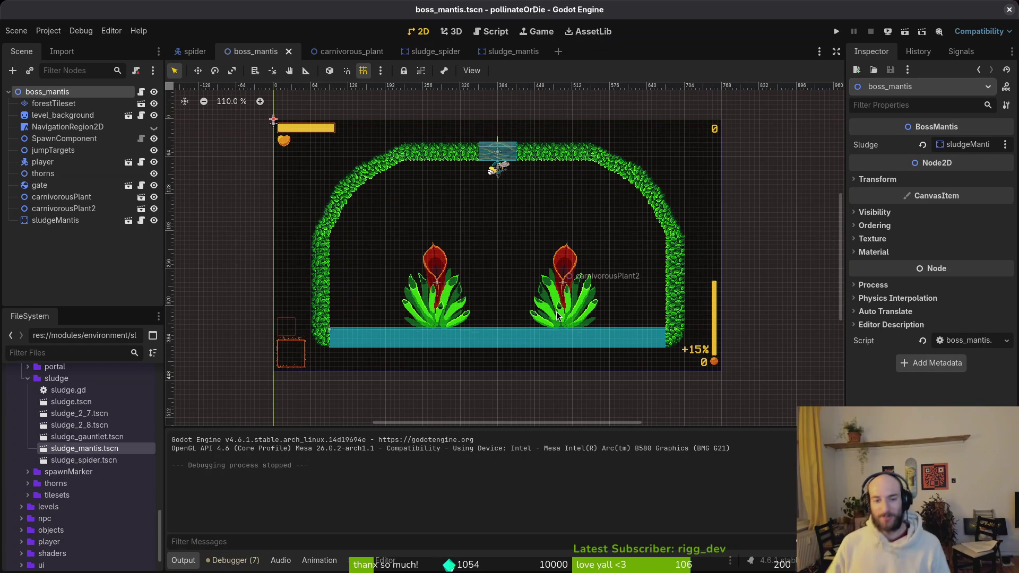
{"action": "scroll", "coordinate": [744, 241], "scroll_direction": "up", "scroll_amount": 1}
{"action": "key", "text": "ctrl+s"}
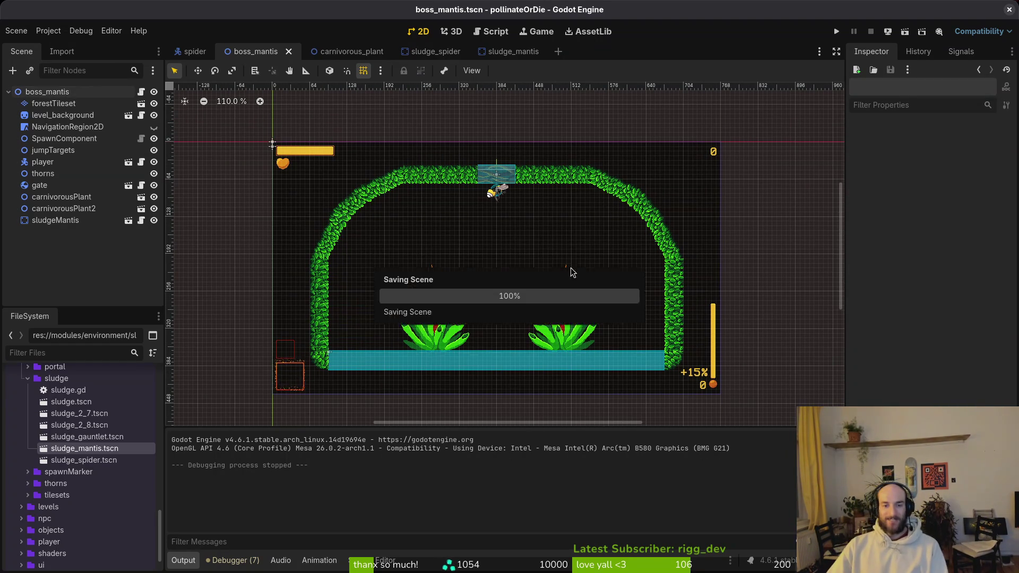
{"action": "key", "text": "alt+Tab"}
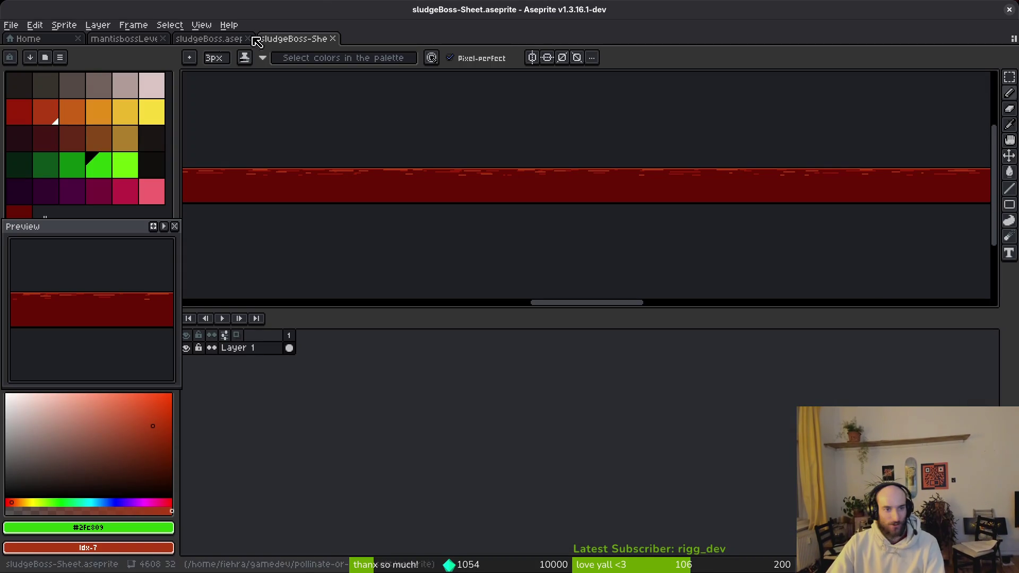
Bring up the mantisbossLevelDesik mockup and enlarge the canvas area above the timeline.
{"action": "left_click", "coordinate": [130, 39]}
{"action": "scroll", "coordinate": [600, 223], "scroll_direction": "down", "scroll_amount": 3}
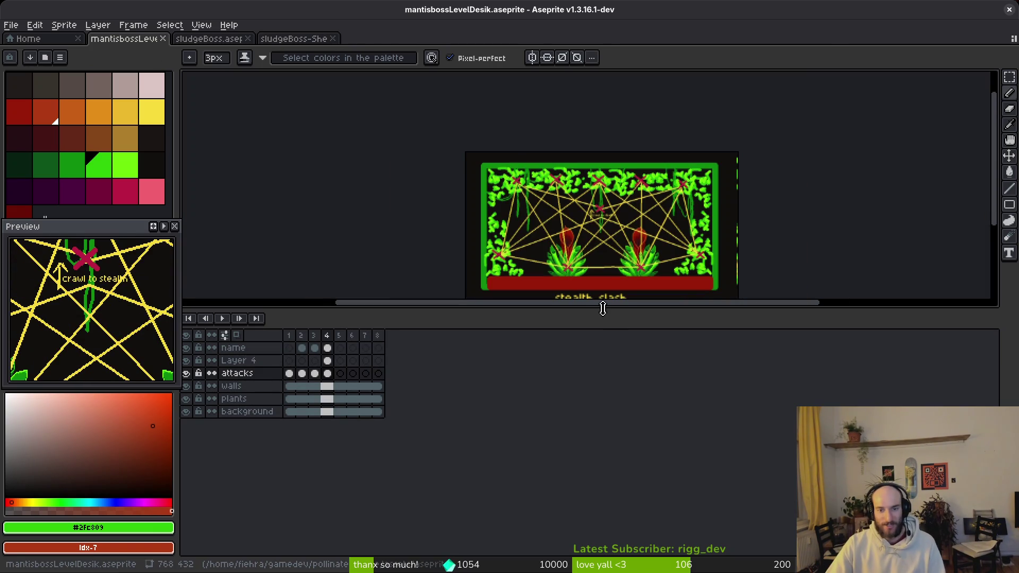
{"action": "left_click_drag", "start_coordinate": [603, 309], "coordinate": [603, 461]}
{"action": "scroll", "coordinate": [639, 283], "scroll_direction": "up", "scroll_amount": 3}
{"action": "scroll", "coordinate": [640, 282], "scroll_direction": "down", "scroll_amount": 2}
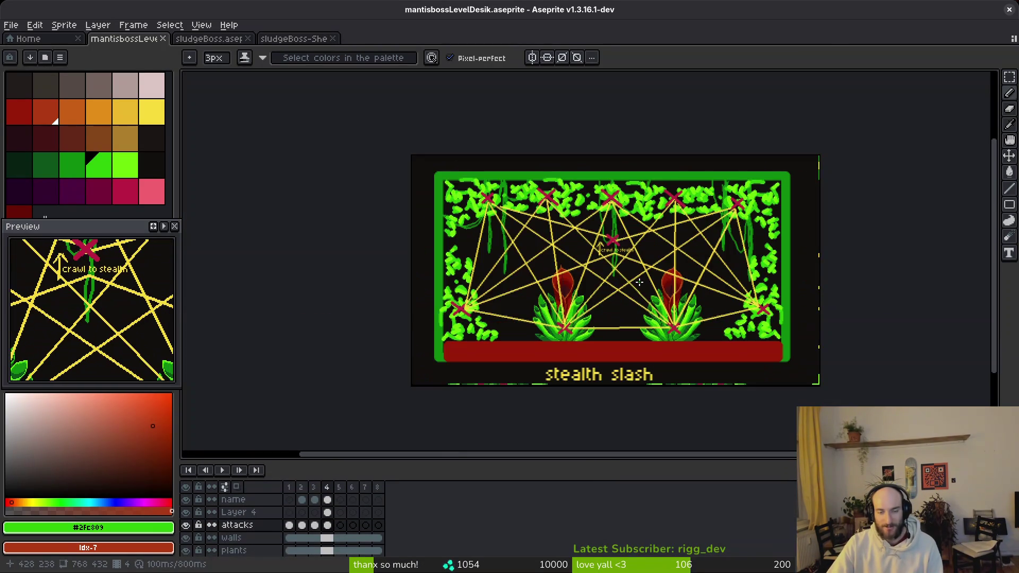
Hide the yellow attack-path overlay on Layer 4, make Layer 4 active, and zoom in.
{"action": "left_click", "coordinate": [187, 512]}
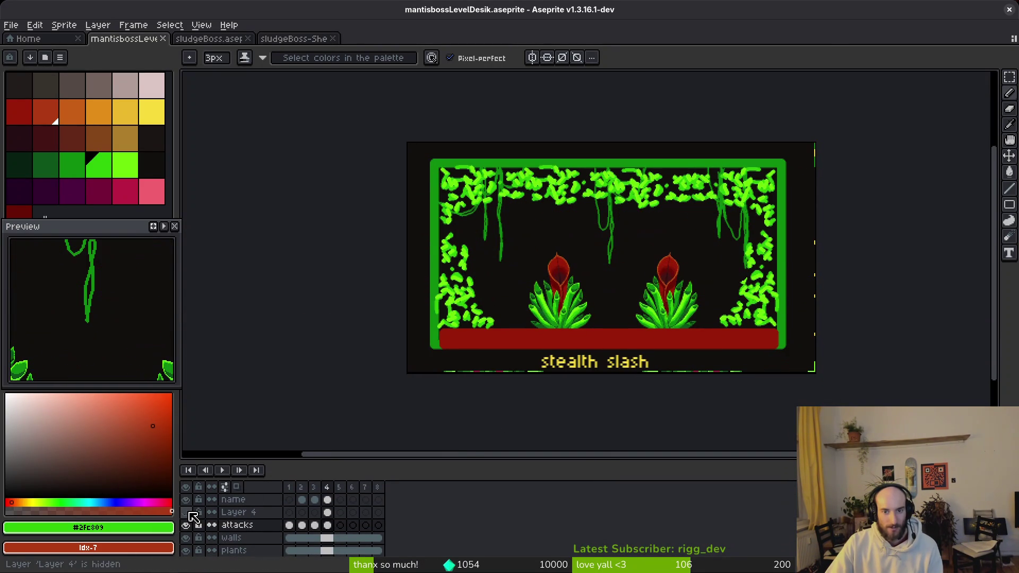
{"action": "left_click", "coordinate": [246, 515]}
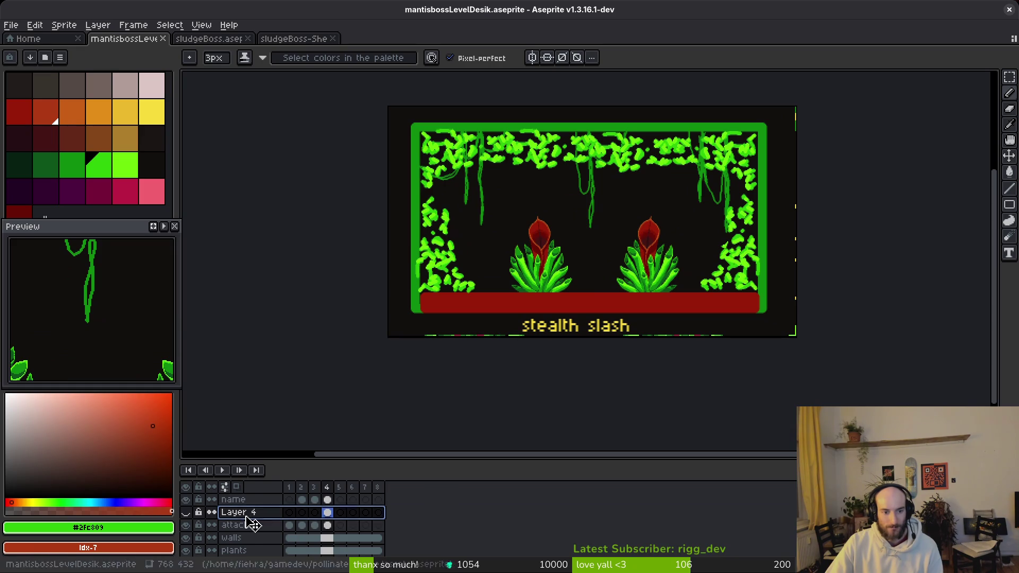
{"action": "scroll", "coordinate": [579, 276], "scroll_direction": "down", "scroll_amount": 1}
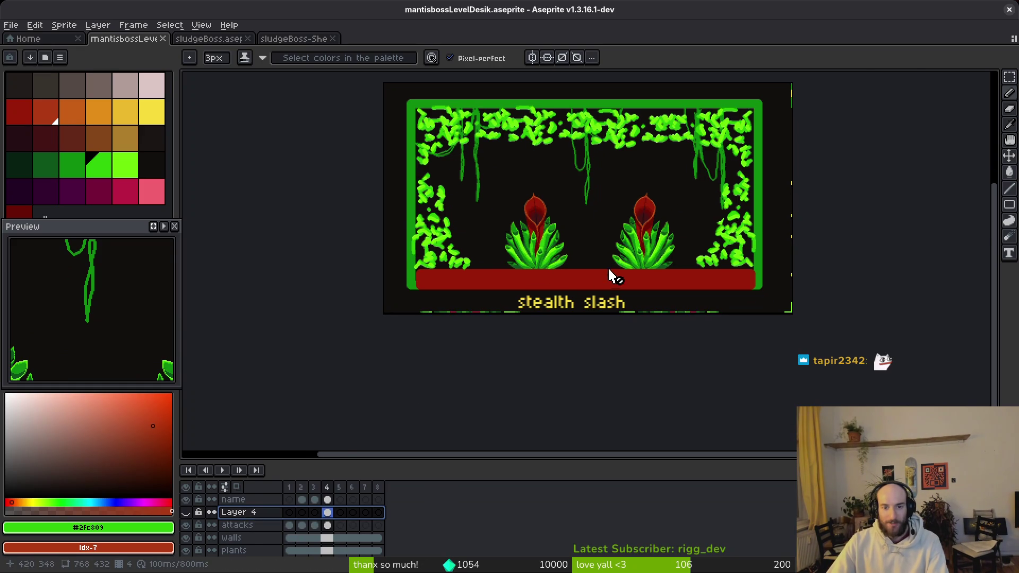
{"action": "scroll", "coordinate": [609, 276], "scroll_direction": "up", "scroll_amount": 1}
{"action": "scroll", "coordinate": [634, 342], "scroll_direction": "up", "scroll_amount": 2}
{"action": "scroll", "coordinate": [632, 302], "scroll_direction": "down", "scroll_amount": 1}
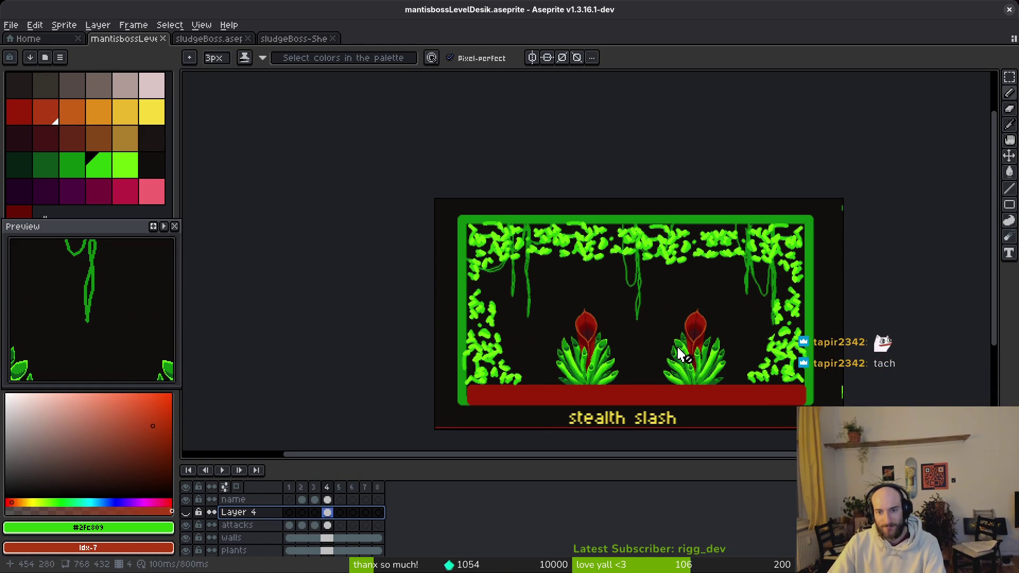
{"action": "scroll", "coordinate": [679, 345], "scroll_direction": "up", "scroll_amount": 2}
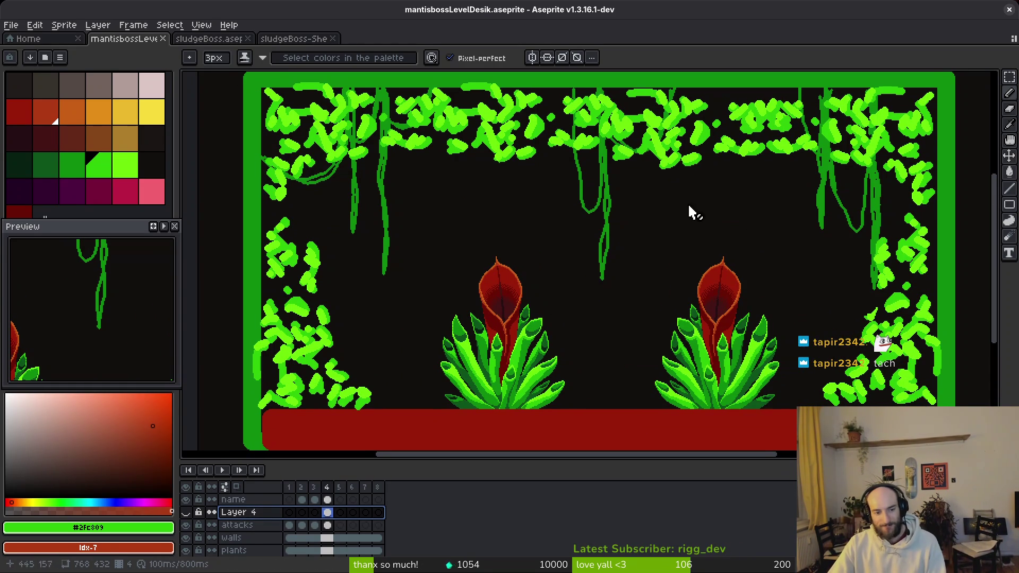
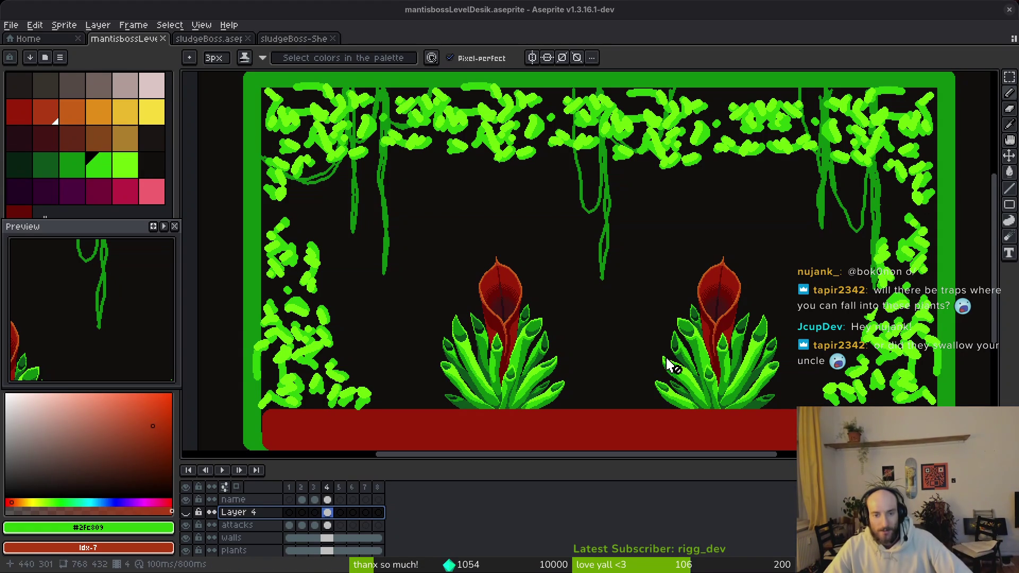
Zoom and pan around the arena level-design sprite to inspect it.
{"action": "scroll", "coordinate": [683, 409], "scroll_direction": "down", "scroll_amount": 2}
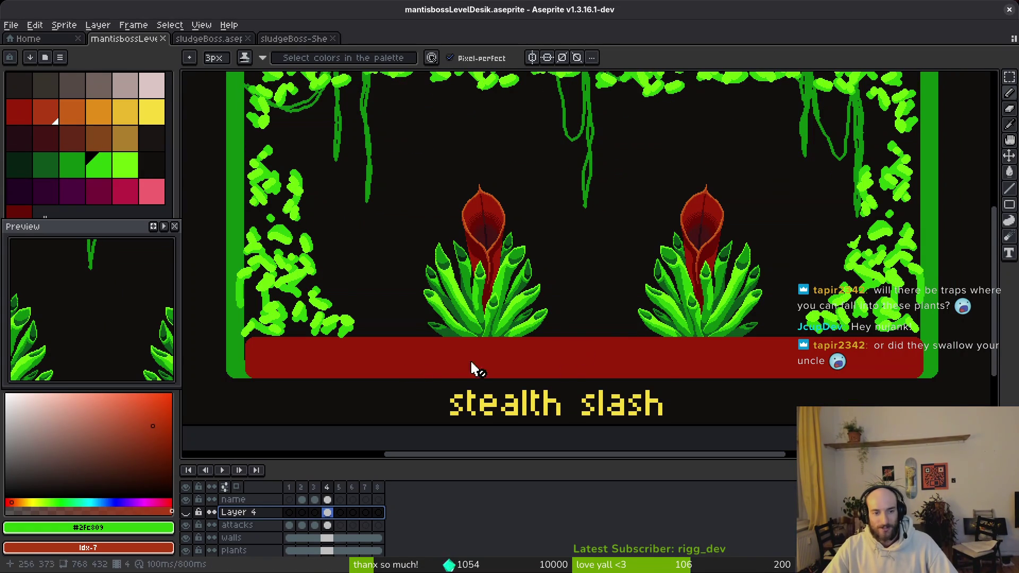
{"action": "scroll", "coordinate": [628, 346], "scroll_direction": "down", "scroll_amount": 1}
{"action": "scroll", "coordinate": [676, 346], "scroll_direction": "up", "scroll_amount": 1}
{"action": "left_click_drag", "start_coordinate": [673, 352], "coordinate": [712, 366]}
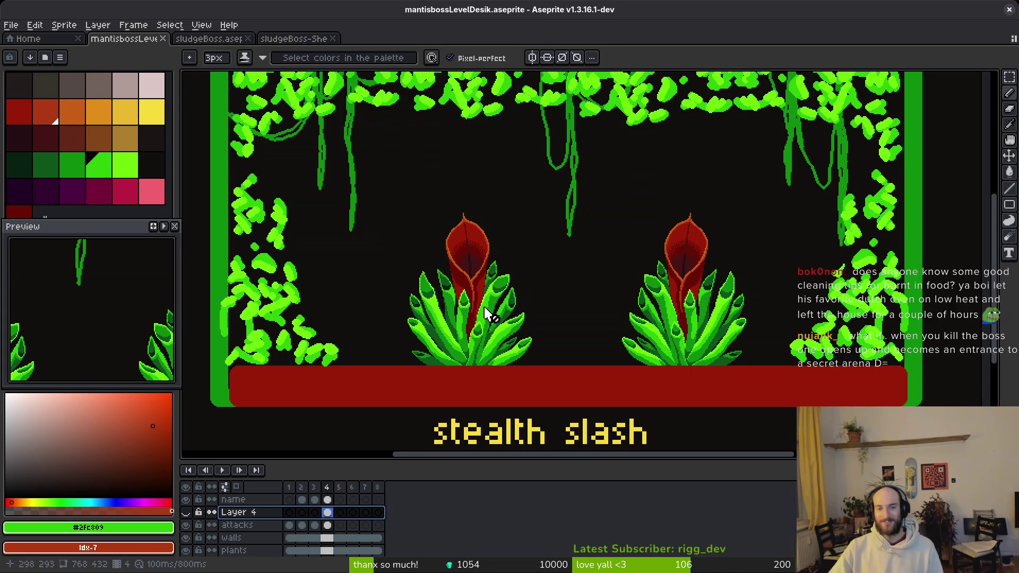
{"action": "scroll", "coordinate": [530, 293], "scroll_direction": "down", "scroll_amount": 2}
{"action": "scroll", "coordinate": [531, 298], "scroll_direction": "up", "scroll_amount": 4}
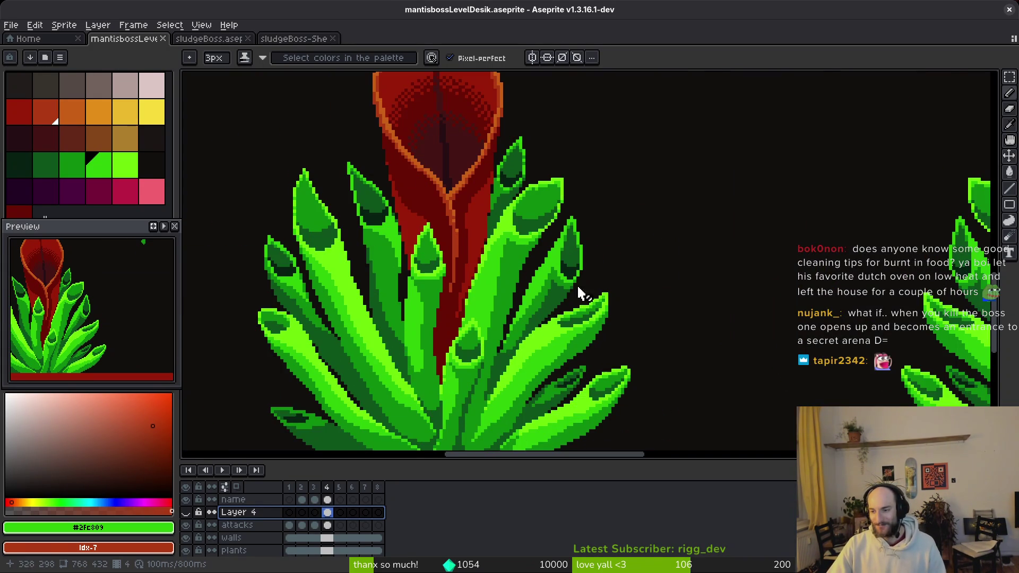
{"action": "scroll", "coordinate": [584, 293], "scroll_direction": "down", "scroll_amount": 3}
{"action": "scroll", "coordinate": [626, 296], "scroll_direction": "down", "scroll_amount": 2}
{"action": "scroll", "coordinate": [656, 318], "scroll_direction": "up", "scroll_amount": 3}
{"action": "scroll", "coordinate": [648, 337], "scroll_direction": "right", "scroll_amount": 2}
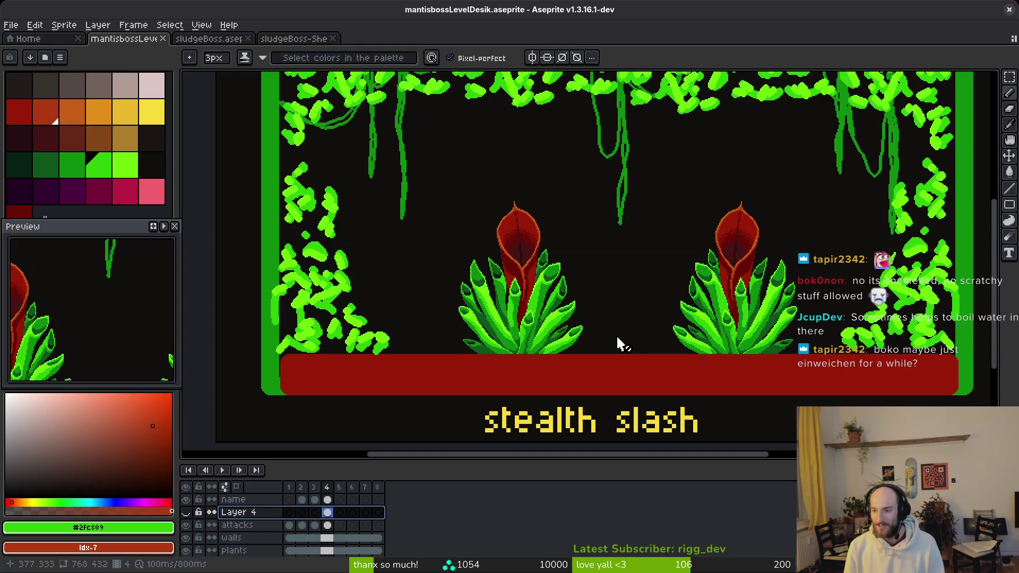
{"action": "scroll", "coordinate": [555, 341], "scroll_direction": "down", "scroll_amount": 3}
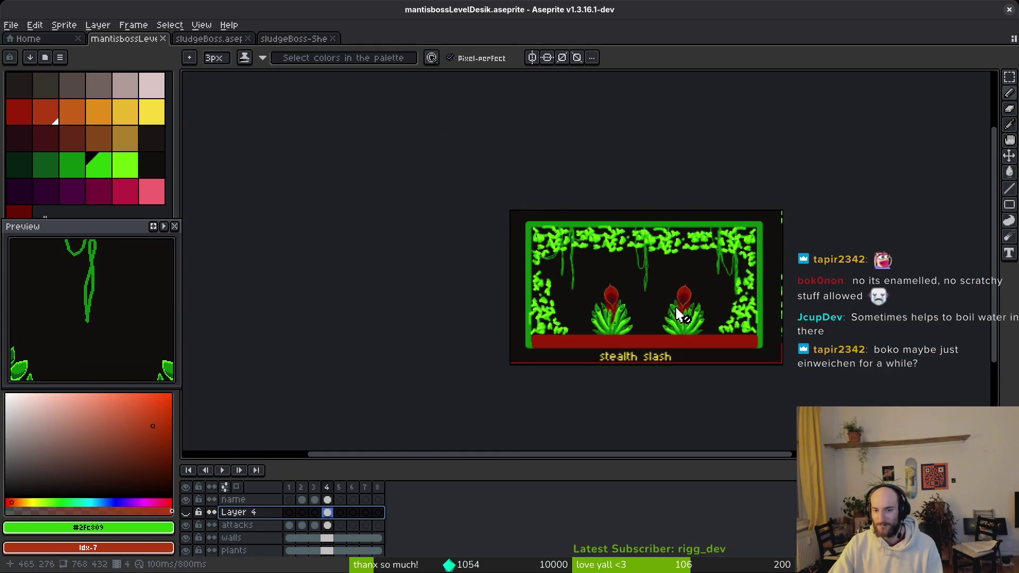
{"action": "scroll", "coordinate": [684, 305], "scroll_direction": "up", "scroll_amount": 1}
{"action": "left_click_drag", "start_coordinate": [683, 299], "coordinate": [679, 292]}
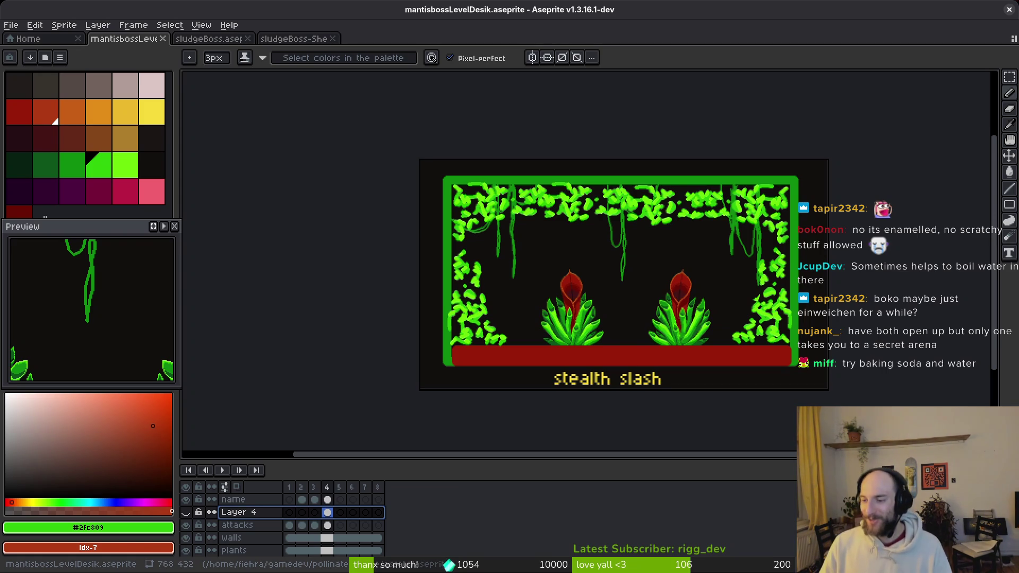
{"action": "left_click_drag", "start_coordinate": [583, 285], "coordinate": [575, 285]}
Step through the frames and settle on the life stealing blood orbs frame.
{"action": "key", "text": "alt"}
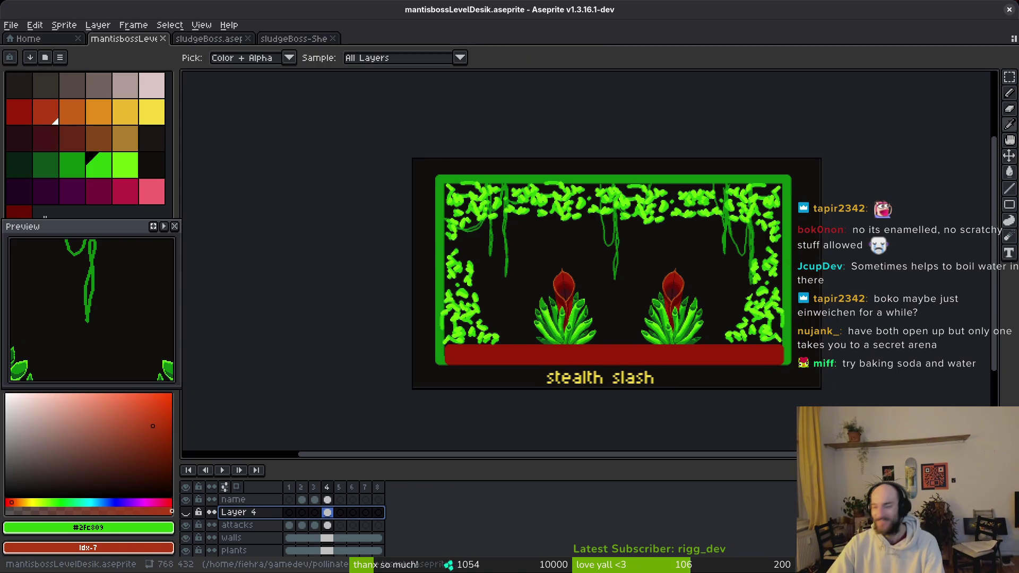
{"action": "key", "text": "Left"}
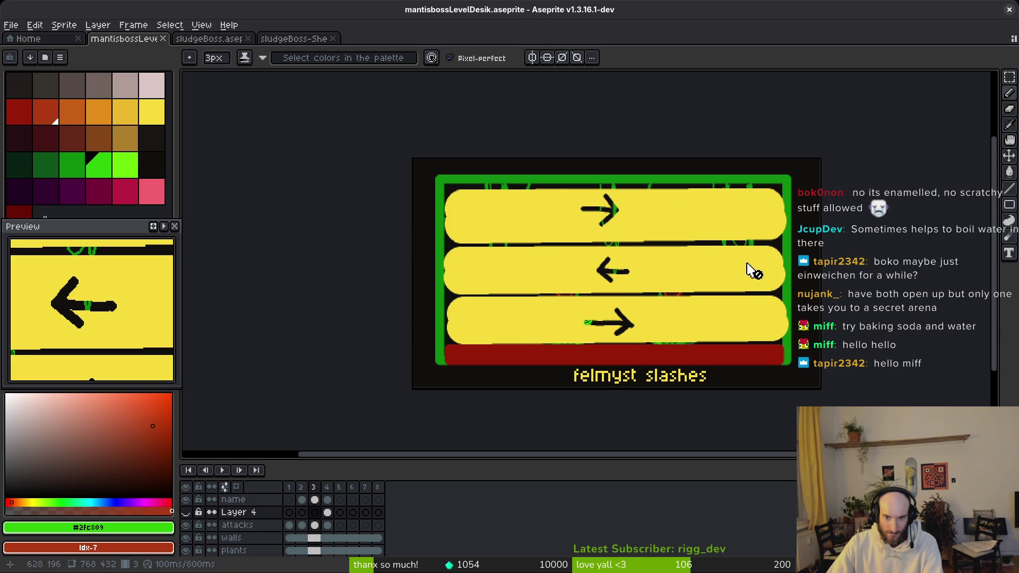
{"action": "key", "text": "Left"}
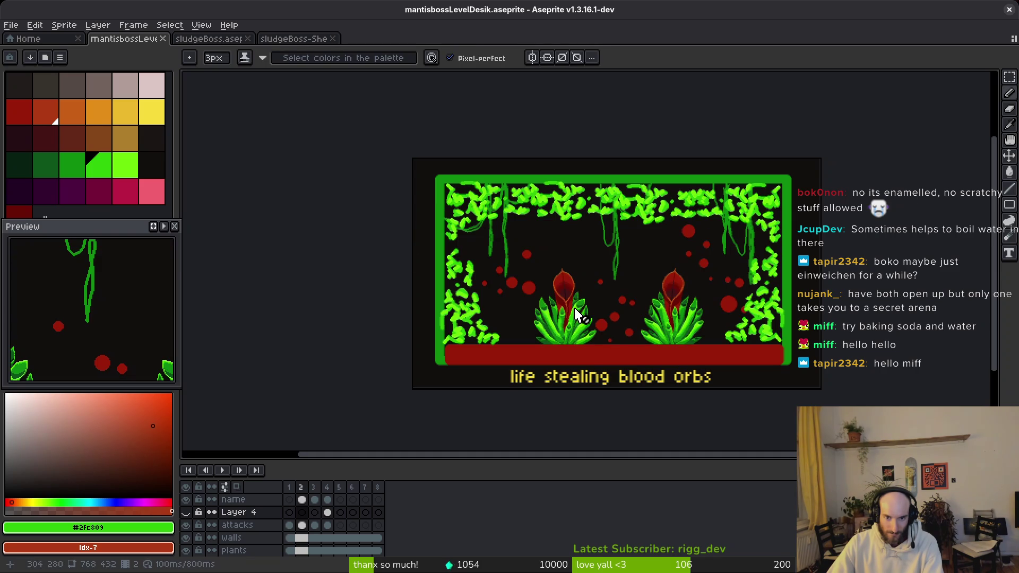
{"action": "scroll", "coordinate": [642, 339], "scroll_direction": "up", "scroll_amount": 1}
{"action": "scroll", "coordinate": [642, 339], "scroll_direction": "down", "scroll_amount": 2}
{"action": "key", "text": "Left"}
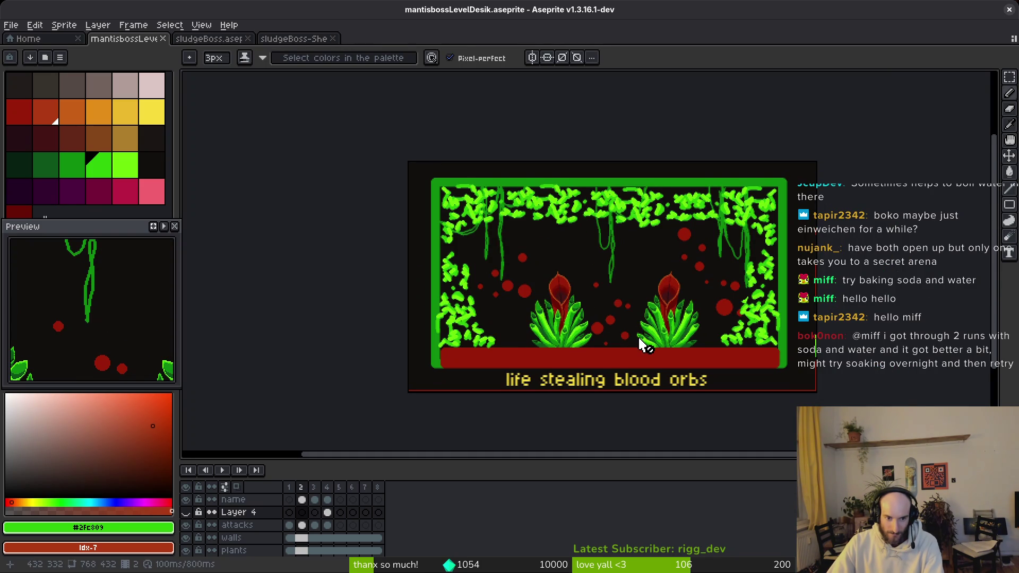
{"action": "key", "text": "alt"}
{"action": "key", "text": "Right"}
{"action": "key", "text": "Right"}
{"action": "key", "text": "Right"}
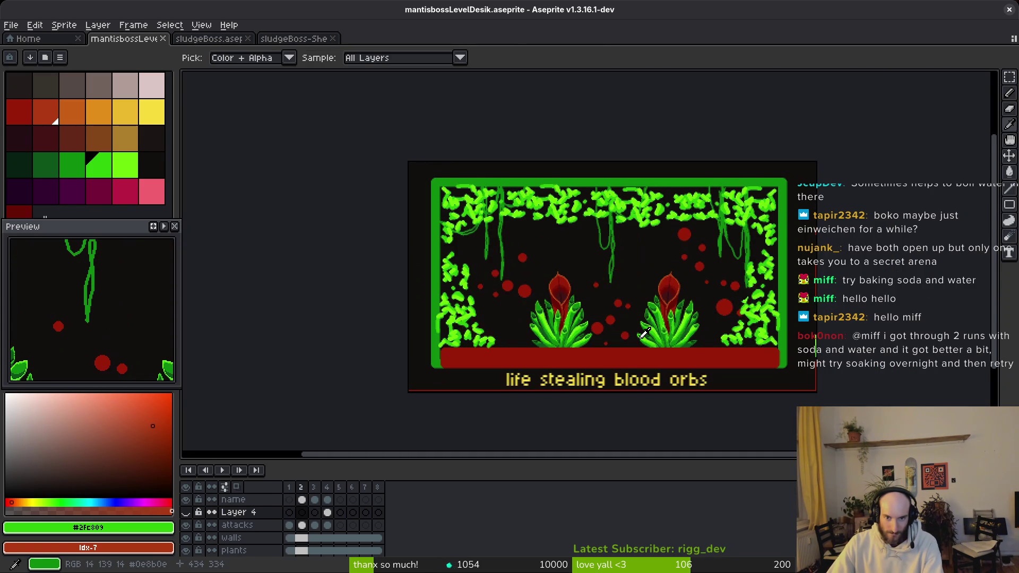
{"action": "key", "text": "Left"}
{"action": "key", "text": "Left"}
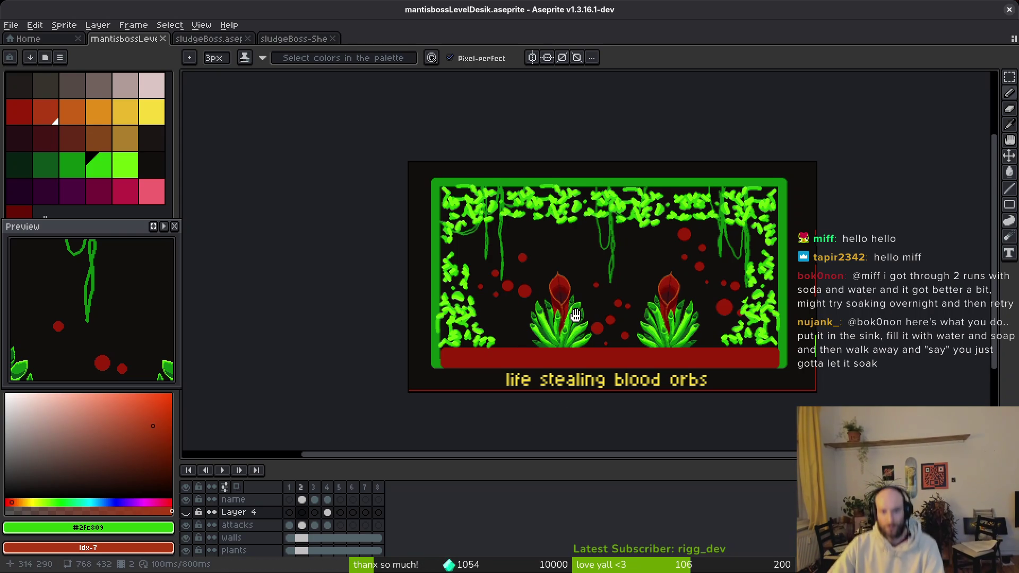
Save mantisbossLevelDesik.aseprite with the blood orbs frame showing.
{"action": "scroll", "coordinate": [565, 321], "scroll_direction": "right", "scroll_amount": 2}
{"action": "left_click_drag", "start_coordinate": [530, 334], "coordinate": [526, 303]}
{"action": "right_click", "coordinate": [526, 303]}
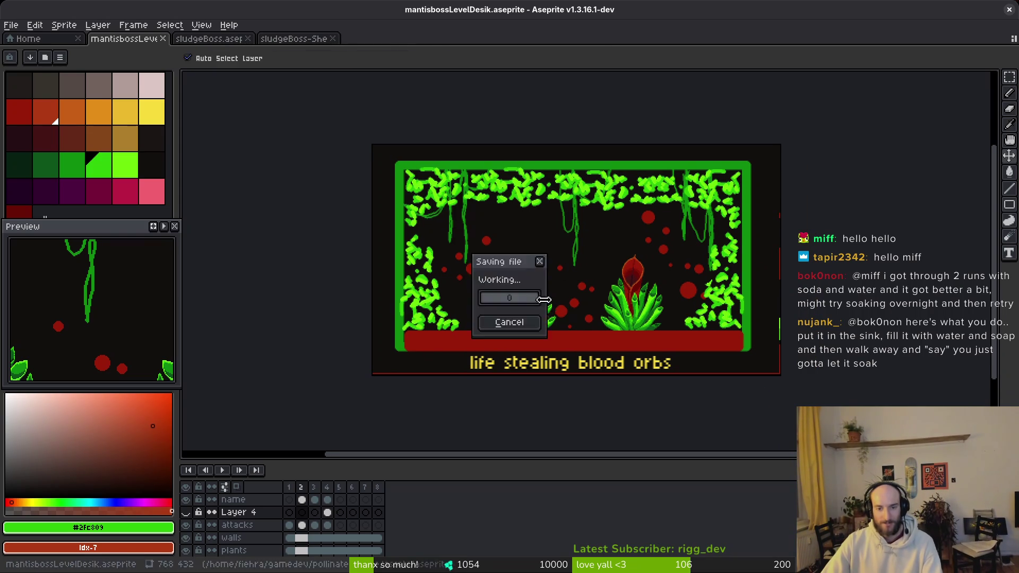
{"action": "key", "text": "i"}
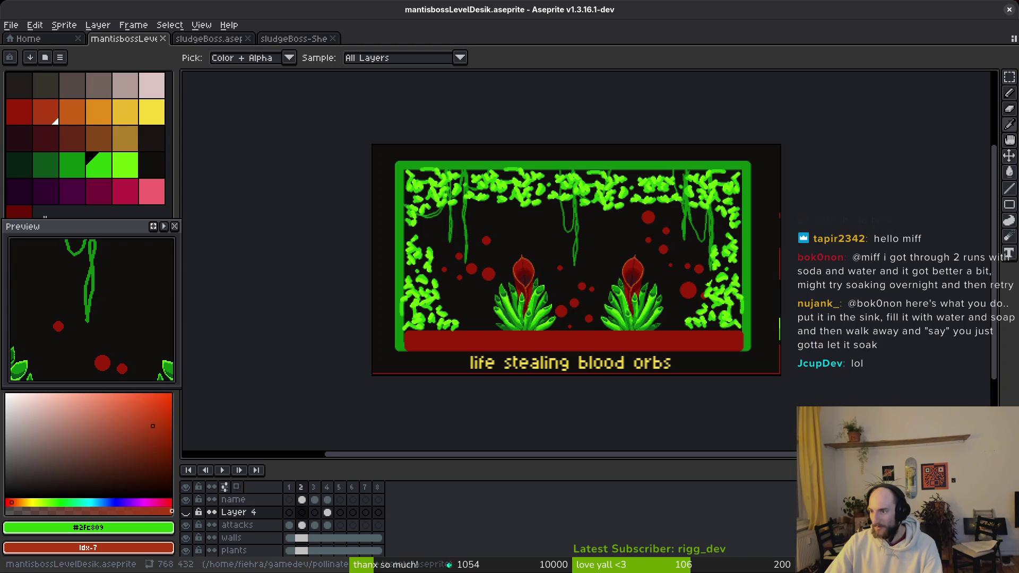
Back in Godot, open the gif.tscn scene through quick open.
{"action": "key", "text": "alt+Tab"}
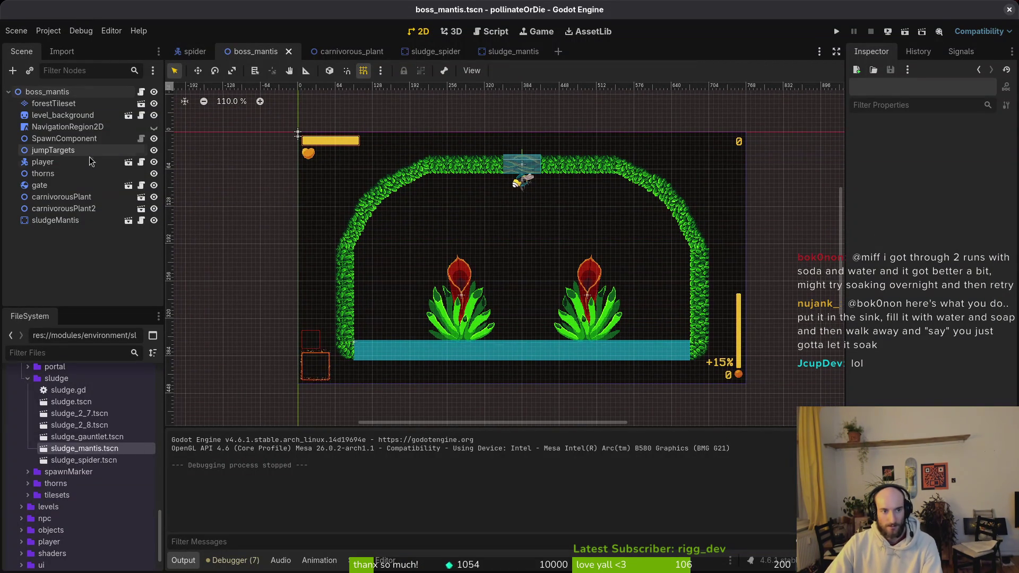
{"action": "left_click", "coordinate": [53, 104]}
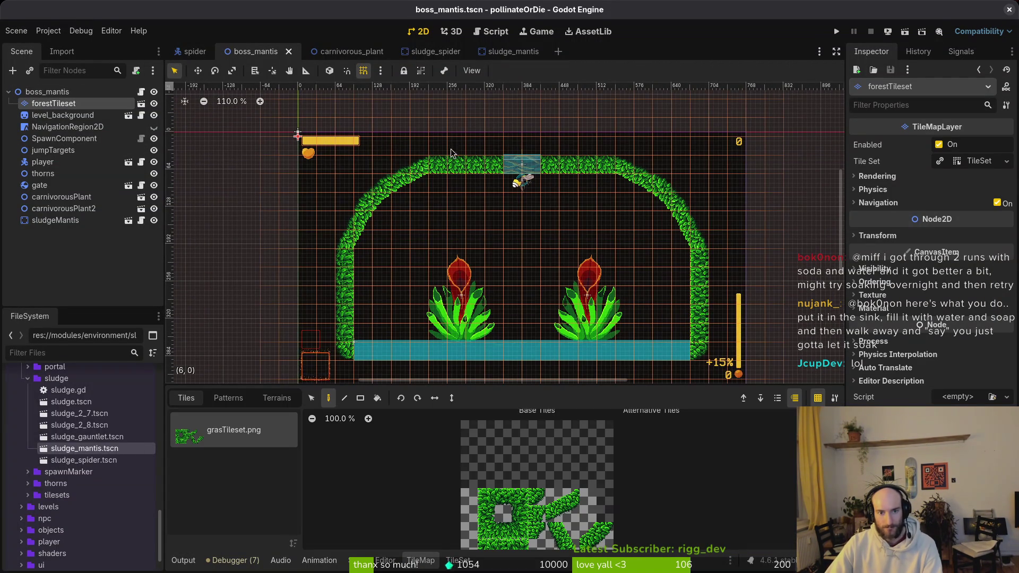
{"action": "left_click", "coordinate": [66, 115]}
{"action": "left_click", "coordinate": [205, 151]}
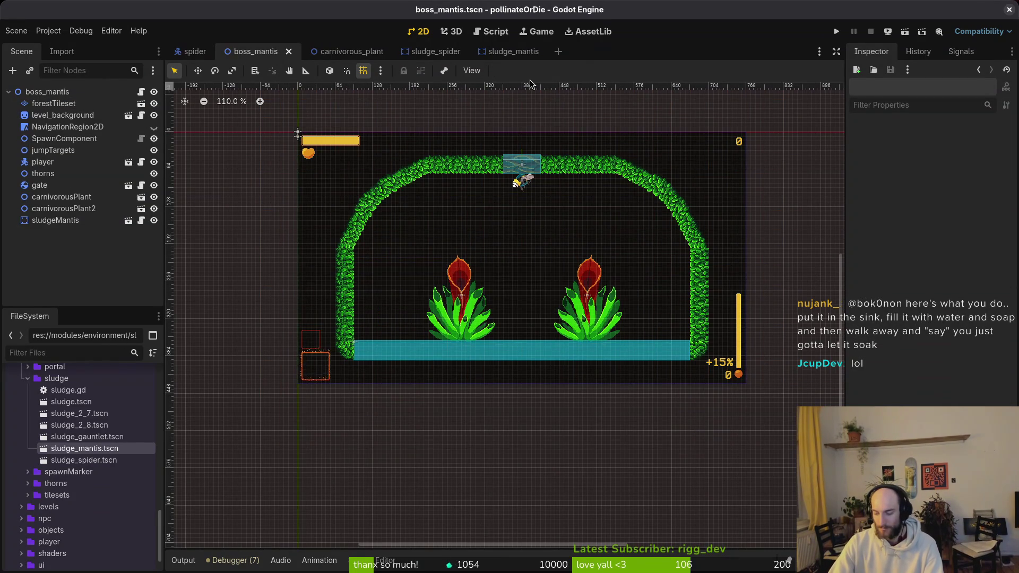
{"action": "key", "text": "ctrl+shift+o"}
{"action": "type", "text": "gif"}
{"action": "key", "text": "Return"}
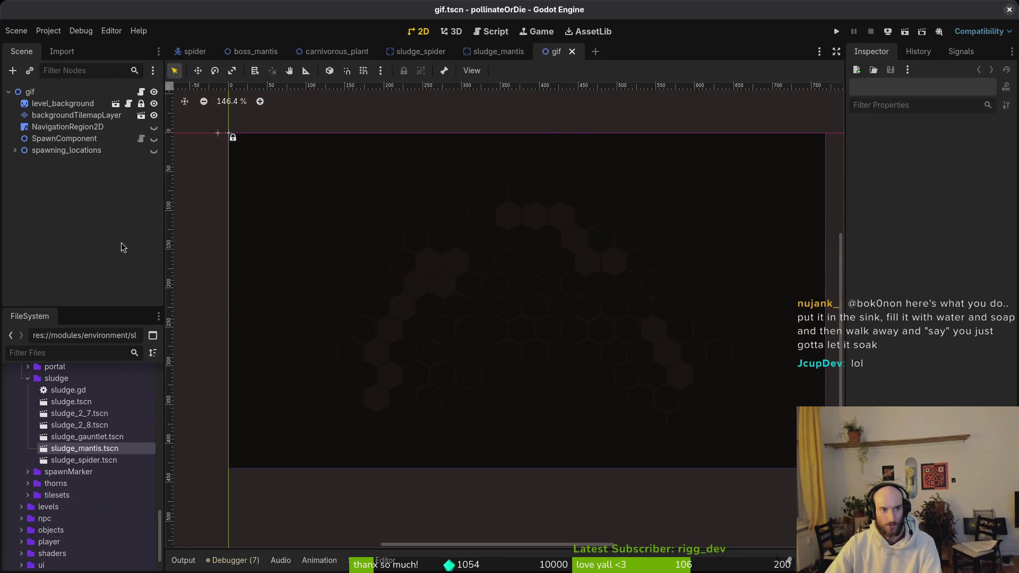
Paste forestTileset into gif.tscn, delete the hexagon tiles on backgroundTilemapLayer, and save.
{"action": "key", "text": "ctrl+v"}
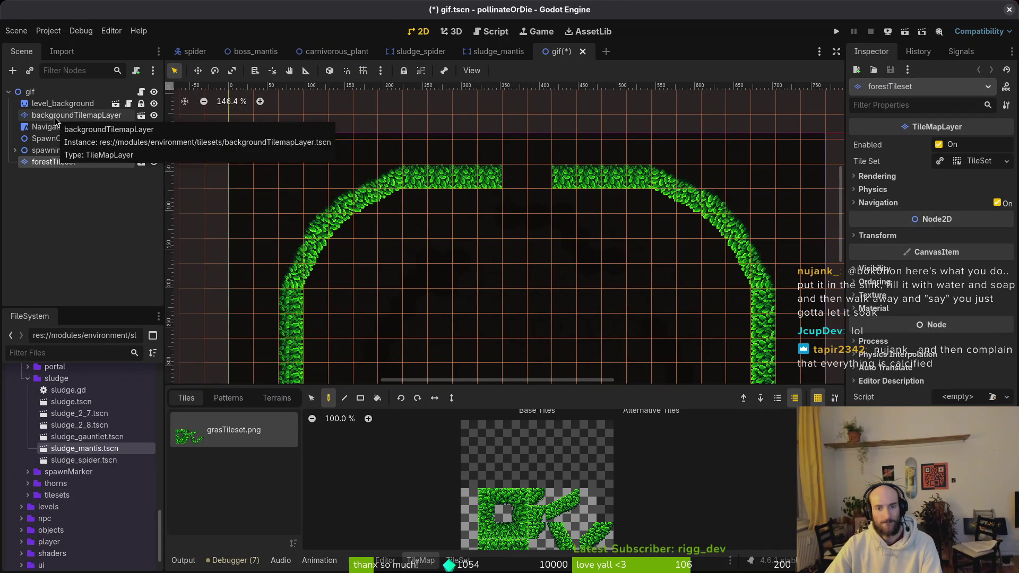
{"action": "left_click", "coordinate": [55, 118]}
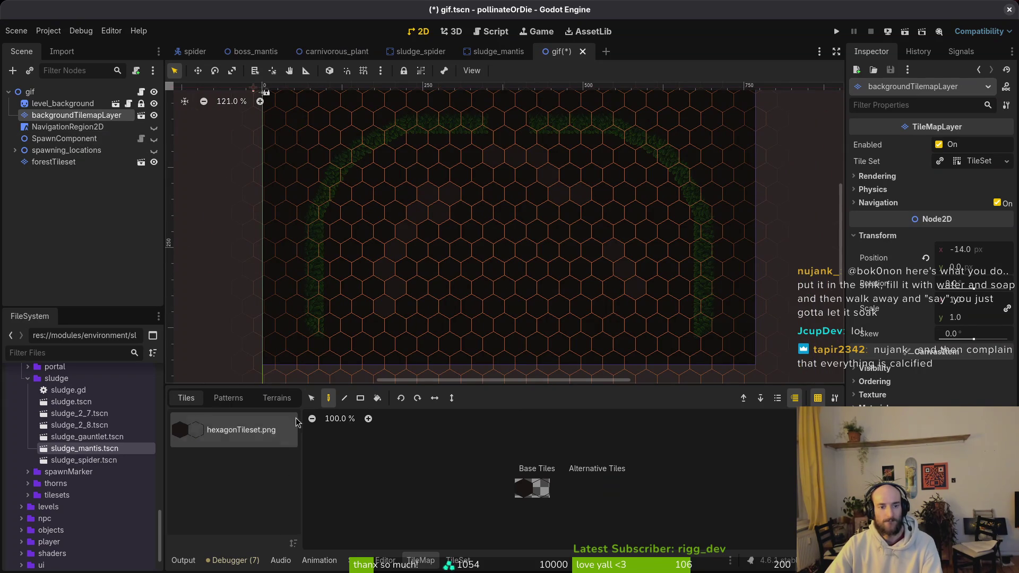
{"action": "left_click", "coordinate": [311, 398]}
{"action": "mouse_move", "coordinate": [281, 106]}
{"action": "left_mouse_down"}
{"action": "mouse_move", "coordinate": [764, 371]}
{"action": "mouse_move", "coordinate": [746, 361]}
{"action": "left_mouse_up"}
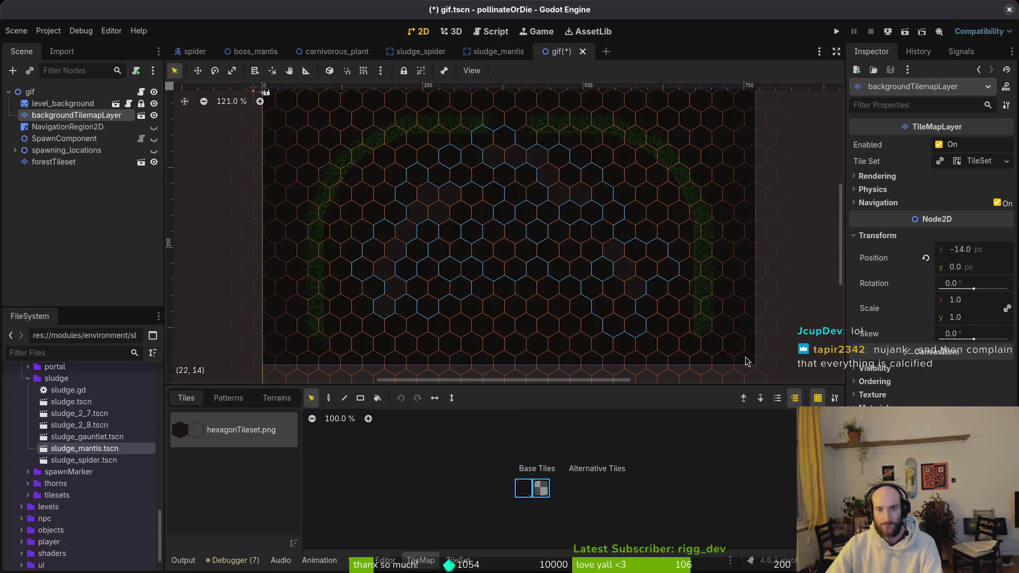
{"action": "key", "text": "Delete"}
{"action": "left_click", "coordinate": [517, 273]}
{"action": "key", "text": "ctrl+s"}
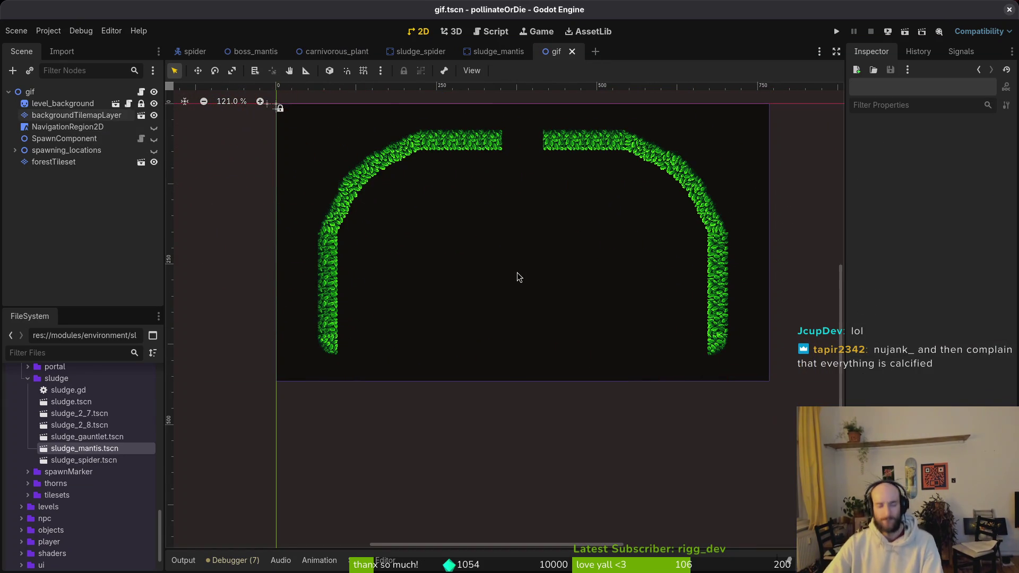
{"action": "scroll", "coordinate": [519, 277], "scroll_direction": "right", "scroll_amount": 1}
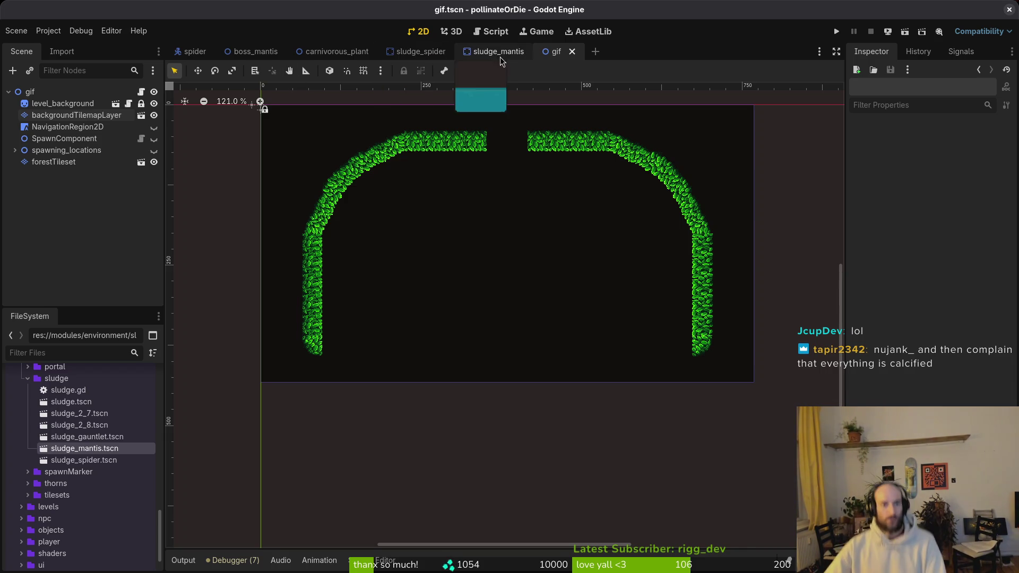
Copy the sludgeMantis node from boss_mantis, paste it into gif.tscn, and save the scene.
{"action": "left_click", "coordinate": [255, 51]}
{"action": "left_click", "coordinate": [55, 221]}
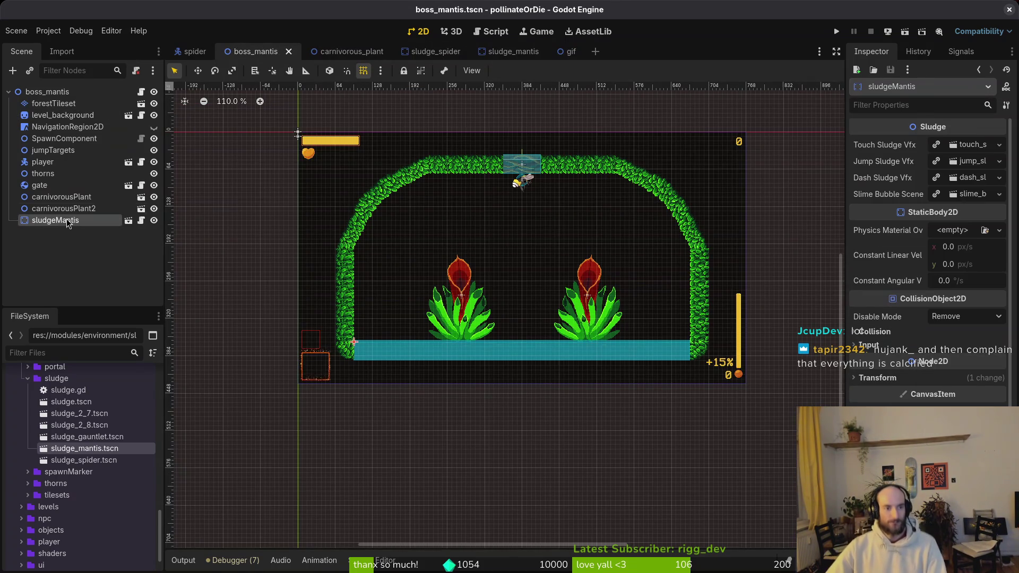
{"action": "key", "text": "ctrl+c"}
{"action": "left_click", "coordinate": [566, 51]}
{"action": "key", "text": "ctrl+v"}
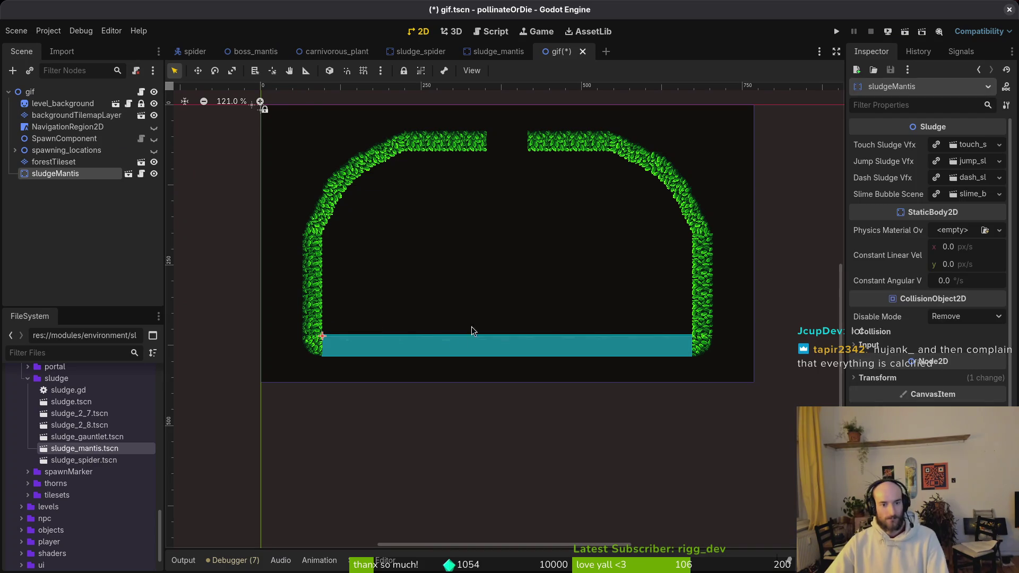
{"action": "left_click", "coordinate": [504, 263]}
{"action": "key", "text": "ctrl+s"}
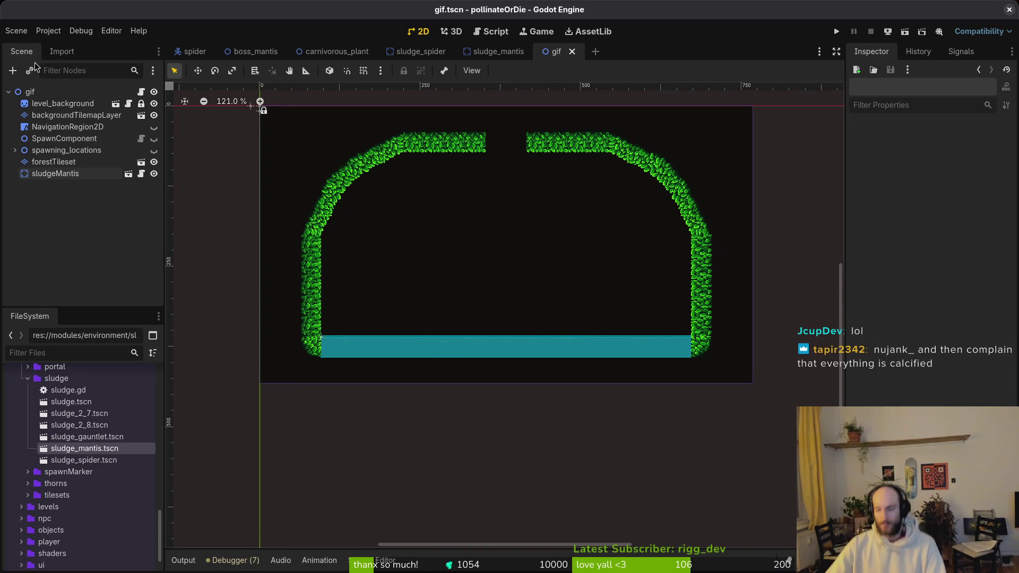
{"action": "key", "text": "alt+Tab"}
{"action": "key", "text": "ctrl+p"}
Open debug.helper.gd and change take_background_screenshot from false to true.
{"action": "type", "text": "debu"}
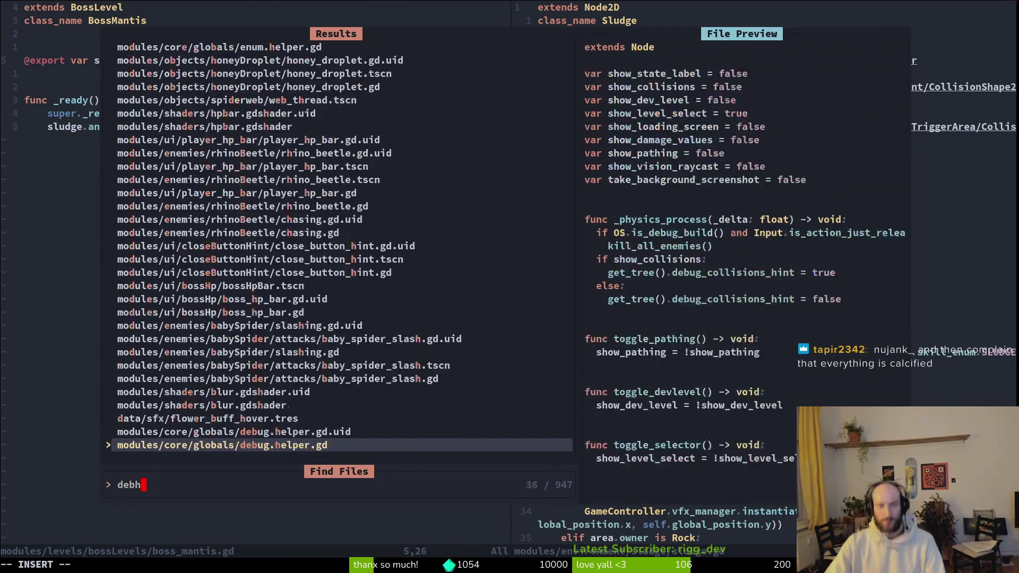
{"action": "key", "text": "Return"}
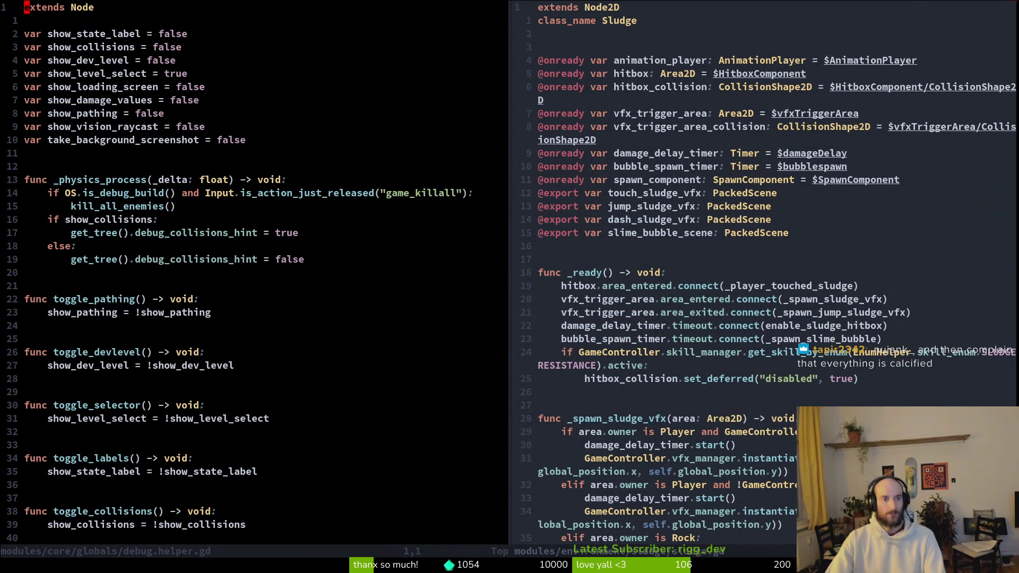
{"action": "left_click", "coordinate": [243, 139]}
{"action": "key", "text": "a"}
{"action": "key", "text": "BackSpace"}
{"action": "key", "text": "BackSpace"}
{"action": "key", "text": "BackSpace"}
{"action": "type", "text": "true"}
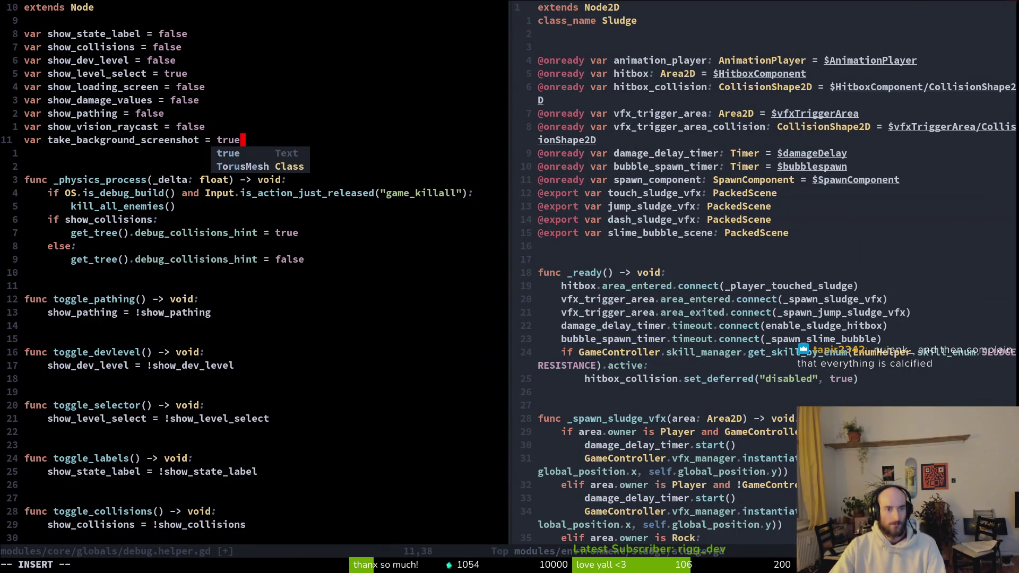
{"action": "key", "text": "Escape"}
{"action": "key", "text": "alt+Tab"}
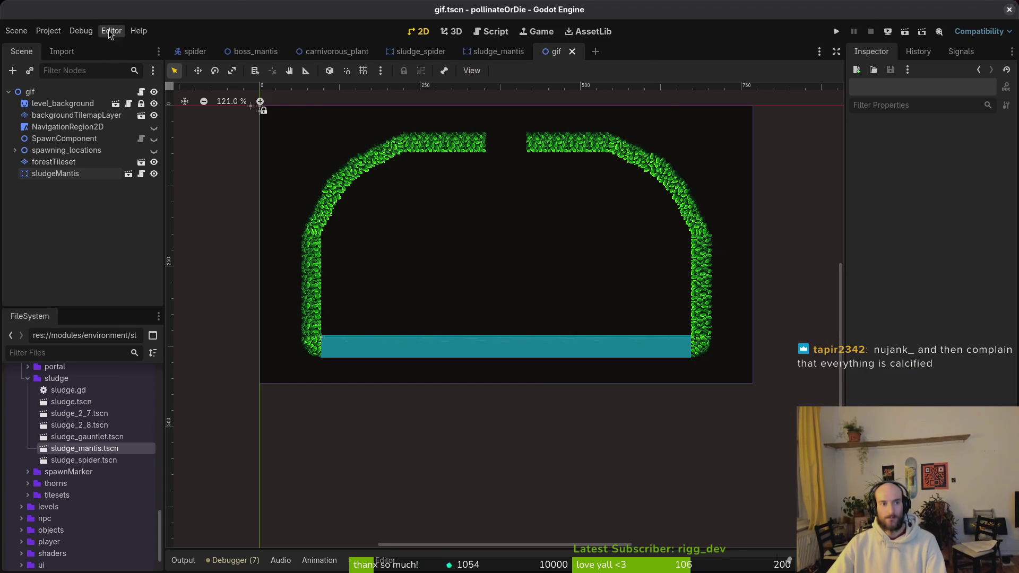
Run the arena scene to capture a screenshot, then close the game window.
{"action": "left_click", "coordinate": [922, 31]}
{"action": "key", "text": "Escape"}
{"action": "left_click", "coordinate": [904, 32]}
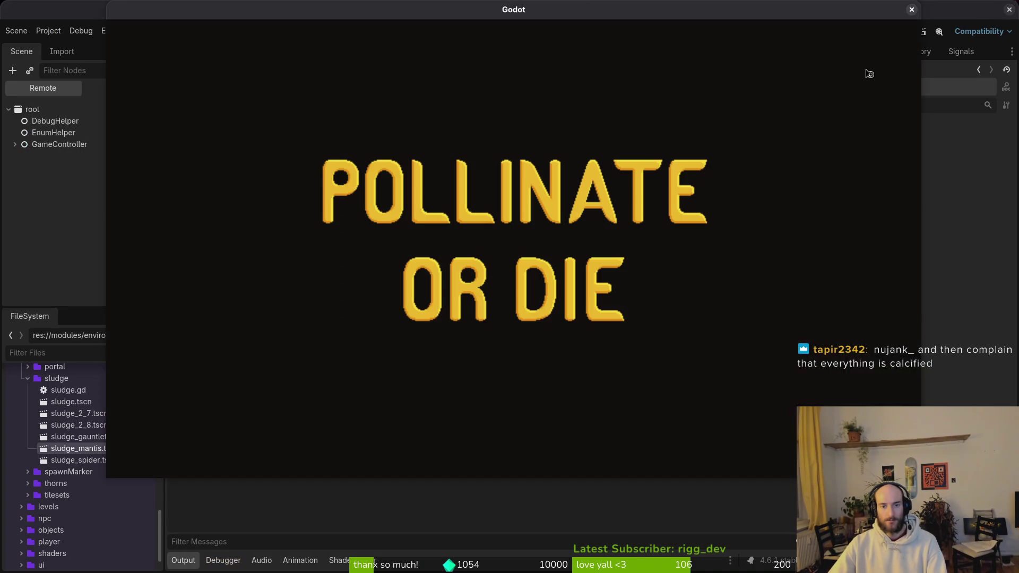
{"action": "left_click", "coordinate": [912, 9]}
Cut the new Screenshot.png from the project's user data folder.
{"action": "left_click", "coordinate": [70, 33]}
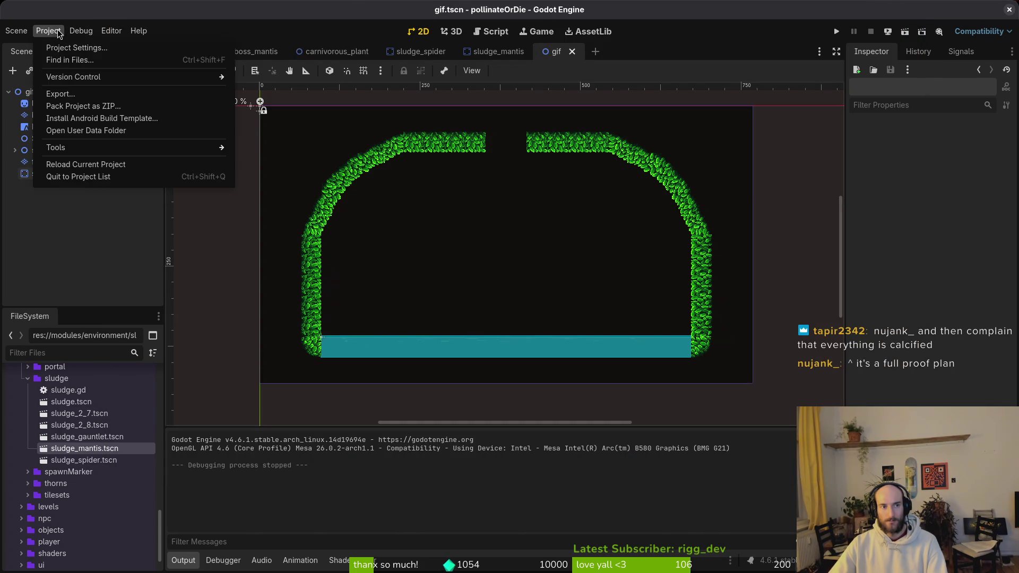
{"action": "left_click", "coordinate": [102, 136]}
{"action": "left_click", "coordinate": [532, 209]}
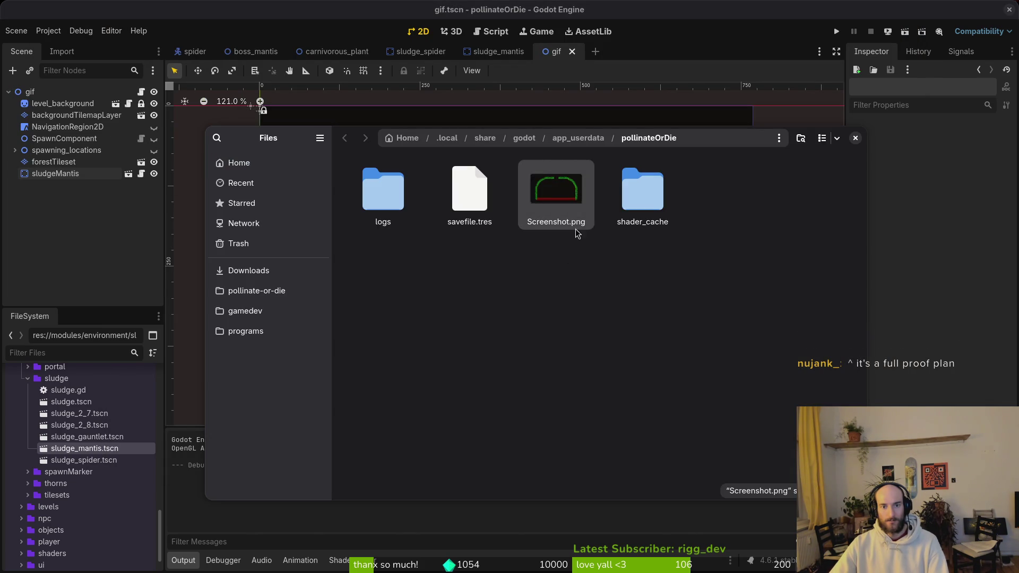
{"action": "key", "text": "ctrl+x"}
{"action": "left_click", "coordinate": [855, 138]}
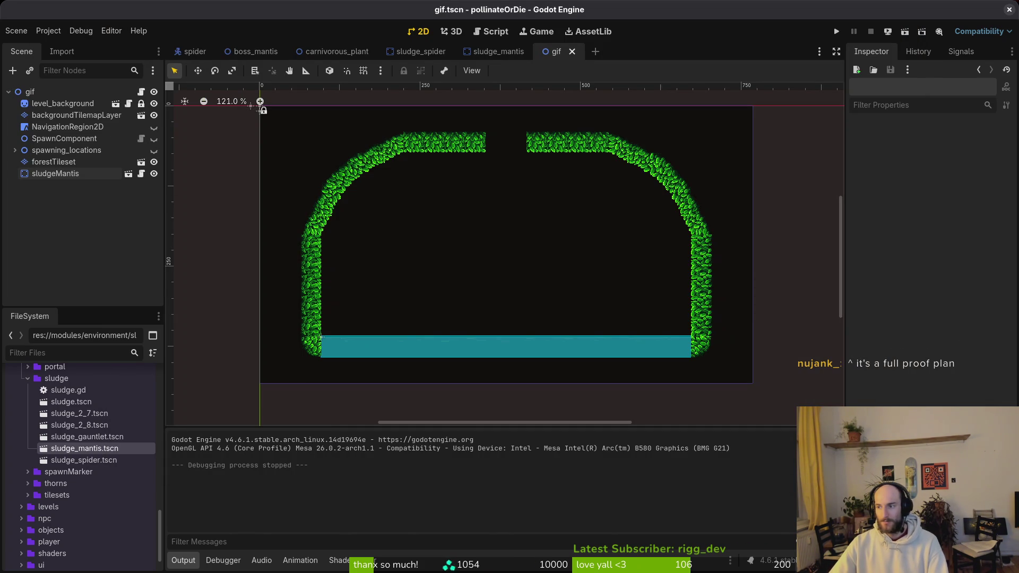
Paste Screenshot.png into pollinate-or-die assets/inspiration, replacing the older one.
{"action": "key", "text": "super+e"}
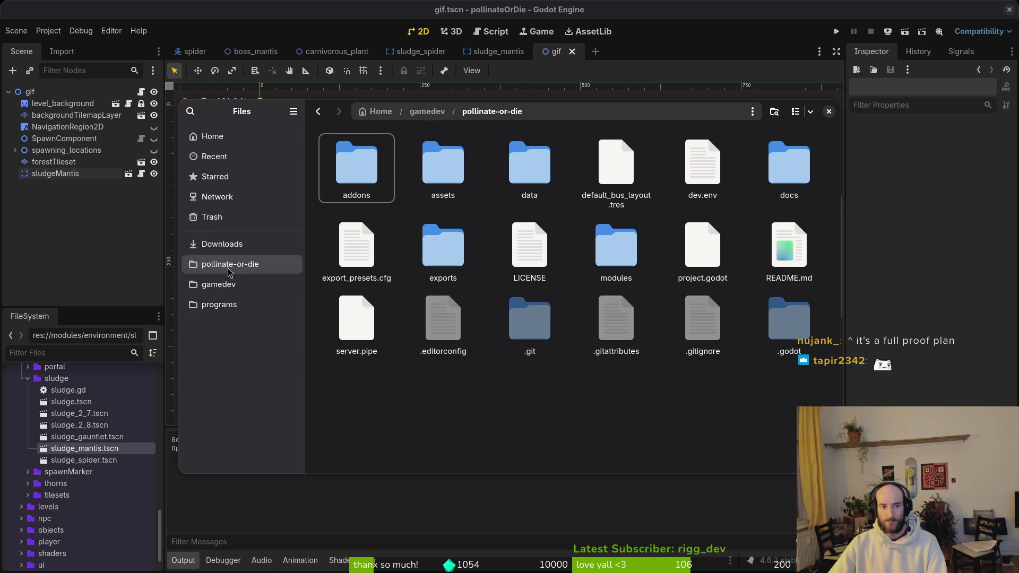
{"action": "left_click", "coordinate": [222, 244]}
{"action": "left_click", "coordinate": [232, 265]}
{"action": "double_click", "coordinate": [448, 160]}
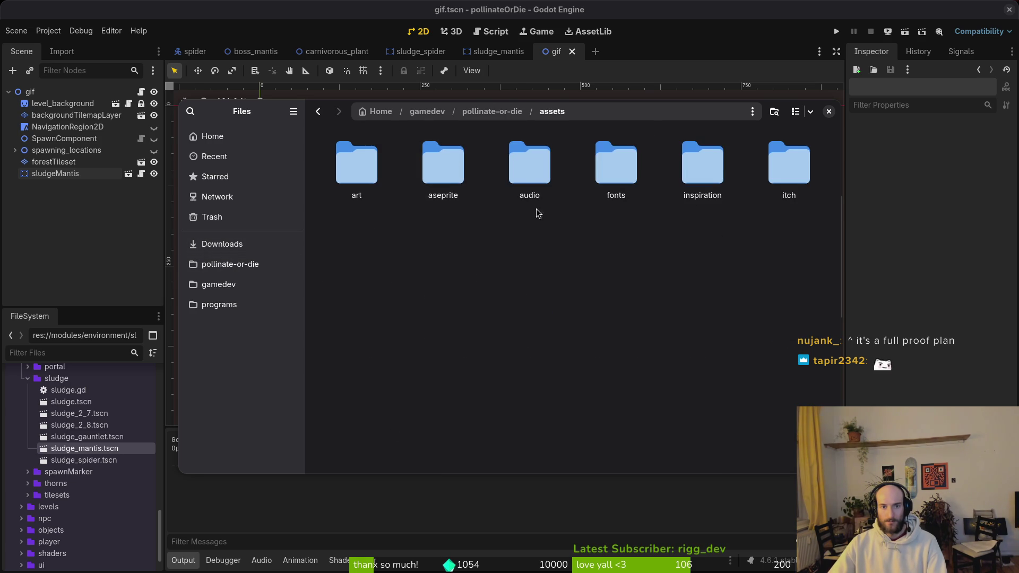
{"action": "double_click", "coordinate": [703, 162]}
{"action": "key", "text": "ctrl+v"}
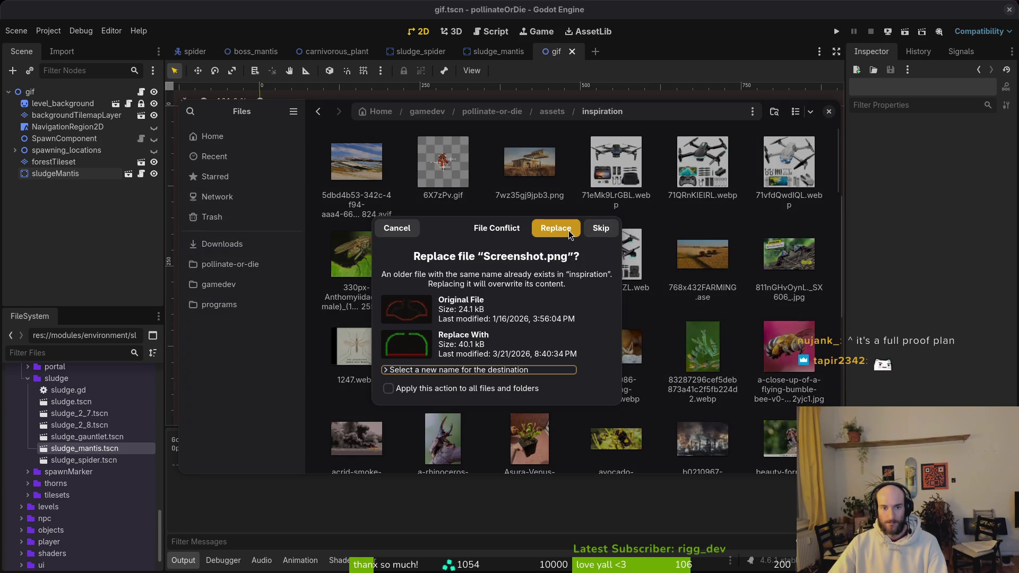
{"action": "left_click", "coordinate": [556, 229]}
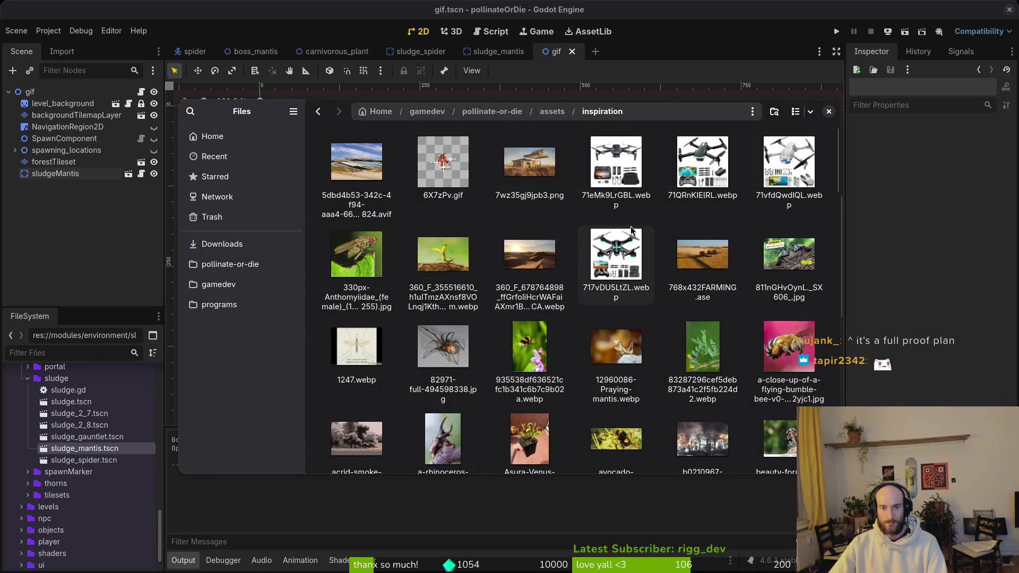
{"action": "left_click", "coordinate": [828, 112]}
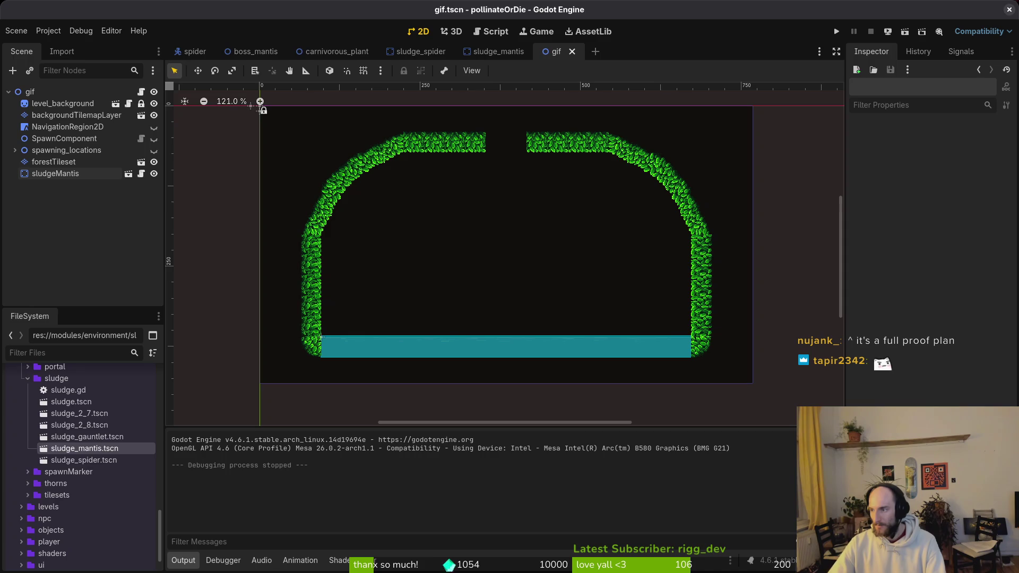
{"action": "key", "text": "alt+Tab"}
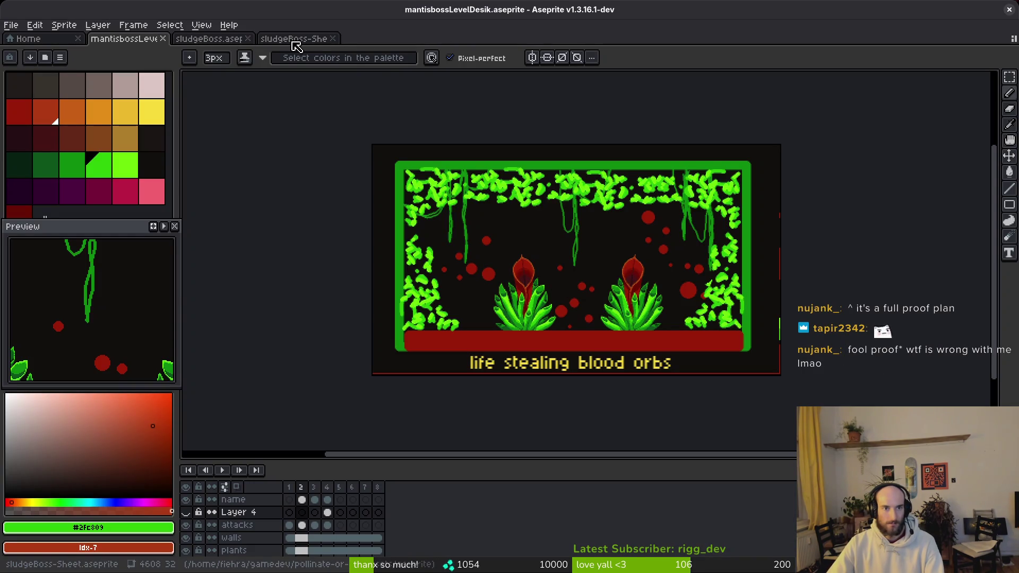
Open bumblebeeNest.png from the environment art to look at it, then close it.
{"action": "left_click", "coordinate": [211, 41]}
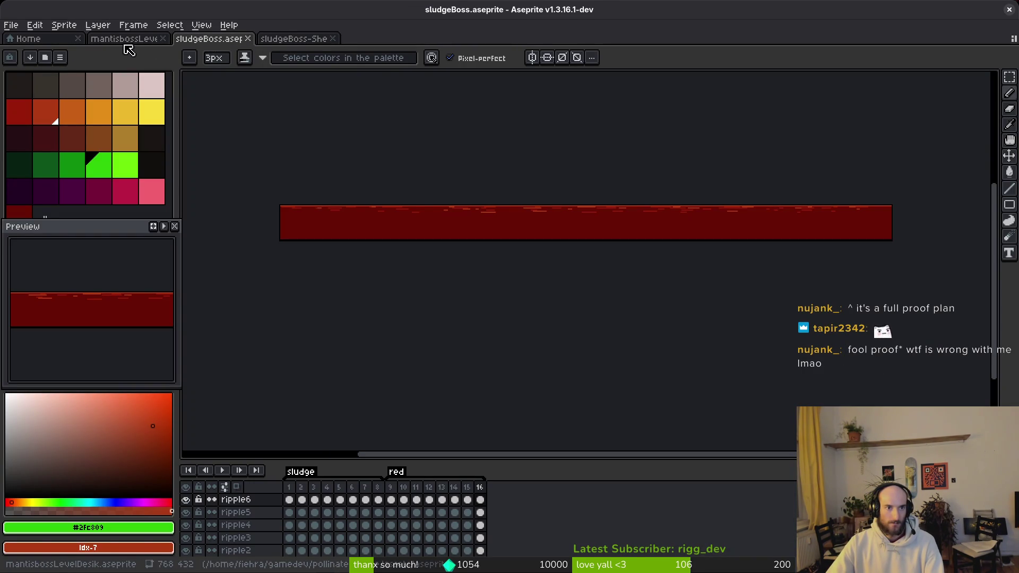
{"action": "left_click", "coordinate": [10, 25]}
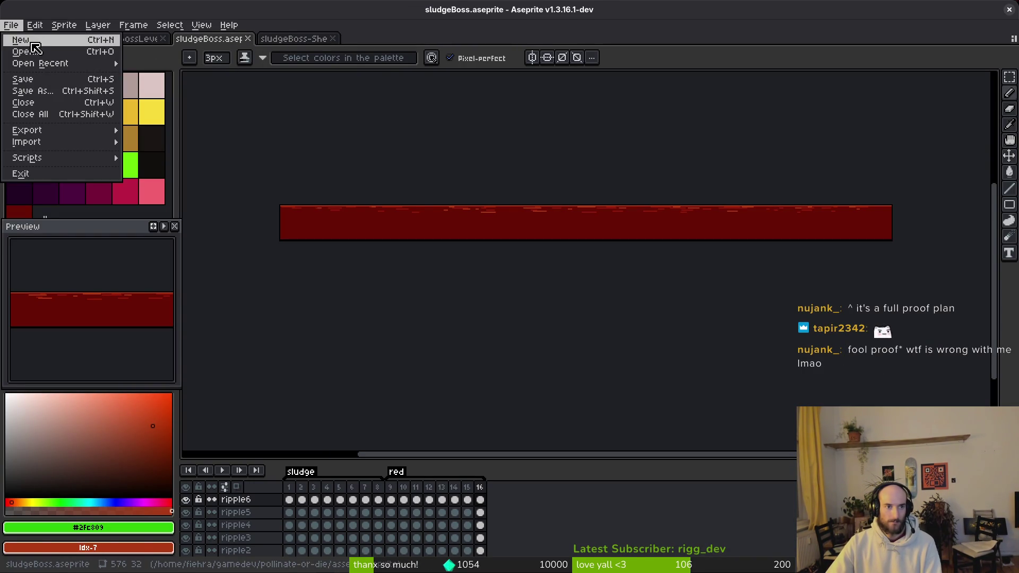
{"action": "left_click", "coordinate": [296, 41]}
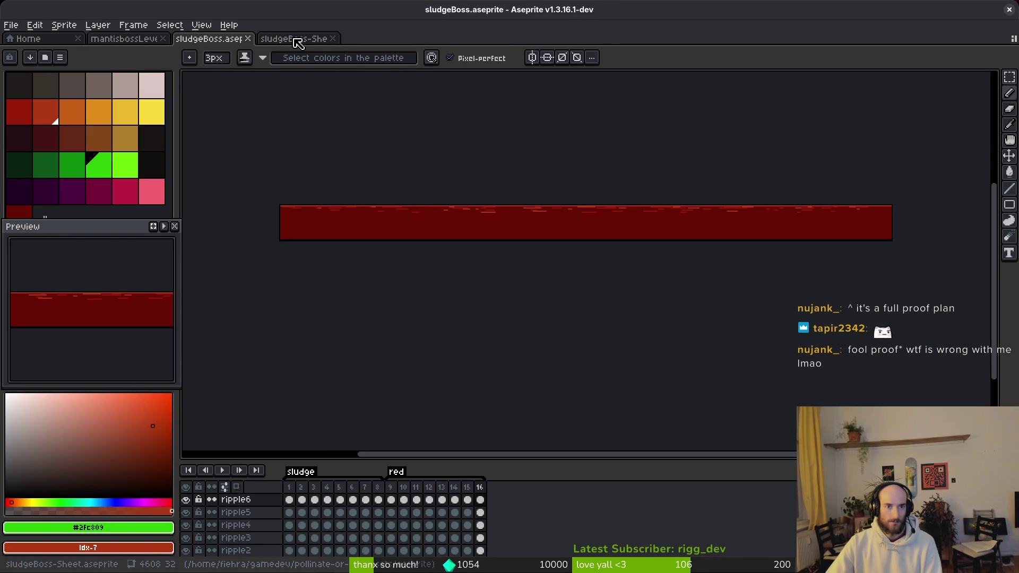
{"action": "left_click", "coordinate": [133, 40]}
{"action": "left_click", "coordinate": [12, 26]}
{"action": "left_click", "coordinate": [25, 52]}
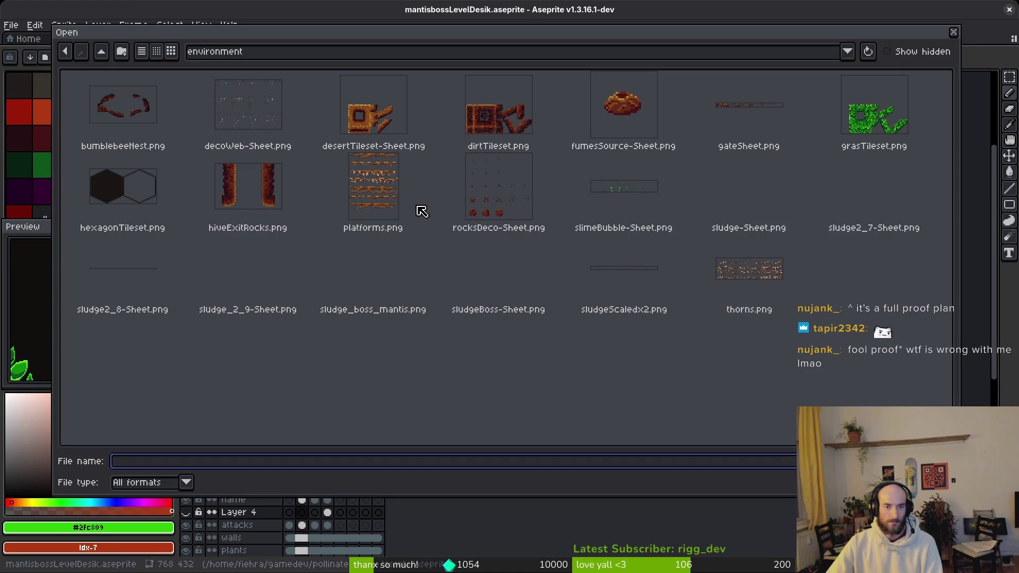
{"action": "left_click", "coordinate": [142, 125]}
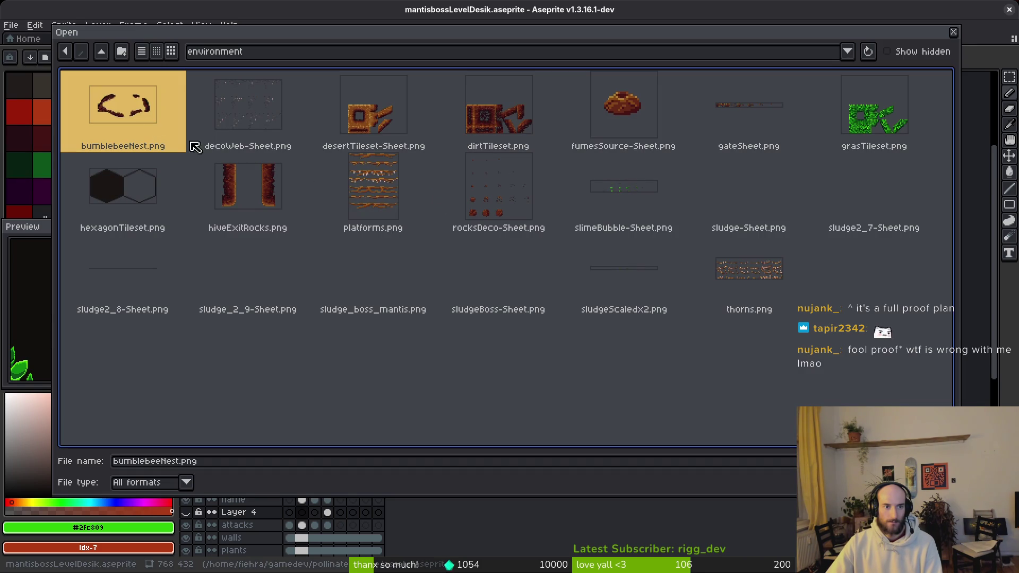
{"action": "key", "text": "Return"}
{"action": "key", "text": "minus"}
{"action": "key", "text": "minus"}
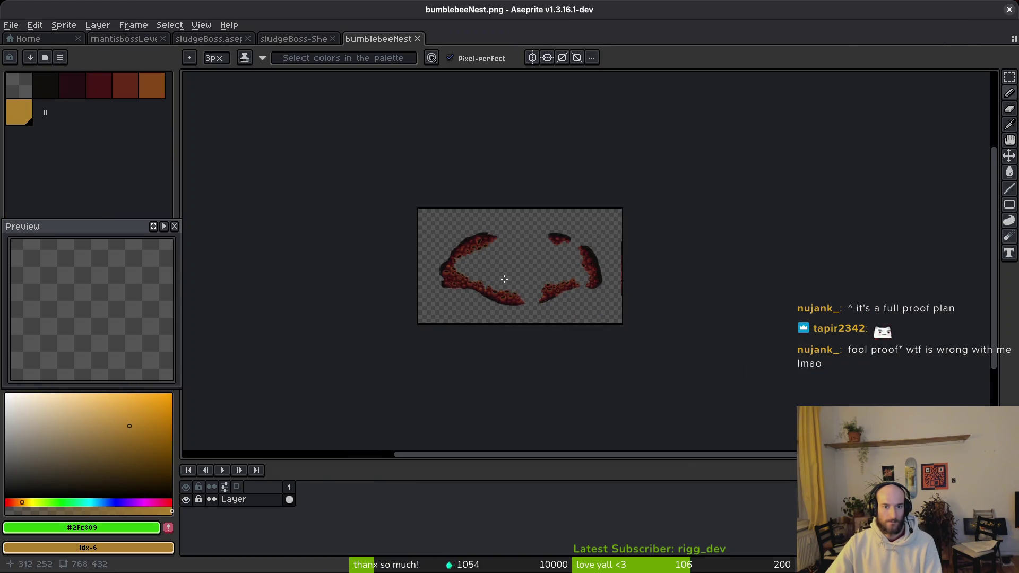
{"action": "left_click", "coordinate": [134, 84]}
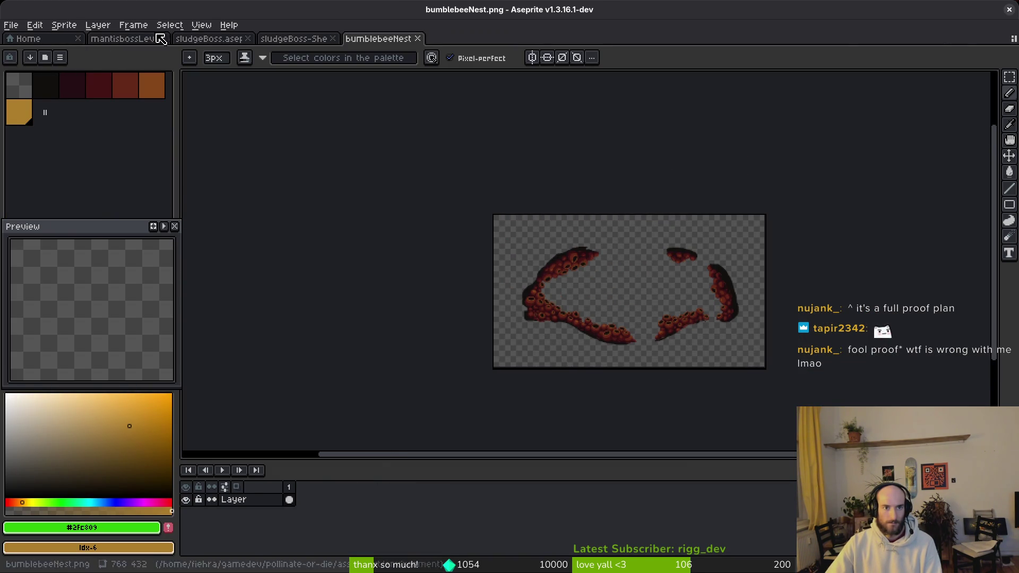
{"action": "left_click", "coordinate": [11, 25]}
{"action": "mouse_move", "coordinate": [42, 64]}
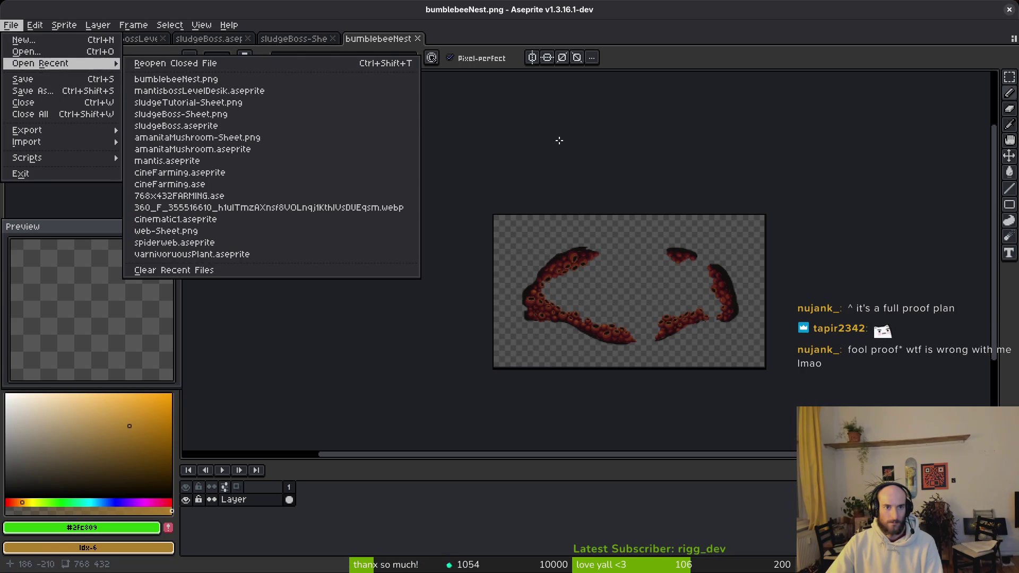
{"action": "key", "text": "Escape"}
Open bumblebeeHiveNest.aseprite from the assets/aseprite folder.
{"action": "left_click", "coordinate": [418, 38]}
{"action": "left_click", "coordinate": [9, 25]}
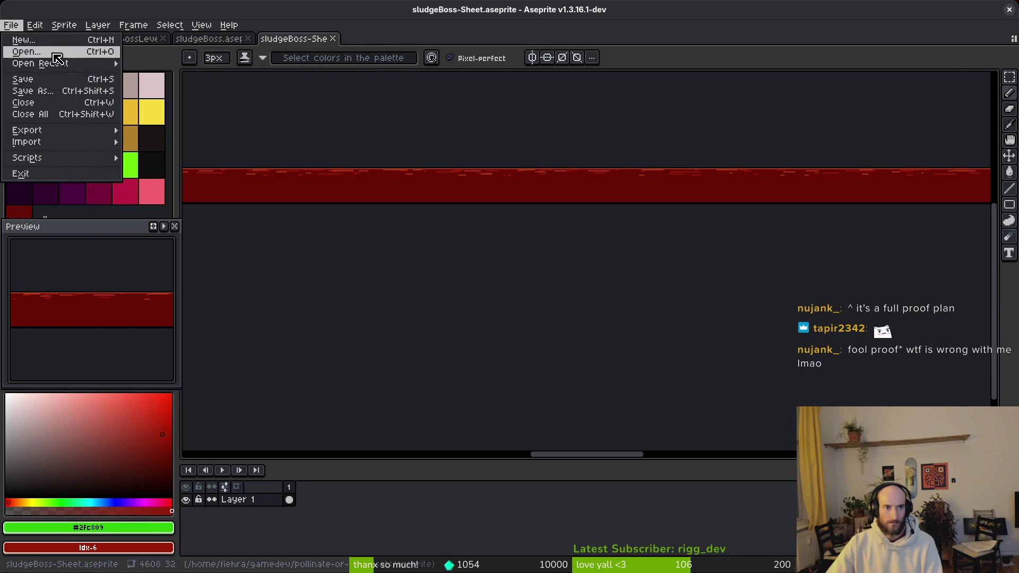
{"action": "left_click", "coordinate": [26, 52]}
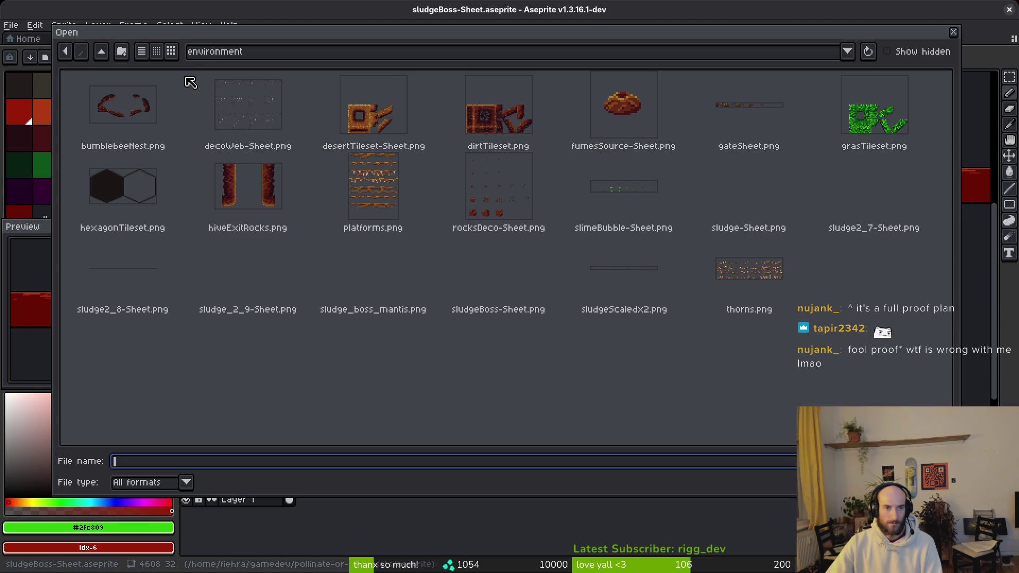
{"action": "left_click", "coordinate": [97, 57]}
{"action": "double_click", "coordinate": [187, 120]}
{"action": "double_click", "coordinate": [445, 311]}
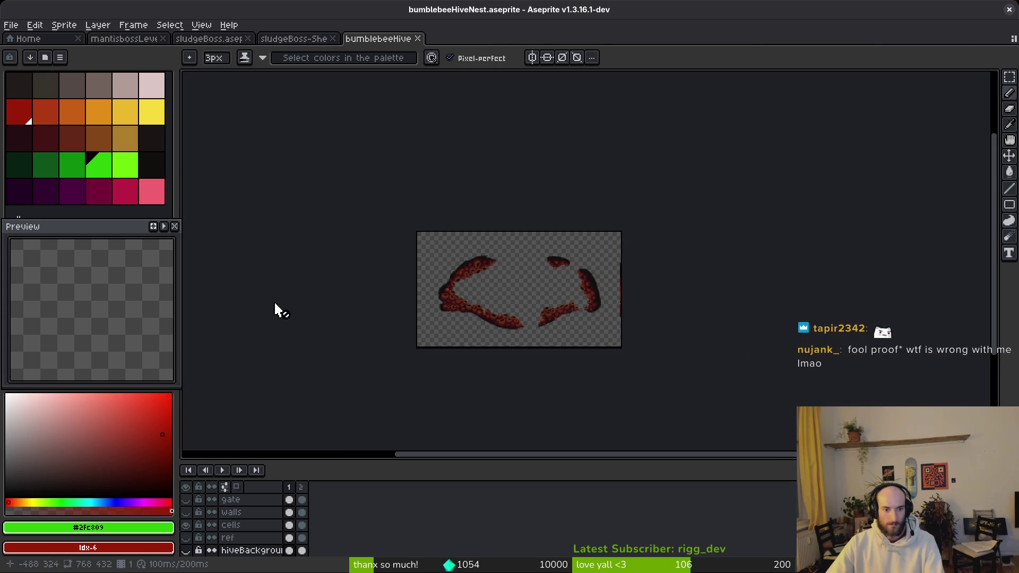
Save the sprite as a copy named mantisArena.aseprite.
{"action": "left_click", "coordinate": [11, 25]}
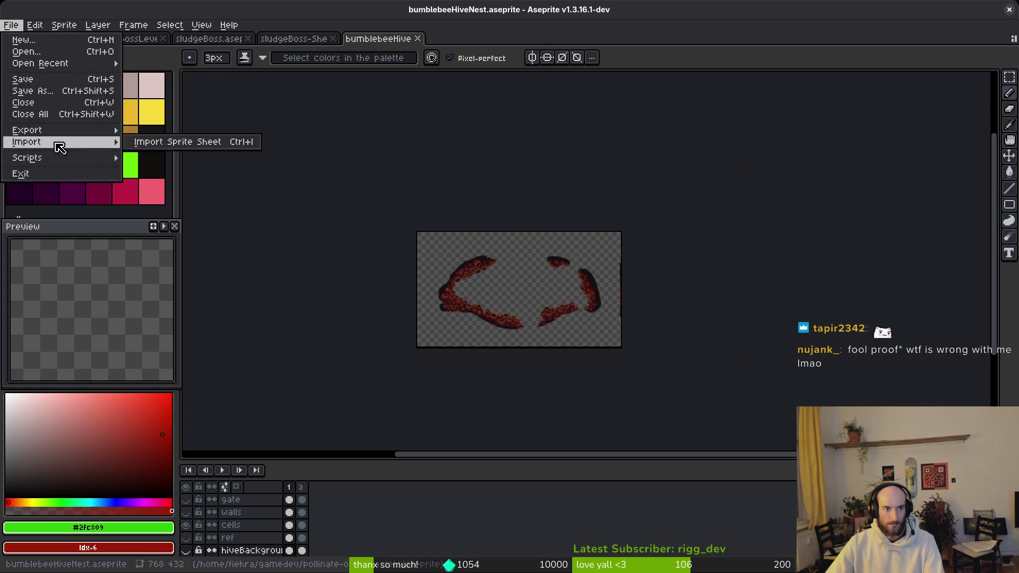
{"action": "left_click", "coordinate": [32, 91]}
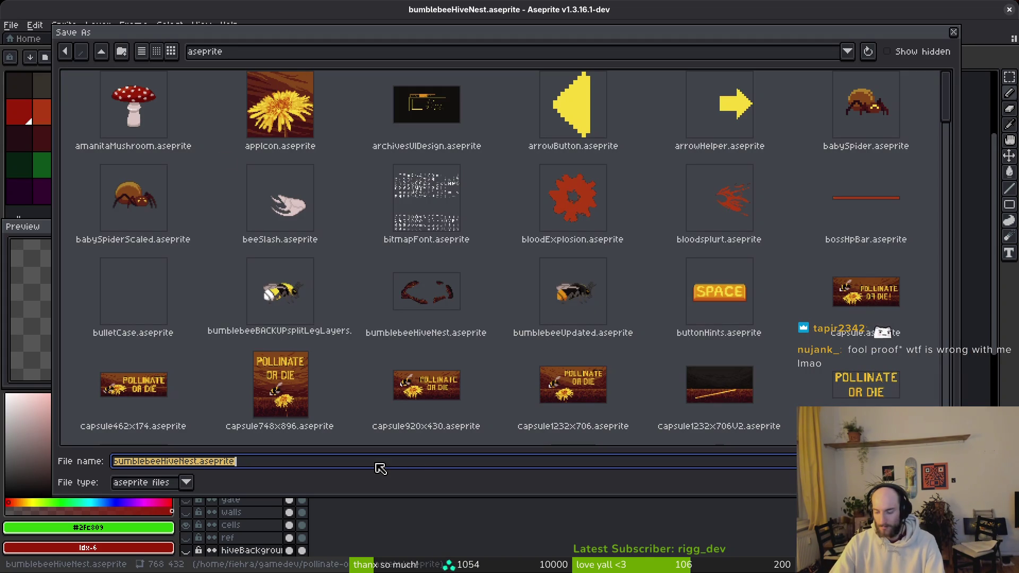
{"action": "key", "text": "ctrl+Left"}
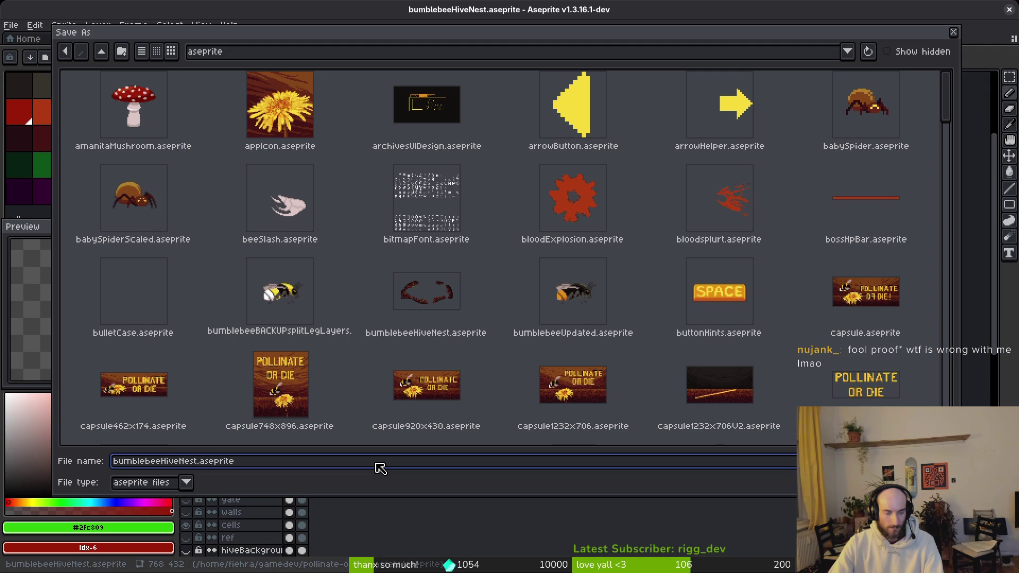
{"action": "key", "text": "shift+Home"}
{"action": "type", "text": "mat"}
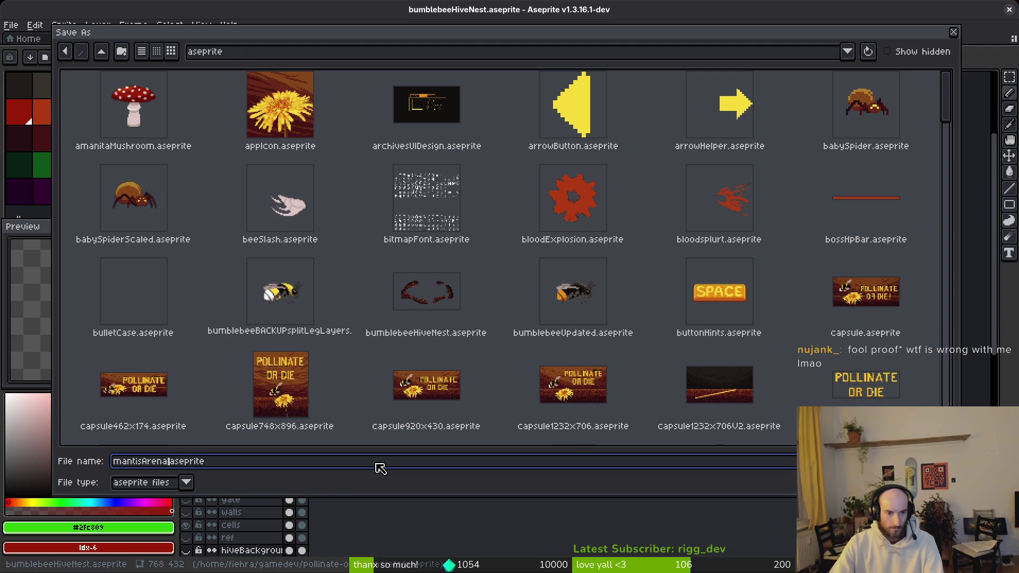
{"action": "key", "text": "Return"}
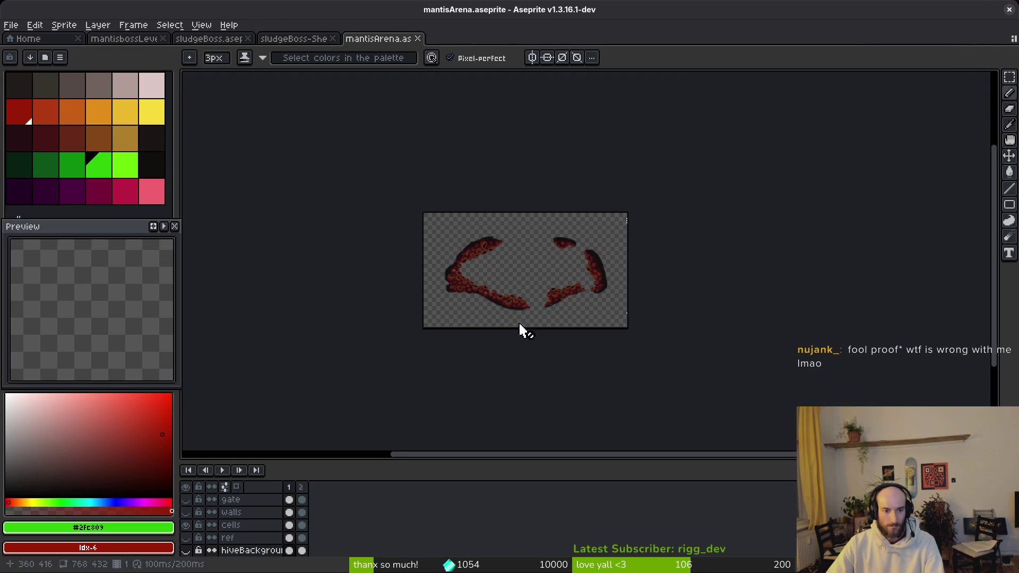
Enlarge the timeline, toggle the hiveBackground layer, and compare frames 1 and 2.
{"action": "mouse_move", "coordinate": [355, 459]}
{"action": "left_mouse_down"}
{"action": "mouse_move", "coordinate": [357, 380]}
{"action": "mouse_move", "coordinate": [378, 357]}
{"action": "left_mouse_up"}
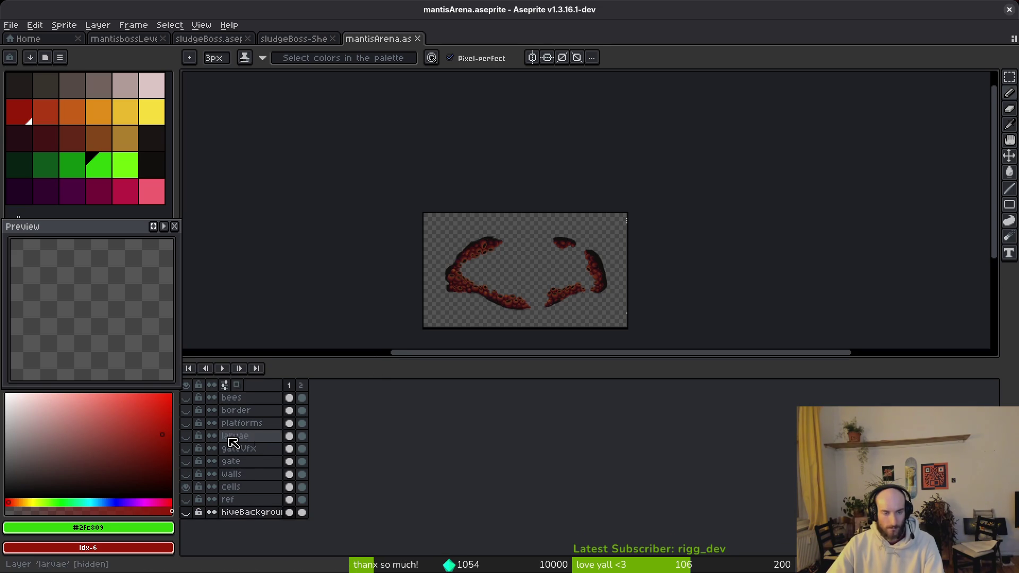
{"action": "scroll", "coordinate": [467, 295], "scroll_direction": "up", "scroll_amount": 4}
{"action": "scroll", "coordinate": [467, 295], "scroll_direction": "down", "scroll_amount": 4}
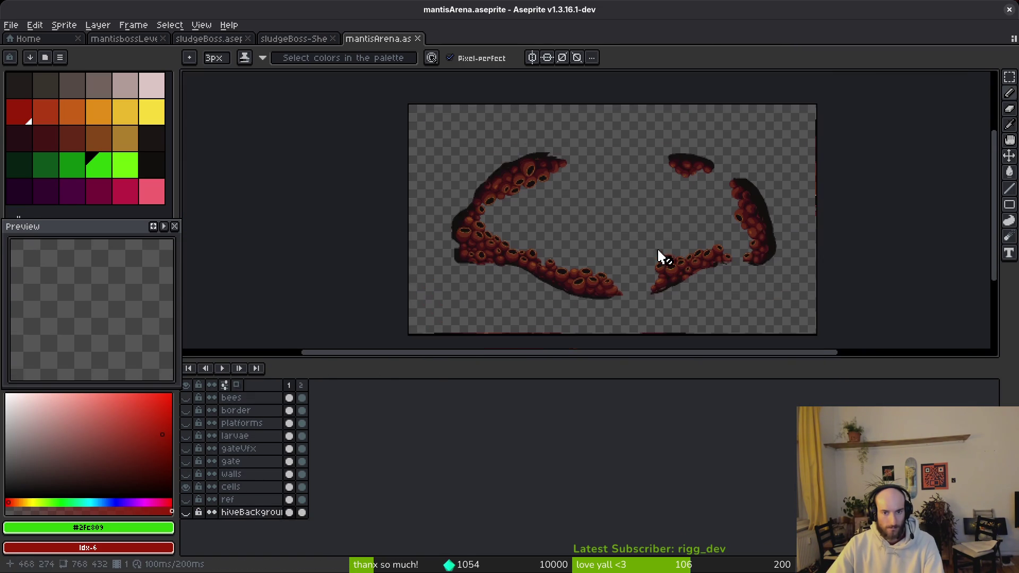
{"action": "left_click", "coordinate": [186, 513]}
{"action": "left_click", "coordinate": [186, 513]}
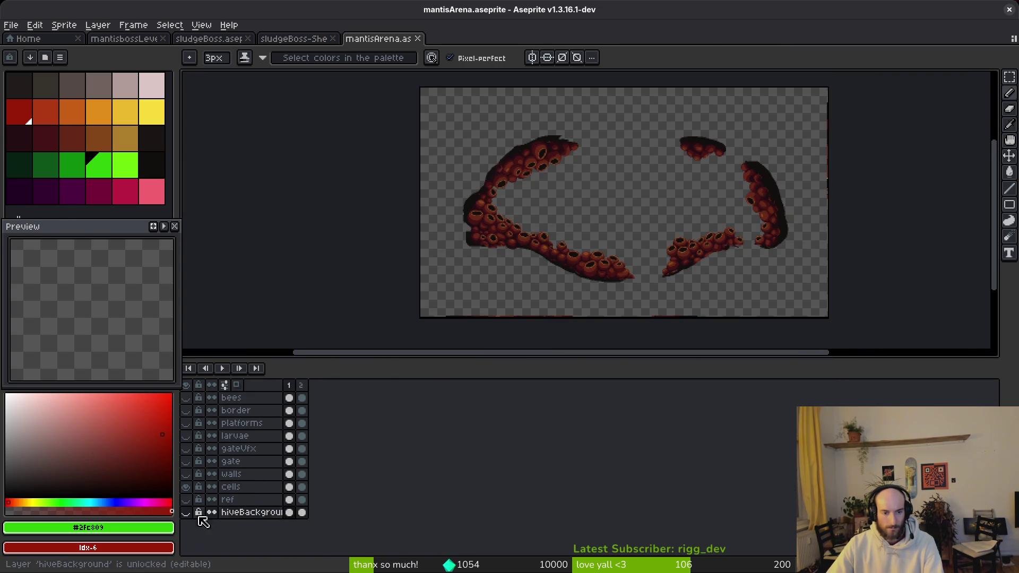
{"action": "left_click", "coordinate": [302, 513]}
{"action": "left_click", "coordinate": [289, 512]}
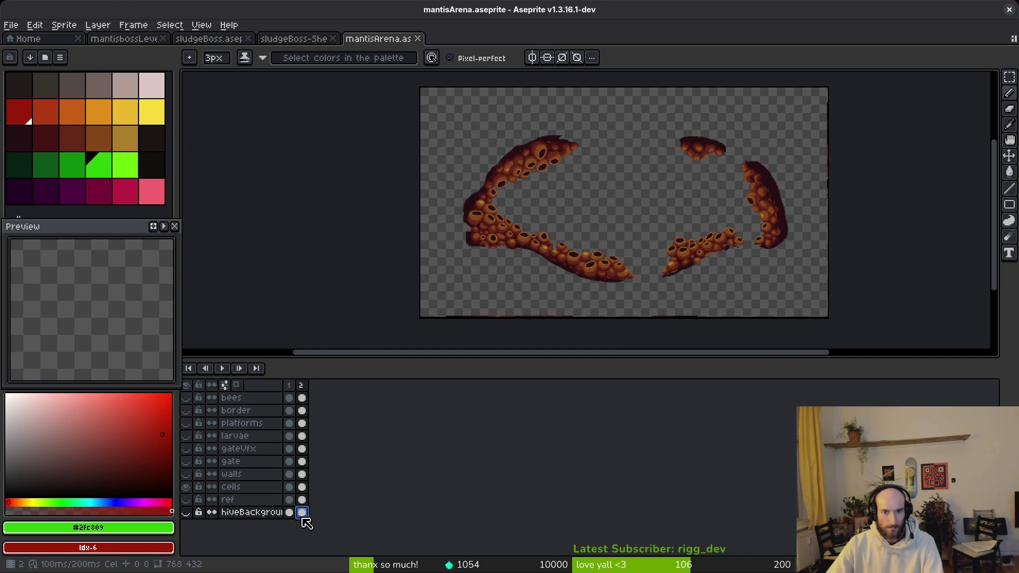
{"action": "left_click", "coordinate": [302, 512]}
{"action": "scroll", "coordinate": [558, 273], "scroll_direction": "up", "scroll_amount": 5}
{"action": "scroll", "coordinate": [573, 272], "scroll_direction": "down", "scroll_amount": 5}
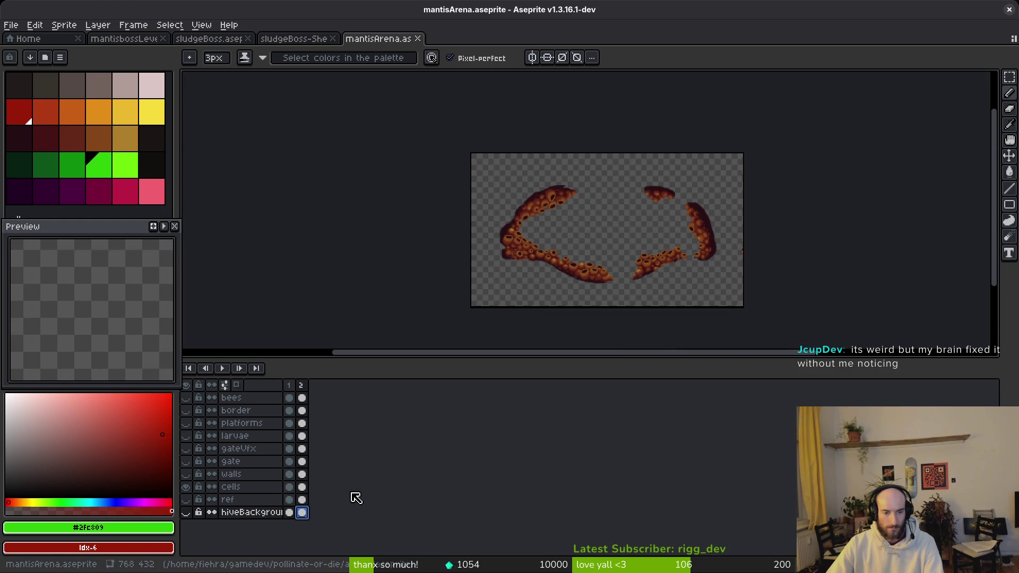
Add an empty third frame, cancel the New Sprite dialog, and save mantisArena.aseprite.
{"action": "key", "text": "alt+b"}
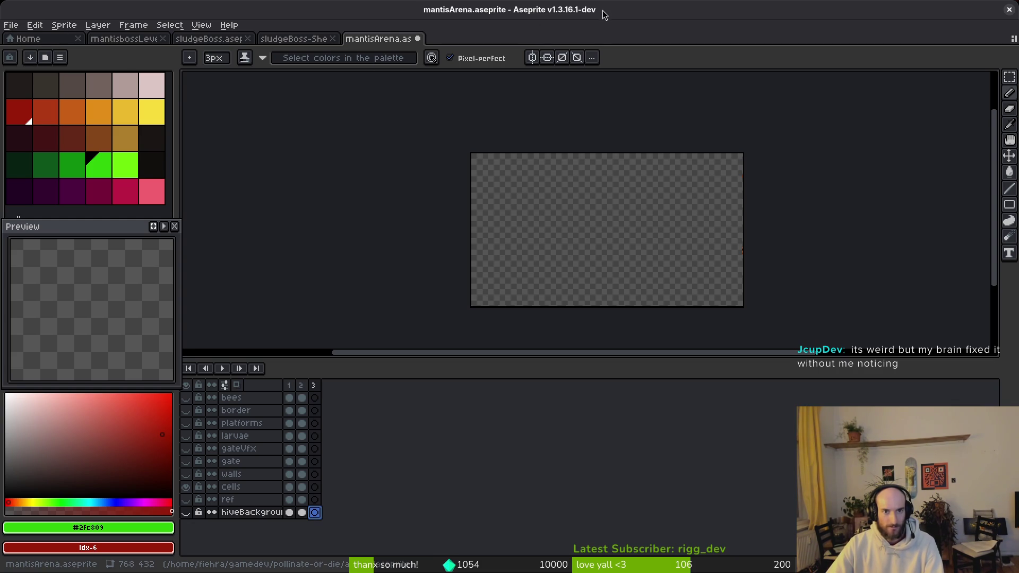
{"action": "key", "text": "alt+f"}
{"action": "key", "text": "n"}
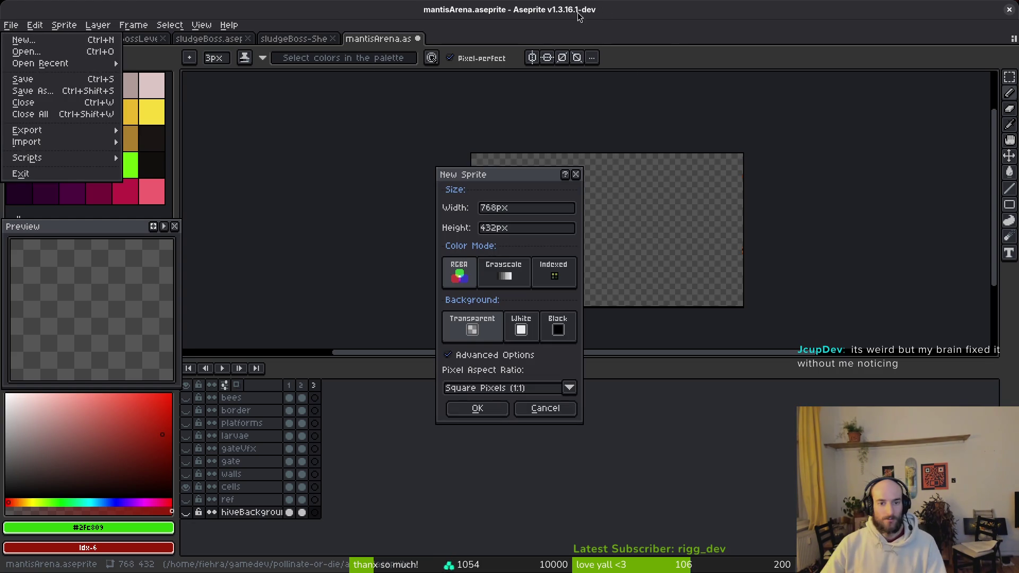
{"action": "left_click", "coordinate": [576, 175]}
{"action": "left_click", "coordinate": [576, 175]}
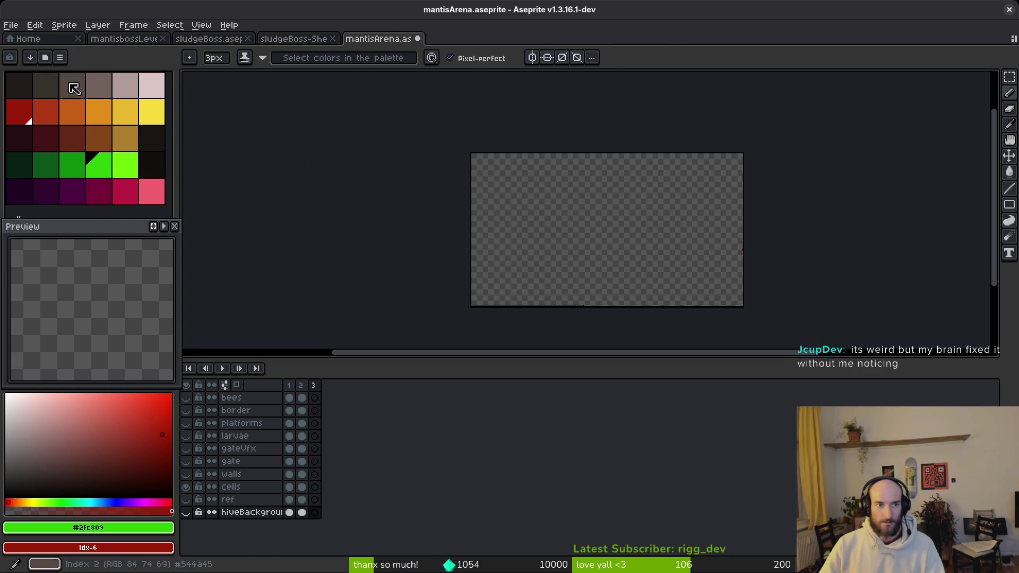
{"action": "key", "text": "ctrl+s"}
{"action": "left_click", "coordinate": [23, 25]}
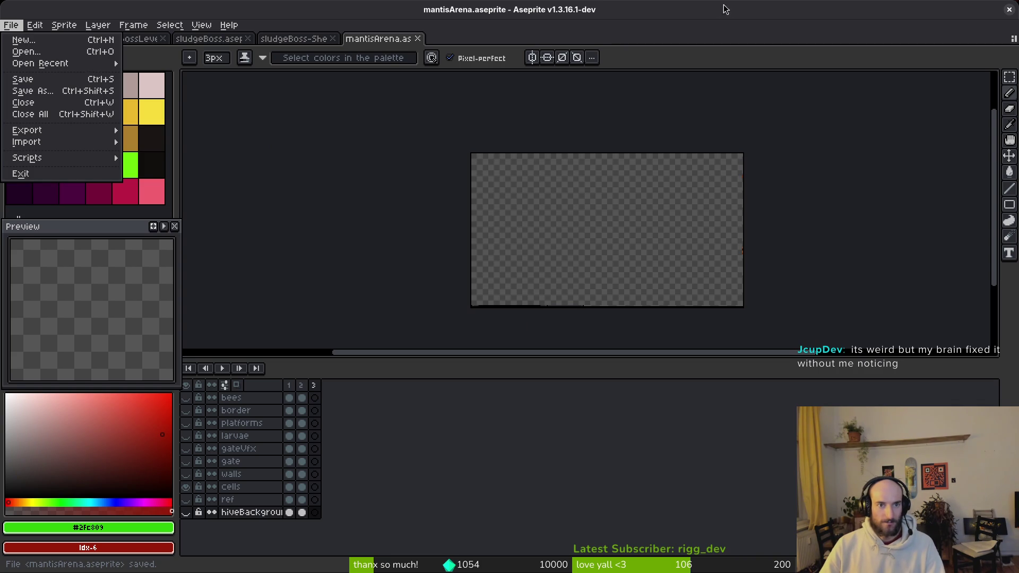
{"action": "key", "text": "Escape"}
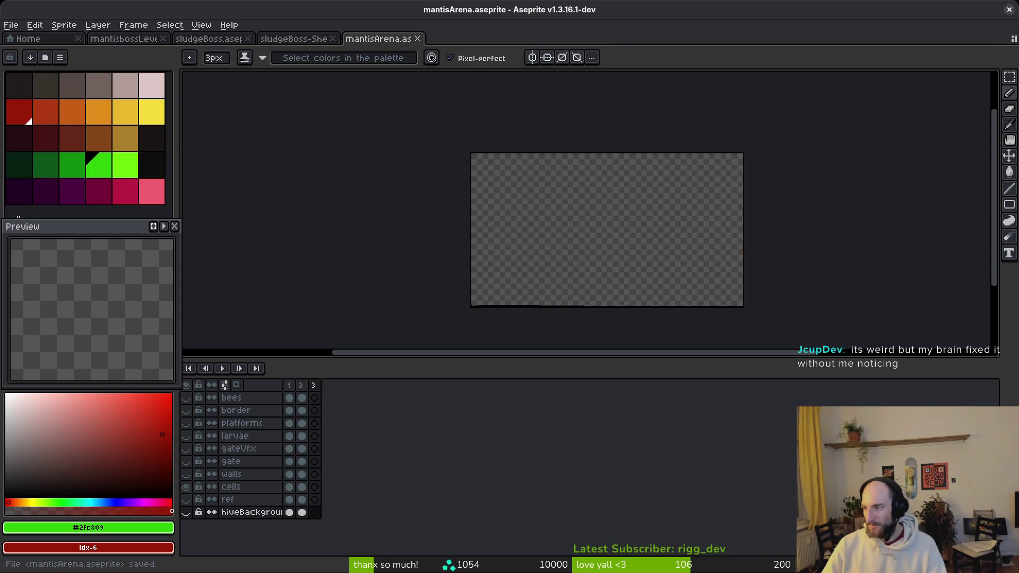
{"action": "key", "text": "alt+Tab"}
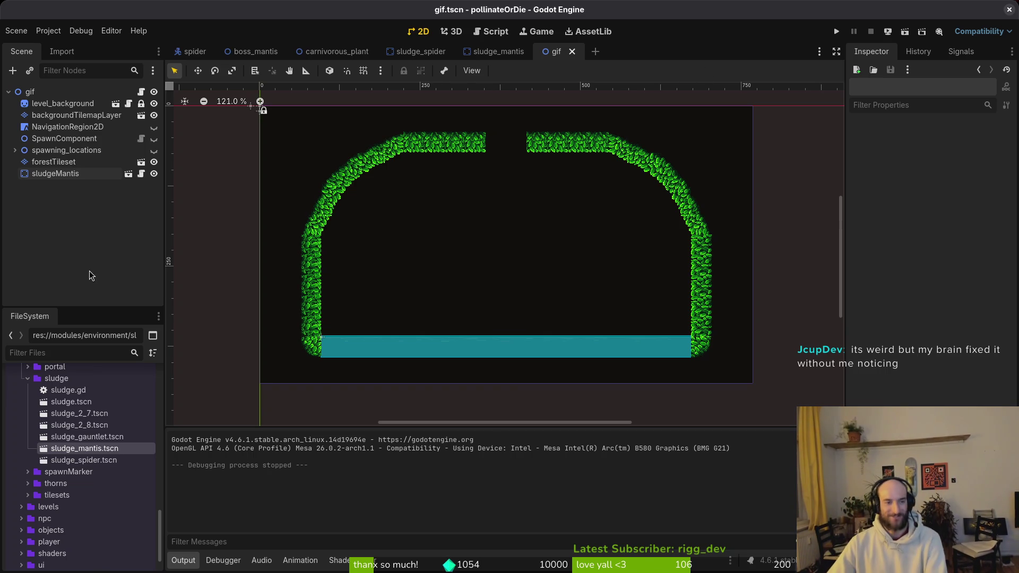
After viewing the gif.tscn arena in Godot, use the window overview to return to Aseprite.
{"action": "key", "text": "super"}
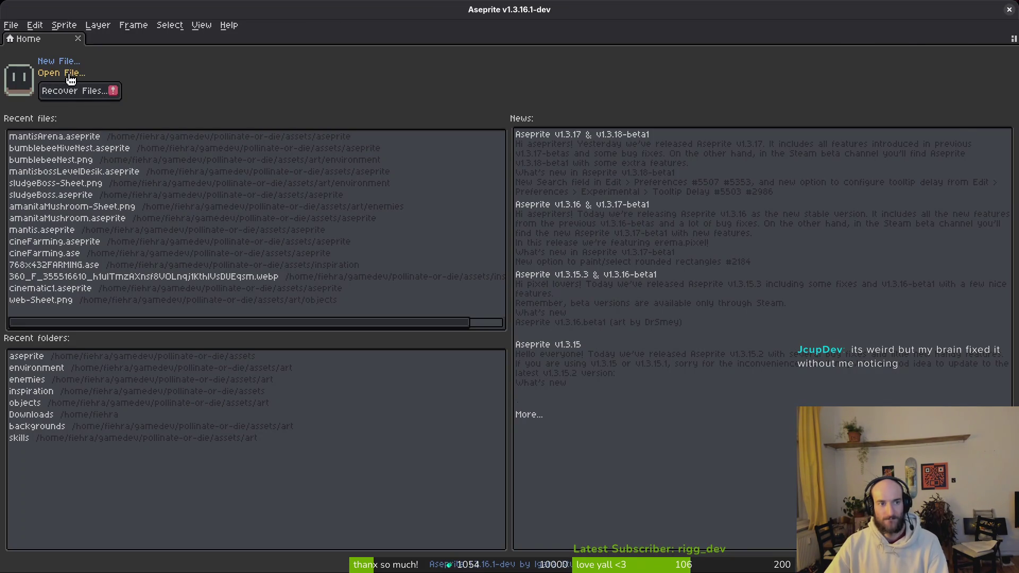
Browse the aseprite folder's thumbnails and open mantisArena.aseprite instead of mantisbossLevelDesik.aseprite.
{"action": "left_click", "coordinate": [53, 73]}
{"action": "scroll", "coordinate": [618, 236], "scroll_direction": "down", "scroll_amount": 20}
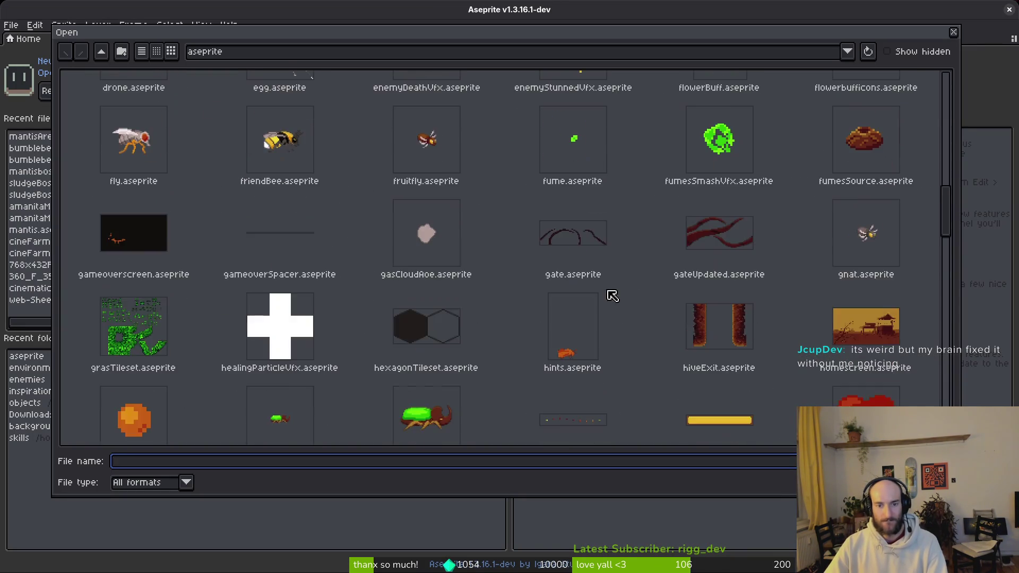
{"action": "scroll", "coordinate": [605, 334], "scroll_direction": "down", "scroll_amount": 10}
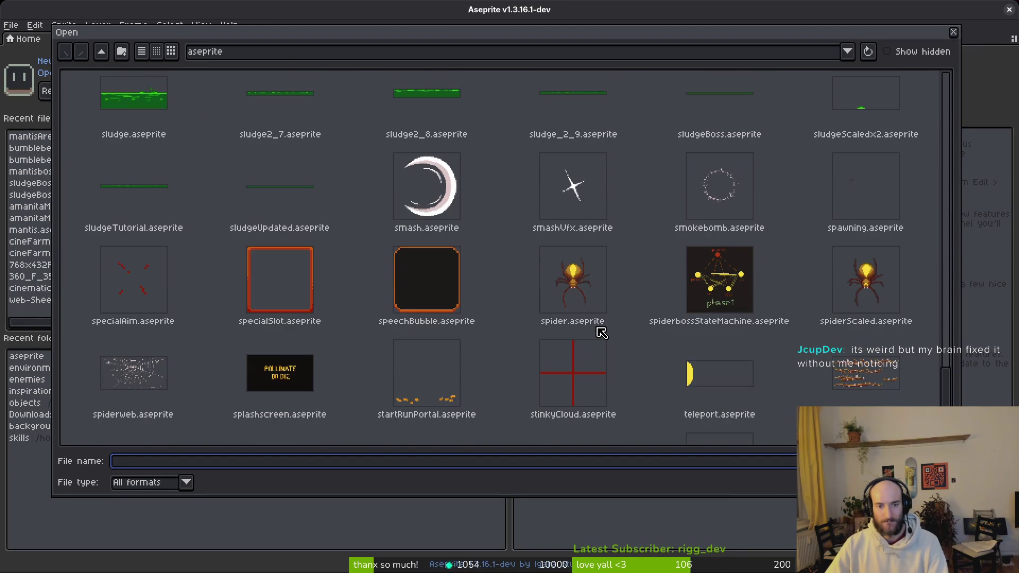
{"action": "scroll", "coordinate": [511, 325], "scroll_direction": "up", "scroll_amount": 9}
{"action": "scroll", "coordinate": [466, 255], "scroll_direction": "down", "scroll_amount": 7}
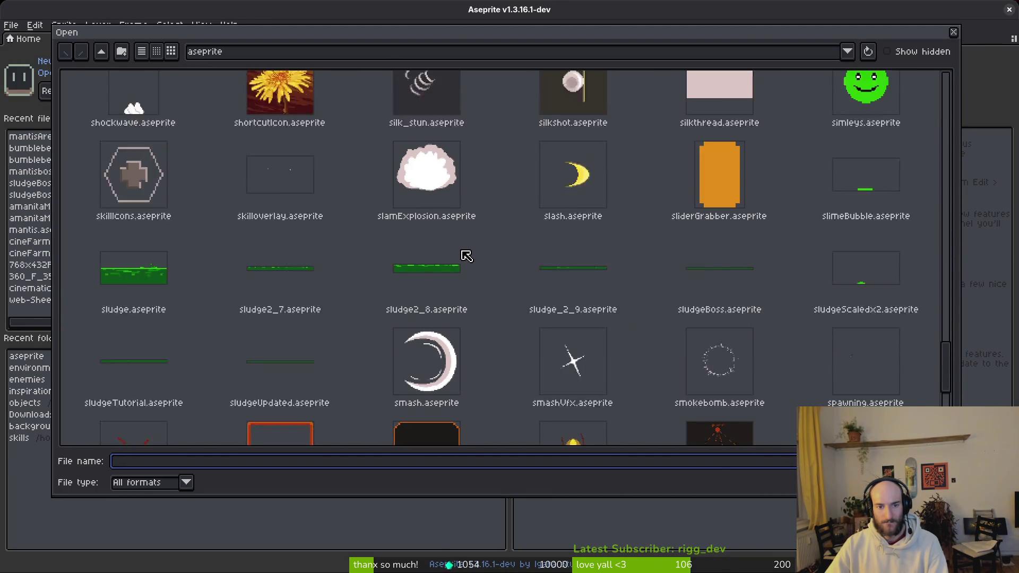
{"action": "scroll", "coordinate": [462, 239], "scroll_direction": "up", "scroll_amount": 4}
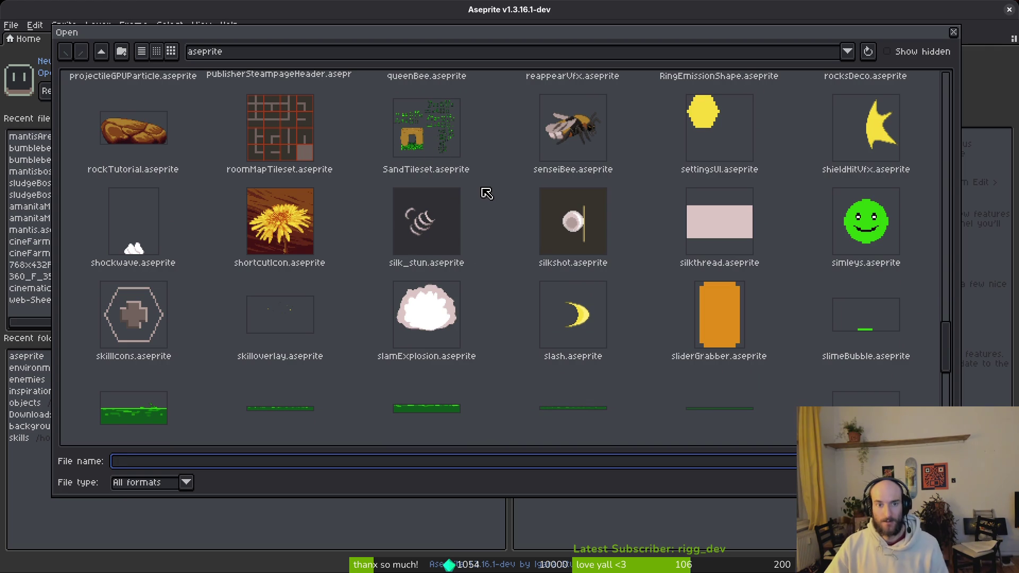
{"action": "scroll", "coordinate": [514, 232], "scroll_direction": "down", "scroll_amount": 8}
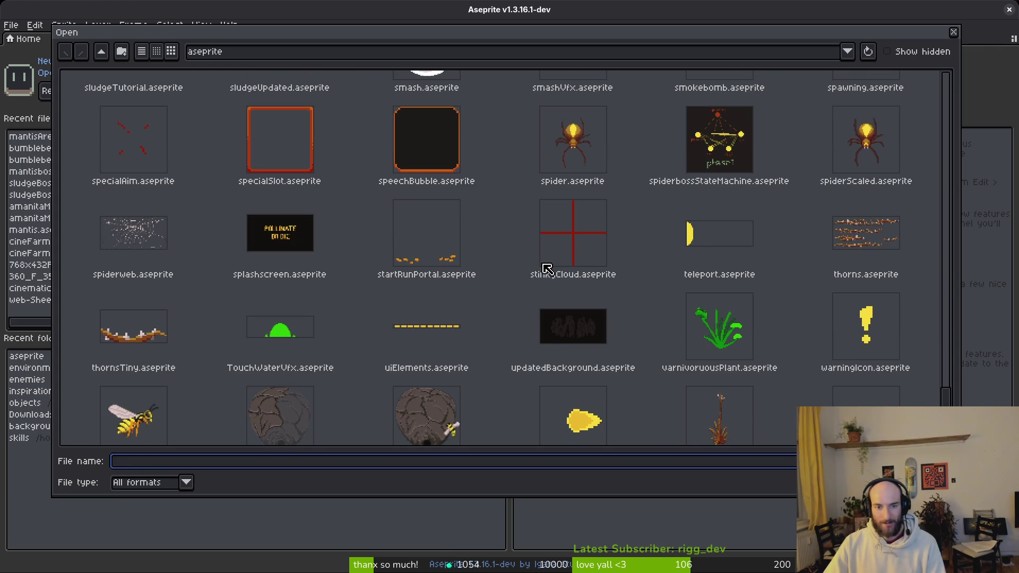
{"action": "scroll", "coordinate": [528, 270], "scroll_direction": "up", "scroll_amount": 12}
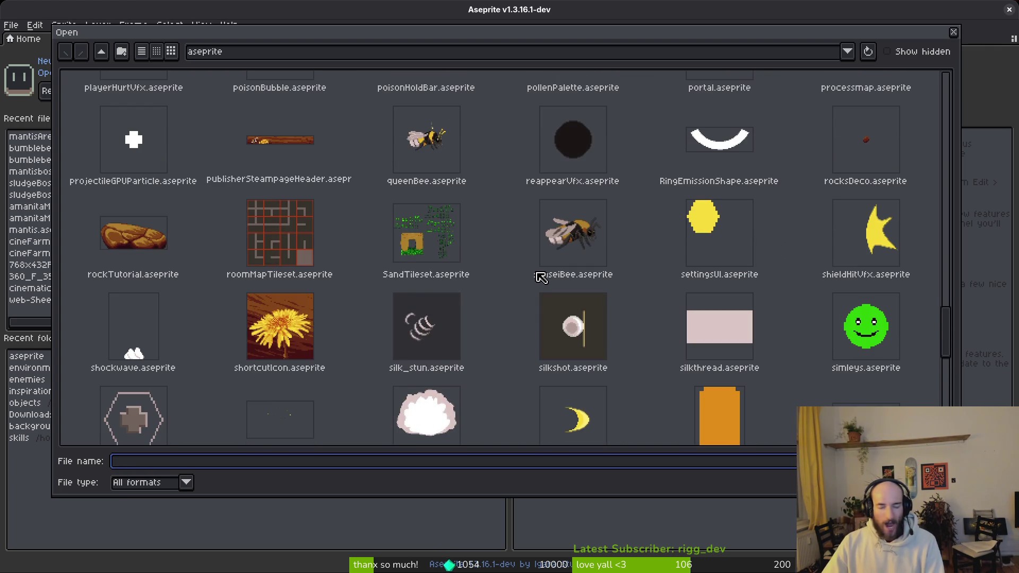
{"action": "scroll", "coordinate": [536, 278], "scroll_direction": "down", "scroll_amount": 5}
{"action": "scroll", "coordinate": [533, 282], "scroll_direction": "up", "scroll_amount": 5}
{"action": "scroll", "coordinate": [536, 281], "scroll_direction": "up", "scroll_amount": 4}
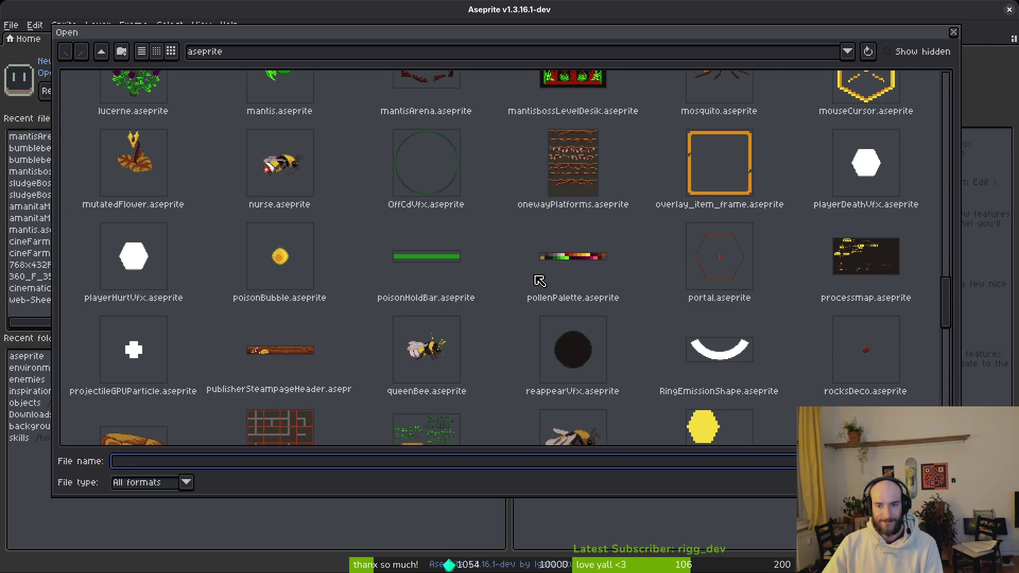
{"action": "scroll", "coordinate": [637, 273], "scroll_direction": "down", "scroll_amount": 4}
{"action": "scroll", "coordinate": [690, 273], "scroll_direction": "up", "scroll_amount": 8}
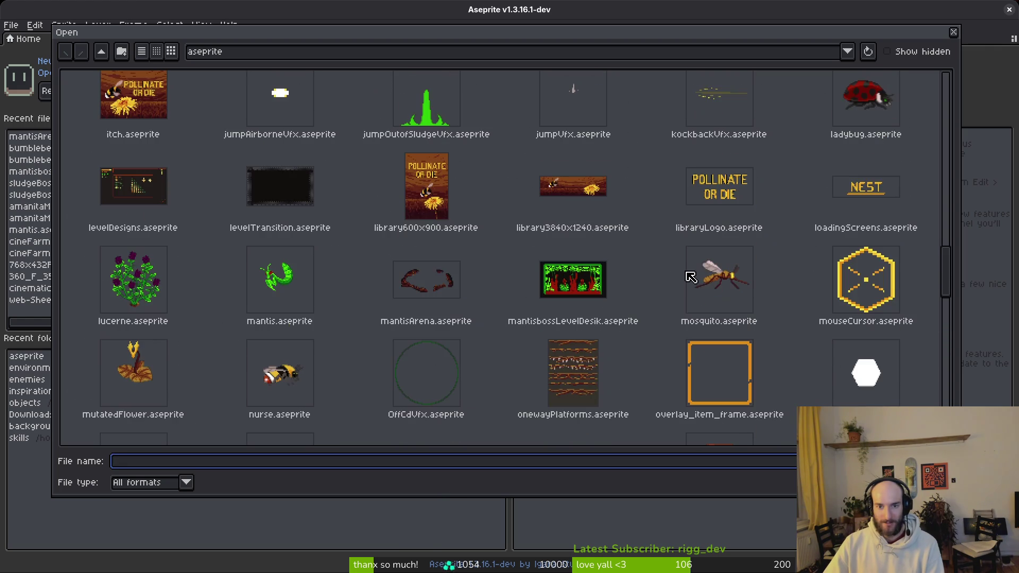
{"action": "scroll", "coordinate": [636, 273], "scroll_direction": "up", "scroll_amount": 2}
{"action": "scroll", "coordinate": [614, 273], "scroll_direction": "down", "scroll_amount": 3}
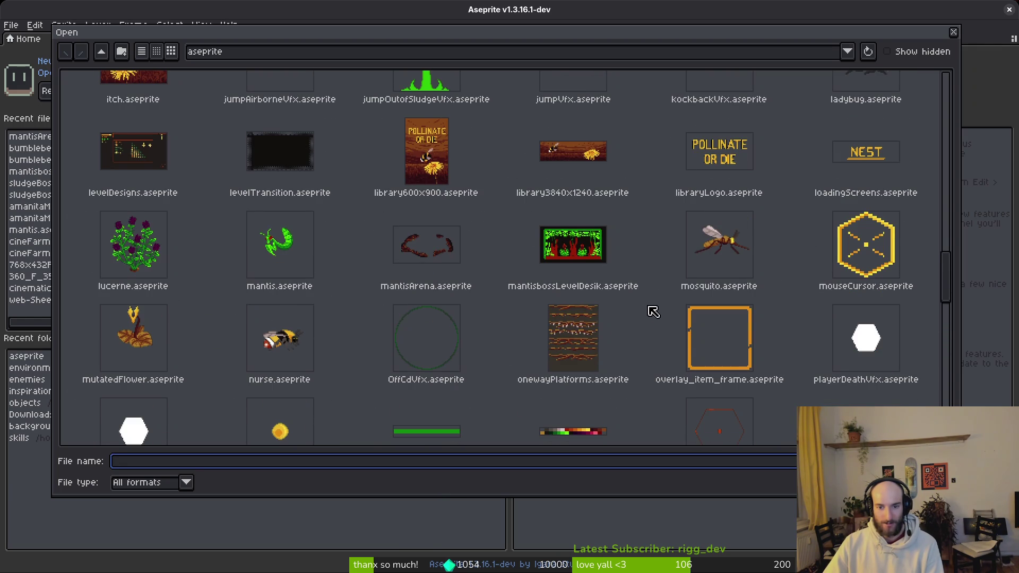
{"action": "scroll", "coordinate": [653, 311], "scroll_direction": "down", "scroll_amount": 1}
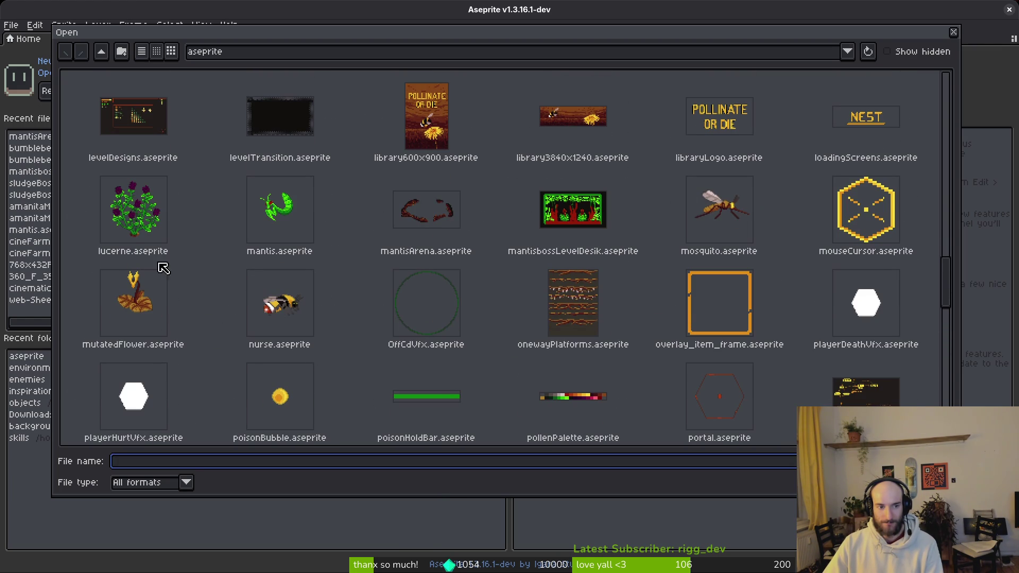
{"action": "left_click", "coordinate": [593, 236]}
{"action": "left_click", "coordinate": [432, 232]}
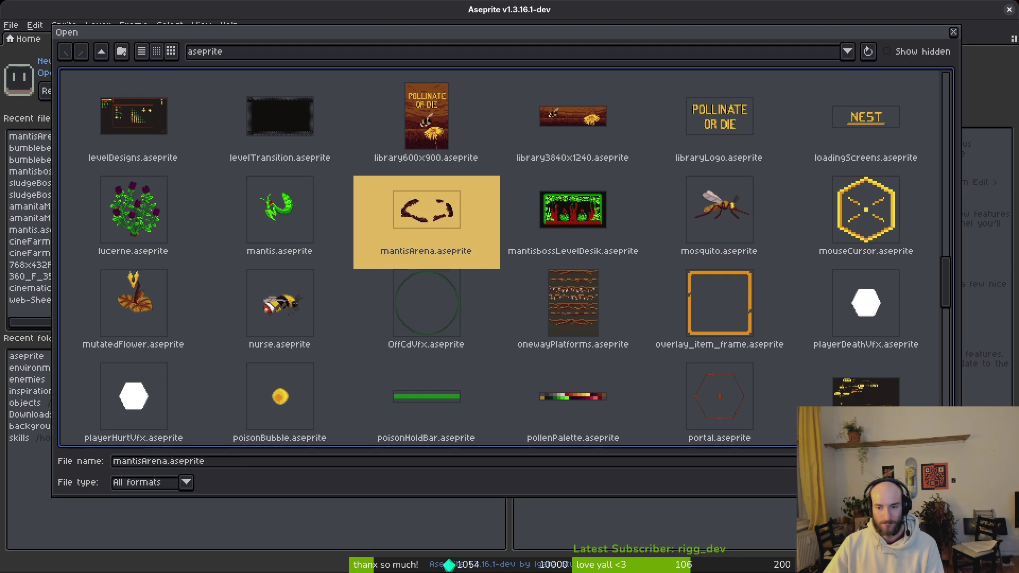
{"action": "key", "text": "Return"}
Open Screenshot.png from the assets/inspiration folder.
{"action": "left_click", "coordinate": [37, 39]}
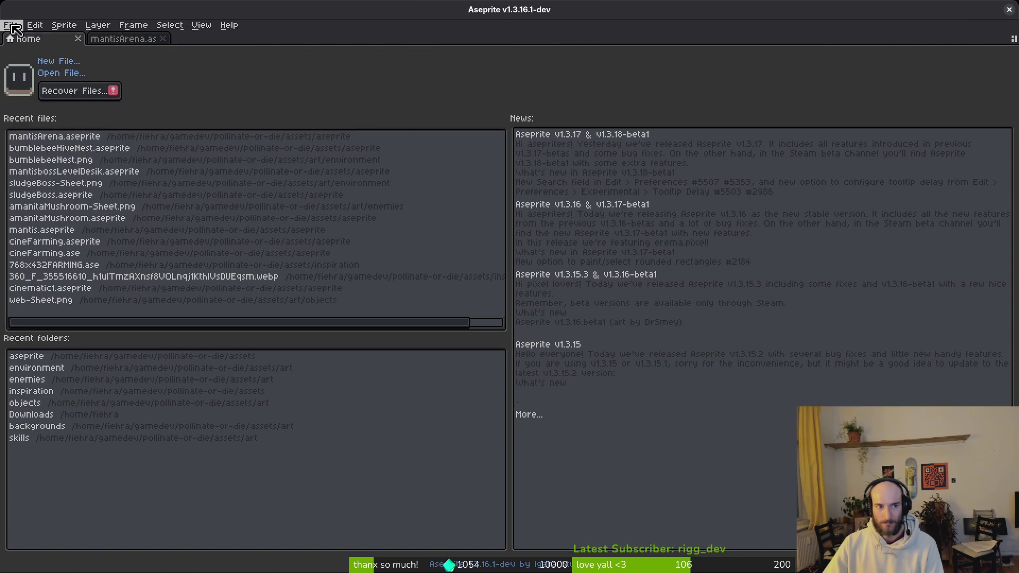
{"action": "left_click", "coordinate": [11, 25]}
{"action": "left_click", "coordinate": [26, 51]}
{"action": "left_click", "coordinate": [98, 52]}
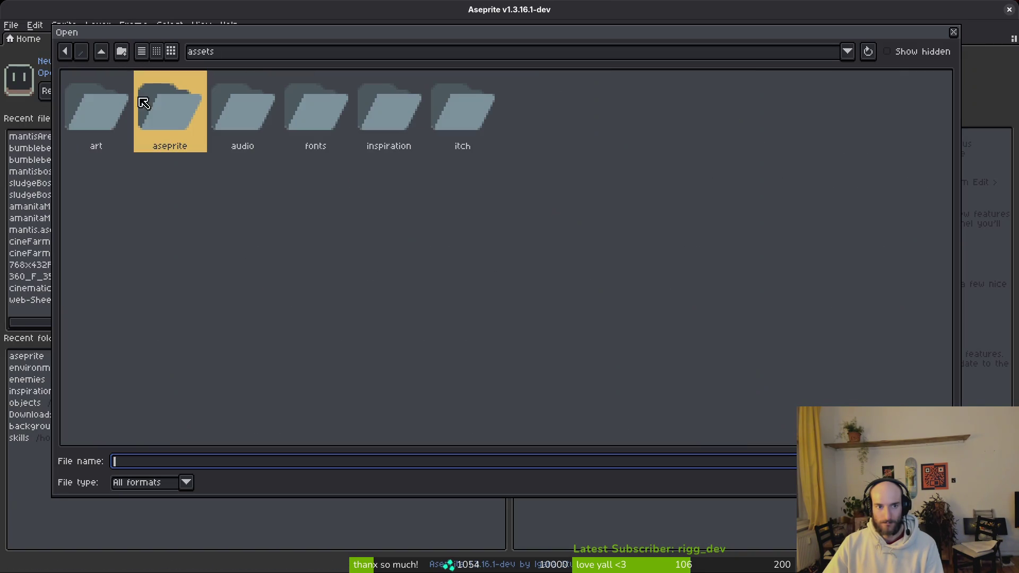
{"action": "double_click", "coordinate": [395, 128]}
{"action": "scroll", "coordinate": [697, 253], "scroll_direction": "down", "scroll_amount": 15}
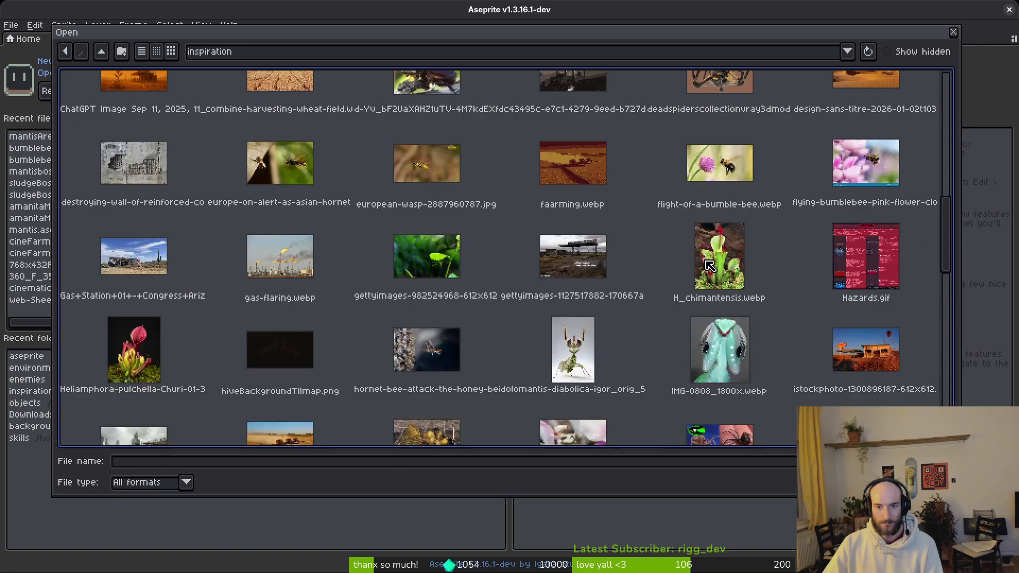
{"action": "scroll", "coordinate": [667, 284], "scroll_direction": "up", "scroll_amount": 3}
{"action": "left_click", "coordinate": [615, 358]}
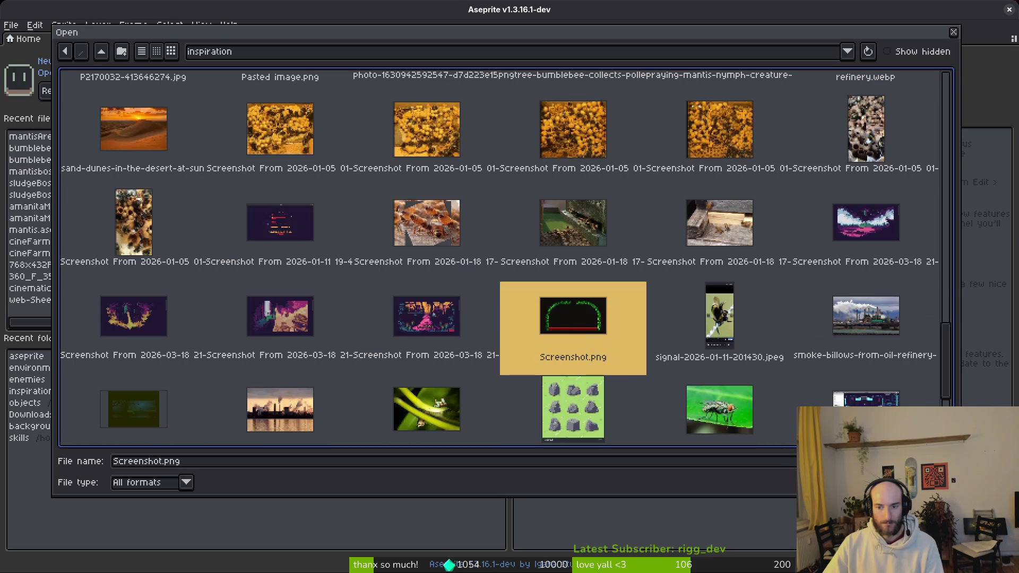
{"action": "double_click", "coordinate": [583, 340]}
{"action": "scroll", "coordinate": [530, 238], "scroll_direction": "up", "scroll_amount": 1}
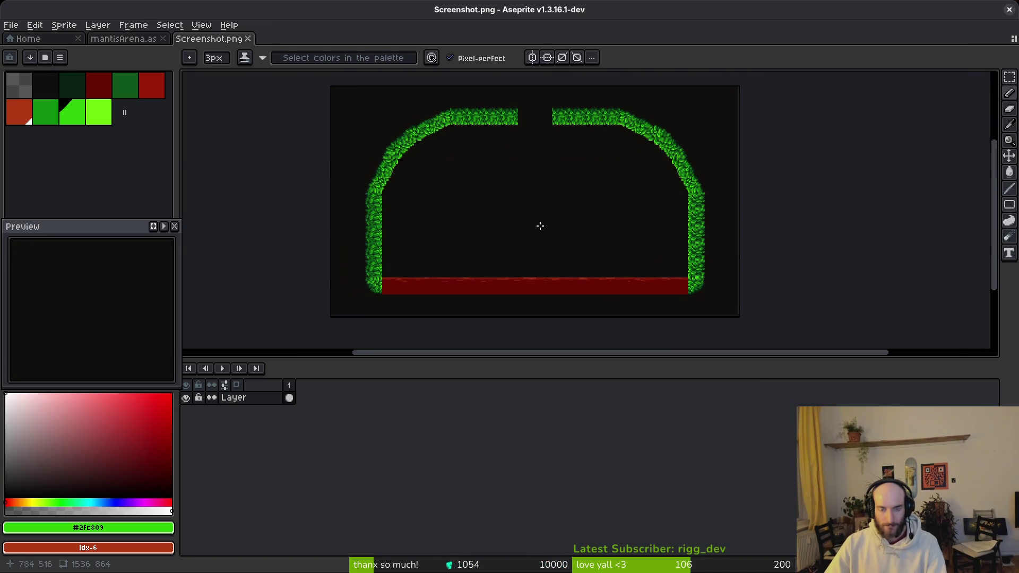
{"action": "scroll", "coordinate": [540, 229], "scroll_direction": "down", "scroll_amount": 1}
Clear the entire Screenshot.png canvas, undoing an accidental paste.
{"action": "key", "text": "m"}
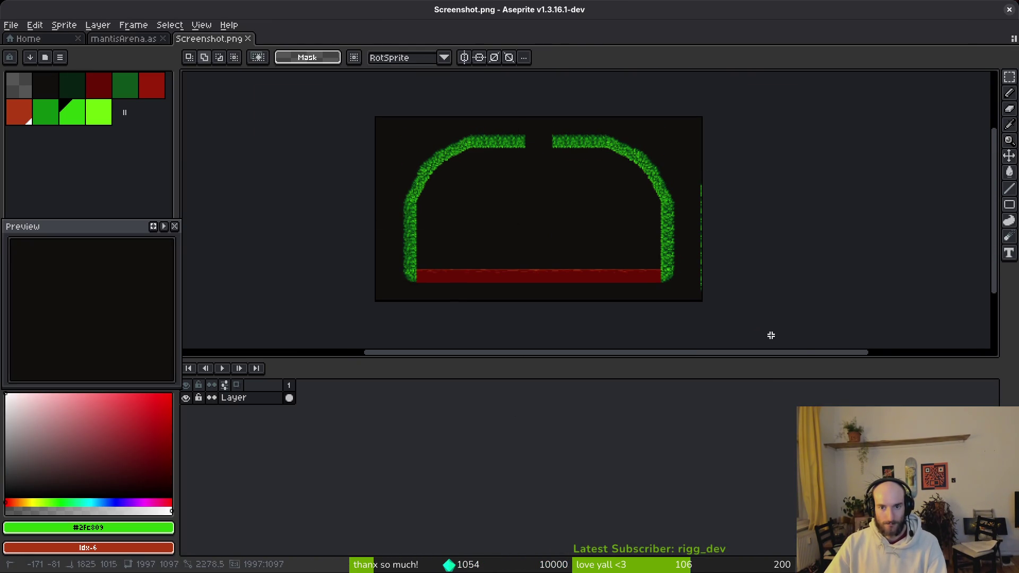
{"action": "key", "text": "ctrl+a"}
{"action": "key", "text": "Delete"}
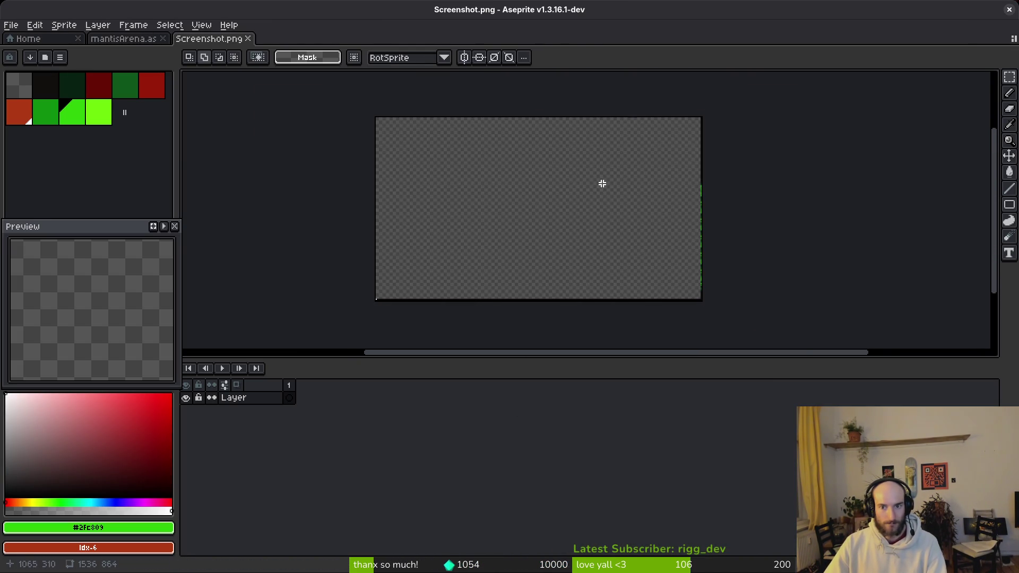
{"action": "key", "text": "ctrl+v"}
{"action": "scroll", "coordinate": [811, 321], "scroll_direction": "down", "scroll_amount": 3}
{"action": "key", "text": "ctrl+z"}
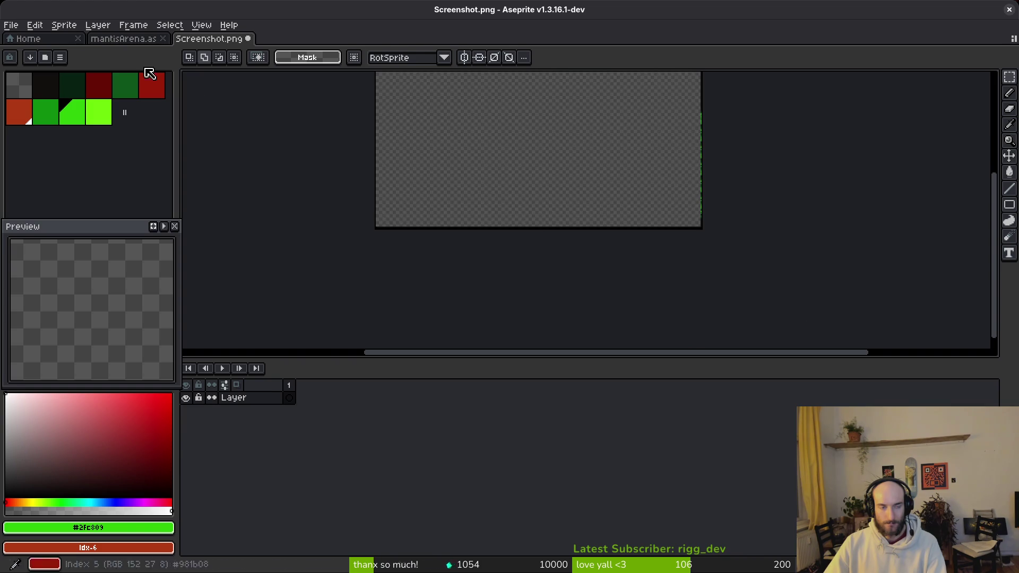
In mantisArena, show hiveBackground, paste the arena into frame 3, then clear it and save.
{"action": "left_click", "coordinate": [123, 38]}
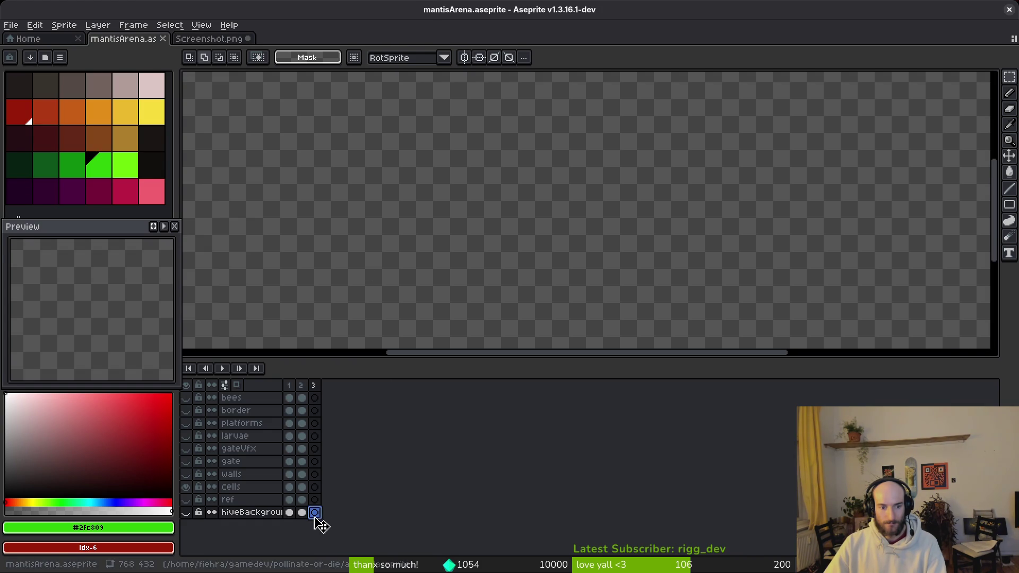
{"action": "left_click", "coordinate": [185, 512]}
{"action": "key", "text": "ctrl+v"}
{"action": "key", "text": "ctrl+s"}
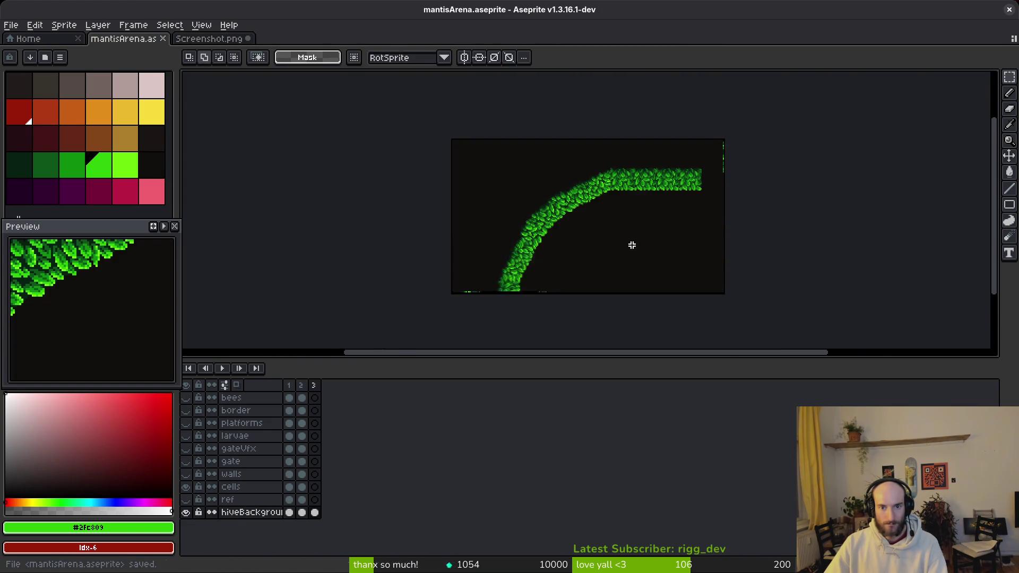
{"action": "left_click_drag", "start_coordinate": [637, 250], "coordinate": [541, 214]}
{"action": "key", "text": "ctrl+a"}
{"action": "key", "text": "Delete"}
{"action": "key", "text": "ctrl+s"}
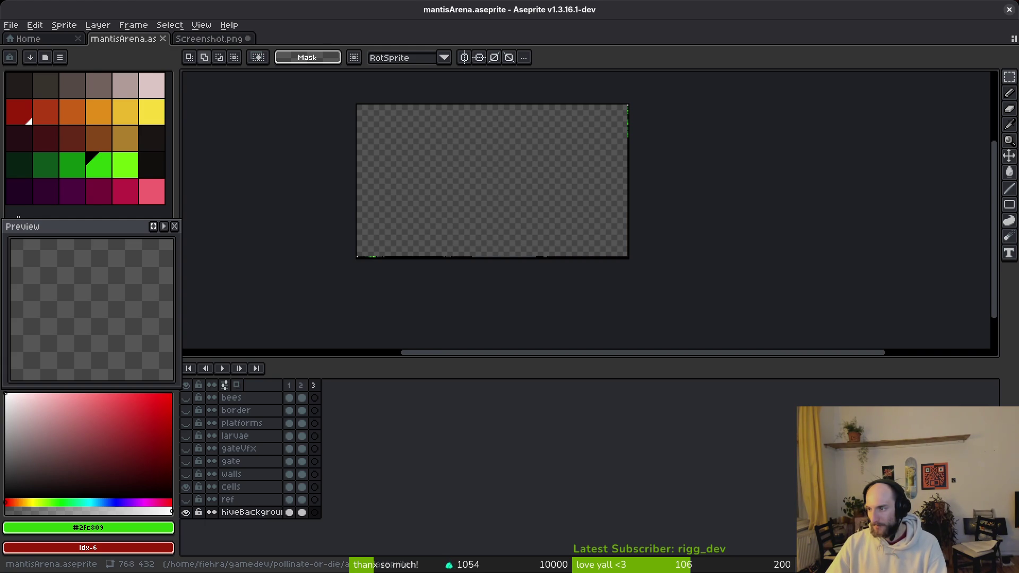
Revert the window width and height overrides in Godot's Display > Window project settings.
{"action": "key", "text": "alt+Tab"}
{"action": "left_click", "coordinate": [47, 30]}
{"action": "left_click", "coordinate": [64, 44]}
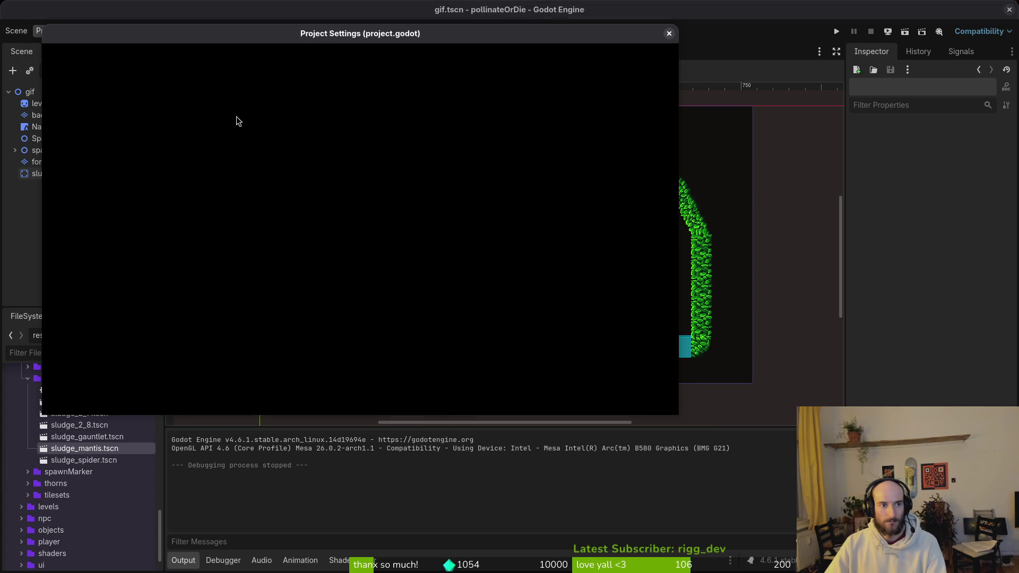
{"action": "left_click", "coordinate": [85, 198]}
{"action": "scroll", "coordinate": [558, 281], "scroll_direction": "down", "scroll_amount": 5}
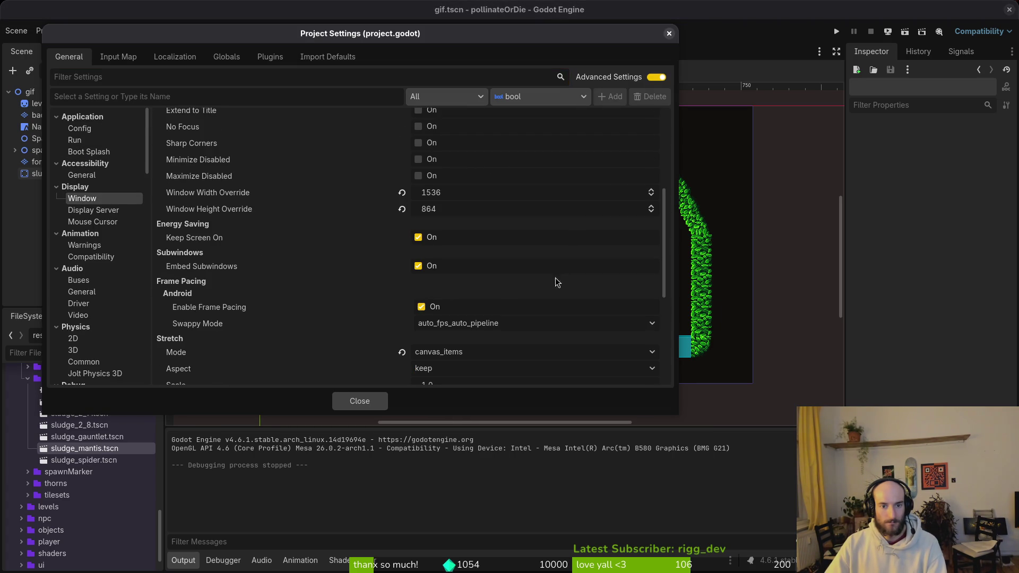
{"action": "left_click", "coordinate": [402, 193]}
{"action": "left_click", "coordinate": [401, 209]}
{"action": "left_click", "coordinate": [360, 401]}
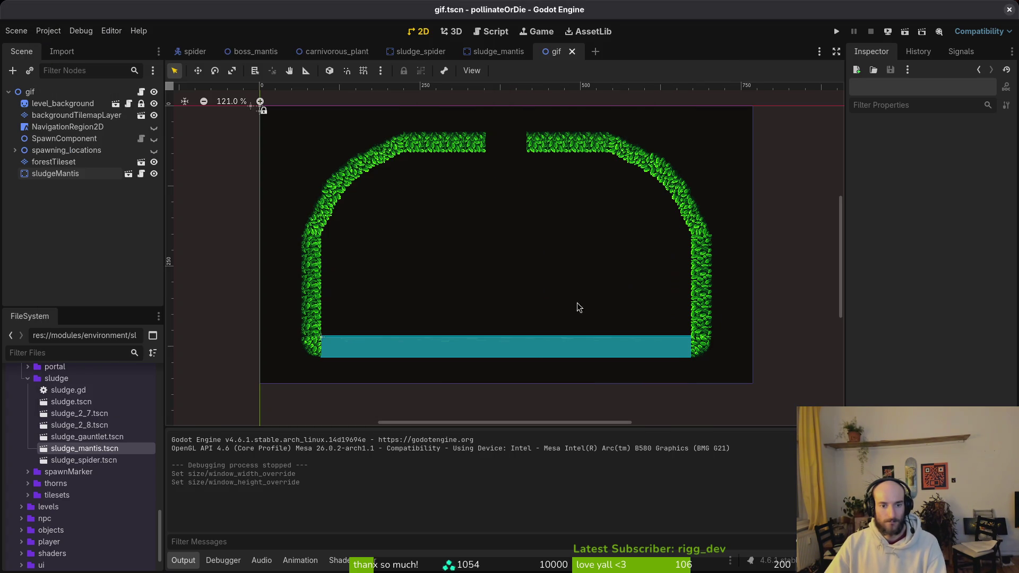
Run the current scene once, then open the project's user data folder.
{"action": "left_click", "coordinate": [906, 32]}
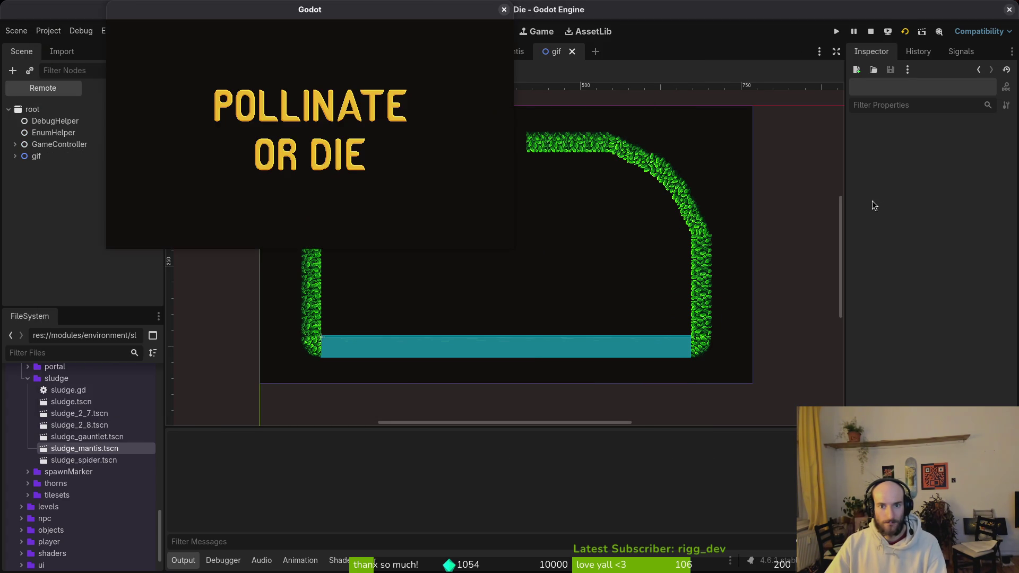
{"action": "left_click", "coordinate": [504, 10]}
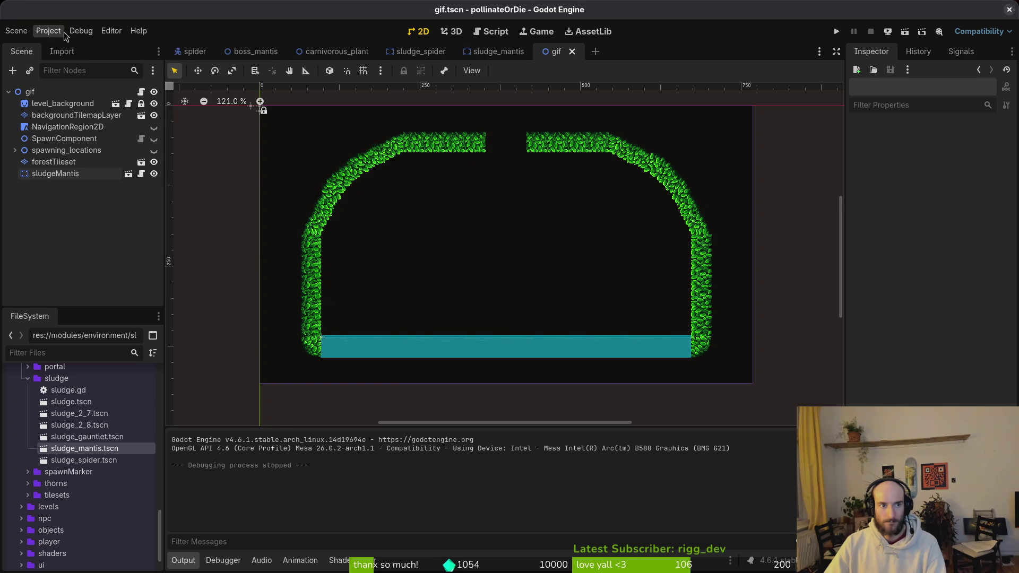
{"action": "left_click", "coordinate": [80, 31]}
{"action": "left_click", "coordinate": [48, 31]}
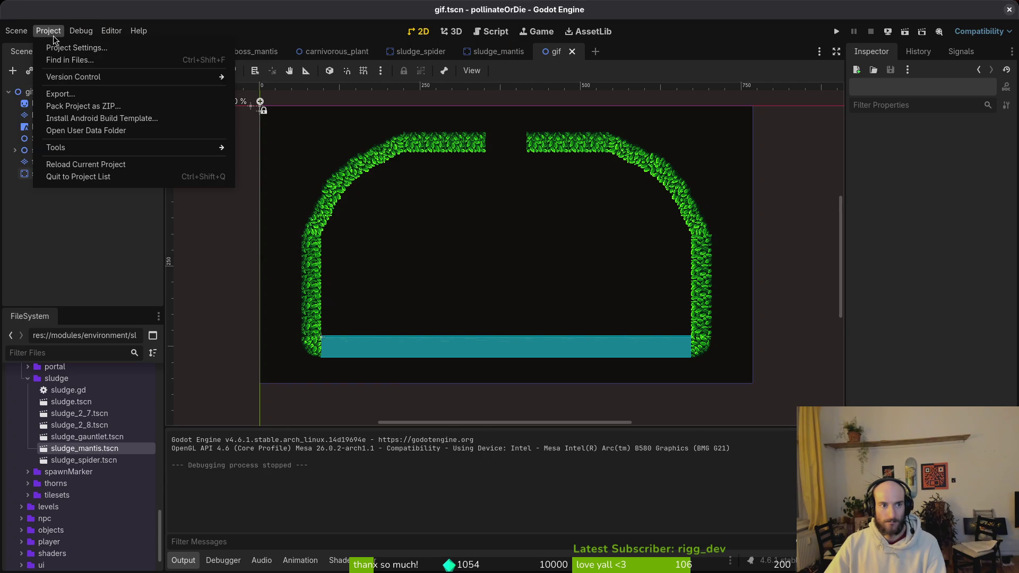
{"action": "left_click", "coordinate": [85, 131]}
Copy Screenshot.png into pollinate-or-die/assets/inspiration, replacing the existing file.
{"action": "left_click", "coordinate": [537, 181]}
{"action": "left_click", "coordinate": [222, 244]}
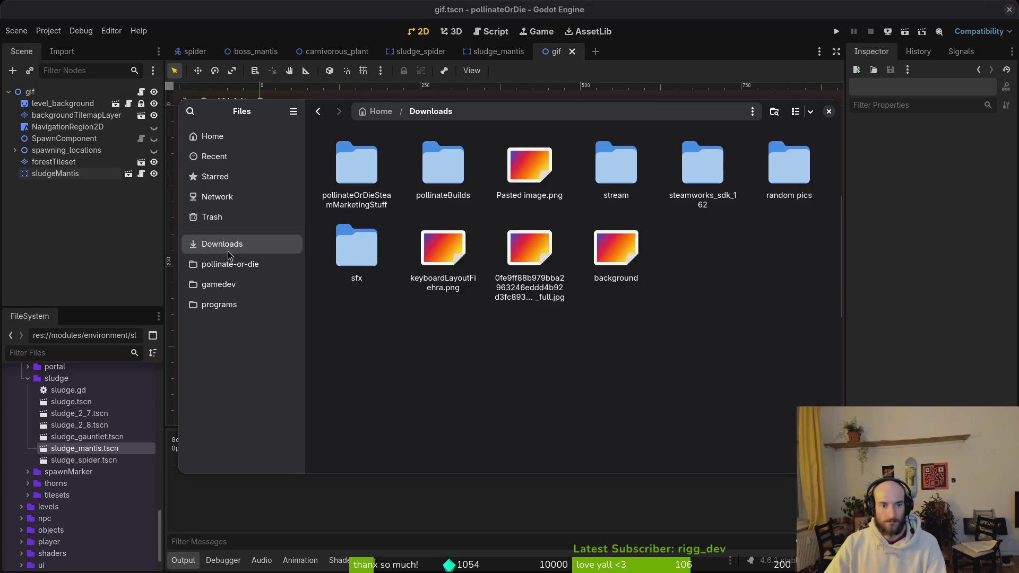
{"action": "left_click", "coordinate": [226, 264]}
{"action": "double_click", "coordinate": [444, 165]}
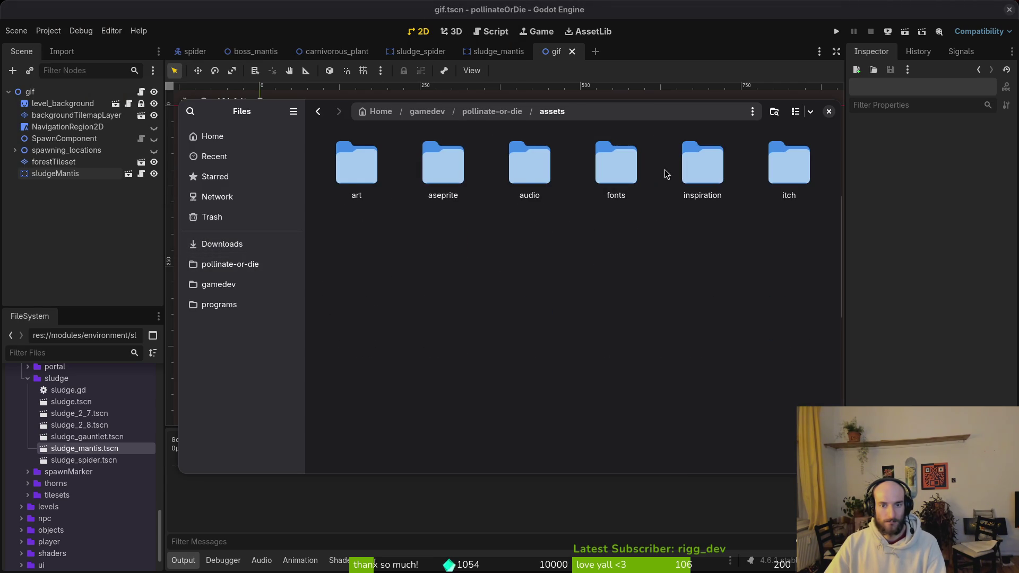
{"action": "double_click", "coordinate": [689, 169]}
{"action": "key", "text": "ctrl+v"}
{"action": "left_click", "coordinate": [555, 227]}
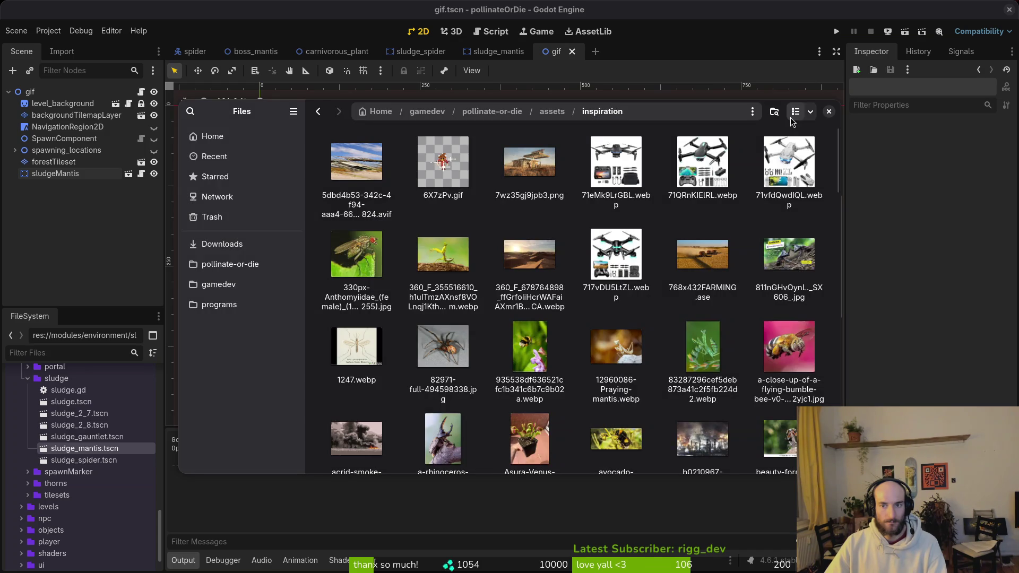
{"action": "left_click", "coordinate": [828, 111]}
{"action": "key", "text": "alt+Tab"}
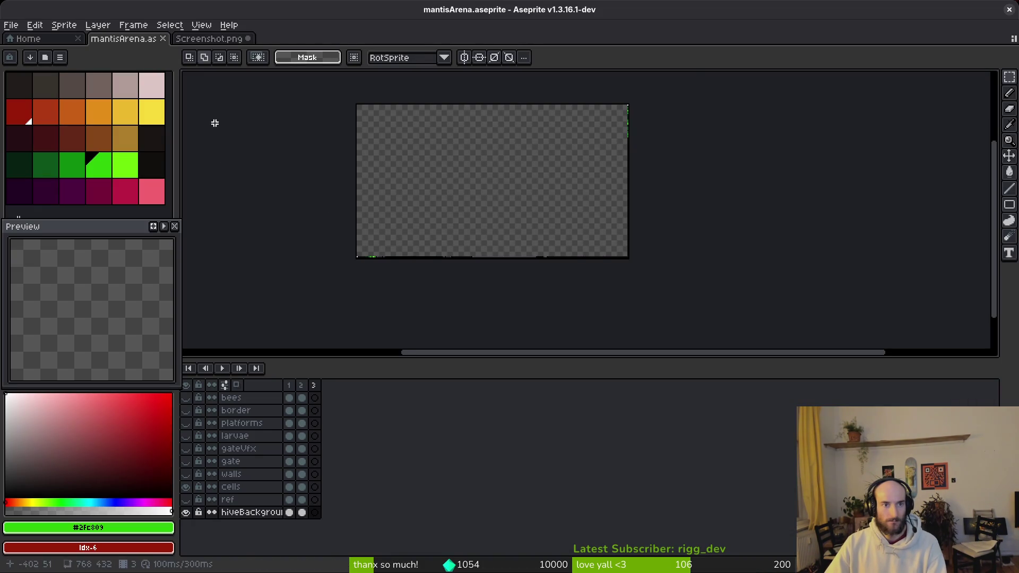
Close the old Screenshot.png tab without saving and open the new Screenshot.png.
{"action": "left_click", "coordinate": [208, 38]}
{"action": "key", "text": "ctrl+w"}
{"action": "left_click", "coordinate": [492, 322]}
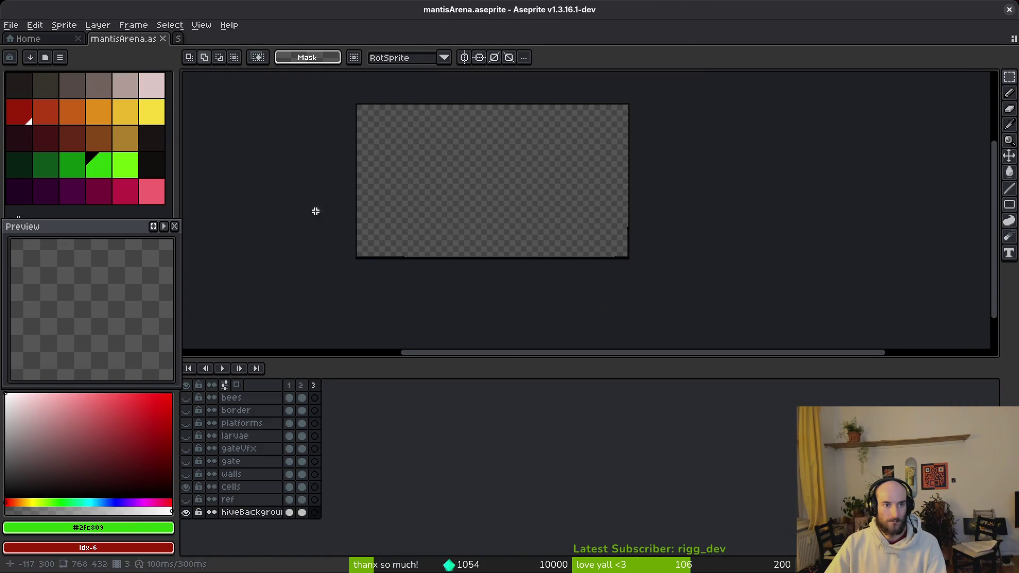
{"action": "left_click", "coordinate": [39, 43]}
{"action": "left_click", "coordinate": [73, 76]}
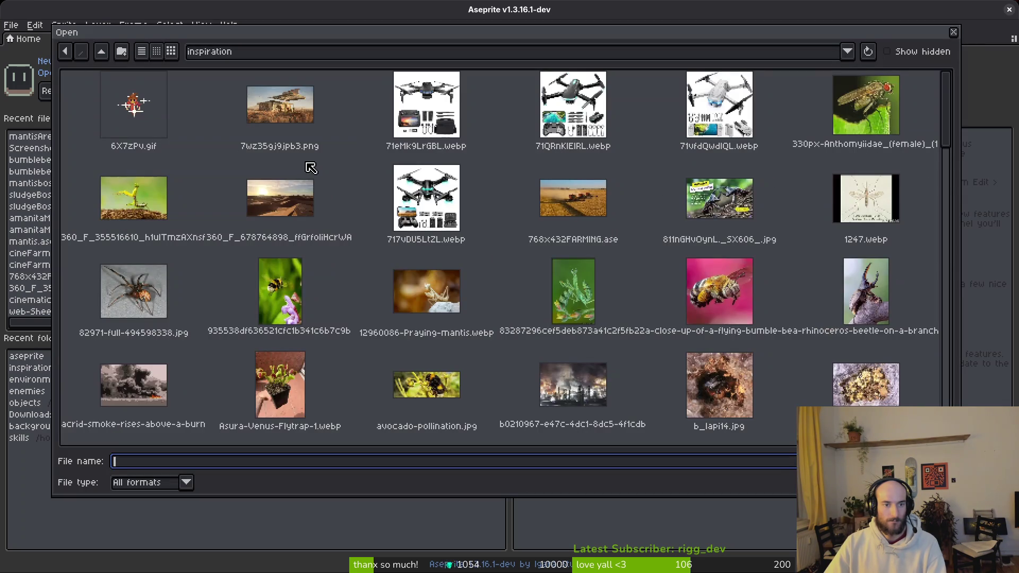
{"action": "scroll", "coordinate": [615, 250], "scroll_direction": "down", "scroll_amount": 15}
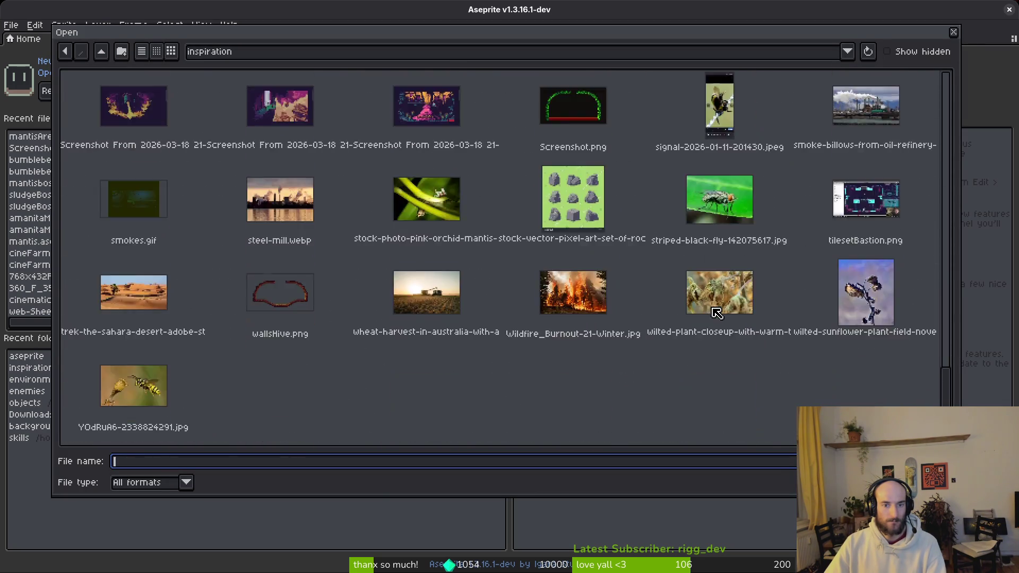
{"action": "double_click", "coordinate": [624, 312]}
{"action": "scroll", "coordinate": [568, 234], "scroll_direction": "down", "scroll_amount": 4}
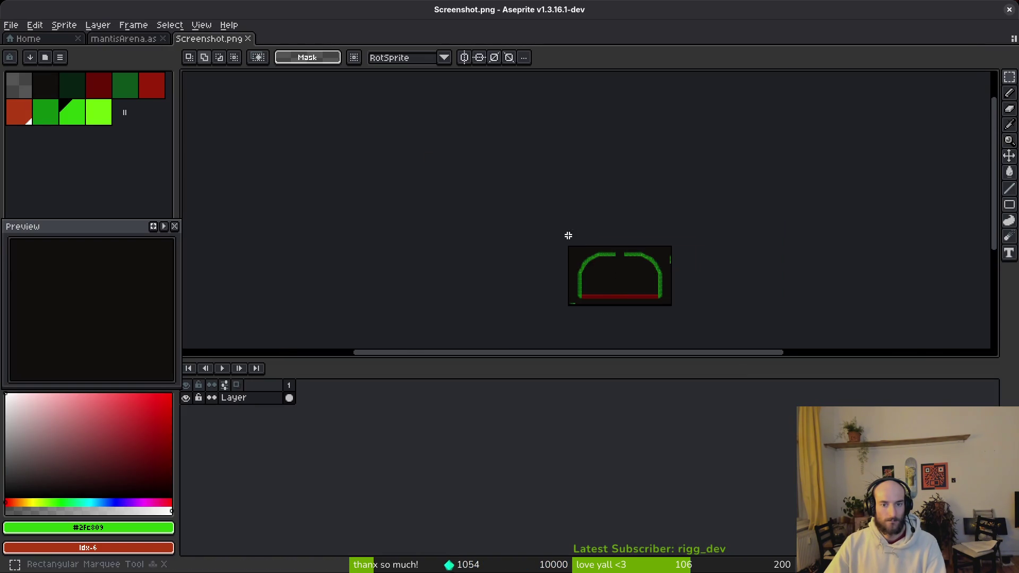
Cut the whole screenshot and paste it in place into mantisArena.
{"action": "key", "text": "ctrl+a"}
{"action": "key", "text": "ctrl+x"}
{"action": "left_click", "coordinate": [123, 38]}
{"action": "key", "text": "ctrl+v"}
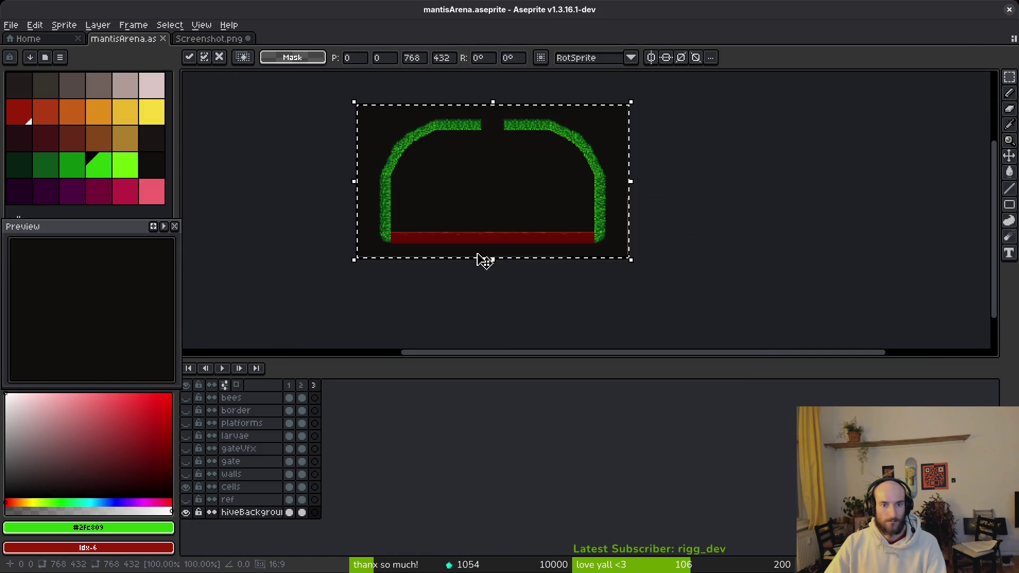
{"action": "key", "text": "Return"}
Try erasing the black background with the magic wand, undo it, then select the bees-through-ref cels.
{"action": "key", "text": "w"}
{"action": "left_click", "coordinate": [591, 245]}
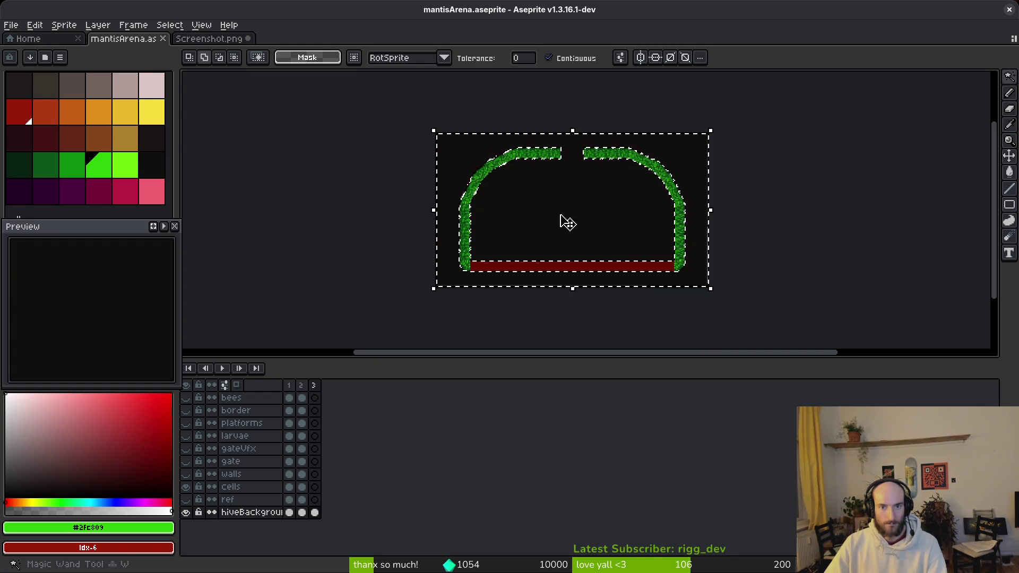
{"action": "key", "text": "Delete"}
{"action": "key", "text": "ctrl+d"}
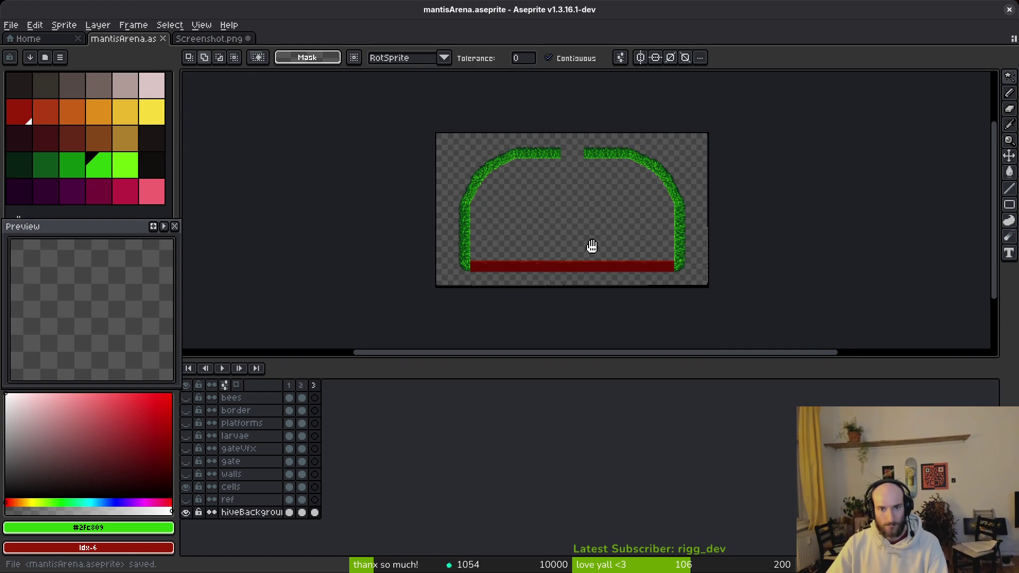
{"action": "scroll", "coordinate": [591, 245], "scroll_direction": "left", "scroll_amount": 2}
{"action": "left_click_drag", "start_coordinate": [635, 282], "coordinate": [659, 316]}
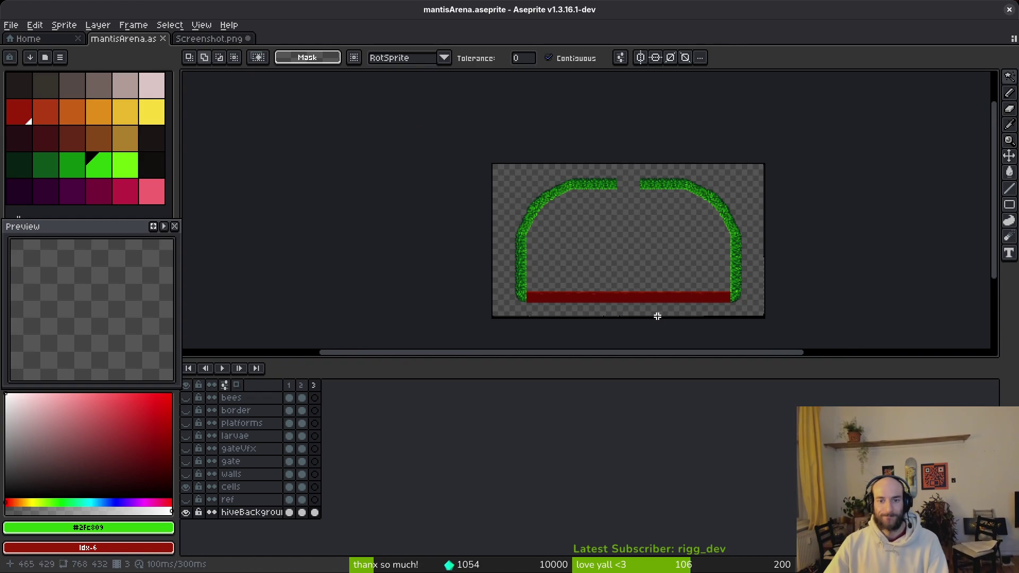
{"action": "key", "text": "ctrl+z"}
{"action": "key", "text": "ctrl+z"}
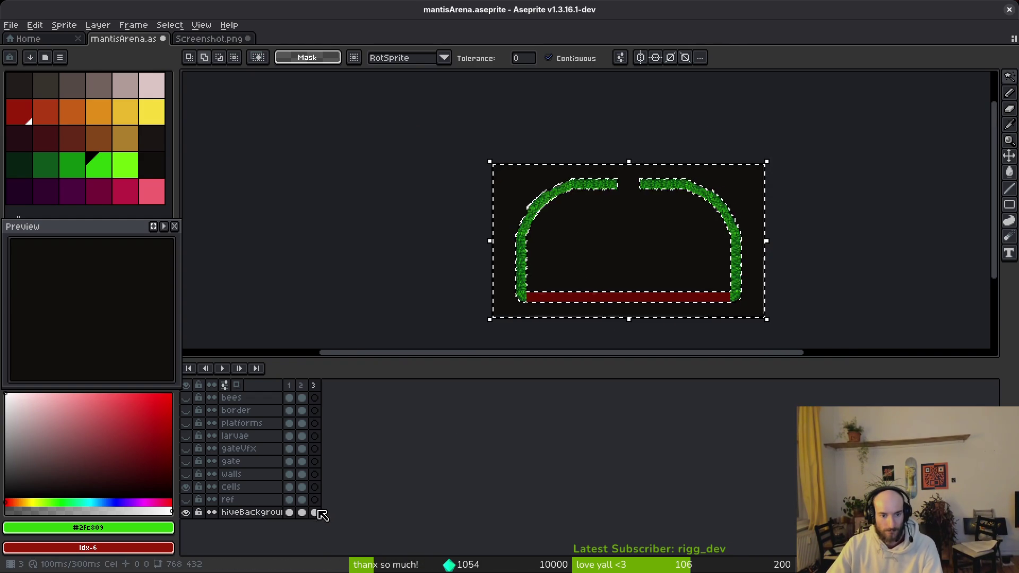
{"action": "left_click", "coordinate": [315, 499]}
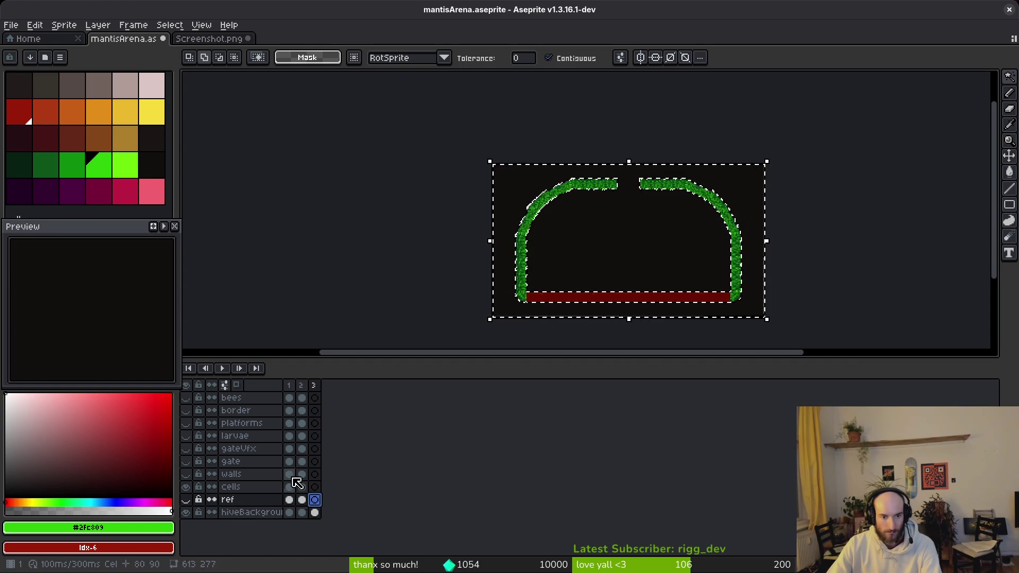
{"action": "left_click", "coordinate": [294, 397], "text": "shift"}
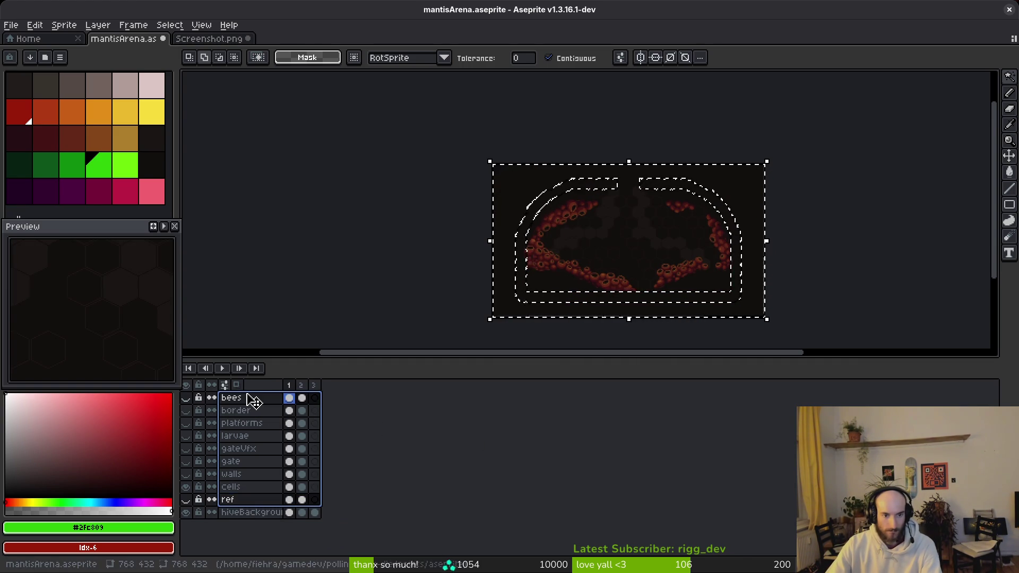
Delete the ref, cells, bees, larvae, border, platforms and gateVfx layers.
{"action": "key", "text": "ctrl+d"}
{"action": "left_click", "coordinate": [256, 500]}
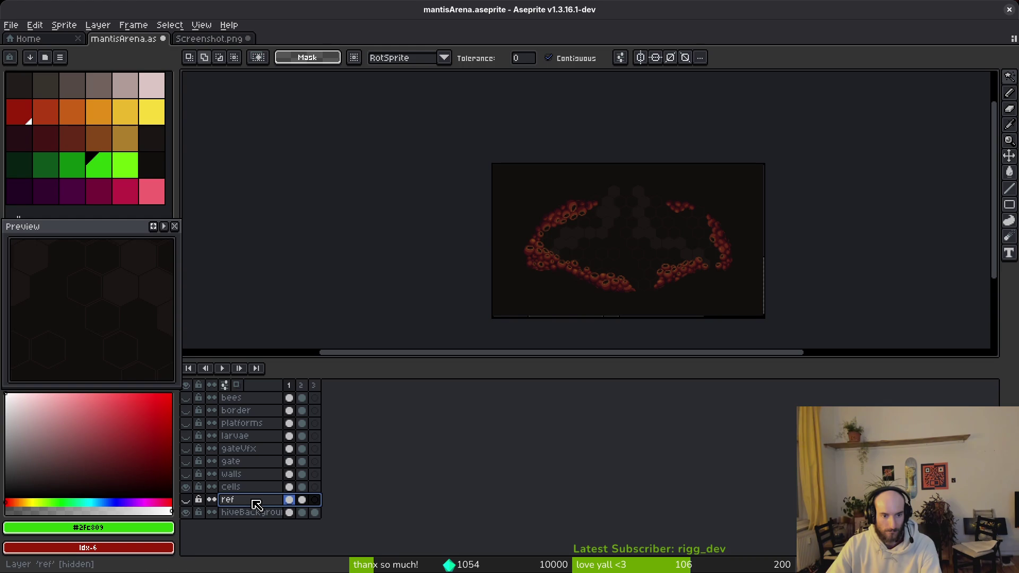
{"action": "key", "text": "Delete"}
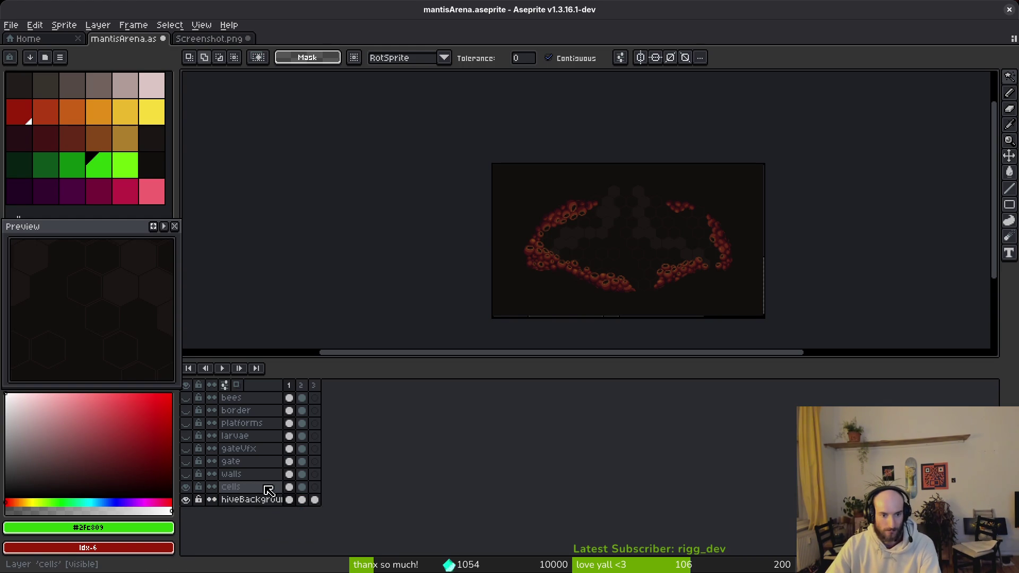
{"action": "key", "text": "Delete"}
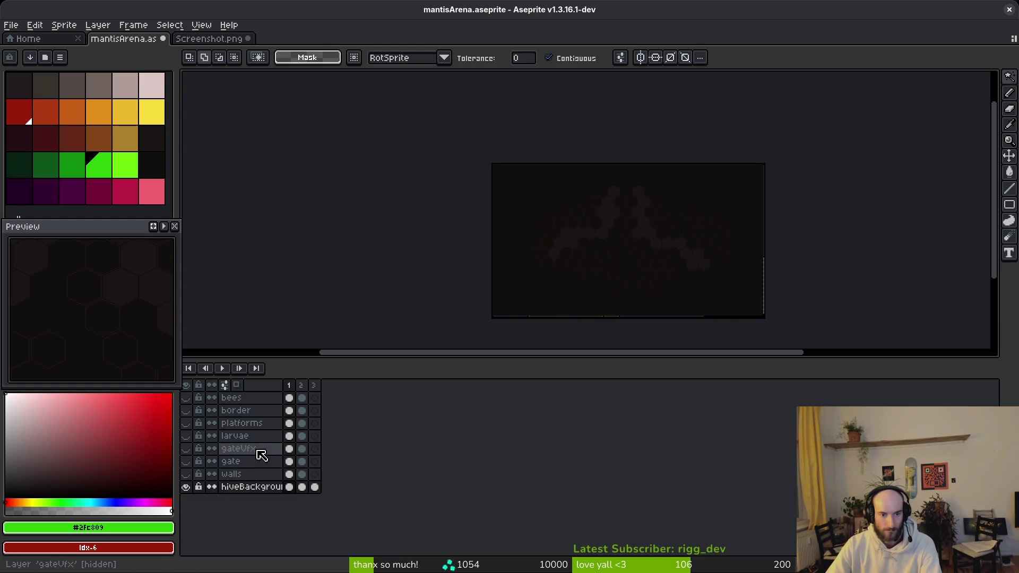
{"action": "left_click_drag", "start_coordinate": [301, 421], "coordinate": [301, 398]}
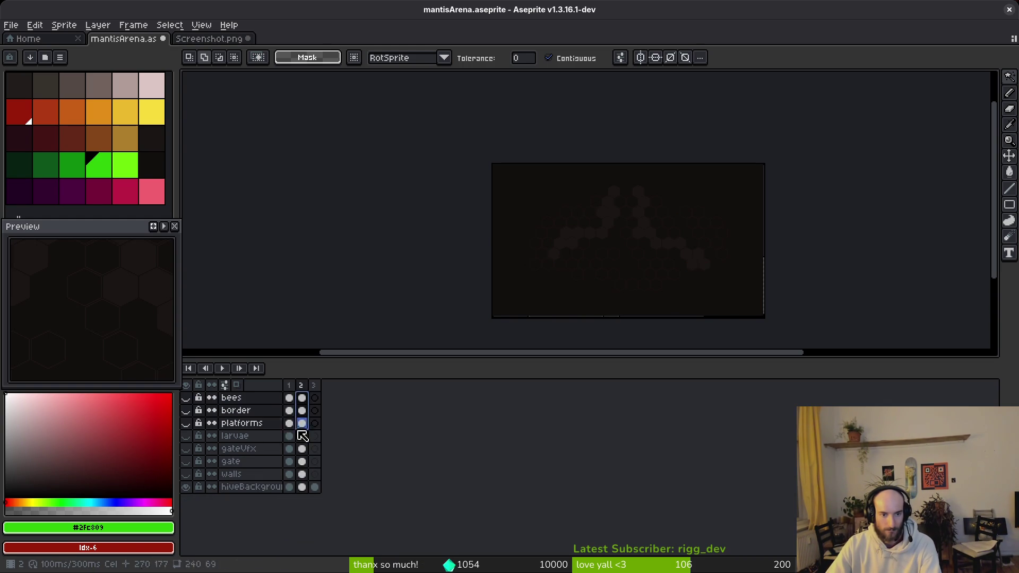
{"action": "left_click", "coordinate": [289, 474]}
{"action": "left_click_drag", "start_coordinate": [234, 397], "coordinate": [262, 440]}
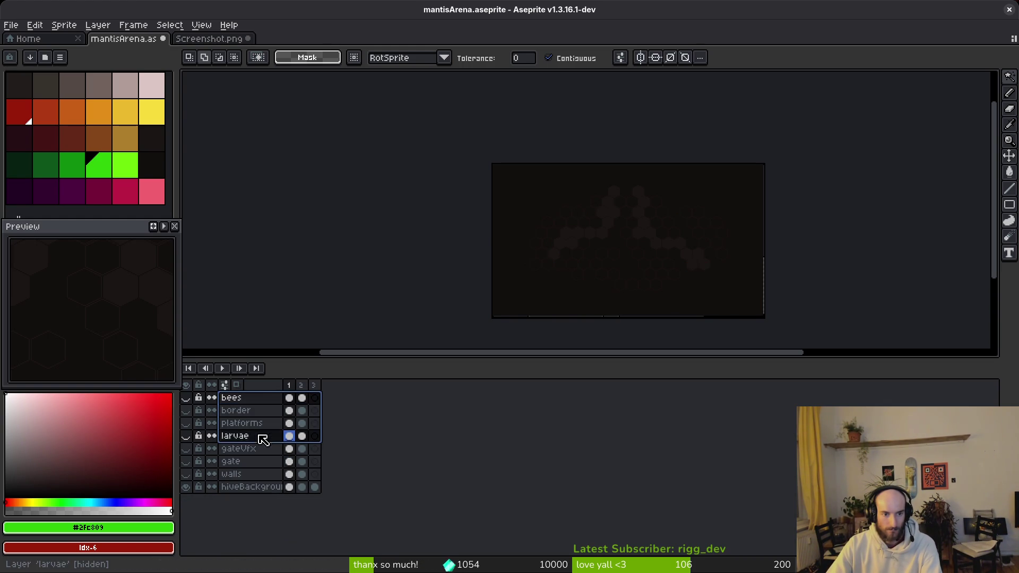
{"action": "key", "text": "Delete"}
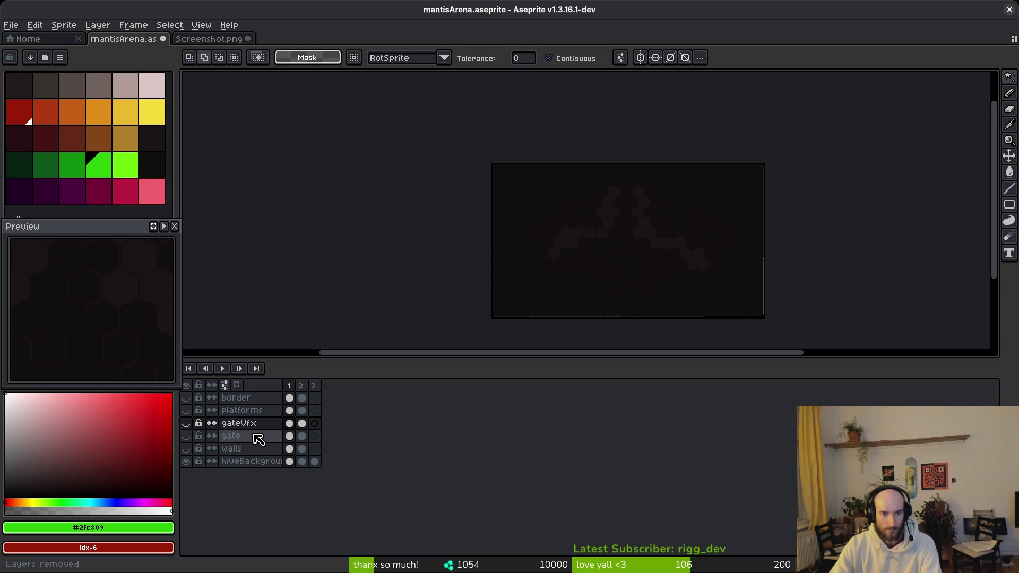
{"action": "key", "text": "Up"}
{"action": "mouse_move", "coordinate": [213, 398]}
{"action": "left_mouse_down"}
{"action": "mouse_move", "coordinate": [256, 414]}
{"action": "mouse_move", "coordinate": [246, 423]}
{"action": "left_mouse_up"}
{"action": "key", "text": "Delete"}
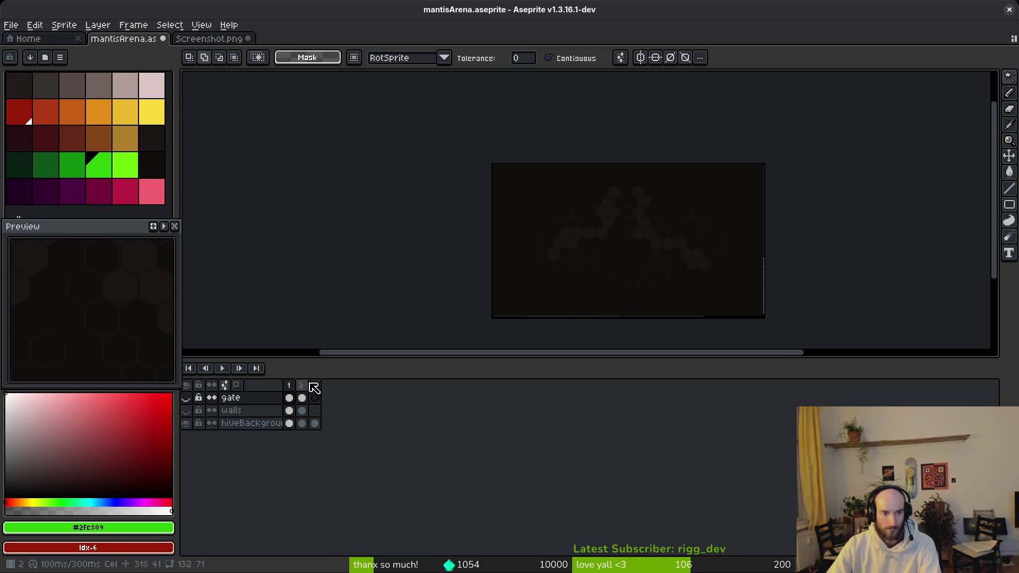
Make the walls layer visible again and select the gate and walls cels in frames 1–2.
{"action": "scroll", "coordinate": [706, 199], "scroll_direction": "up", "scroll_amount": 3}
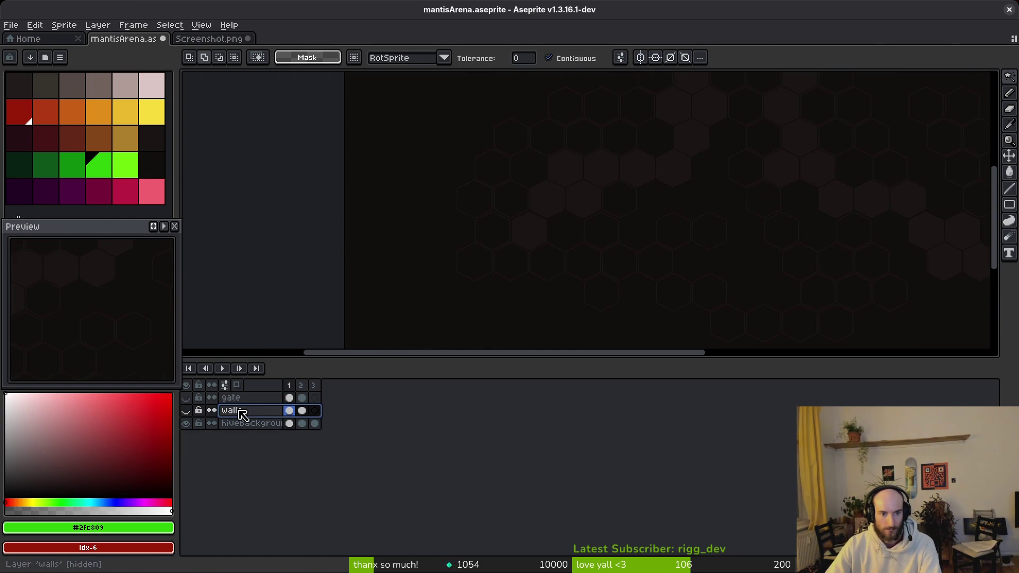
{"action": "left_click", "coordinate": [186, 411]}
{"action": "left_click", "coordinate": [260, 410]}
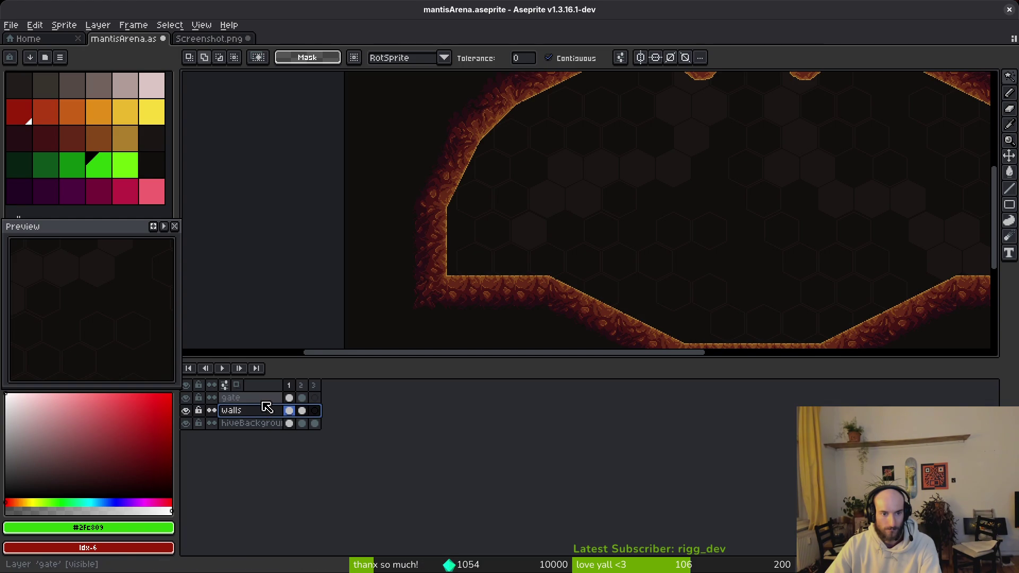
{"action": "scroll", "coordinate": [580, 285], "scroll_direction": "down", "scroll_amount": 3}
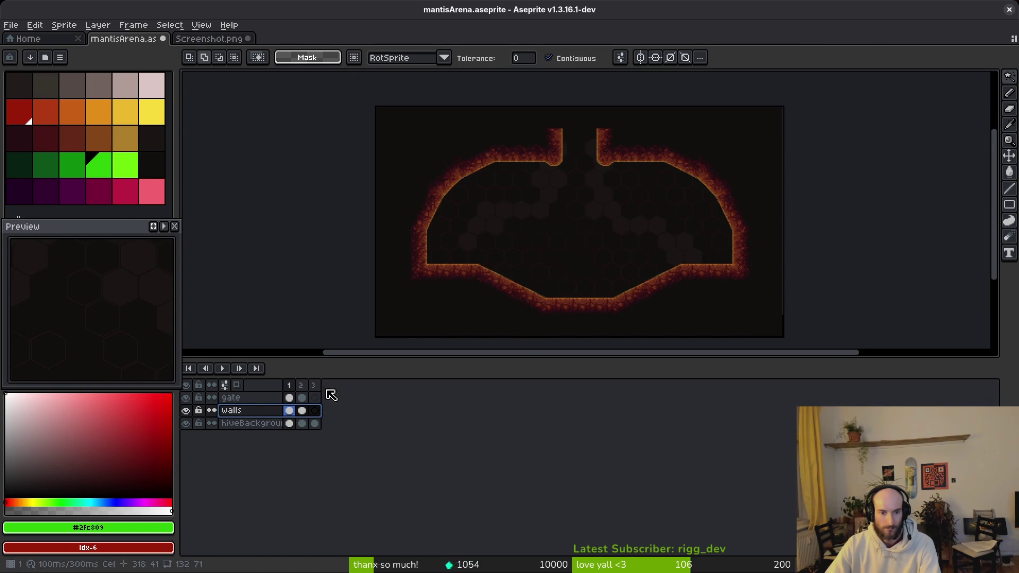
{"action": "mouse_move", "coordinate": [289, 397]}
{"action": "left_mouse_down"}
{"action": "mouse_move", "coordinate": [304, 411]}
{"action": "mouse_move", "coordinate": [298, 426]}
{"action": "left_mouse_up"}
Clear the gate and walls cels, delete frames 2–3, rename the gate layer to 'leafs', and save.
{"action": "key", "text": "Delete"}
{"action": "key", "text": "Delete"}
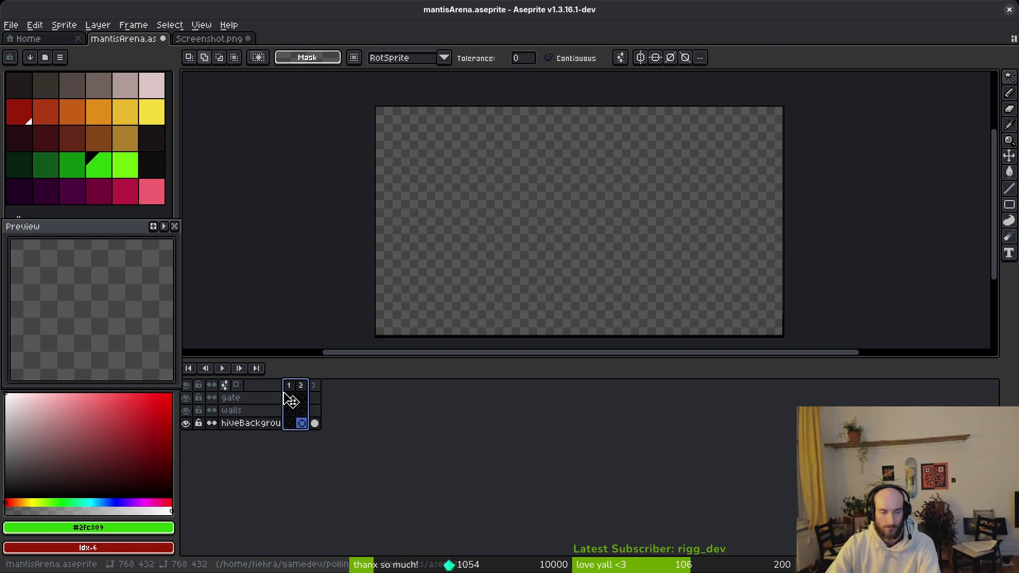
{"action": "key", "text": "alt+c"}
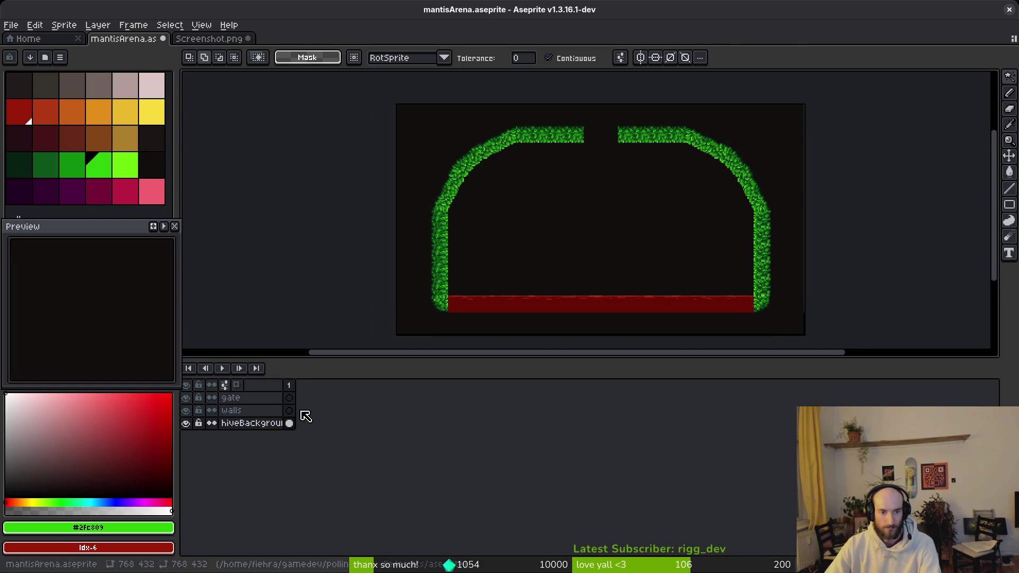
{"action": "double_click", "coordinate": [231, 397]}
{"action": "key", "text": "super+f"}
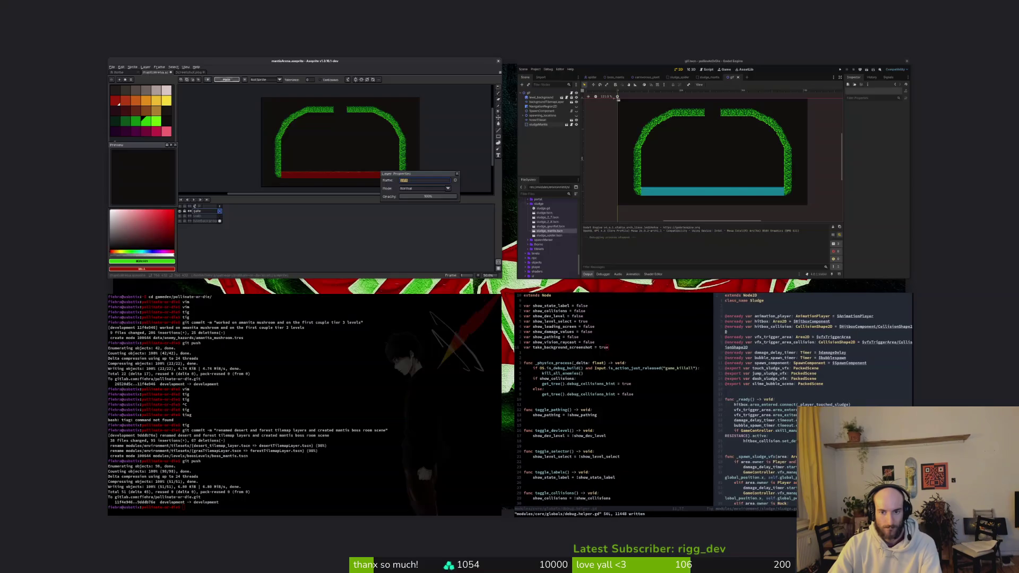
{"action": "key", "text": "super+f"}
{"action": "type", "text": "leafs"}
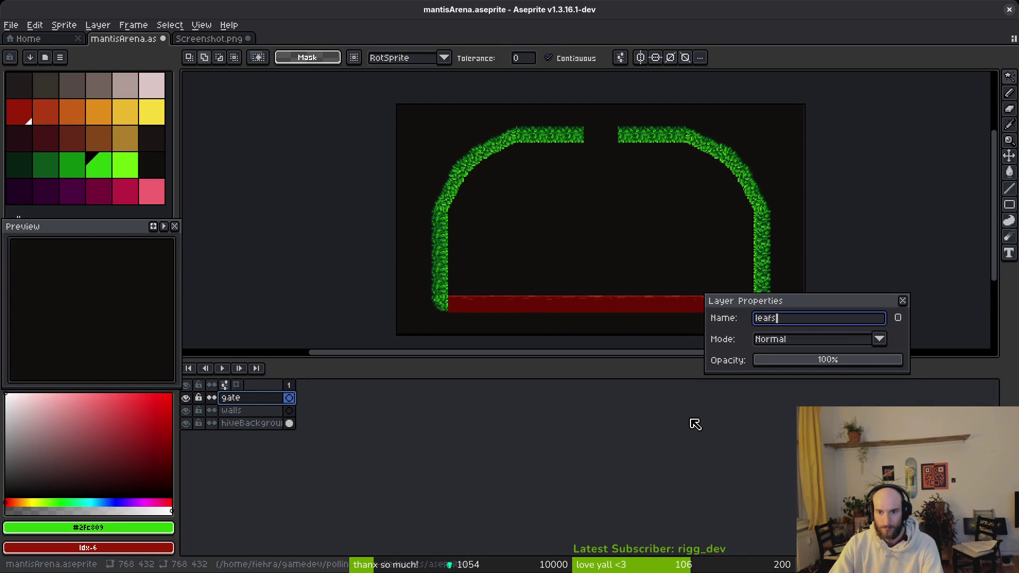
{"action": "key", "text": "Return"}
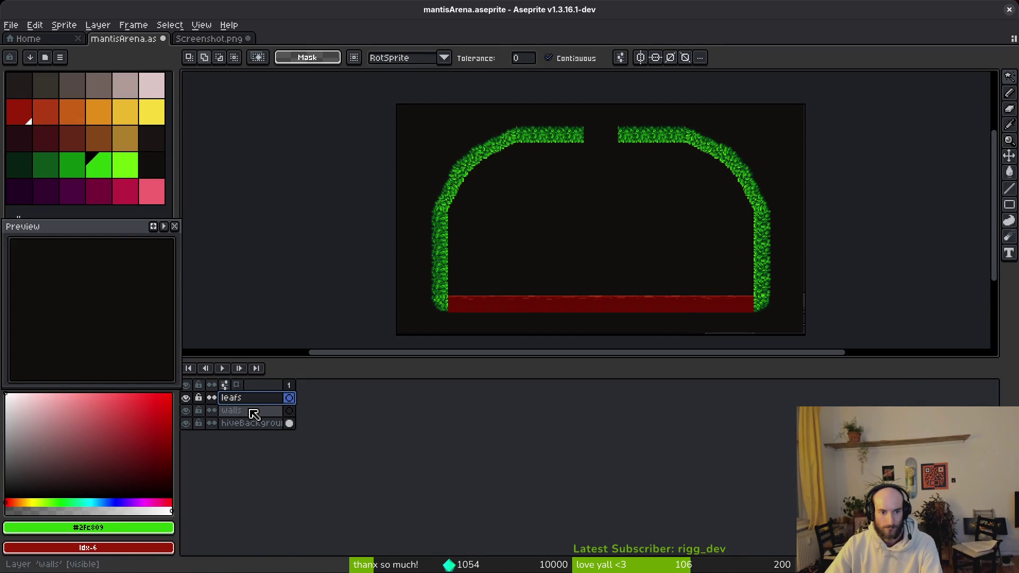
{"action": "left_click", "coordinate": [253, 413]}
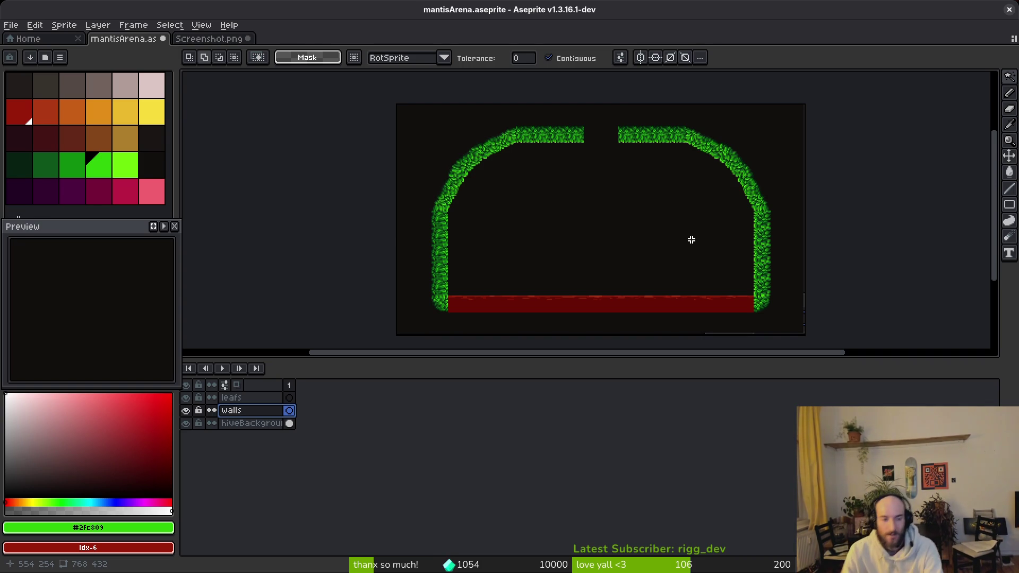
{"action": "key", "text": "ctrl+s"}
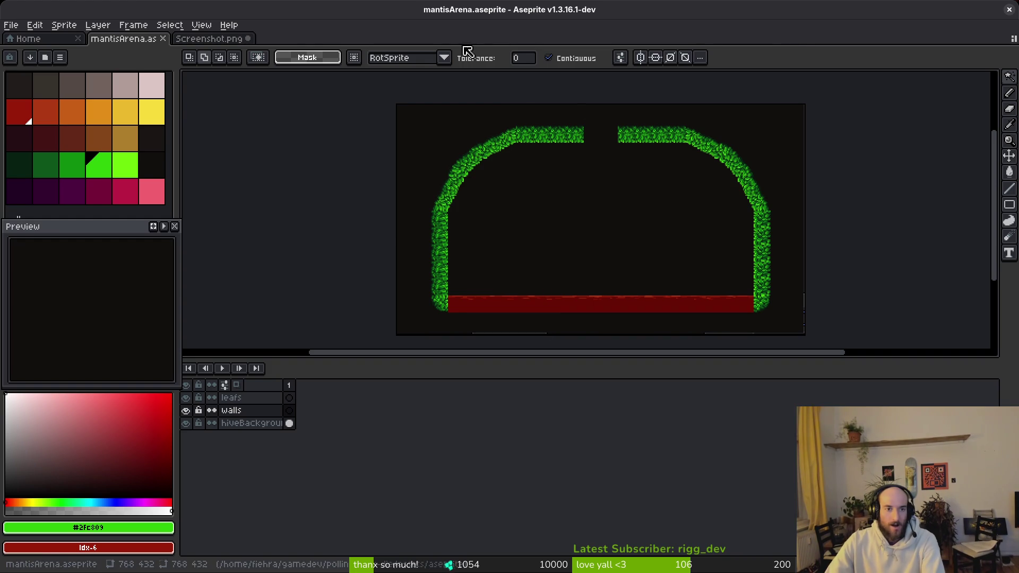
Copy both carnivorousPlant nodes from the boss_mantis scene and paste them into the gif scene.
{"action": "key", "text": "i"}
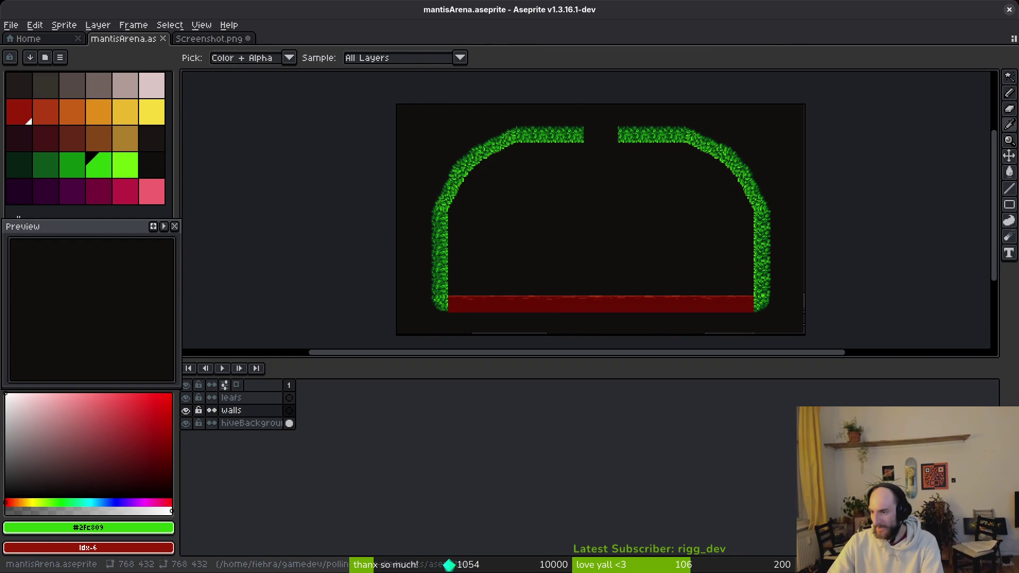
{"action": "key", "text": "alt+Tab"}
{"action": "left_click", "coordinate": [498, 51]}
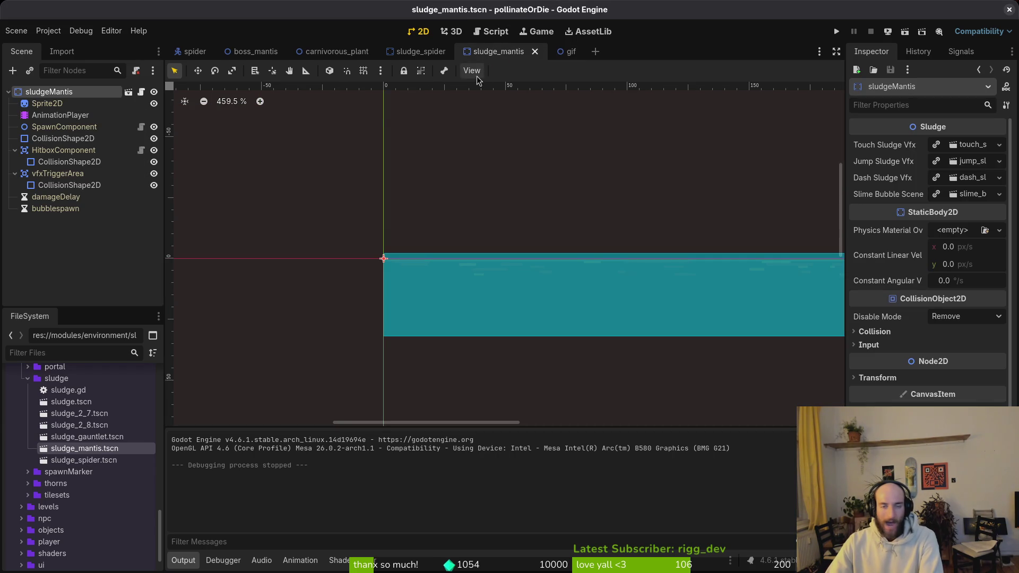
{"action": "left_click", "coordinate": [337, 51]}
{"action": "left_click", "coordinate": [256, 51]}
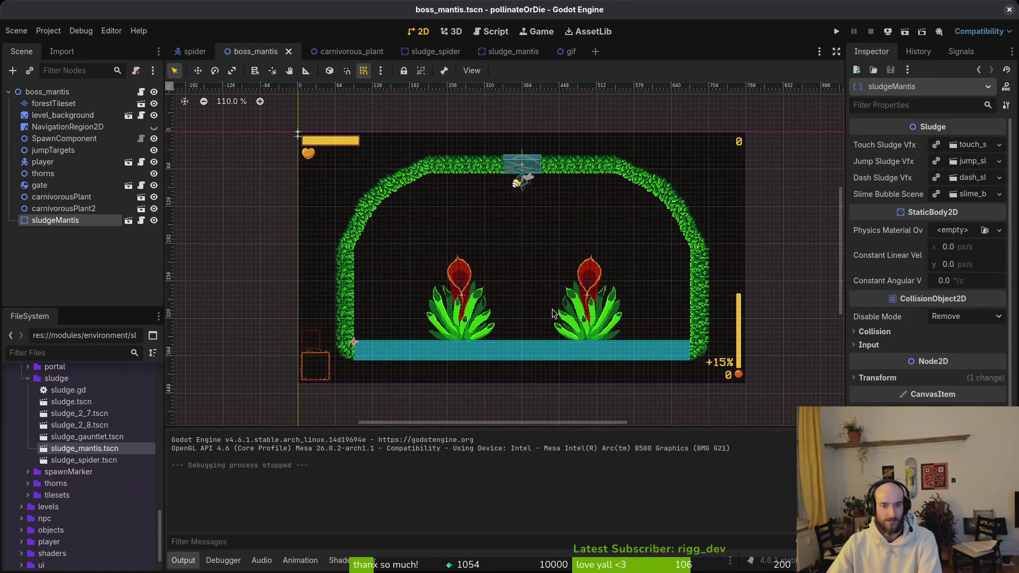
{"action": "left_click", "coordinate": [461, 313]}
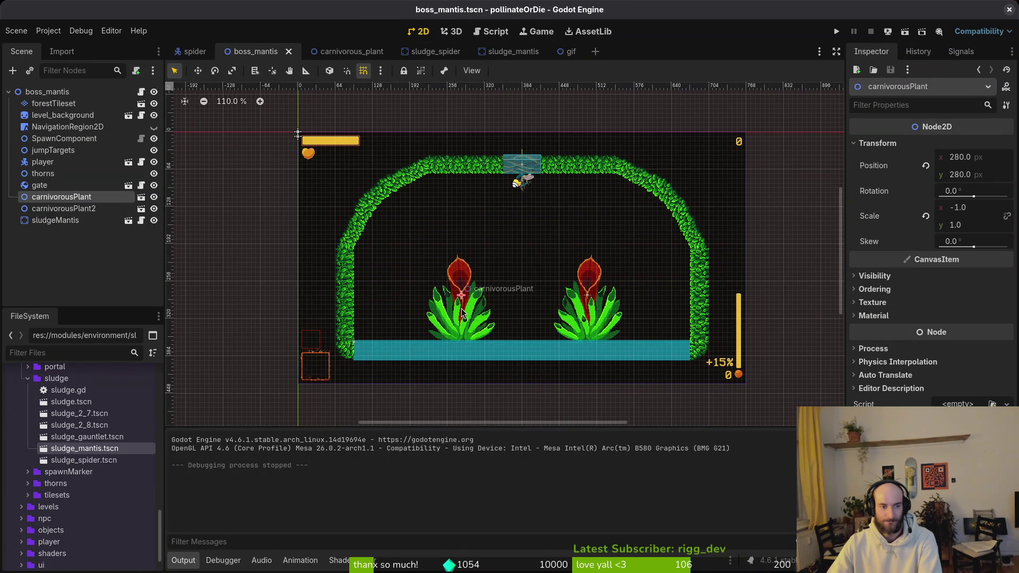
{"action": "left_click", "coordinate": [55, 220]}
{"action": "left_click", "coordinate": [565, 52]}
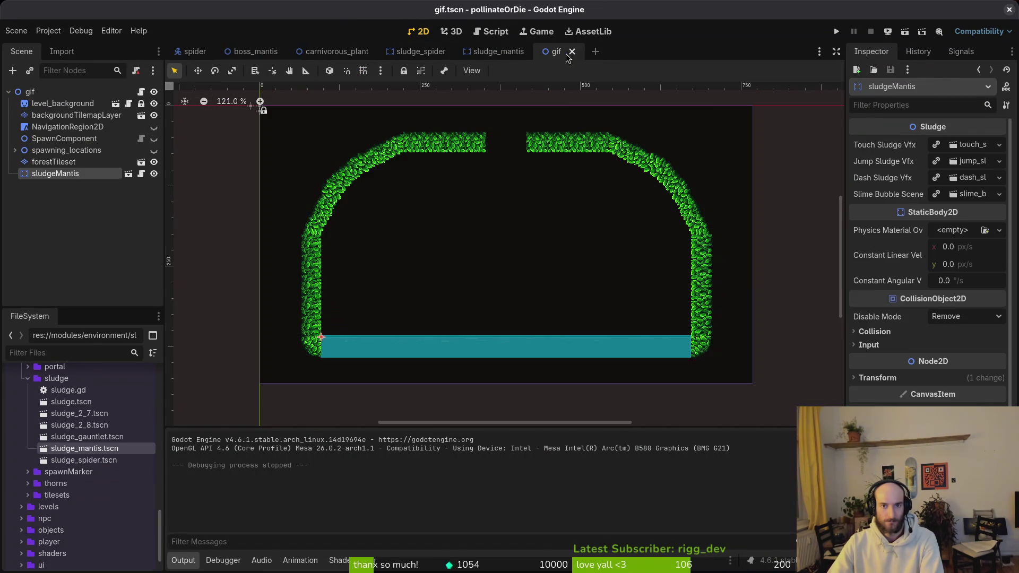
{"action": "key", "text": "ctrl+v"}
{"action": "left_click", "coordinate": [62, 255]}
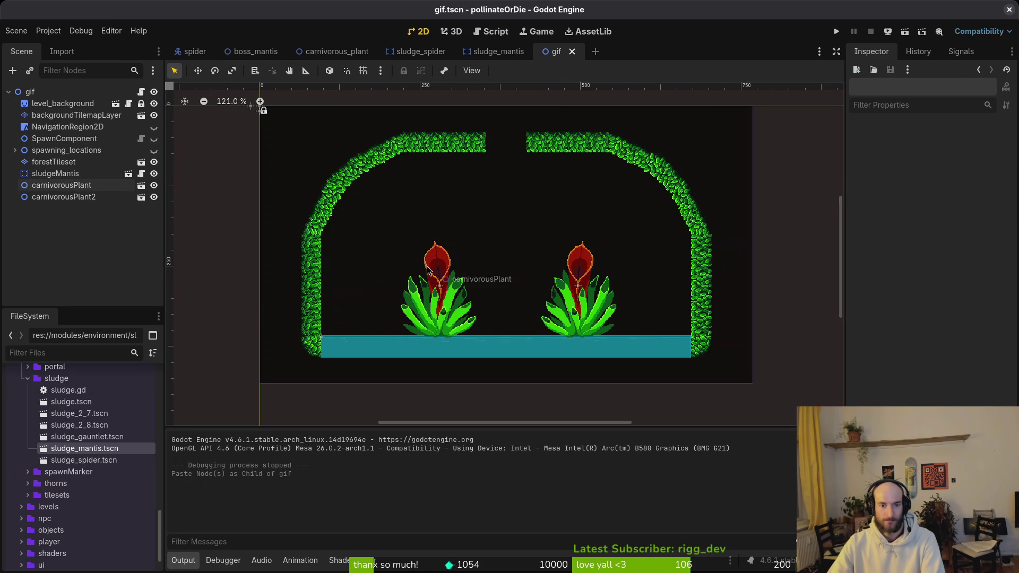
Run the gif scene to capture a fresh screenshot.
{"action": "left_click", "coordinate": [48, 30]}
{"action": "left_click", "coordinate": [478, 221]}
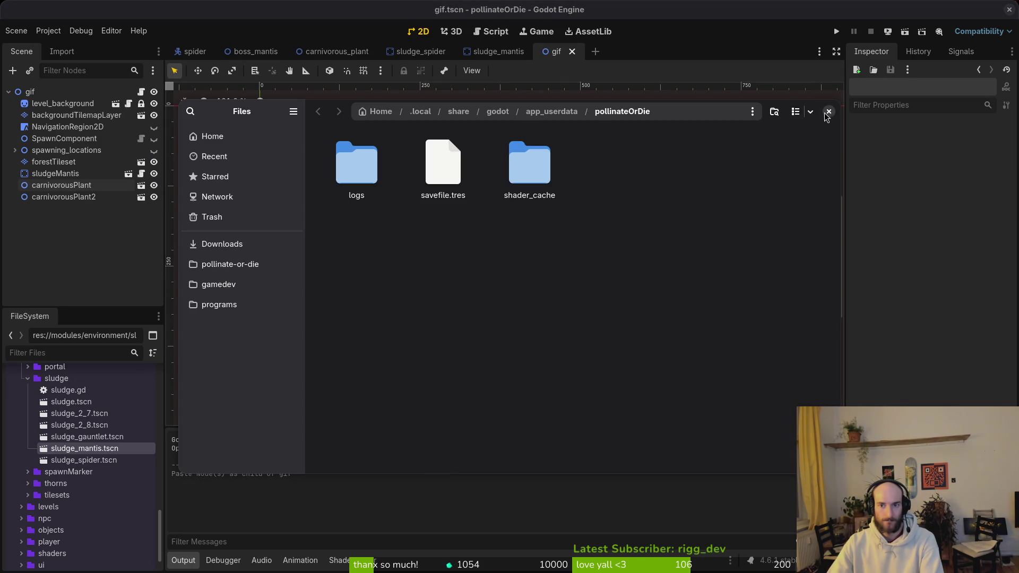
{"action": "left_click", "coordinate": [828, 112]}
{"action": "left_click", "coordinate": [905, 31]}
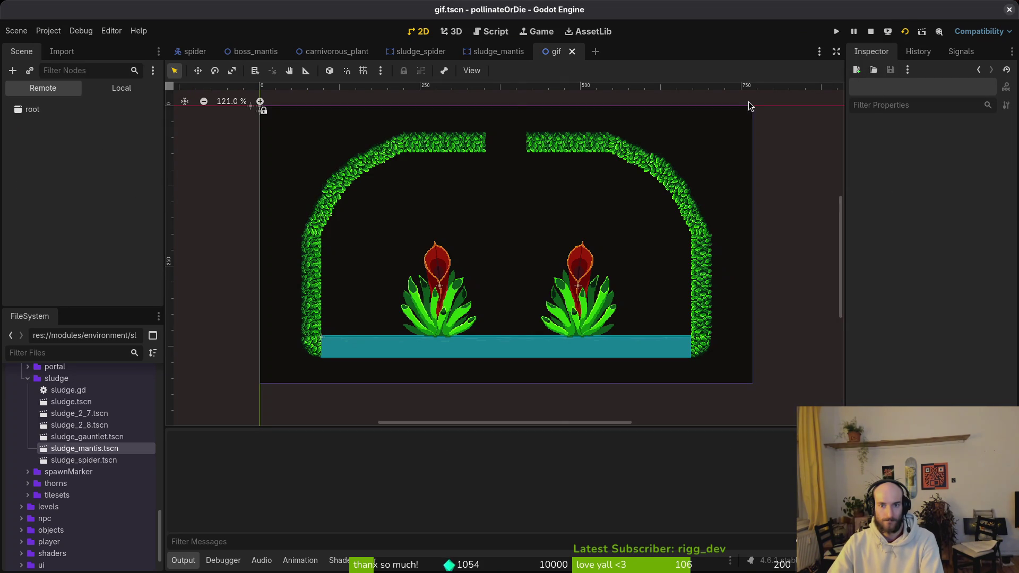
{"action": "left_click", "coordinate": [507, 10]}
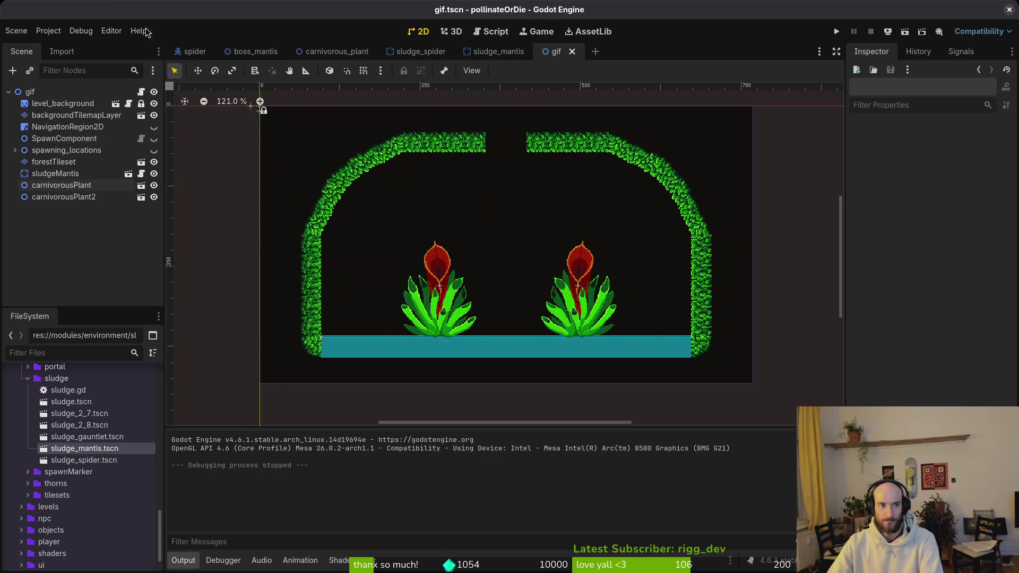
Copy the new Screenshot.png into pollinate-or-die/assets/inspiration, replacing the old copy.
{"action": "left_click", "coordinate": [48, 30]}
{"action": "left_click", "coordinate": [100, 134]}
{"action": "left_click", "coordinate": [530, 174]}
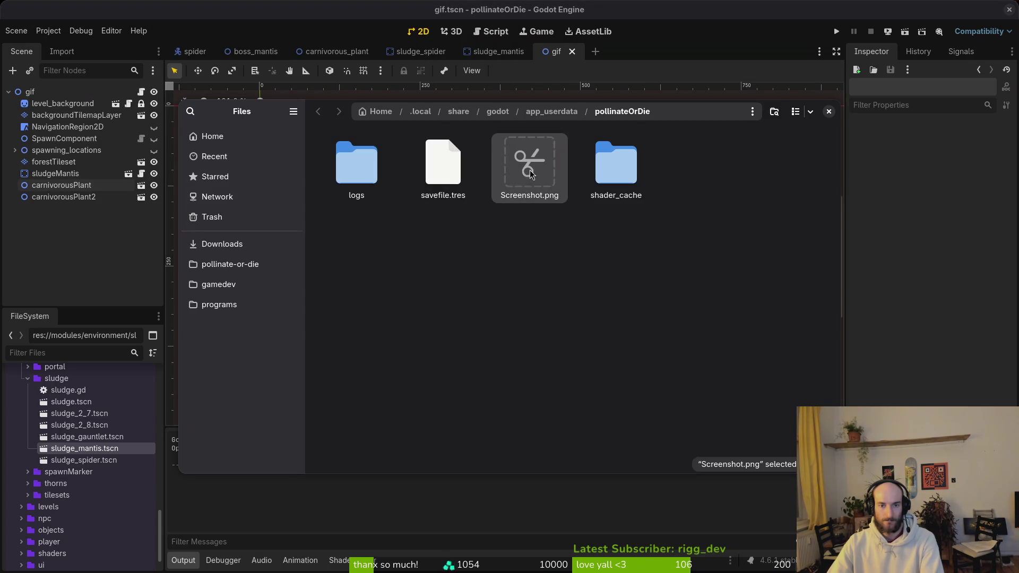
{"action": "left_click", "coordinate": [229, 264]}
{"action": "double_click", "coordinate": [441, 165]}
{"action": "double_click", "coordinate": [673, 171]}
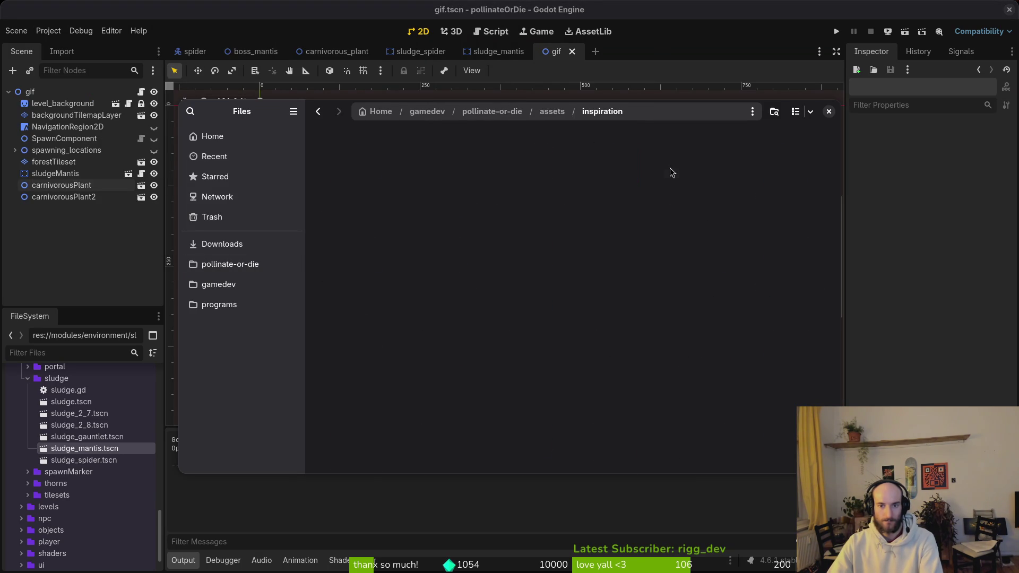
{"action": "key", "text": "ctrl+v"}
{"action": "left_click", "coordinate": [553, 227]}
{"action": "left_click", "coordinate": [934, 237]}
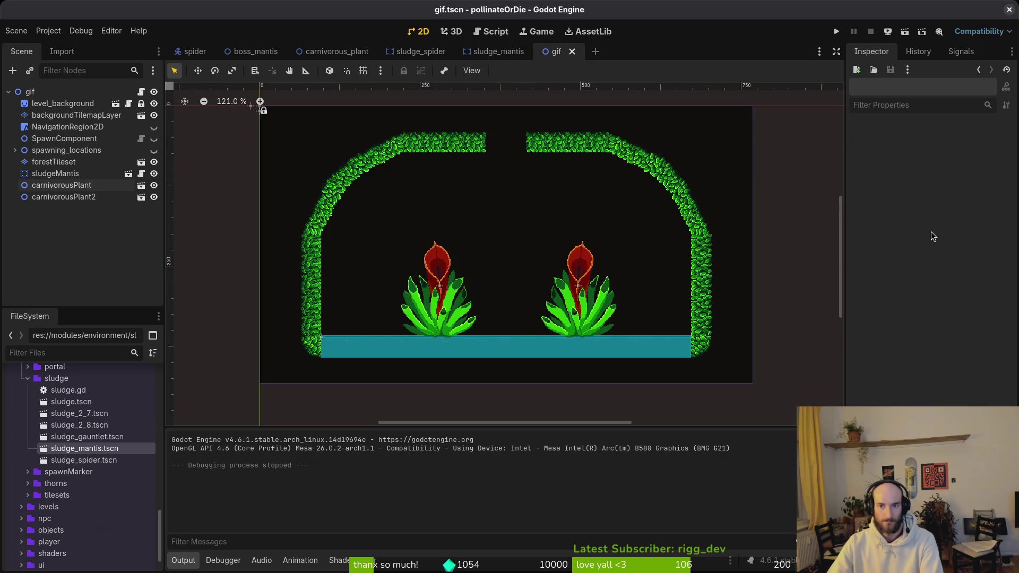
{"action": "key", "text": "alt+Tab"}
Close the old Screenshot.png without saving its changes.
{"action": "left_click", "coordinate": [207, 39]}
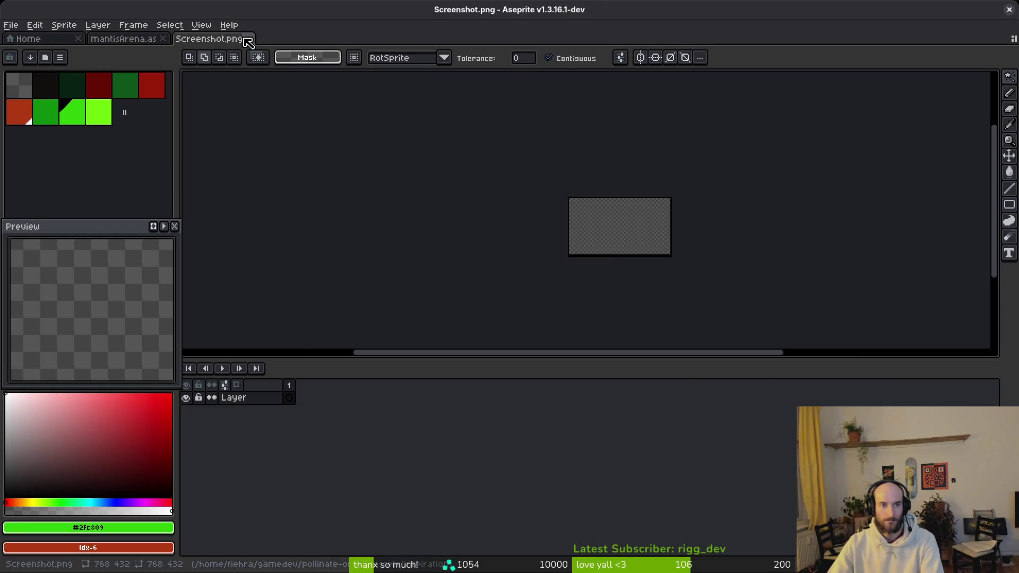
{"action": "left_click", "coordinate": [247, 39]}
{"action": "left_click", "coordinate": [509, 320]}
Open the new Screenshot.png from the file browser.
{"action": "left_click", "coordinate": [11, 25]}
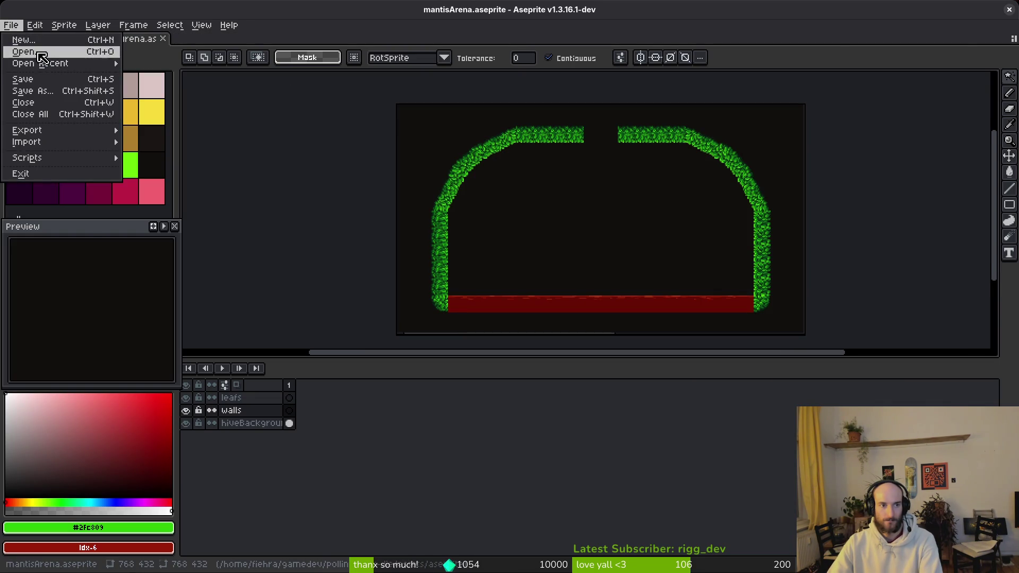
{"action": "left_click", "coordinate": [40, 59]}
{"action": "scroll", "coordinate": [655, 322], "scroll_direction": "down", "scroll_amount": 10}
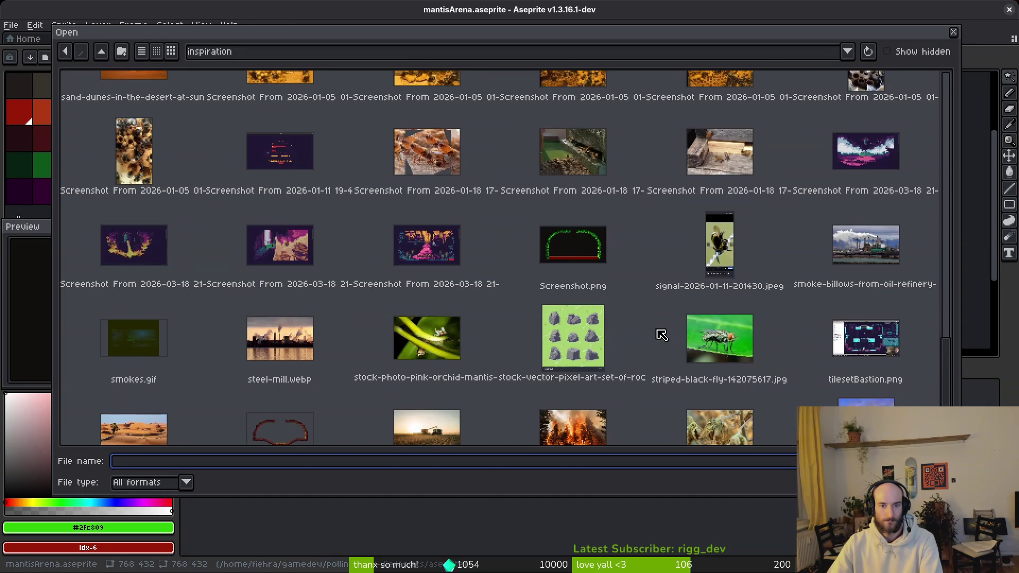
{"action": "left_click", "coordinate": [550, 231]}
{"action": "double_click", "coordinate": [550, 231]}
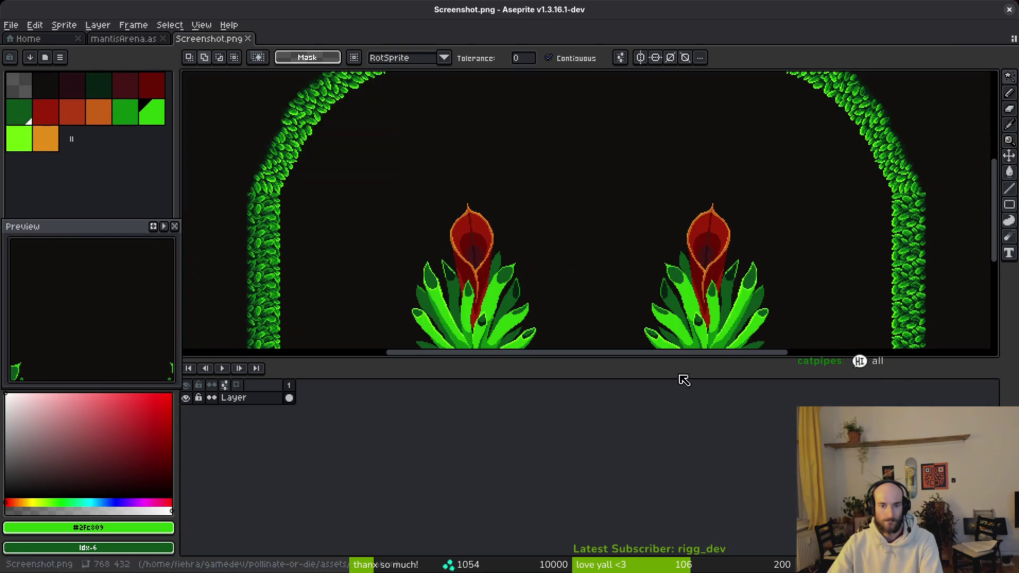
Cut the whole screenshot, paste it onto mantisArena's hiveBackground layer, and save.
{"action": "key", "text": "m"}
{"action": "key", "text": "ctrl+a"}
{"action": "key", "text": "ctrl+x"}
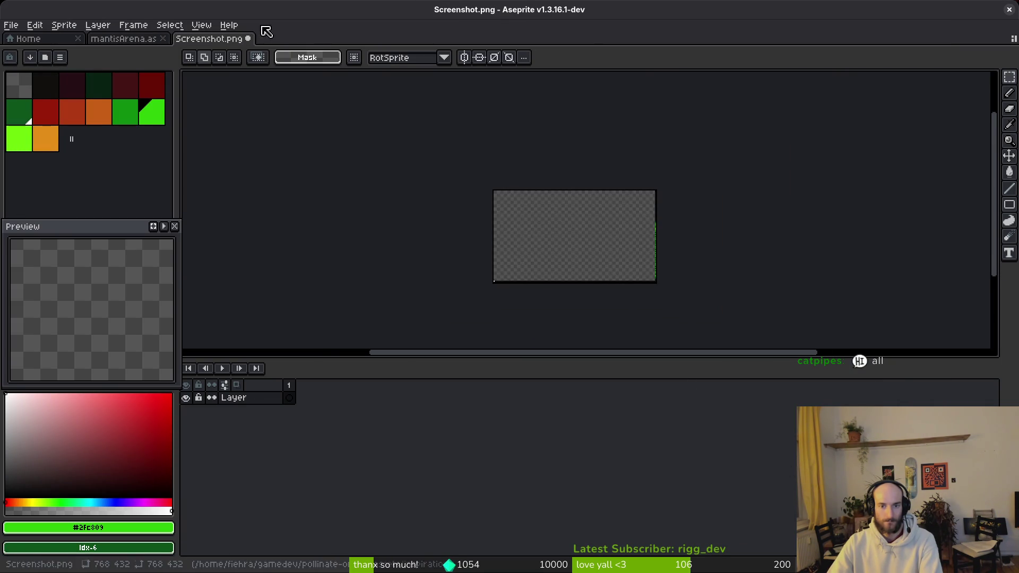
{"action": "left_click", "coordinate": [147, 42]}
{"action": "left_click", "coordinate": [291, 424]}
{"action": "key", "text": "ctrl+v"}
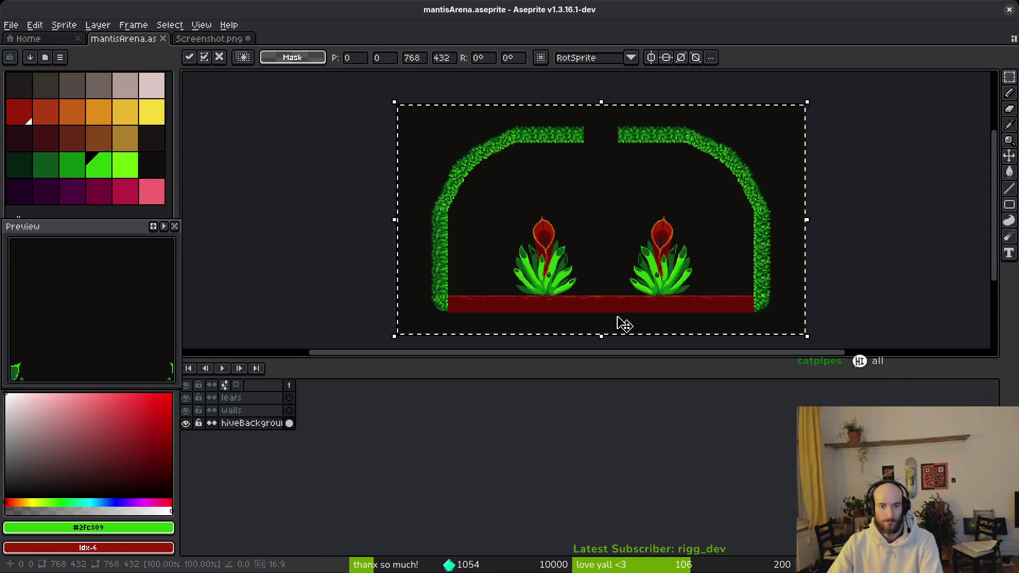
{"action": "key", "text": "ctrl+s"}
{"action": "scroll", "coordinate": [626, 282], "scroll_direction": "left", "scroll_amount": 2}
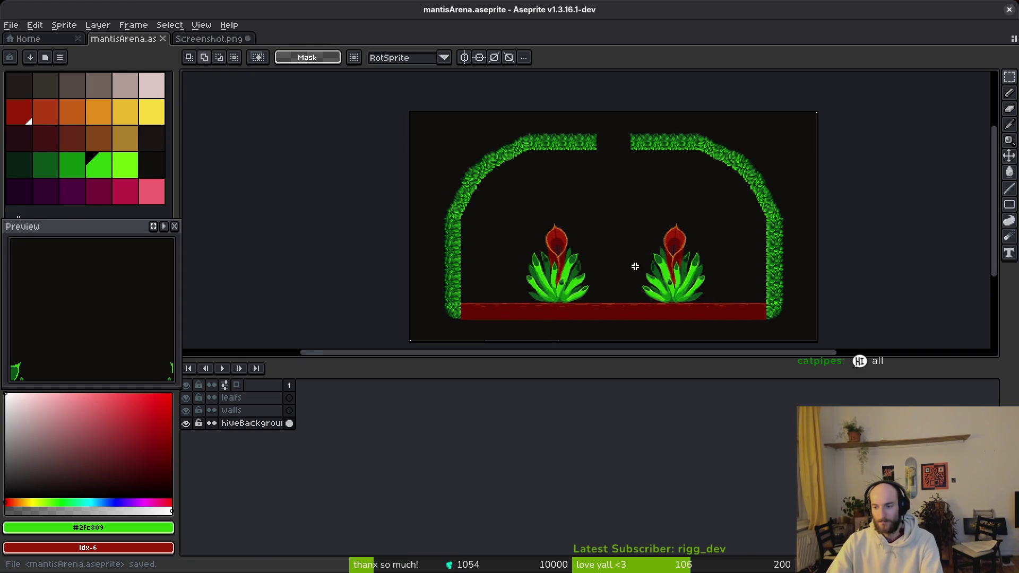